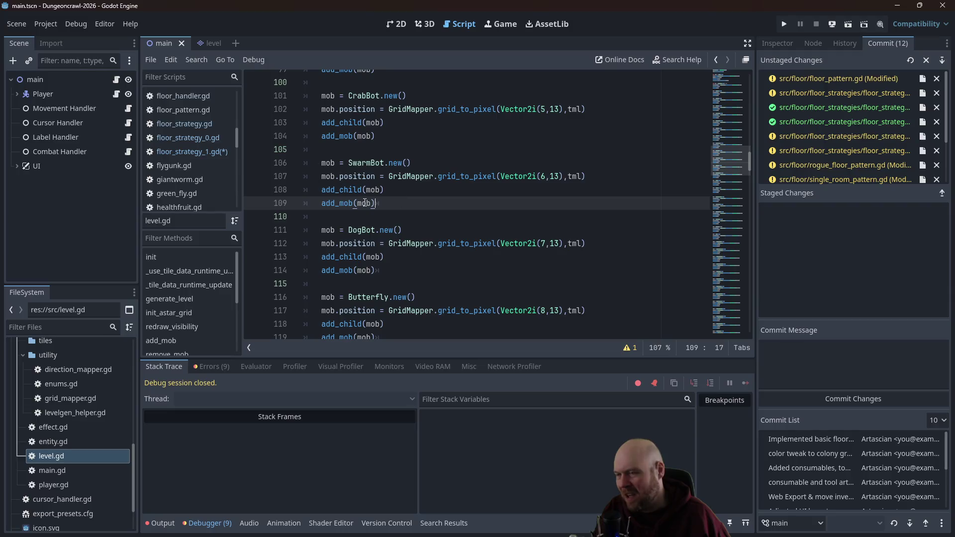
# - Select the three SwarmBot placement lines (107–109) in level.gd
pyautogui.moveTo(383, 205); pyautogui.dragTo(290, 191)
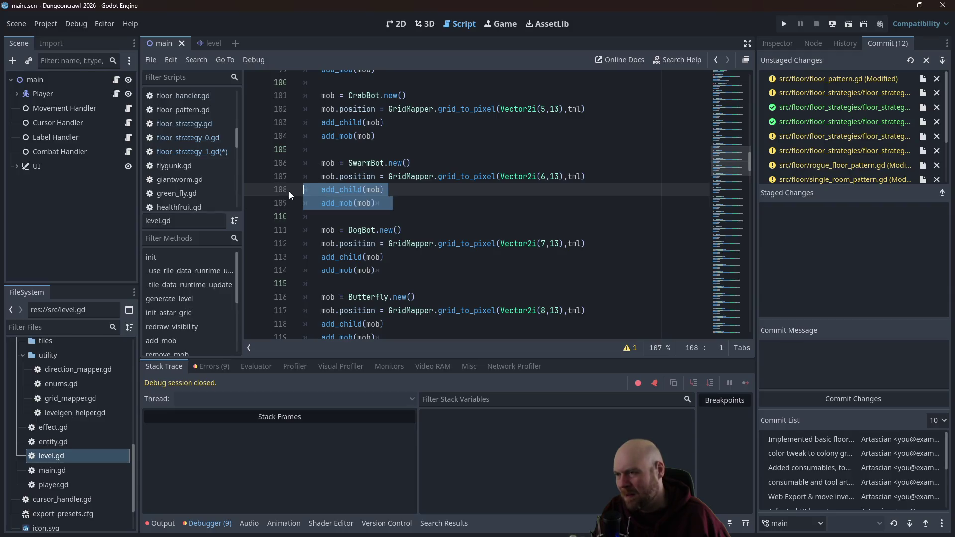
pyautogui.moveTo(392, 204); pyautogui.dragTo(295, 175)
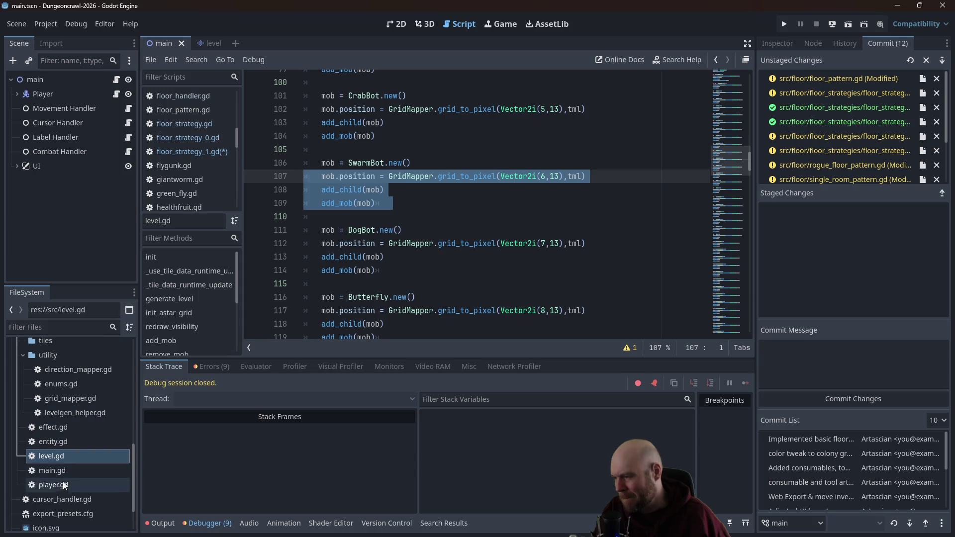
pyautogui.scroll(2, 61, 488)
pyautogui.scroll(6, 62, 485)
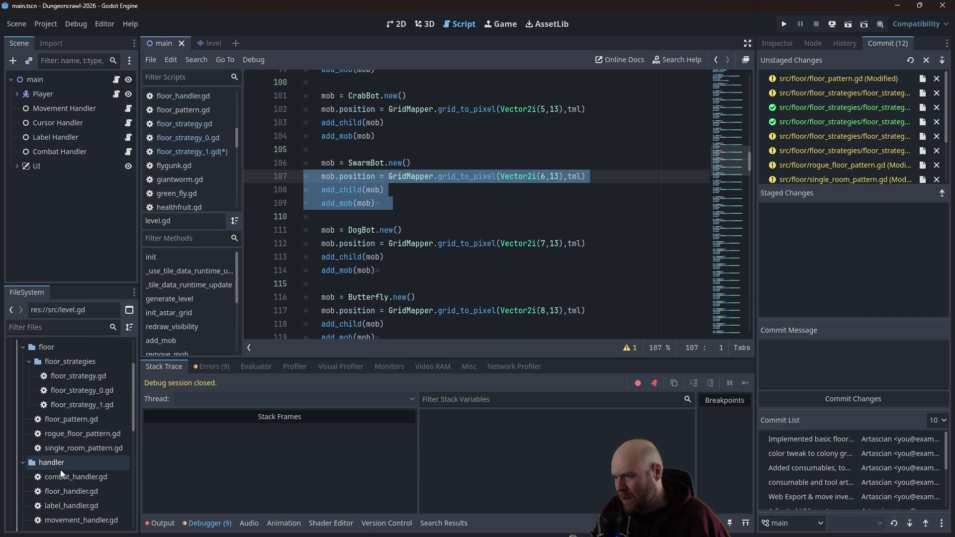
pyautogui.scroll(3, 68, 462)
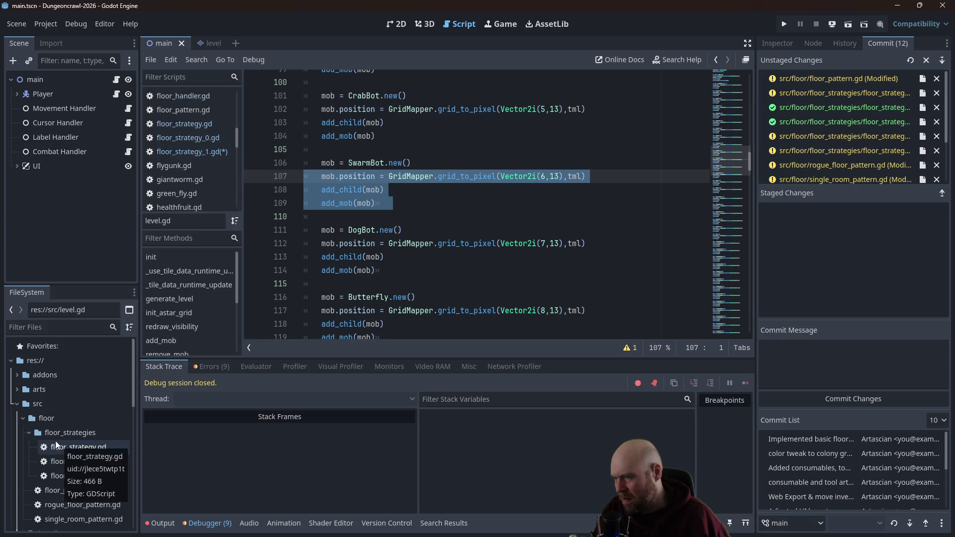
# - Open floor_strategy_1.gd from src > floor > floor_strategies in the FileSystem dock
pyautogui.scroll(-1, 63, 464)
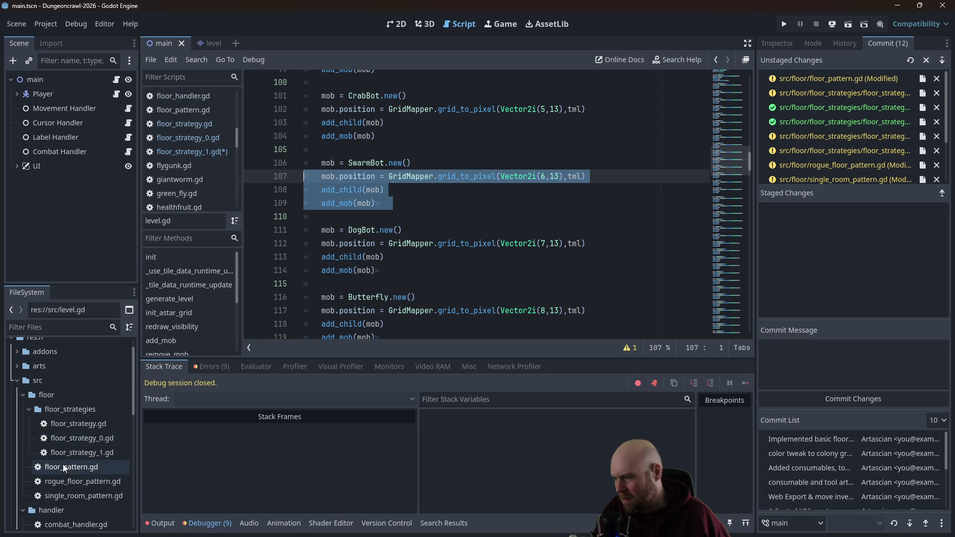
pyautogui.click(29, 409)
pyautogui.click(24, 395)
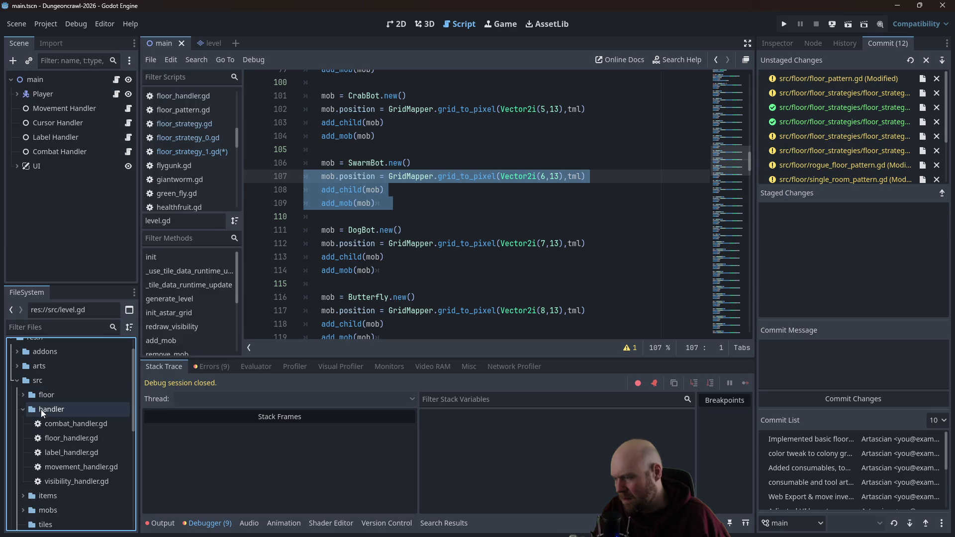
pyautogui.click(23, 409)
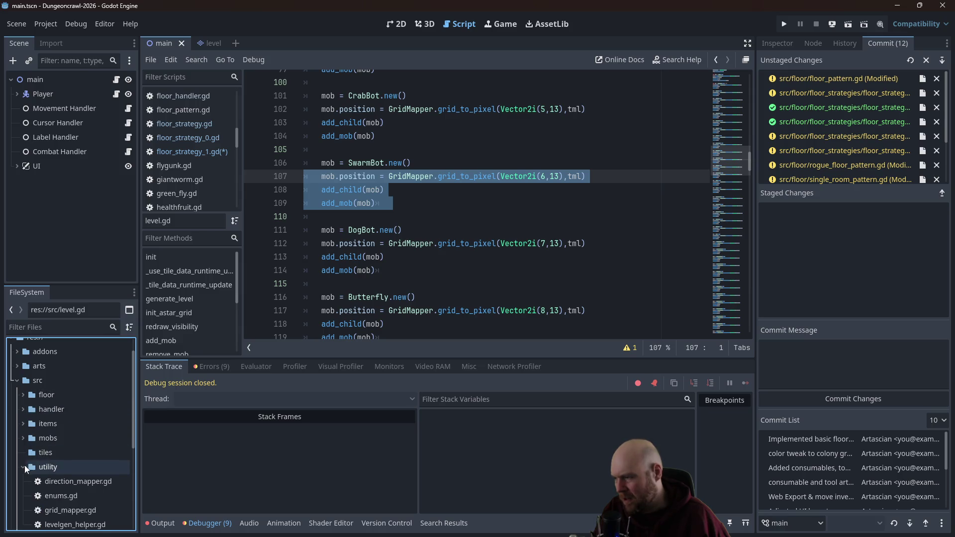
pyautogui.click(23, 409)
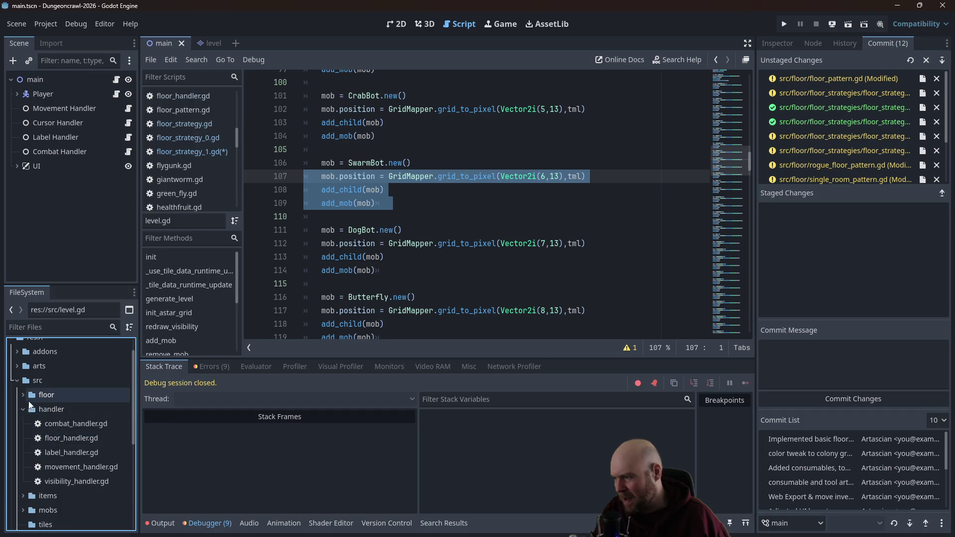
pyautogui.click(23, 394)
pyautogui.doubleClick(39, 412)
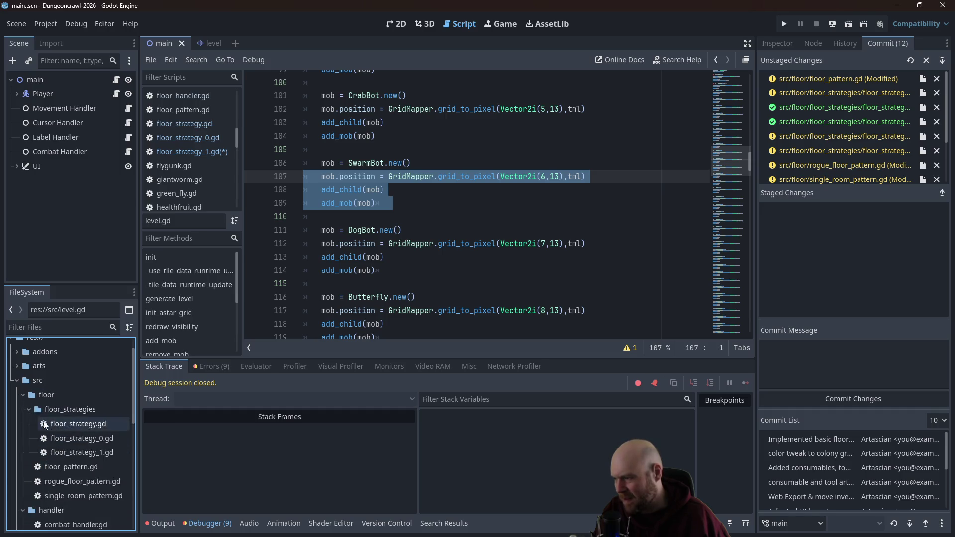
pyautogui.doubleClick(64, 452)
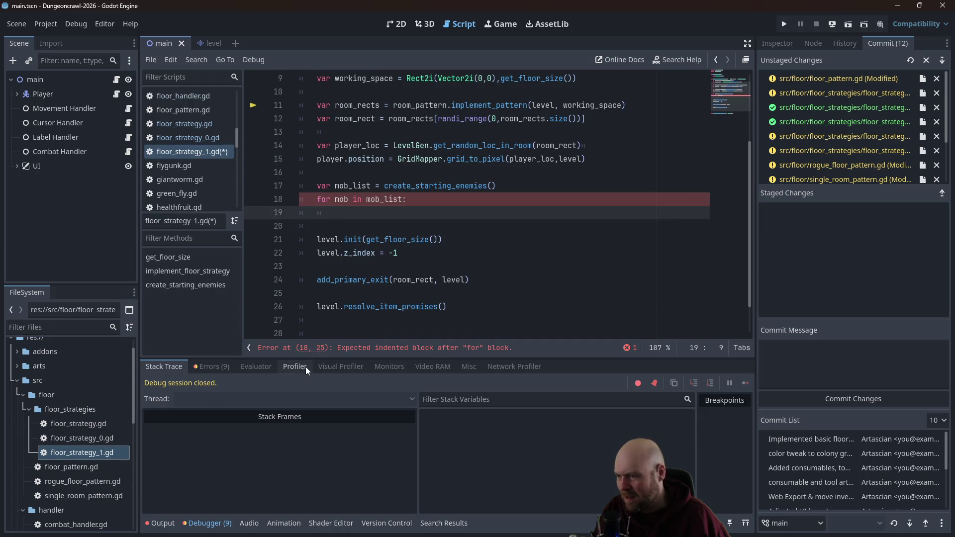
# - Paste the mob position, add_child and add_mob lines into the mob_list loop and indent them
pyautogui.scroll(-1, 355, 316)
pyautogui.write('mob.position = GridMapper.grid_to_pixel(Vector2i(6,13),tml) \tadd_child(mob) \tadd_mob(mob)')
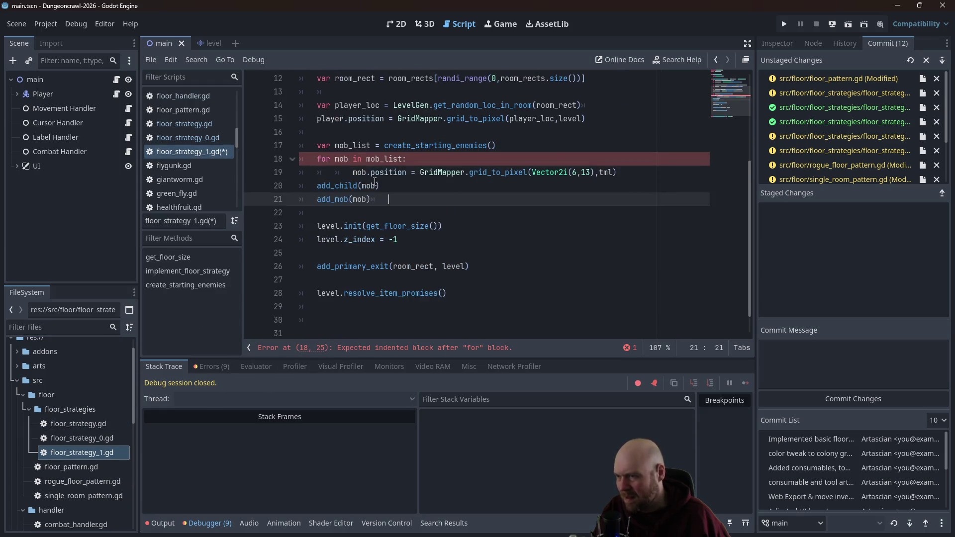
pyautogui.click(353, 173)
pyautogui.press('BackSpace')
pyautogui.press('Down')
pyautogui.press('Home')
pyautogui.press('Tab')
pyautogui.press('Down')
pyautogui.press('Home')
pyautogui.press('Tab')
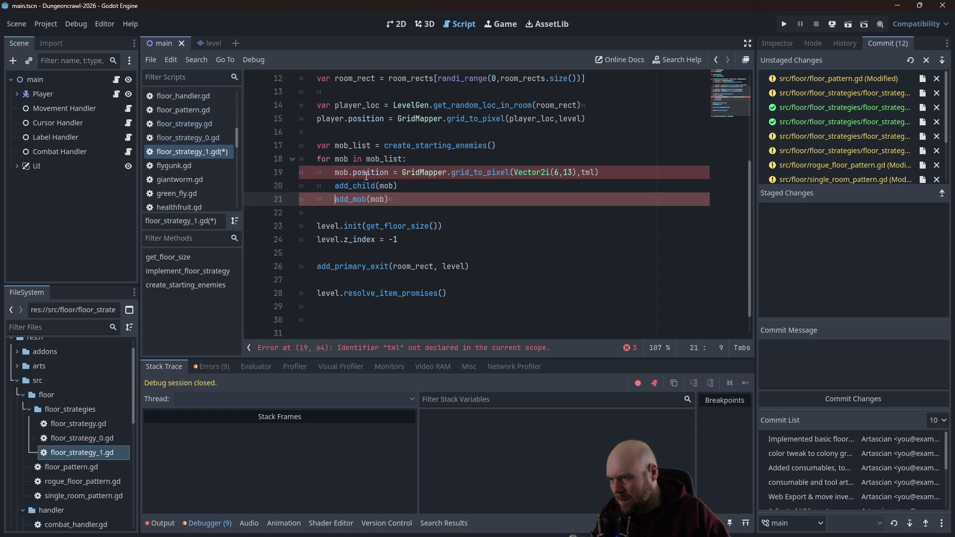
pyautogui.press('Up')
# - Prefix the add_child and add_mob calls with 'level.'
pyautogui.write('level.')
pyautogui.press('Down')
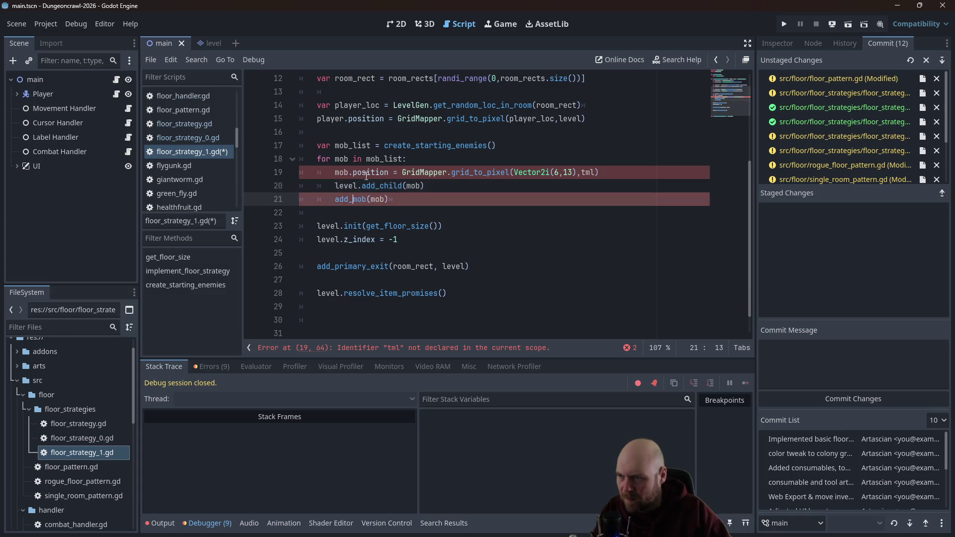
pyautogui.press('Left')
pyautogui.write('level.')
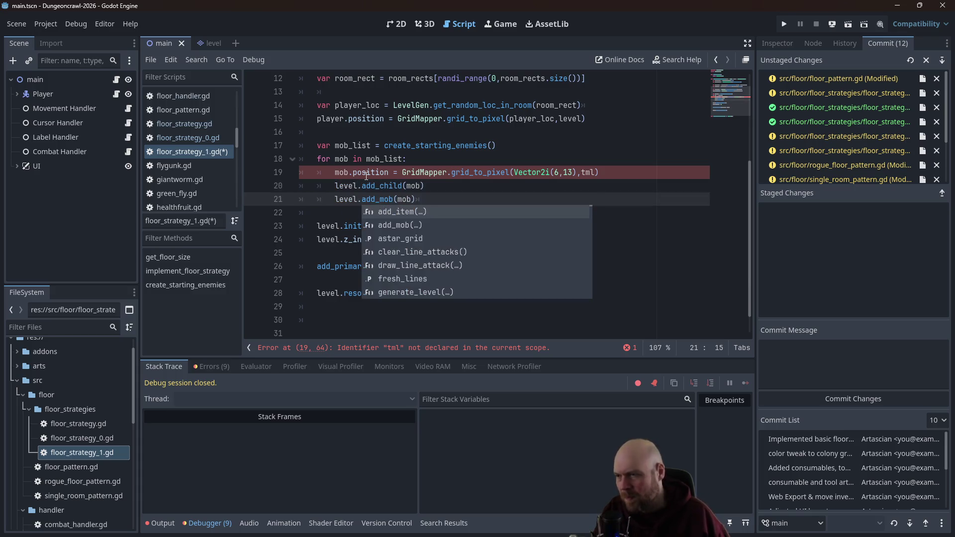
# - Remove the hard-coded Vector2i(6,13) argument from the position line, then view floor_strategy_0.gd
pyautogui.click(567, 172)
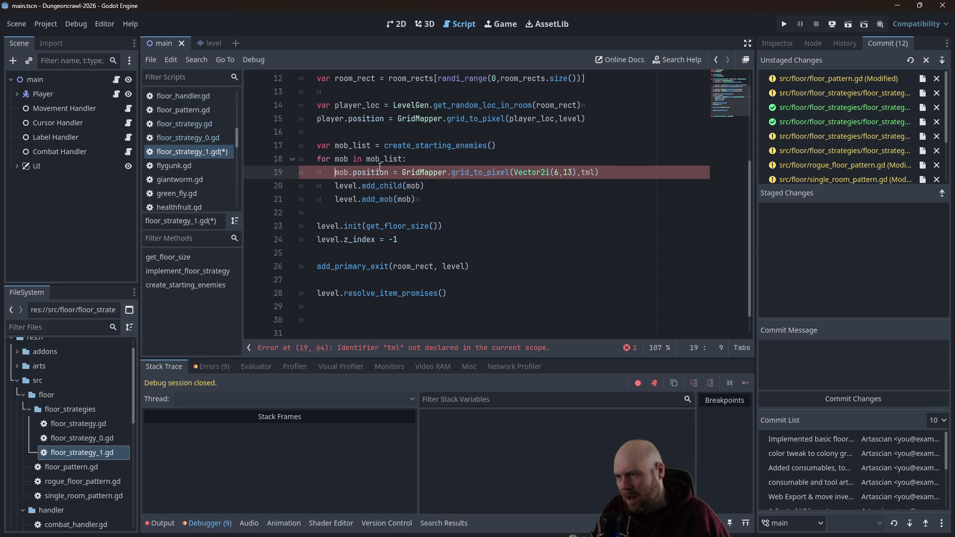
pyautogui.moveTo(515, 172); pyautogui.dragTo(574, 169)
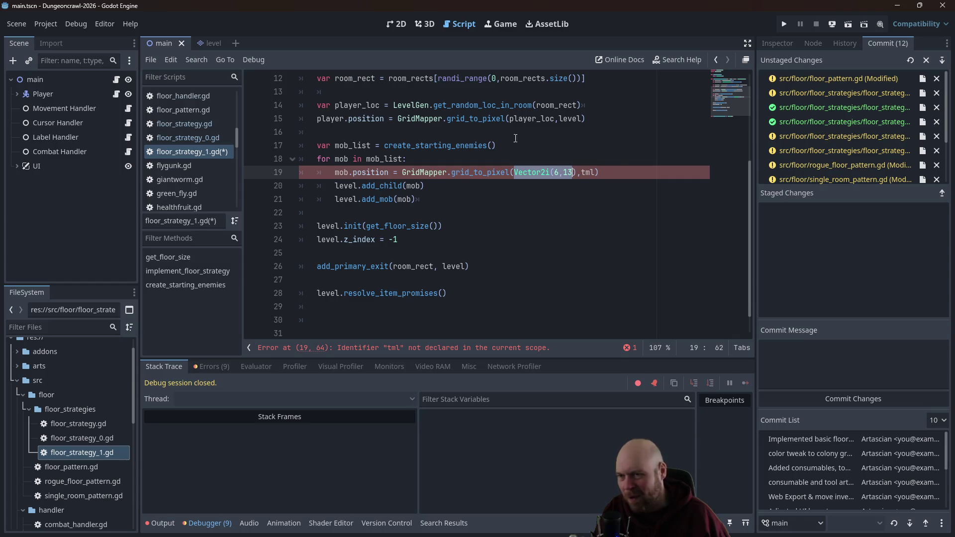
pyautogui.press('Delete')
pyautogui.press('Delete')
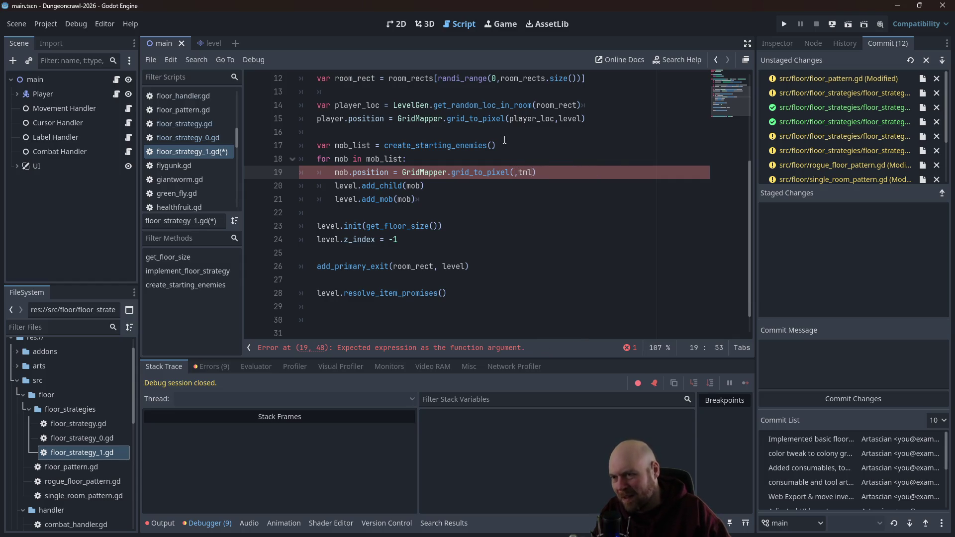
pyautogui.write('l')
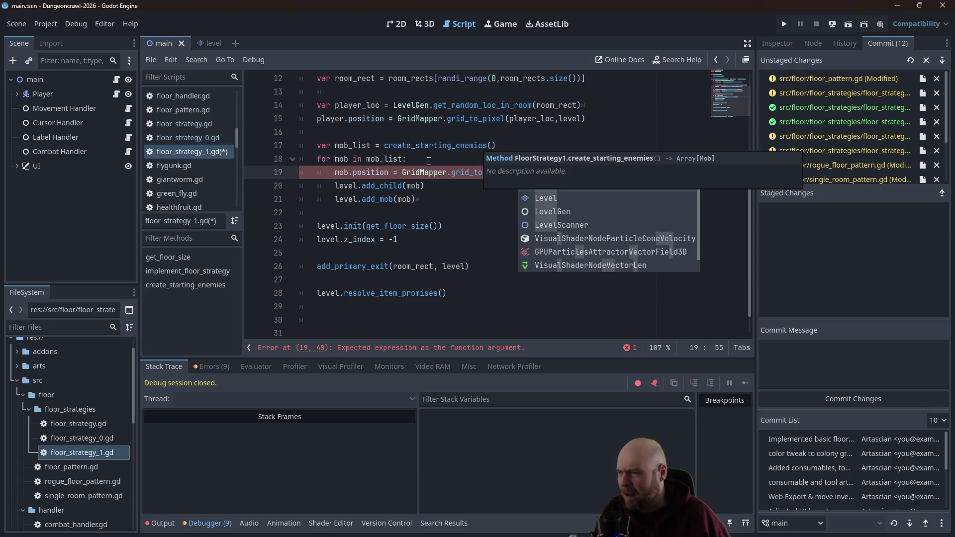
pyautogui.click(411, 164)
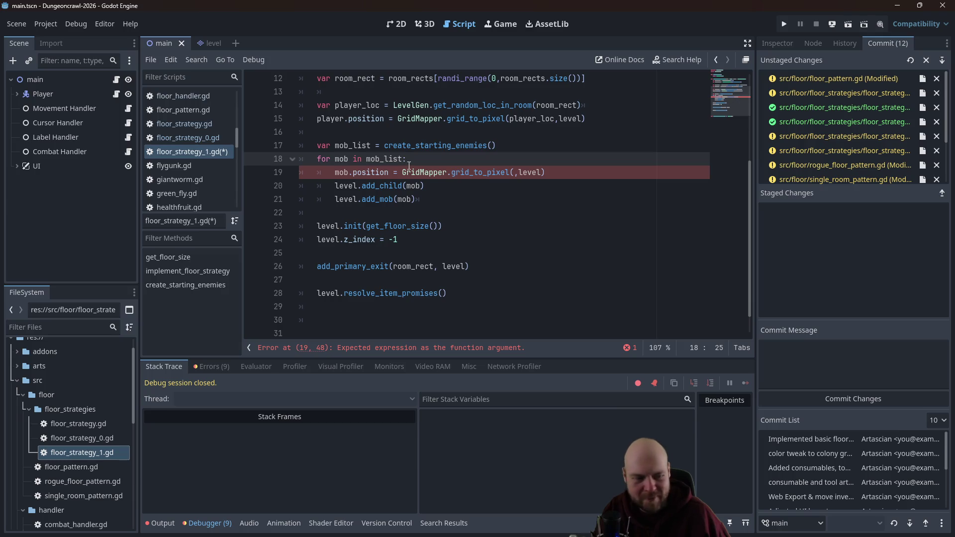
pyautogui.click(188, 141)
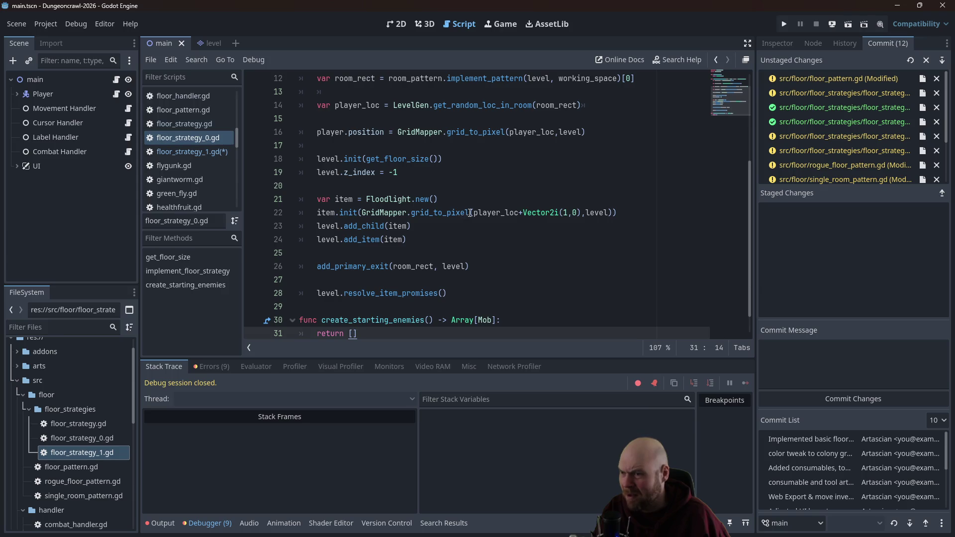
# - Back in floor_strategy_1.gd, select the random room_rect assignment on line 12
pyautogui.scroll(3, 588, 213)
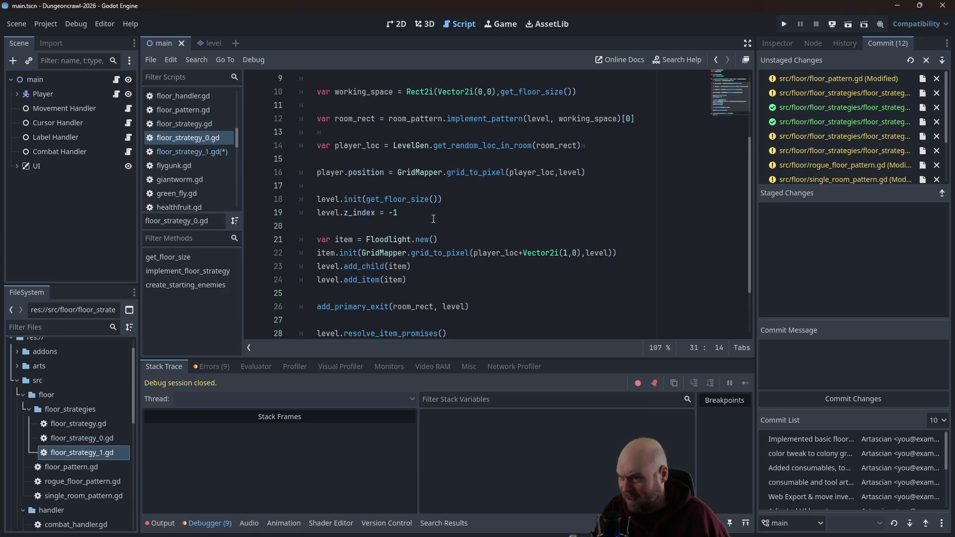
pyautogui.click(194, 153)
pyautogui.scroll(2, 409, 196)
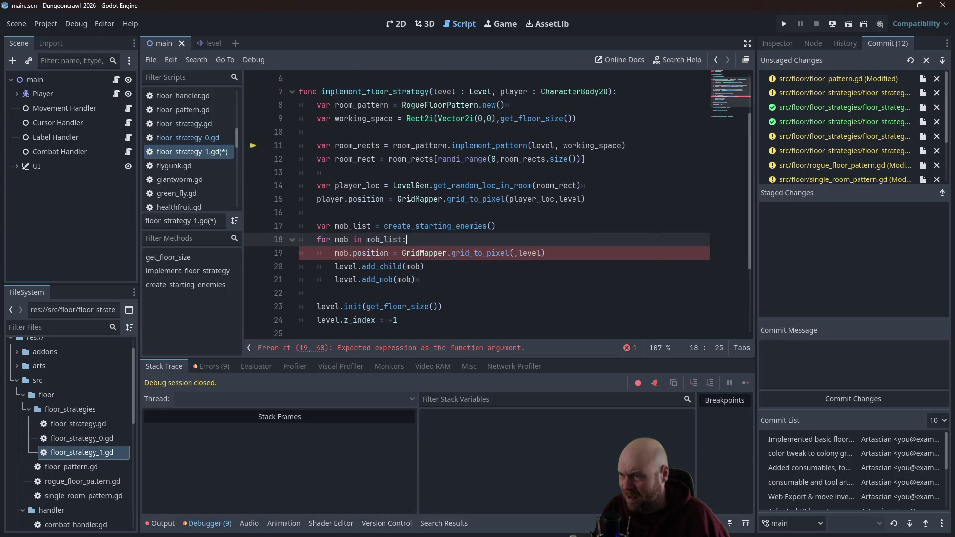
pyautogui.moveTo(395, 186); pyautogui.dragTo(581, 185)
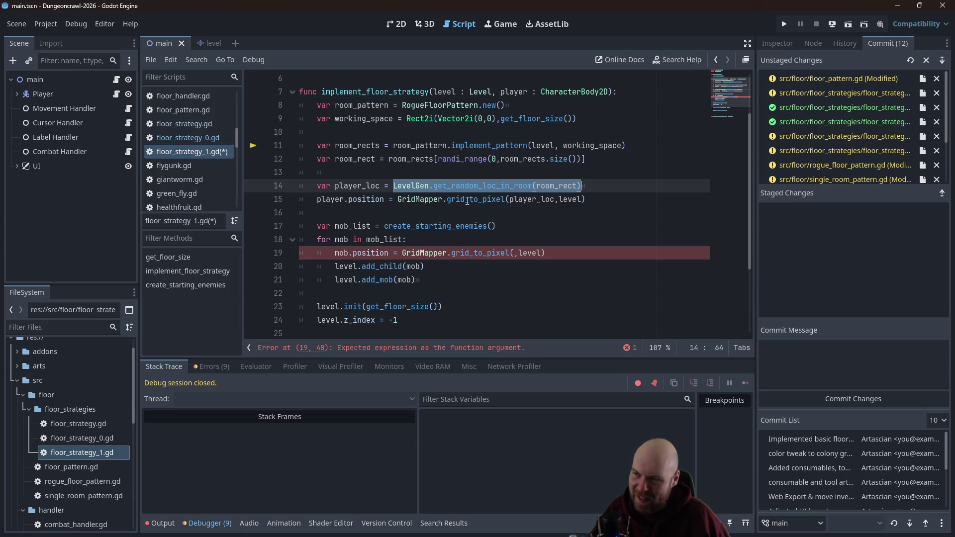
pyautogui.click(440, 171)
pyautogui.click(336, 160)
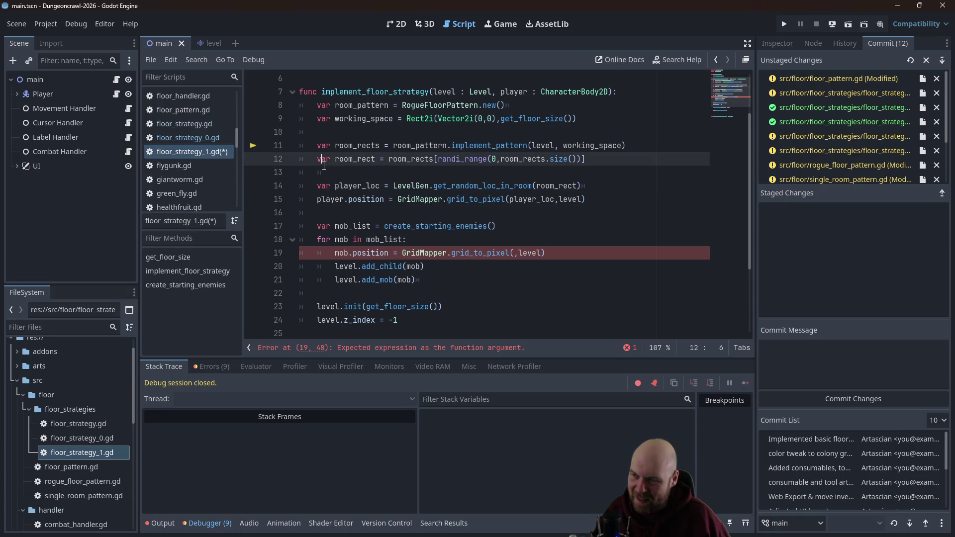
pyautogui.click(322, 174)
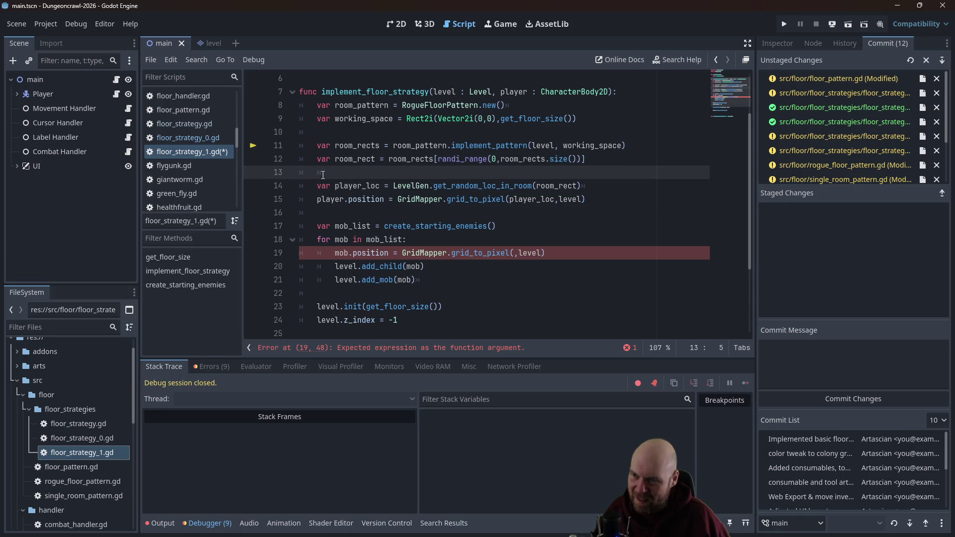
pyautogui.moveTo(585, 160); pyautogui.dragTo(334, 161)
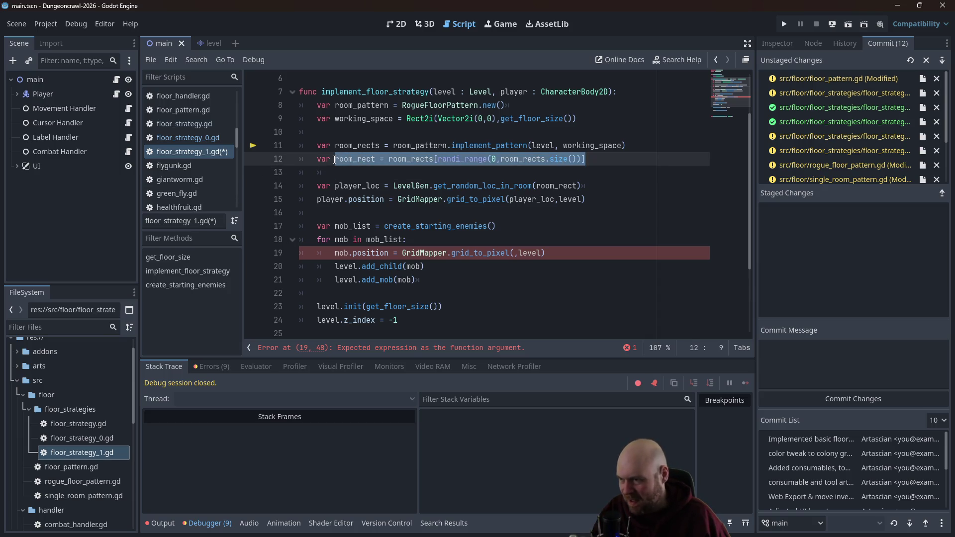
# - Copy the room_rect assignment into the top of the mob_list loop body
pyautogui.hotkey('ctrl', 'c')
pyautogui.click(443, 239)
pyautogui.press('Return')
pyautogui.press('Return')
pyautogui.press('Up')
pyautogui.hotkey('ctrl', 'v')
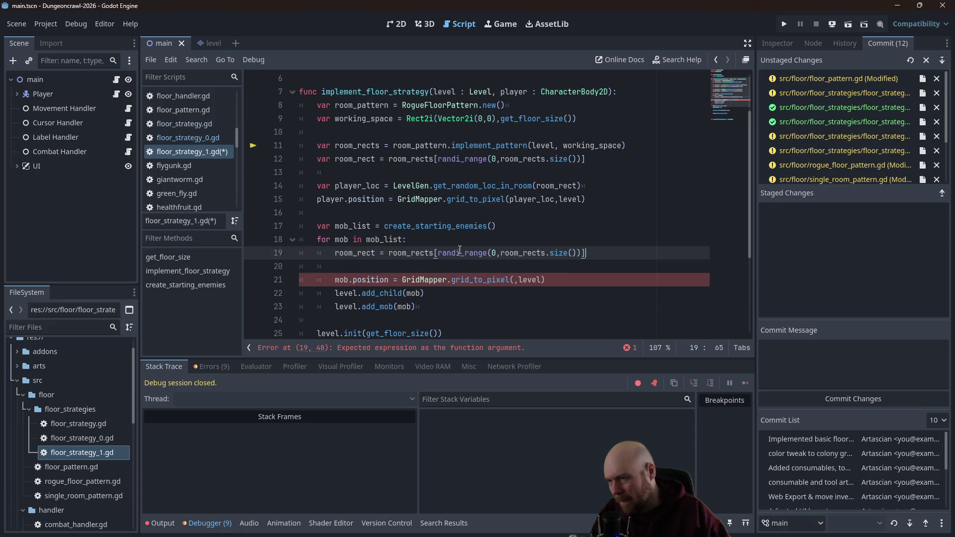
pyautogui.press('Down')
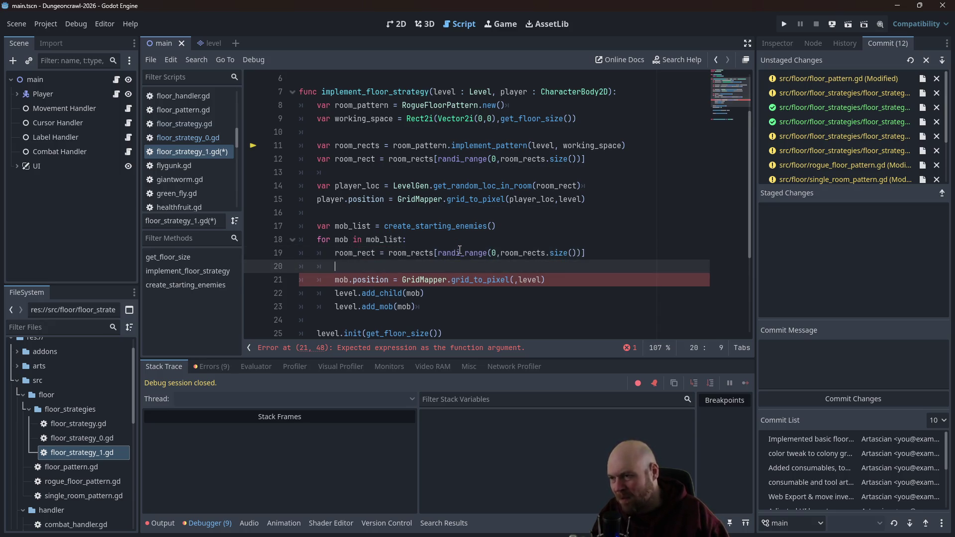
pyautogui.press('Return')
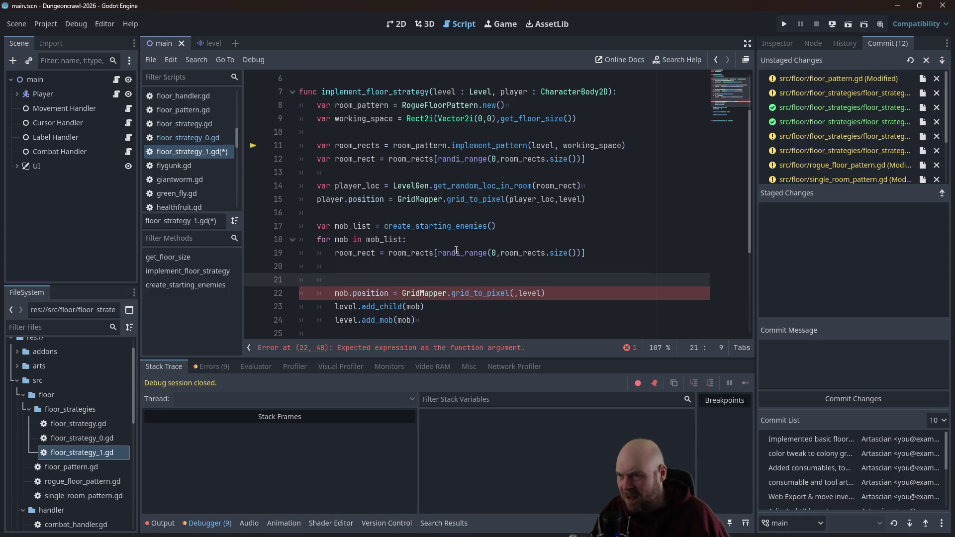
# - Set mob.position from LevelGen.get_random_loc_in_room(room_rect), remove the extra blank line, and save
pyautogui.moveTo(393, 186); pyautogui.dragTo(592, 185)
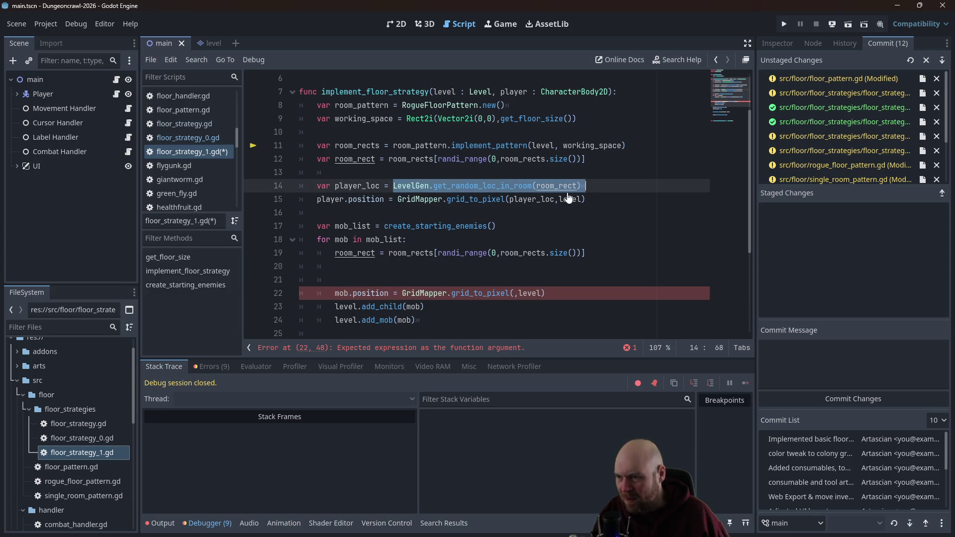
pyautogui.moveTo(402, 293); pyautogui.dragTo(547, 293)
pyautogui.hotkey('ctrl', 'v')
pyautogui.click(372, 268)
pyautogui.hotkey('ctrl', 'shift', 'k')
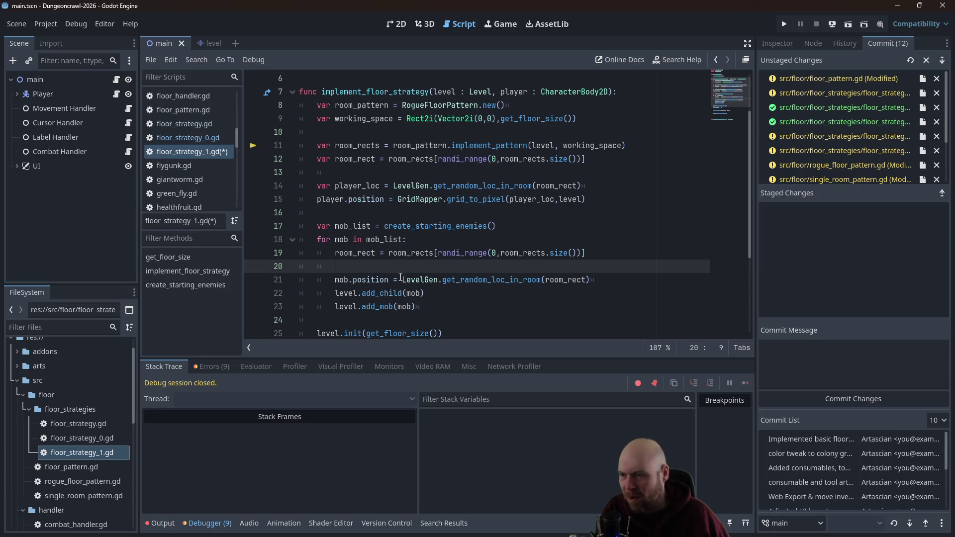
pyautogui.hotkey('ctrl', 's')
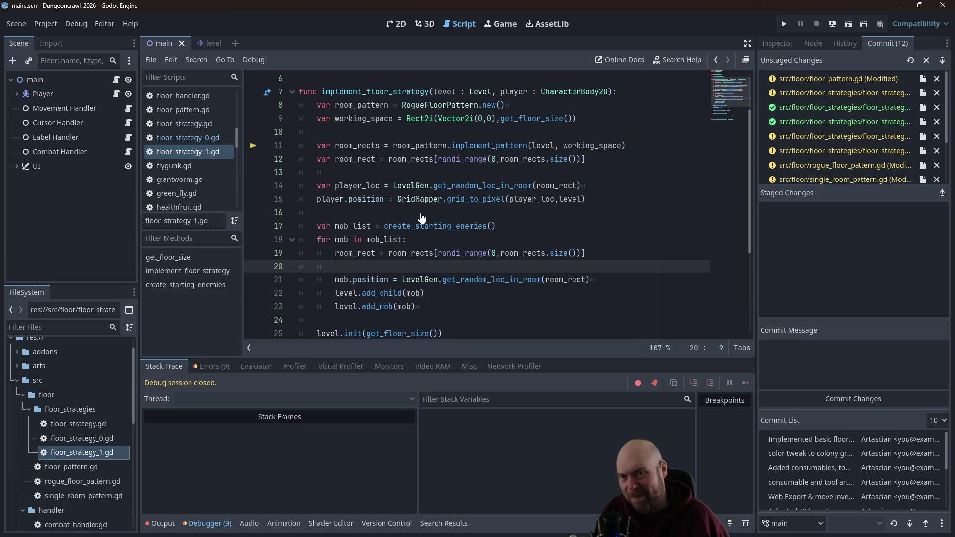
# - Run the project, pick up and switch on the floodlight, and move until the Array[Mob] error halts it
pyautogui.click(784, 24)
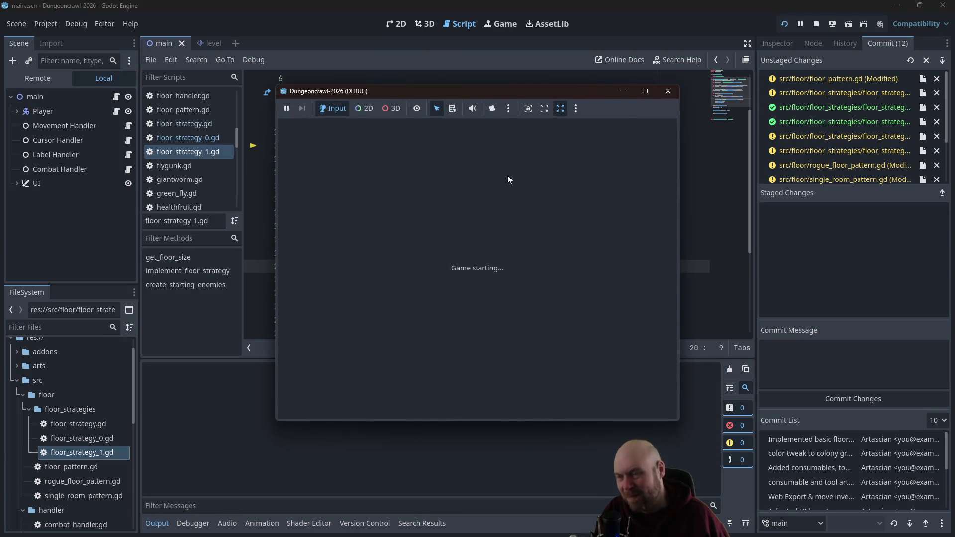
pyautogui.press('Right')
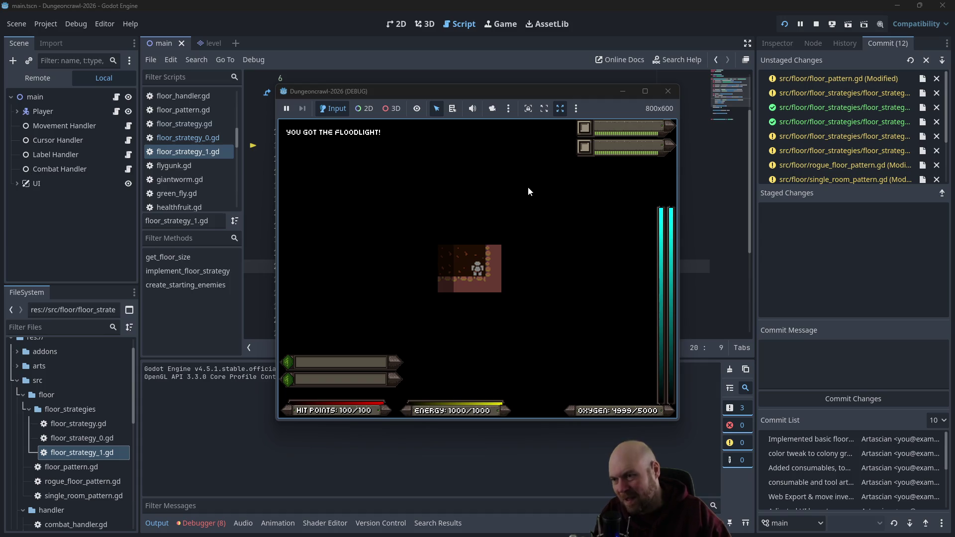
pyautogui.press('1')
pyautogui.press('Up')
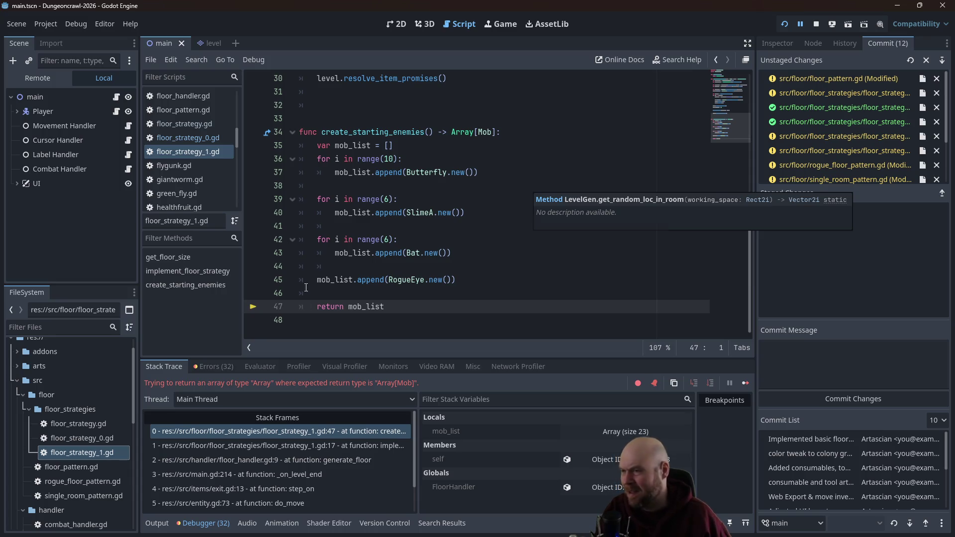
# - Declare mob_list as ': Array[Mob]' and rerun the game with the floodlight on
pyautogui.click(389, 146)
pyautogui.write(': Array')
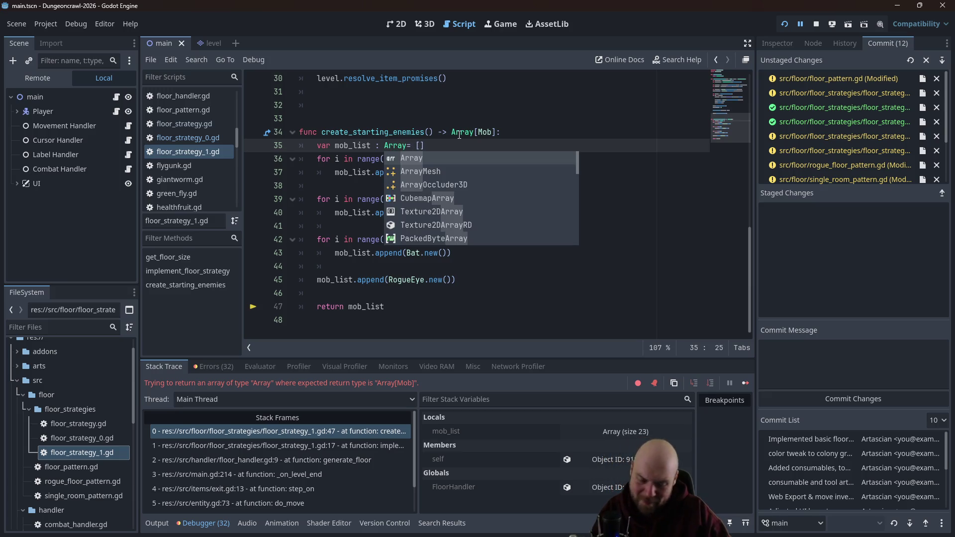
pyautogui.write('[Mob]')
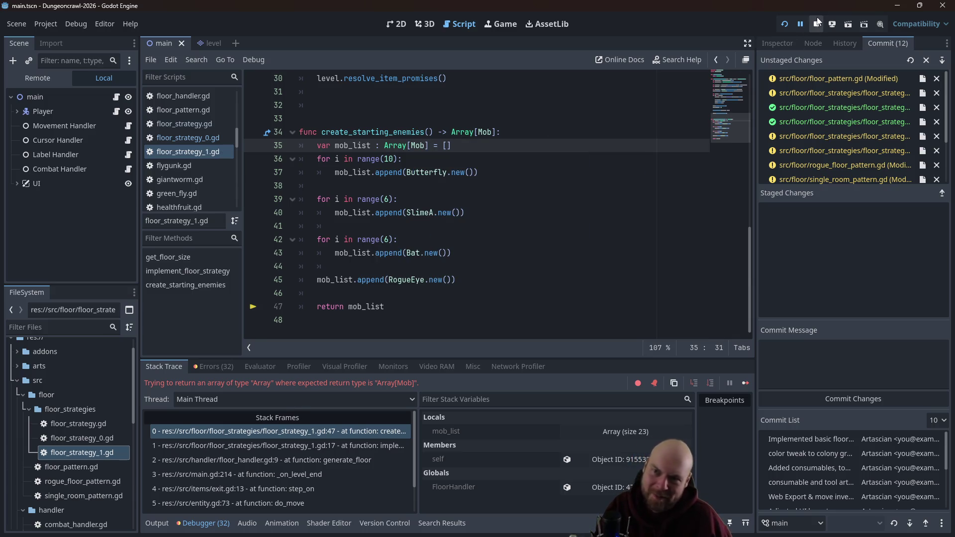
pyautogui.click(786, 26)
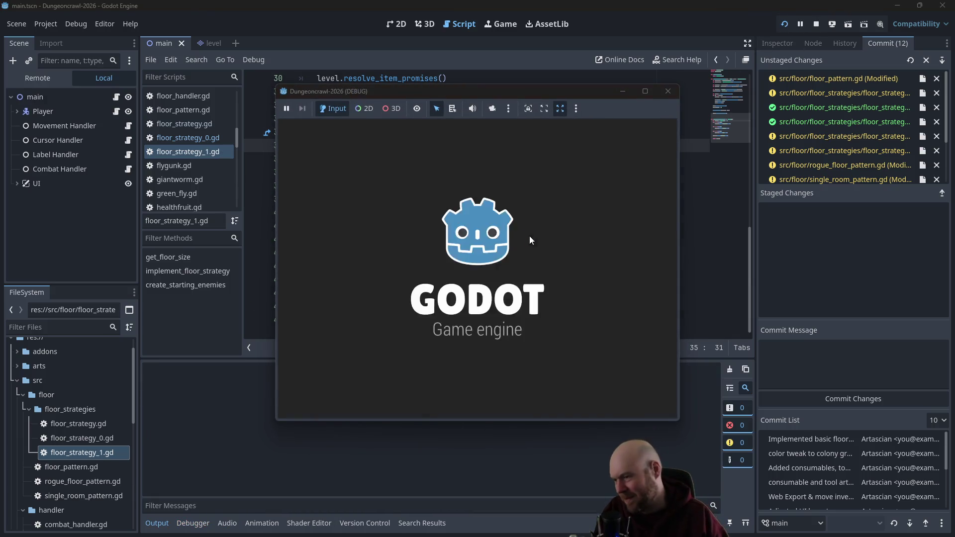
pyautogui.press('1')
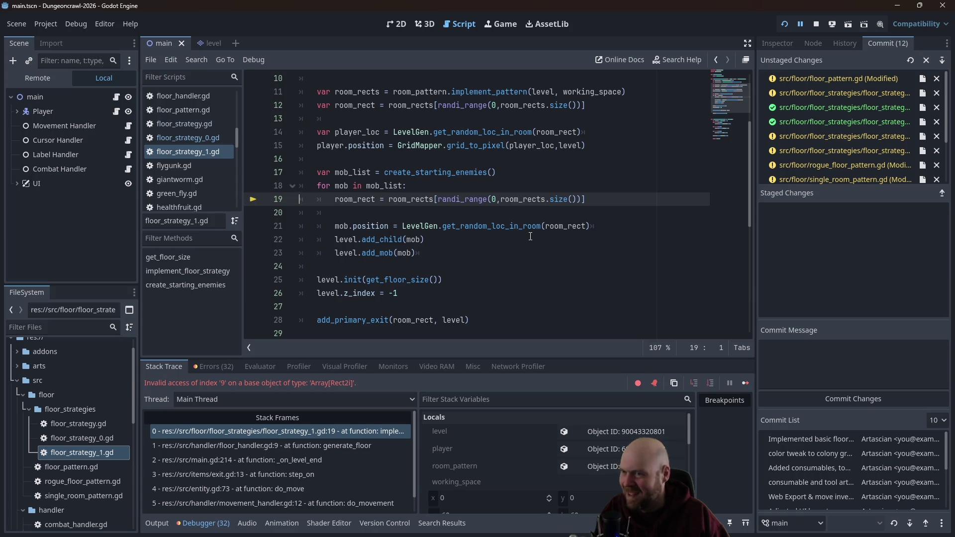
# - Change both random room indexes to room_rects.size()-1 and relaunch the game
pyautogui.click(577, 105)
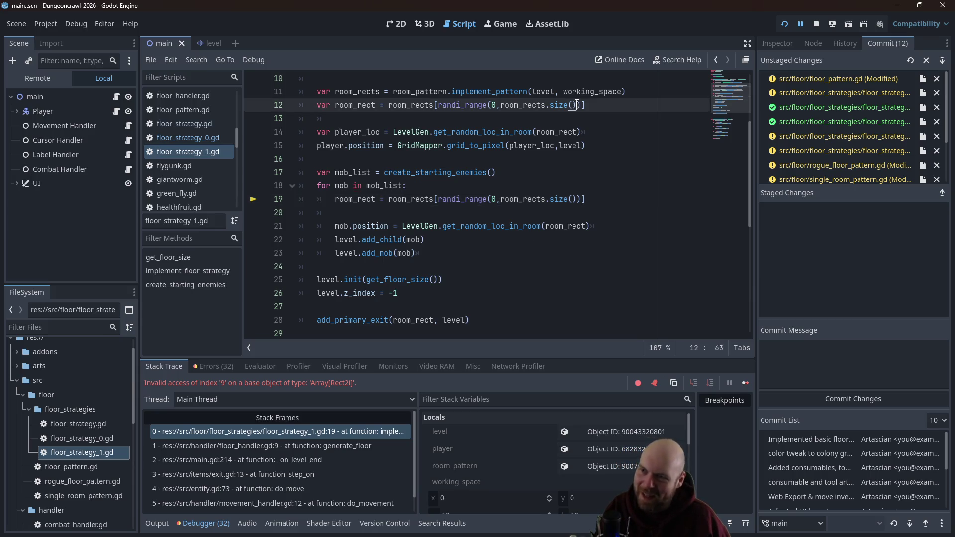
pyautogui.write('-1')
pyautogui.press('Down')
pyautogui.press('Down')
pyautogui.press('Down')
pyautogui.press('Down')
pyautogui.press('Down')
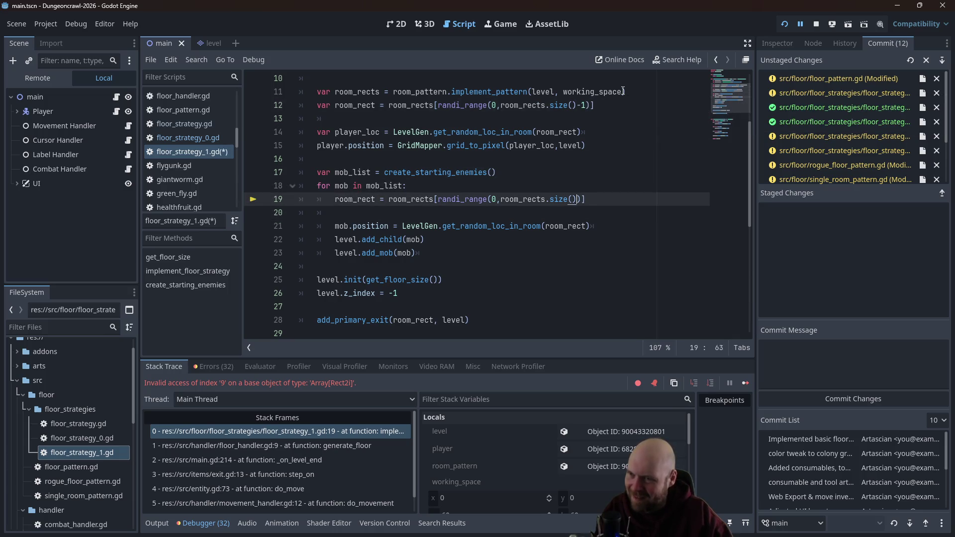
pyautogui.click(785, 24)
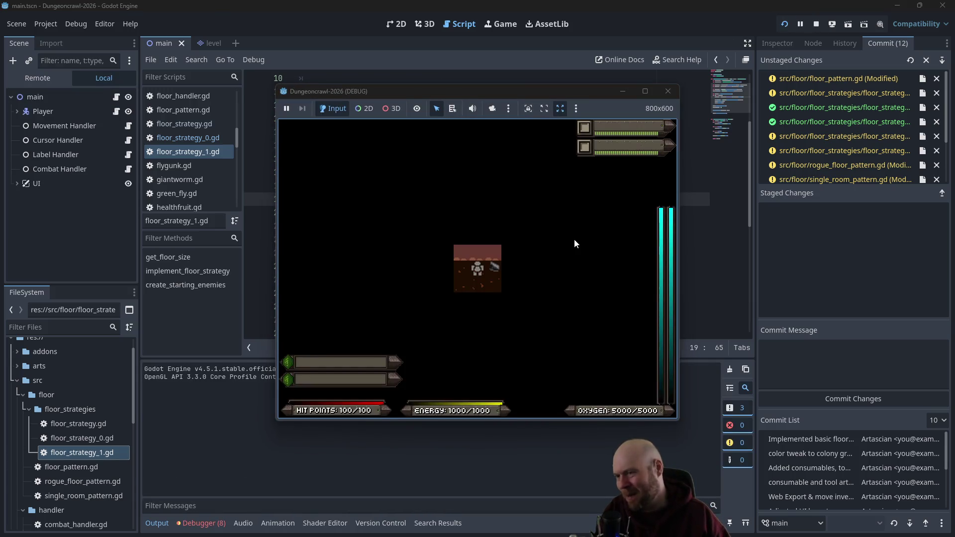
# - With the floodlight on, walk the player through the dungeon's rooms and corridors toward the enemies
pyautogui.press('i')
pyautogui.press('1')
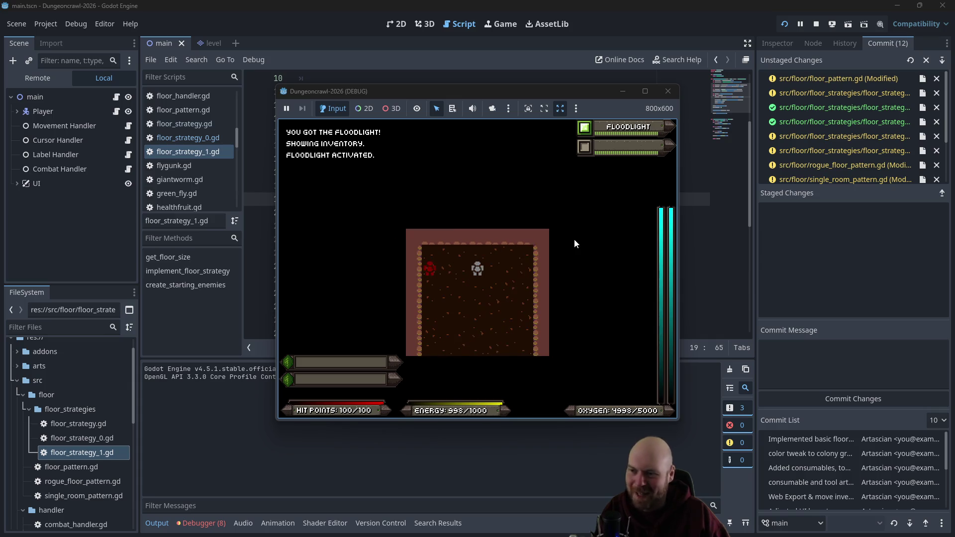
pyautogui.press('Up')
pyautogui.press('Up')
pyautogui.press('Up')
pyautogui.press('Right')
pyautogui.press('Right')
pyautogui.press('Right')
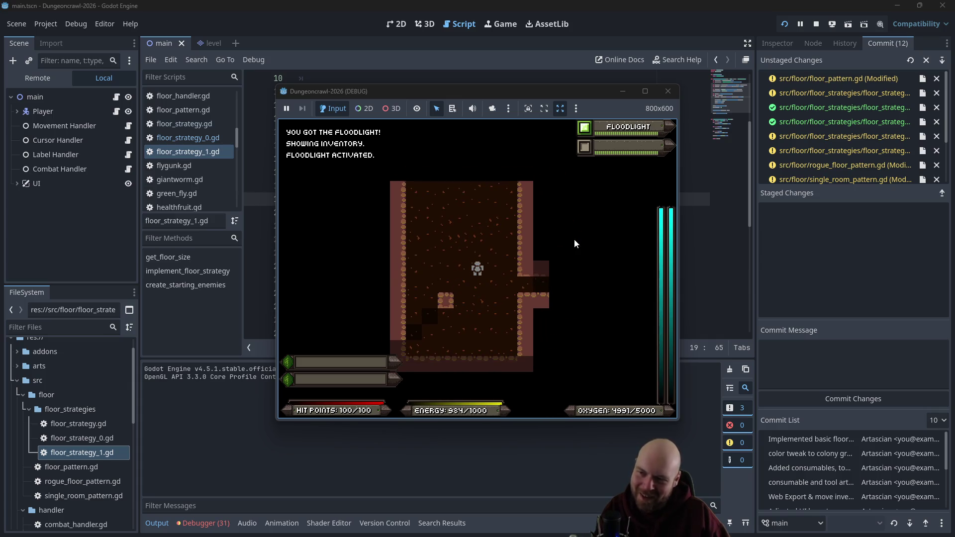
pyautogui.press('Down')
pyautogui.press('Right')
pyautogui.press('Right')
pyautogui.press('Right')
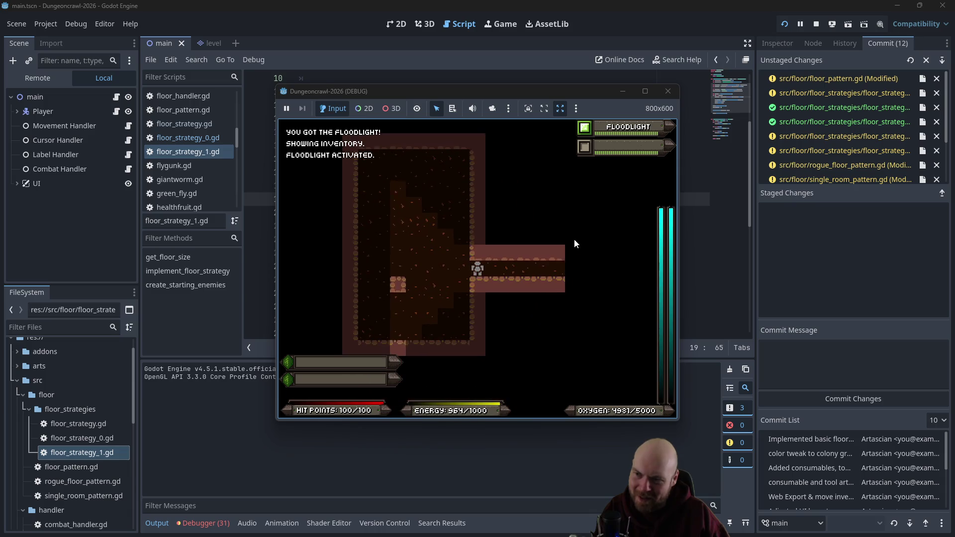
pyautogui.press('Right')
pyautogui.press('Right')
pyautogui.press('Right')
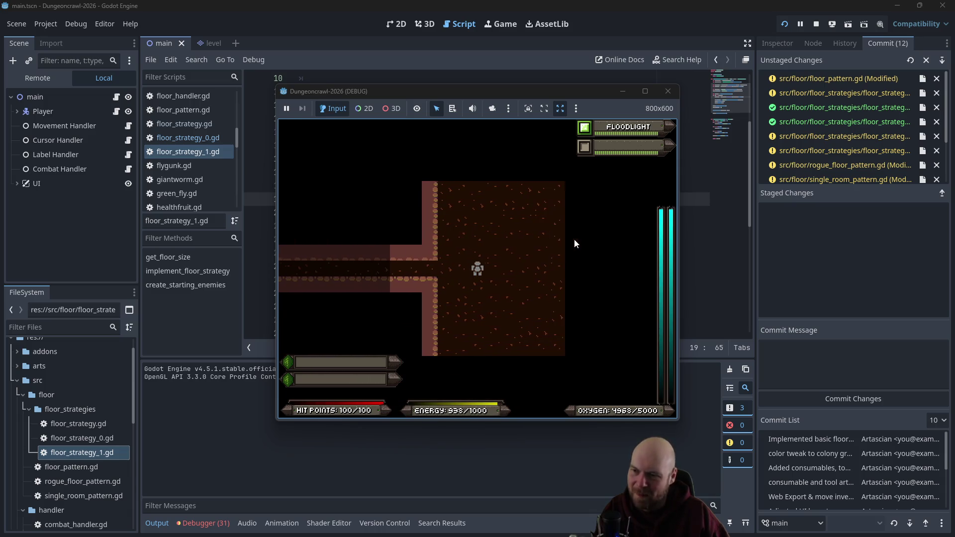
pyautogui.press('Up')
pyautogui.press('Up')
pyautogui.press('Up')
pyautogui.press('Right')
pyautogui.press('Right')
pyautogui.press('Right')
pyautogui.press('Down')
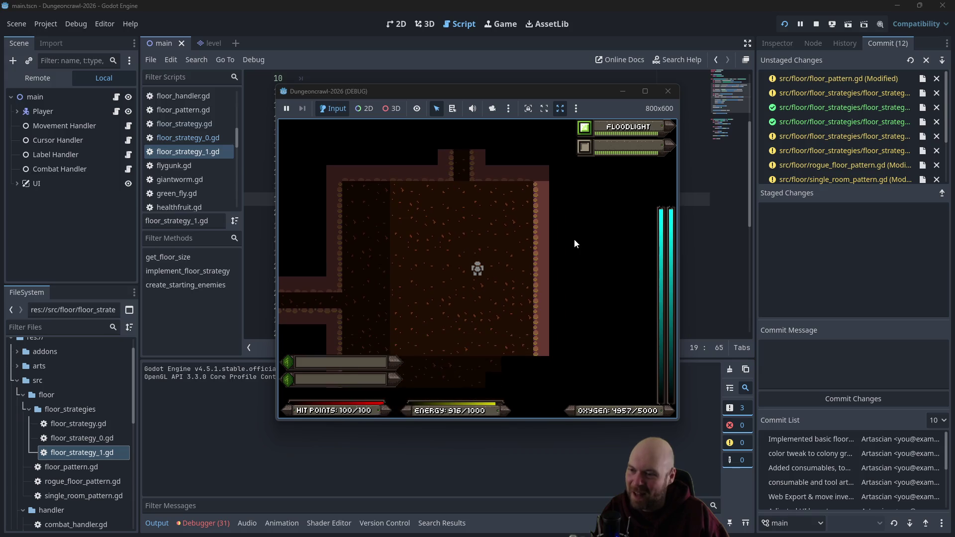
pyautogui.press('Left')
pyautogui.press('Up')
pyautogui.press('Up')
pyautogui.press('Up')
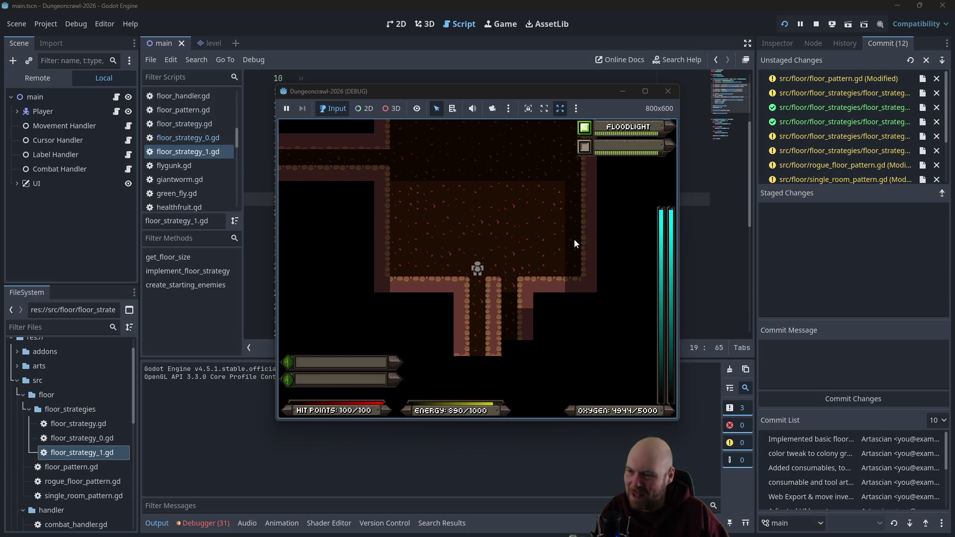
pyautogui.press('Down')
pyautogui.press('Down')
pyautogui.press('Down')
pyautogui.press('Right')
pyautogui.press('Right')
pyautogui.press('Right')
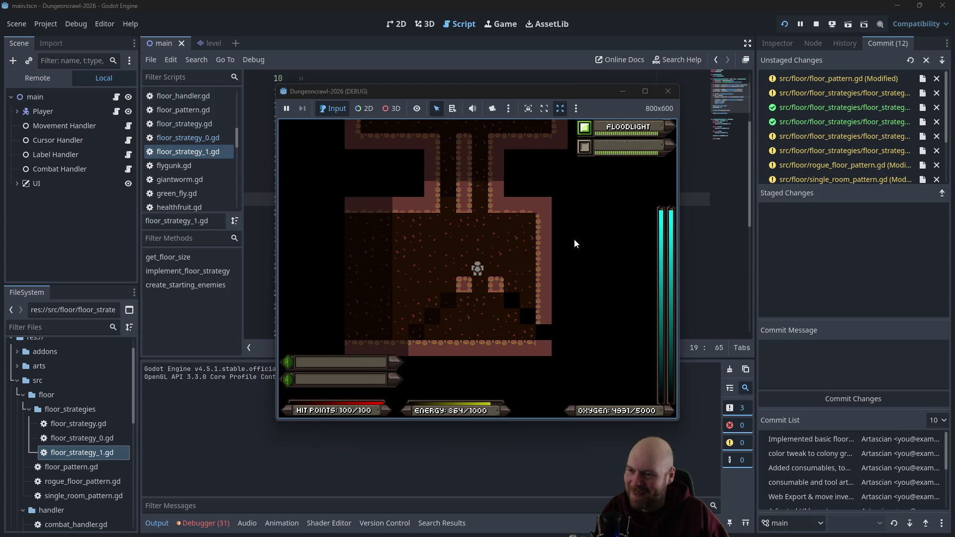
pyautogui.press('Right')
pyautogui.press('Right')
pyautogui.press('Right')
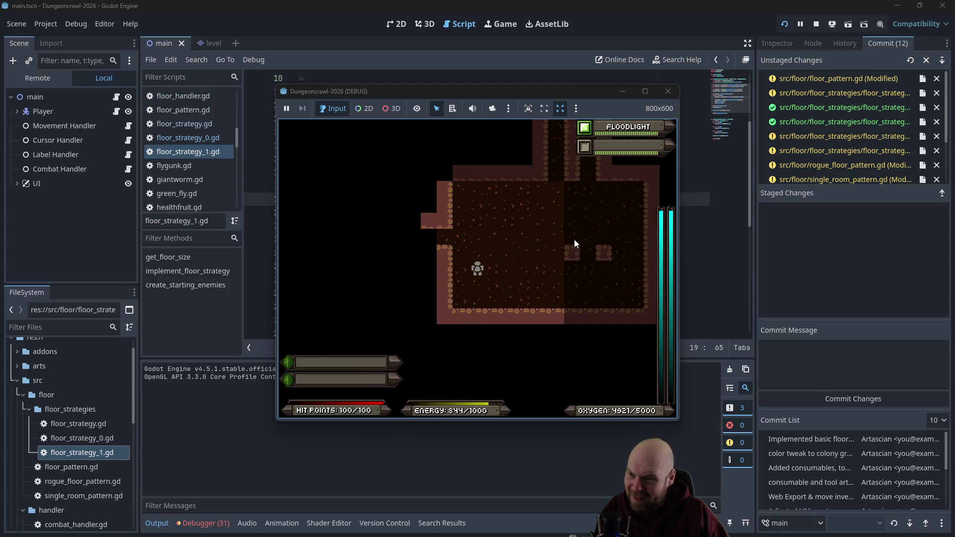
pyautogui.press('Left')
pyautogui.press('Left')
pyautogui.press('Left')
pyautogui.press('Down')
pyautogui.press('Down')
pyautogui.press('Down')
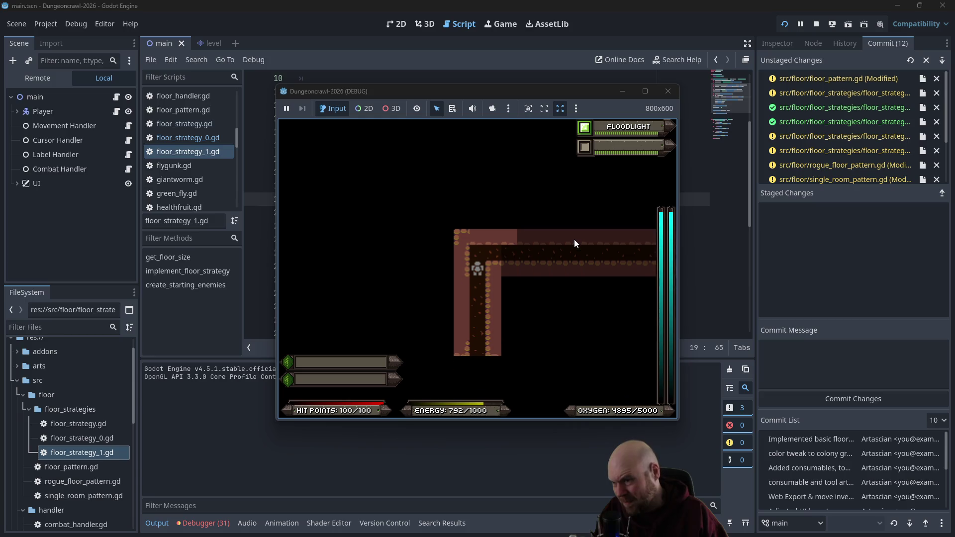
pyautogui.press('Down')
pyautogui.press('Down')
pyautogui.press('Down')
pyautogui.press('Up')
pyautogui.press('Up')
pyautogui.press('Up')
pyautogui.press('Right')
pyautogui.press('Right')
pyautogui.press('Right')
pyautogui.press('Right')
pyautogui.press('Up')
pyautogui.press('Up')
pyautogui.press('Up')
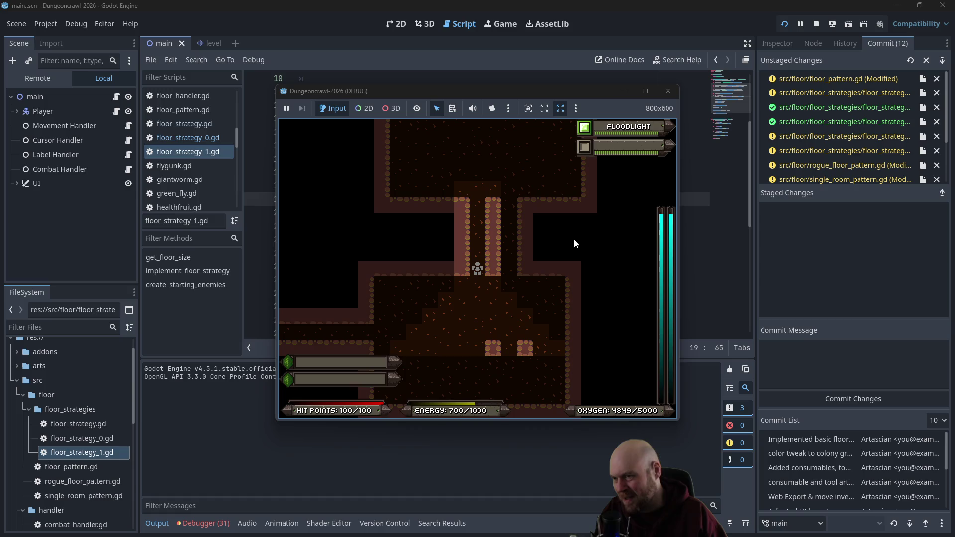
pyautogui.press('Up')
pyautogui.press('Up')
pyautogui.press('Up')
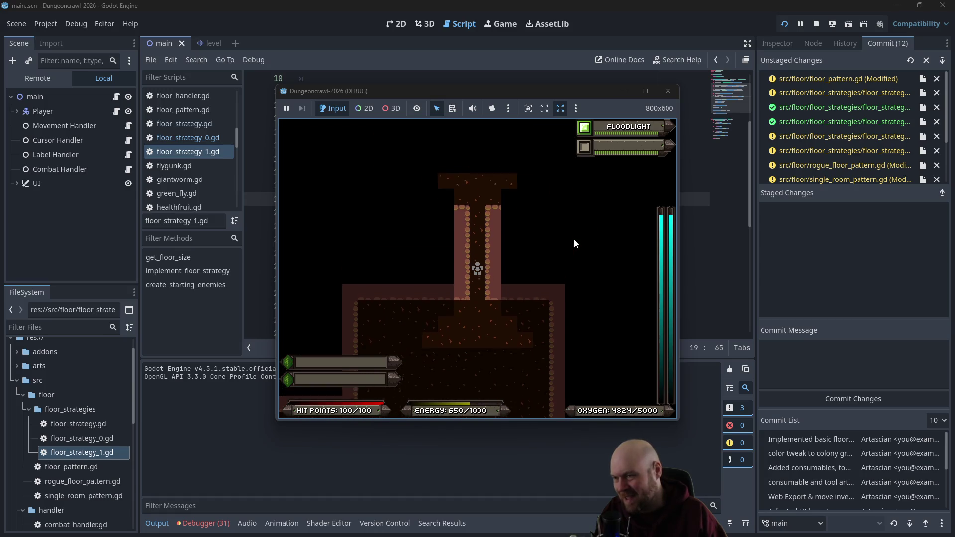
pyautogui.press('Up')
pyautogui.press('Up')
pyautogui.press('Up')
pyautogui.press('Left')
pyautogui.press('Left')
pyautogui.press('Left')
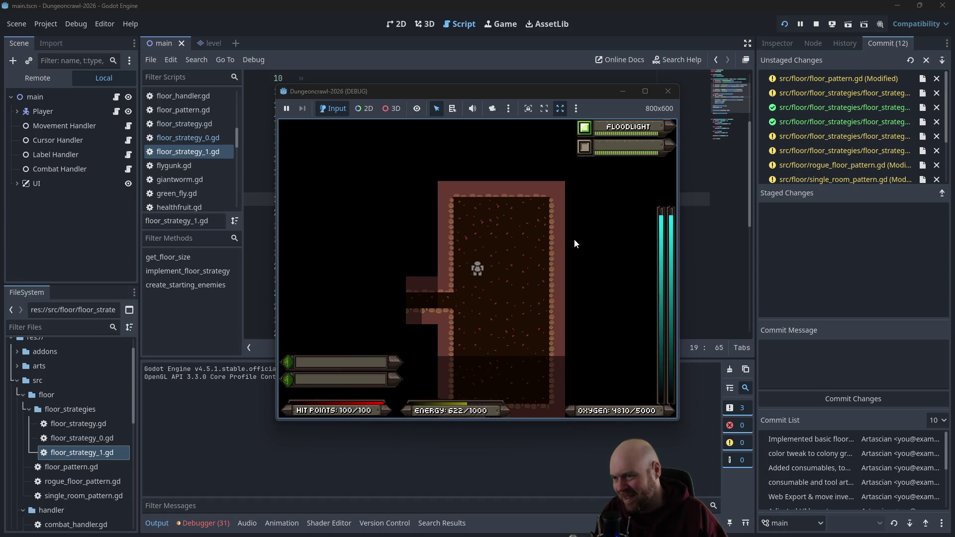
pyautogui.press('Left')
pyautogui.press('Left')
pyautogui.press('Left')
pyautogui.press('Left')
pyautogui.press('Left')
pyautogui.press('Left')
pyautogui.press('Up')
pyautogui.press('Up')
pyautogui.press('Up')
pyautogui.press('Up')
pyautogui.press('Right')
pyautogui.press('Right')
pyautogui.press('Right')
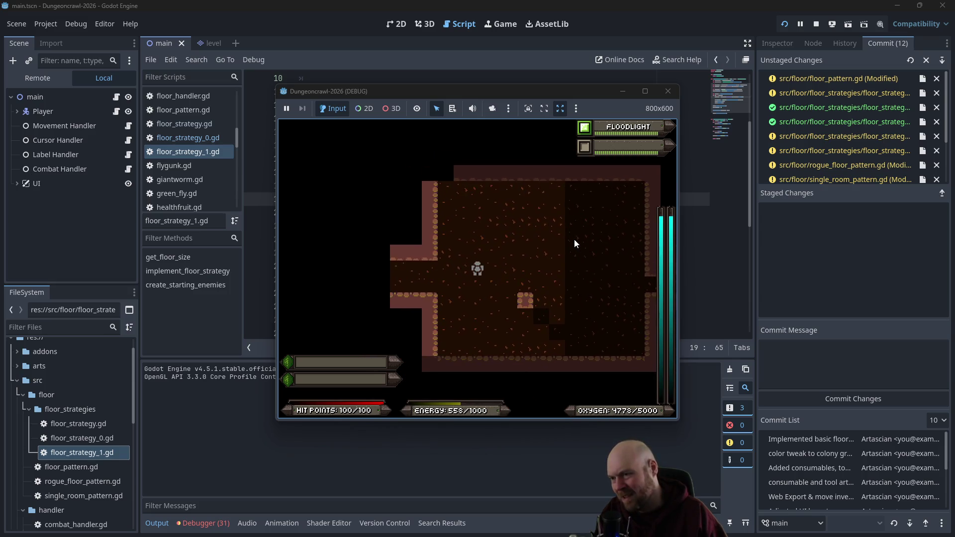
pyautogui.press('Down')
pyautogui.press('Down')
pyautogui.press('Left')
pyautogui.press('Left')
pyautogui.press('Left')
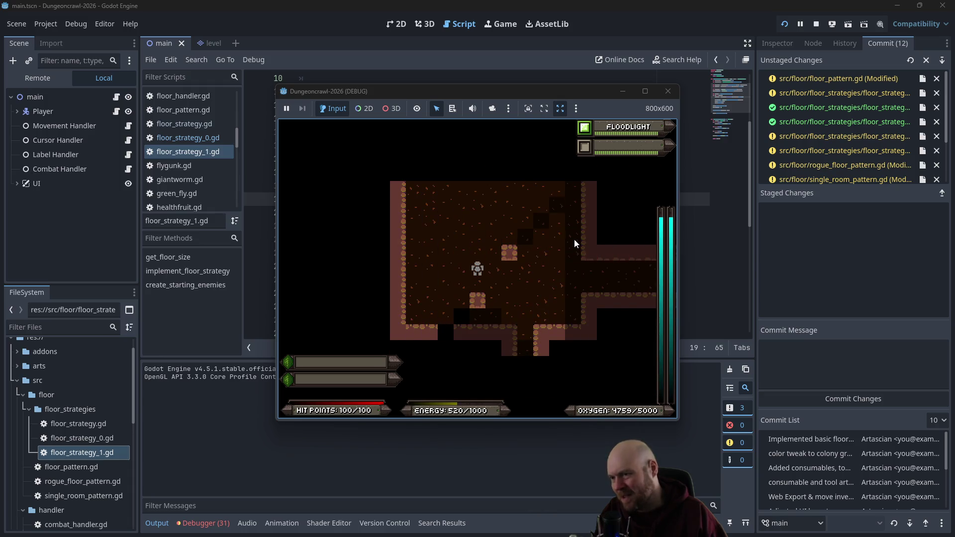
pyautogui.press('Up')
pyautogui.press('Up')
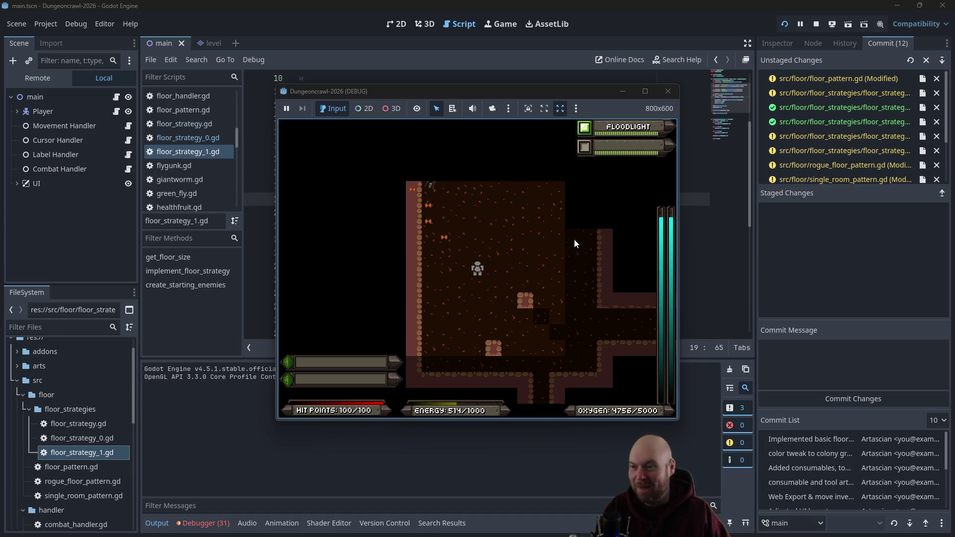
# - Fight the spawned Martian Butterflies, then stop the running game
pyautogui.press('Down')
pyautogui.press('Down')
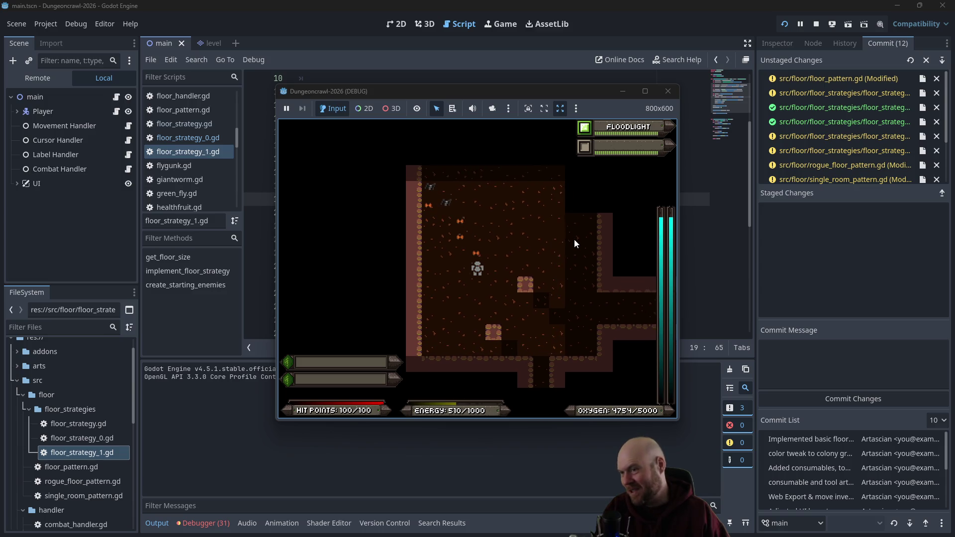
pyautogui.press('Down')
pyautogui.press('Down')
pyautogui.press('Left')
pyautogui.press('Left')
pyautogui.press('Left')
pyautogui.press('Right')
pyautogui.press('Right')
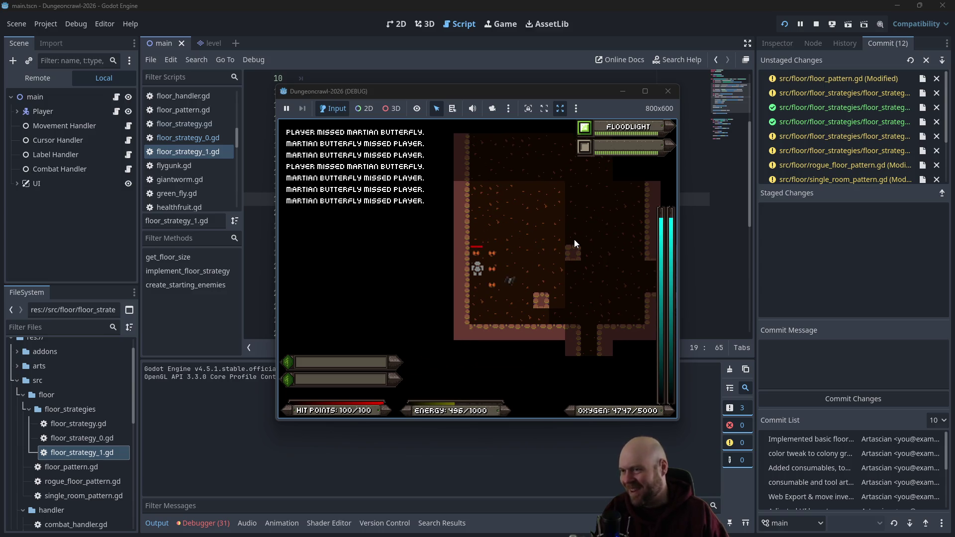
pyautogui.click(668, 91)
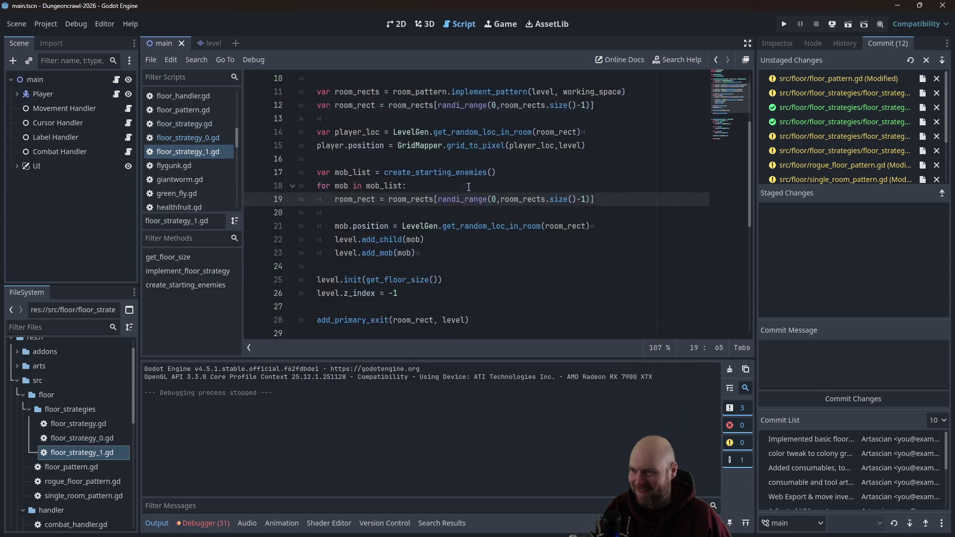
# - Select the GridMapper.grid_to_pixel(player_loc,level) call on the player-position line 15
pyautogui.click(471, 186)
pyautogui.click(418, 226)
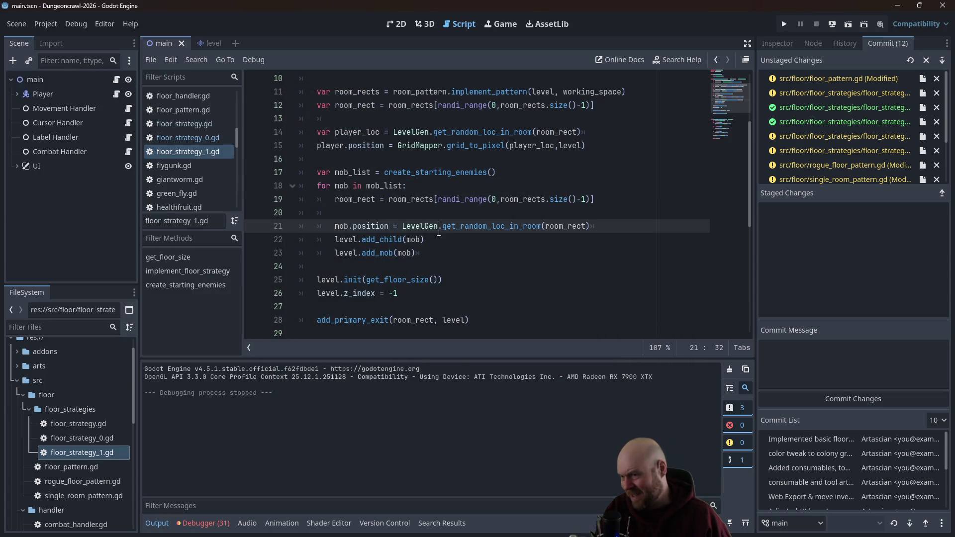
pyautogui.click(426, 241)
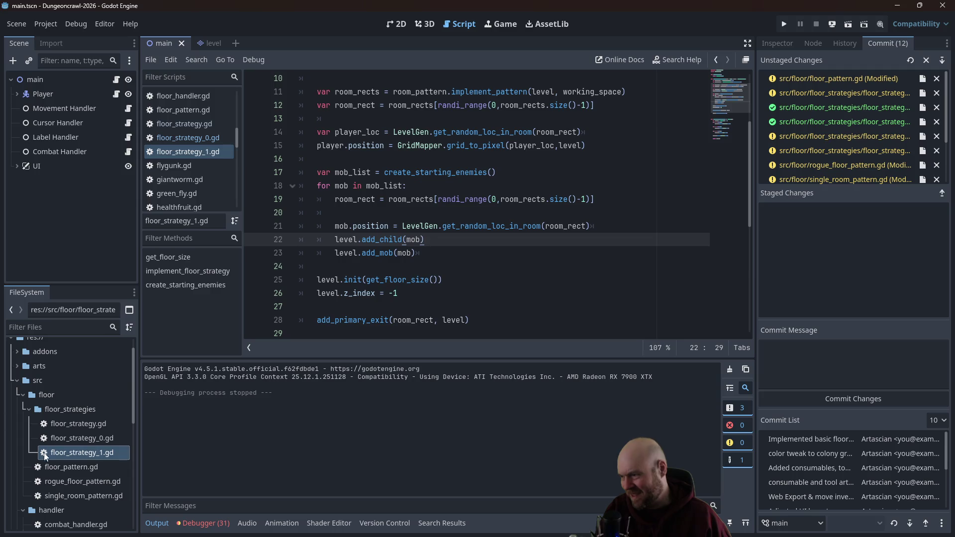
pyautogui.scroll(-2, 71, 444)
pyautogui.scroll(-4, 71, 445)
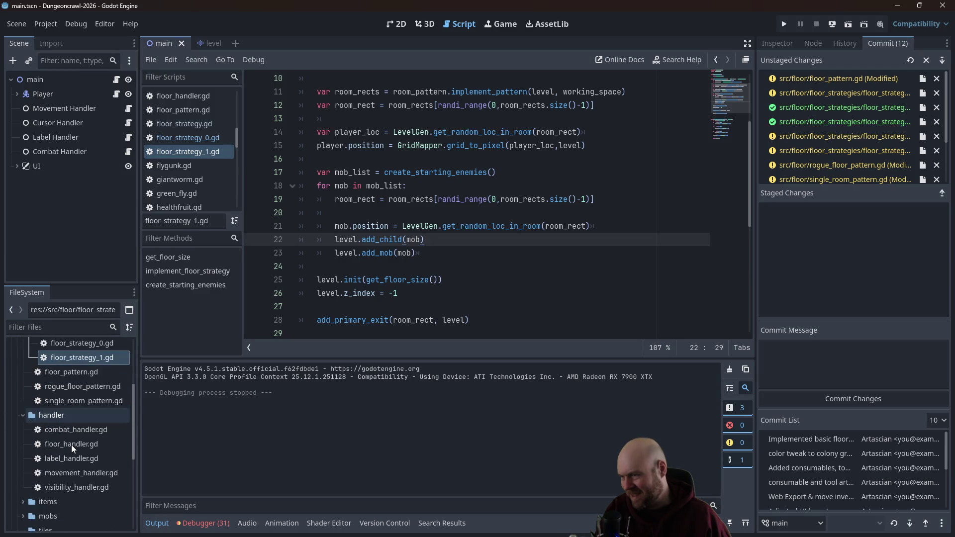
pyautogui.scroll(-5, 71, 445)
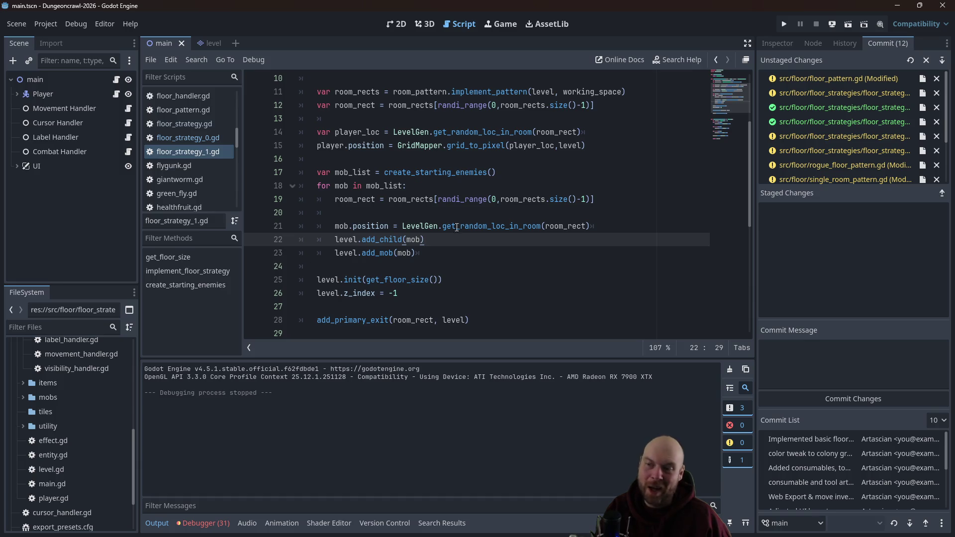
pyautogui.click(403, 226)
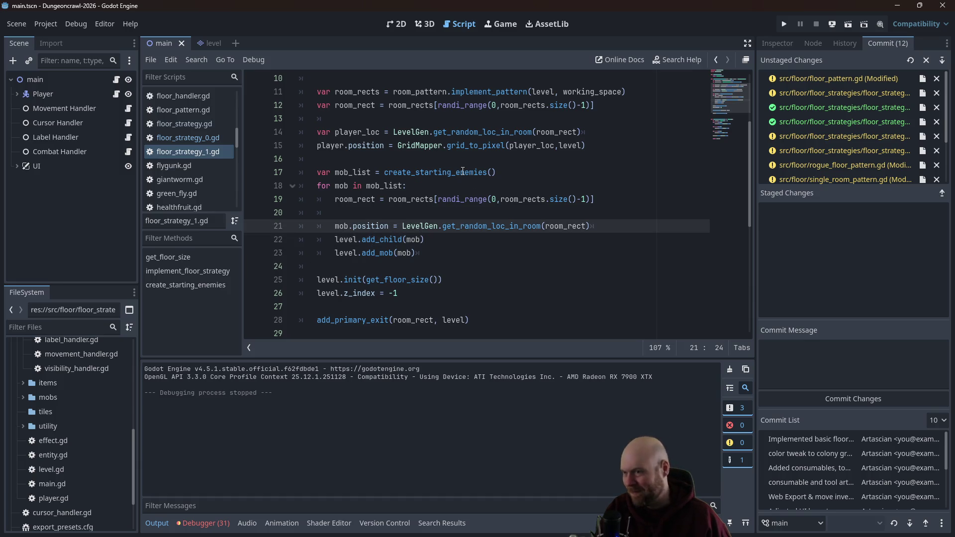
pyautogui.moveTo(397, 145); pyautogui.dragTo(590, 146)
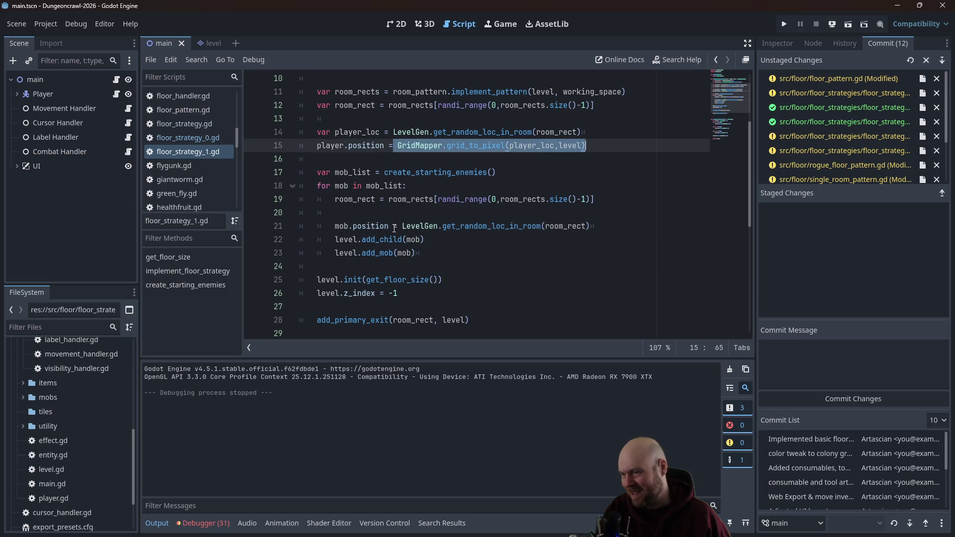
# - Wrap the mob's random room location in GridMapper.grid_to_pixel(..., level), save, and run the game
pyautogui.hotkey('ctrl', 'c')
pyautogui.click(398, 226)
pyautogui.hotkey('ctrl', 'v')
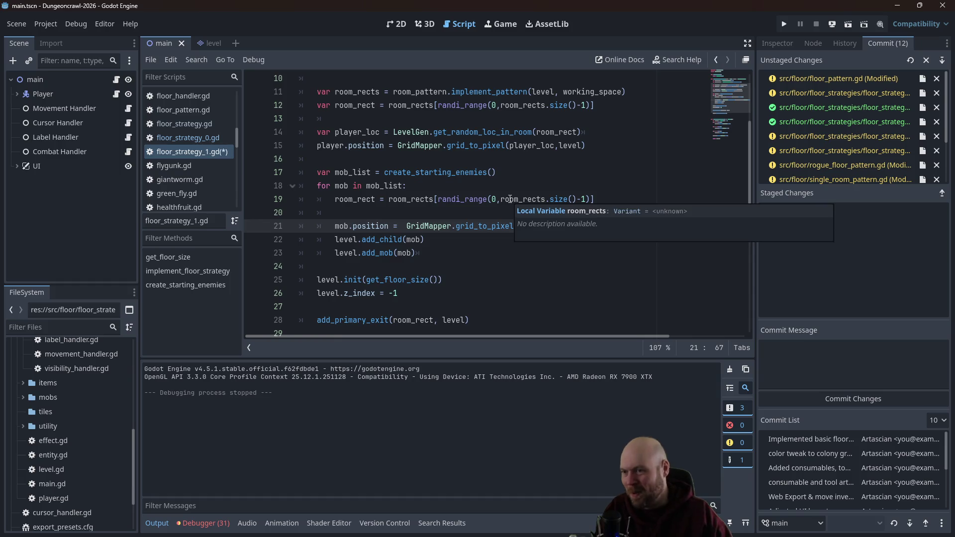
pyautogui.press('BackSpace')
pyautogui.press('BackSpace')
pyautogui.press('BackSpace')
pyautogui.press('BackSpace')
pyautogui.press('BackSpace')
pyautogui.press('BackSpace')
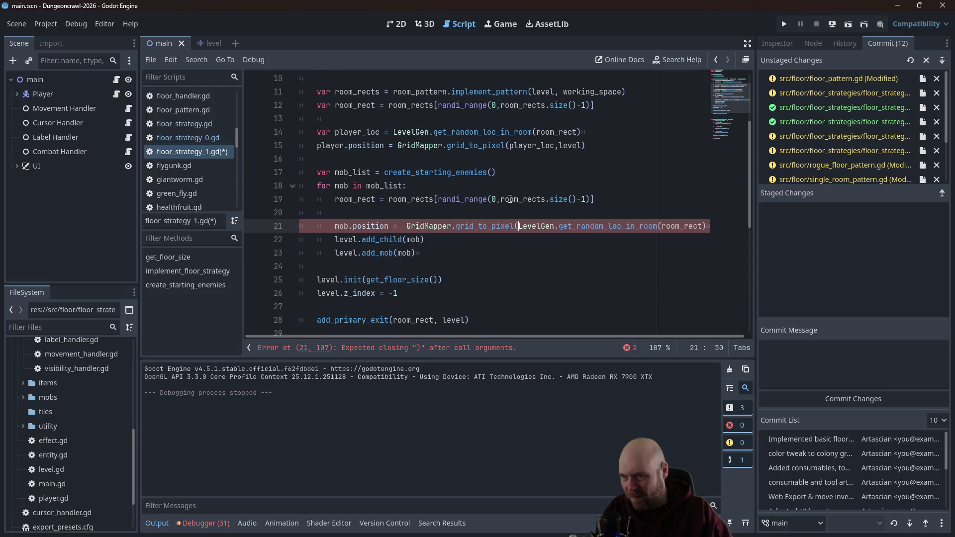
pyautogui.moveTo(546, 337); pyautogui.dragTo(552, 336)
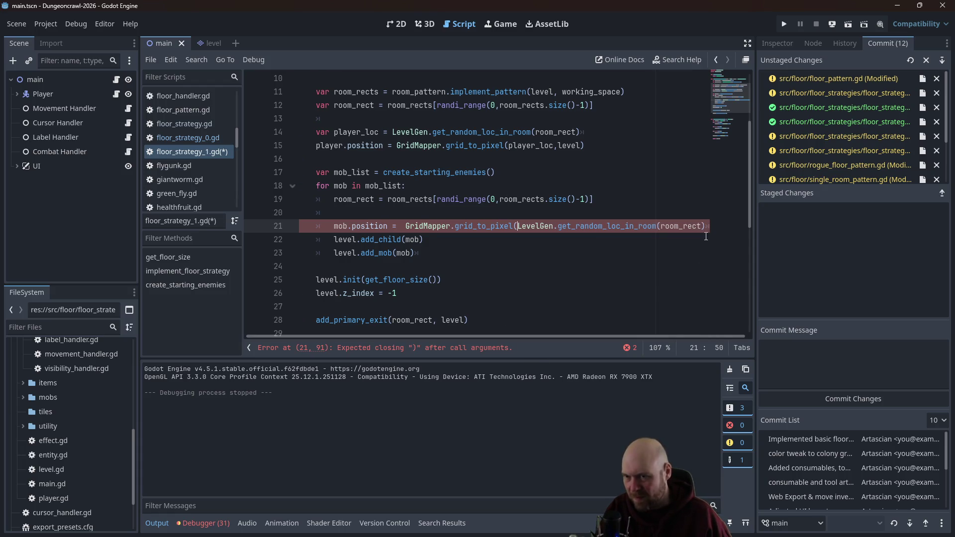
pyautogui.write(',level)')
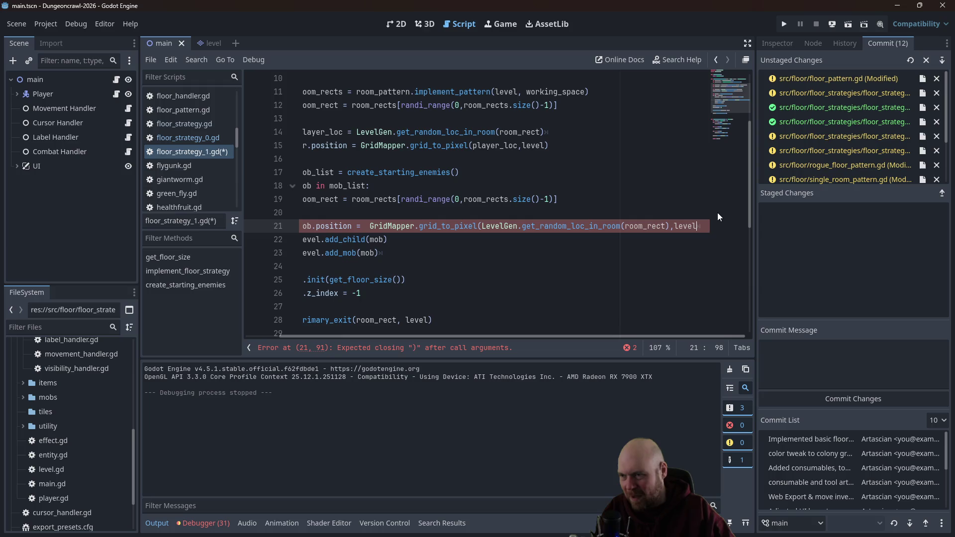
pyautogui.hotkey('ctrl', 's')
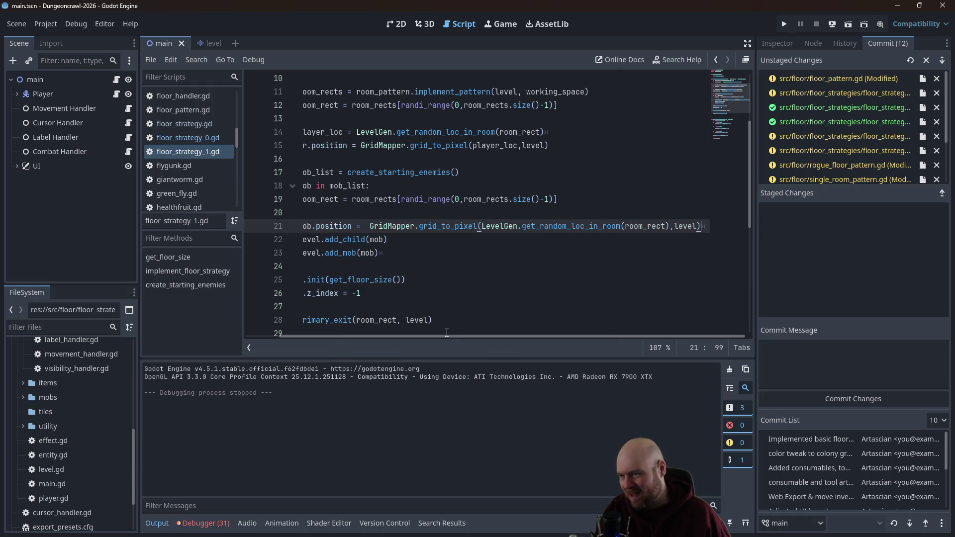
pyautogui.click(785, 24)
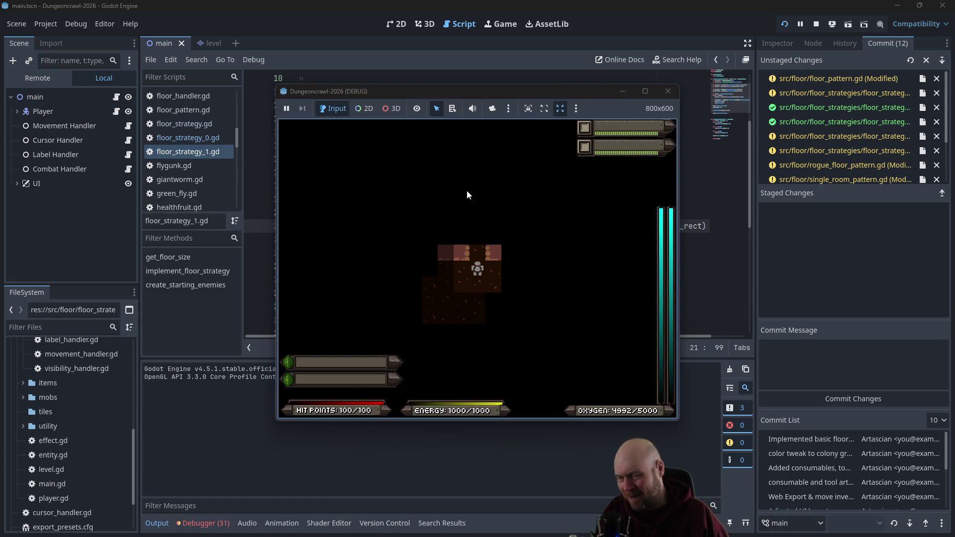
# - Restart the game, switch on the floodlight and punch the first slime
pyautogui.click(780, 25)
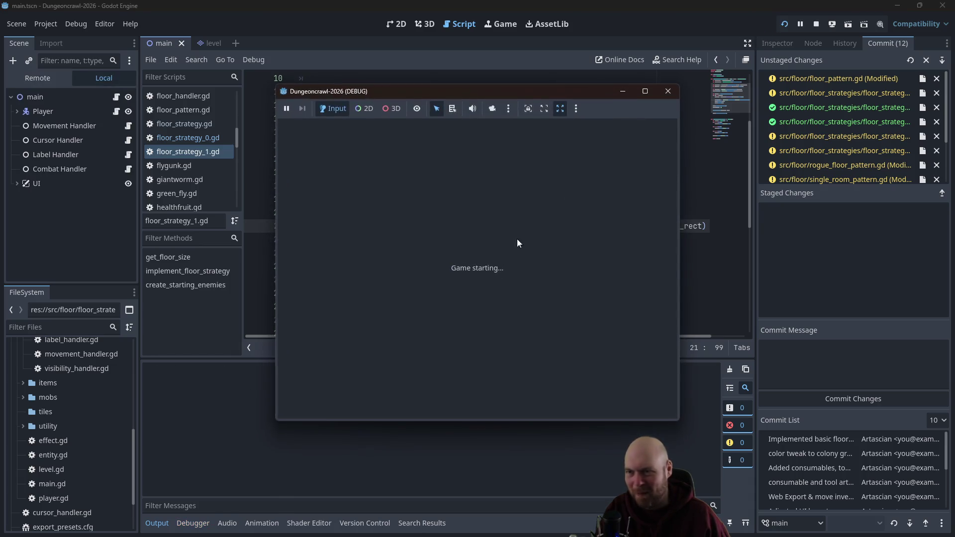
pyautogui.press('1')
pyautogui.press('Left')
pyautogui.press('Left')
pyautogui.press('Left')
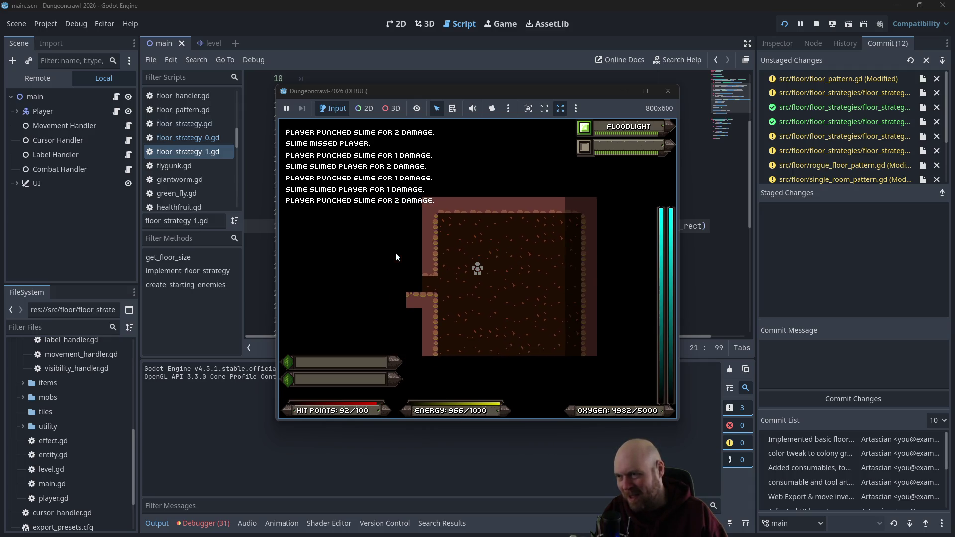
pyautogui.press('Down')
pyautogui.press('Down')
pyautogui.press('Left')
pyautogui.press('Left')
pyautogui.press('Left')
pyautogui.press('Left')
pyautogui.press('Left')
pyautogui.press('Left')
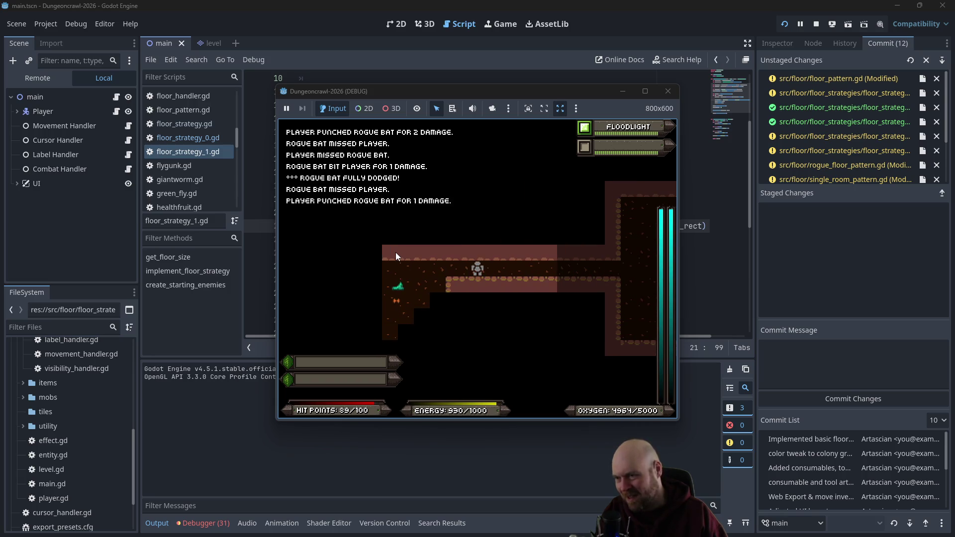
# - Fight slimes along the corridor and attack a martian butterfly
pyautogui.press('Left')
pyautogui.press('Left')
pyautogui.press('Left')
pyautogui.press('Left')
pyautogui.press('Left')
pyautogui.press('Left')
pyautogui.press('Left')
pyautogui.press('Left')
pyautogui.press('Left')
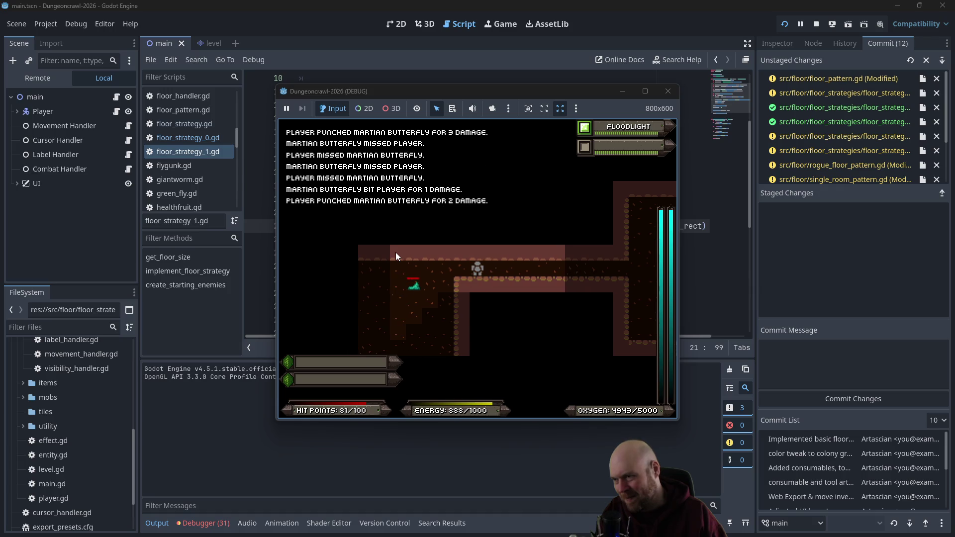
pyautogui.press('Left')
pyautogui.press('Left')
pyautogui.press('Left')
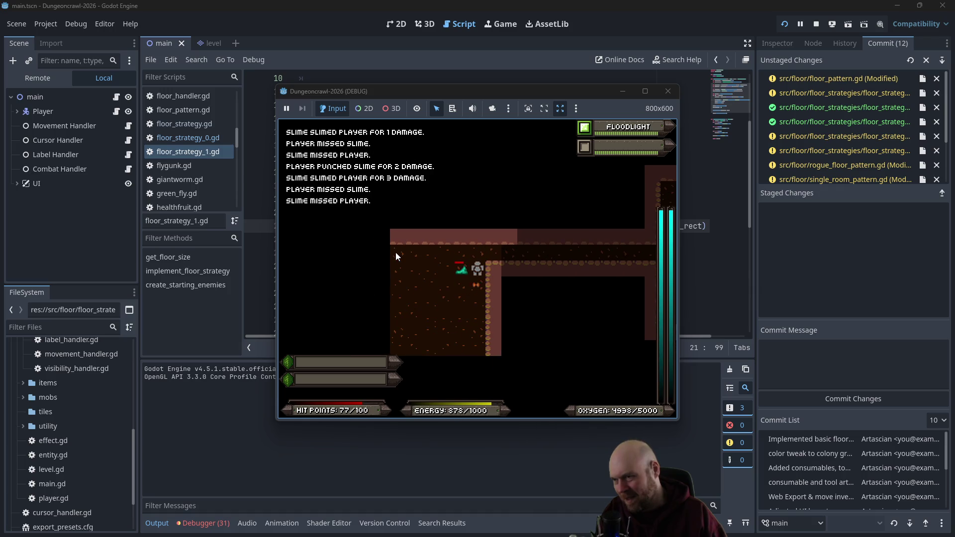
pyautogui.press('Right')
pyautogui.press('Left')
pyautogui.press('Left')
pyautogui.press('Left')
pyautogui.press('Left')
pyautogui.press('Left')
pyautogui.press('Left')
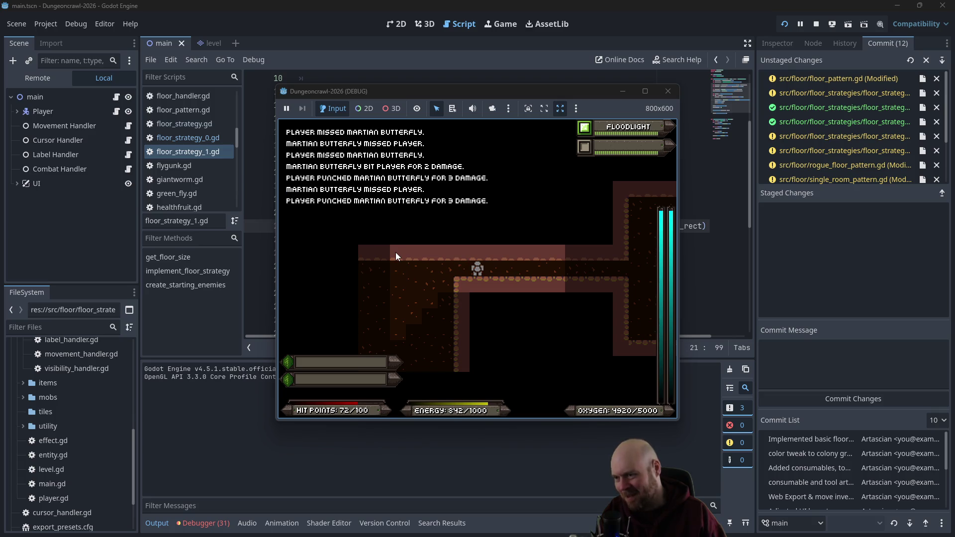
pyautogui.press('Left')
pyautogui.press('Left')
pyautogui.press('Left')
pyautogui.press('Left')
pyautogui.press('Left')
pyautogui.press('Left')
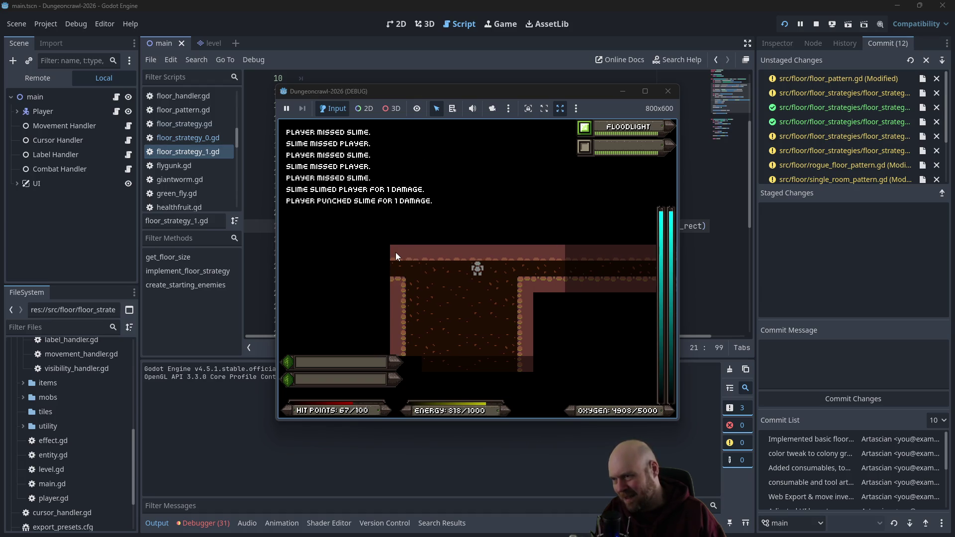
pyautogui.press('Left')
pyautogui.press('Left')
pyautogui.press('Left')
pyautogui.press('Left')
pyautogui.press('Left')
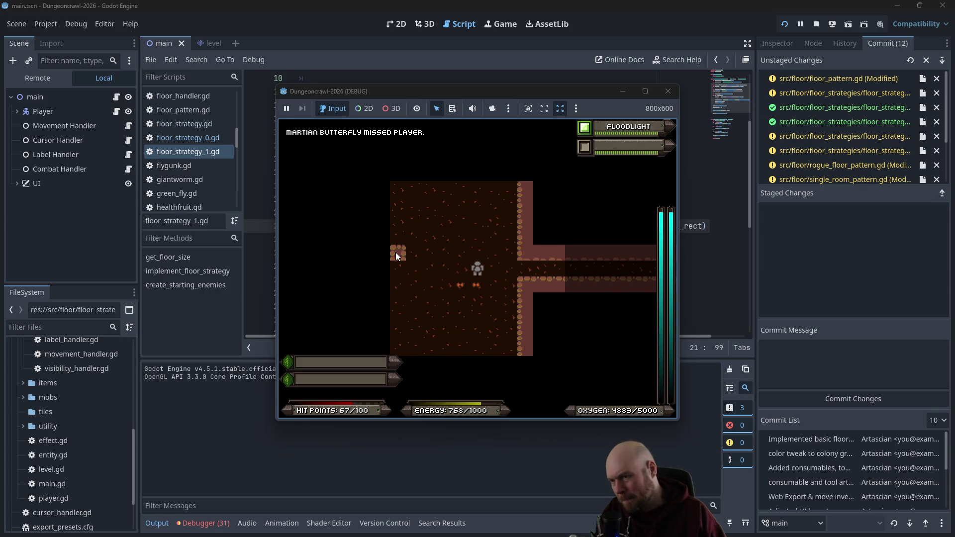
pyautogui.press('Down')
pyautogui.press('Down')
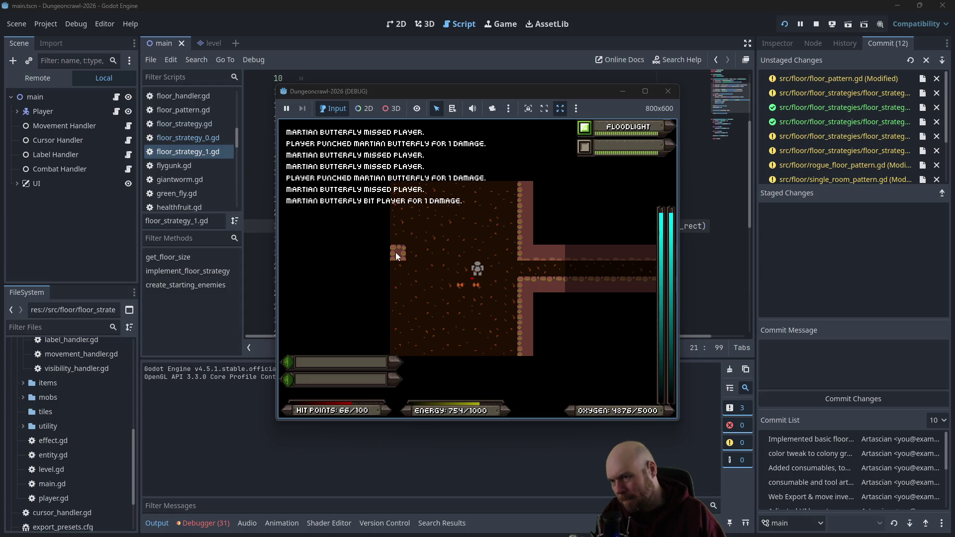
pyautogui.press('Down')
pyautogui.press('Down')
pyautogui.press('Down')
pyautogui.press('Down')
pyautogui.press('Down')
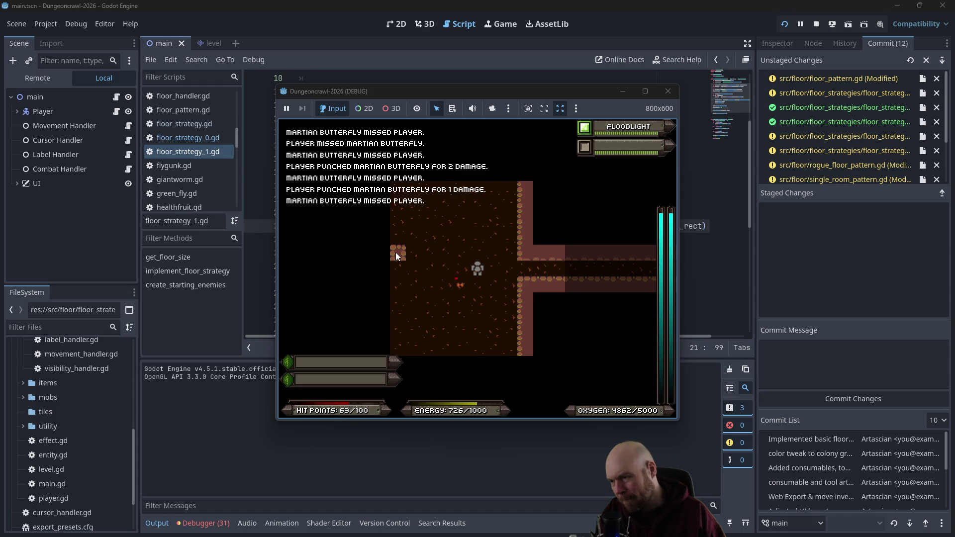
pyautogui.press('Down')
pyautogui.press('Down')
pyautogui.press('Left')
pyautogui.press('Left')
pyautogui.press('Left')
# - Hit the rogue bat, explore a new room and punch another martian butterfly
pyautogui.press('Up')
pyautogui.press('Up')
pyautogui.press('Up')
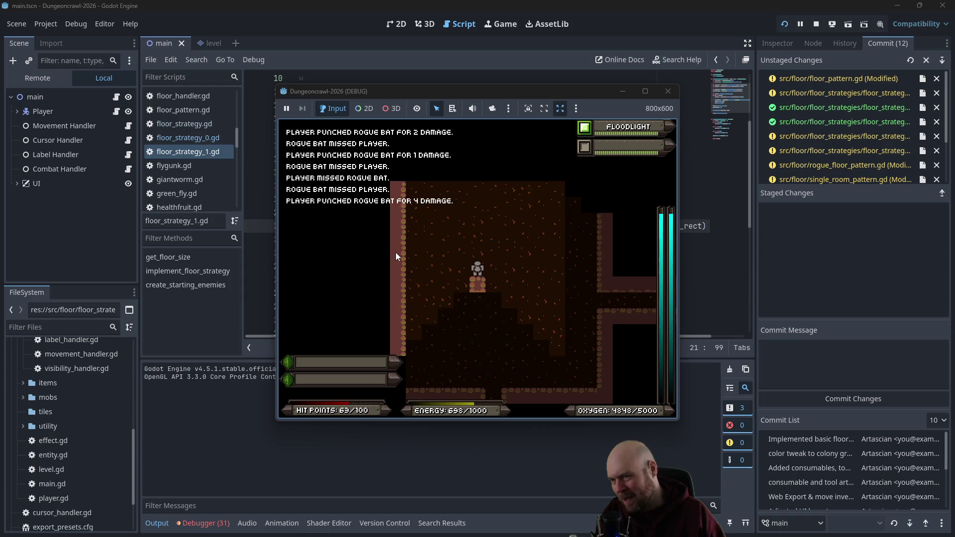
pyautogui.press('Up')
pyautogui.press('Up')
pyautogui.press('Up')
pyautogui.press('Right')
pyautogui.press('Right')
pyautogui.press('Right')
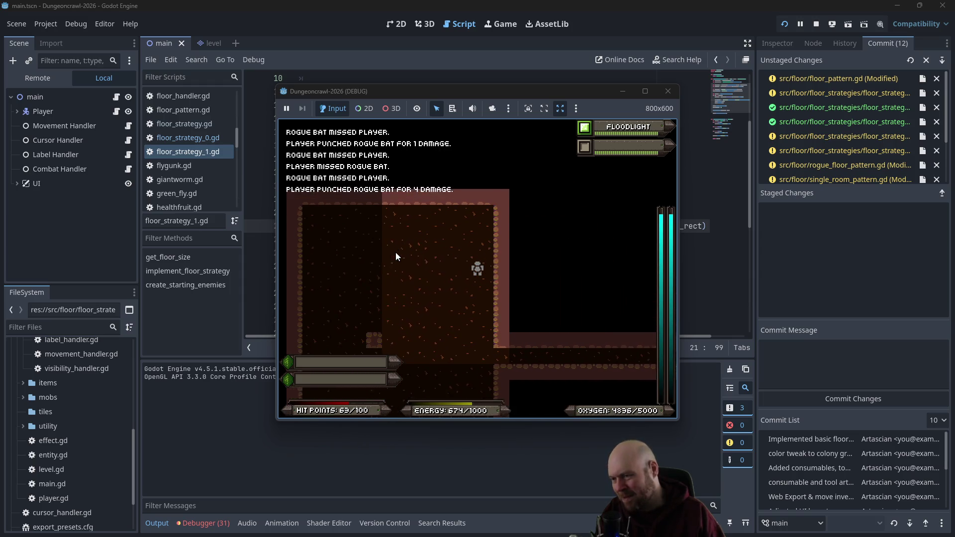
pyautogui.press('Down')
pyautogui.press('Down')
pyautogui.press('Down')
pyautogui.press('Right')
pyautogui.press('Right')
pyautogui.press('Right')
pyautogui.press('Up')
pyautogui.press('Up')
pyautogui.press('Up')
pyautogui.press('Down')
pyautogui.press('Down')
pyautogui.press('Down')
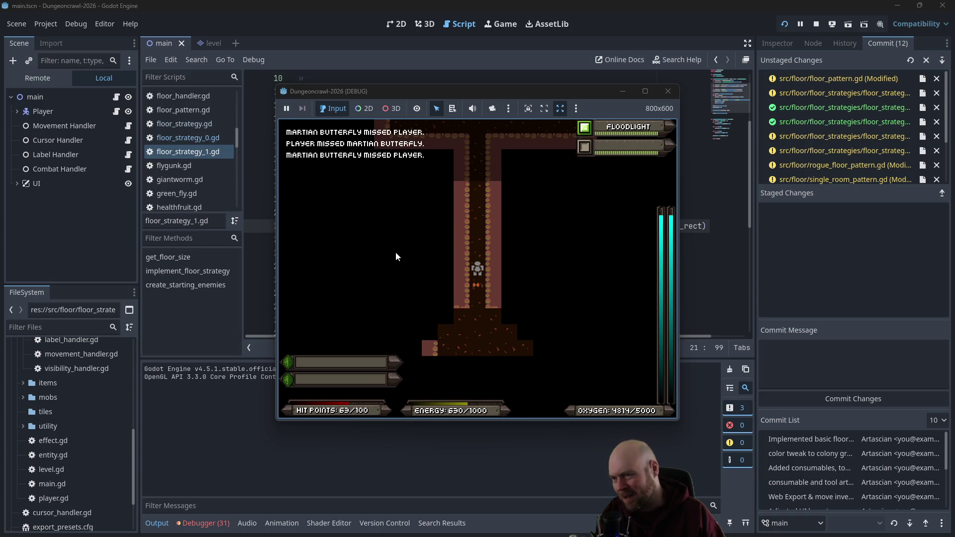
pyautogui.press('Down')
pyautogui.press('Down')
pyautogui.press('Down')
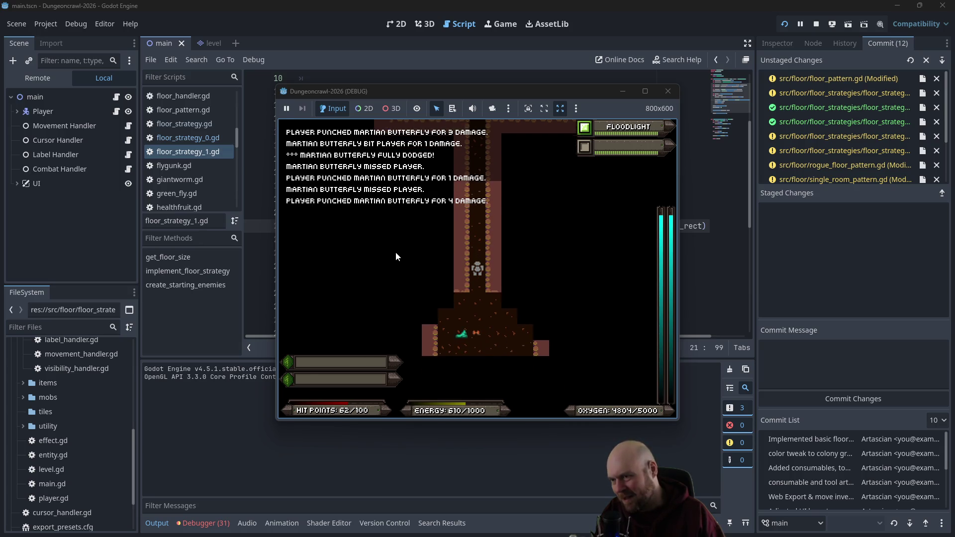
pyautogui.press('Down')
pyautogui.press('Down')
pyautogui.press('Down')
pyautogui.press('Down')
pyautogui.press('Down')
pyautogui.press('Down')
pyautogui.press('Down')
pyautogui.press('Down')
pyautogui.press('Down')
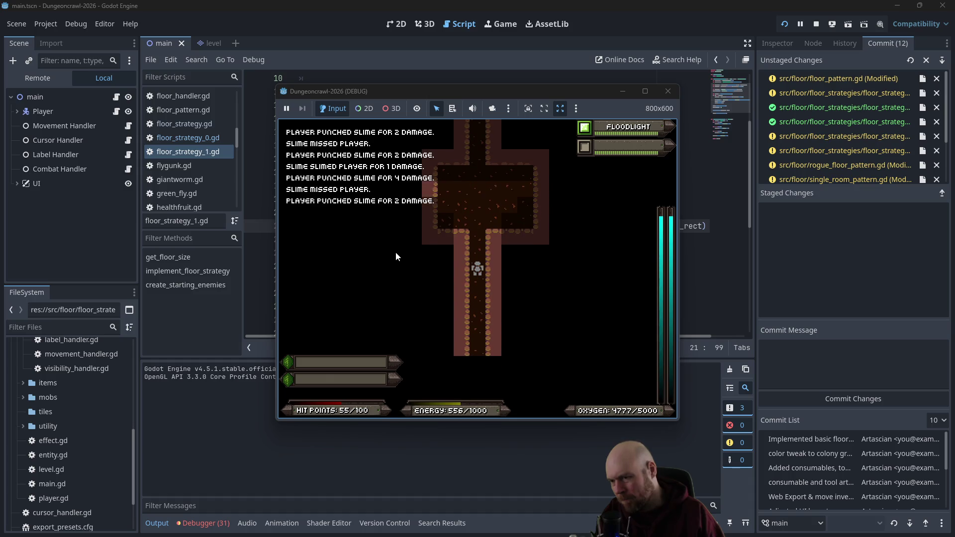
# - Move into the next room and fight its martian butterfly and rogue bat
pyautogui.press('Down')
pyautogui.press('Down')
pyautogui.press('Down')
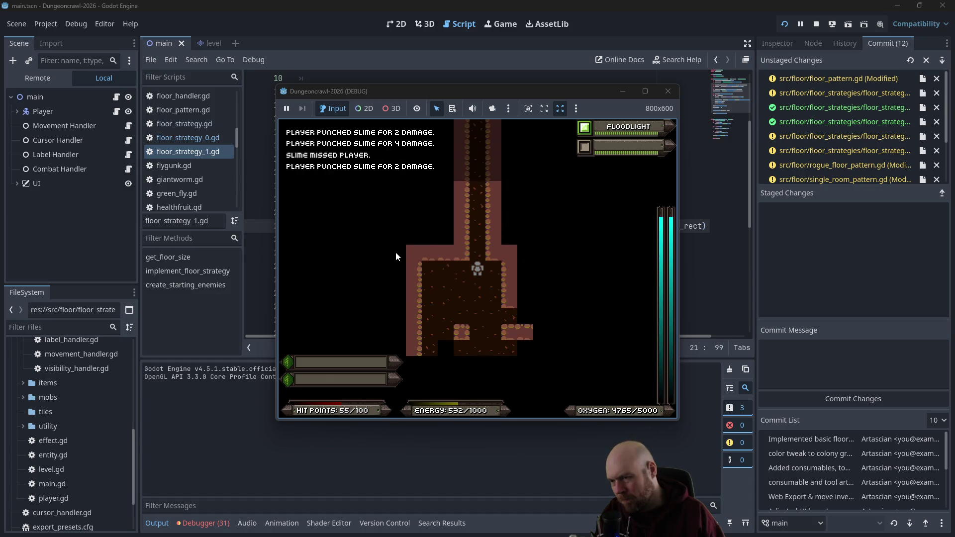
pyautogui.press('Down')
pyautogui.press('Down')
pyautogui.press('Down')
pyautogui.press('Right')
pyautogui.press('Right')
pyautogui.press('Right')
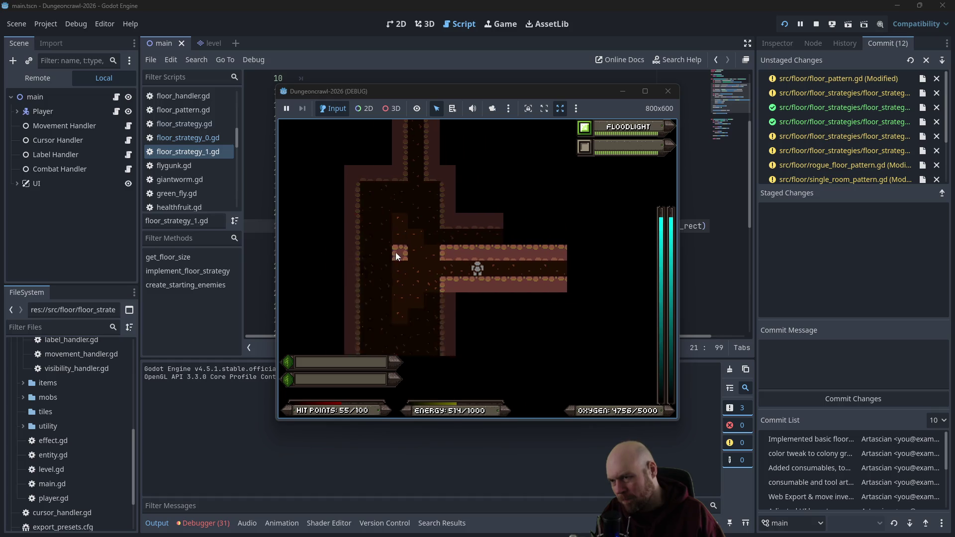
pyautogui.press('Left')
pyautogui.press('Left')
pyautogui.press('Left')
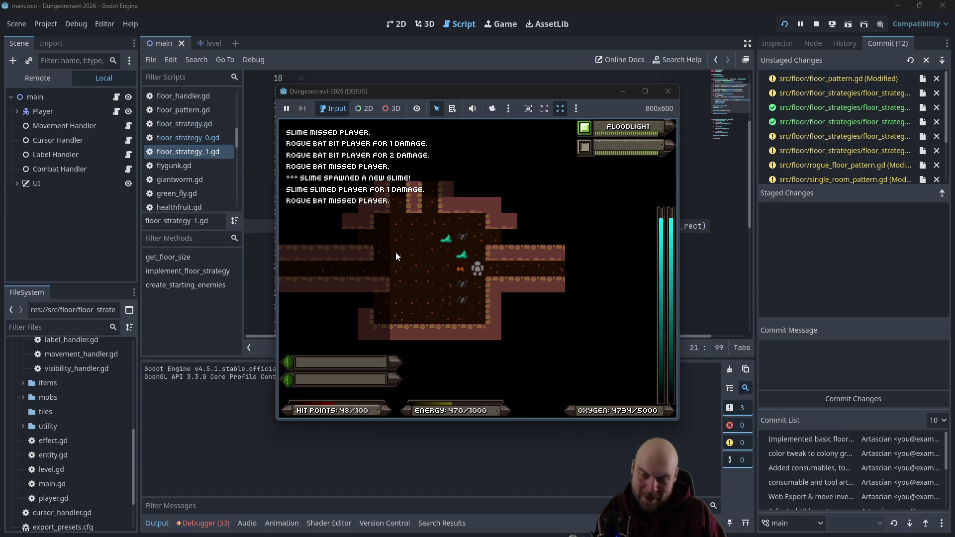
pyautogui.press('Right')
pyautogui.press('Right')
pyautogui.press('Right')
pyautogui.press('Left')
pyautogui.press('Left')
pyautogui.press('Left')
pyautogui.press('Left')
pyautogui.press('Left')
pyautogui.press('Left')
pyautogui.press('Left')
pyautogui.press('Left')
pyautogui.press('Left')
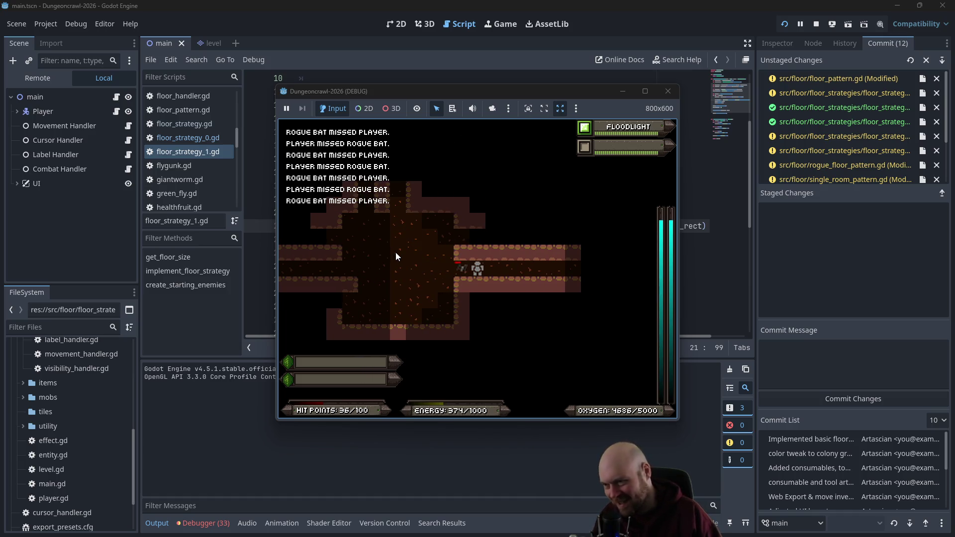
pyautogui.press('Left')
pyautogui.press('Left')
pyautogui.press('Left')
pyautogui.press('Left')
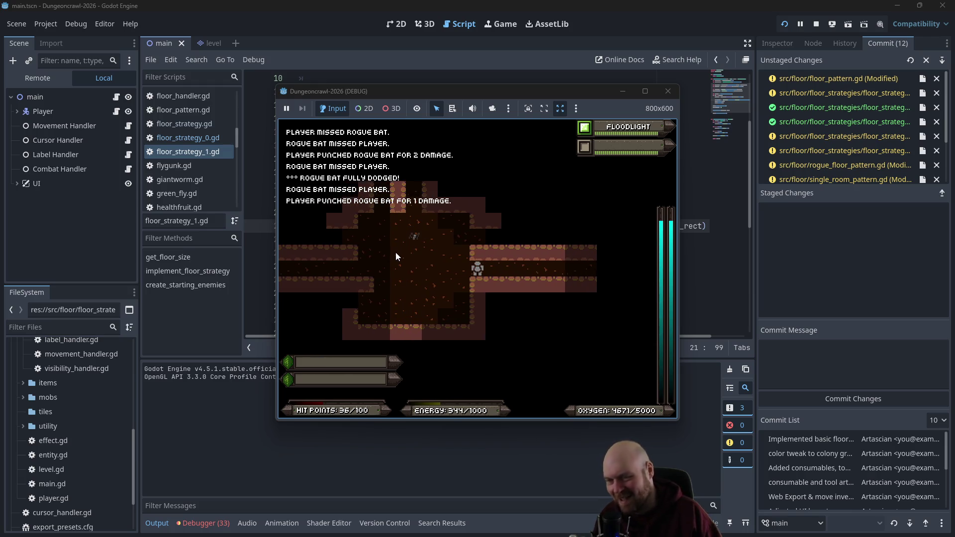
pyautogui.press('Left')
pyautogui.press('Up')
pyautogui.press('Left')
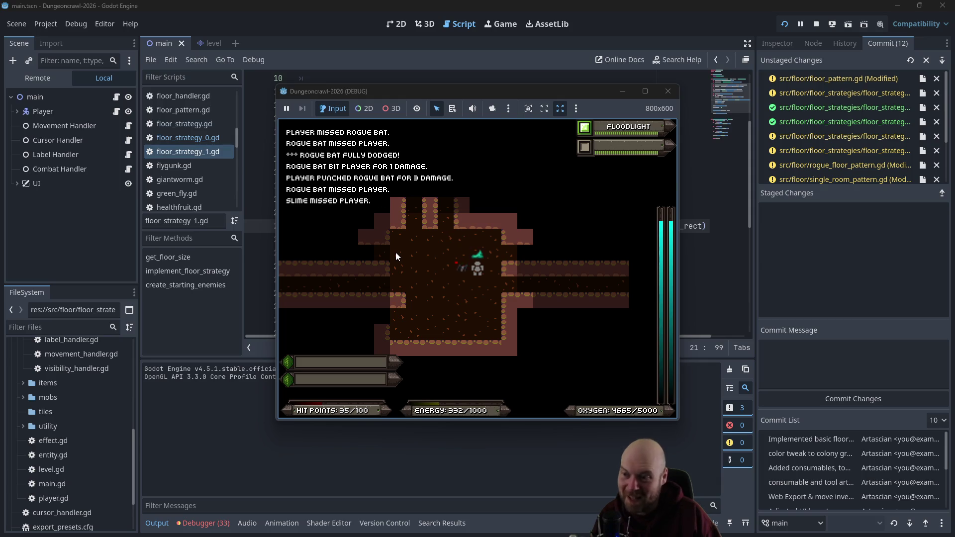
# - Kill the two slimes on either side of the corridor
pyautogui.press('Right')
pyautogui.press('Right')
pyautogui.press('Right')
pyautogui.press('Left')
pyautogui.press('Left')
pyautogui.press('Left')
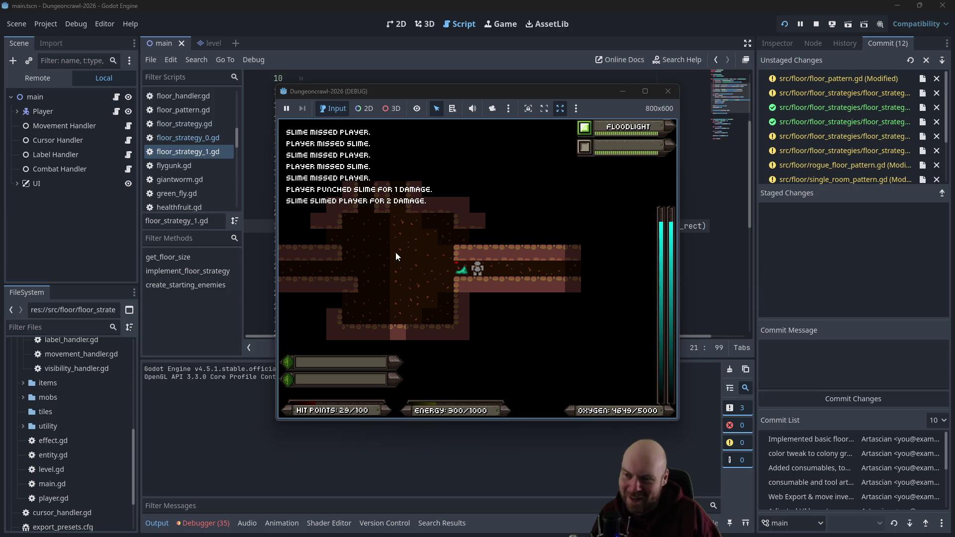
pyautogui.press('Left')
pyautogui.press('Left')
pyautogui.press('Left')
pyautogui.press('Up')
pyautogui.press('Up')
pyautogui.press('Up')
pyautogui.press('Up')
pyautogui.press('Up')
pyautogui.press('Right')
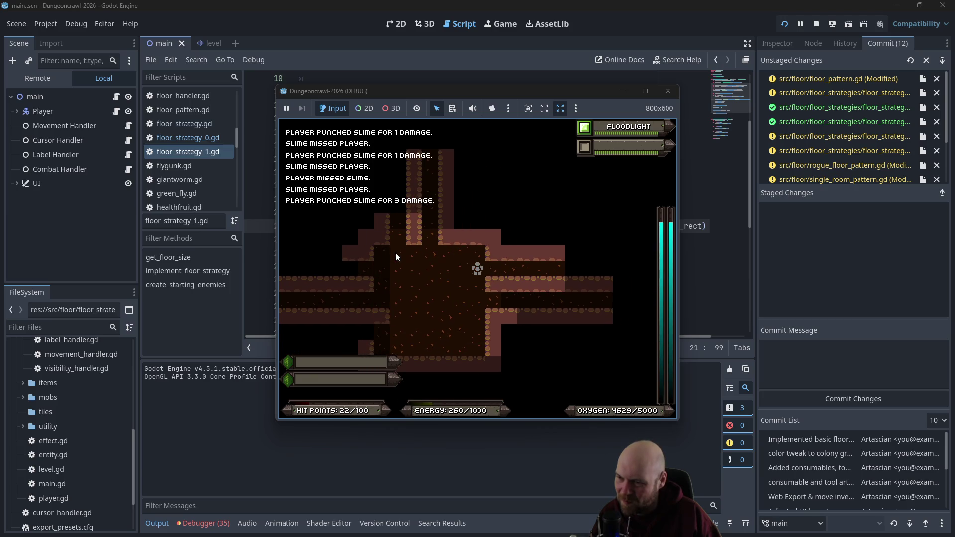
pyautogui.press('Right')
pyautogui.press('Right')
pyautogui.press('Right')
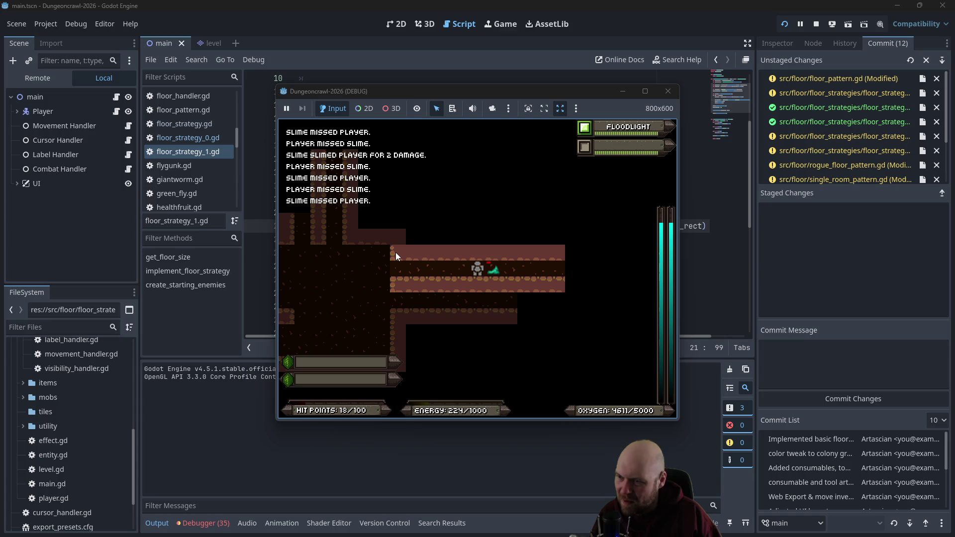
pyautogui.press('Right')
pyautogui.press('Right')
pyautogui.press('Right')
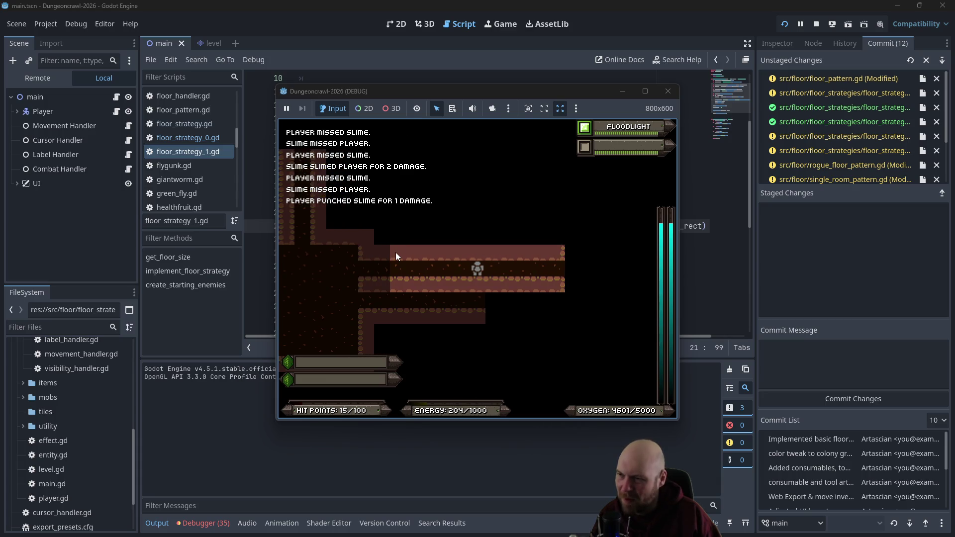
pyautogui.press('Right')
pyautogui.press('Right')
pyautogui.press('Right')
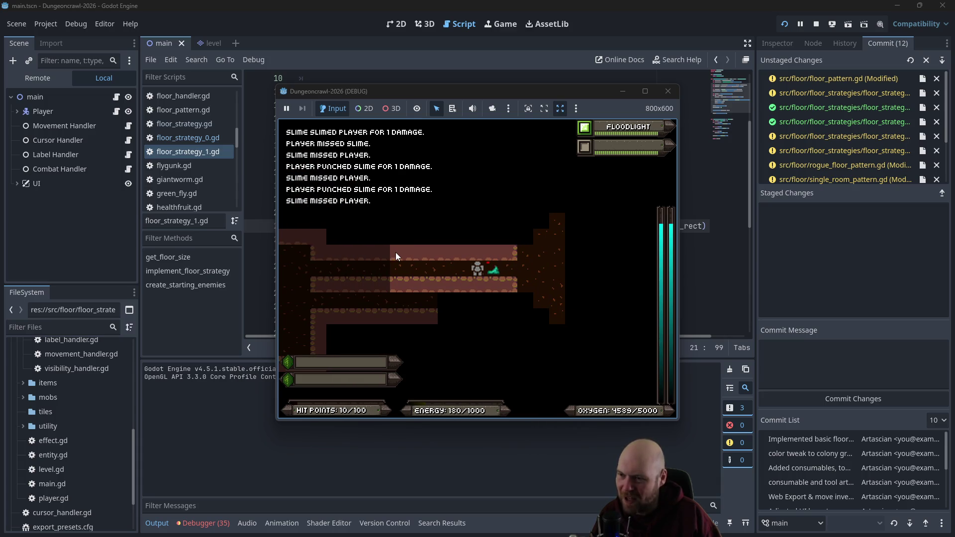
pyautogui.press('Right')
pyautogui.press('Right')
pyautogui.press('Right')
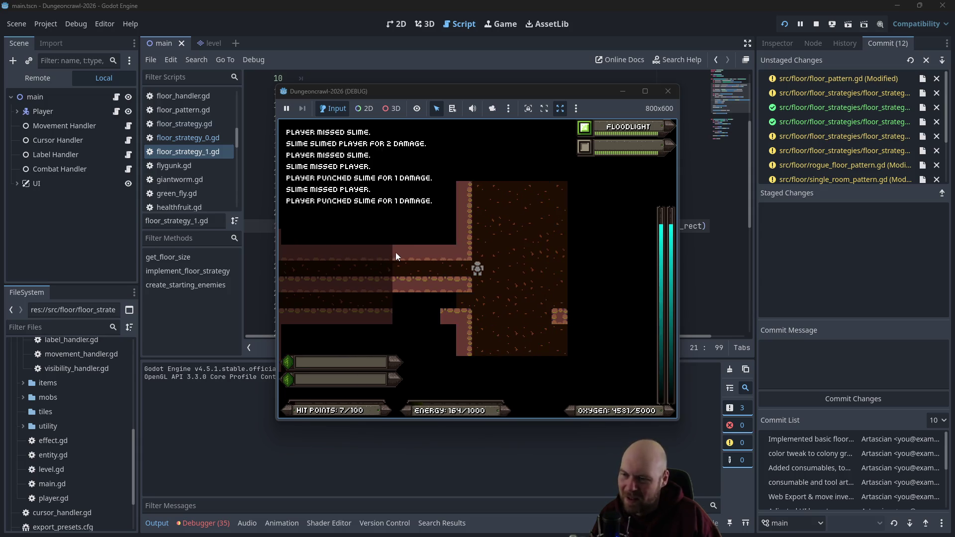
# - Advance into the room and fight the Martian Butterfly
pyautogui.press('Right')
pyautogui.press('Right')
pyautogui.press('Right')
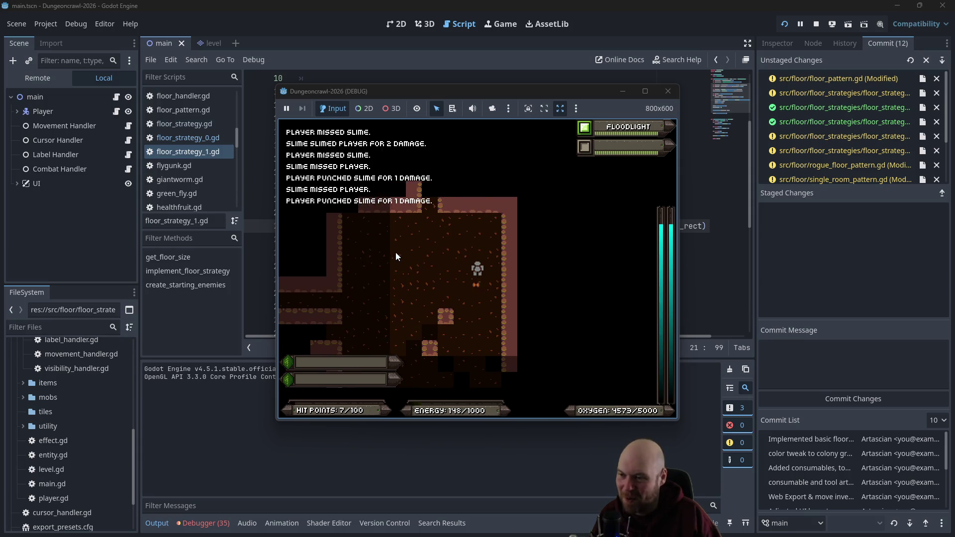
pyautogui.press('Right')
pyautogui.press('Right')
pyautogui.press('Right')
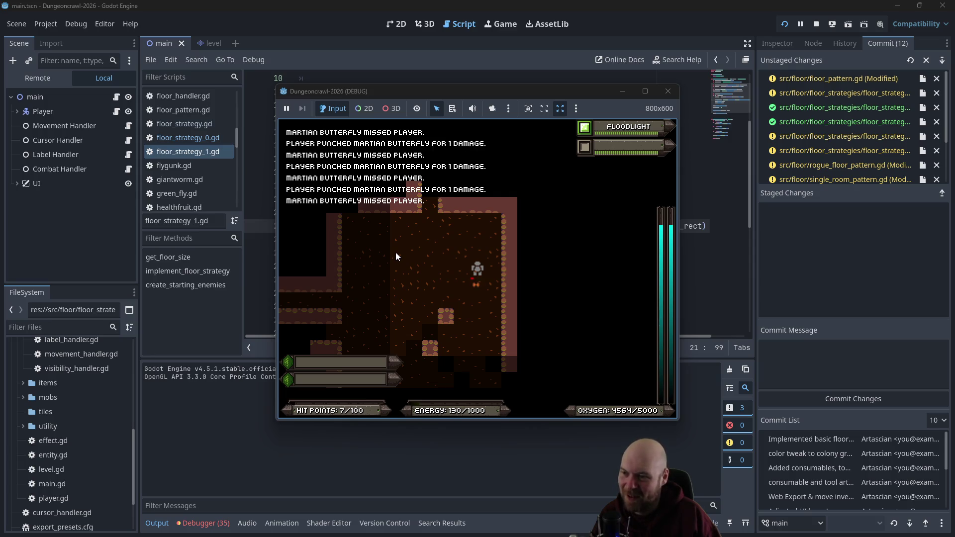
pyautogui.press('Down')
pyautogui.press('Down')
pyautogui.press('Down')
pyautogui.press('Left')
pyautogui.press('Left')
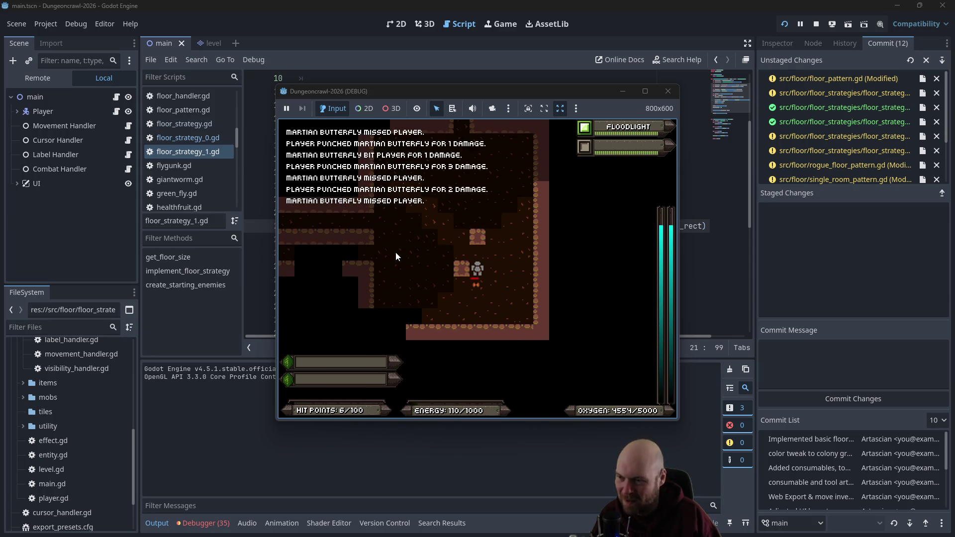
pyautogui.press('Down')
pyautogui.press('Down')
pyautogui.press('Down')
pyautogui.press('Left')
pyautogui.press('Left')
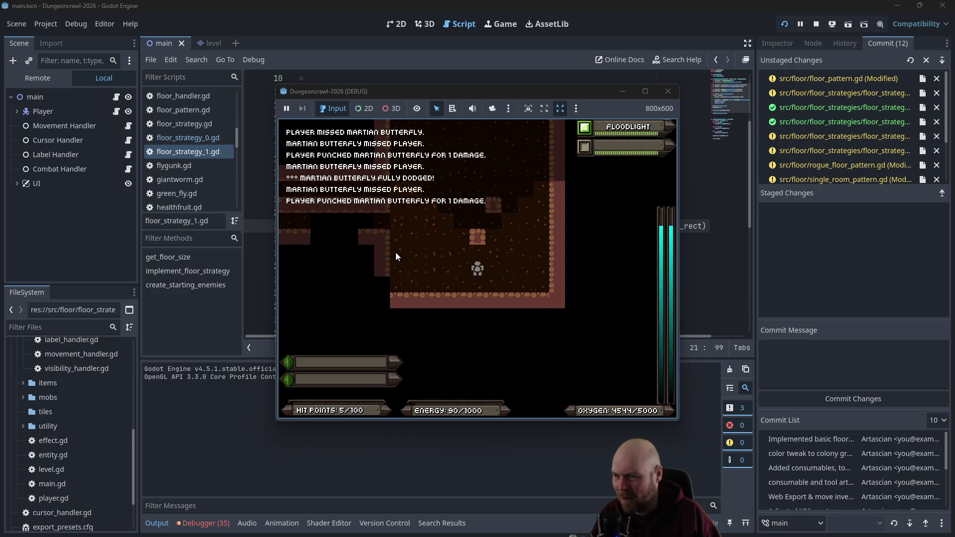
# - Walk up the vertical corridor and punch the rogue eye until it drops
pyautogui.press('Up')
pyautogui.press('Up')
pyautogui.press('Up')
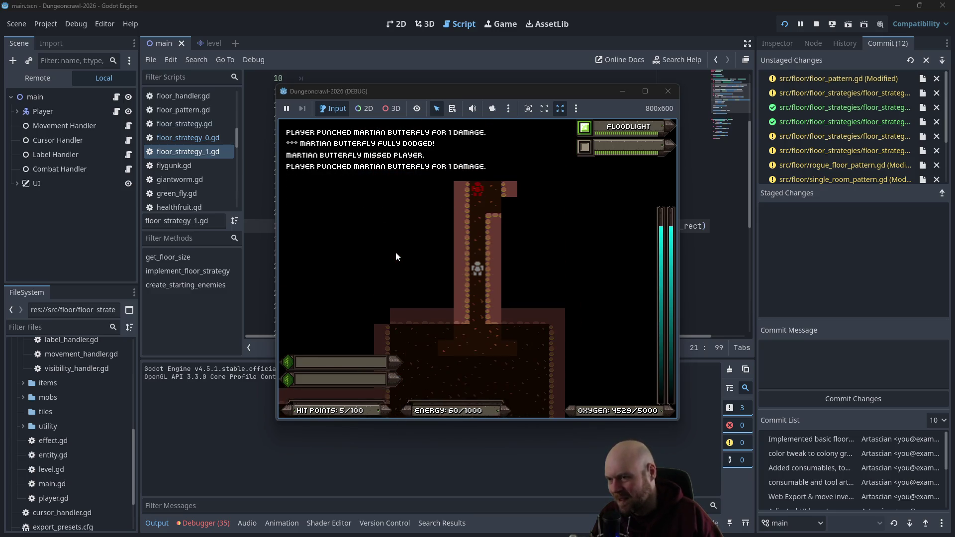
pyautogui.press('Up')
pyautogui.press('Up')
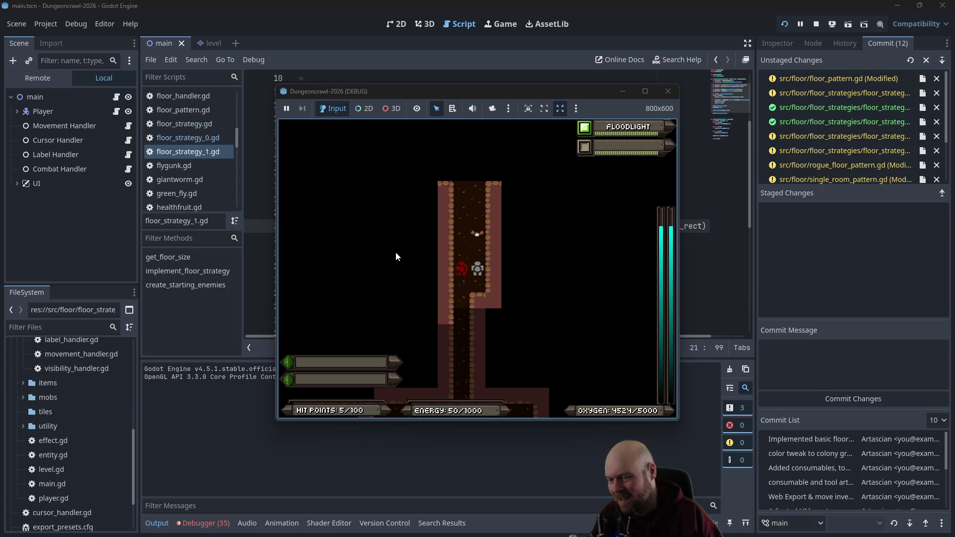
pyautogui.press('Up')
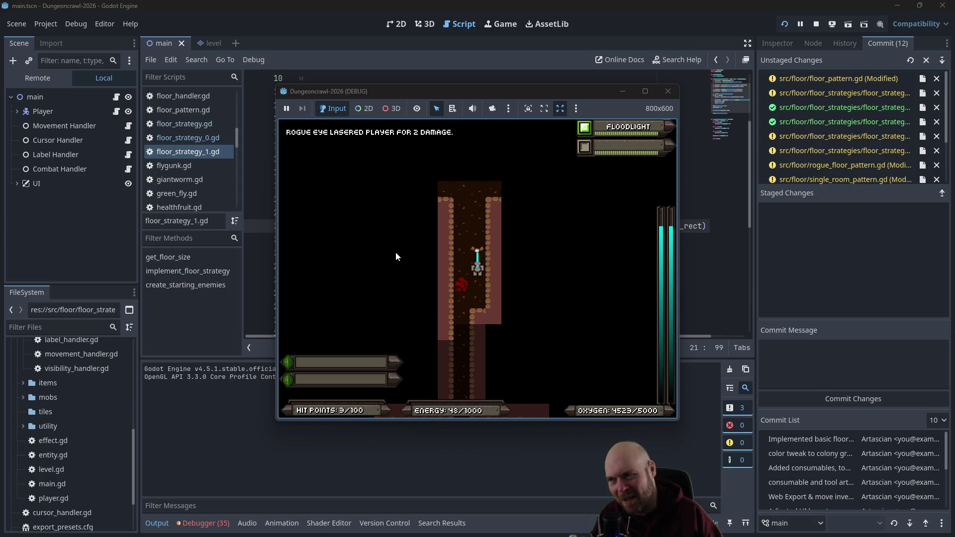
pyautogui.press('Up')
pyautogui.press('Up')
pyautogui.press('Up')
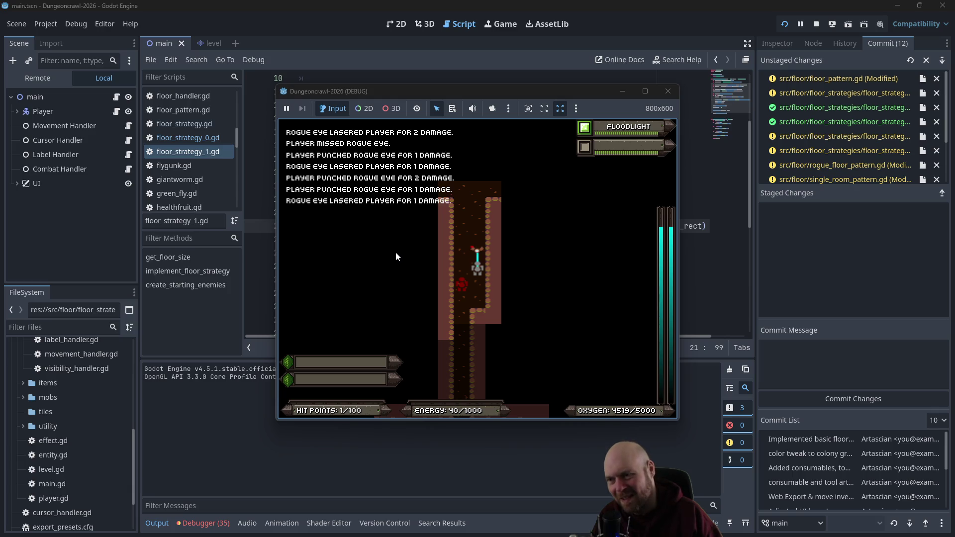
pyautogui.press('Left')
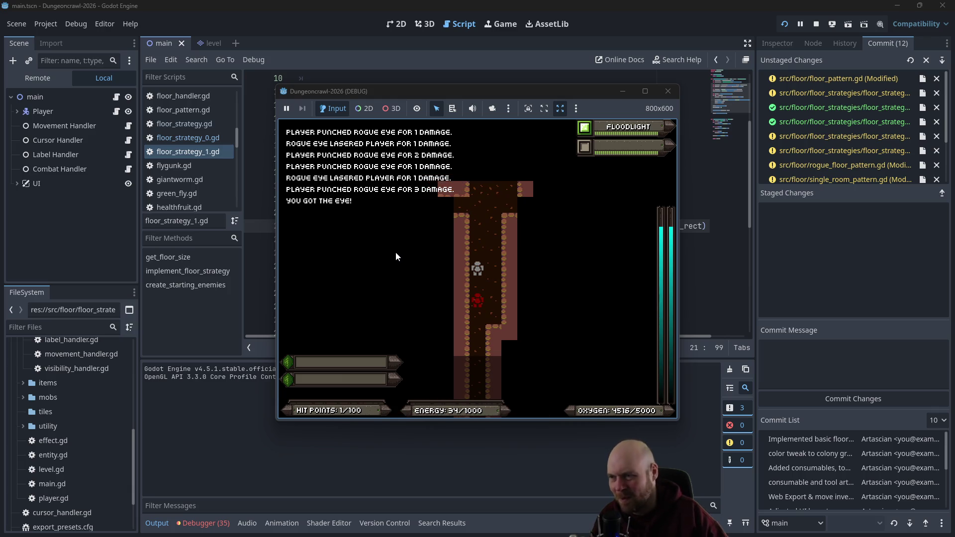
# - Eat the Eye from the inventory, then step onto the exit to the next floor
pyautogui.press('i')
pyautogui.press('1')
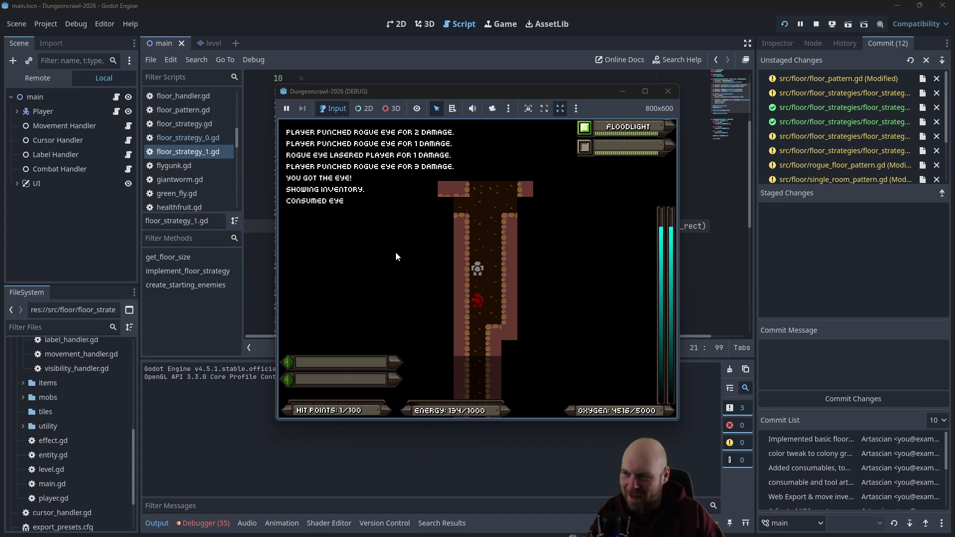
pyautogui.press('pagedown')
pyautogui.press('Down')
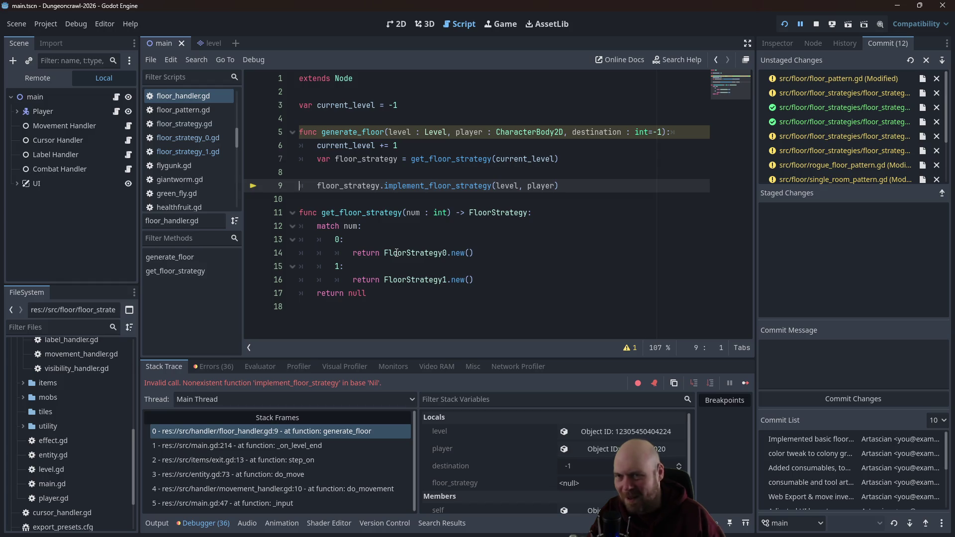
# - Stop the crashed debug session and open floor_strategy_1.gd
pyautogui.press('F8')
pyautogui.click(441, 185)
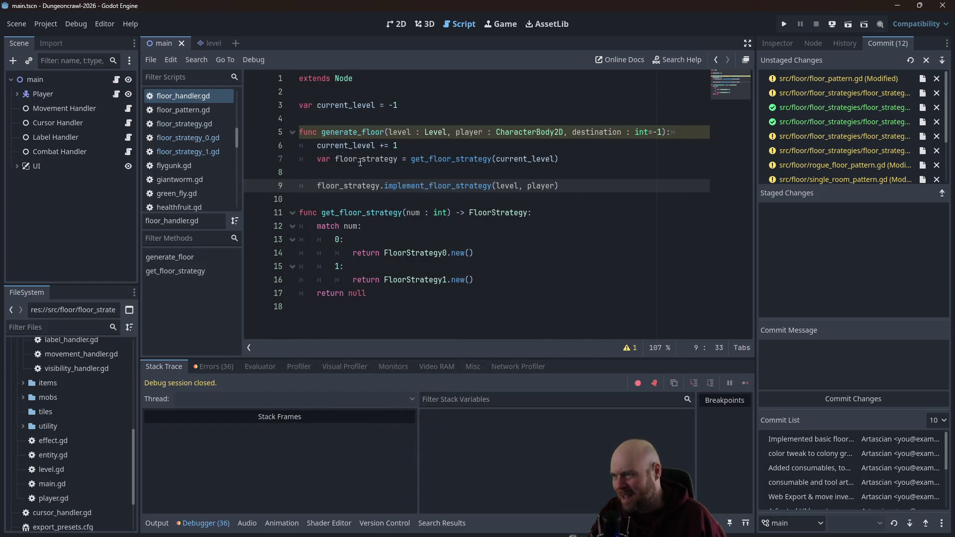
pyautogui.click(182, 151)
pyautogui.click(432, 266)
pyautogui.scroll(-7, 432, 267)
# - Inspect add_primary_exit's Exit.new and get_random_loc_in_room lines in floor_strategy.gd
pyautogui.click(170, 124)
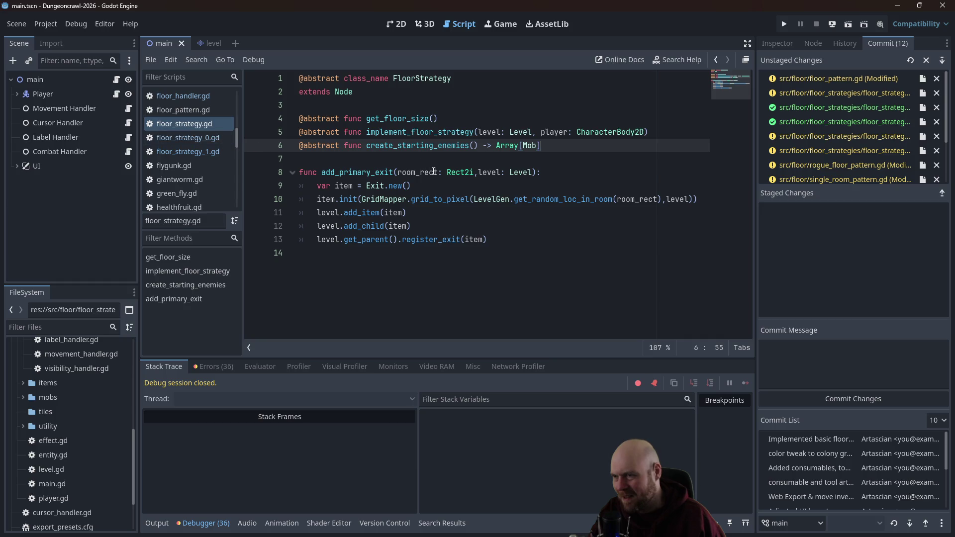
pyautogui.click(405, 185)
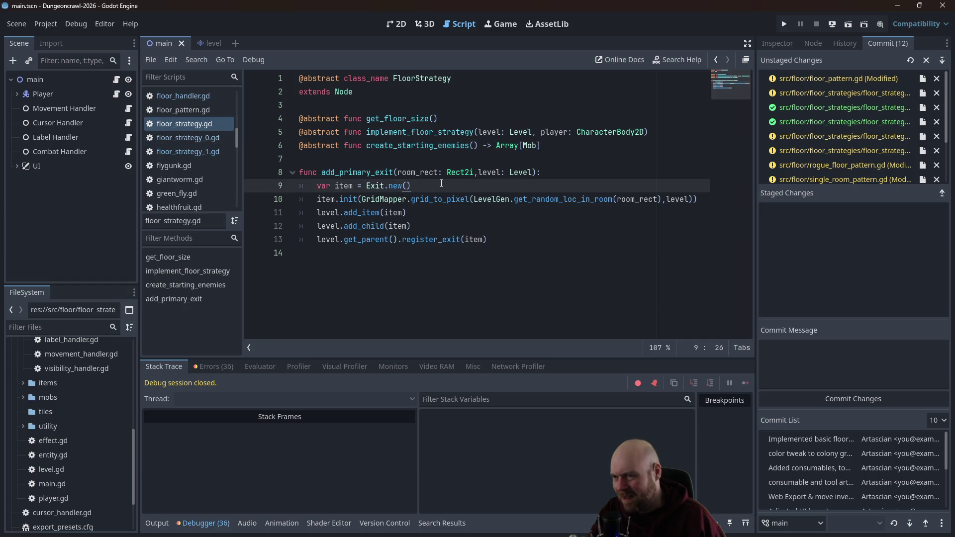
pyautogui.click(564, 200)
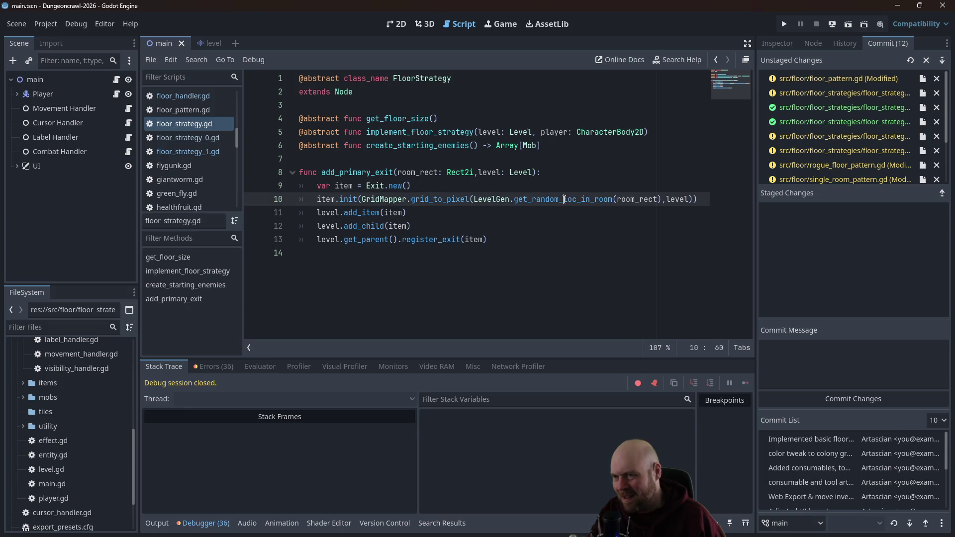
pyautogui.click(534, 186)
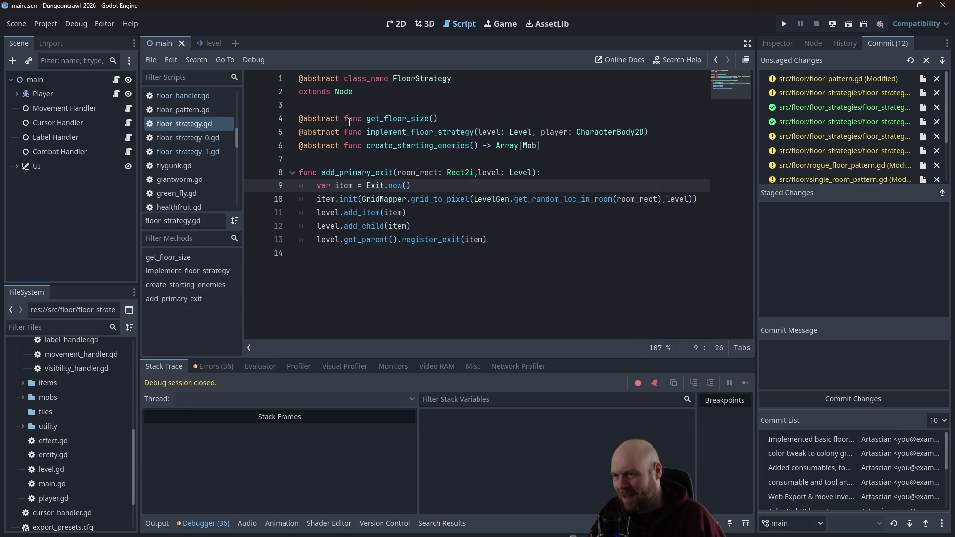
pyautogui.click(187, 152)
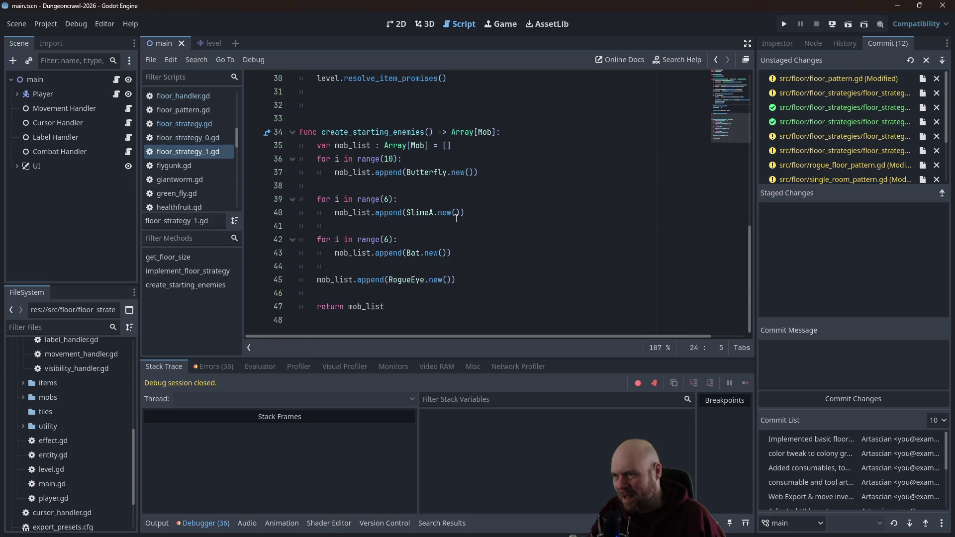
# - Scroll through implement_floor_strategy and put the caret on the add_primary_exit call
pyautogui.scroll(3, 456, 218)
pyautogui.scroll(1, 456, 218)
pyautogui.click(402, 212)
pyautogui.scroll(1, 402, 210)
pyautogui.scroll(2, 401, 210)
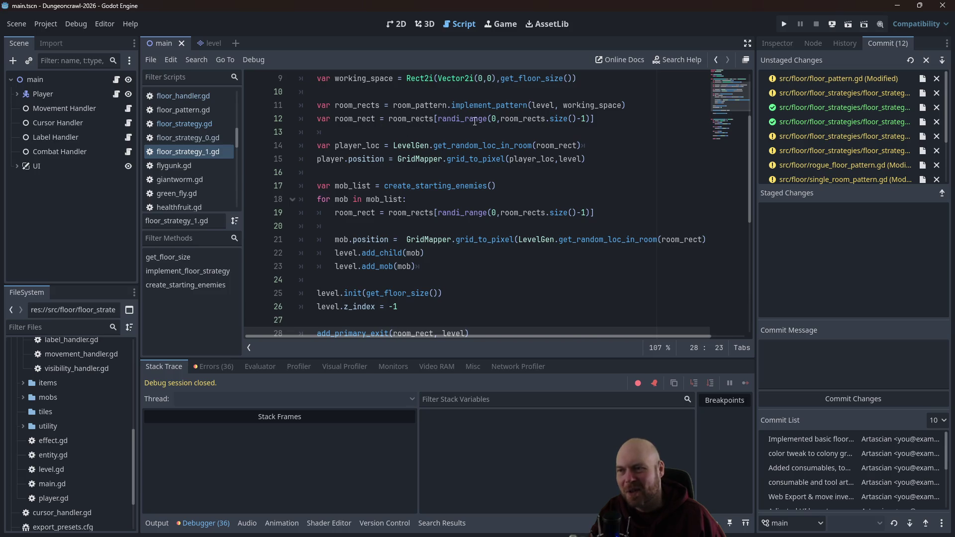
# - Review the floor setup code and insert a blank indented line above add_primary_exit
pyautogui.scroll(-1, 447, 209)
pyautogui.scroll(2, 430, 297)
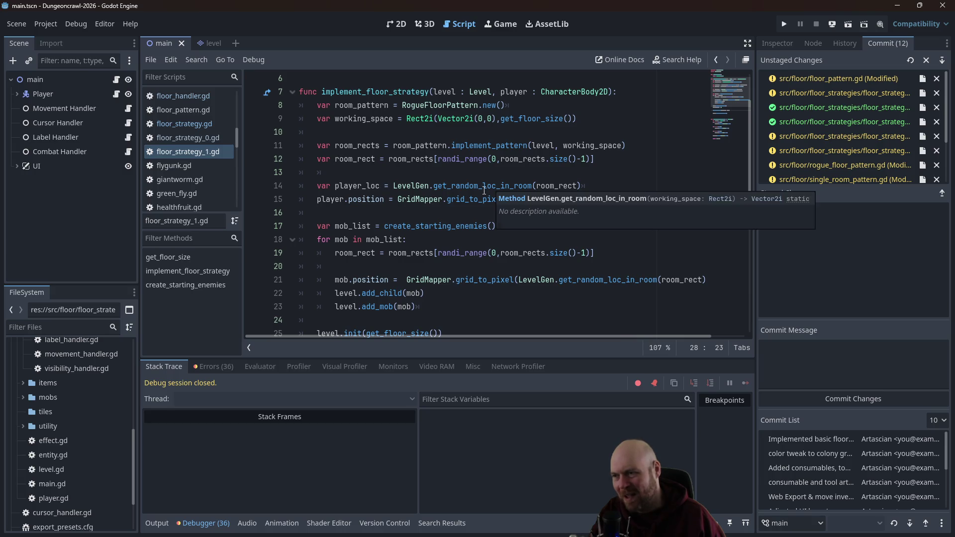
pyautogui.scroll(-3, 399, 210)
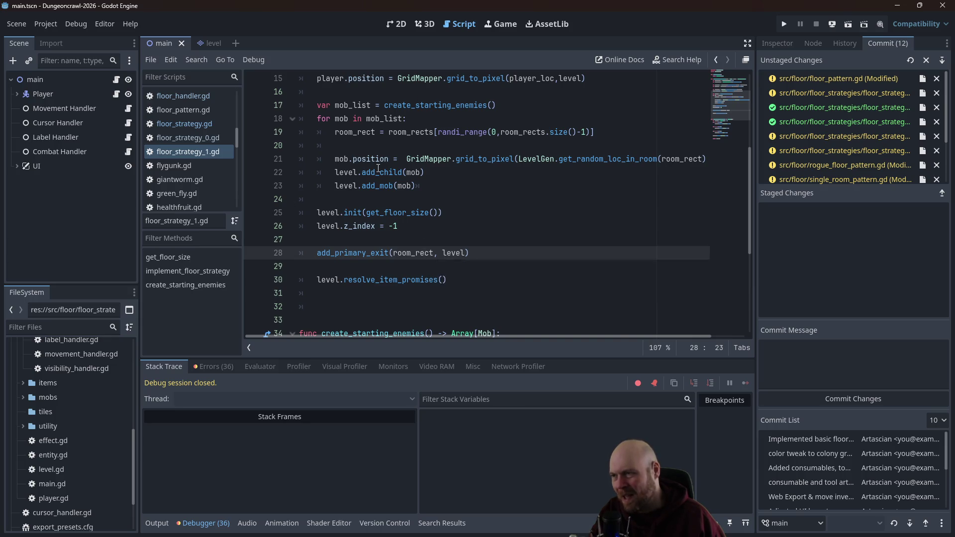
pyautogui.scroll(5, 398, 199)
pyautogui.scroll(-10, 373, 130)
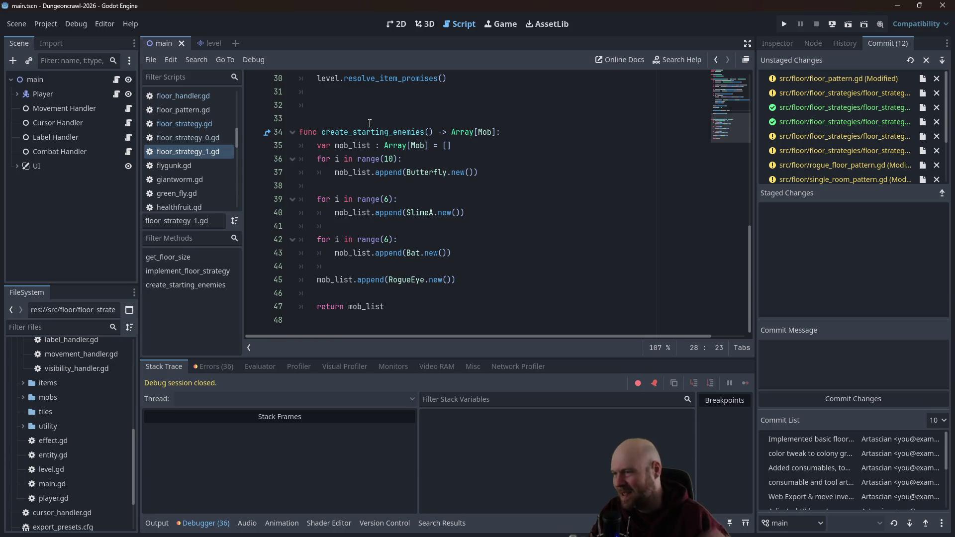
pyautogui.scroll(3, 408, 135)
pyautogui.scroll(2, 408, 135)
pyautogui.scroll(-1, 485, 232)
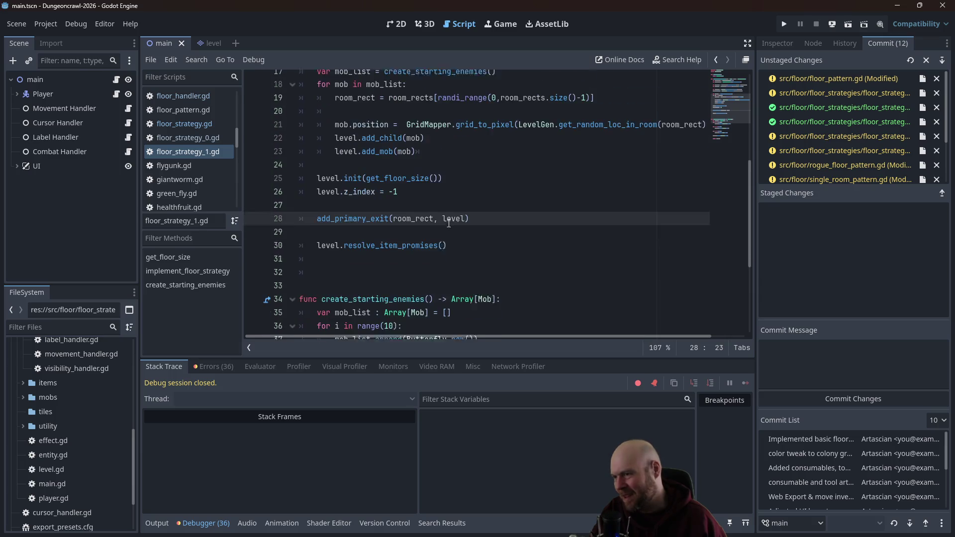
pyautogui.press('Up')
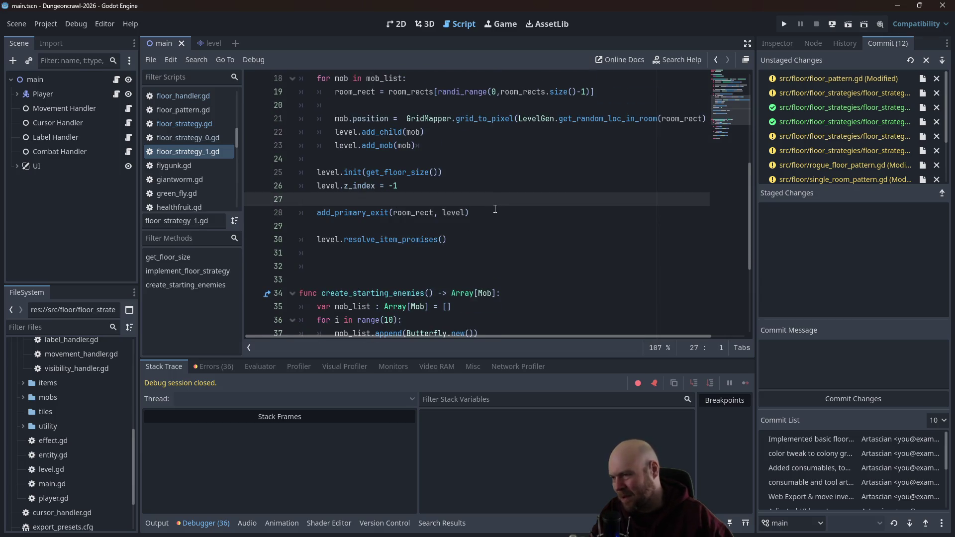
pyautogui.press('Return')
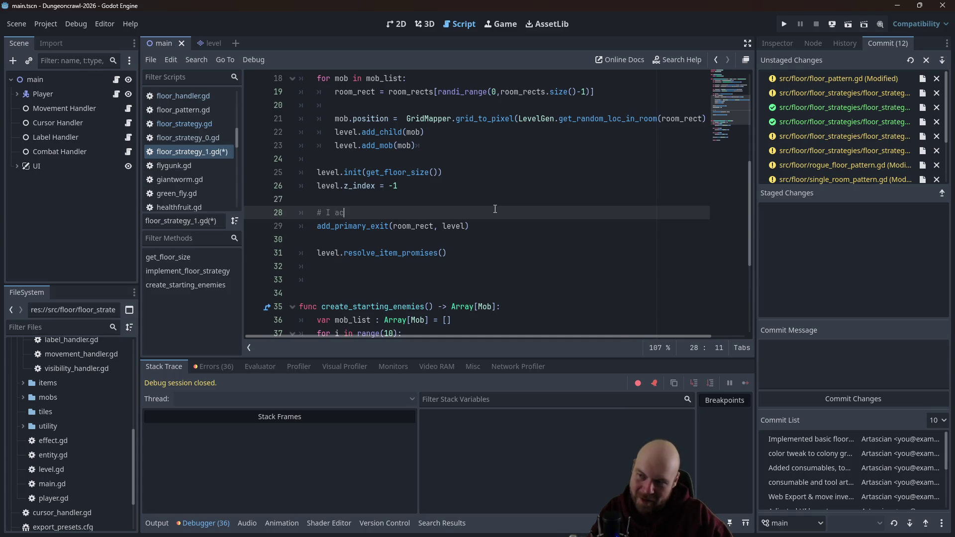
# - Write the comment 'made this spawn by the last enemy in the list', then delete it with the line above
pyautogui.write('made this spawn b')
pyautogui.write('y the last enemiy in')
pyautogui.press('BackSpace')
pyautogui.press('BackSpace')
pyautogui.press('BackSpace')
pyautogui.write('in the list')
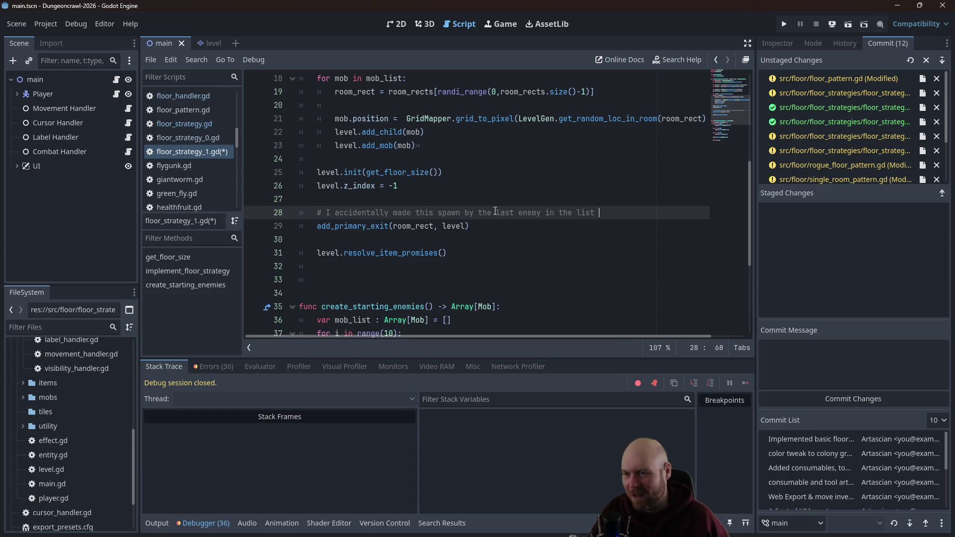
pyautogui.hotkey('shift', 'Up')
pyautogui.hotkey('ctrl', 'c')
pyautogui.press('BackSpace')
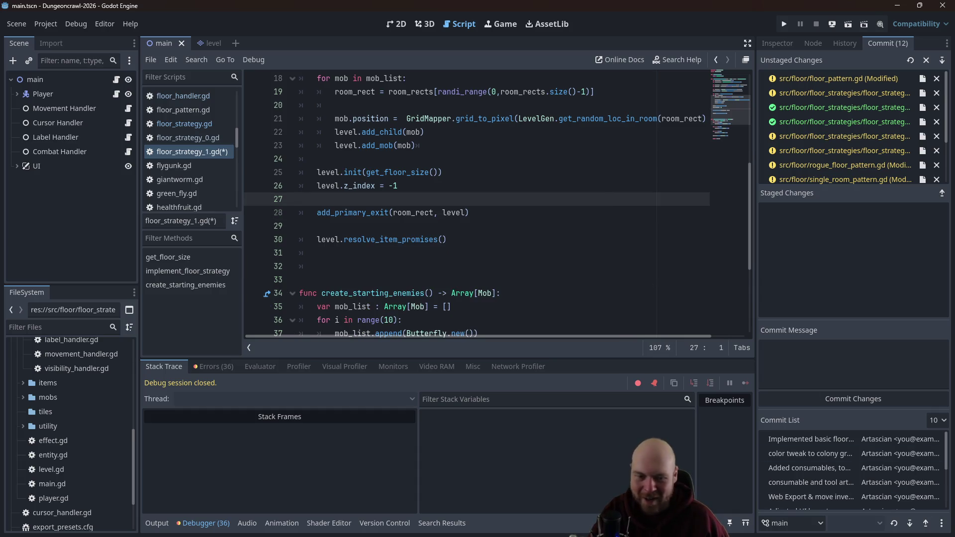
pyautogui.hotkey('alt', 'Tab')
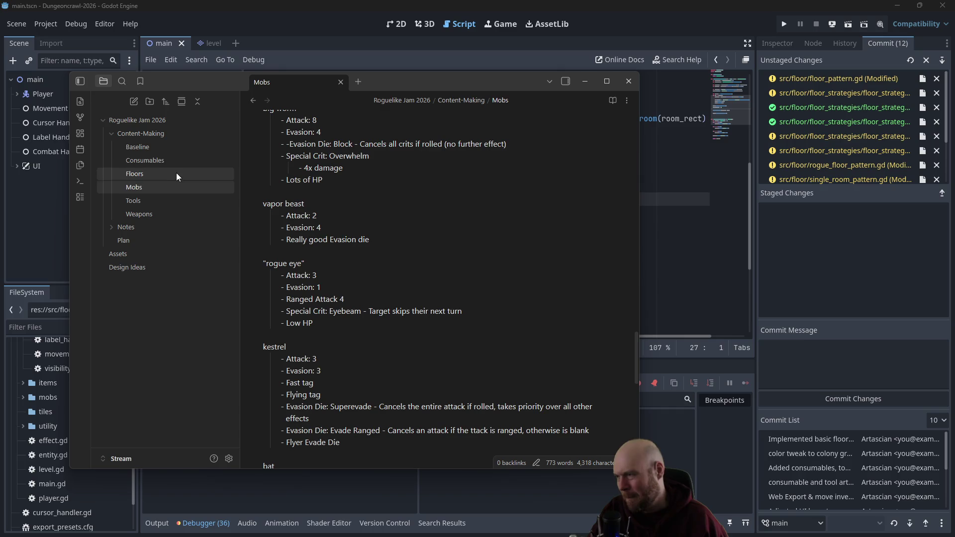
# - Open the Plan note in Obsidian and look through its contents
pyautogui.click(141, 238)
pyautogui.scroll(-10, 335, 252)
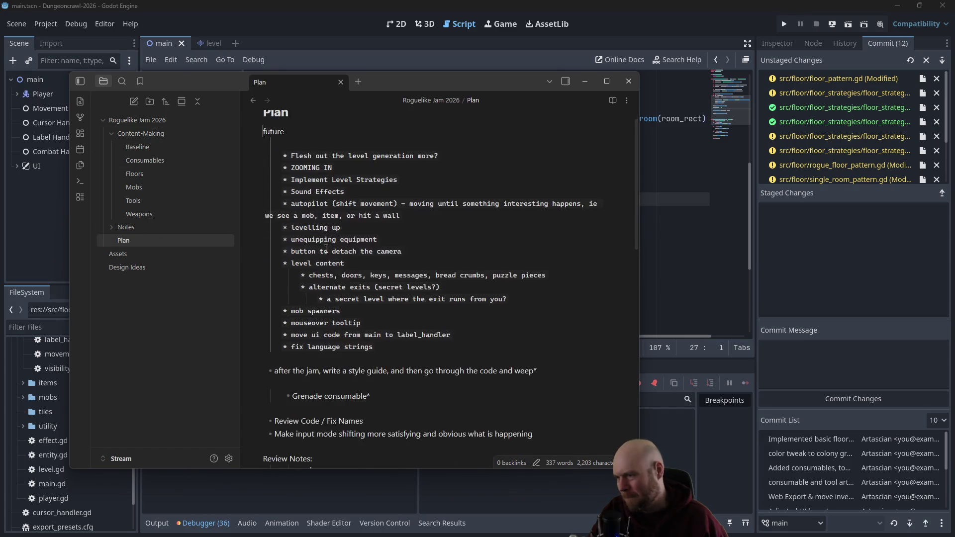
pyautogui.scroll(4, 335, 252)
pyautogui.scroll(-2, 338, 254)
pyautogui.scroll(-5, 339, 254)
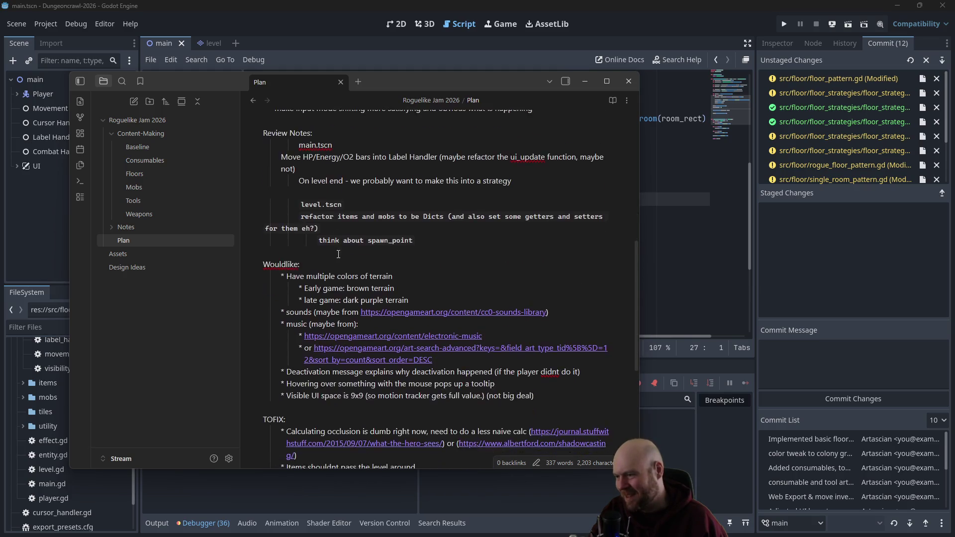
pyautogui.scroll(8, 339, 255)
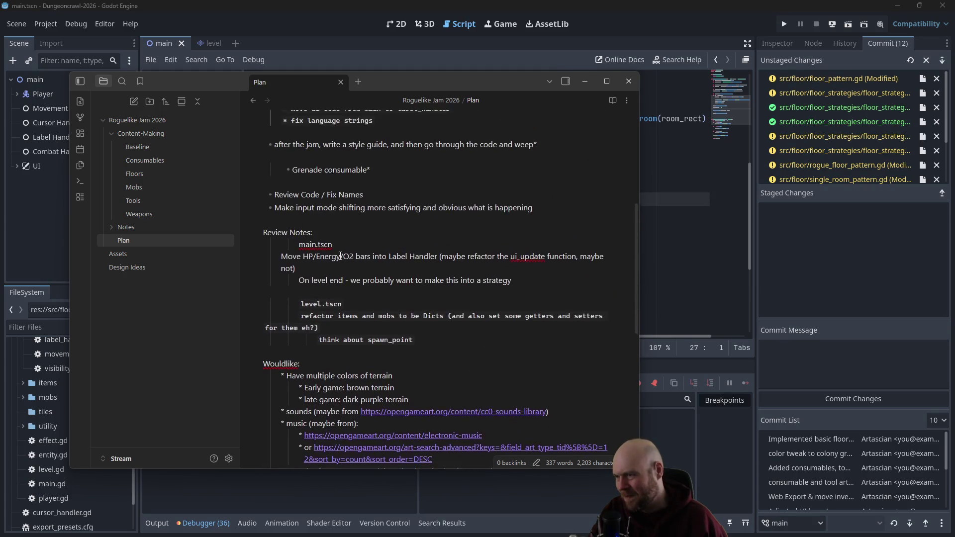
pyautogui.scroll(1, 340, 255)
# - Paste the comment above Review Notes, ending it '... maybe not a terrible idea?', and minimize Obsidian
pyautogui.click(318, 361)
pyautogui.press('Return')
pyautogui.press('Return')
pyautogui.hotkey('ctrl', 'v')
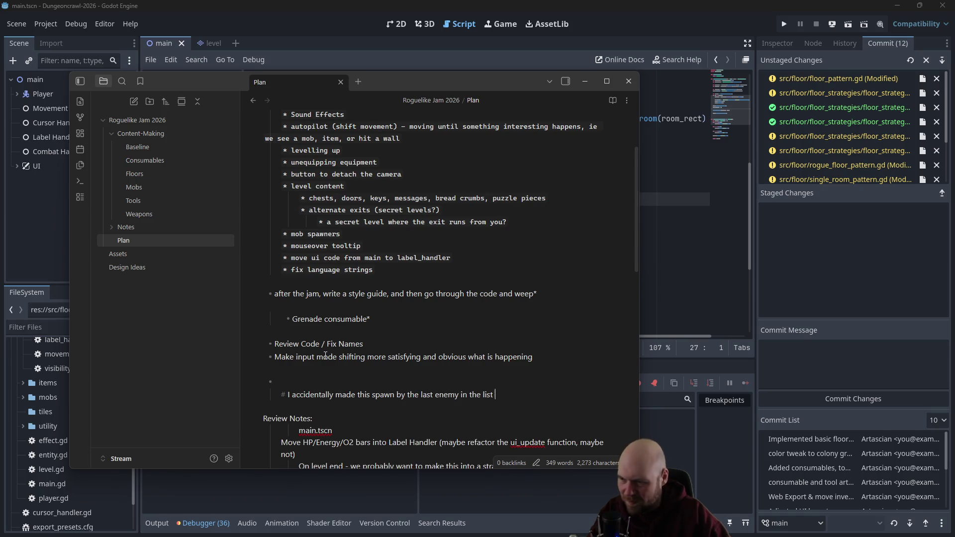
pyautogui.press('BackSpace')
pyautogui.press('BackSpace')
pyautogui.press('BackSpace')
pyautogui.write('e list ... ')
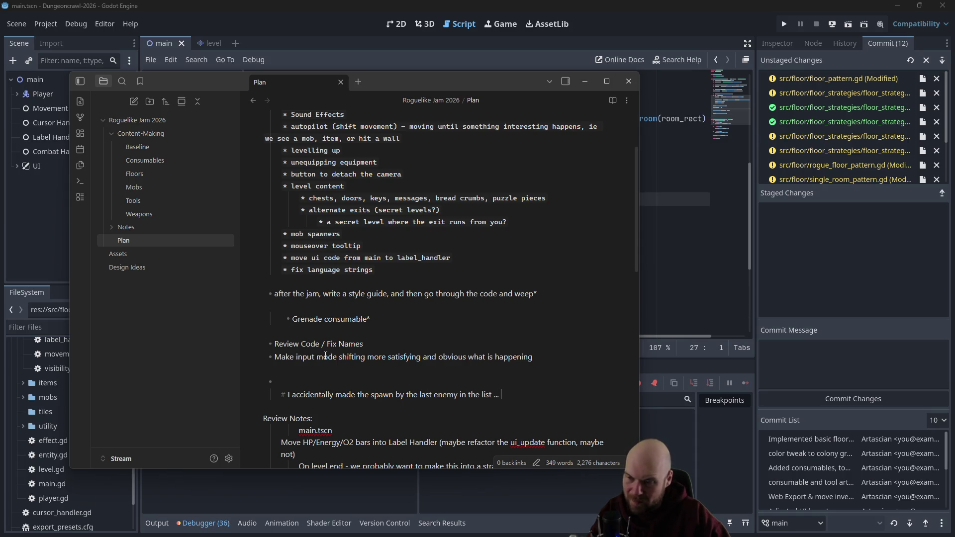
pyautogui.write('maybe not a ter')
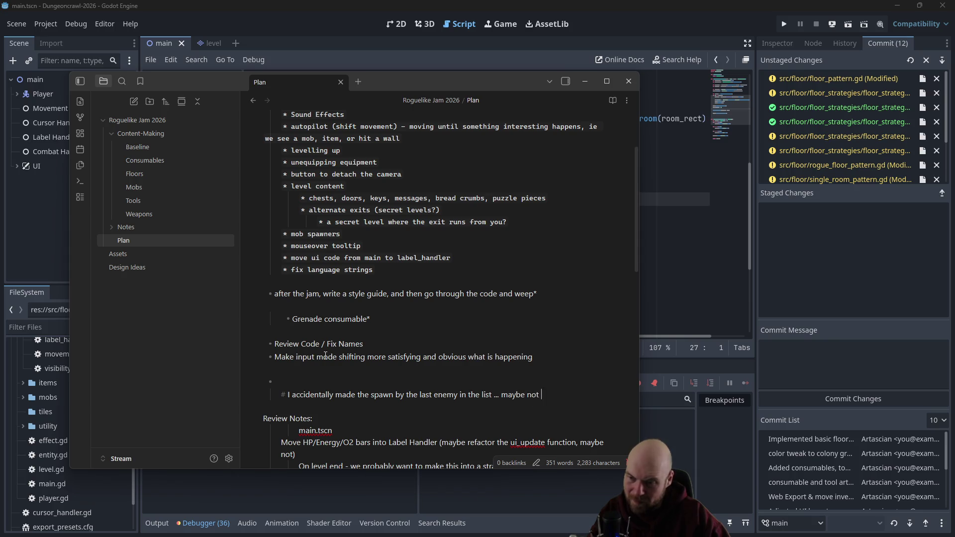
pyautogui.write('rible idea?')
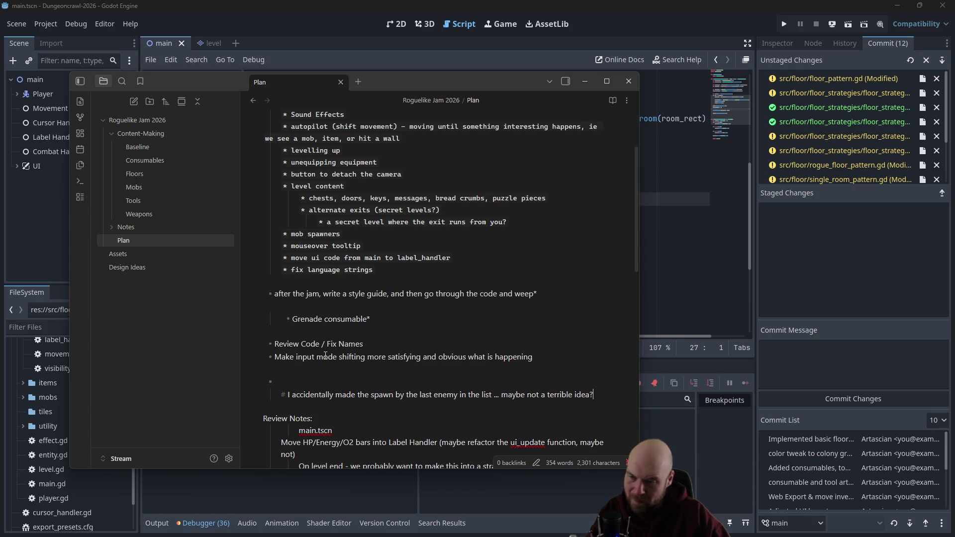
pyautogui.click(580, 83)
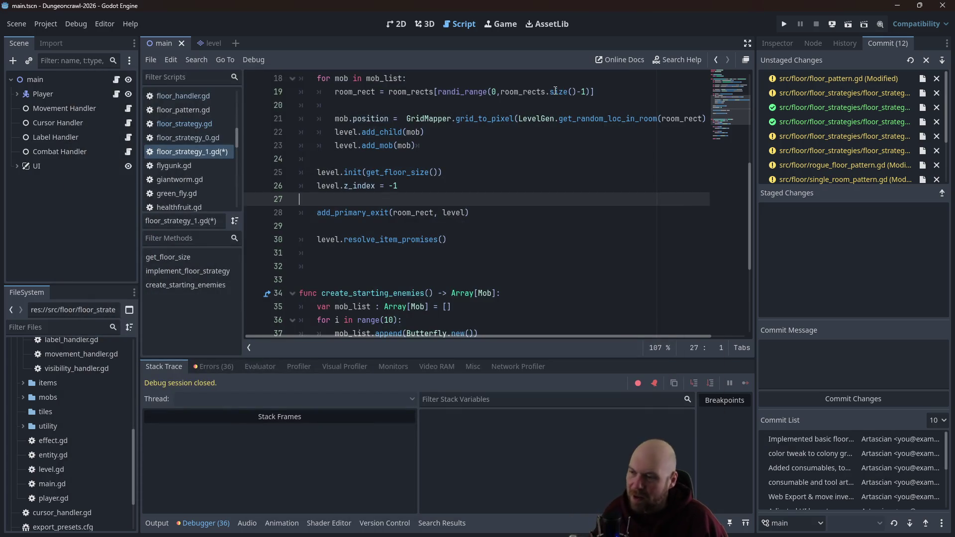
# - Remove extra blank lines before create_starting_enemies and save floor_strategy_1.gd
pyautogui.moveTo(556, 91)
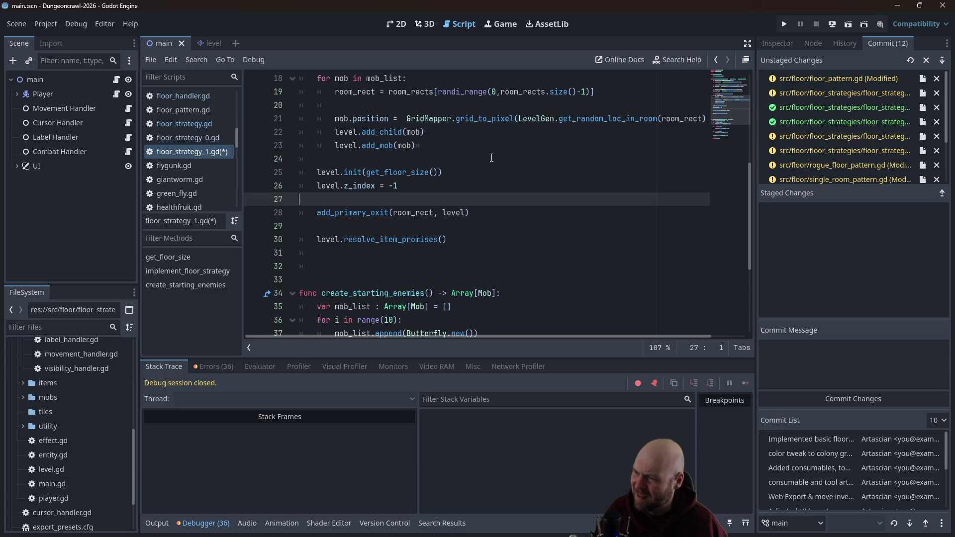
pyautogui.click(432, 260)
pyautogui.press('BackSpace')
pyautogui.press('BackSpace')
pyautogui.press('BackSpace')
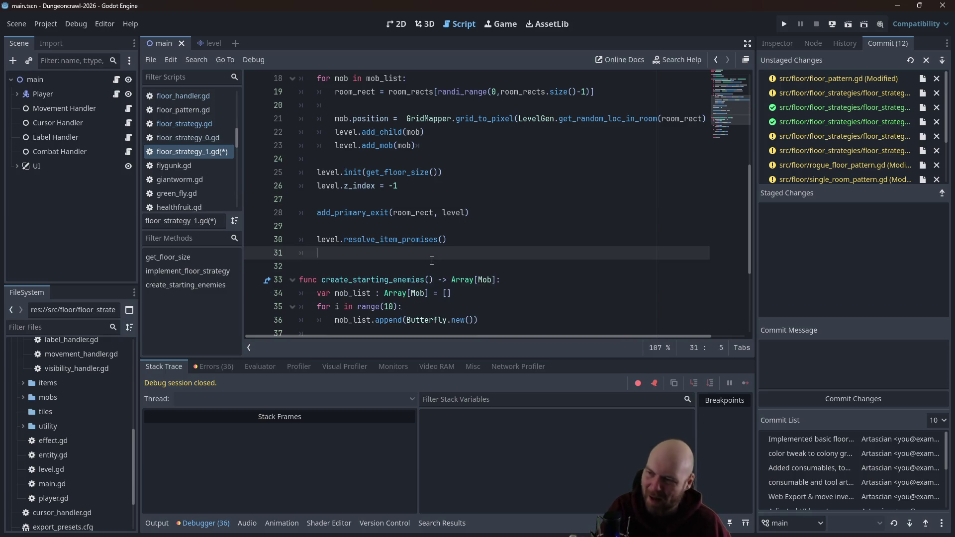
pyautogui.scroll(1, 481, 252)
pyautogui.scroll(1, 478, 253)
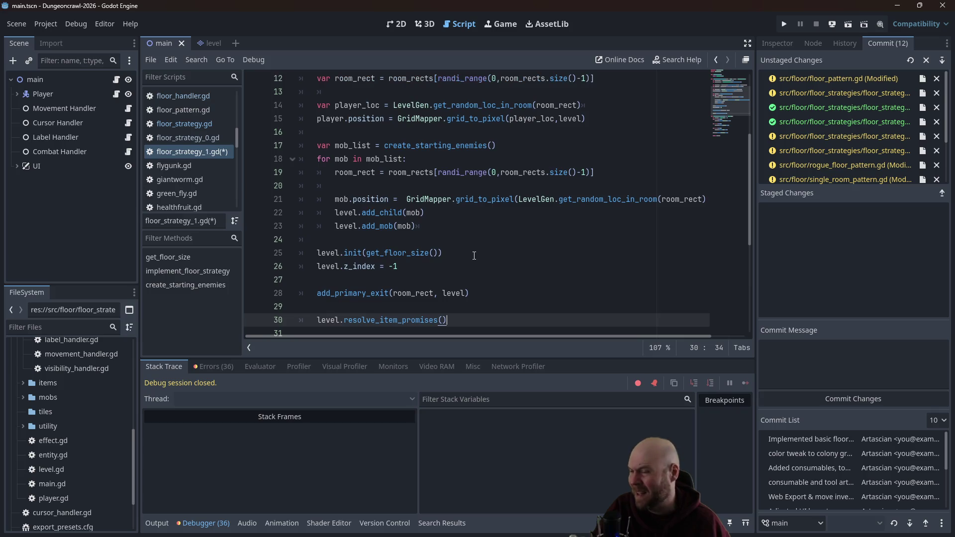
pyautogui.hotkey('ctrl', 's')
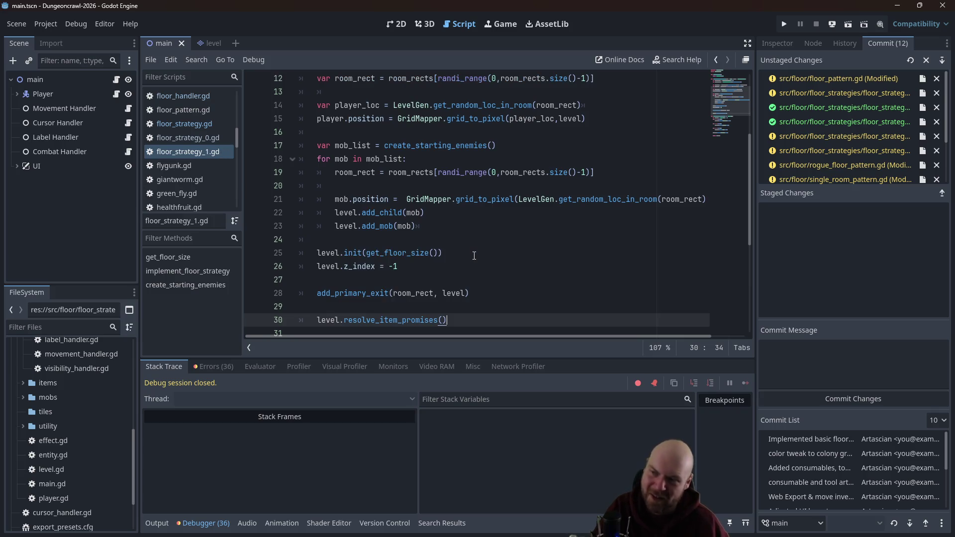
# - Leave exactly one blank line after resolve_item_promises()
pyautogui.scroll(-5, 473, 255)
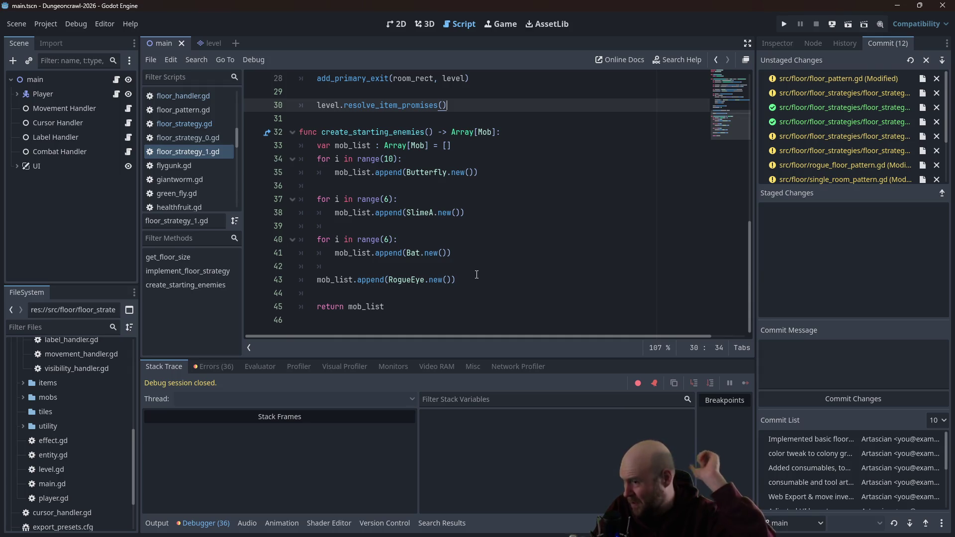
pyautogui.scroll(3, 567, 258)
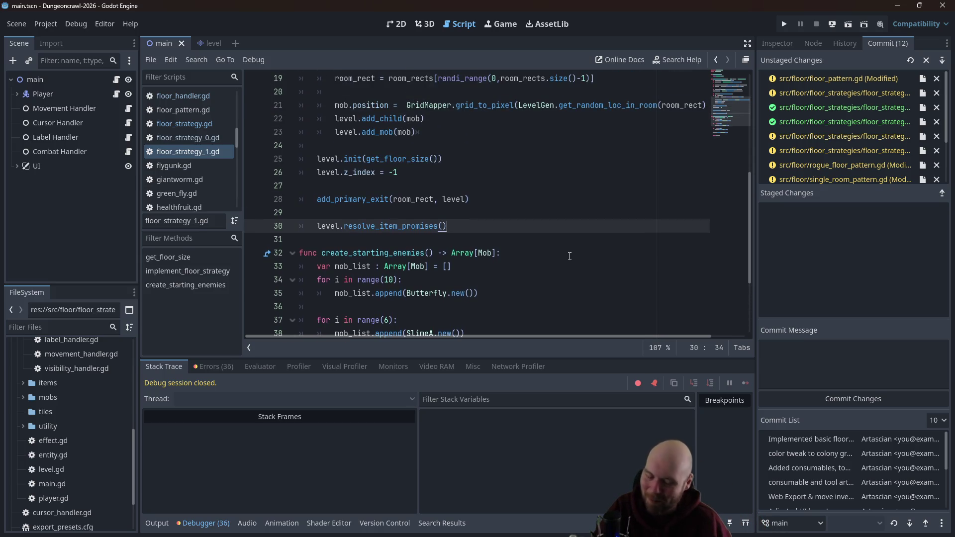
pyautogui.scroll(2, 562, 264)
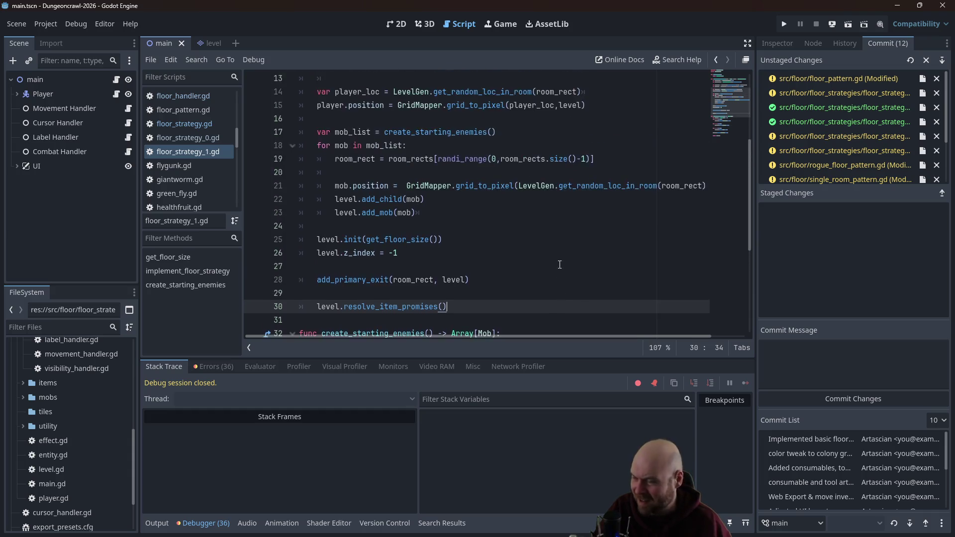
pyautogui.scroll(-1, 559, 267)
pyautogui.click(477, 279)
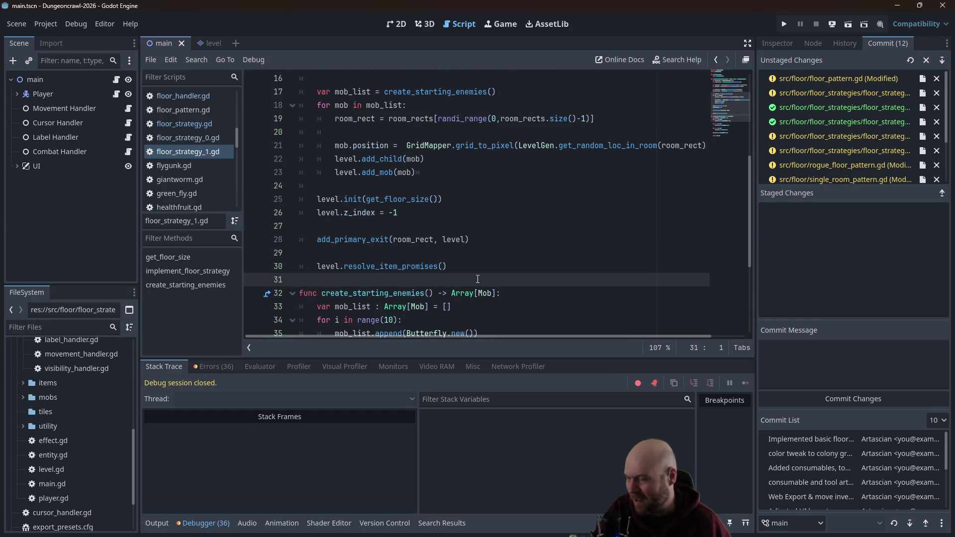
pyautogui.press('Return')
pyautogui.press('Return')
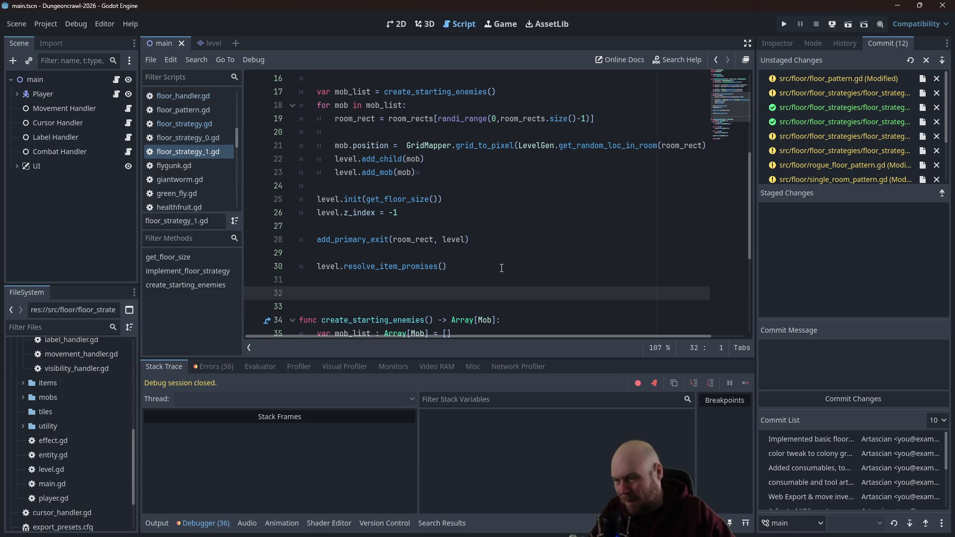
pyautogui.press('BackSpace')
pyautogui.press('BackSpace')
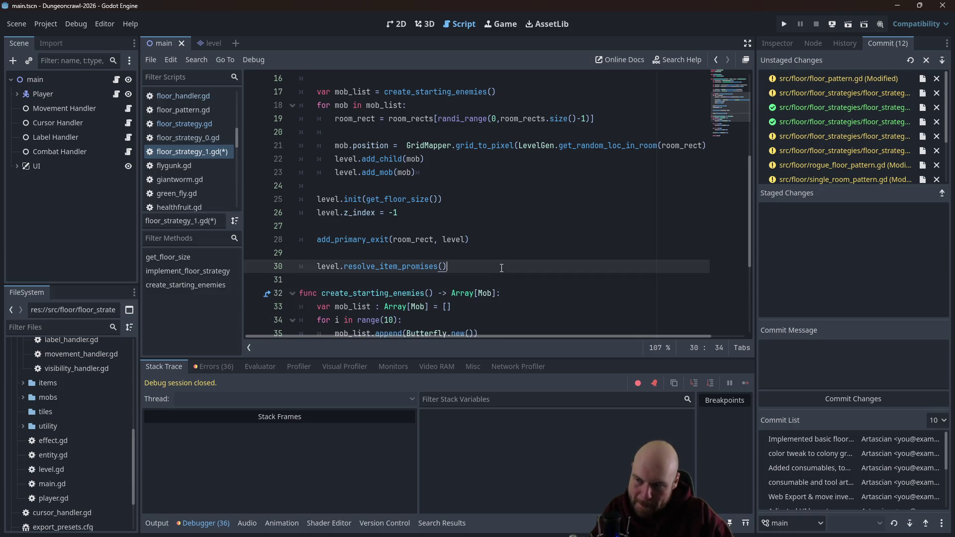
pyautogui.press('Down')
pyautogui.press('Down')
pyautogui.press('Down')
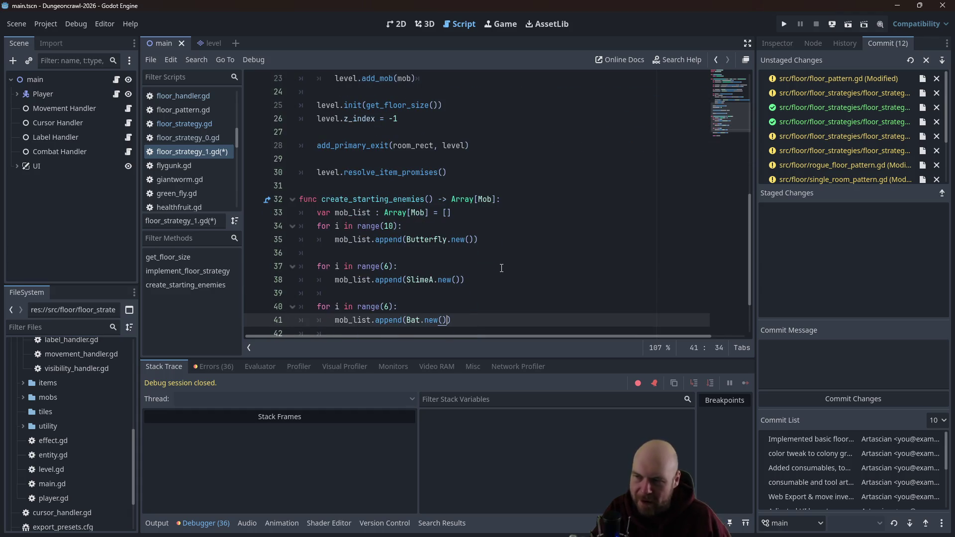
# - Select the randi_range(0 call and the Butterfly loop's fixed count 10
pyautogui.click(409, 230)
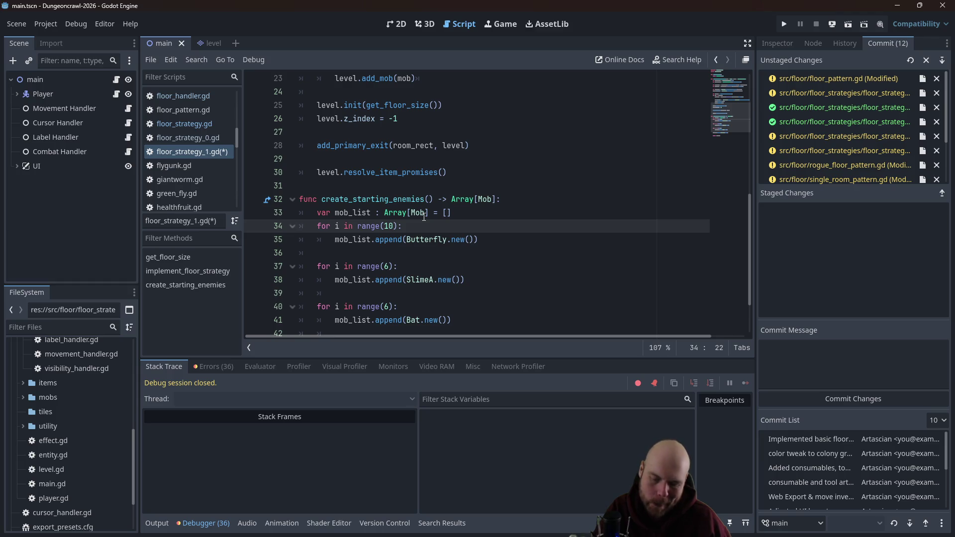
pyautogui.scroll(7, 366, 219)
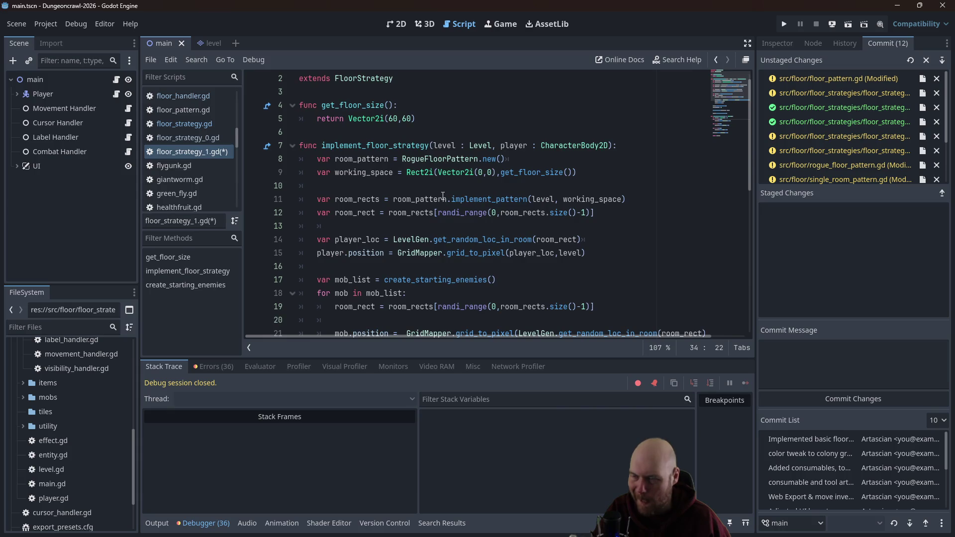
pyautogui.moveTo(438, 214)
pyautogui.mouseDown()
pyautogui.moveTo(572, 202)
pyautogui.moveTo(496, 214)
pyautogui.mouseUp()
pyautogui.hotkey('ctrl', 'c')
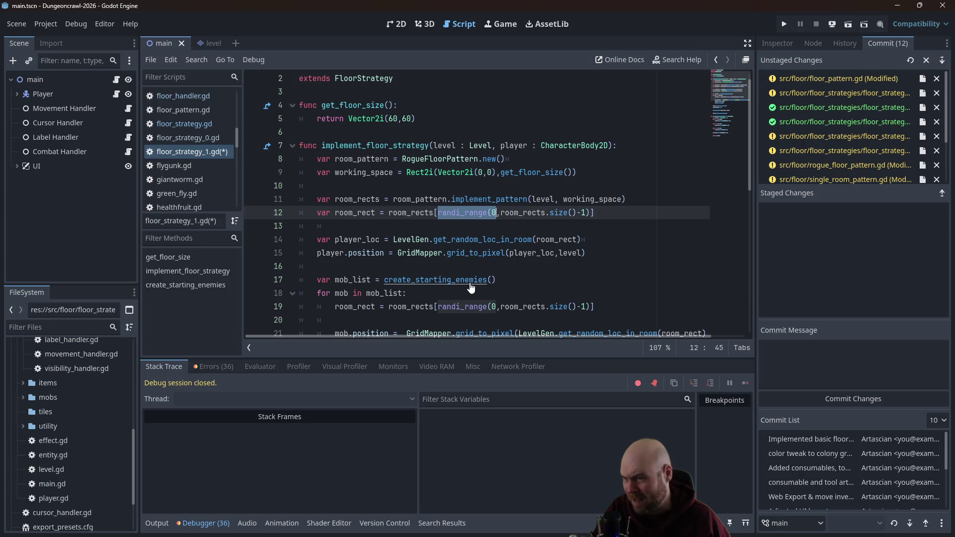
pyautogui.scroll(-4, 440, 280)
pyautogui.scroll(-3, 439, 280)
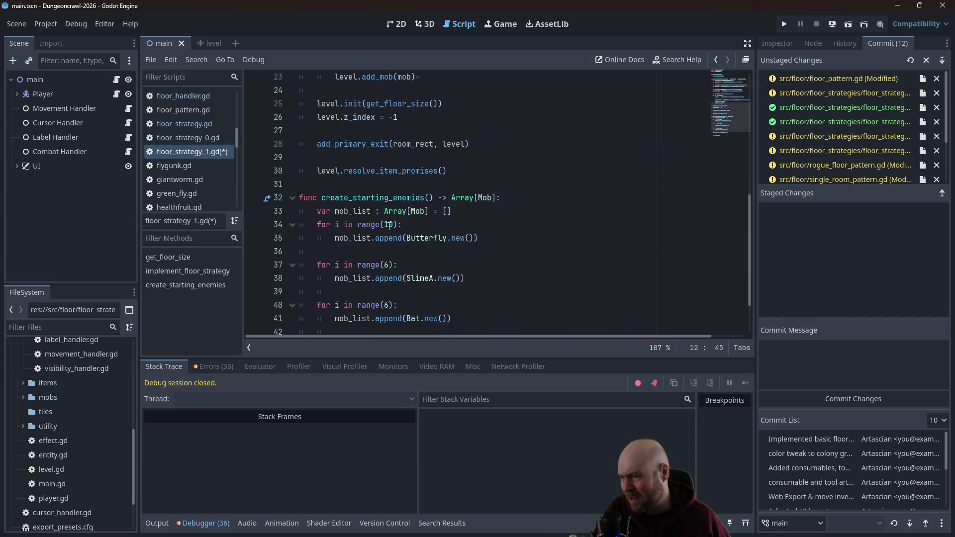
pyautogui.doubleClick(386, 224)
# - Make the Butterfly loop spawn randi_range(6,16) enemies instead of a fixed count
pyautogui.hotkey('ctrl', 'v')
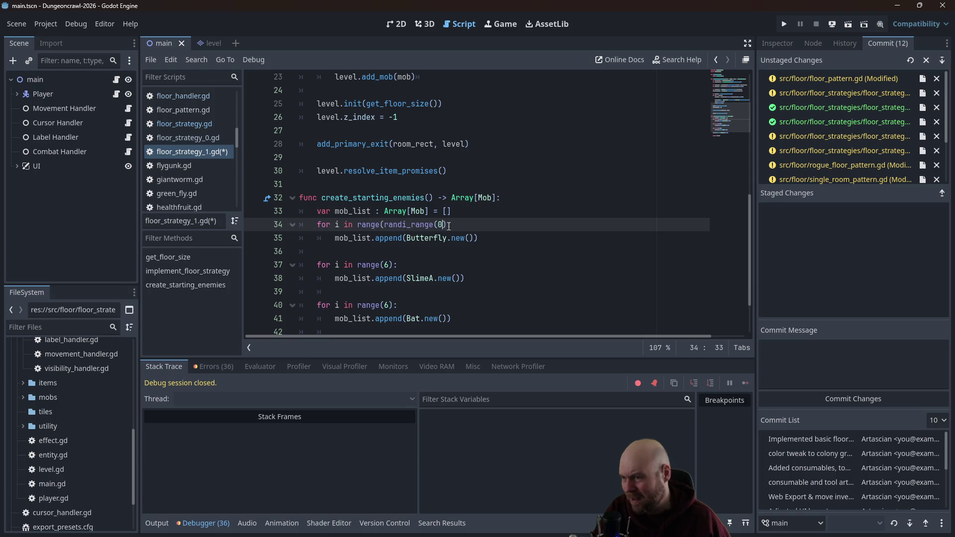
pyautogui.press('BackSpace')
pyautogui.write('6,10)')
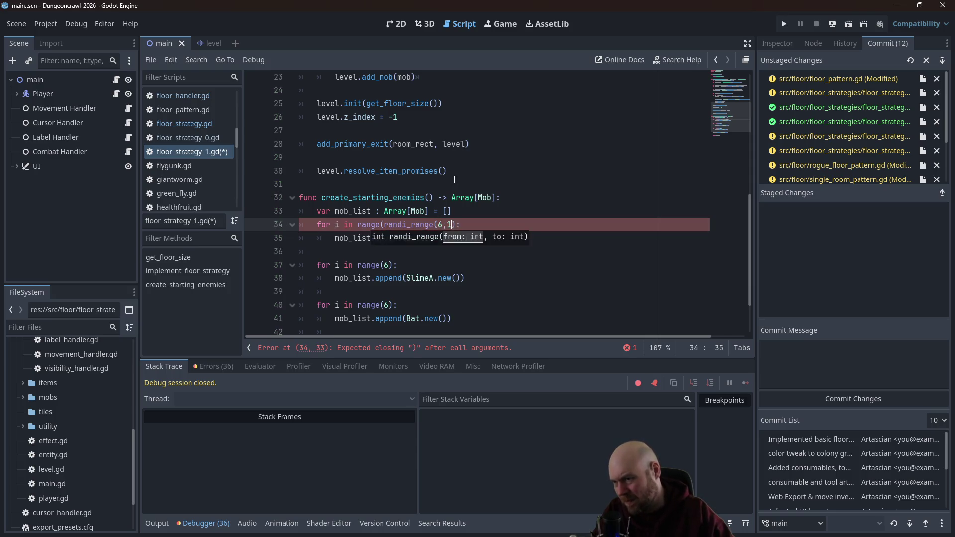
pyautogui.press('Down')
pyautogui.press('Down')
pyautogui.press('Down')
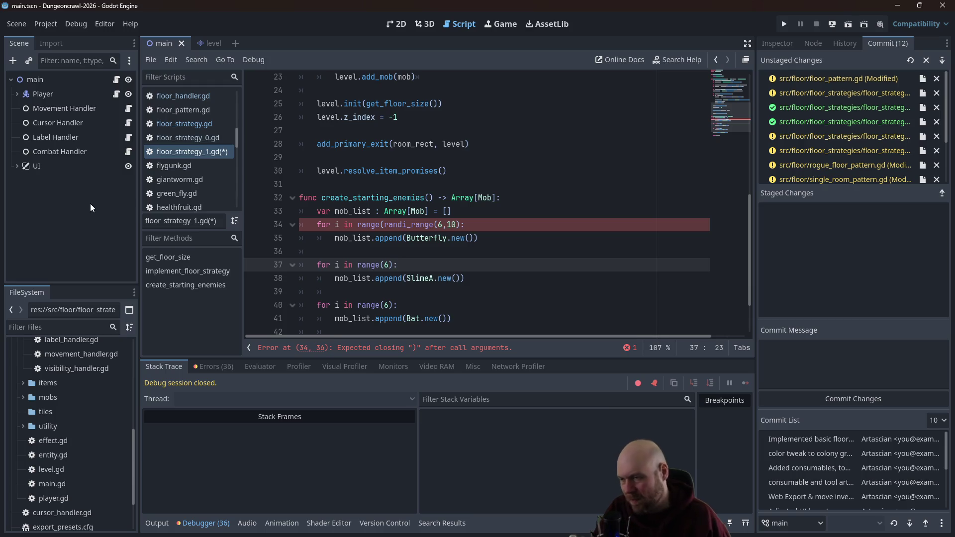
pyautogui.scroll(-1, 346, 234)
pyautogui.scroll(-2, 345, 234)
pyautogui.click(452, 184)
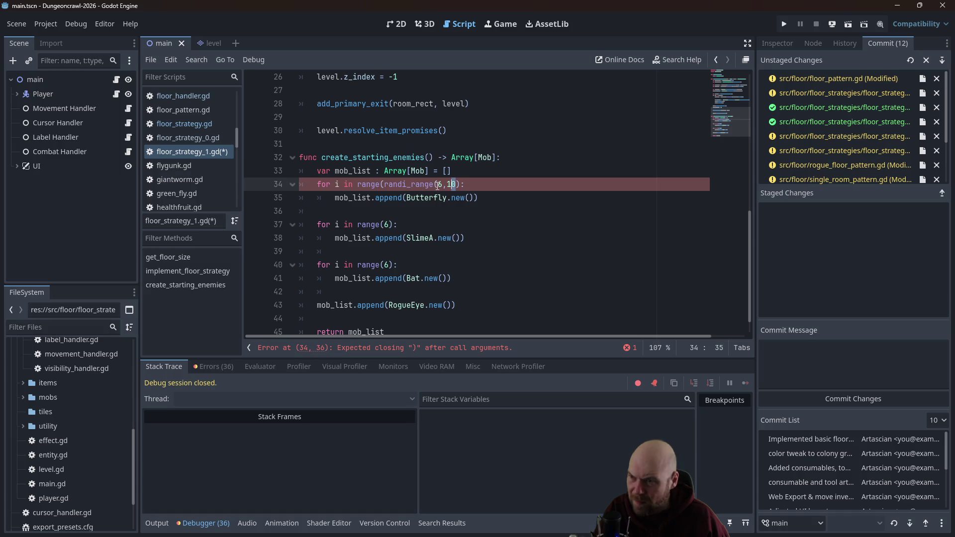
pyautogui.write('6')
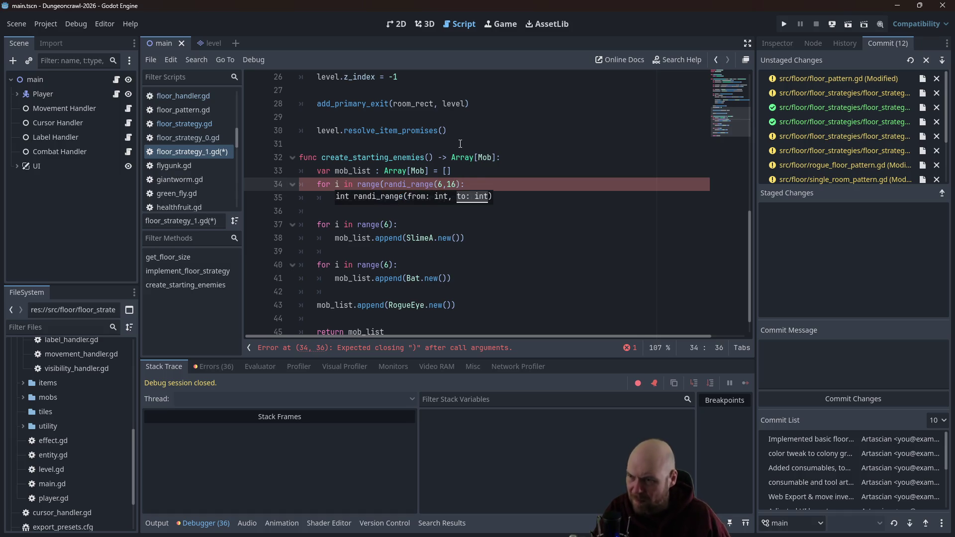
pyautogui.moveTo(383, 183); pyautogui.dragTo(457, 184)
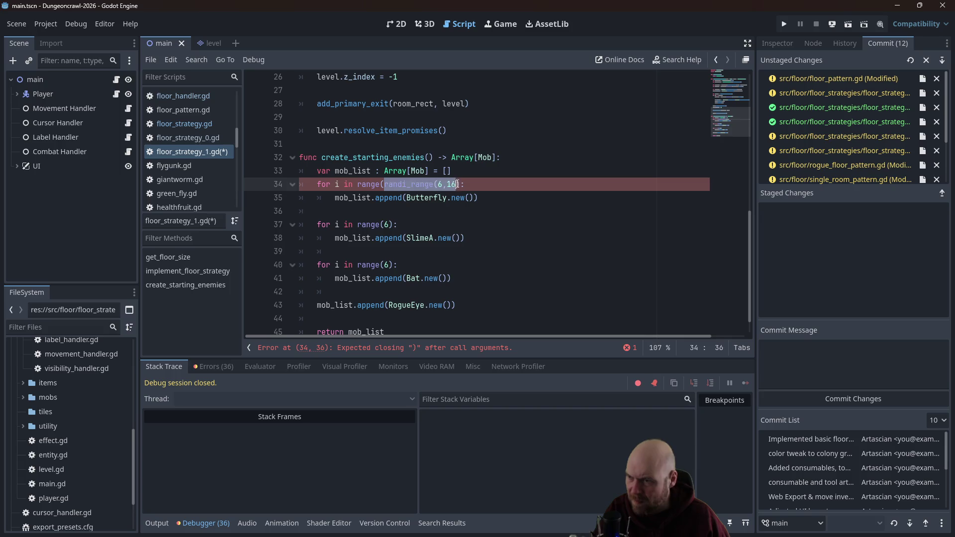
pyautogui.click(457, 184)
pyautogui.write(')')
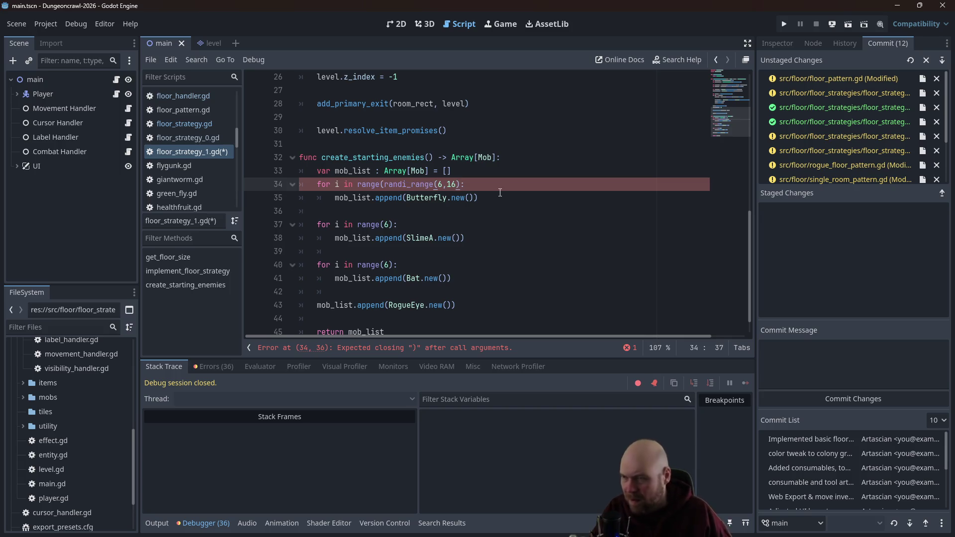
pyautogui.write(')')
pyautogui.moveTo(460, 184); pyautogui.dragTo(384, 184)
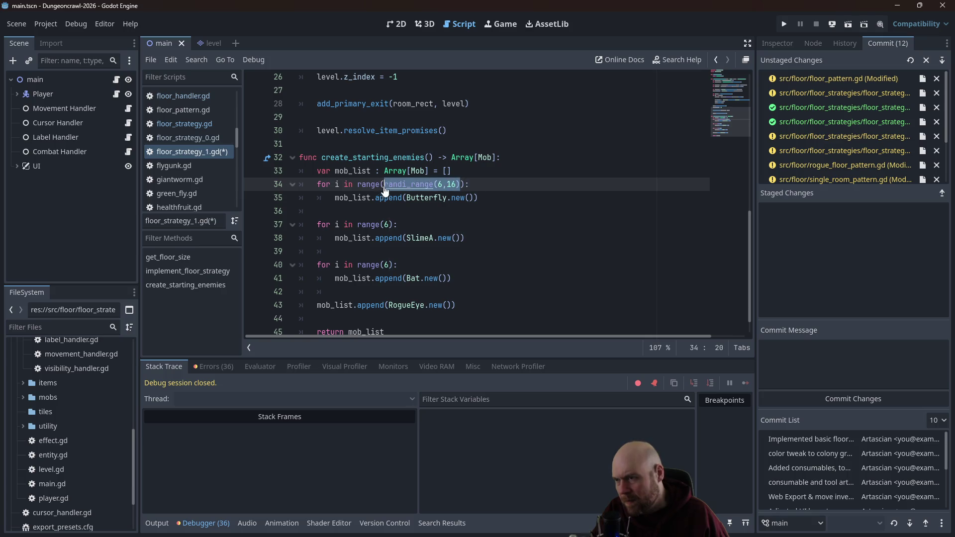
pyautogui.hotkey('ctrl', 'c')
# - Replace the SlimeA loop's fixed 6 with randi_range(4,10)
pyautogui.doubleClick(387, 226)
pyautogui.hotkey('ctrl', 'v')
pyautogui.doubleClick(439, 225)
pyautogui.write('4')
pyautogui.click(453, 224)
pyautogui.press('Delete')
pyautogui.write('0')
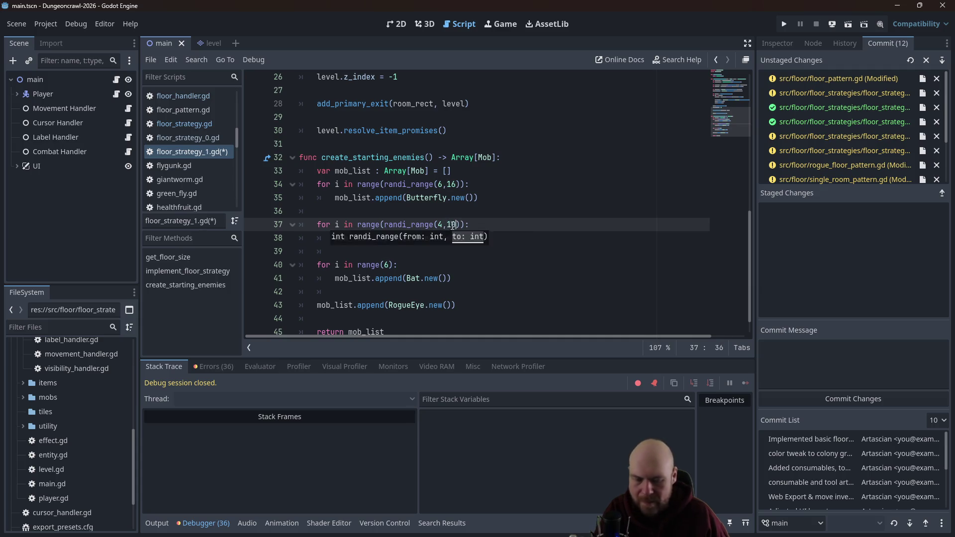
pyautogui.press('Down')
pyautogui.press('Down')
pyautogui.press('Down')
# - Replace the Bat loop's fixed 6 with randi_range(4,10)
pyautogui.doubleClick(387, 265)
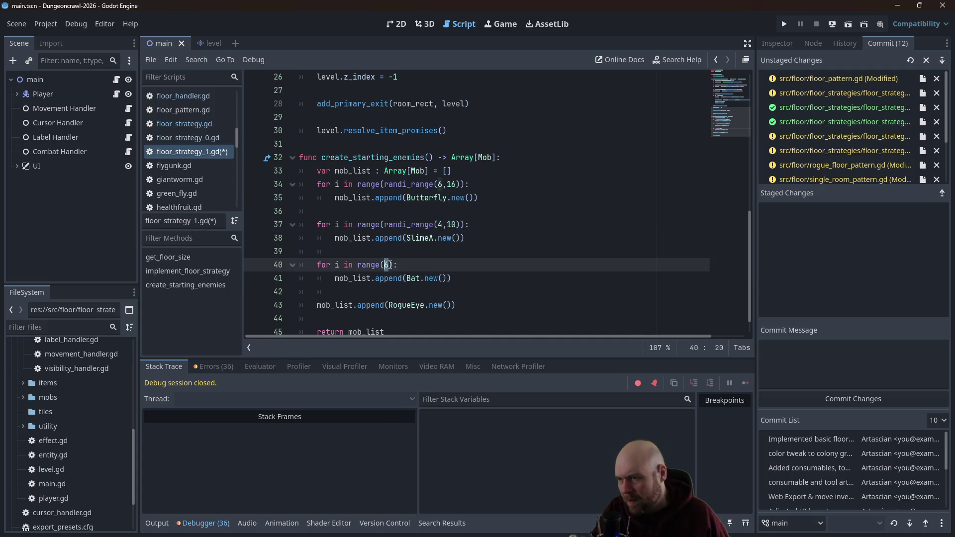
pyautogui.hotkey('ctrl', 'v')
pyautogui.doubleClick(440, 264)
pyautogui.write('4')
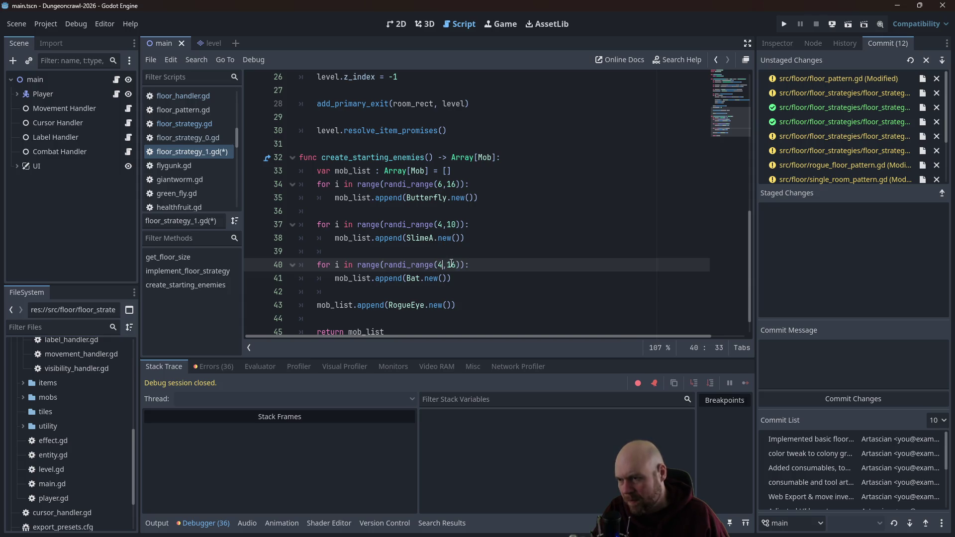
pyautogui.click(453, 264)
pyautogui.write('0')
pyautogui.press('Down')
pyautogui.press('Down')
pyautogui.press('Down')
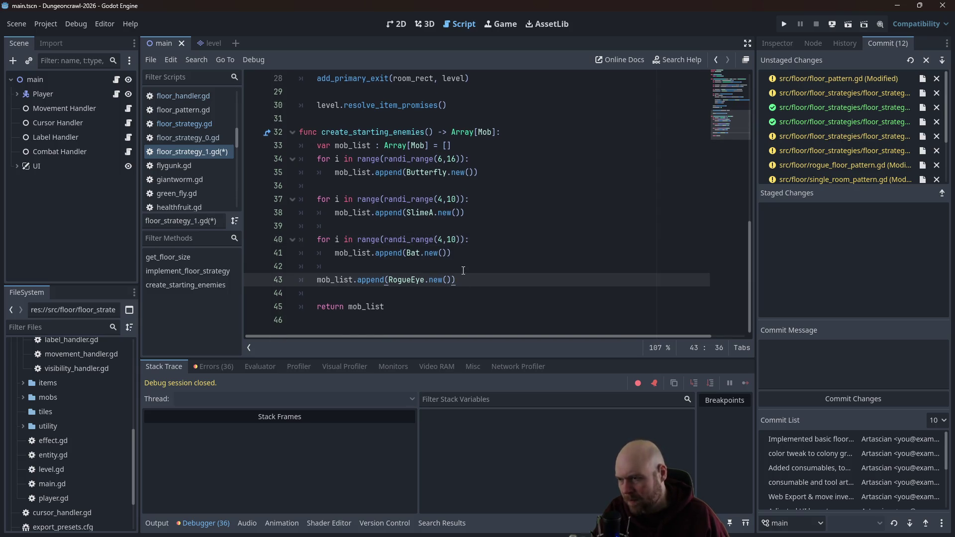
# - Wrap the RogueEye append in a for-loop over randi_range(1,3)
pyautogui.click(462, 270)
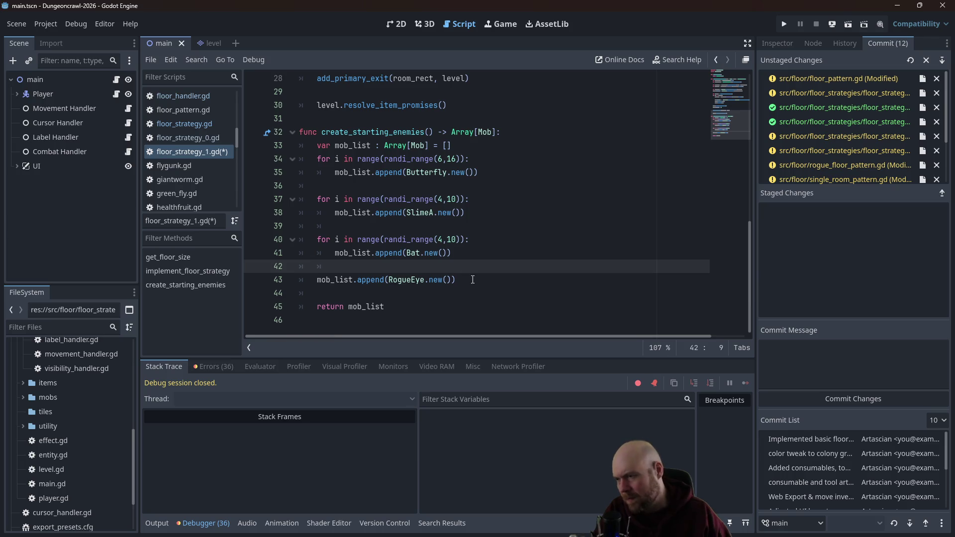
pyautogui.press('Return')
pyautogui.press('BackSpace')
pyautogui.write('for i in range(randi_range(6,16')
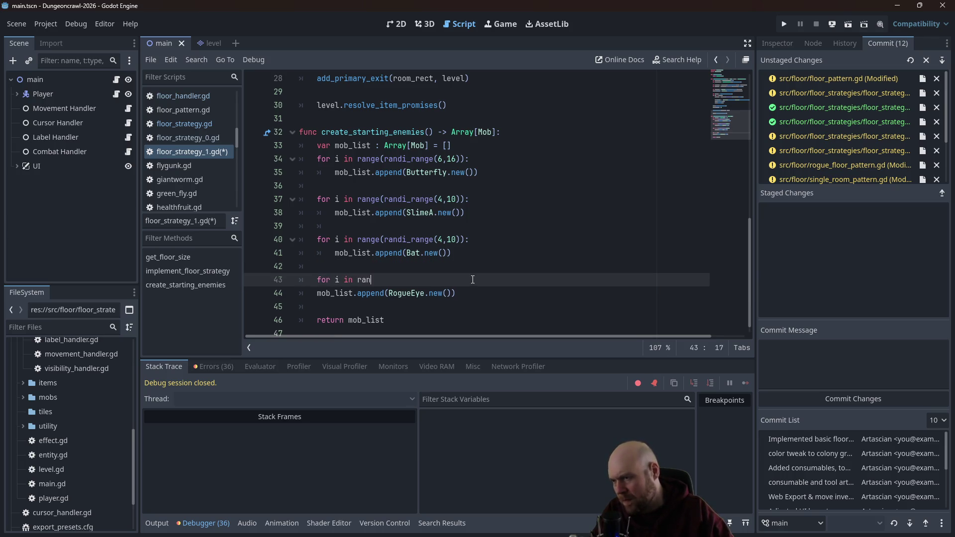
pyautogui.press('BackSpace')
pyautogui.press('BackSpace')
pyautogui.press('BackSpace')
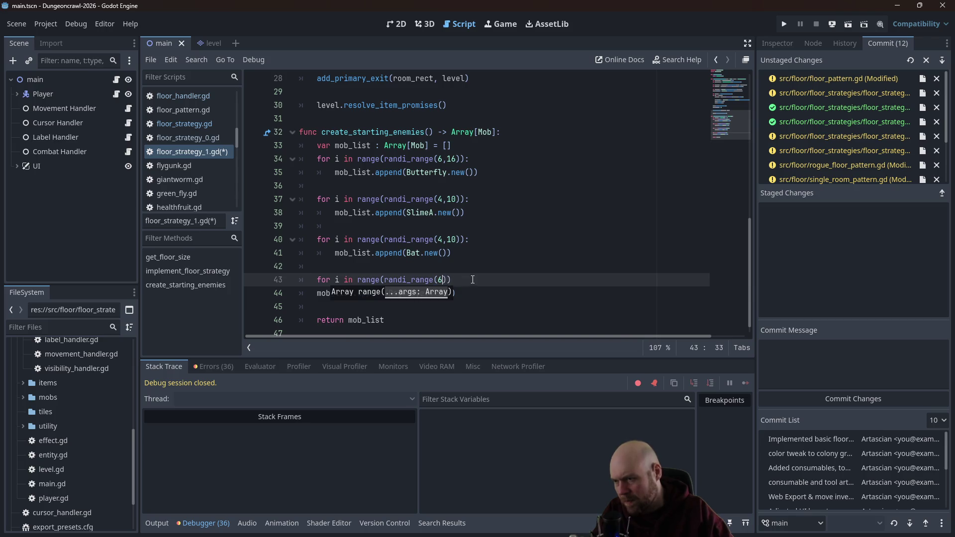
pyautogui.write('1,3))')
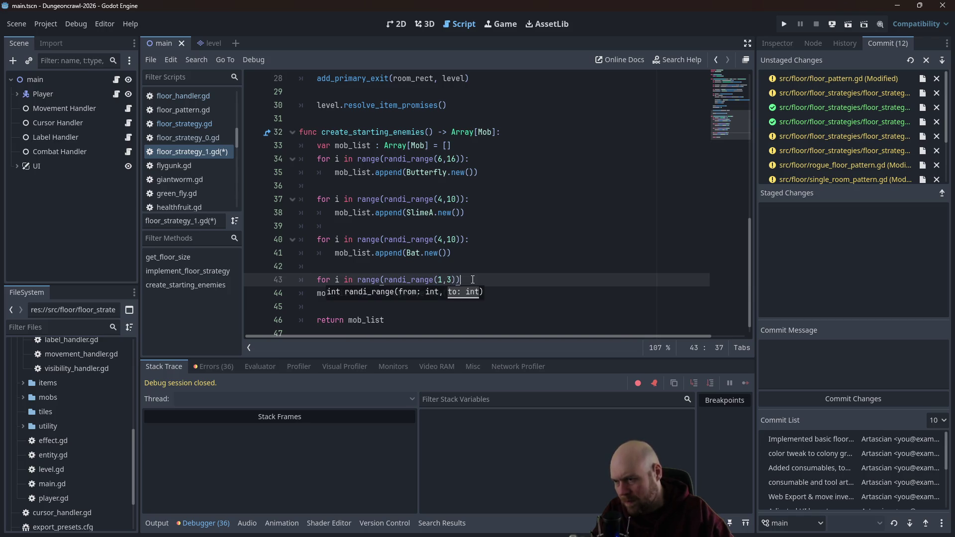
pyautogui.write(':')
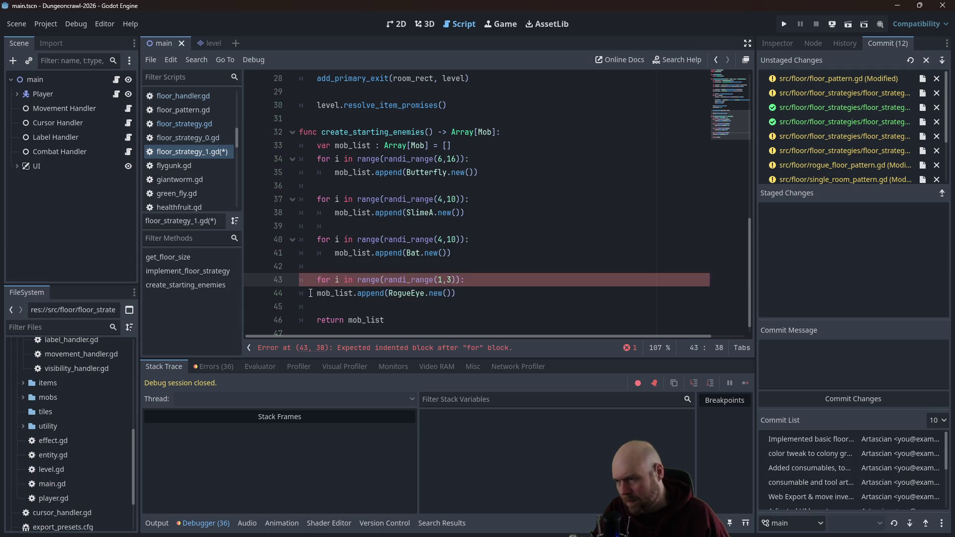
pyautogui.click(310, 293)
pyautogui.press('Tab')
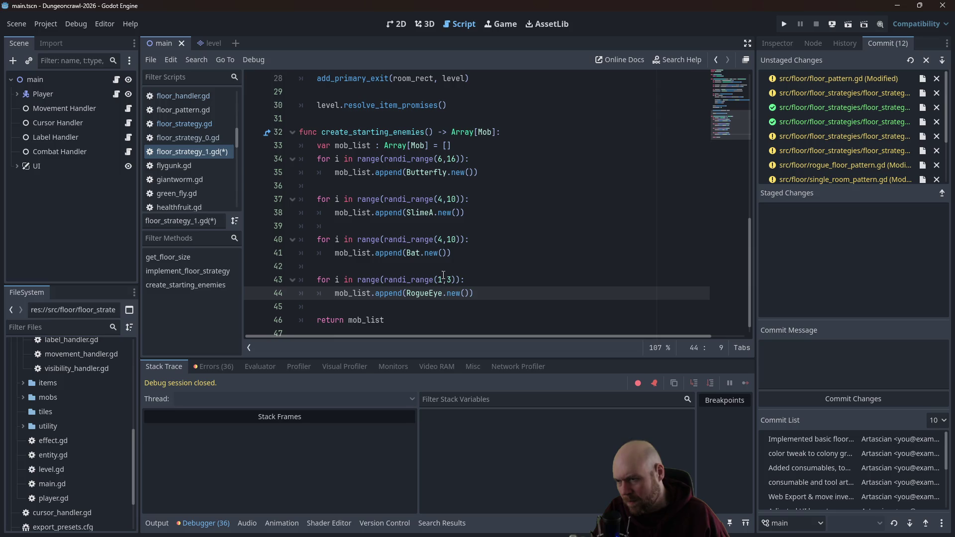
# - Lower the RogueEye loop's upper bound to 2 and save the script
pyautogui.click(447, 159)
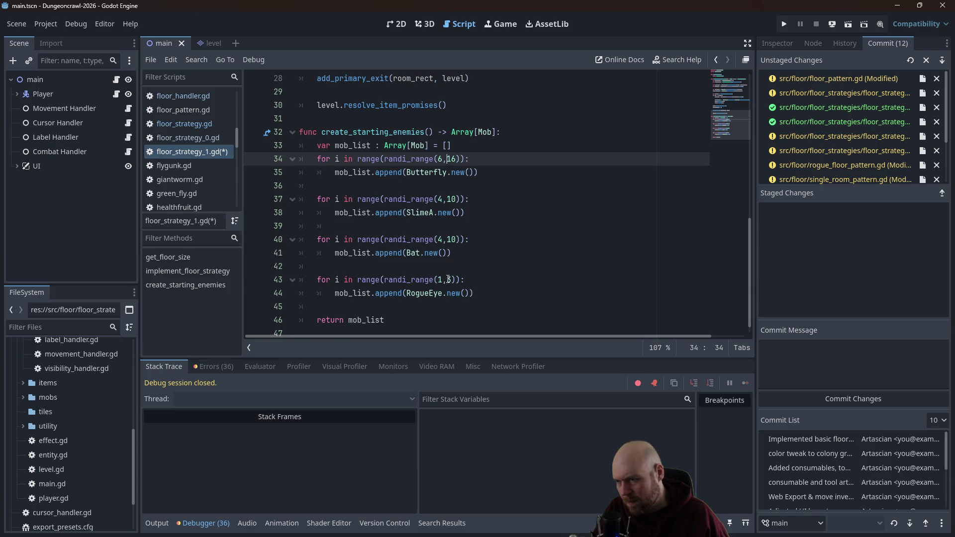
pyautogui.doubleClick(448, 279)
pyautogui.write('2')
pyautogui.hotkey('ctrl', 's')
pyautogui.click(496, 209)
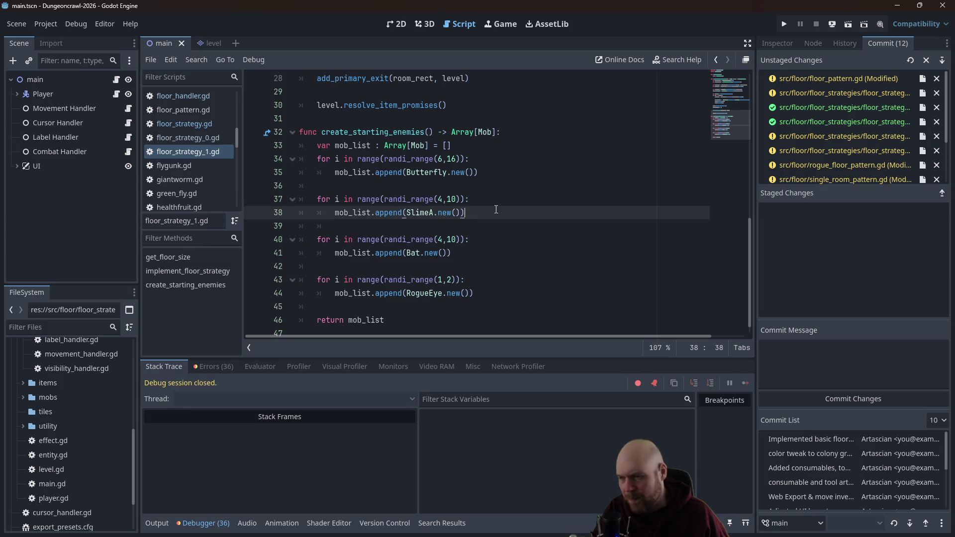
# - Insert a '## Add enemies' comment above the enemy-spawning code
pyautogui.scroll(2, 501, 255)
pyautogui.scroll(3, 500, 255)
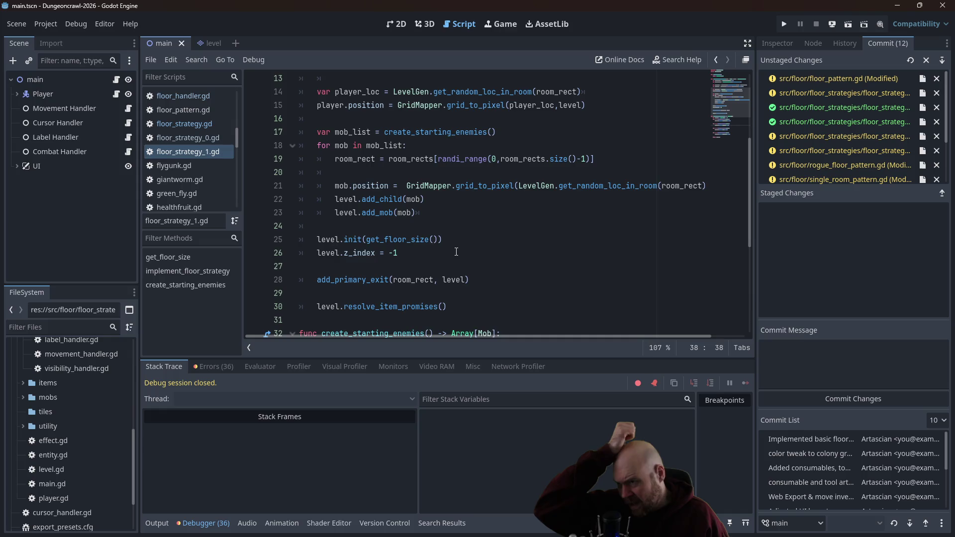
pyautogui.scroll(2, 456, 251)
pyautogui.click(430, 198)
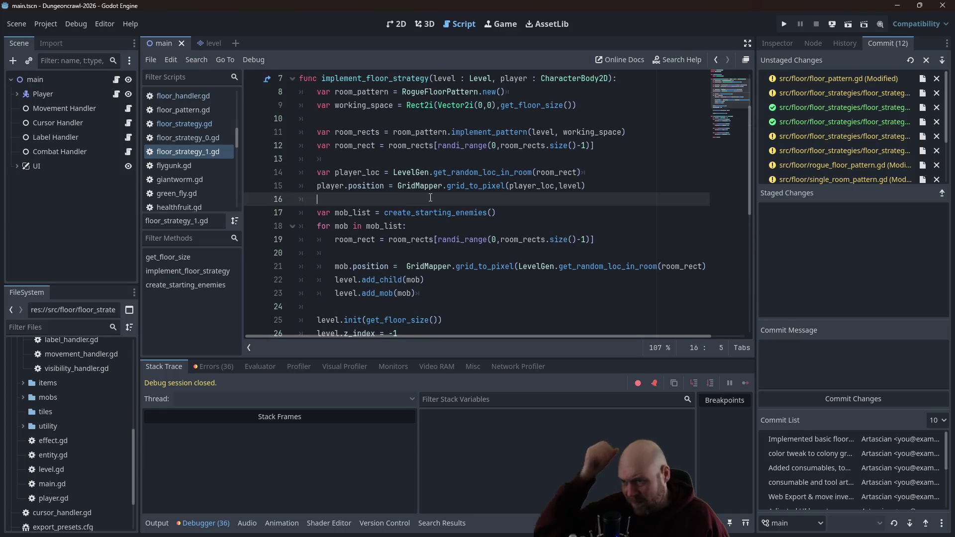
pyautogui.press('Return')
pyautogui.press('Return')
pyautogui.press('Up')
pyautogui.write('## Add enemies')
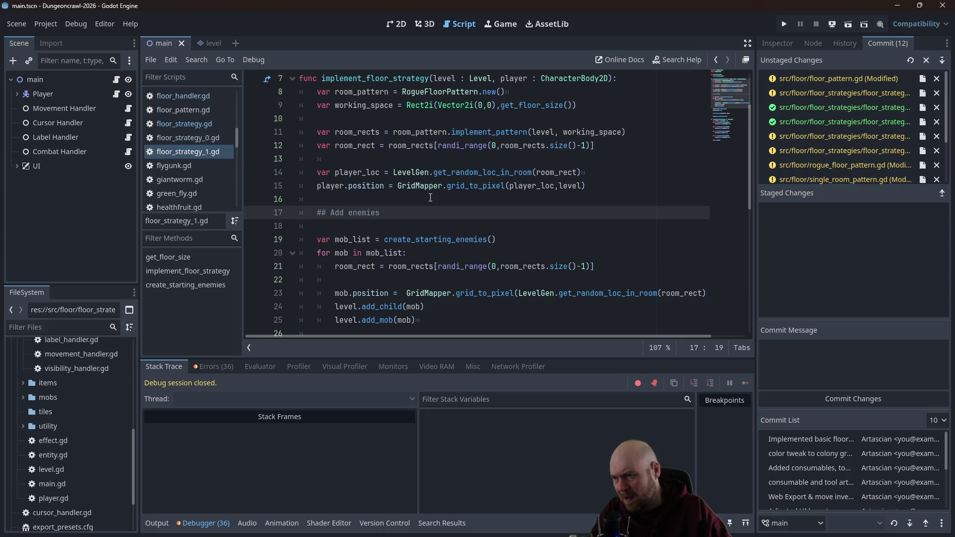
# - Add an 'Add player' comment line above the player placement code
pyautogui.press('Up')
pyautogui.press('Up')
pyautogui.press('Up')
pyautogui.press('Return')
pyautogui.press('Return')
pyautogui.press('Up')
pyautogui.write('# ')
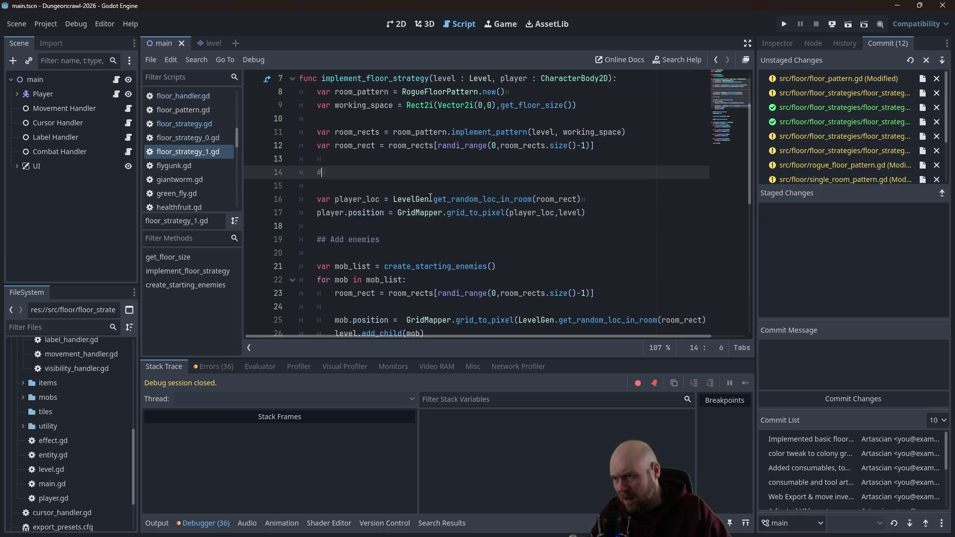
pyautogui.write('Add player')
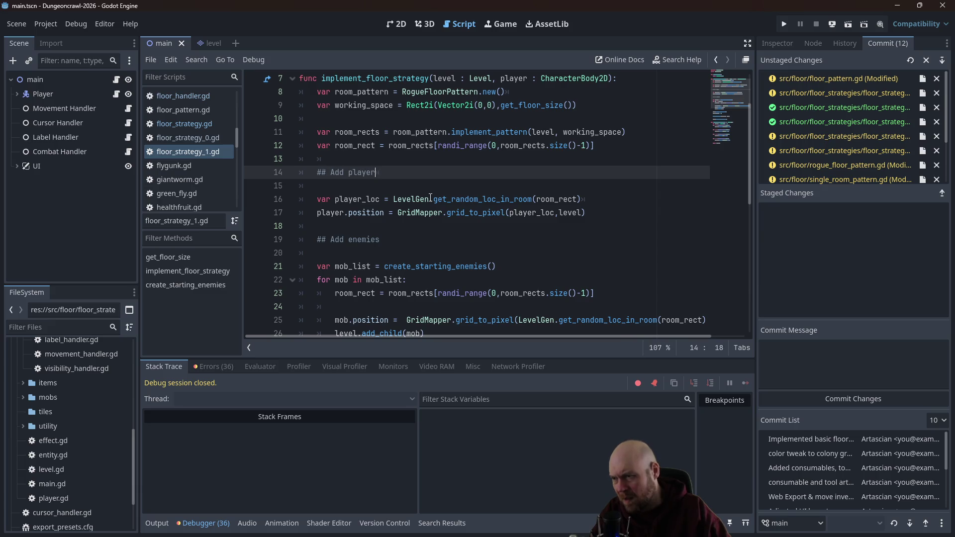
pyautogui.press('Up')
pyautogui.press('Up')
pyautogui.press('Up')
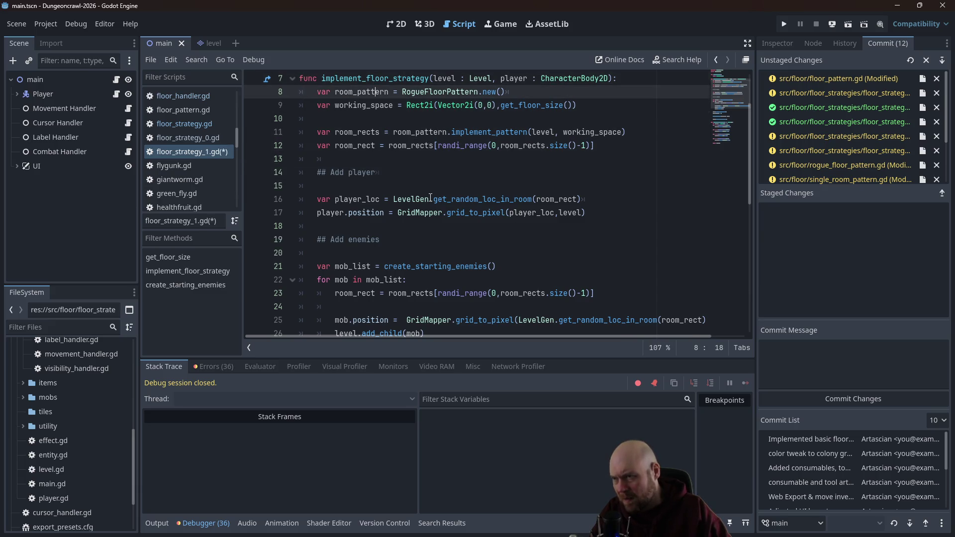
pyautogui.press('Down')
pyautogui.press('Down')
pyautogui.press('Down')
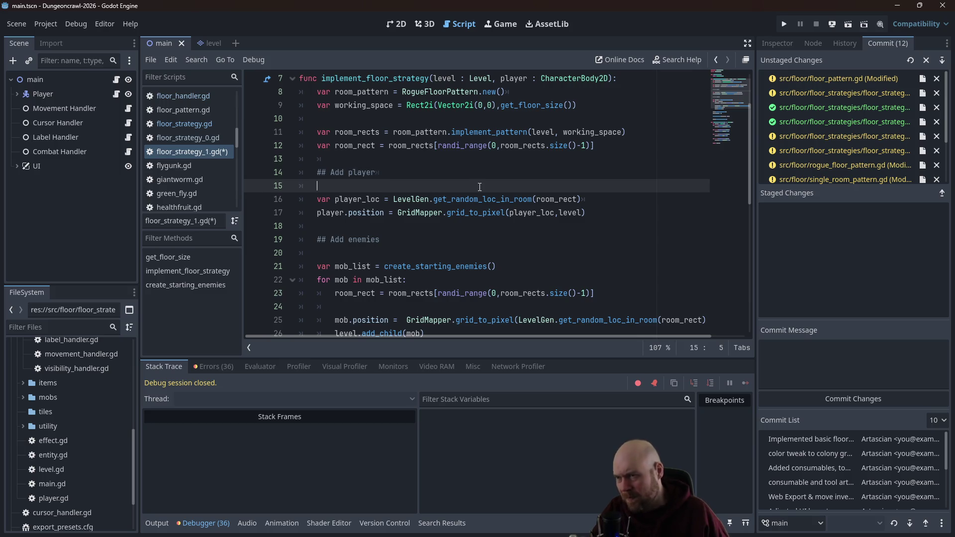
# - Review the room setup and player placement lines and save the script
pyautogui.scroll(2, 431, 197)
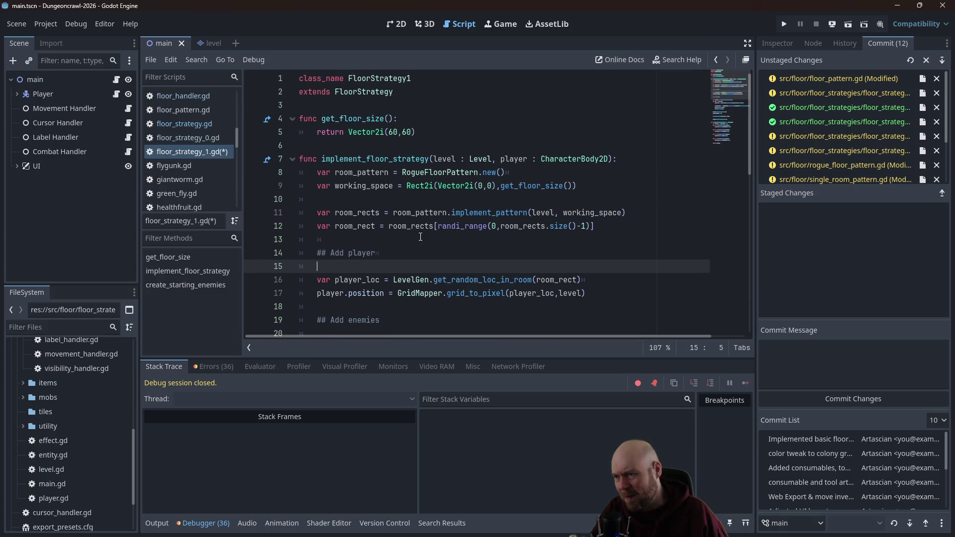
pyautogui.moveTo(318, 175); pyautogui.dragTo(617, 230)
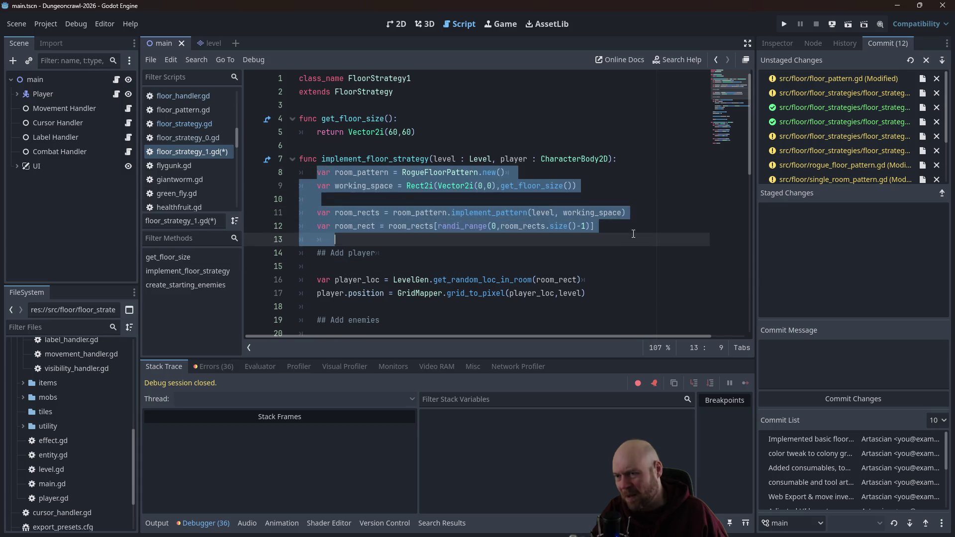
pyautogui.click(617, 227)
pyautogui.scroll(-1, 618, 240)
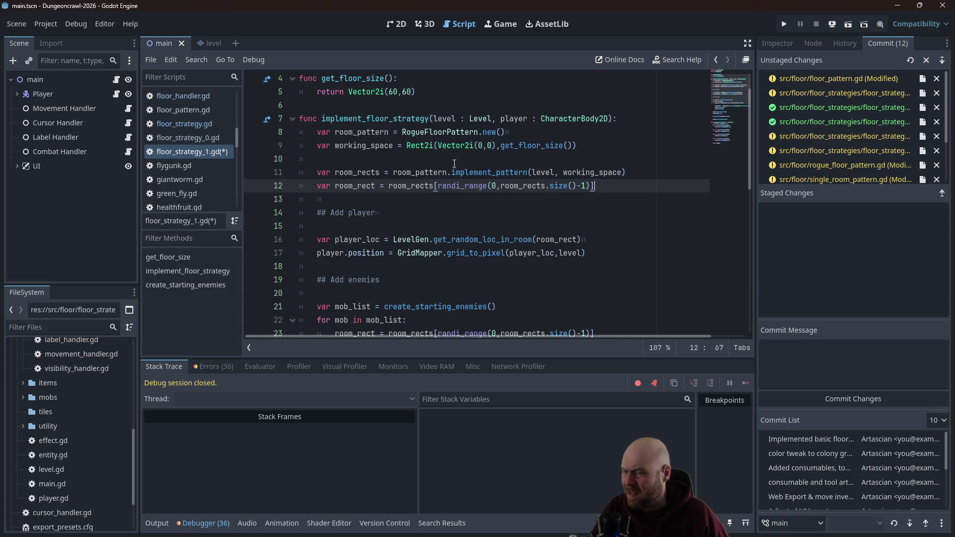
pyautogui.hotkey('ctrl', 's')
pyautogui.scroll(-1, 431, 216)
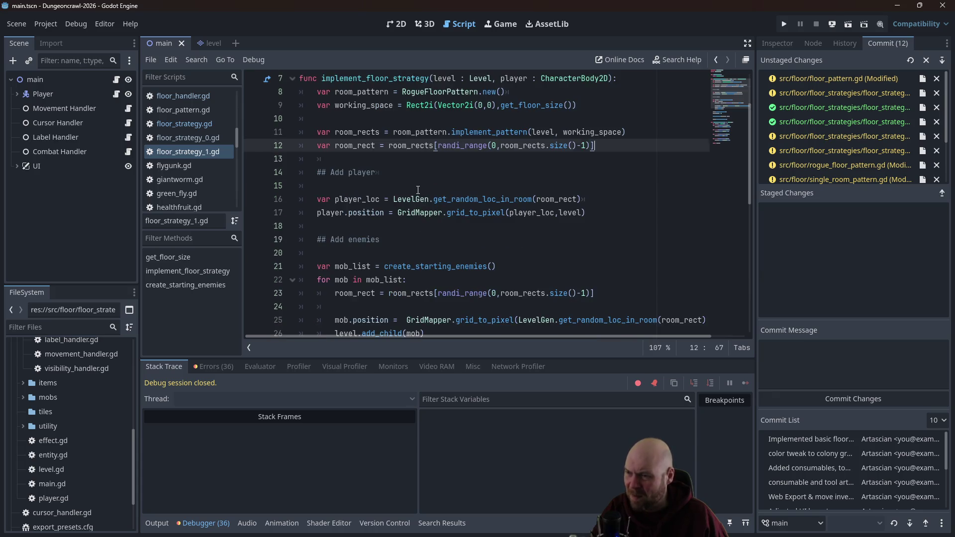
pyautogui.click(581, 226)
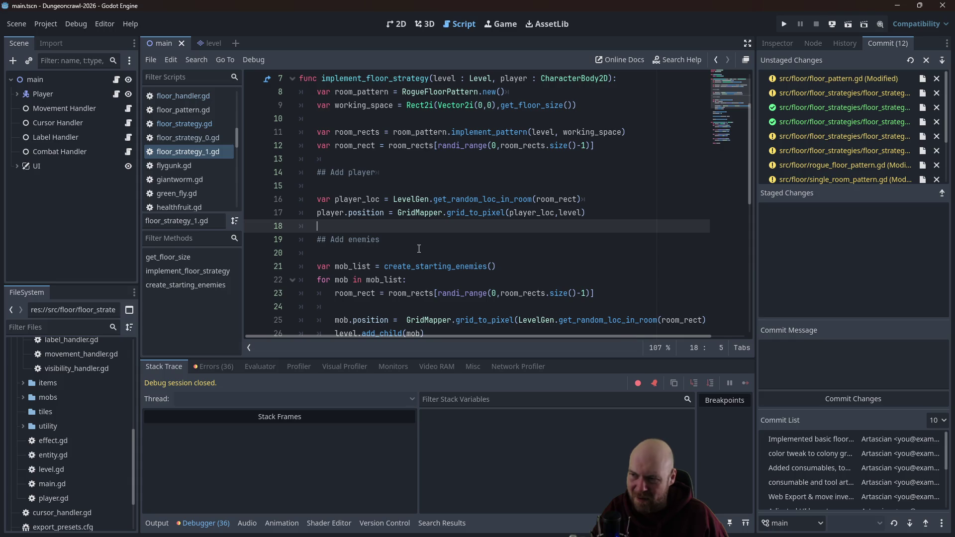
pyautogui.scroll(-2, 418, 248)
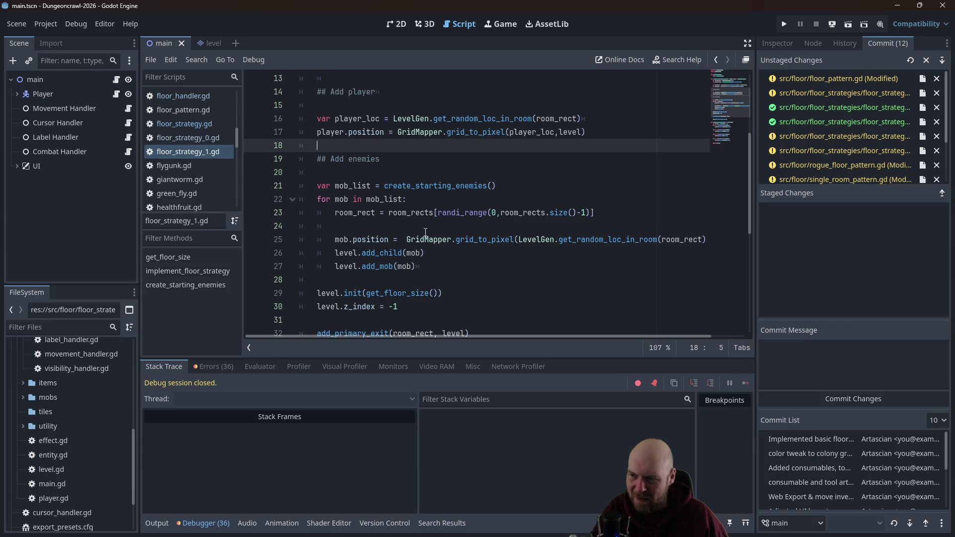
pyautogui.scroll(2, 435, 221)
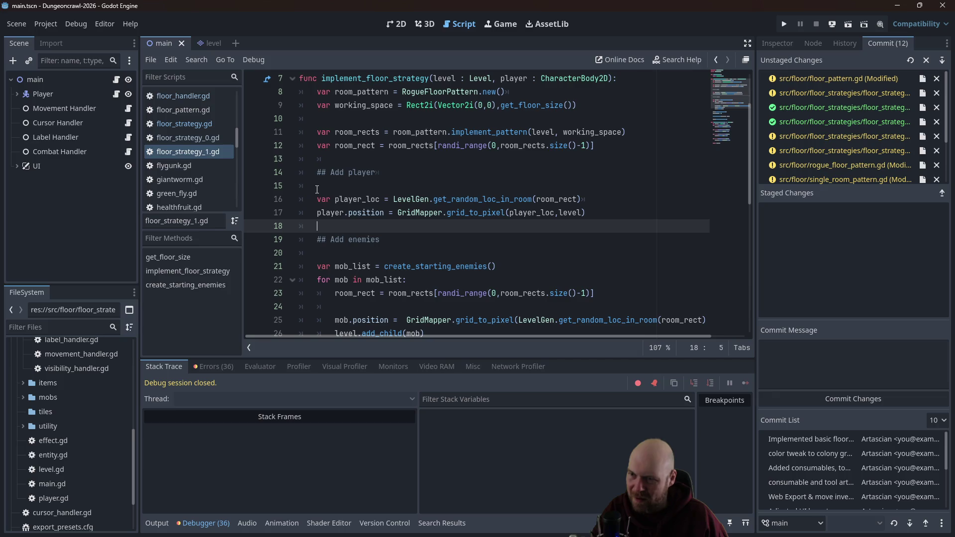
pyautogui.moveTo(540, 200); pyautogui.dragTo(575, 200)
# - Open floor_strategy.gd from src/floor/floor_strategies in the FileSystem dock
pyautogui.click(569, 180)
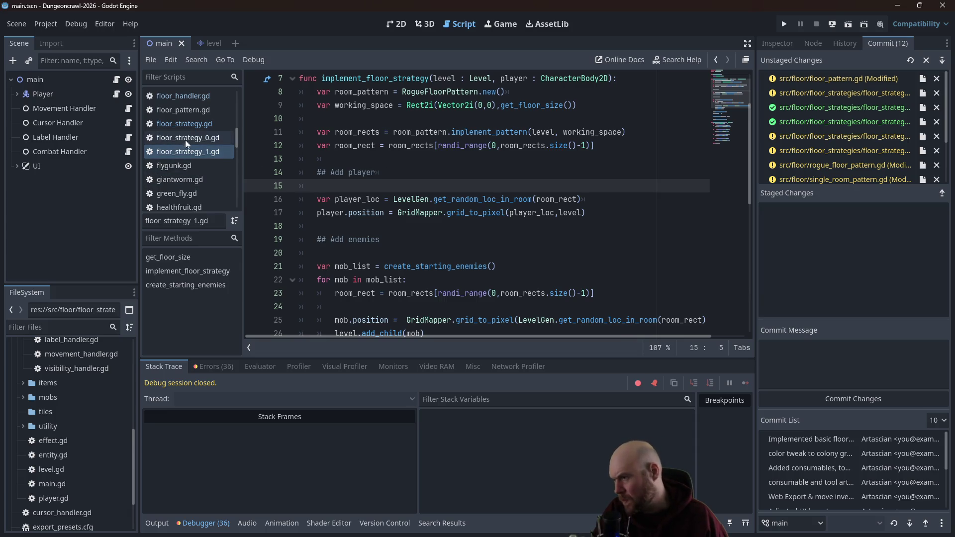
pyautogui.scroll(5, 100, 373)
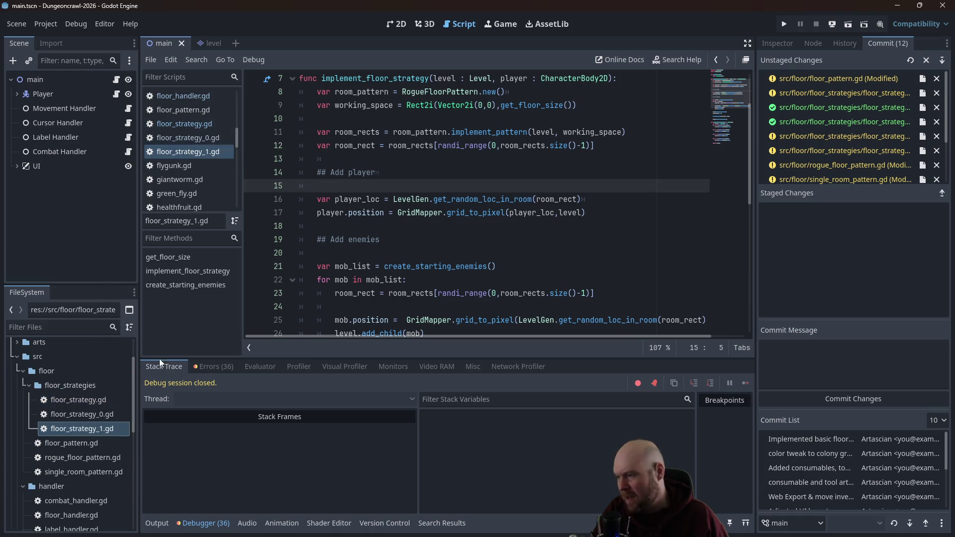
pyautogui.click(68, 401)
pyautogui.doubleClick(66, 402)
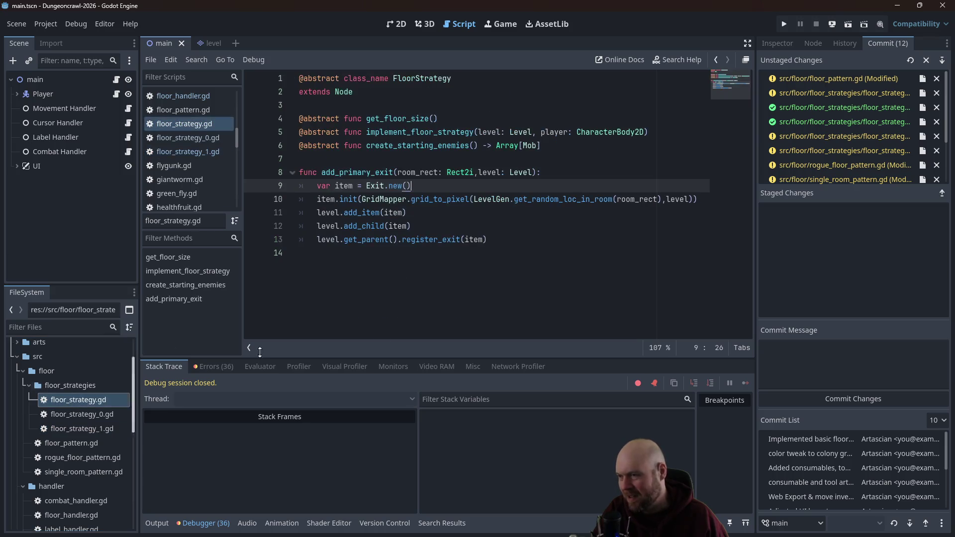
# - Declare func set_up_player_loc(player : CharacterBody2D, room_rect : Rect2i) at the end of floor_strategy.gd
pyautogui.click(537, 302)
pyautogui.press('Return')
pyautogui.write('func set')
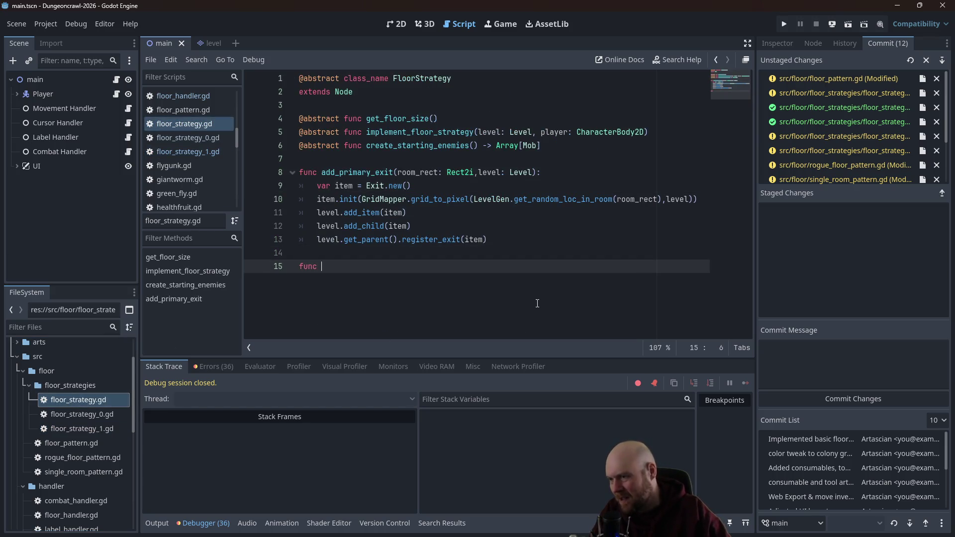
pyautogui.write('_up_player_loc():')
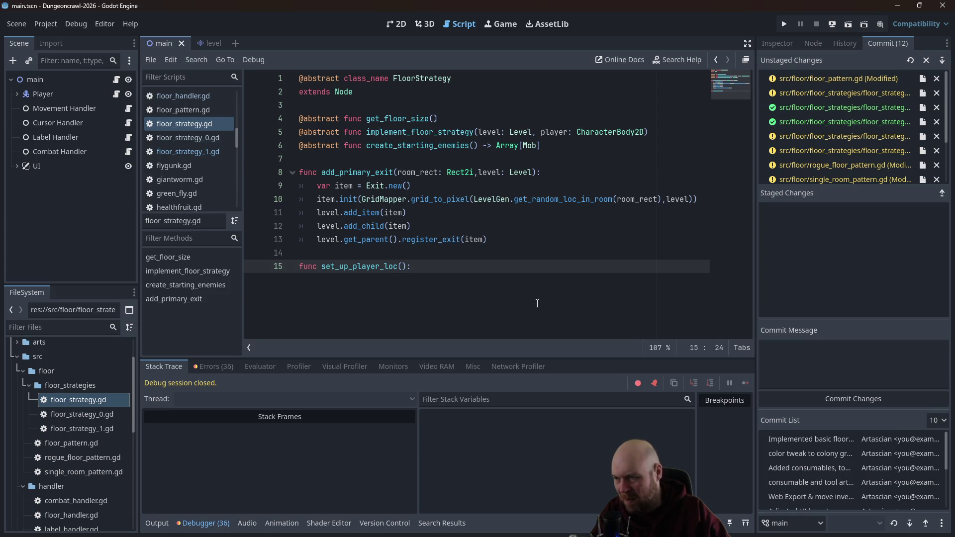
pyautogui.write('player : C')
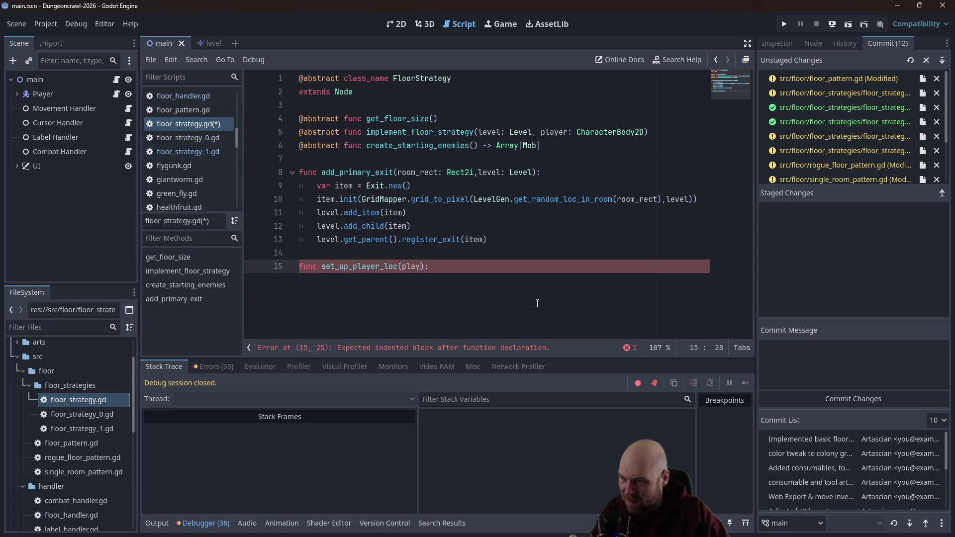
pyautogui.write('haracterBody2')
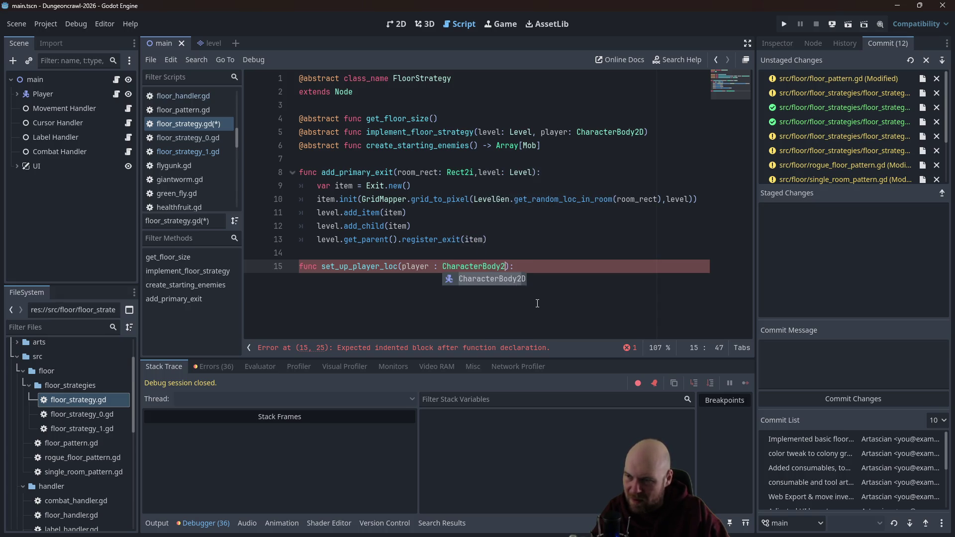
pyautogui.write('D, ')
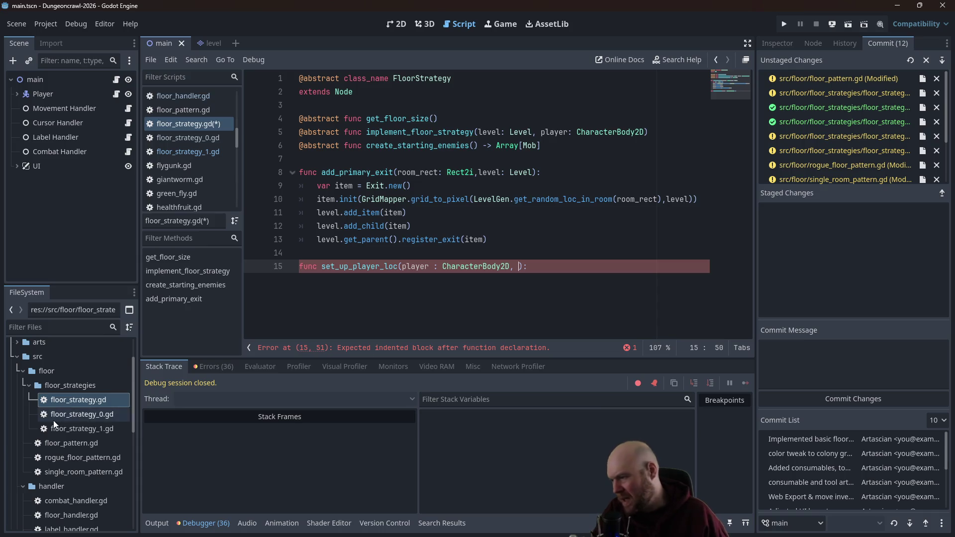
pyautogui.write('room_rect')
pyautogui.write(' : Rect2')
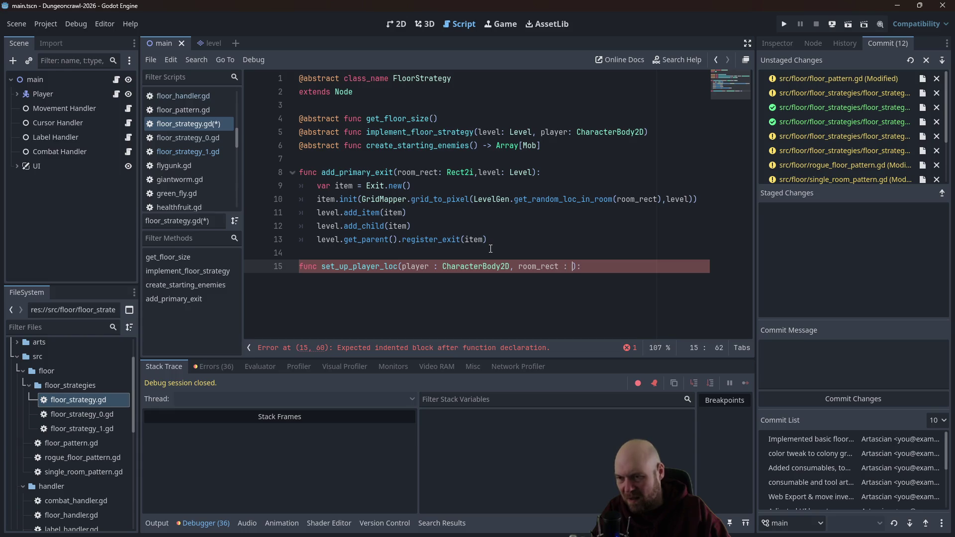
pyautogui.write('i')
pyautogui.press('End')
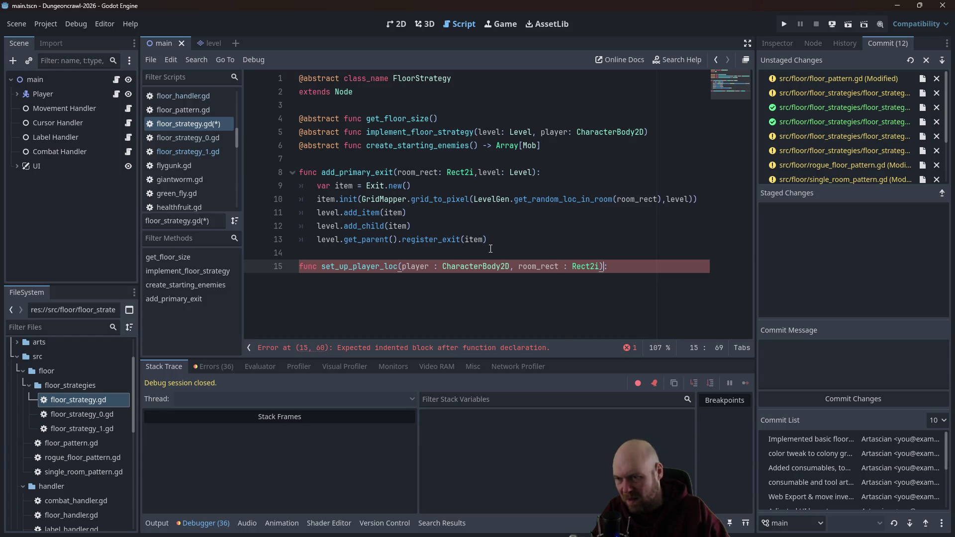
pyautogui.press('Return')
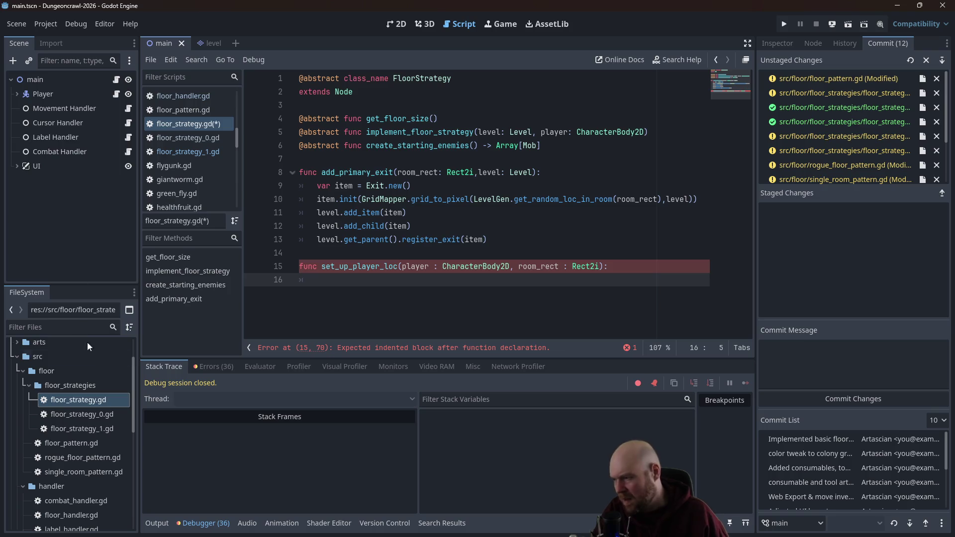
pyautogui.doubleClick(82, 428)
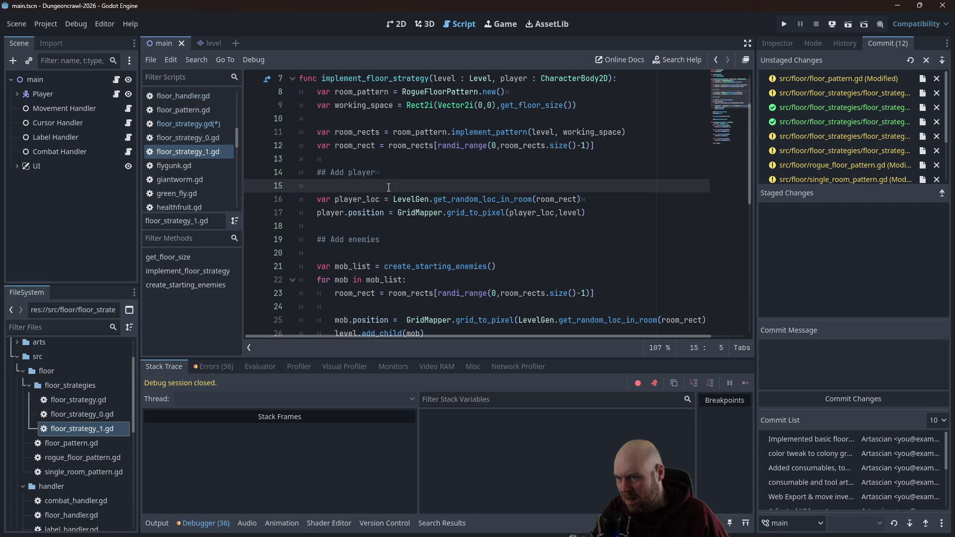
# - Cut the two player-placement lines and rename the base function to set_up_default_player_loc
pyautogui.moveTo(506, 193); pyautogui.dragTo(607, 213)
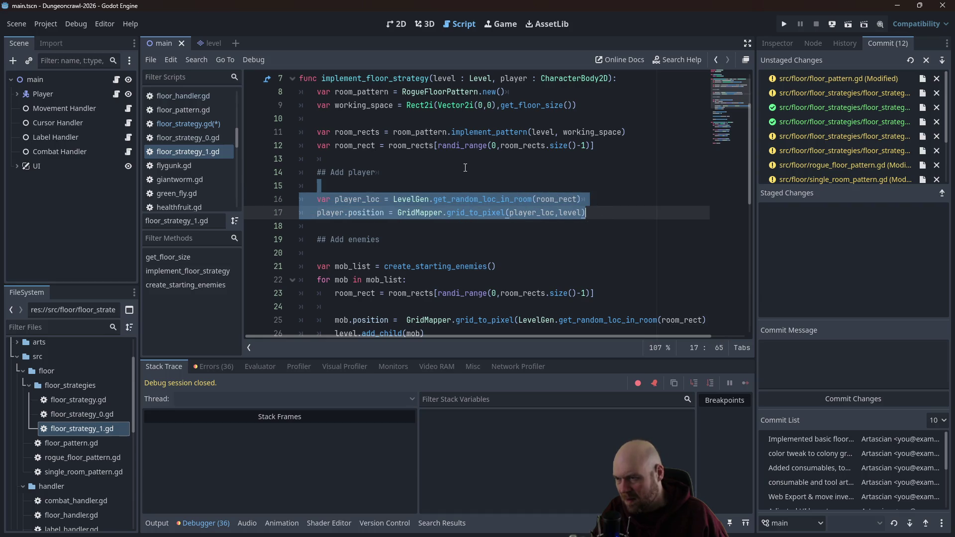
pyautogui.hotkey('ctrl', 'x')
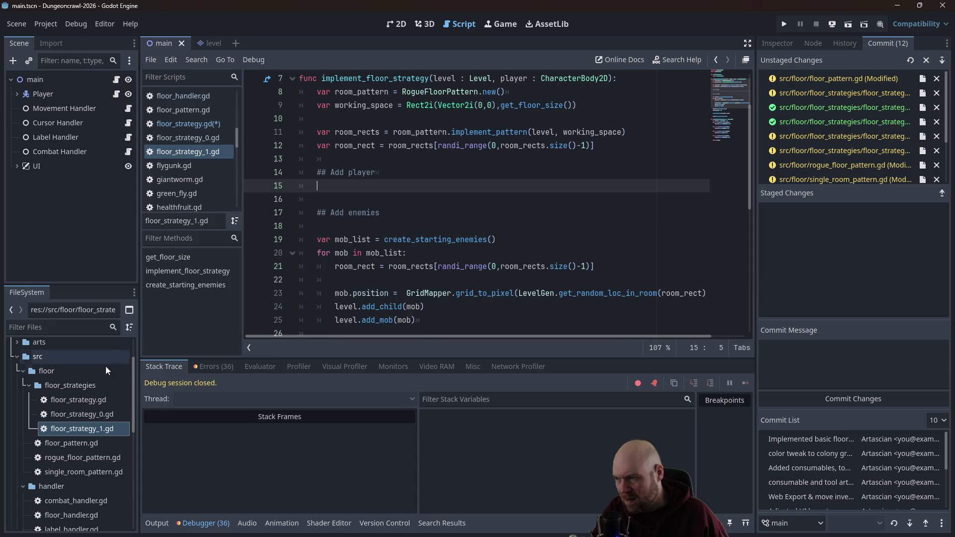
pyautogui.doubleClick(79, 401)
pyautogui.click(344, 266)
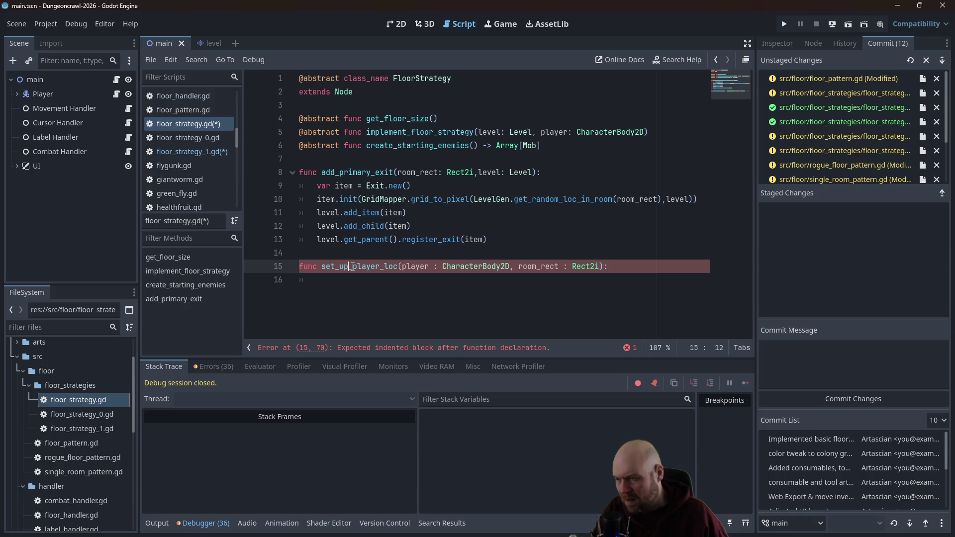
pyautogui.press('Right')
pyautogui.write('default_')
pyautogui.press('BackSpace')
# - Paste the player-placement lines into the function body and check how level is used
pyautogui.press('End')
pyautogui.press('Return')
pyautogui.hotkey('ctrl', 'v')
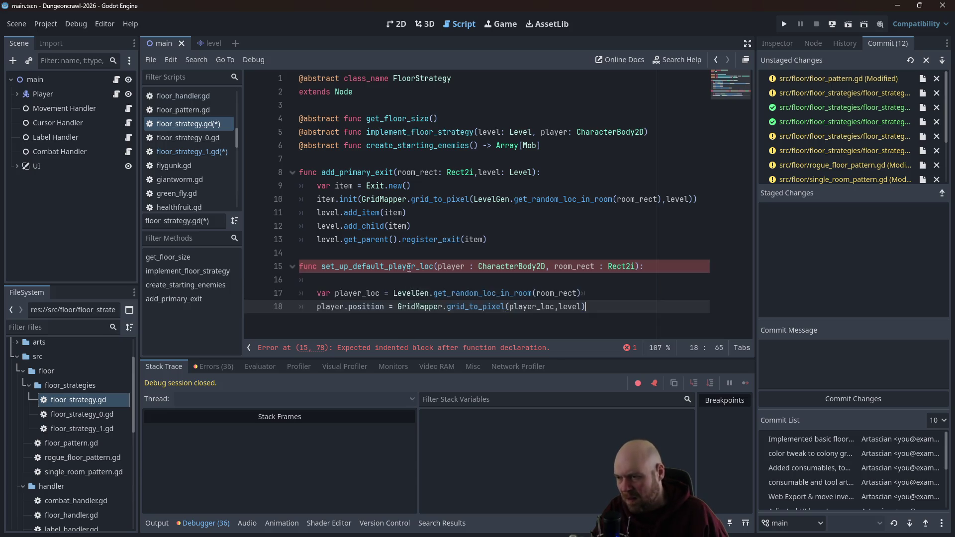
pyautogui.click(300, 279)
pyautogui.press('BackSpace')
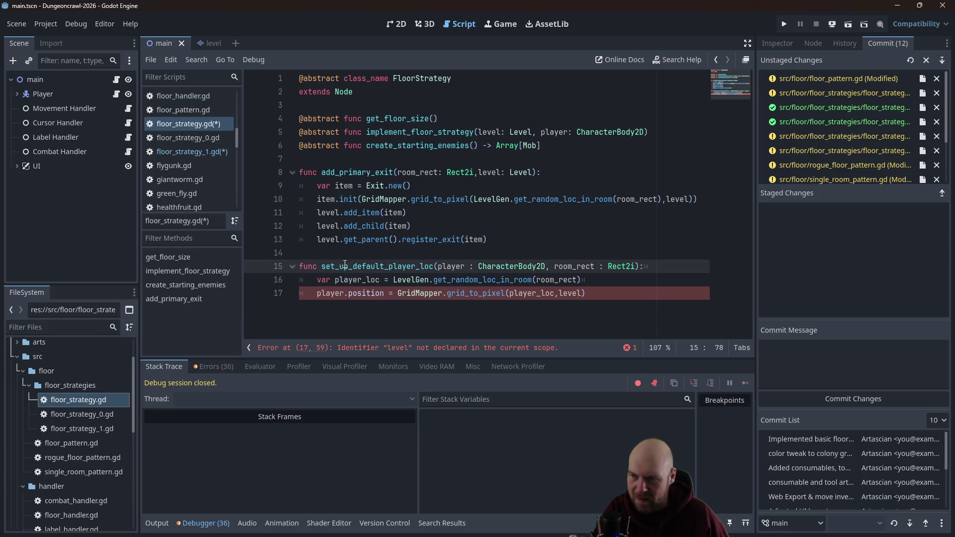
pyautogui.click(358, 241)
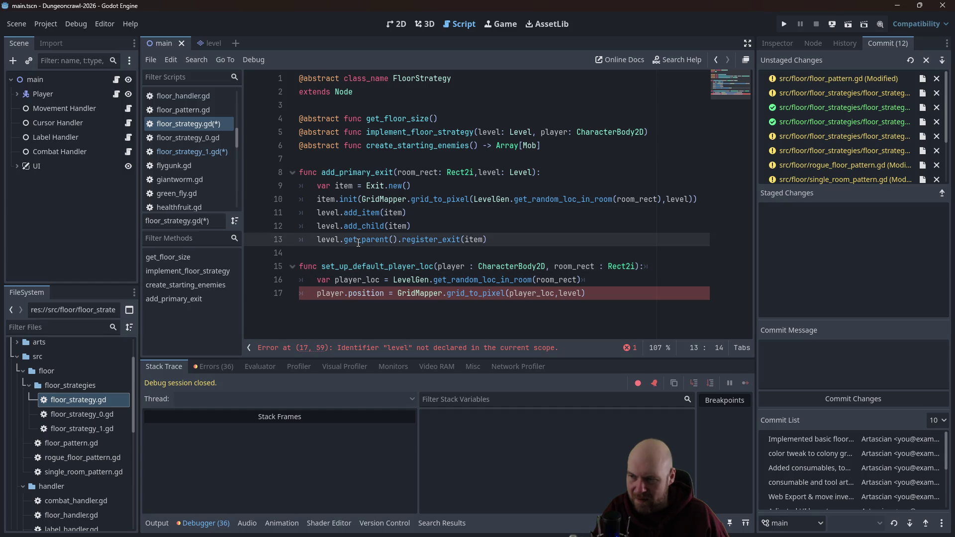
pyautogui.click(340, 199)
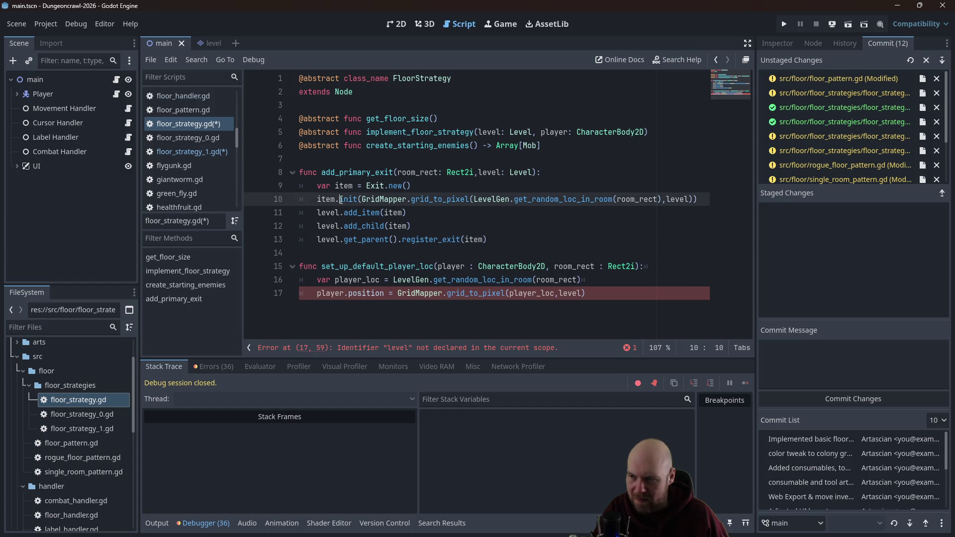
pyautogui.click(363, 257)
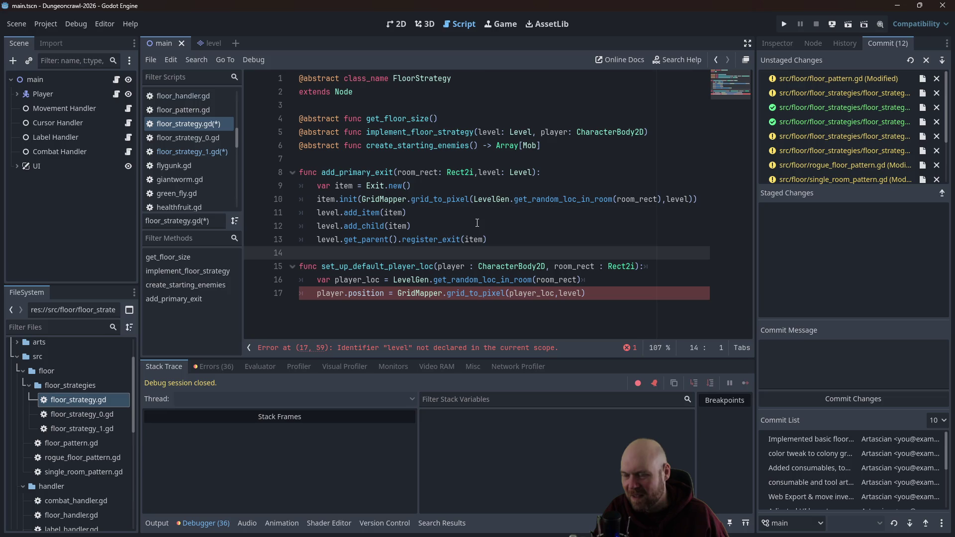
# - Undo the helper in floor_strategy.gd and restore the player lines in floor_strategy_1.gd
pyautogui.hotkey('ctrl', 'z')
pyautogui.hotkey('ctrl', 'z')
pyautogui.hotkey('ctrl', 'z')
pyautogui.hotkey('ctrl', 'z')
pyautogui.hotkey('ctrl', 'z')
pyautogui.hotkey('ctrl', 'z')
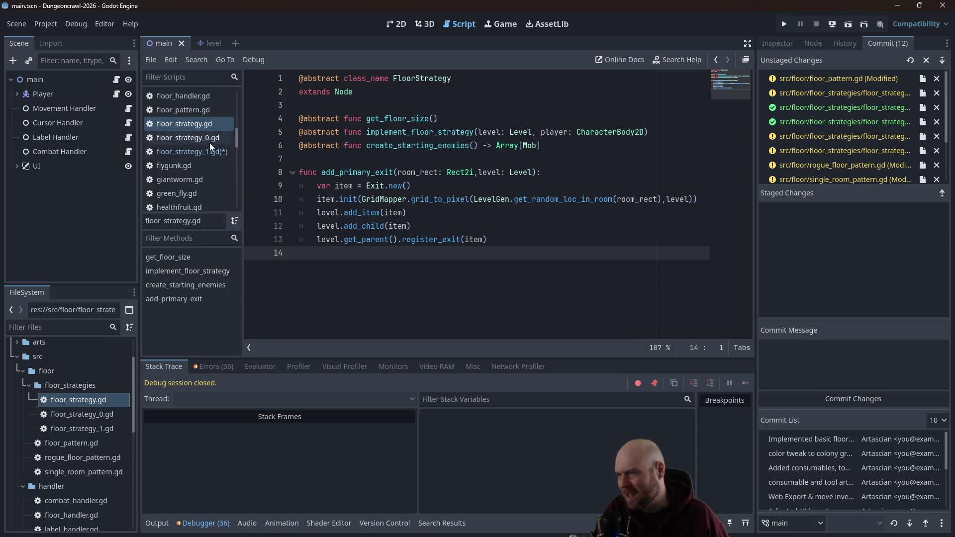
pyautogui.click(209, 151)
pyautogui.hotkey('ctrl', 'z')
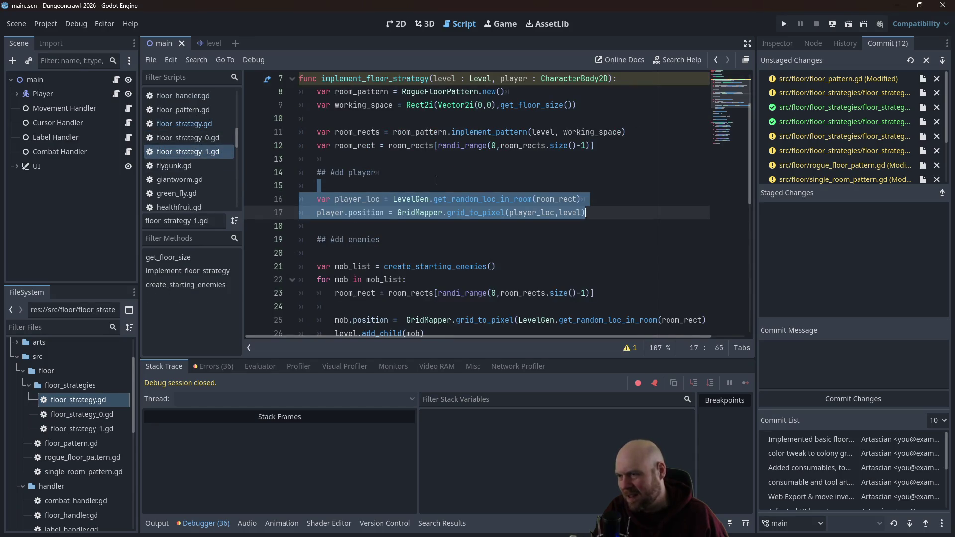
pyautogui.click(433, 179)
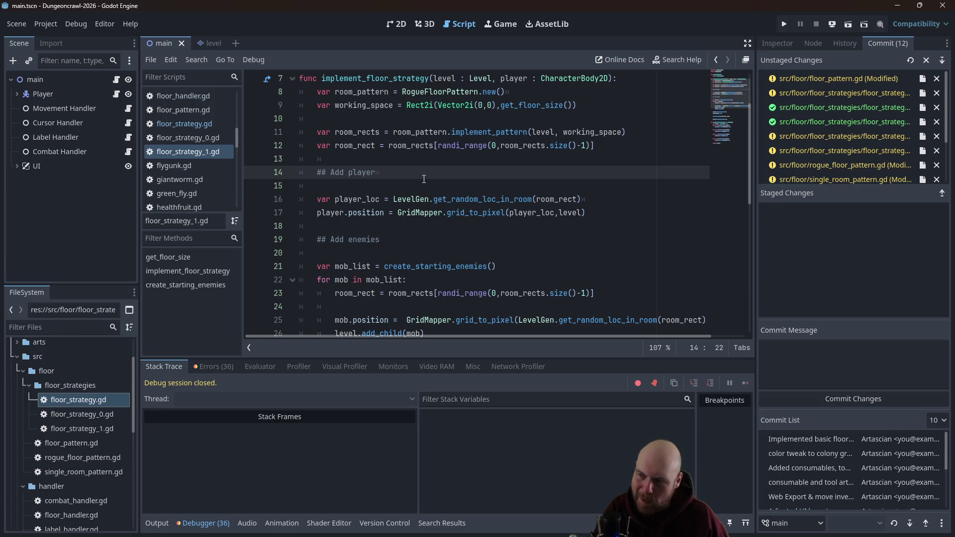
# - Redo the move and add a level : Level parameter to the helper
pyautogui.hotkey('ctrl', 'y')
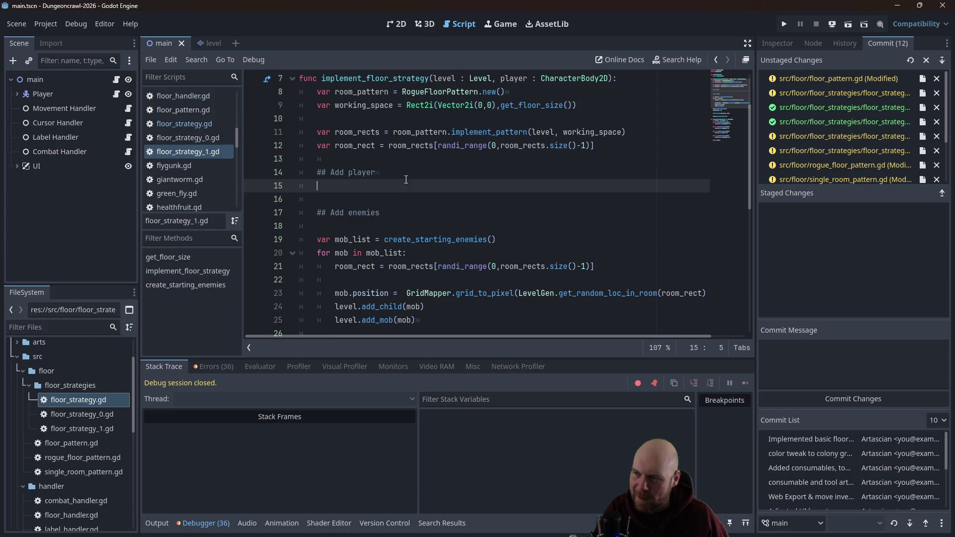
pyautogui.click(179, 127)
pyautogui.hotkey('ctrl', 'v')
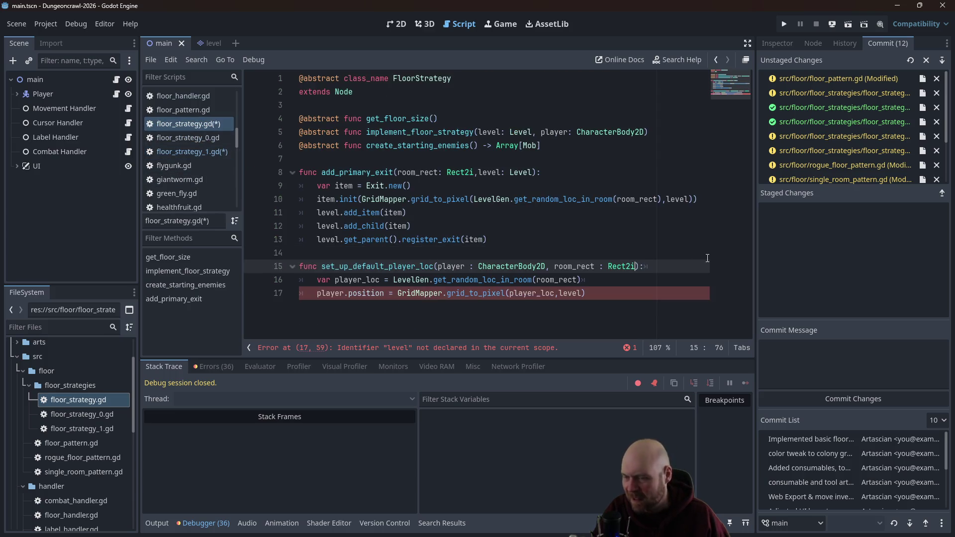
pyautogui.write(', level')
pyautogui.write(' : l')
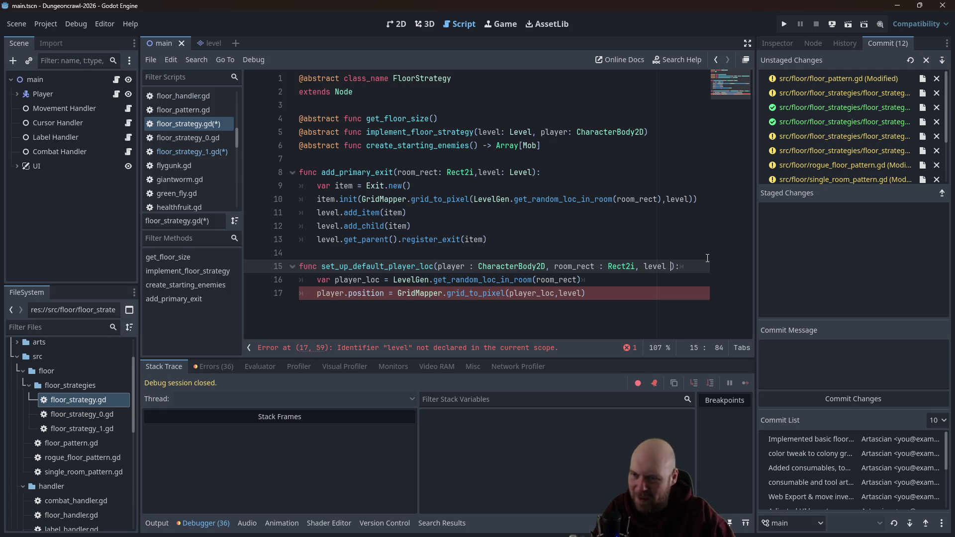
pyautogui.write('evel')
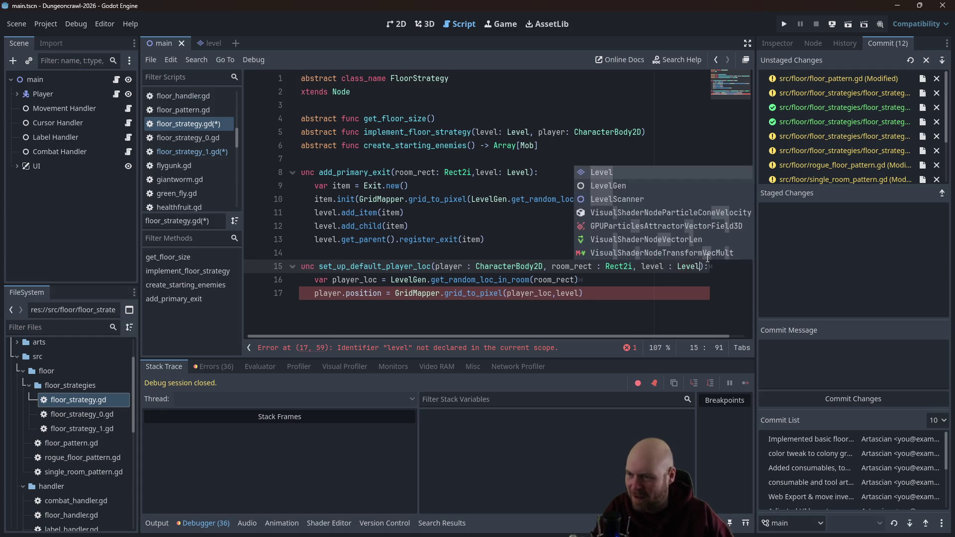
pyautogui.click(422, 256)
# - Rename the helper to default_setup_player_loc and copy its full signature
pyautogui.moveTo(322, 266)
pyautogui.mouseDown()
pyautogui.moveTo(699, 266)
pyautogui.moveTo(687, 266)
pyautogui.mouseUp()
pyautogui.press('Left')
pyautogui.write('default_')
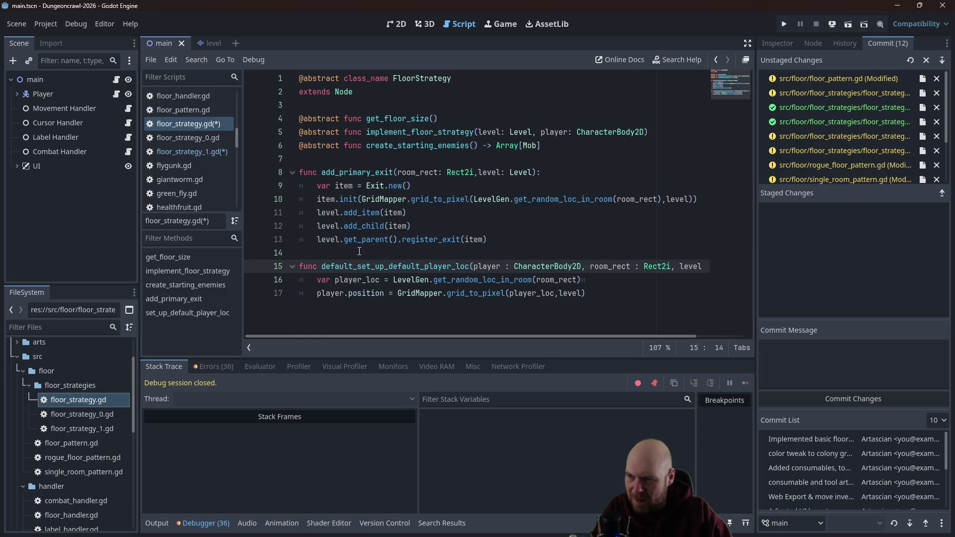
pyautogui.press('Right')
pyautogui.press('Delete')
pyautogui.press('Right')
pyautogui.press('Delete')
pyautogui.press('Delete')
pyautogui.press('Delete')
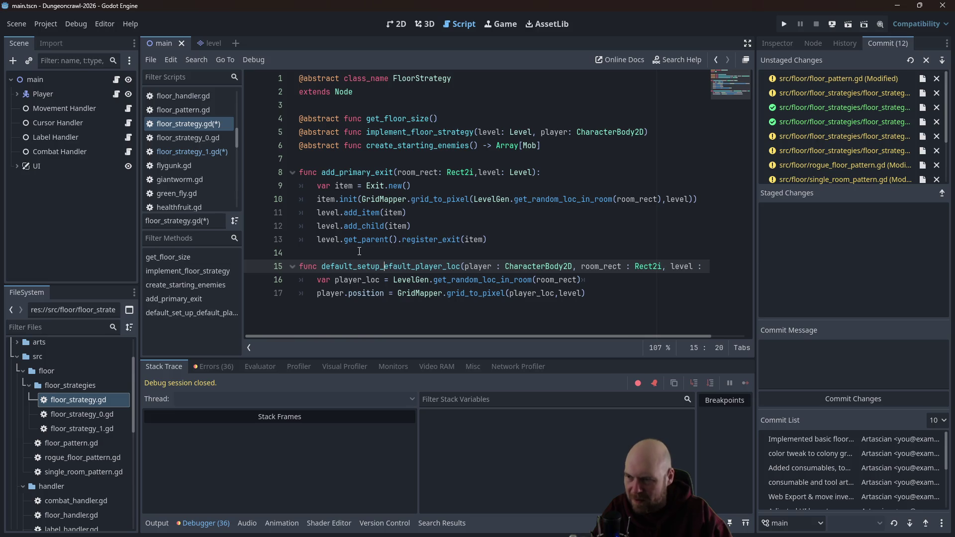
pyautogui.moveTo(321, 266)
pyautogui.mouseDown()
pyautogui.moveTo(706, 280)
pyautogui.moveTo(706, 266)
pyautogui.mouseUp()
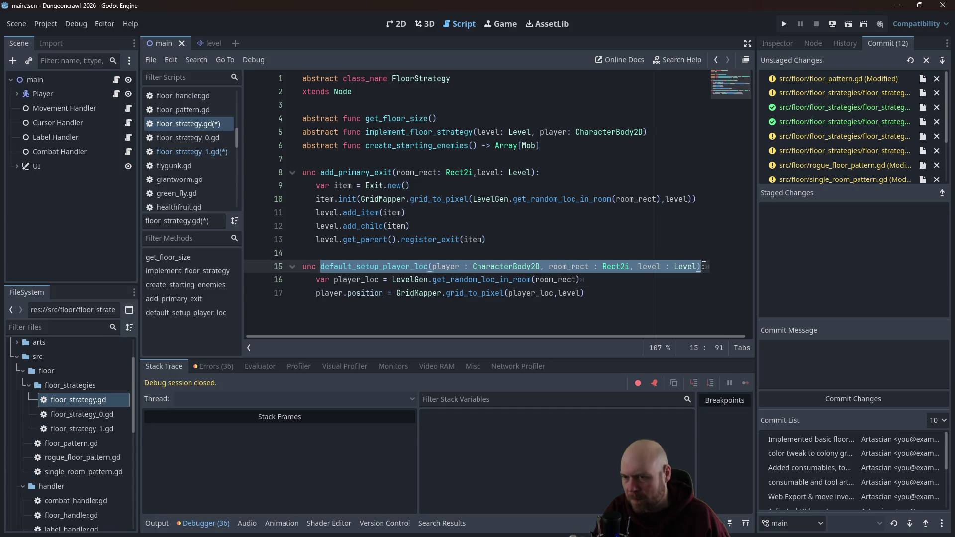
pyautogui.click(189, 152)
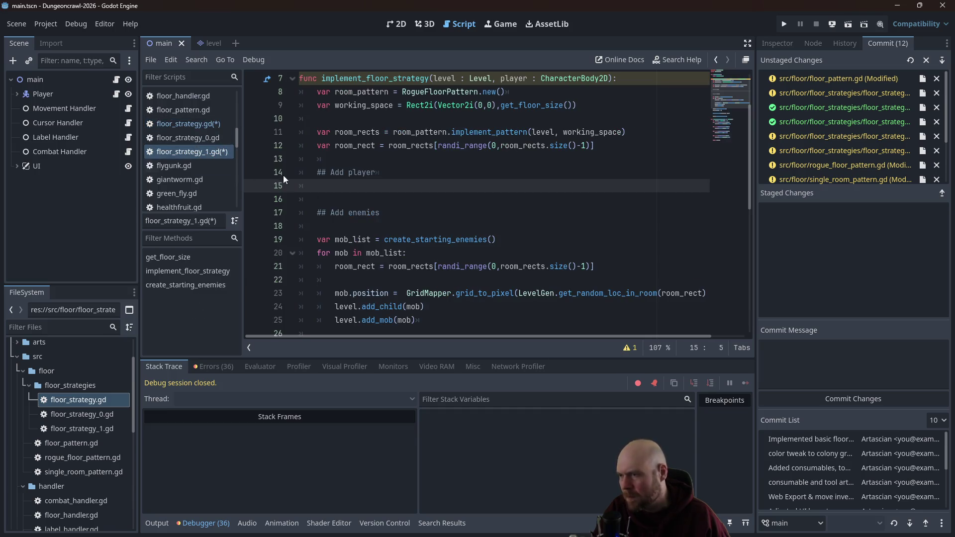
# - Call default_setup_player_loc(player, room_rect, level) under '## Add player' and save both scripts
pyautogui.hotkey('ctrl', 'v')
pyautogui.hotkey('ctrl', 'shift', 'Return')
pyautogui.moveTo(458, 199); pyautogui.dragTo(568, 199)
pyautogui.press('BackSpace')
pyautogui.press('BackSpace')
pyautogui.press('BackSpace')
pyautogui.click(379, 176)
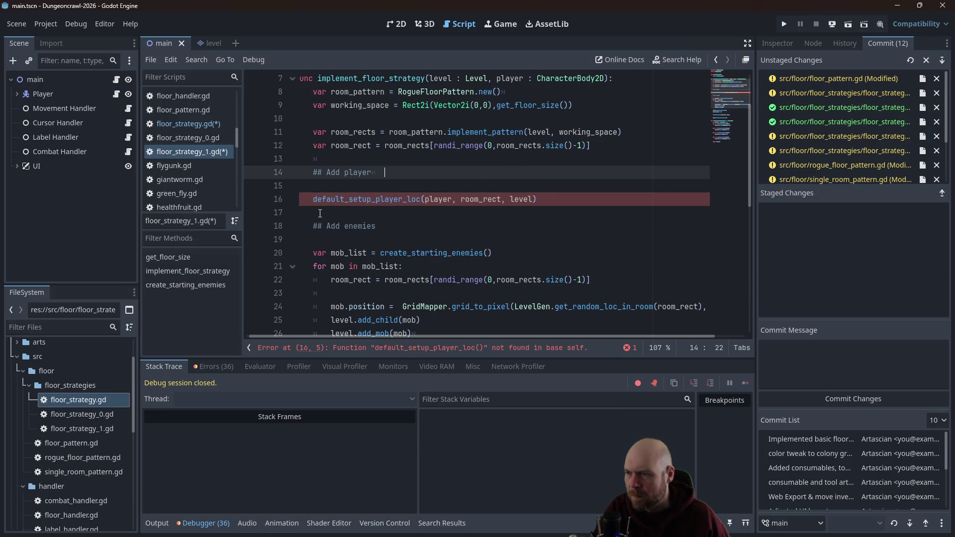
pyautogui.hotkey('ctrl', 's')
pyautogui.scroll(2, 339, 174)
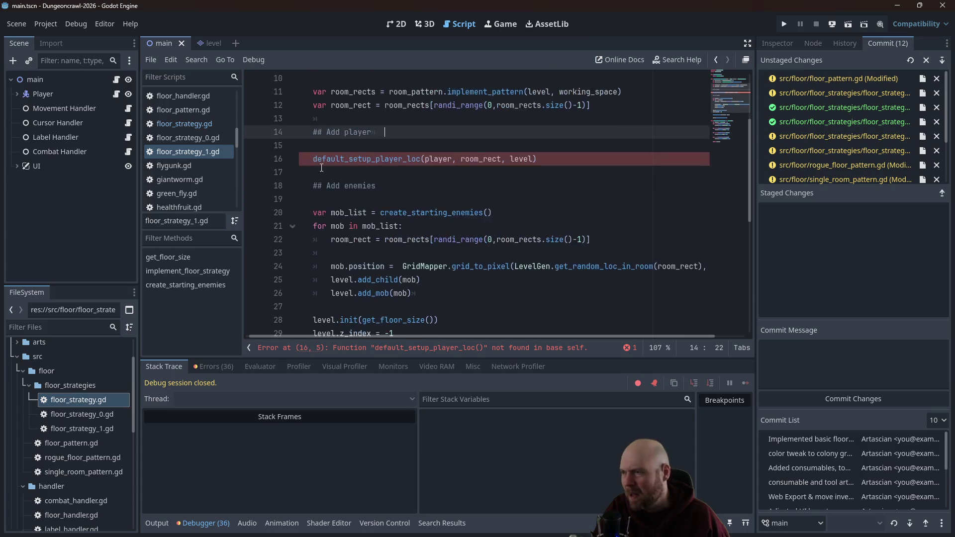
pyautogui.click(187, 124)
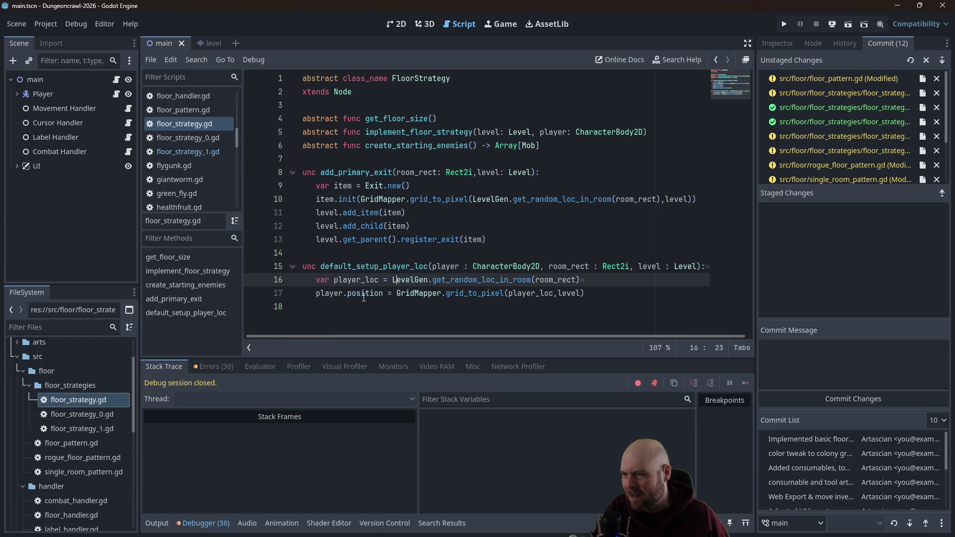
pyautogui.click(202, 156)
pyautogui.click(349, 266)
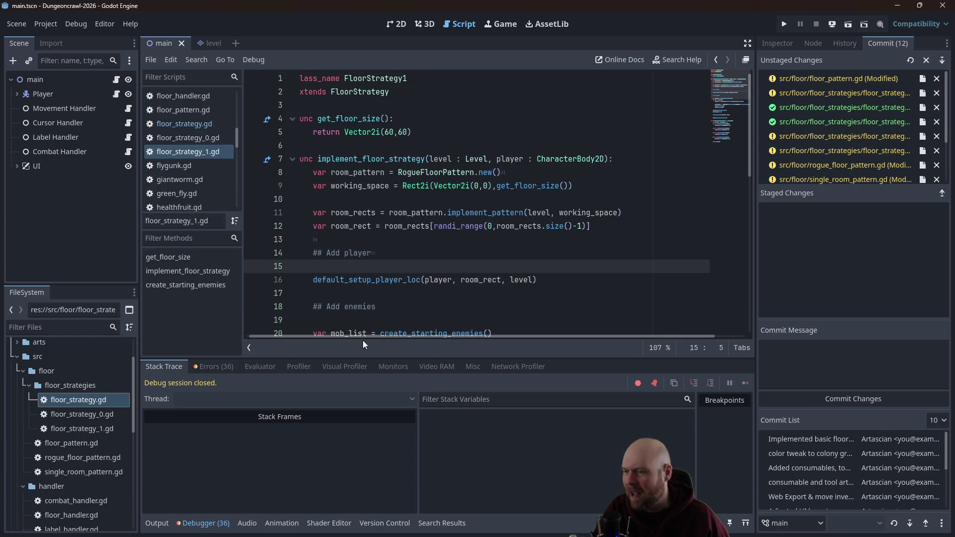
# - Run the project, turn on the floodlight and fight the butterfly and slime
pyautogui.click(784, 25)
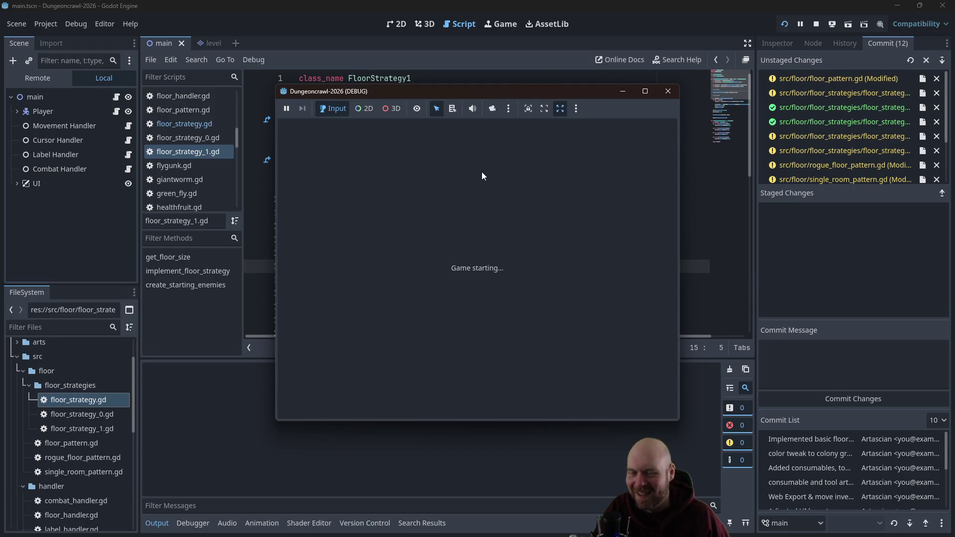
pyautogui.press('i')
pyautogui.press('1')
pyautogui.press('Up')
pyautogui.press('Up')
pyautogui.press('Up')
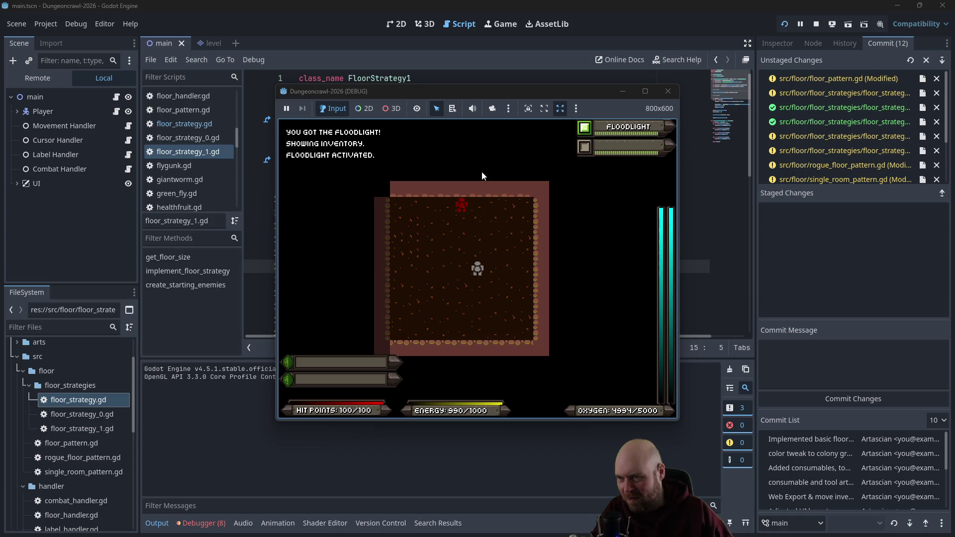
pyautogui.press('Down')
pyautogui.press('Down')
pyautogui.press('Down')
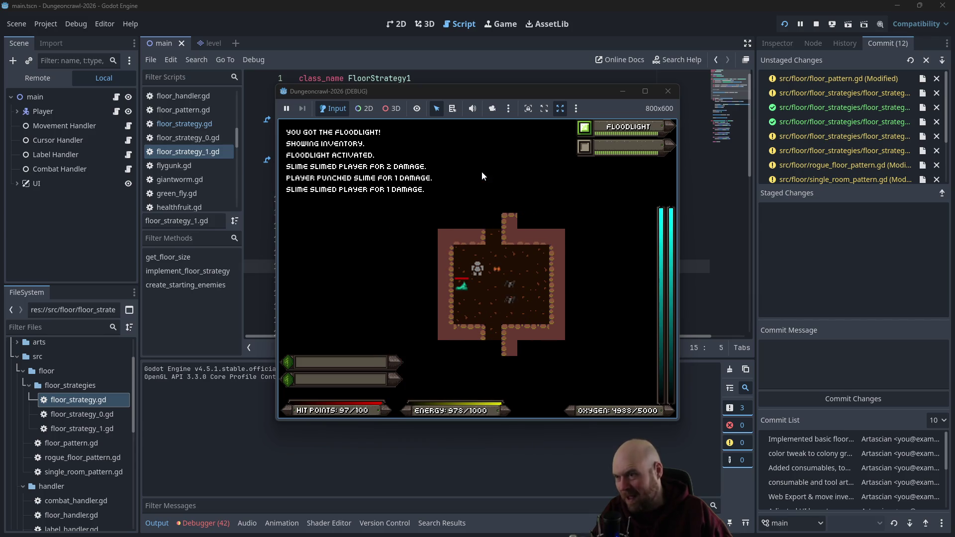
pyautogui.press('Up')
pyautogui.press('Up')
pyautogui.press('Up')
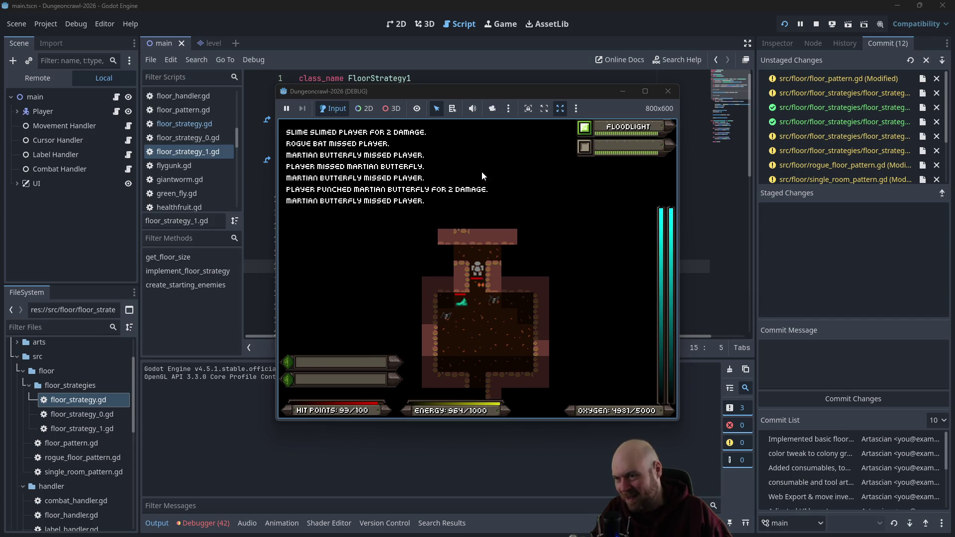
pyautogui.press('Down')
pyautogui.press('Down')
pyautogui.press('Down')
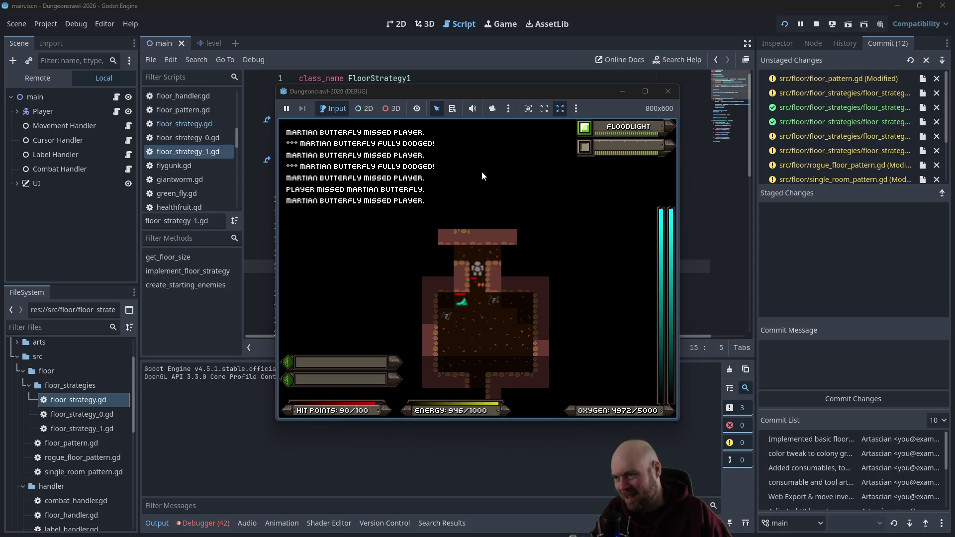
pyautogui.press('Up')
pyautogui.press('Down')
pyautogui.press('Down')
pyautogui.press('Down')
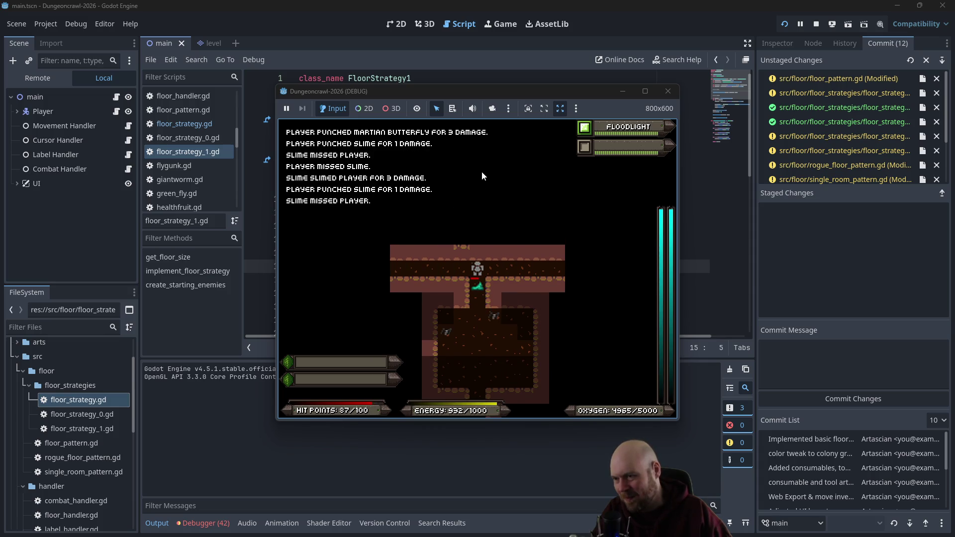
# - Attack the rogue bat and walk down the corridor into a larger room
pyautogui.press('Down')
pyautogui.press('Down')
pyautogui.press('Down')
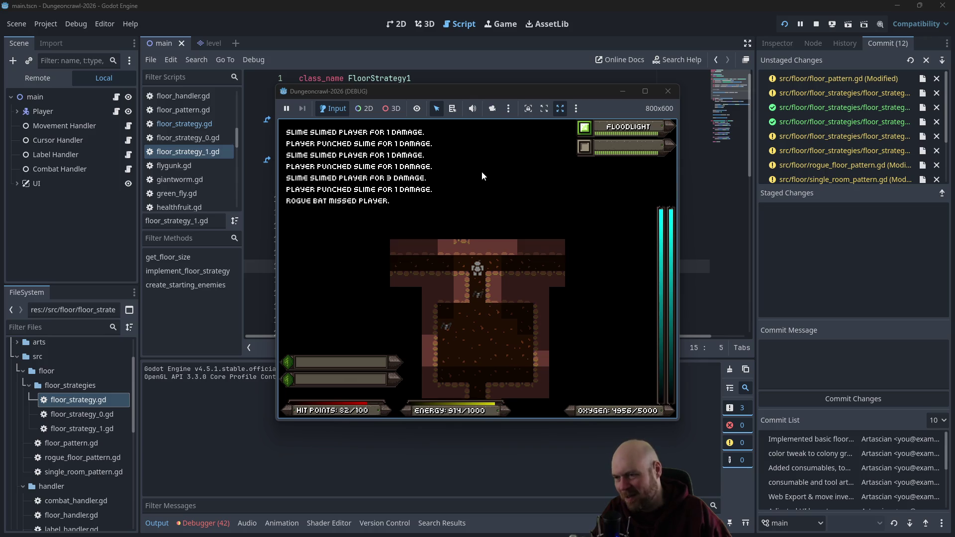
pyautogui.press('Down')
pyautogui.press('Down')
pyautogui.press('Down')
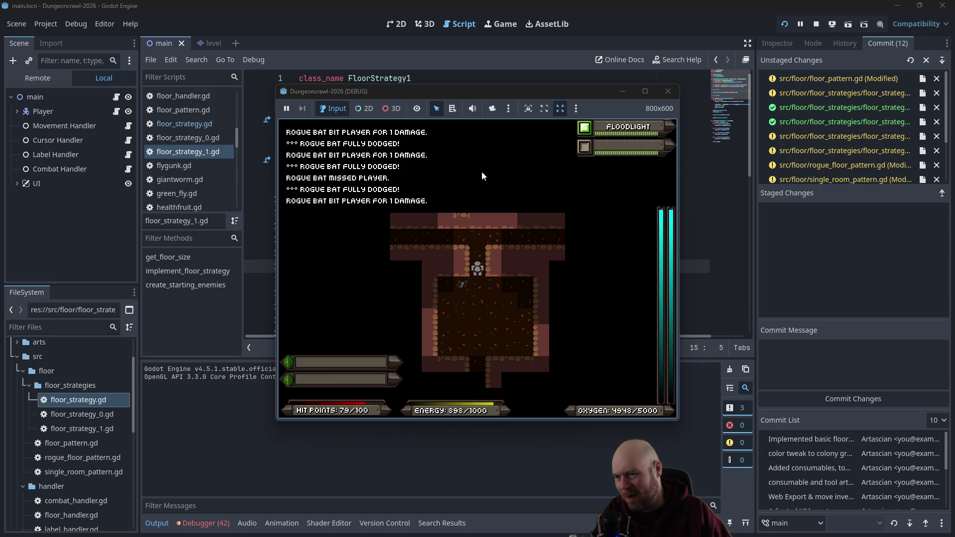
pyautogui.press('Down')
pyautogui.press('Down')
pyautogui.press('Down')
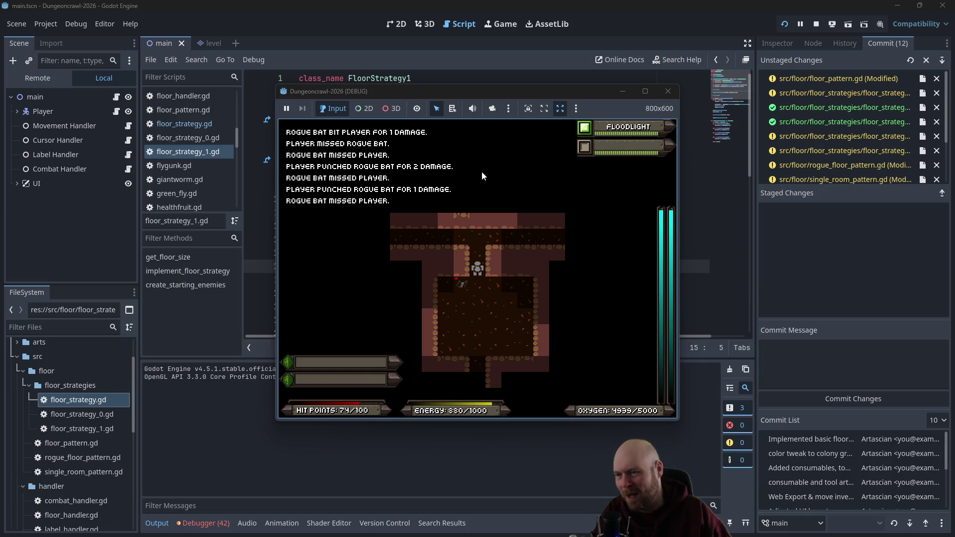
pyautogui.press('Right')
pyautogui.press('Right')
pyautogui.press('Down')
pyautogui.press('Down')
pyautogui.press('Down')
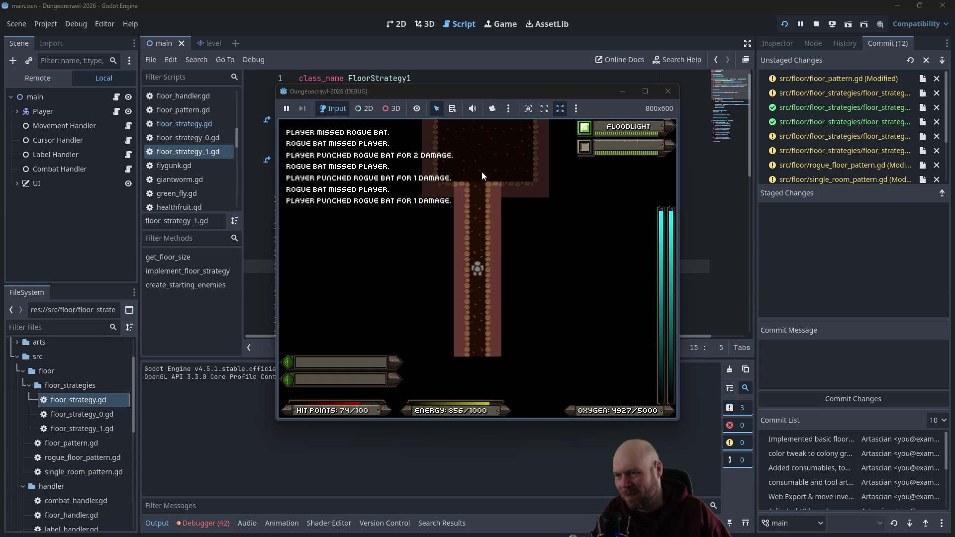
pyautogui.press('Up')
pyautogui.press('Left')
pyautogui.press('Up')
pyautogui.press('Left')
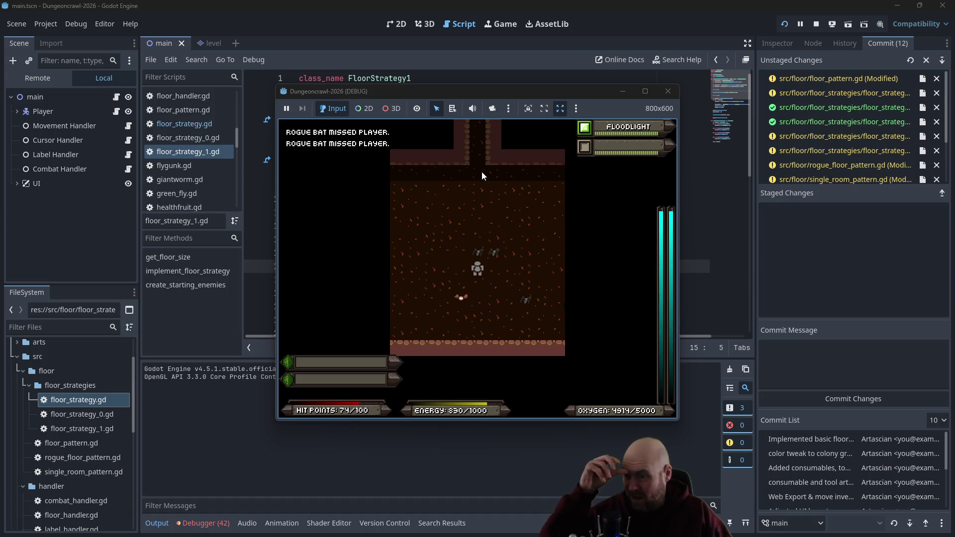
pyautogui.press('Up')
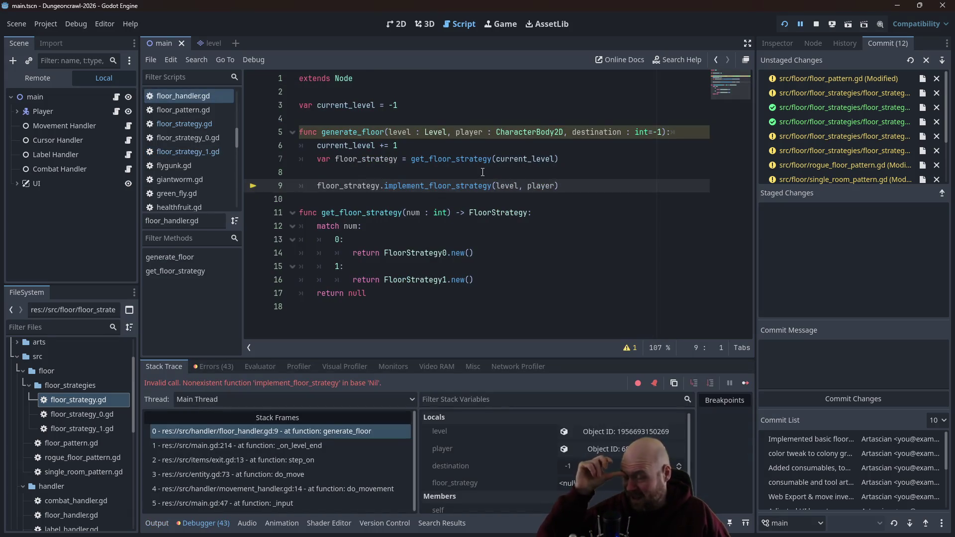
# - Stop the running game and select the default_setup_player_loc call in floor_strategy_1.gd
pyautogui.click(814, 31)
pyautogui.click(174, 141)
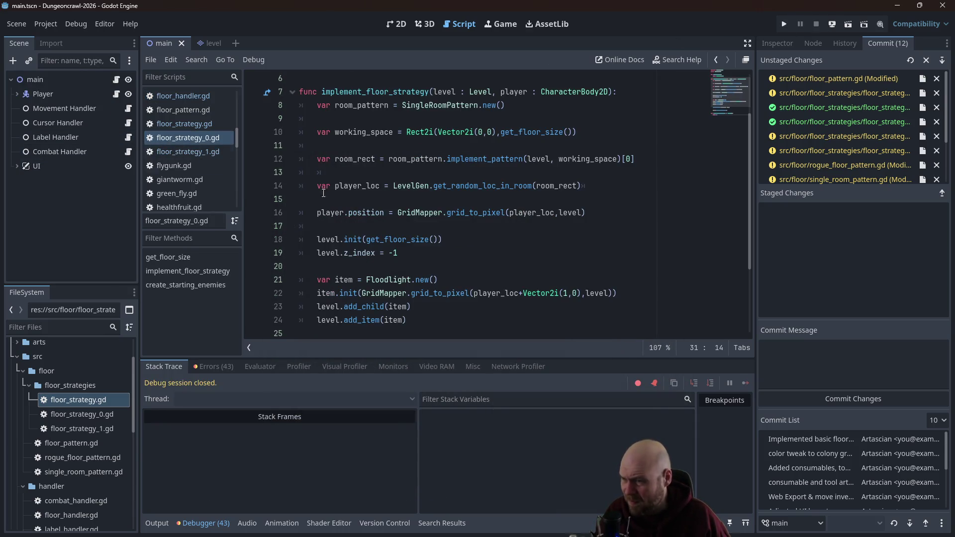
pyautogui.moveTo(447, 226)
pyautogui.mouseDown()
pyautogui.moveTo(348, 213)
pyautogui.moveTo(299, 186)
pyautogui.mouseUp()
pyautogui.click(207, 152)
pyautogui.moveTo(542, 279); pyautogui.dragTo(299, 281)
pyautogui.hotkey('ctrl', 'c')
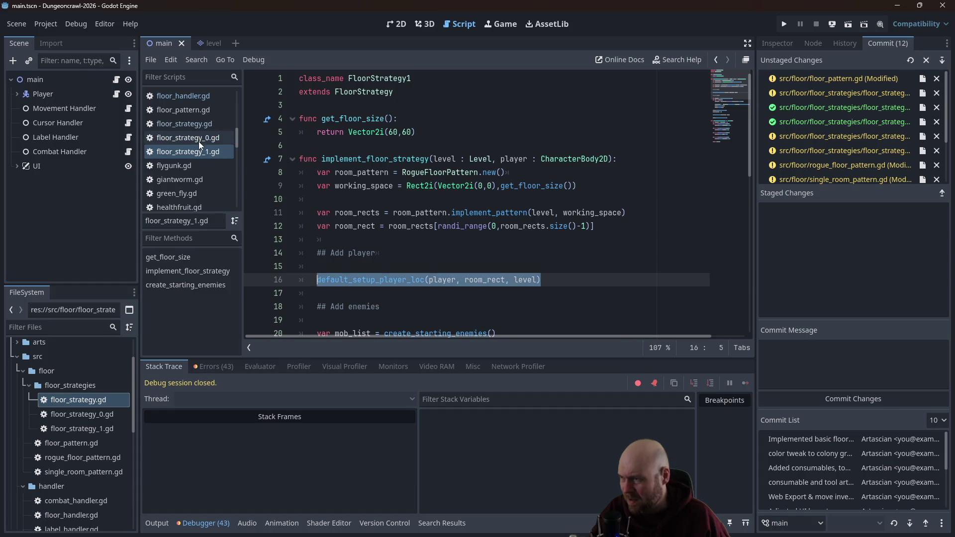
pyautogui.click(189, 139)
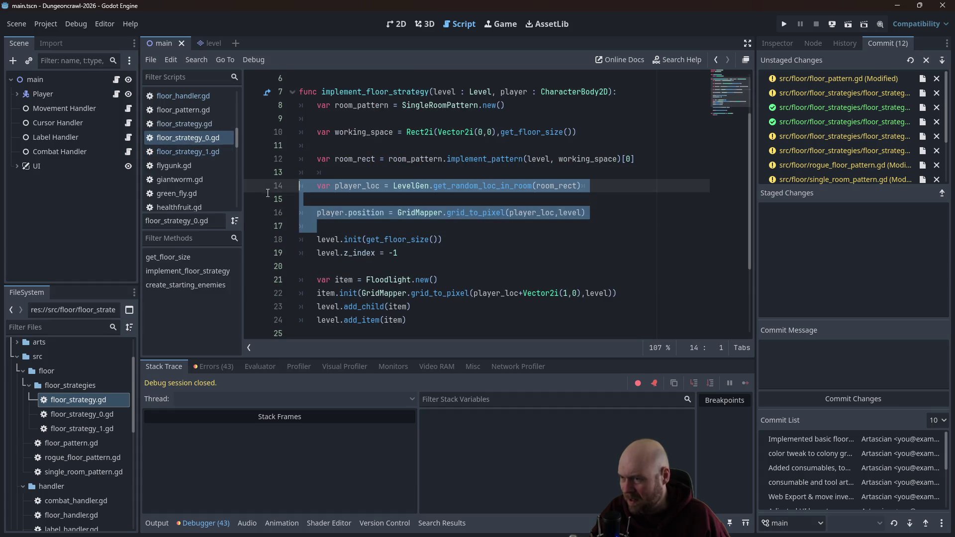
# - Replace lines 14–17 of floor_strategy_0.gd with the indented default_setup_player_loc call and save
pyautogui.hotkey('ctrl', 'v')
pyautogui.click(301, 186)
pyautogui.press('Tab')
pyautogui.click(546, 186)
pyautogui.press('Return')
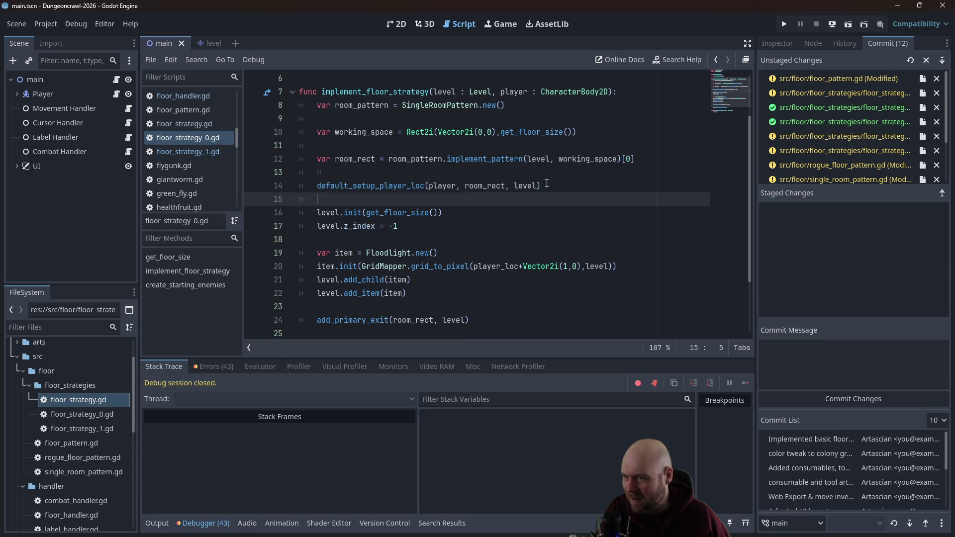
pyautogui.hotkey('ctrl', 's')
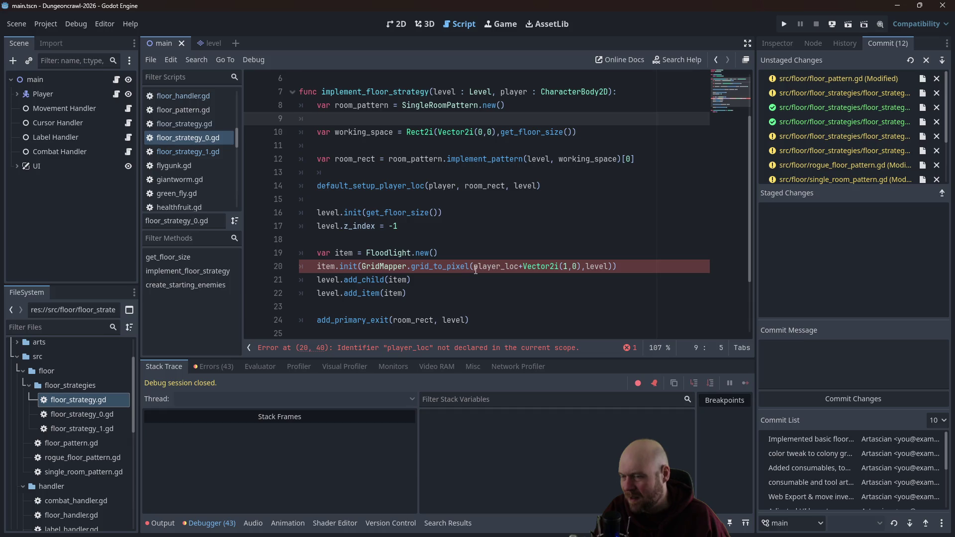
# - Check the undeclared player_loc error on line 20, then undo to restore the original placement lines and save
pyautogui.moveTo(475, 268); pyautogui.dragTo(508, 268)
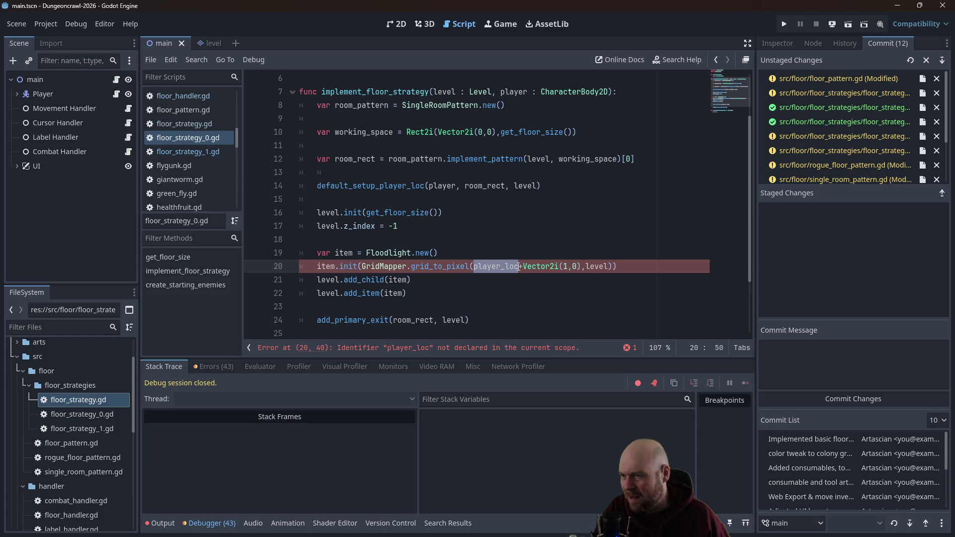
pyautogui.click(508, 239)
pyautogui.hotkey('ctrl', 'z')
pyautogui.hotkey('ctrl', 'z')
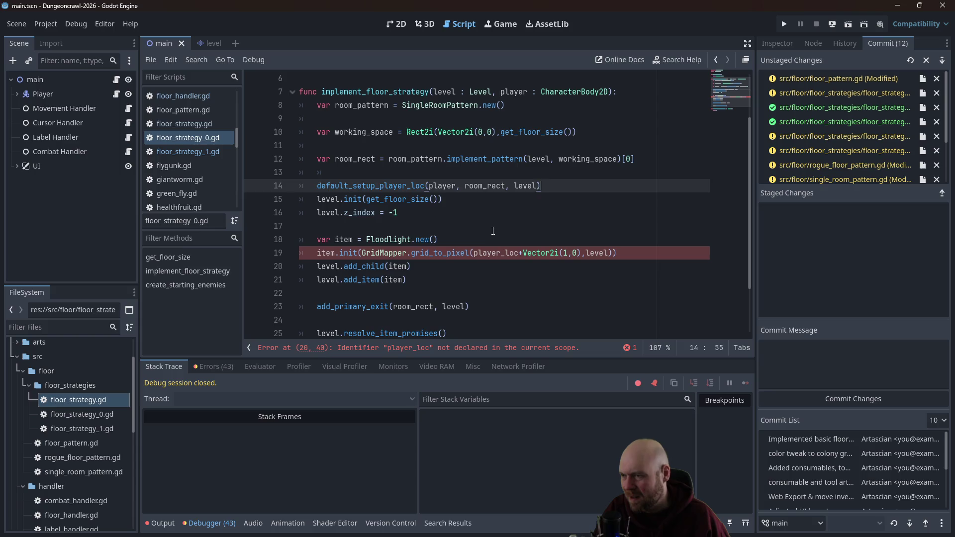
pyautogui.hotkey('ctrl', 's')
pyautogui.click(431, 199)
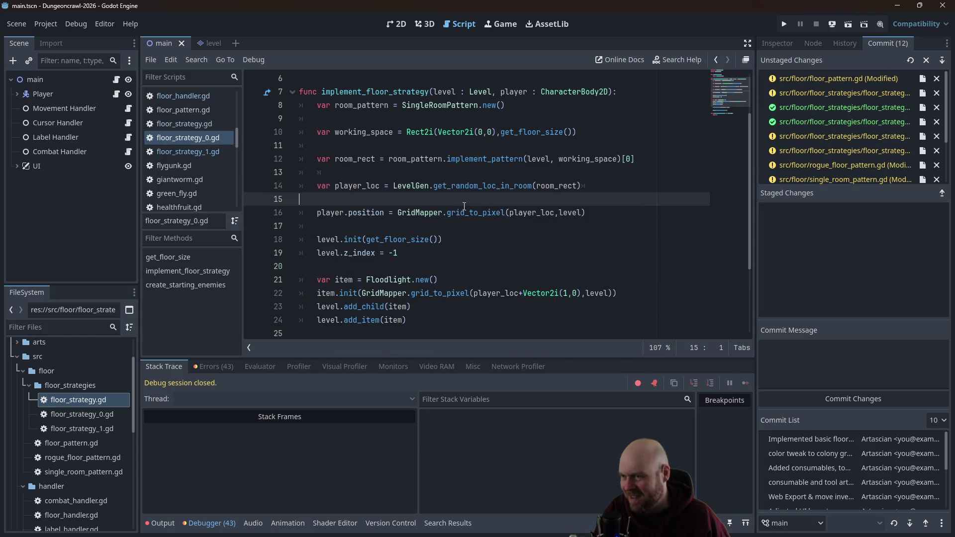
# - In floor_strategy_1.gd, begin typing a default_add_enemies() call on a new line under ## Add enemies
pyautogui.click(211, 151)
pyautogui.click(416, 200)
pyautogui.scroll(-4, 416, 214)
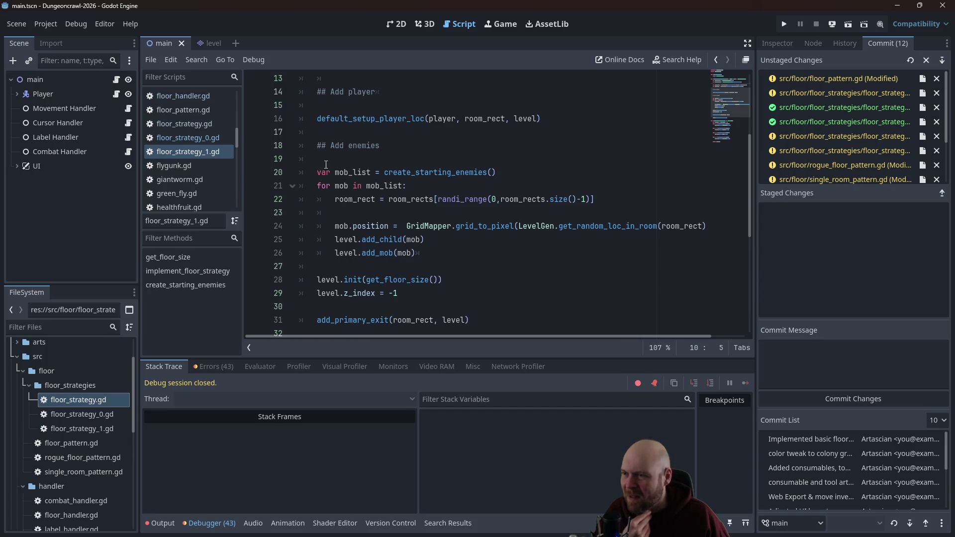
pyautogui.scroll(1, 326, 165)
pyautogui.scroll(-1, 307, 196)
pyautogui.click(315, 171)
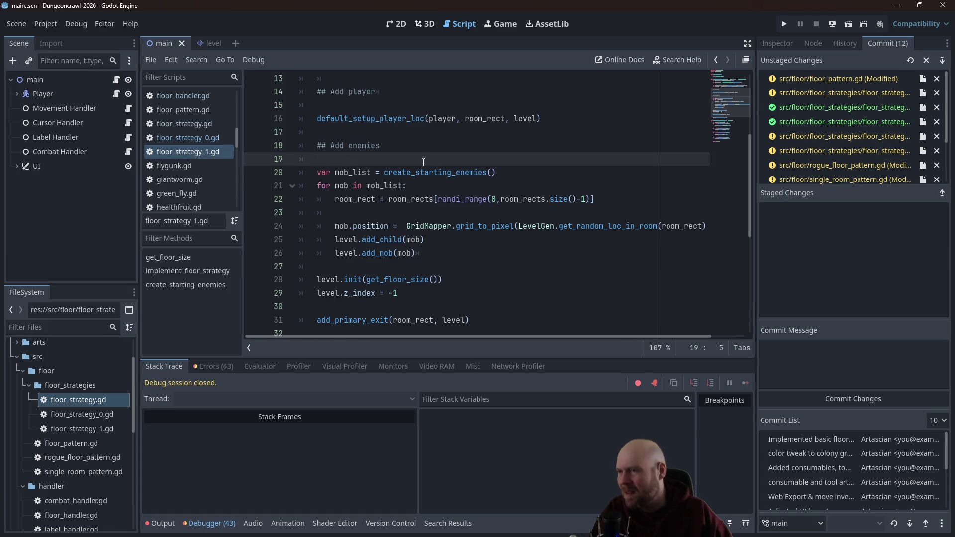
pyautogui.press('Return')
pyautogui.press('Return')
pyautogui.press('Up')
pyautogui.press('Up')
pyautogui.write('d')
pyautogui.write('t_ad')
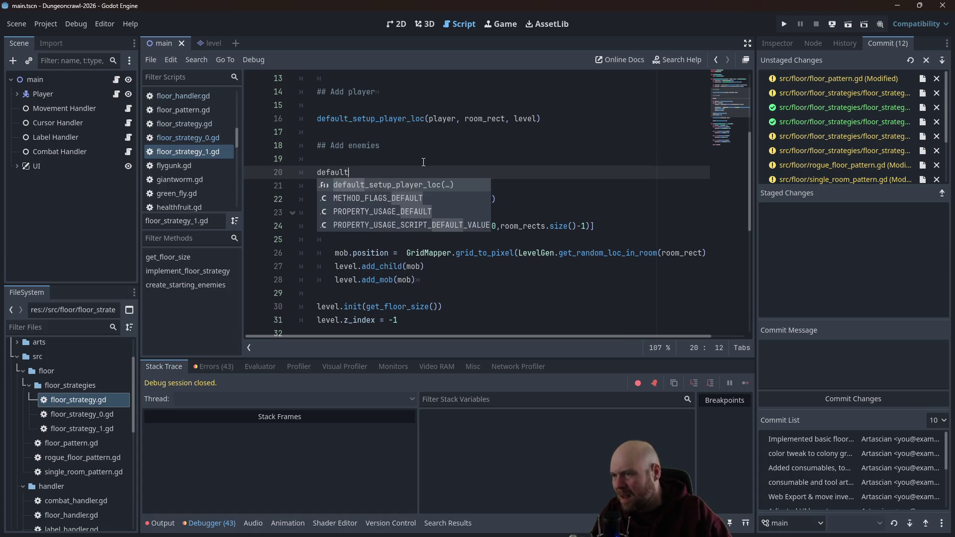
pyautogui.write('(room_rects, level')
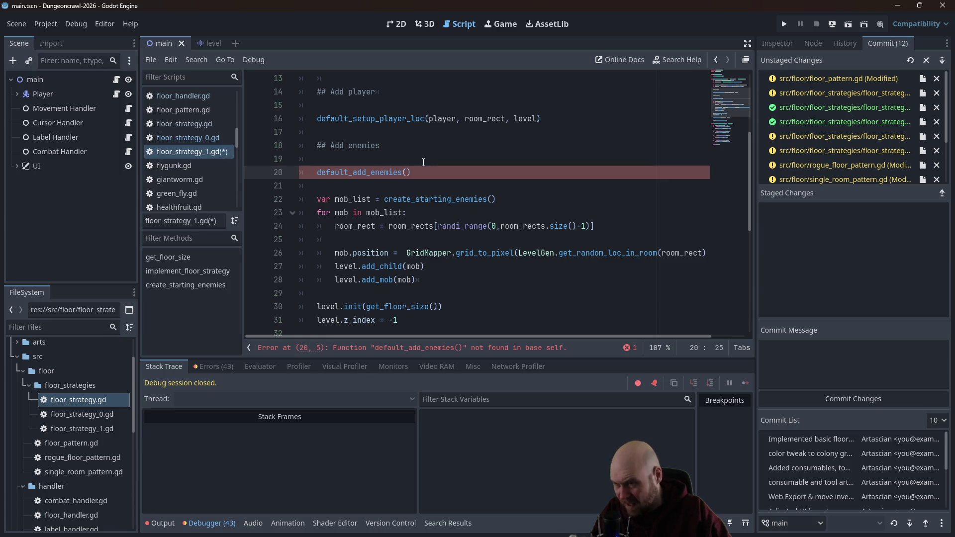
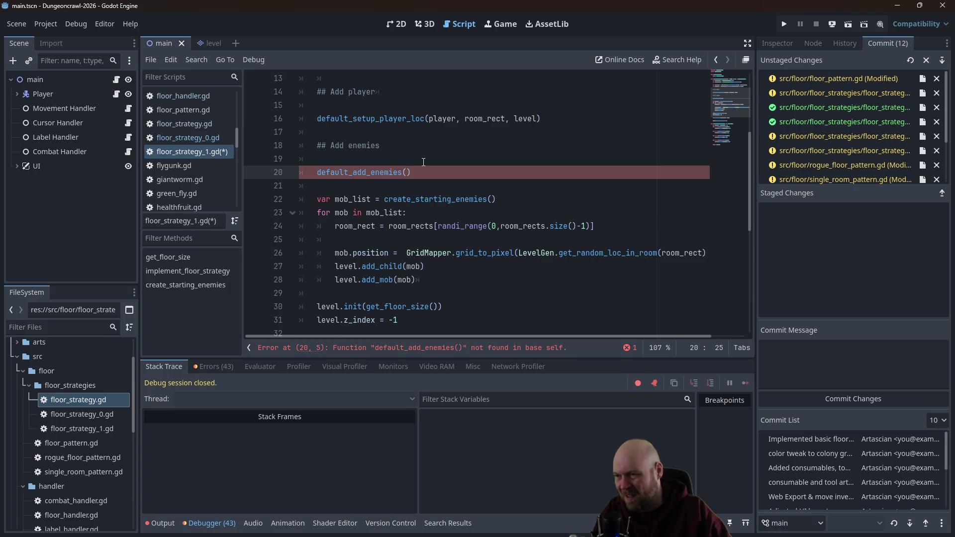
# - Change line 20 to default_add_enemies(room_rects, level), copy the call, and switch to floor_strategy.gd
pyautogui.write('_rects, level')
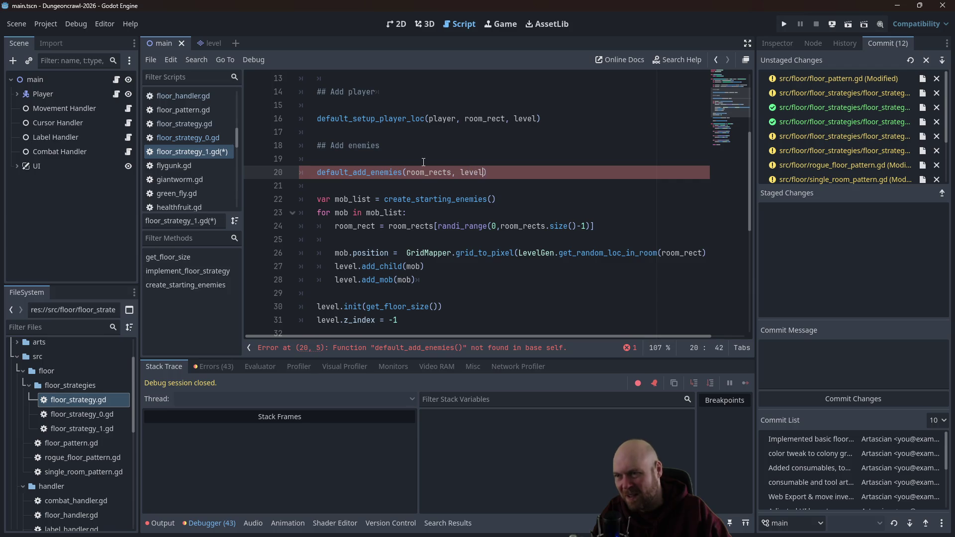
pyautogui.moveTo(483, 172); pyautogui.dragTo(437, 172)
pyautogui.moveTo(358, 176); pyautogui.dragTo(313, 173)
pyautogui.hotkey('ctrl', 'c')
pyautogui.click(184, 123)
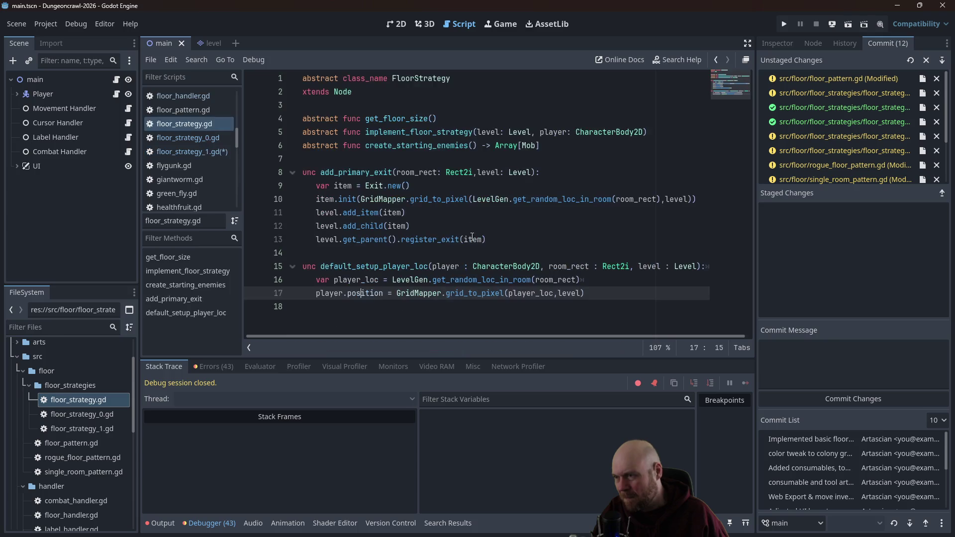
# - Add func default_add_enemies(room_rects : Array[Rect2i], level : Level) at the end of floor_strategy.gd
pyautogui.click(372, 318)
pyautogui.press('Return')
pyautogui.write('func')
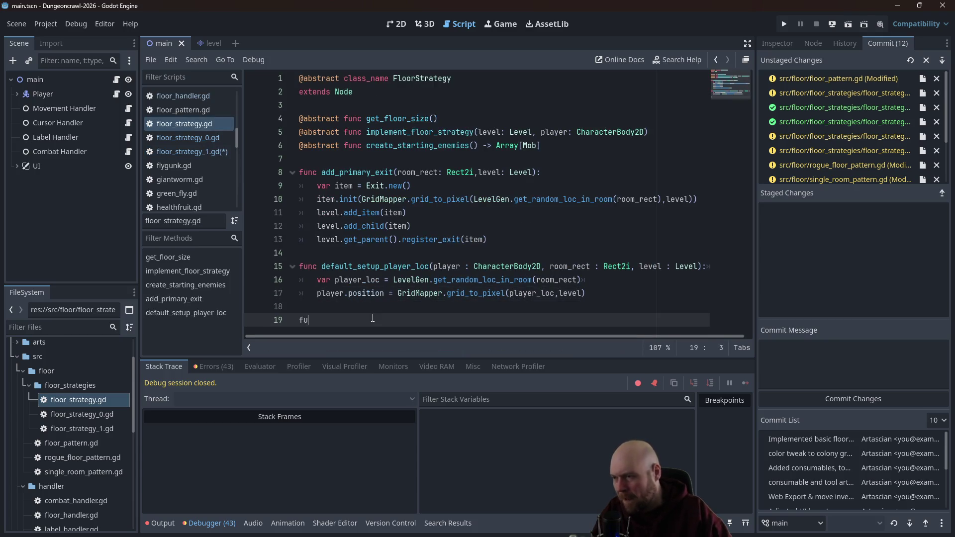
pyautogui.hotkey('ctrl', 'v')
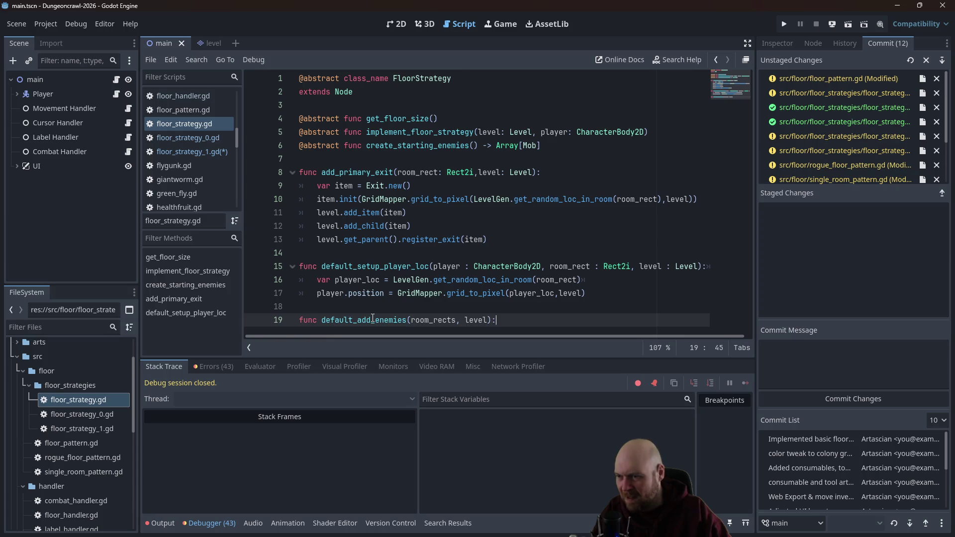
pyautogui.press('Left')
pyautogui.press('Left')
pyautogui.press('Left')
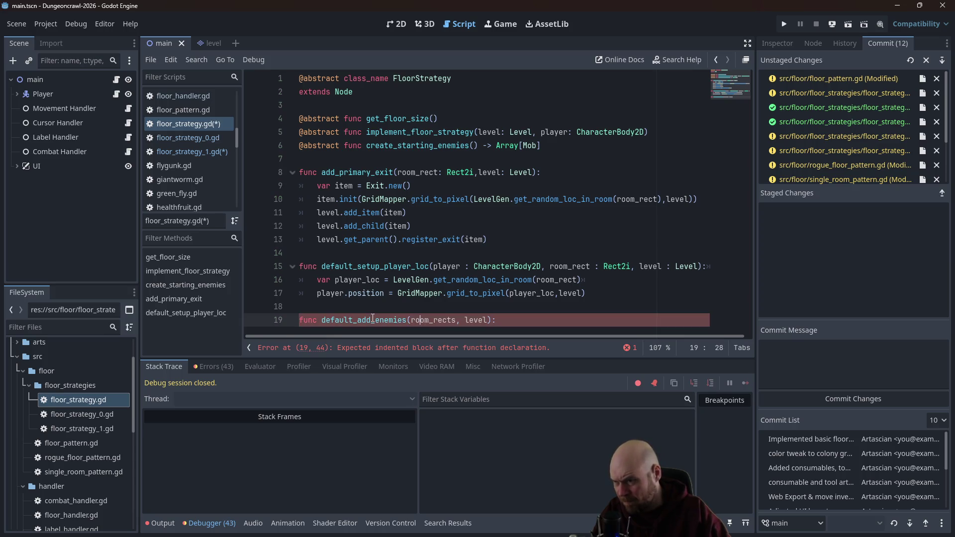
pyautogui.write(': Array[')
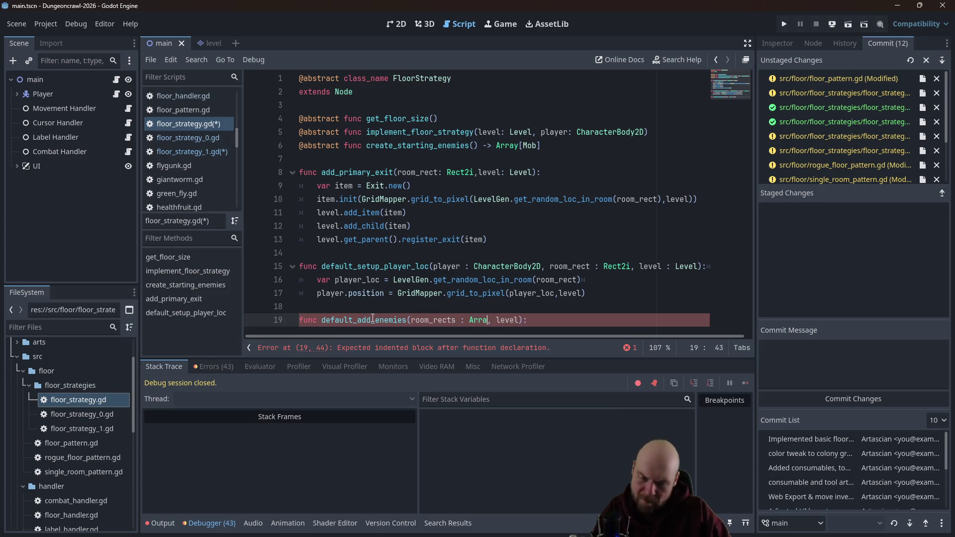
pyautogui.write('Rect2i')
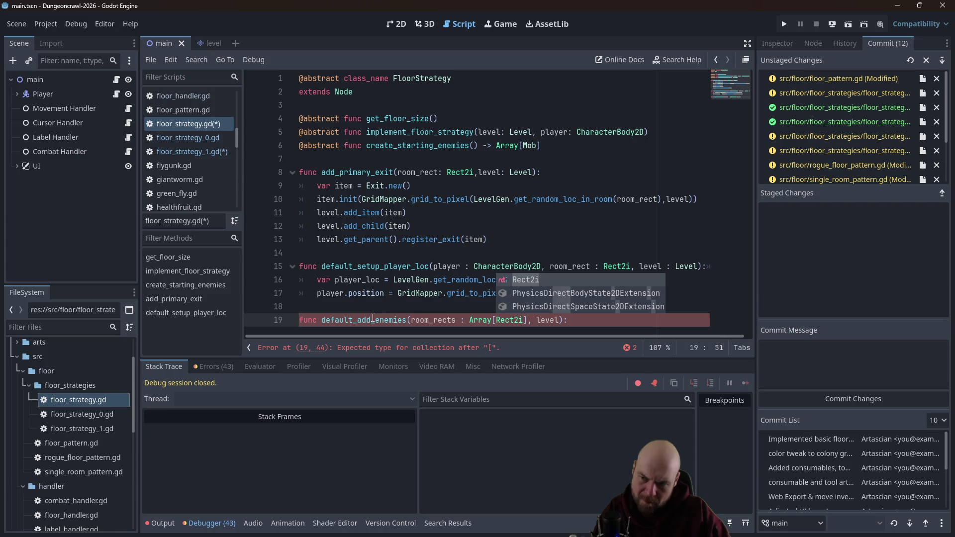
pyautogui.press('Right')
pyautogui.press('Right')
pyautogui.press('Right')
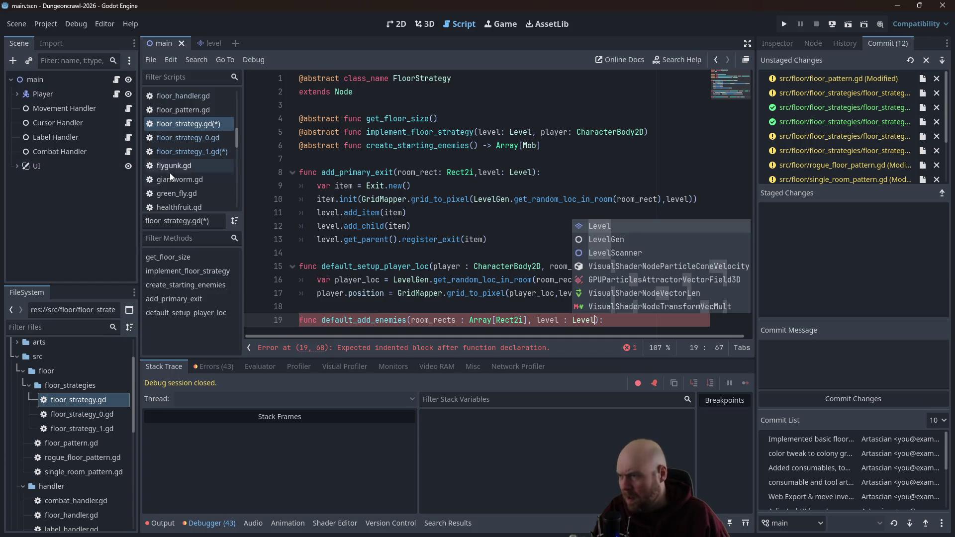
pyautogui.click(193, 157)
pyautogui.scroll(-1, 437, 234)
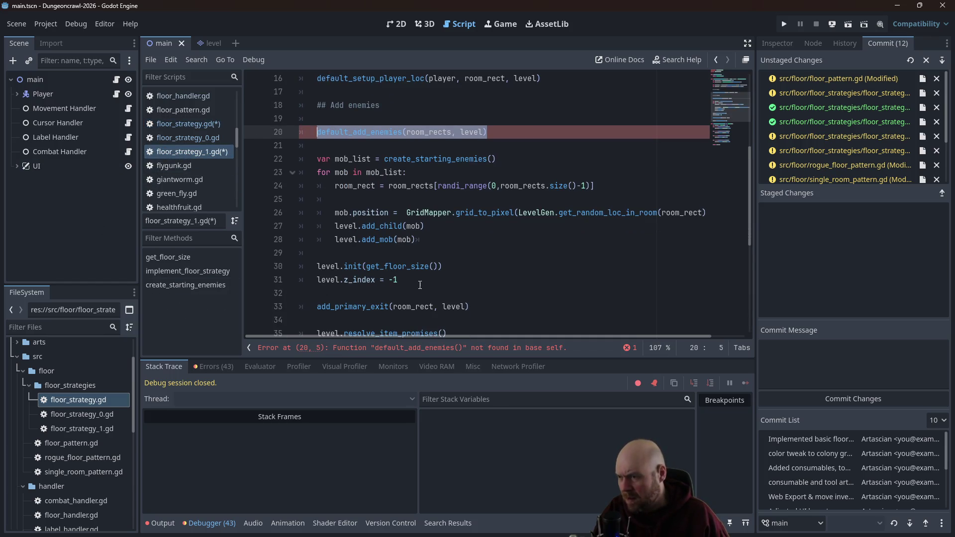
# - Move the enemy-spawning loop (lines 22–28) into default_add_enemies in floor_strategy.gd and fix its indentation
pyautogui.moveTo(425, 243); pyautogui.dragTo(245, 162)
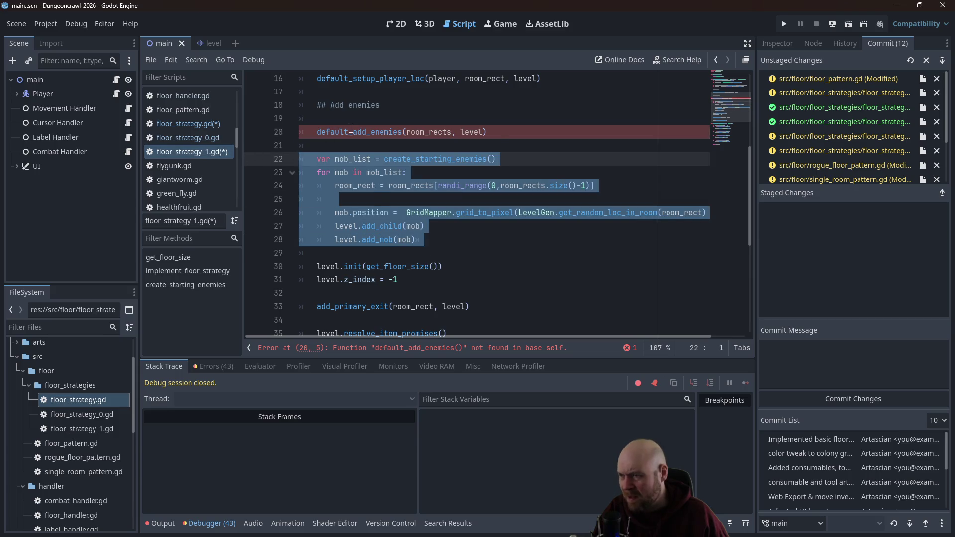
pyautogui.press('BackSpace')
pyautogui.click(190, 126)
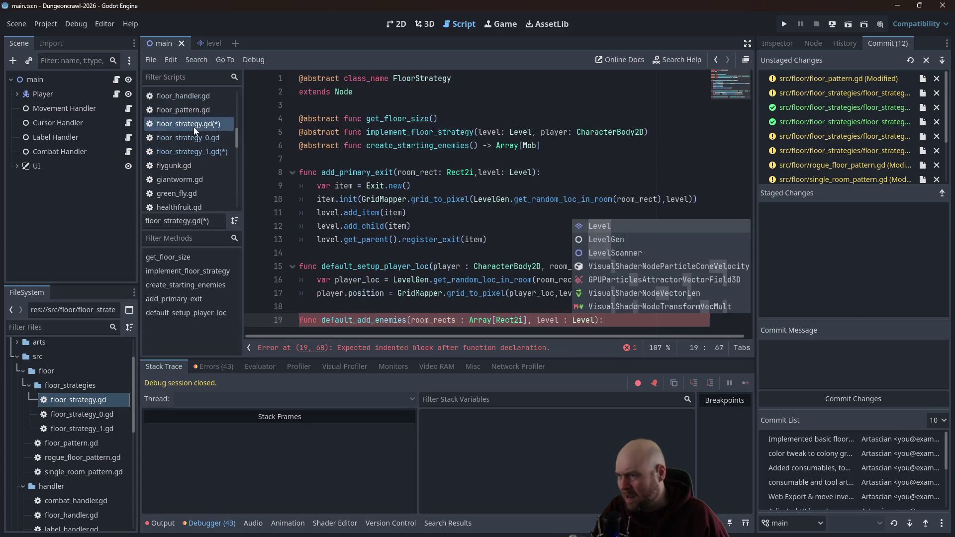
pyautogui.press('Escape')
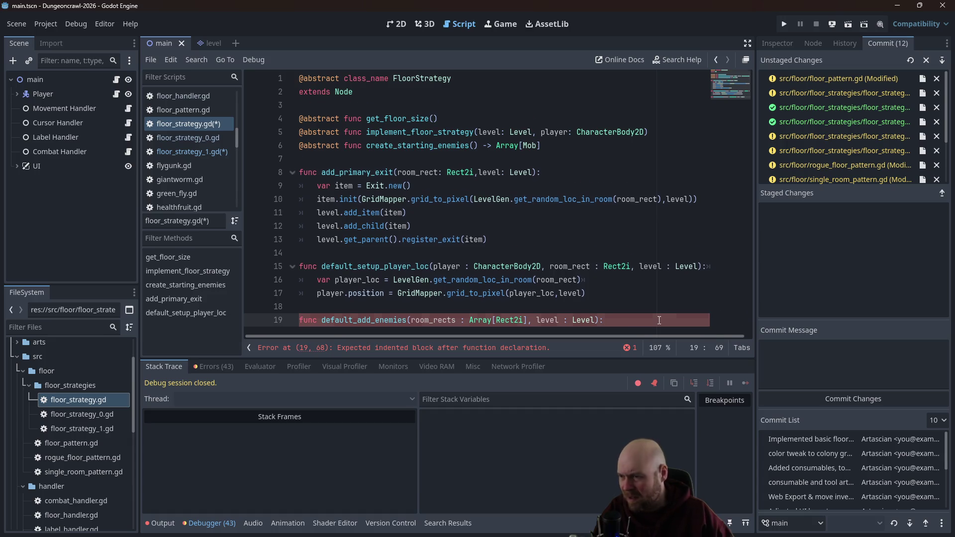
pyautogui.press('Return')
pyautogui.hotkey('ctrl', 'v')
pyautogui.press('Up')
pyautogui.press('Up')
pyautogui.press('Up')
pyautogui.press('Home')
pyautogui.press('BackSpace')
pyautogui.hotkey('ctrl', 's')
# - Declare room_rect with var in the pasted loop, save, and run the game
pyautogui.scroll(3, 428, 199)
pyautogui.click(406, 145)
pyautogui.scroll(-3, 405, 224)
pyautogui.click(392, 239)
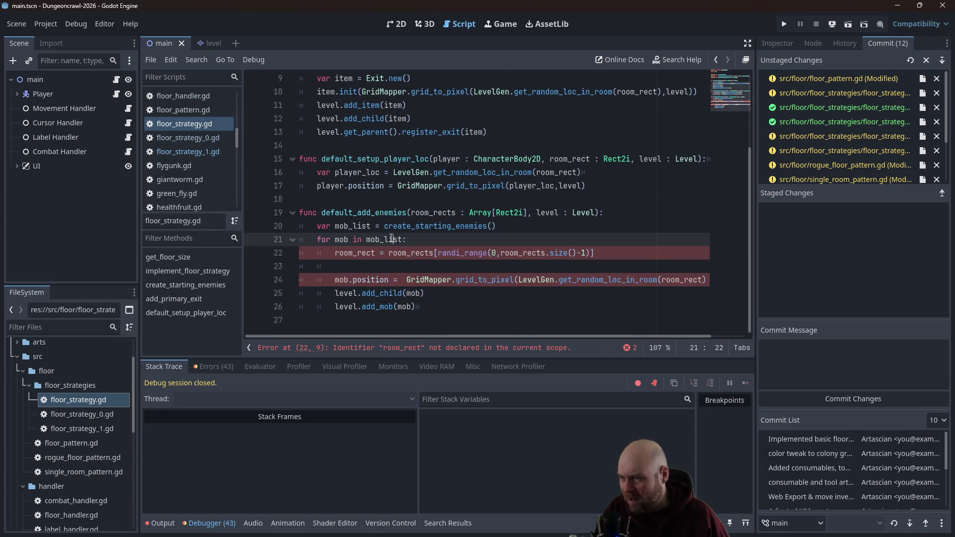
pyautogui.click(367, 252)
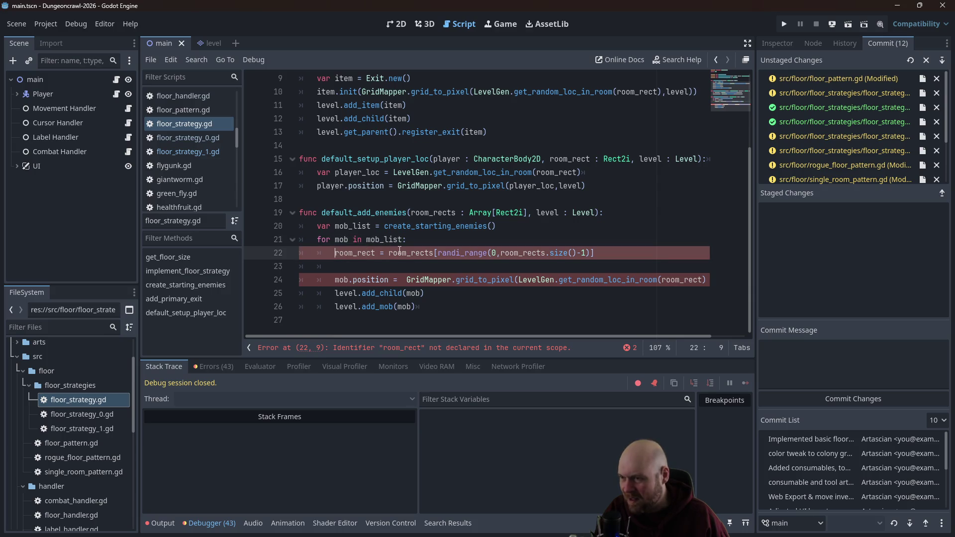
pyautogui.write('var')
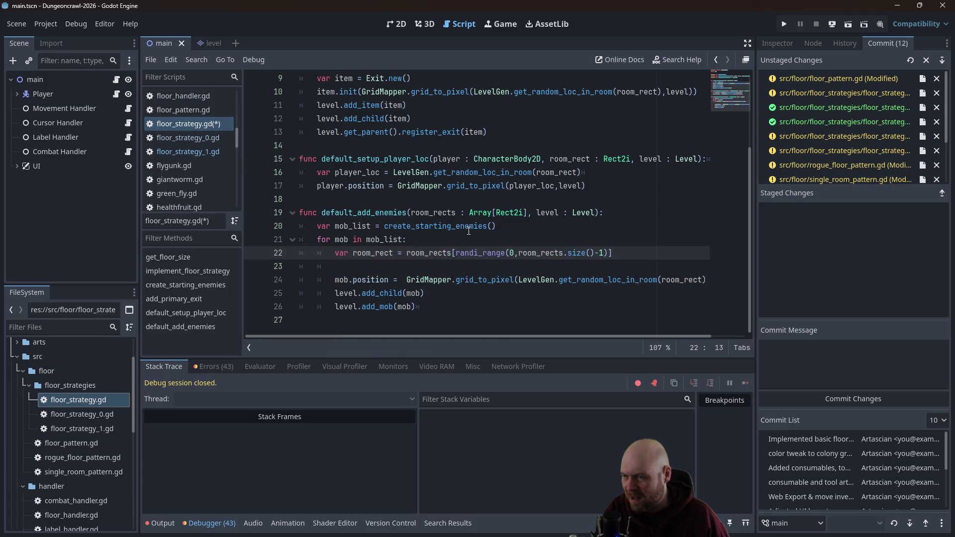
pyautogui.click(462, 199)
pyautogui.click(784, 24)
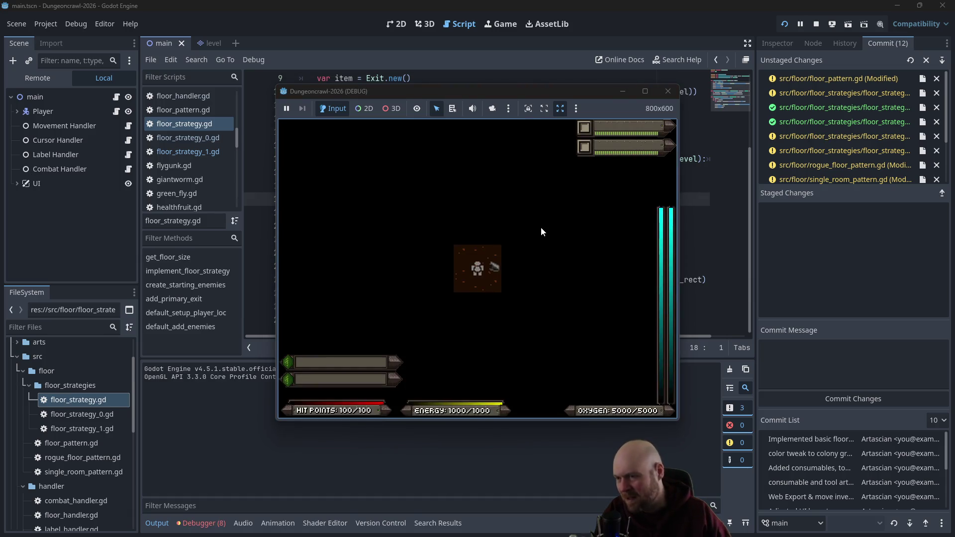
# - In the running game, open the inventory, activate the floodlight, and punch the nearby slime
pyautogui.press('i')
pyautogui.press('1')
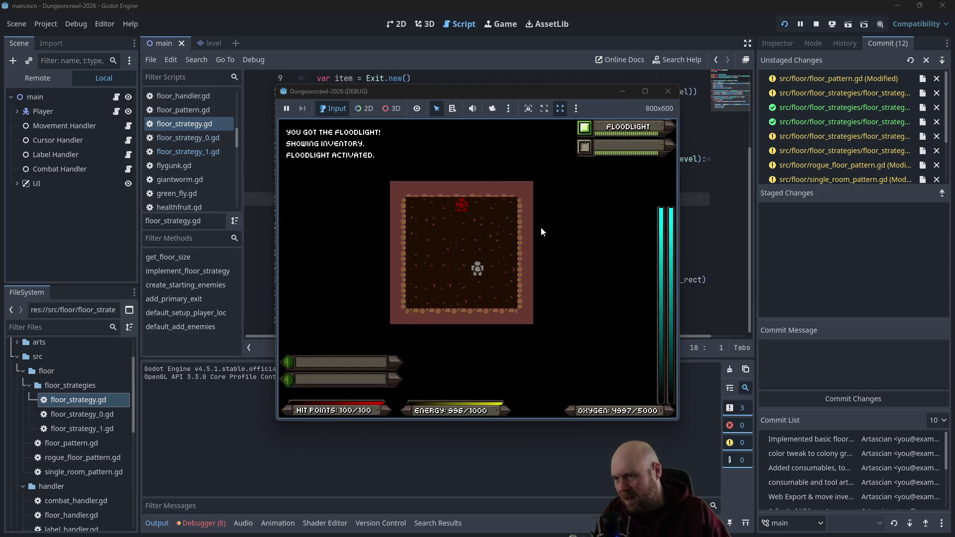
pyautogui.press('Down')
pyautogui.press('Down')
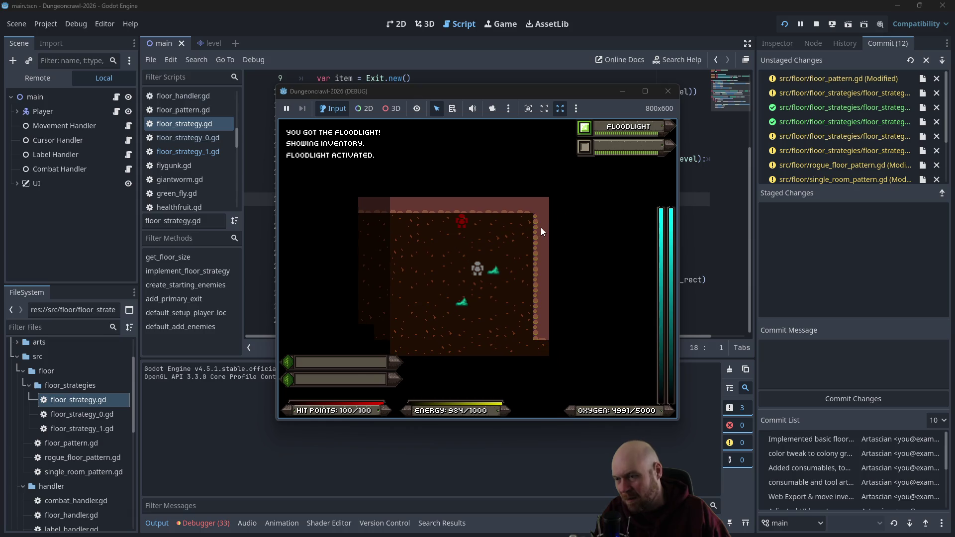
pyautogui.press('Up')
pyautogui.press('Down')
pyautogui.press('Down')
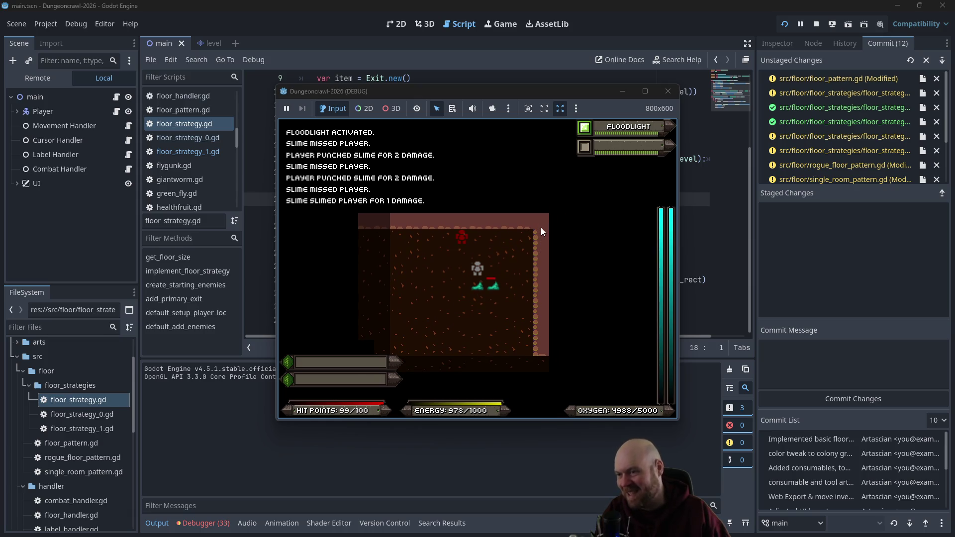
pyautogui.press('Down')
pyautogui.press('Down')
pyautogui.press('Down')
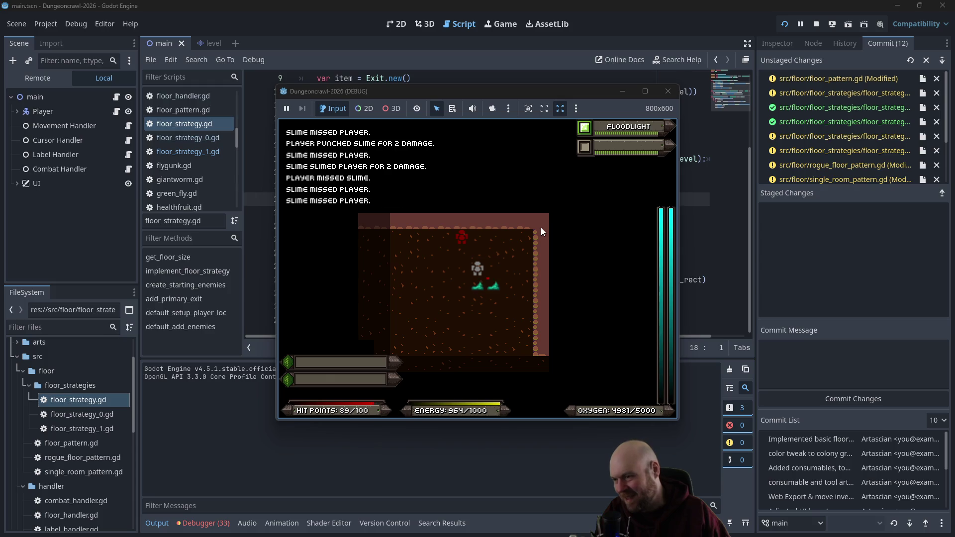
pyautogui.press('Right')
pyautogui.press('Right')
pyautogui.press('Right')
pyautogui.press('Down')
pyautogui.press('Down')
pyautogui.press('Down')
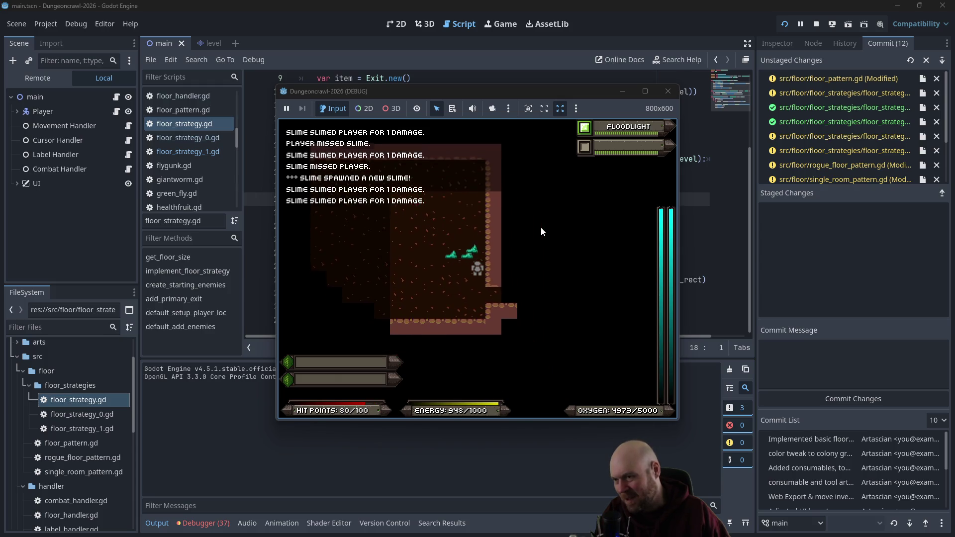
# - Fight the remaining slimes, step onto the exit, and stop the crashed debug session
pyautogui.press('Right')
pyautogui.press('Right')
pyautogui.press('Left')
pyautogui.press('Left')
pyautogui.press('Left')
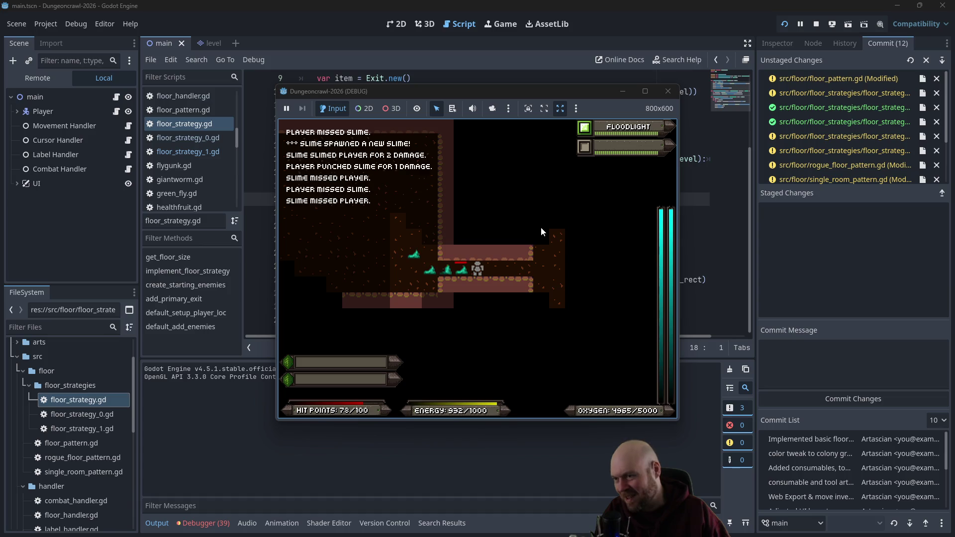
pyautogui.press('Left')
pyautogui.press('Left')
pyautogui.press('Left')
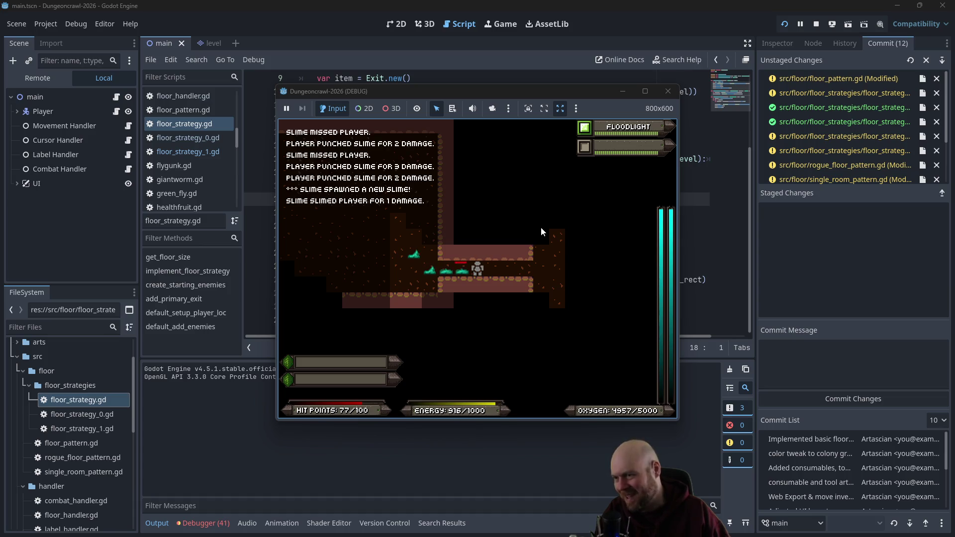
pyautogui.press('Left')
pyautogui.press('Left')
pyautogui.press('Left')
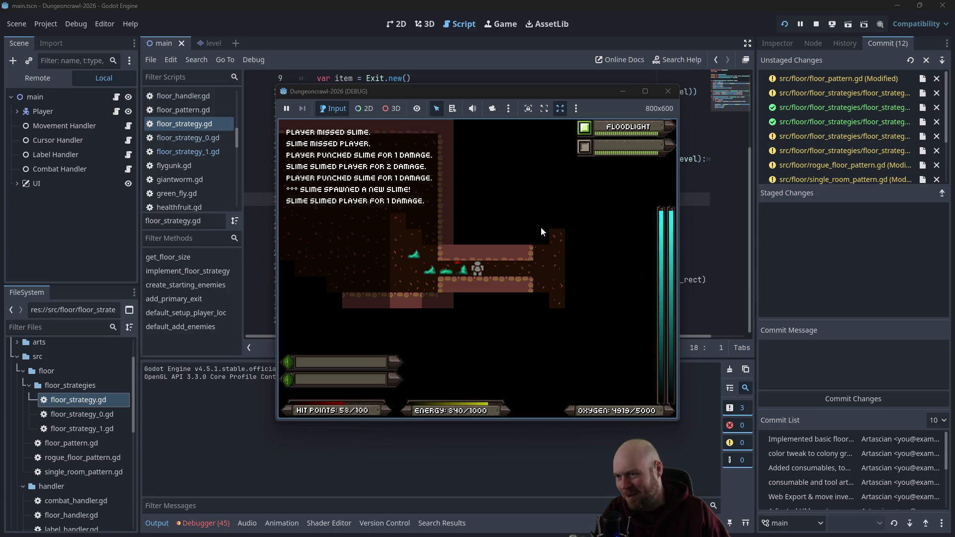
pyautogui.press('Left')
pyautogui.press('Left')
pyautogui.press('Left')
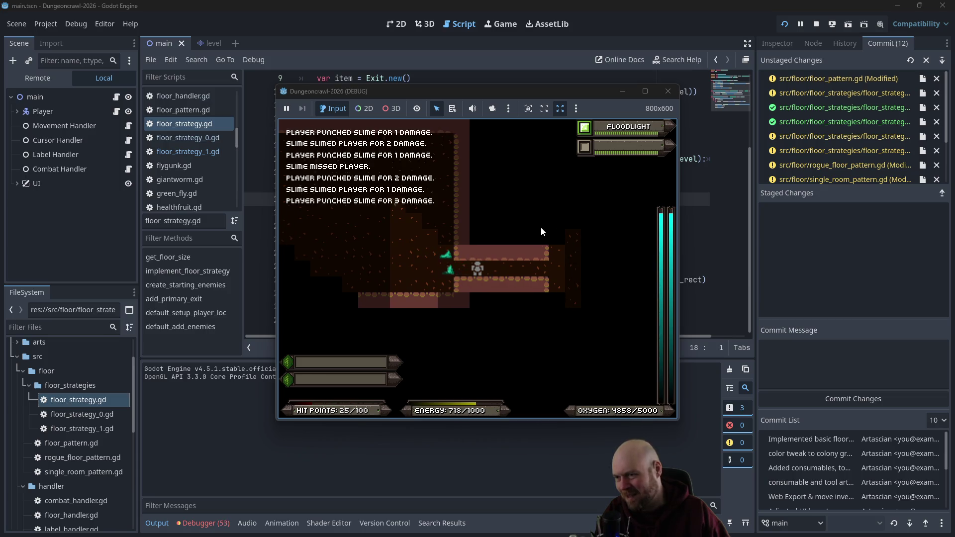
pyautogui.press('Left')
pyautogui.press('Left')
pyautogui.press('Left')
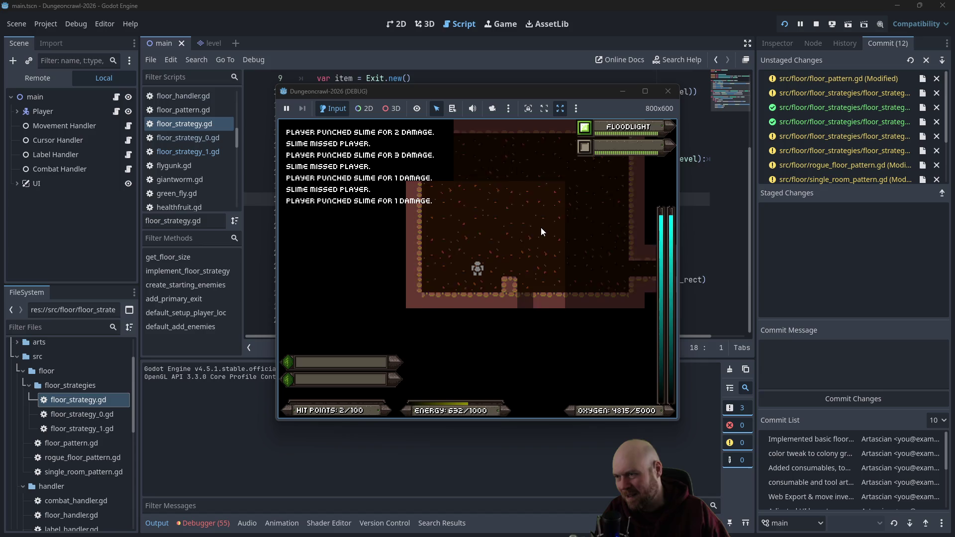
pyautogui.press('Up')
pyautogui.press('Up')
pyautogui.press('Up')
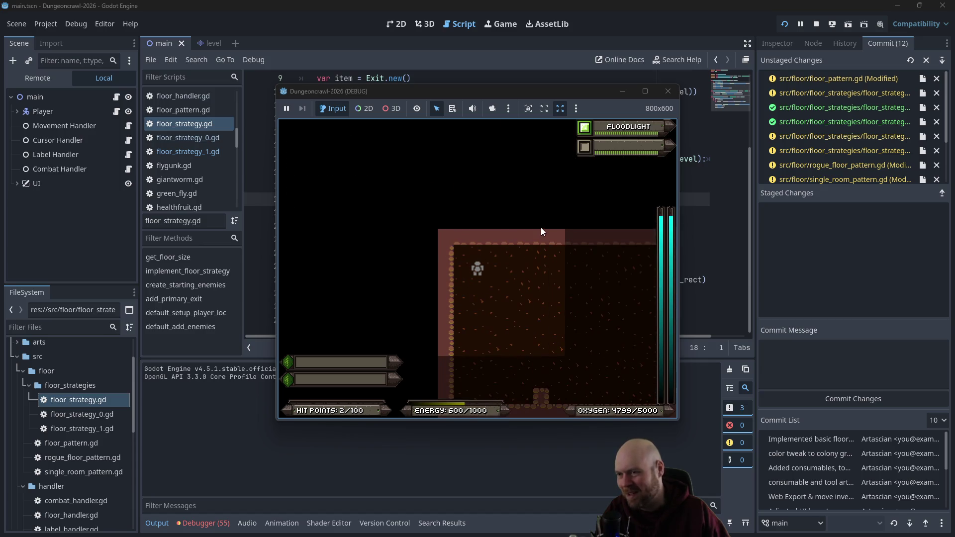
pyautogui.press('Up')
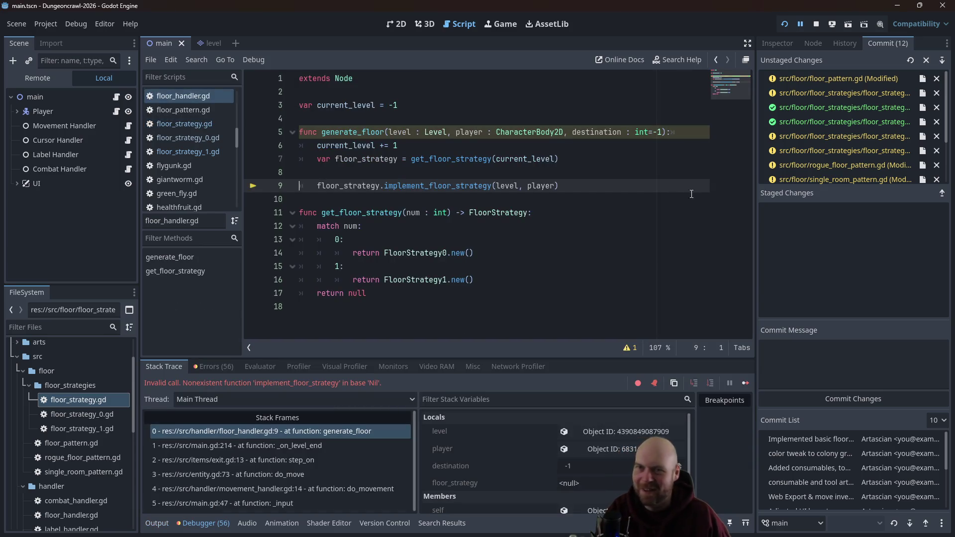
pyautogui.click(816, 24)
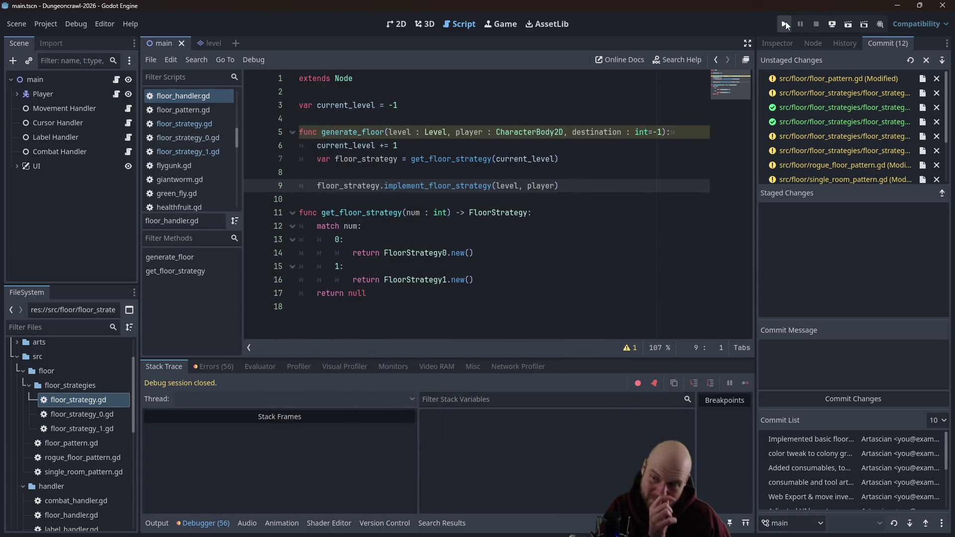
# - Remove the extra blank lines below the enemy setup in floor_strategy_1.gd
pyautogui.click(510, 187)
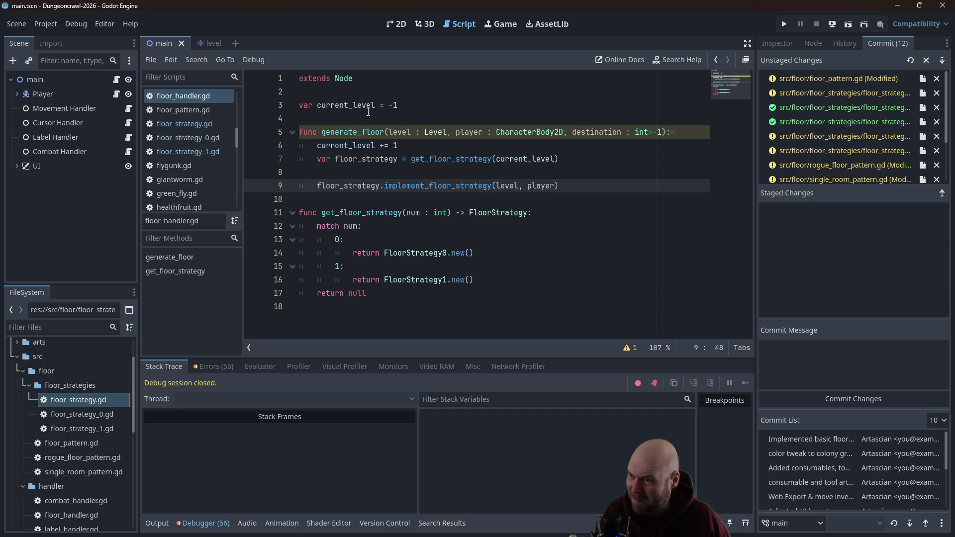
pyautogui.click(177, 152)
pyautogui.click(379, 159)
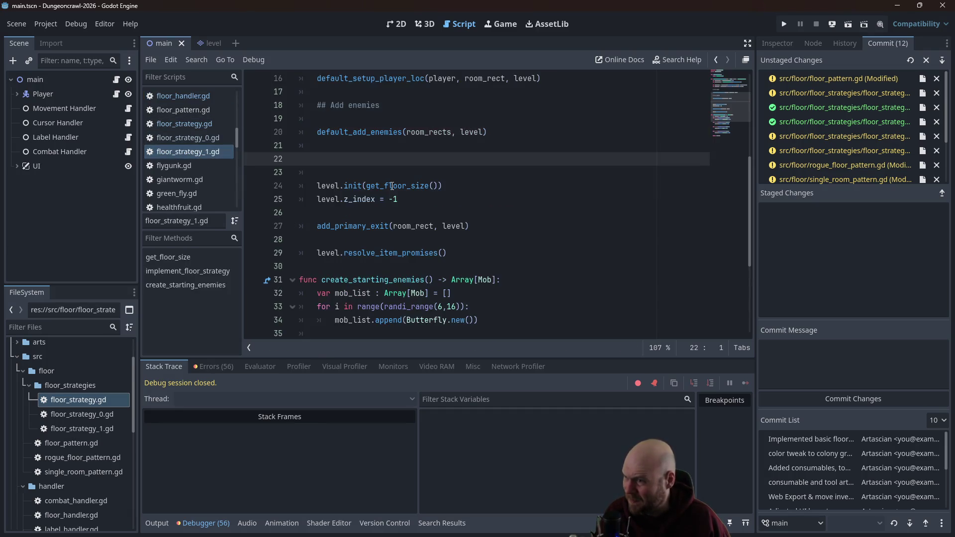
pyautogui.press('BackSpace')
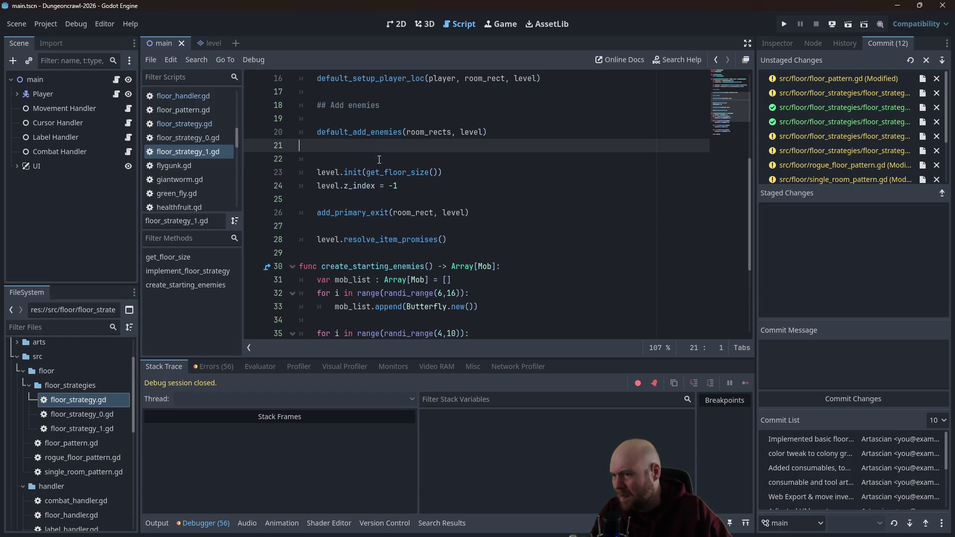
pyautogui.press('Delete')
pyautogui.press('Return')
pyautogui.press('Return')
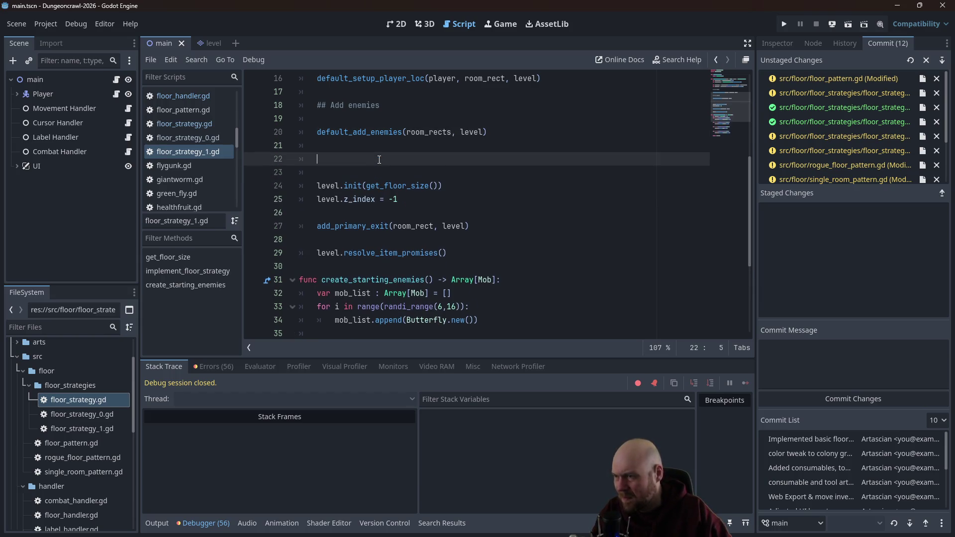
# - Move the add_primary_exit call below the enemy setup under a '## Add exit' comment, and save
pyautogui.moveTo(482, 222); pyautogui.dragTo(319, 228)
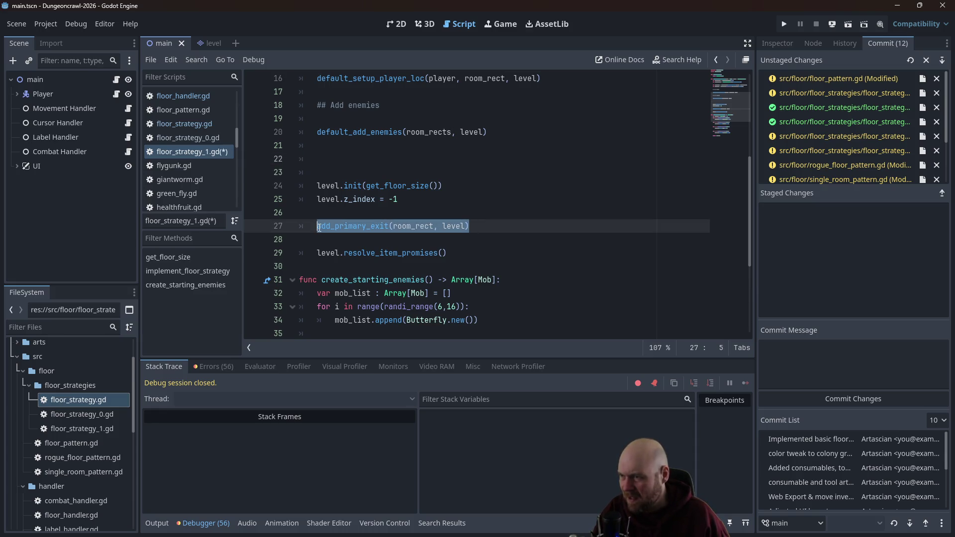
pyautogui.hotkey('ctrl', 'x')
pyautogui.click(328, 158)
pyautogui.hotkey('ctrl', 'v')
pyautogui.click(328, 141)
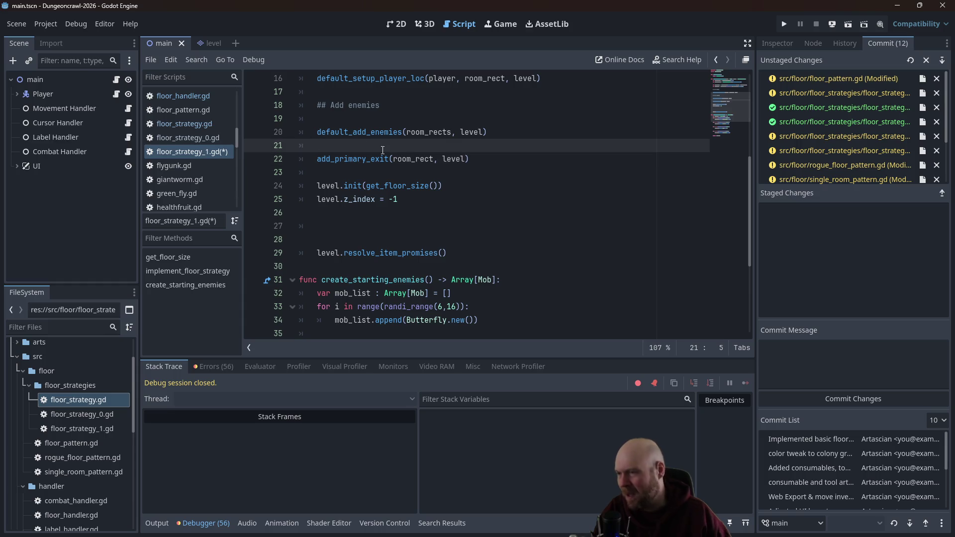
pyautogui.press('Return')
pyautogui.press('Return')
pyautogui.press('Up')
pyautogui.write('##')
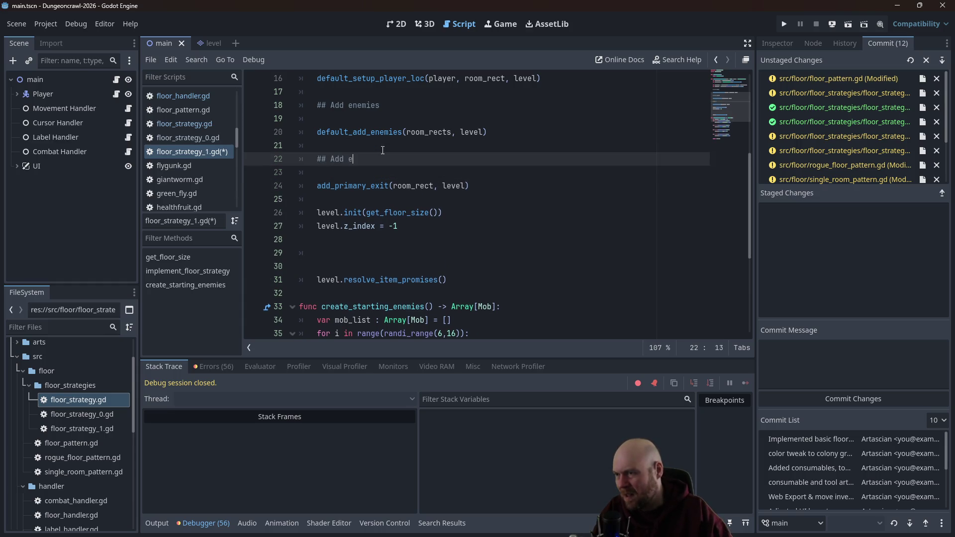
pyautogui.write('t')
pyautogui.scroll(4, 375, 194)
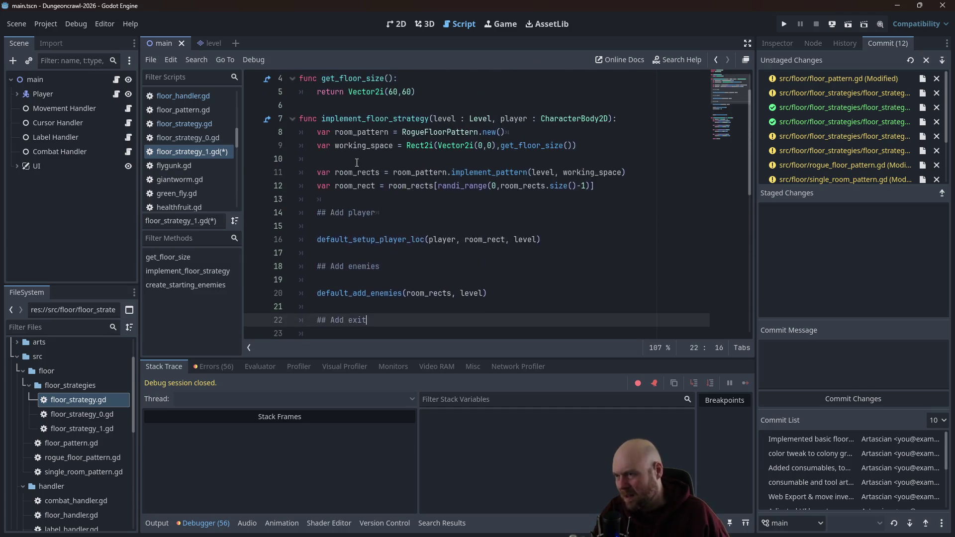
pyautogui.scroll(-3, 375, 194)
pyautogui.hotkey('ctrl', 's')
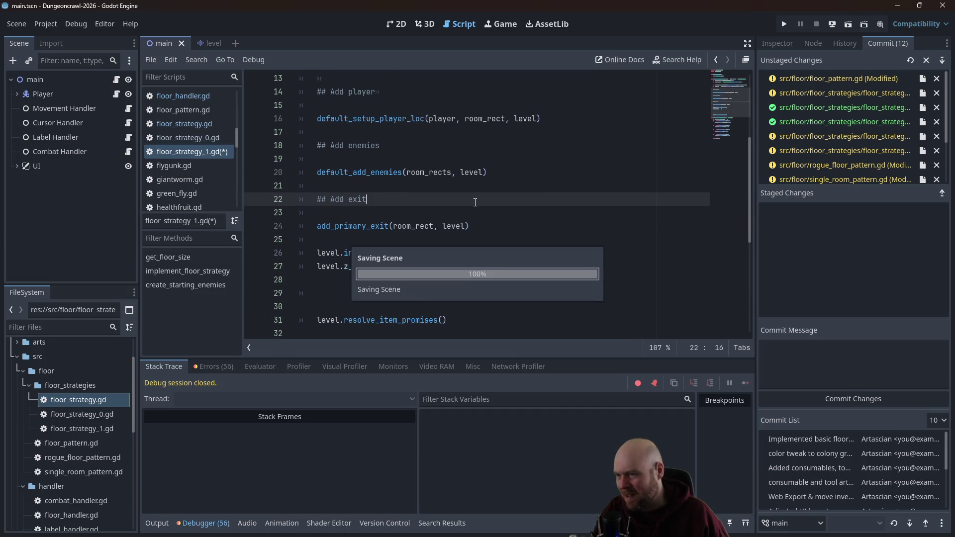
# - Delete the blank lines between level.init, z_index and resolve_item_promises, and save
pyautogui.click(475, 229)
pyautogui.click(457, 255)
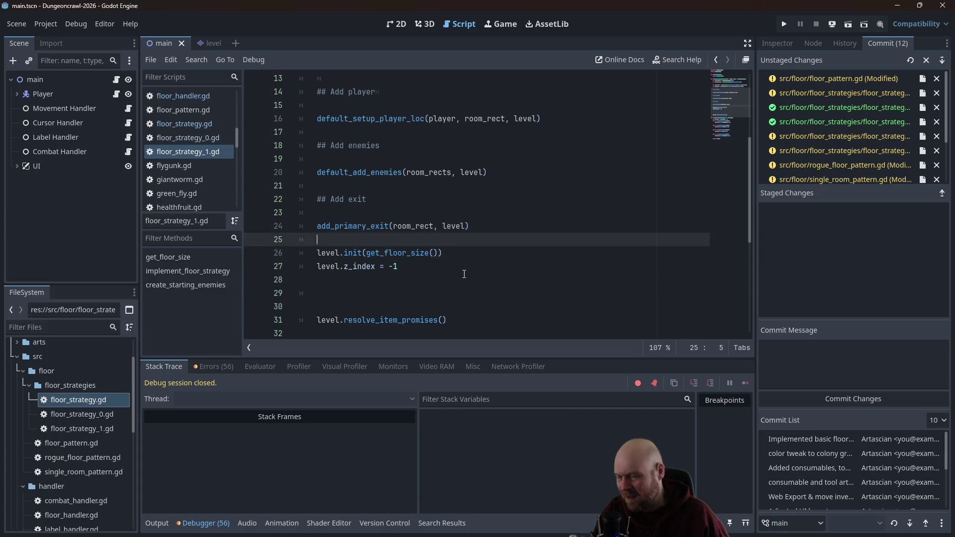
pyautogui.click(458, 280)
pyautogui.press('BackSpace')
pyautogui.press('Delete')
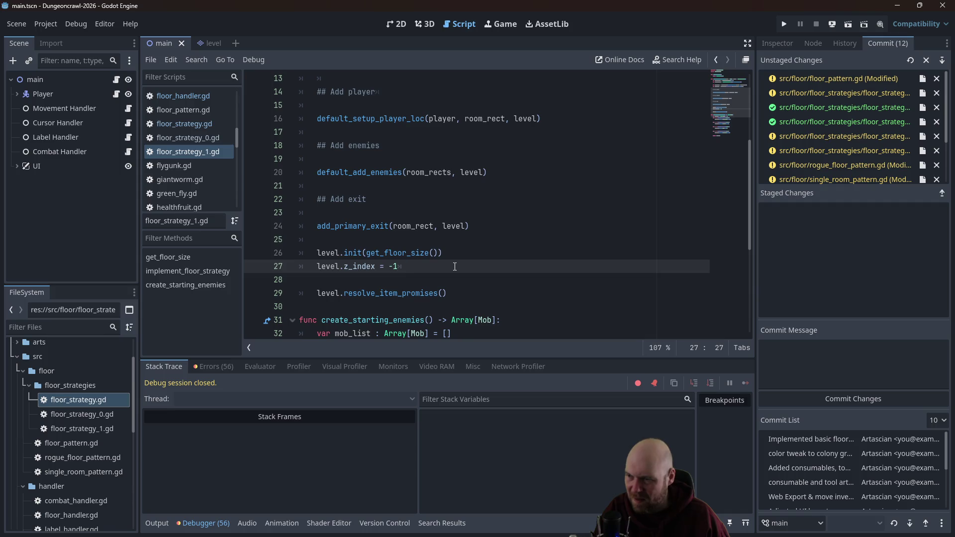
pyautogui.click(399, 283)
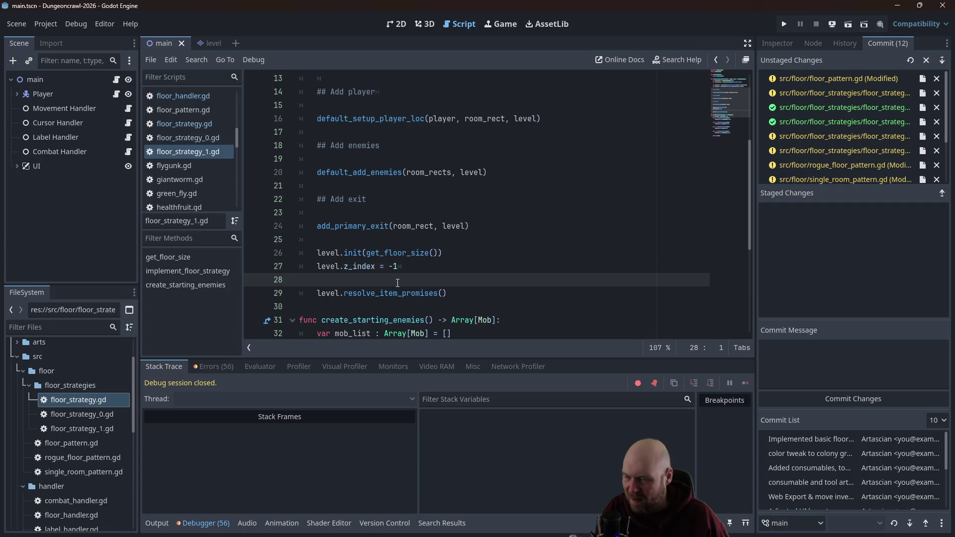
pyautogui.press('BackSpace')
pyautogui.click(466, 279)
pyautogui.moveTo(466, 279); pyautogui.dragTo(285, 252)
pyautogui.click(442, 226)
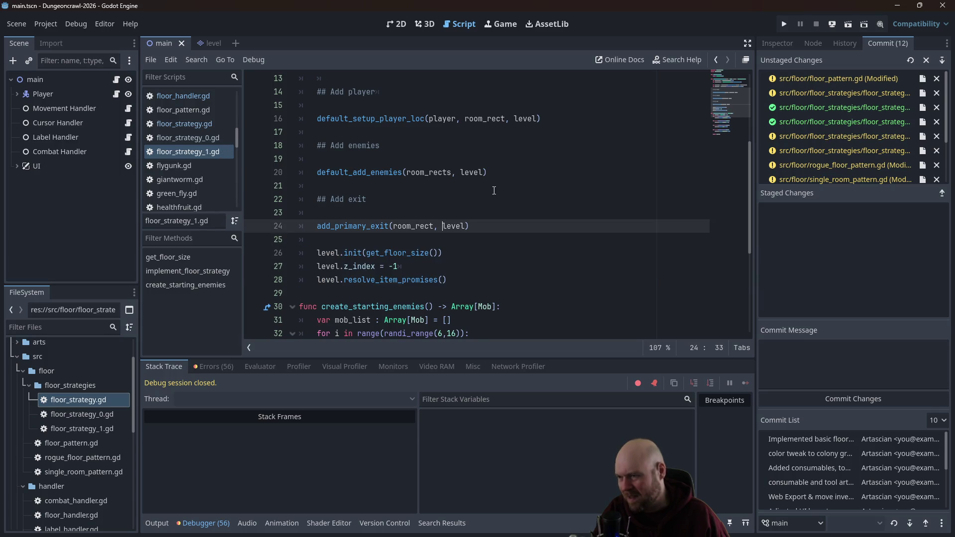
pyautogui.click(495, 186)
pyautogui.hotkey('ctrl', 's')
# - Run the game, fight the rogue eye and bat, and consume the eye from the inventory
pyautogui.click(784, 24)
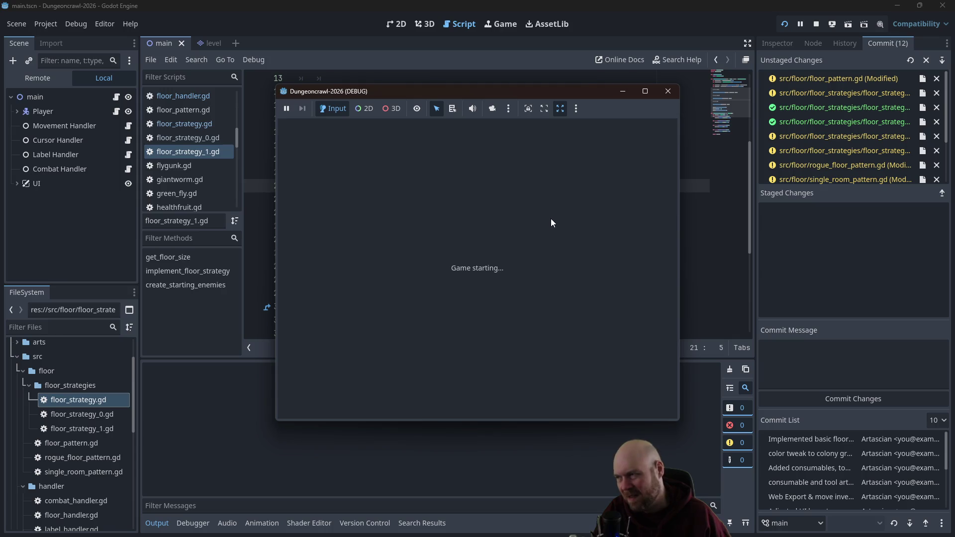
pyautogui.press('Left')
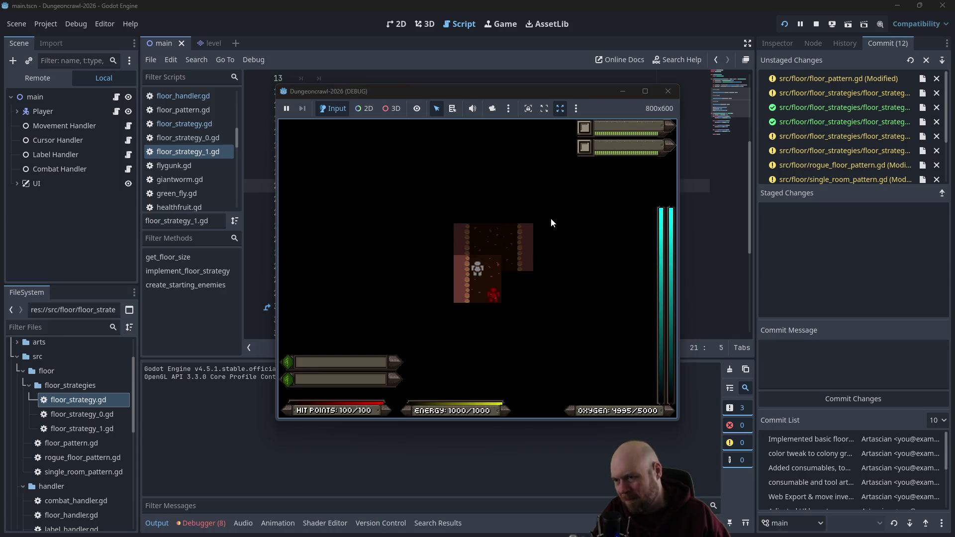
pyautogui.press('Right')
pyautogui.press('Right')
pyautogui.press('Right')
pyautogui.press('Right')
pyautogui.press('Left')
pyautogui.press('Left')
pyautogui.press('Left')
pyautogui.press('Left')
pyautogui.press('Left')
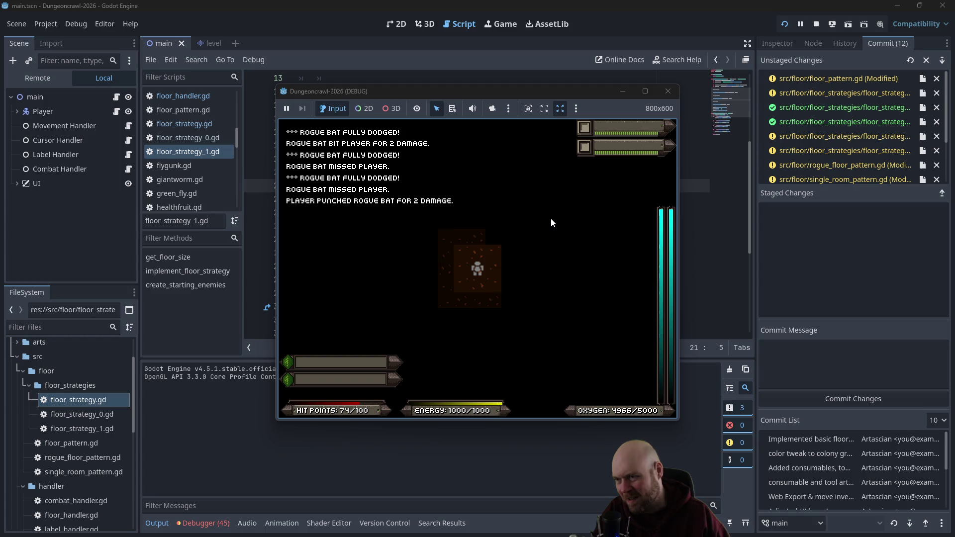
pyautogui.press('i')
pyautogui.press('1')
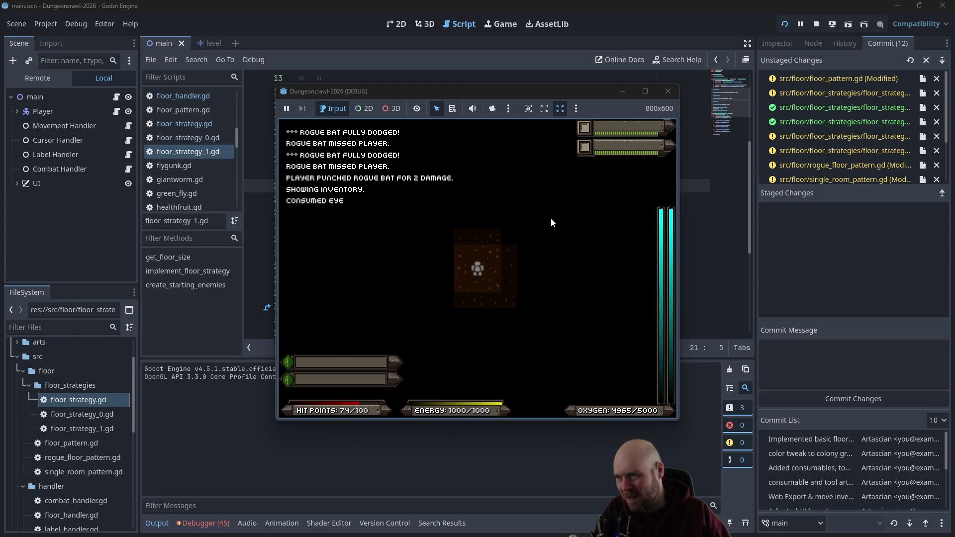
# - Explore the larger room, defeat the Martian butterfly, and stop the game after the floor-handler error
pyautogui.press('Down')
pyautogui.press('Down')
pyautogui.press('Down')
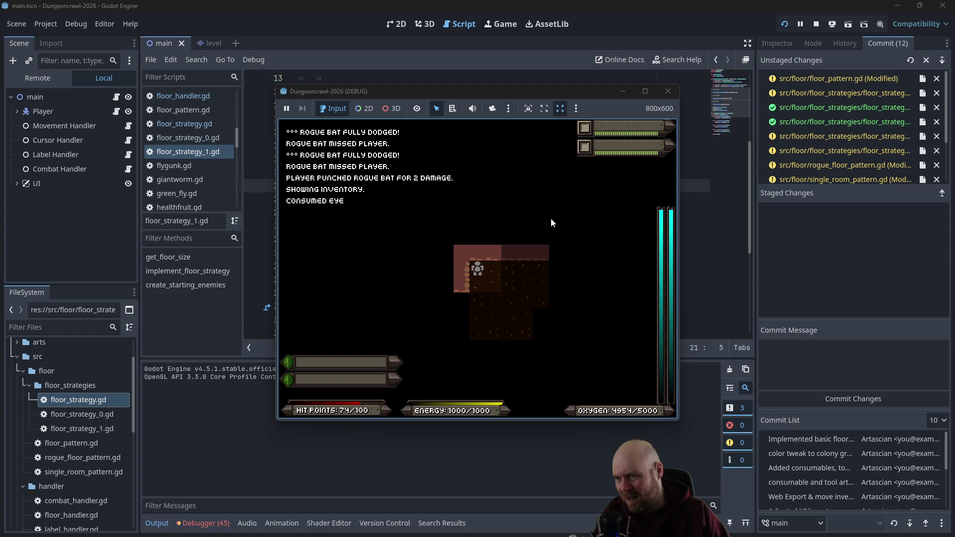
pyautogui.press('Left')
pyautogui.press('Left')
pyautogui.press('Left')
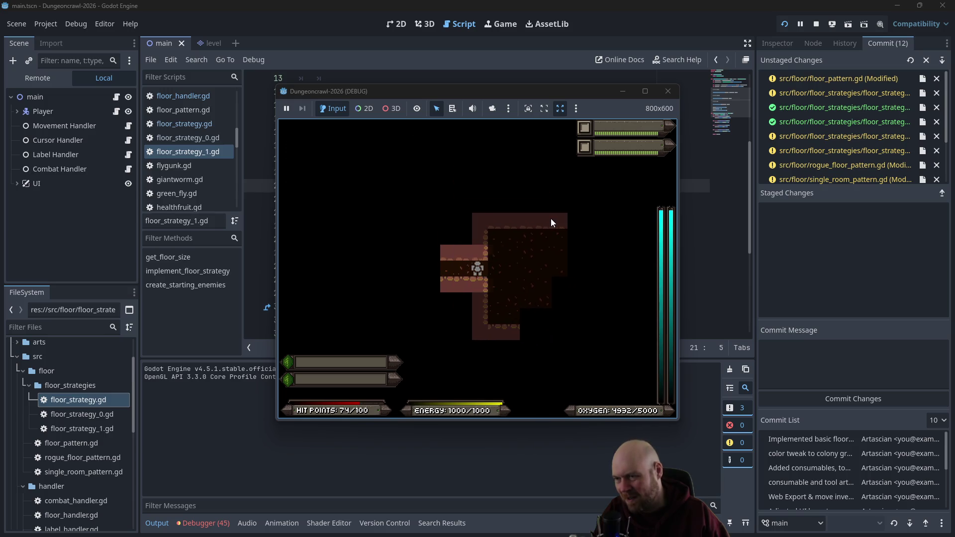
pyautogui.press('Left')
pyautogui.press('Left')
pyautogui.press('Left')
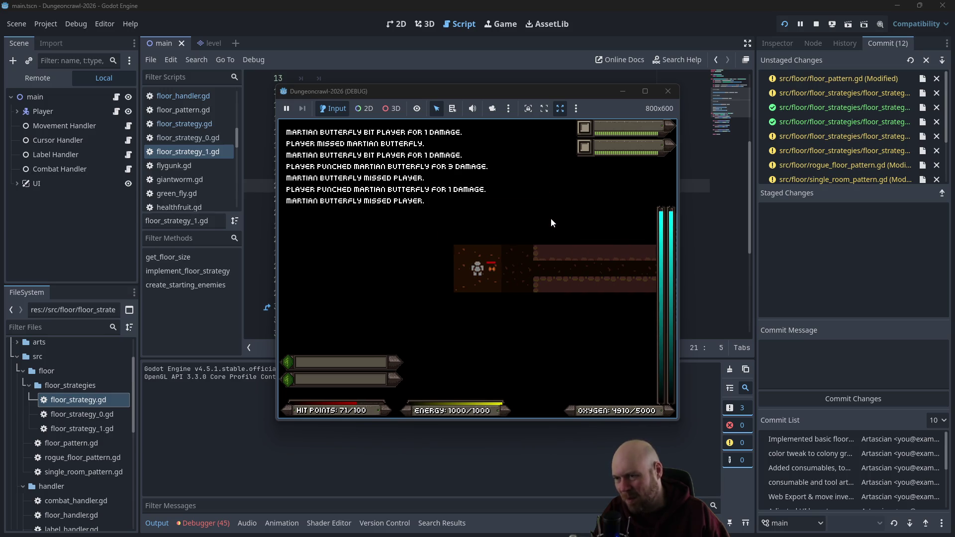
pyautogui.press('Right')
pyautogui.press('Right')
pyautogui.press('Right')
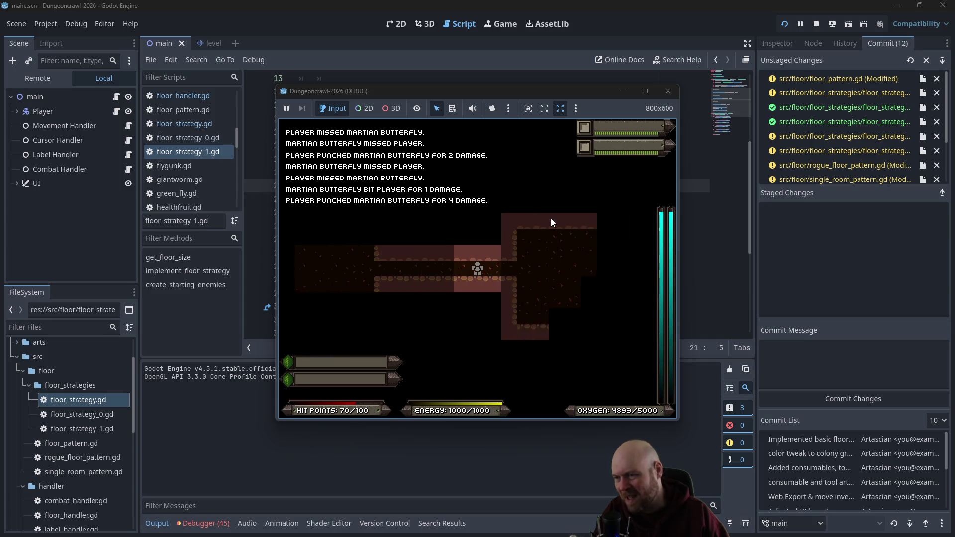
pyautogui.press('Down')
pyautogui.press('Down')
pyautogui.press('Down')
pyautogui.press('Down')
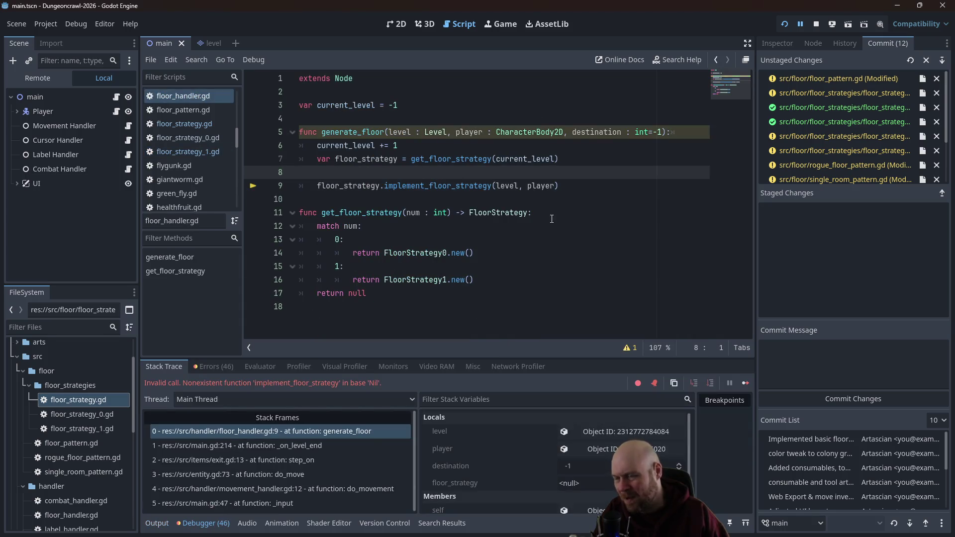
pyautogui.click(818, 23)
pyautogui.click(548, 209)
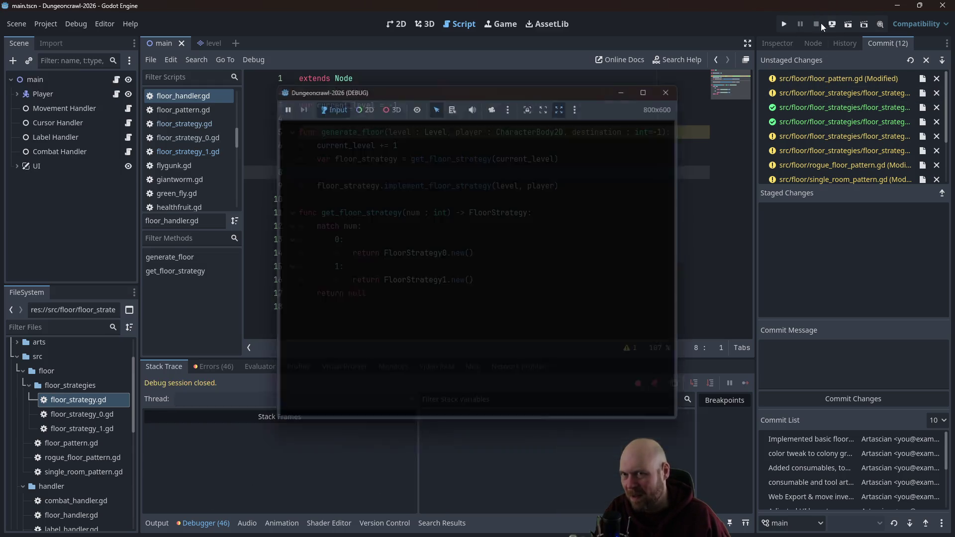
pyautogui.click(557, 191)
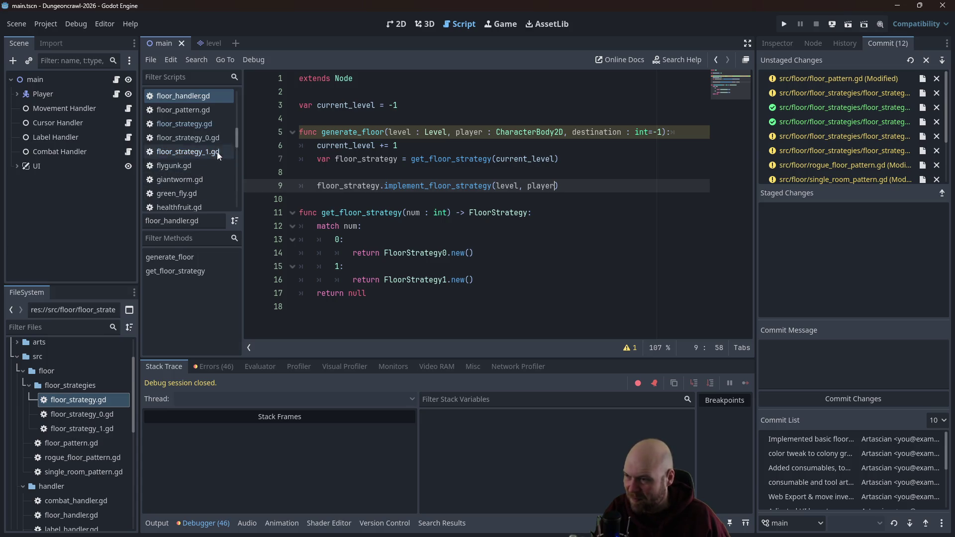
pyautogui.click(194, 150)
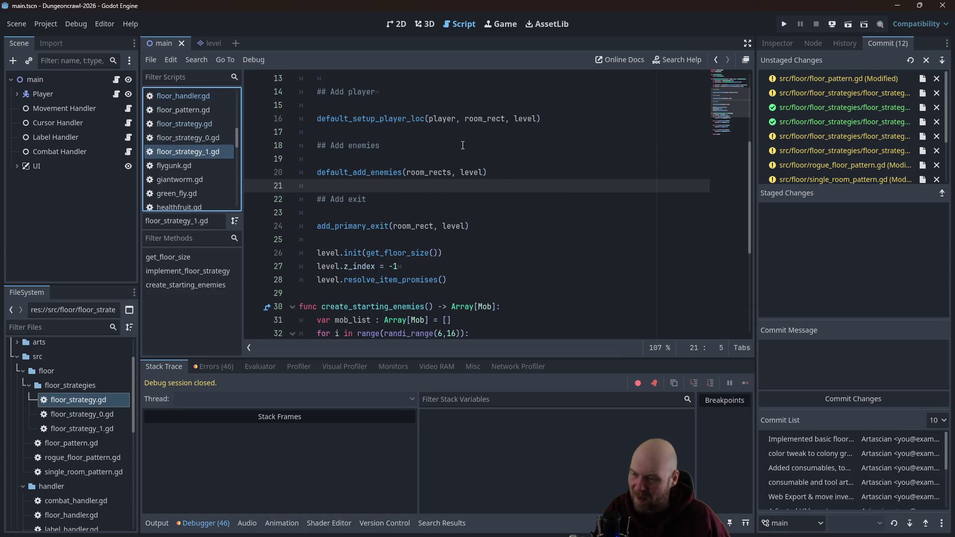
pyautogui.press('Up')
pyautogui.press('Up')
pyautogui.scroll(1, 472, 149)
pyautogui.scroll(-1, 481, 150)
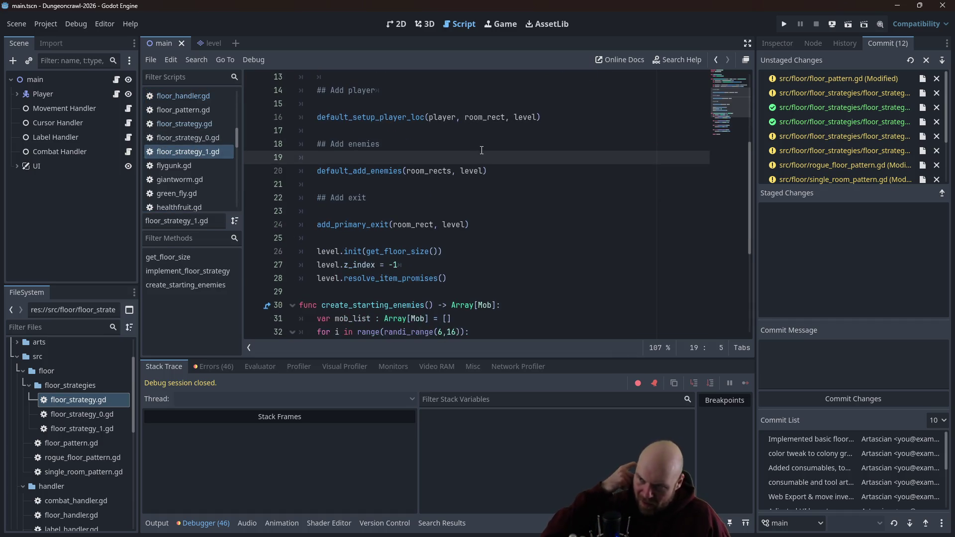
pyautogui.scroll(2, 482, 150)
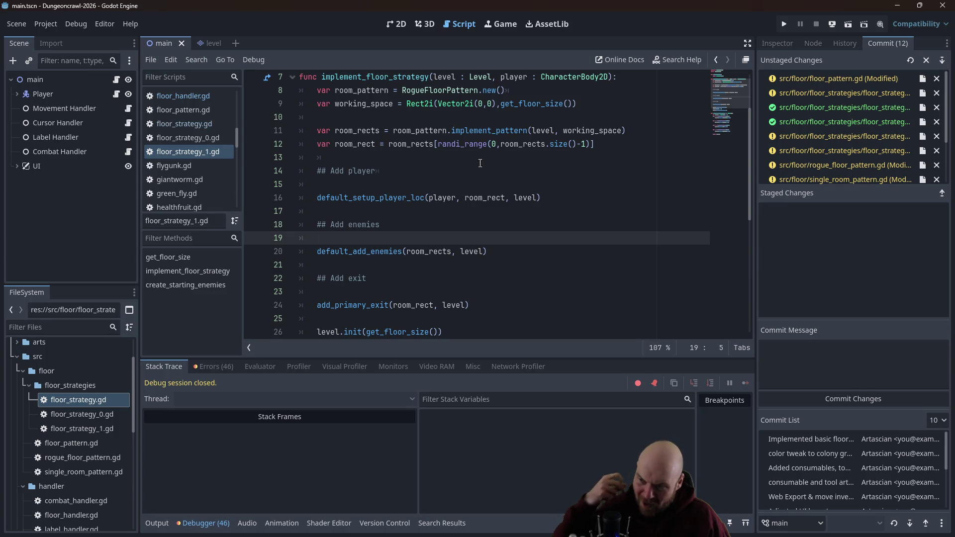
pyautogui.click(437, 246)
pyautogui.click(468, 198)
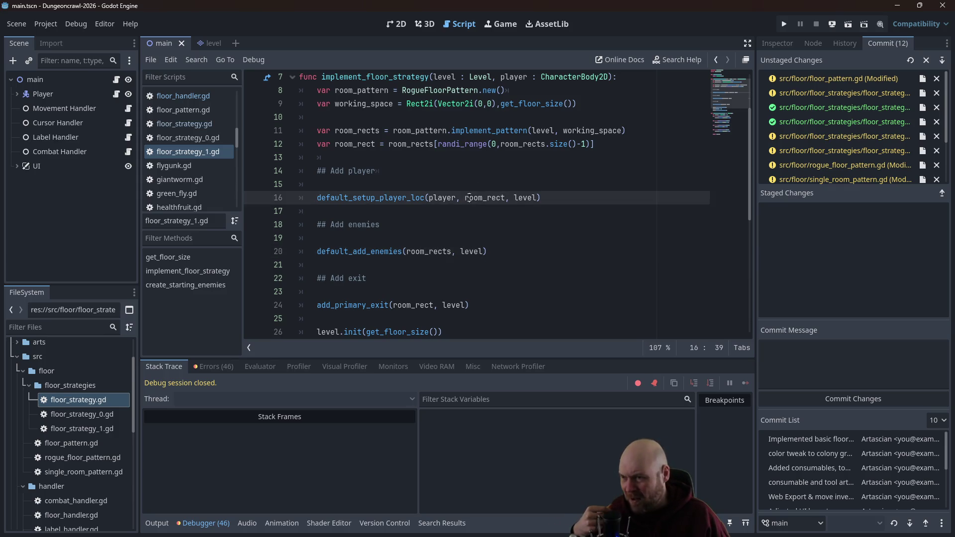
pyautogui.click(397, 145)
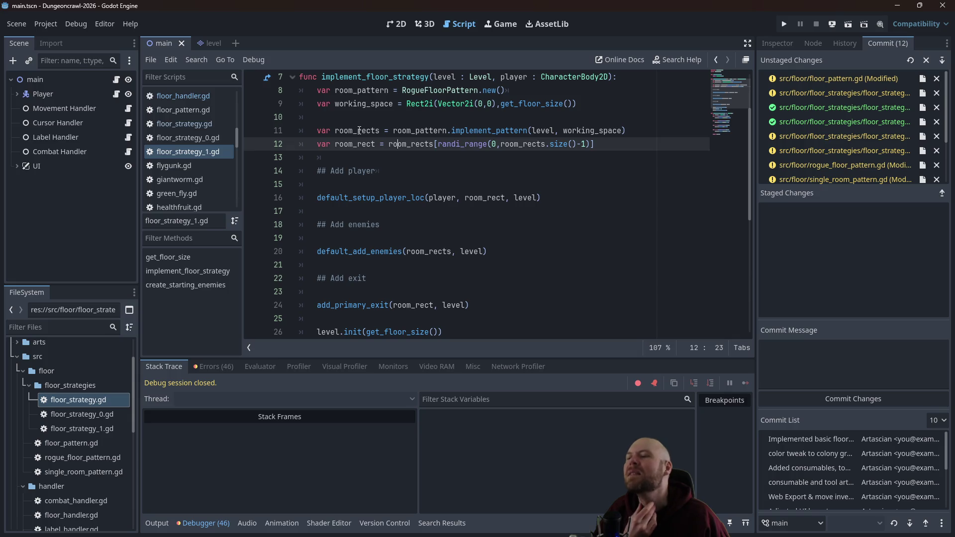
pyautogui.scroll(-1, 453, 160)
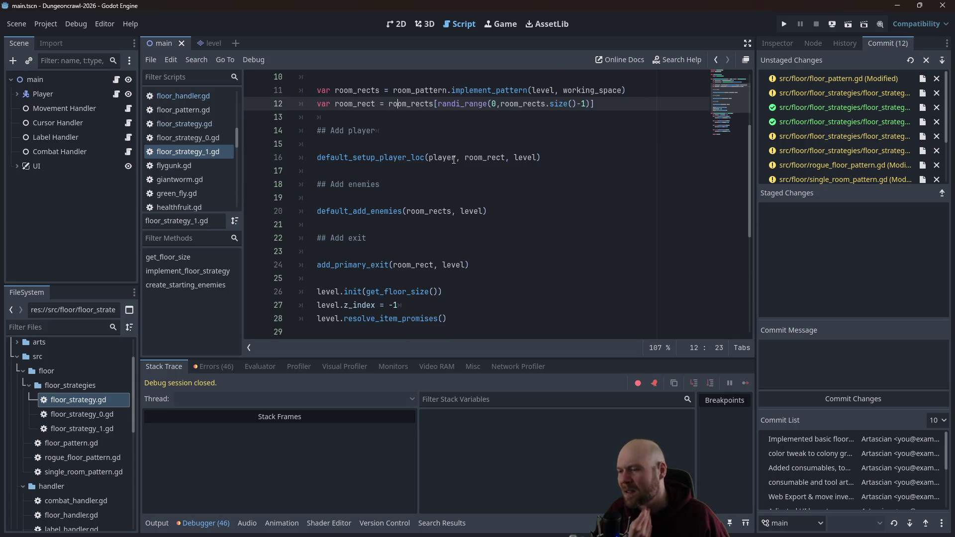
pyautogui.scroll(2, 454, 159)
pyautogui.scroll(-1, 453, 159)
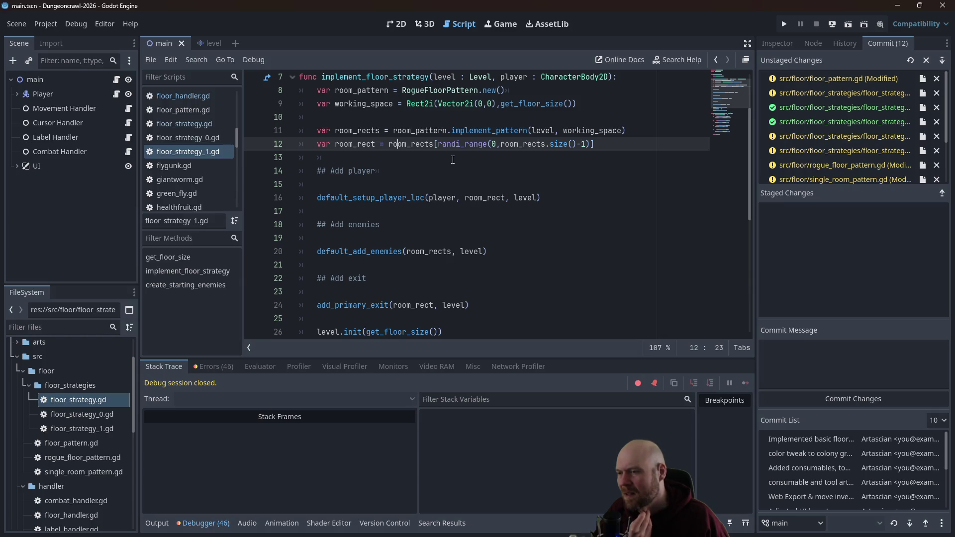
pyautogui.scroll(-6, 453, 160)
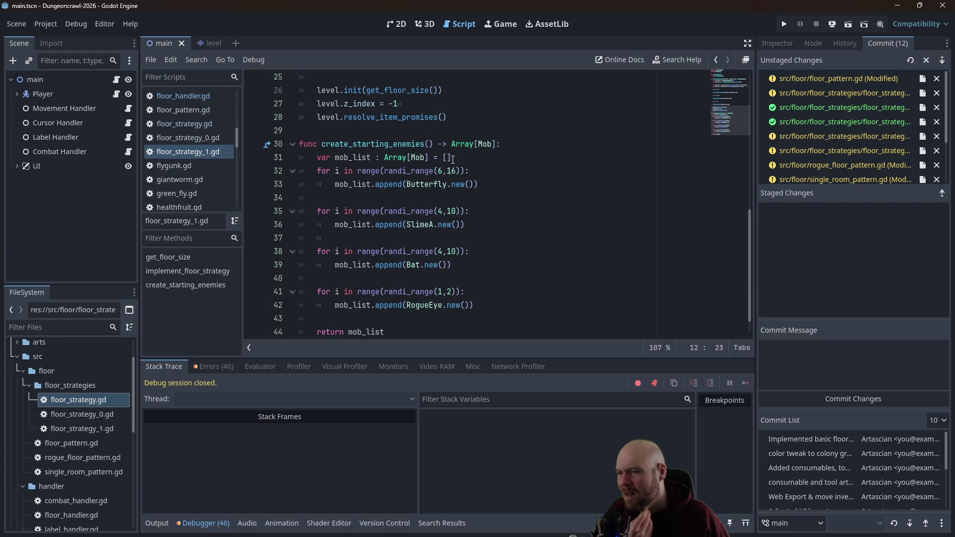
pyautogui.scroll(-1, 453, 160)
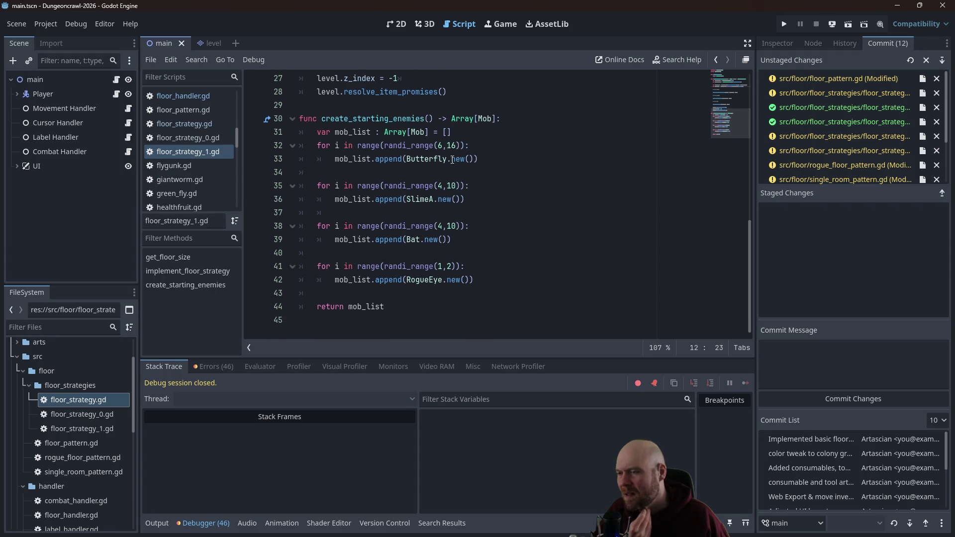
pyautogui.scroll(6, 451, 158)
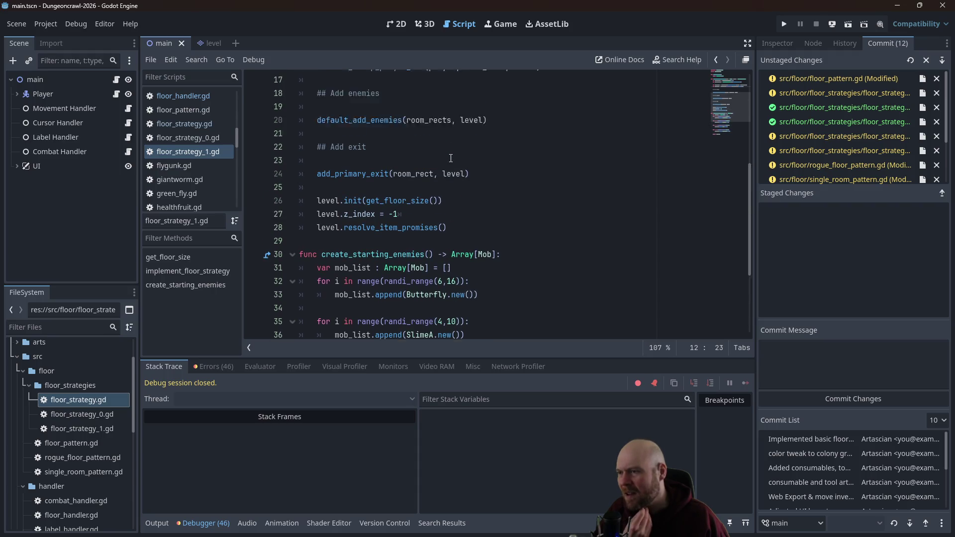
pyautogui.scroll(-6, 451, 158)
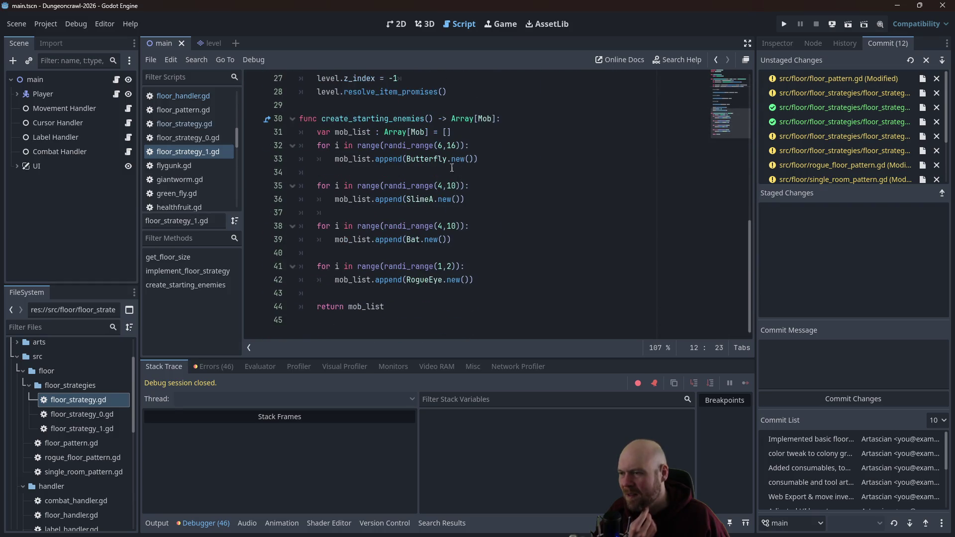
pyautogui.click(410, 319)
# - Add func create_starting_items() -> Array[Item] with var item_list : Array[Item], then check the Weapons note
pyautogui.press('Return')
pyautogui.write('func')
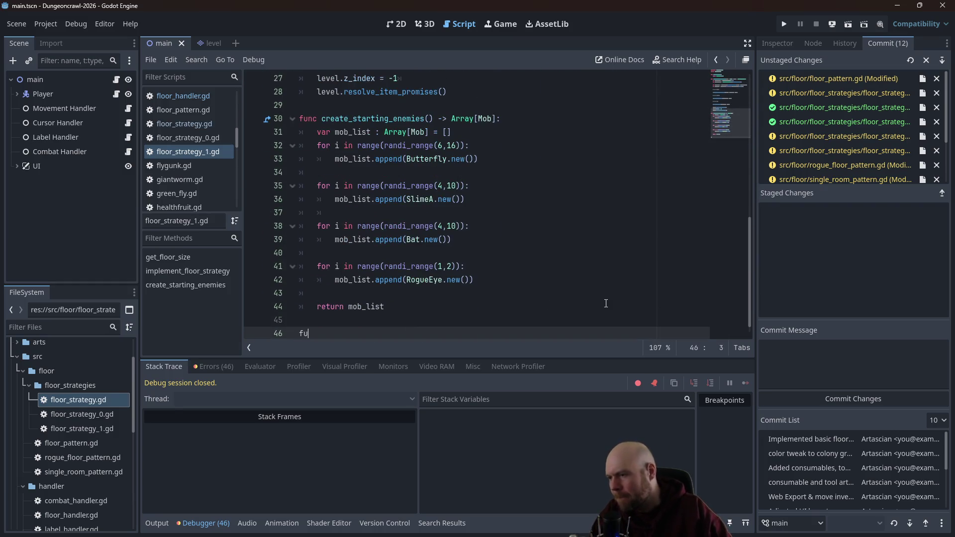
pyautogui.write(' create_starting_')
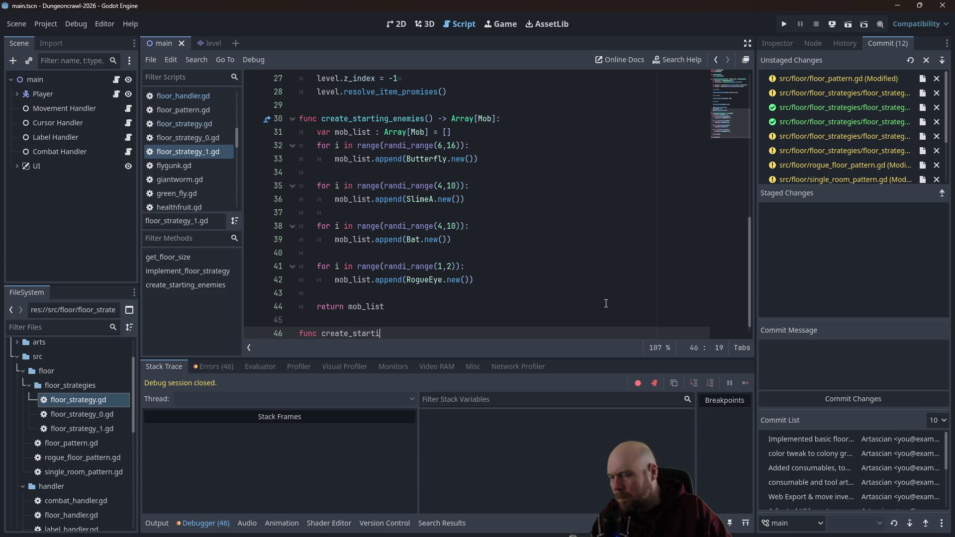
pyautogui.write('items() -> Array[Item')
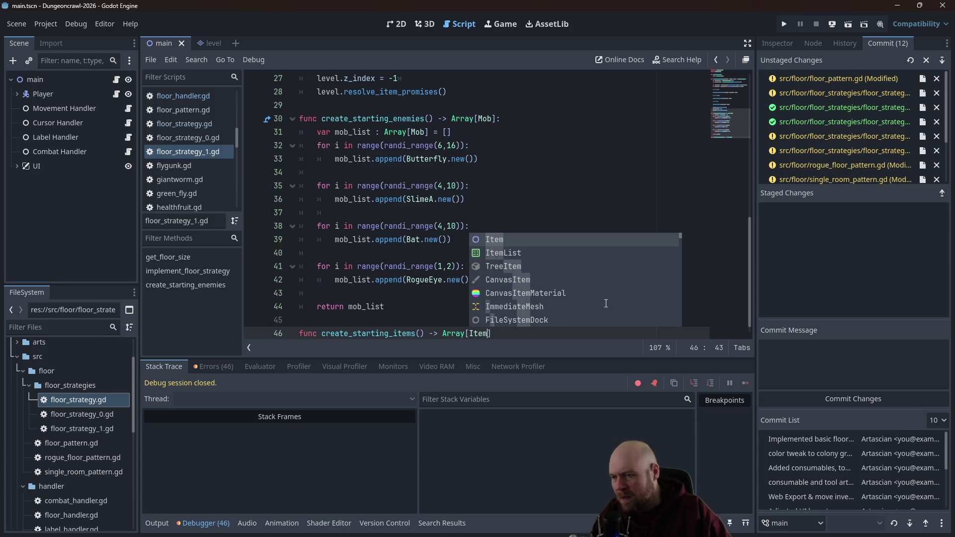
pyautogui.write(']:')
pyautogui.press('Return')
pyautogui.write('var item_list : Arra')
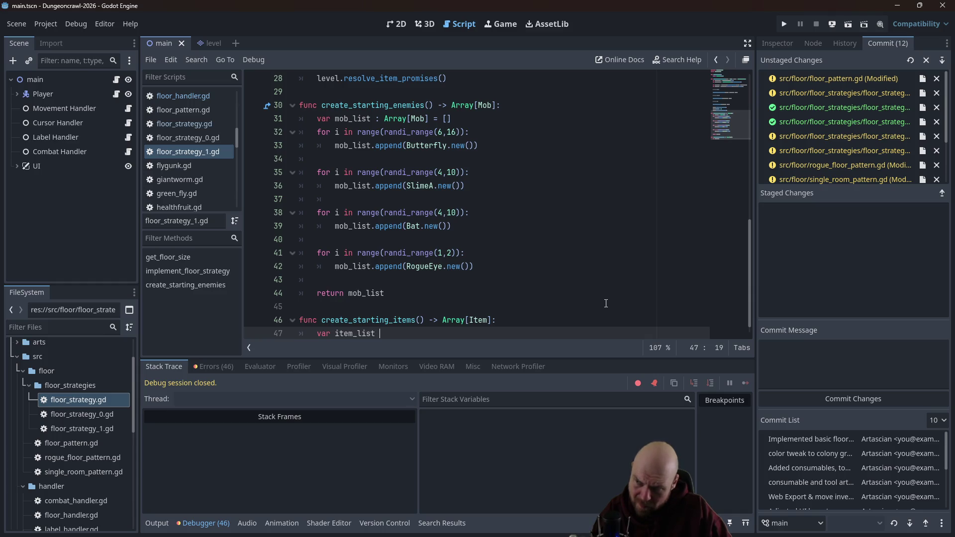
pyautogui.write('y[Item] = [')
pyautogui.press('Return')
pyautogui.press('Return')
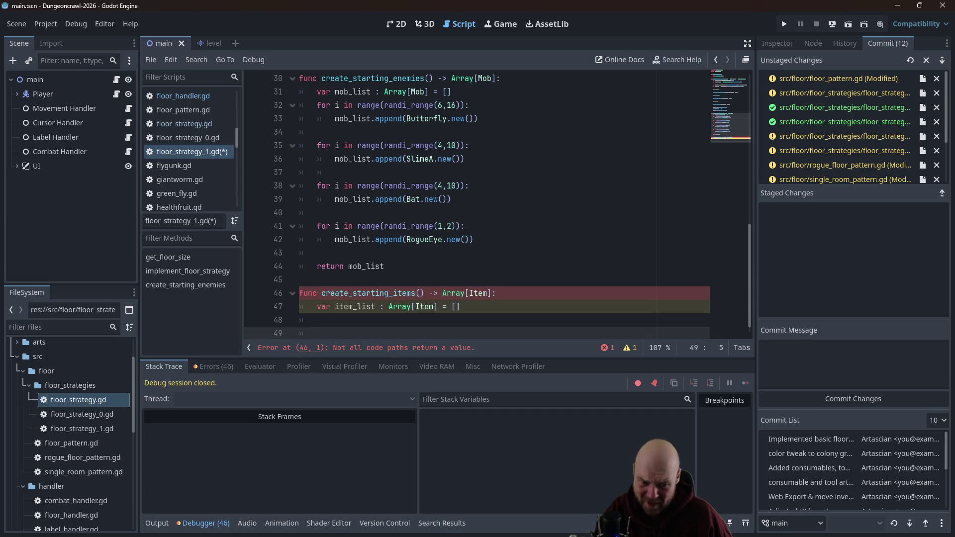
pyautogui.hotkey('alt', 'Tab')
pyautogui.click(178, 213)
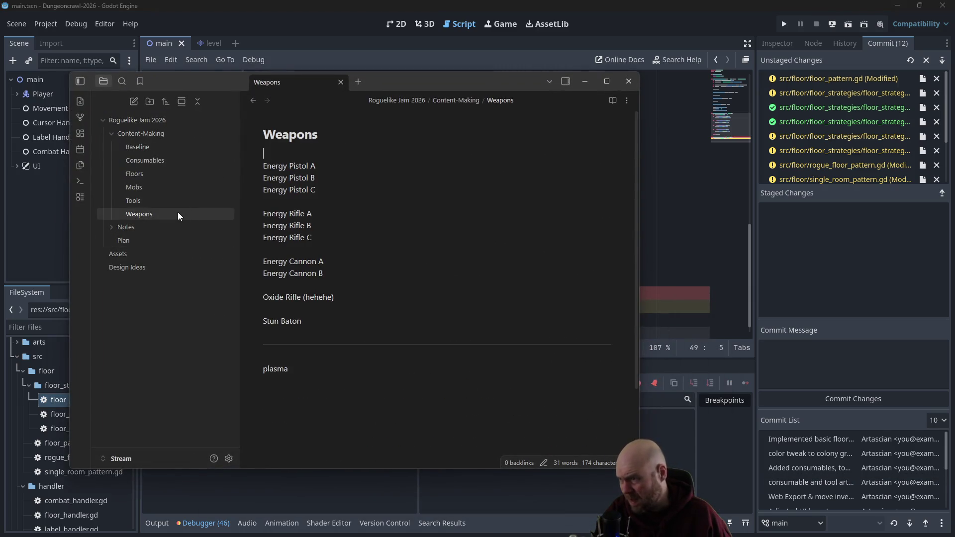
pyautogui.click(586, 85)
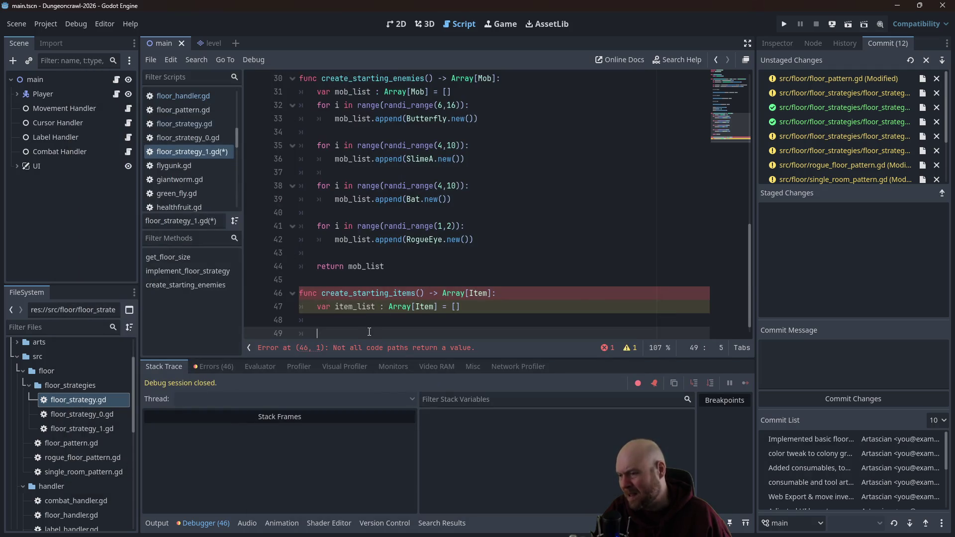
# - Append EnergyPistolA.new() and EnergyPistolB.new() to item_list
pyautogui.write('f')
pyautogui.press('BackSpace')
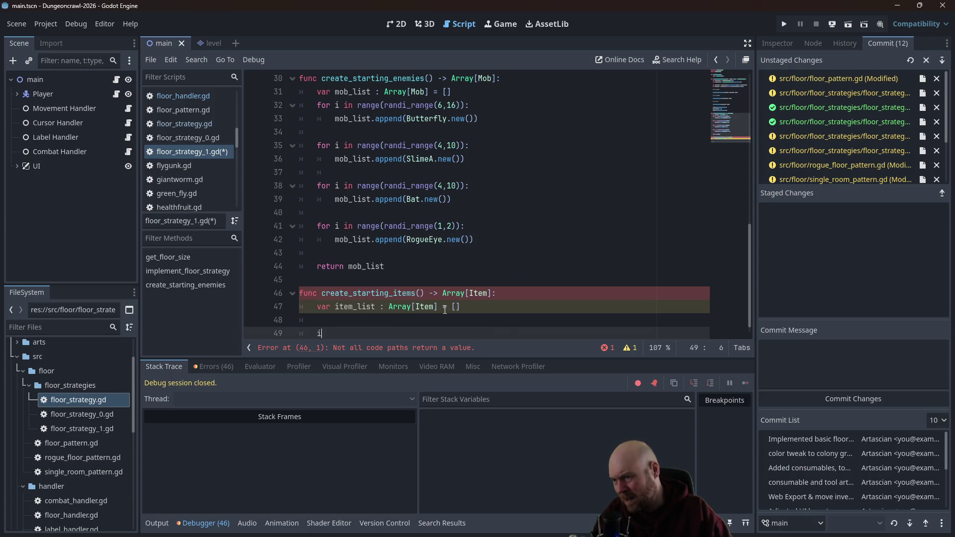
pyautogui.write('list.append(')
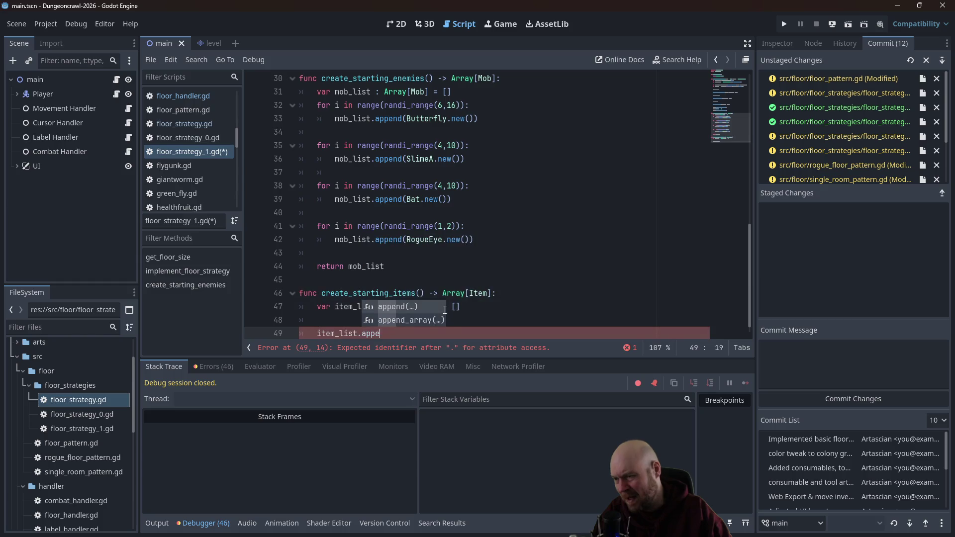
pyautogui.write('EnergyPisto')
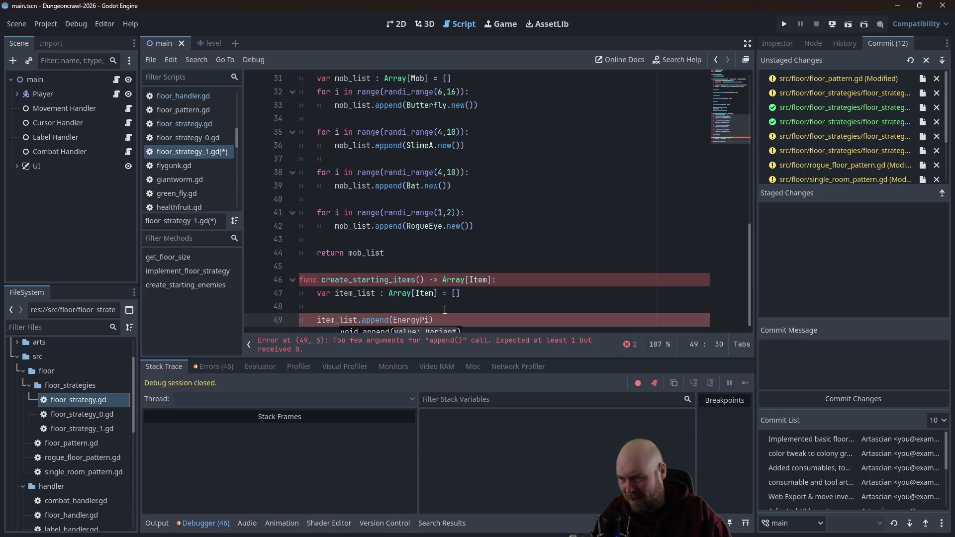
pyautogui.write('lA.new')
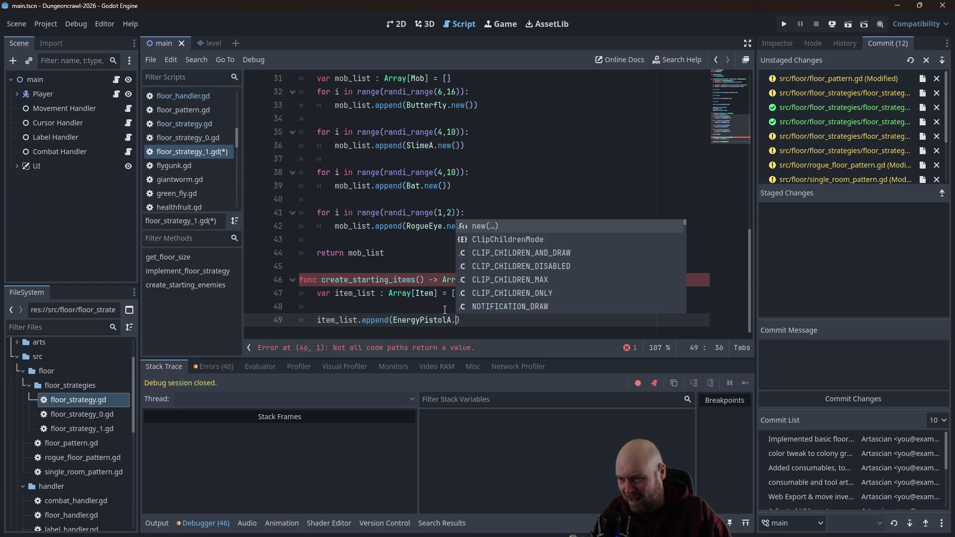
pyautogui.press('Return')
pyautogui.press('End')
pyautogui.press('Return')
pyautogui.write('item_l')
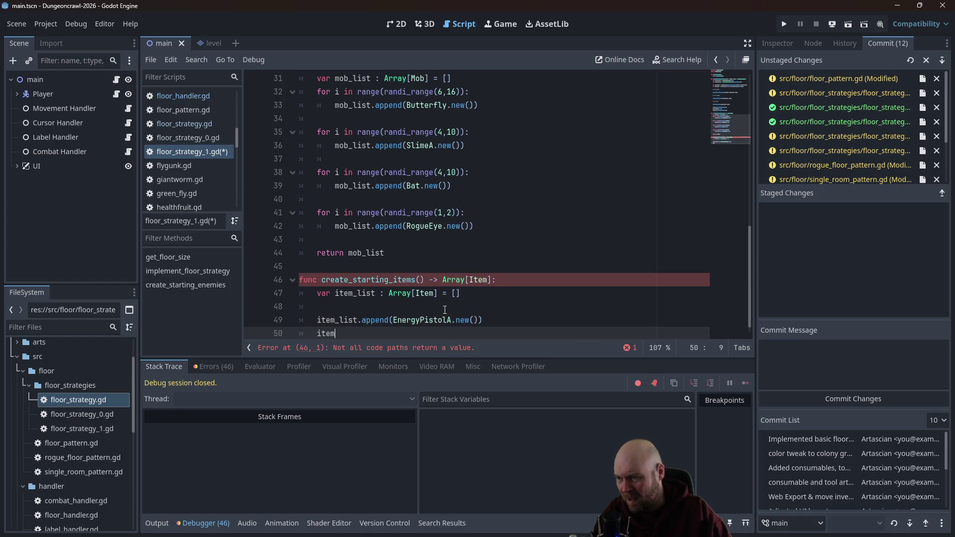
pyautogui.press('Return')
pyautogui.write('.append(Energ')
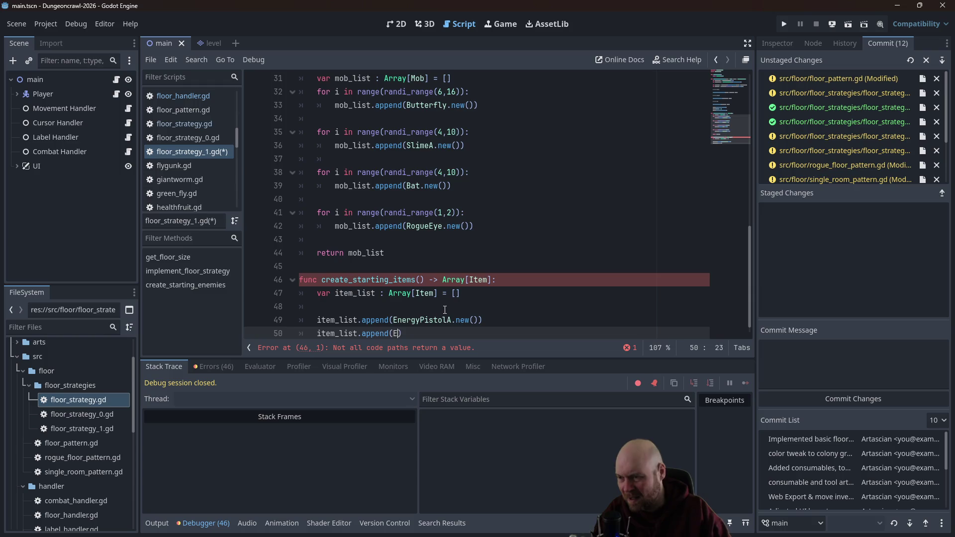
pyautogui.write('yPistolB.new')
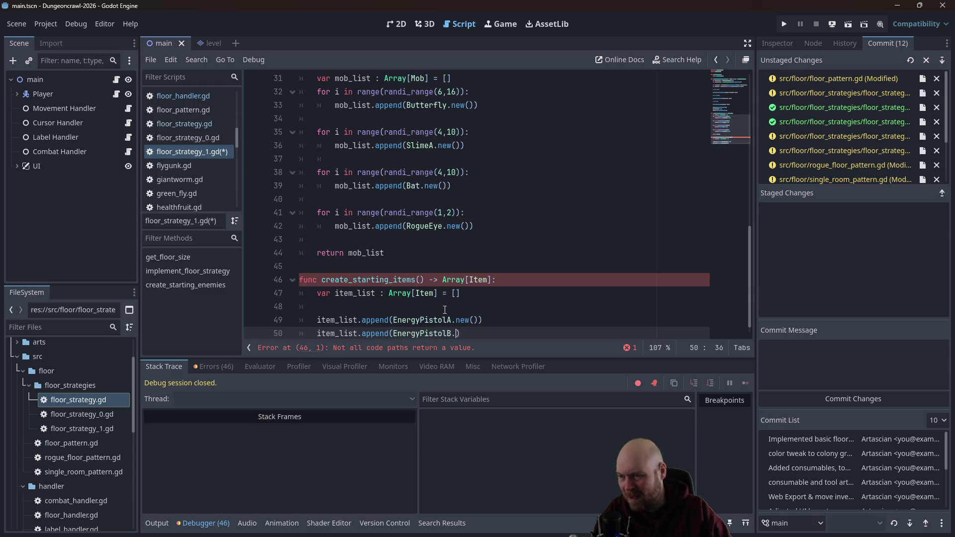
pyautogui.write('())')
pyautogui.press('Return')
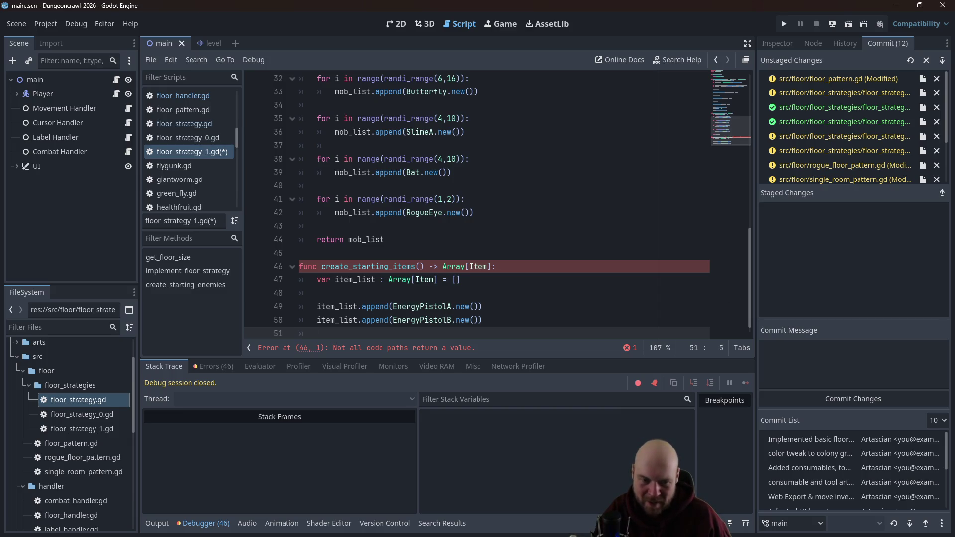
# - Recheck the Weapons note, append StunBaton.new() to item_list, and save floor_strategy_1.gd
pyautogui.hotkey('alt', 'Tab')
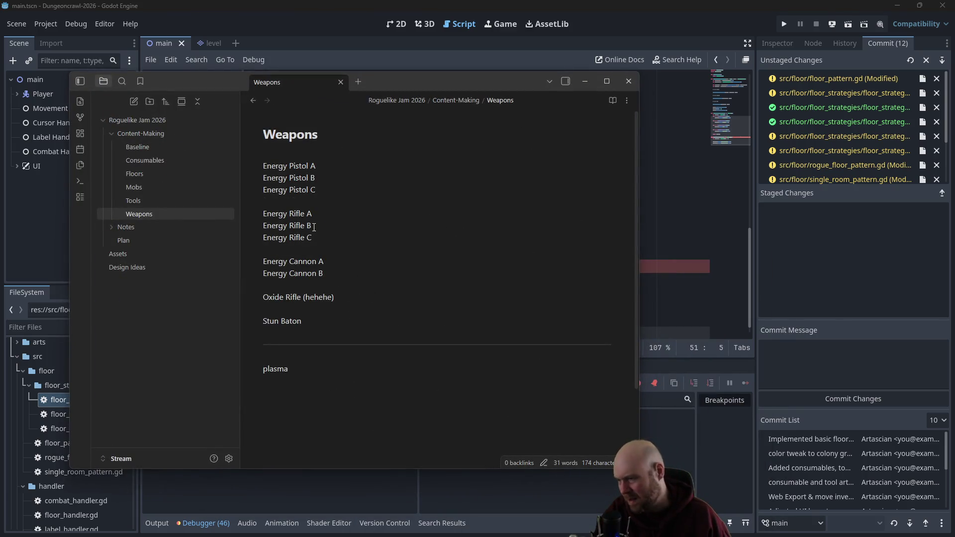
pyautogui.hotkey('alt', 'Tab')
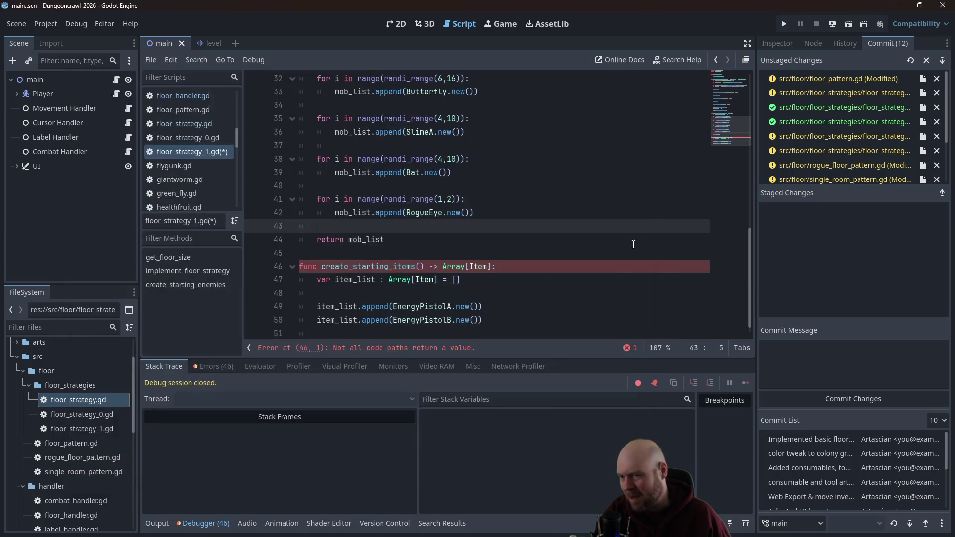
pyautogui.click(408, 307)
pyautogui.click(410, 318)
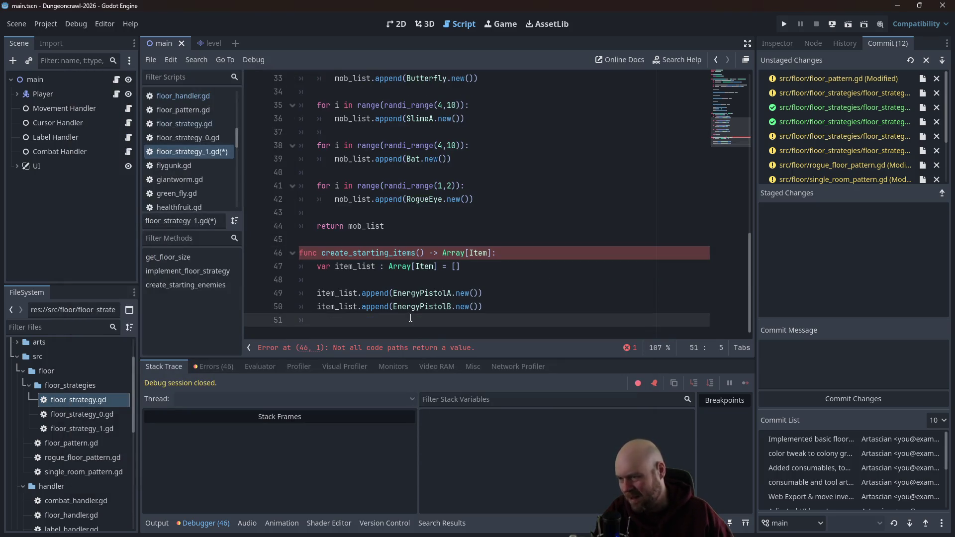
pyautogui.write('item_list.append(Stun')
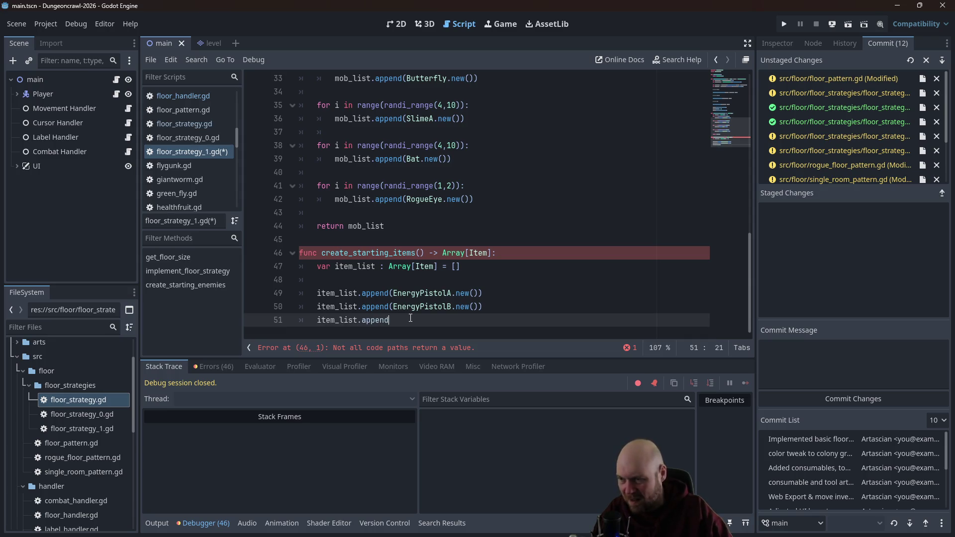
pyautogui.write('Baton.new()')
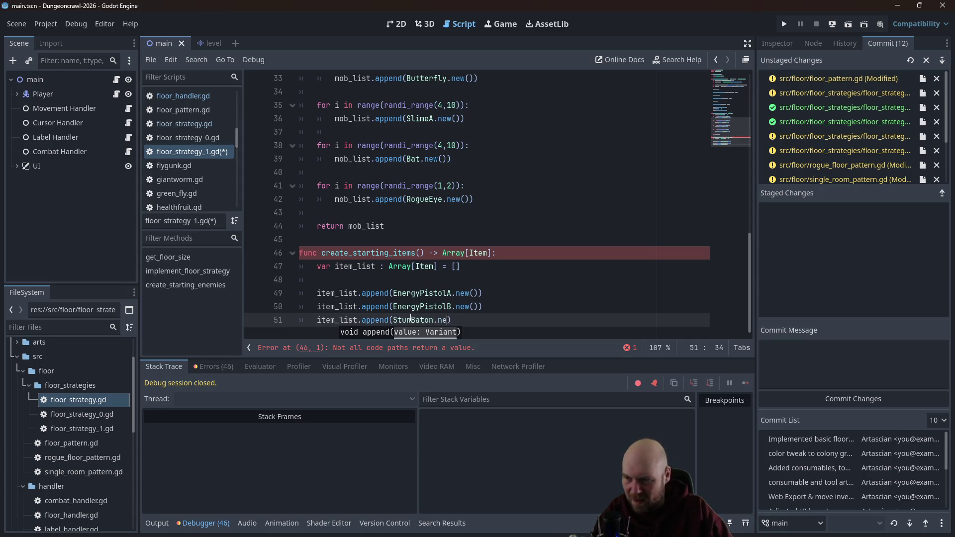
pyautogui.hotkey('ctrl', 's')
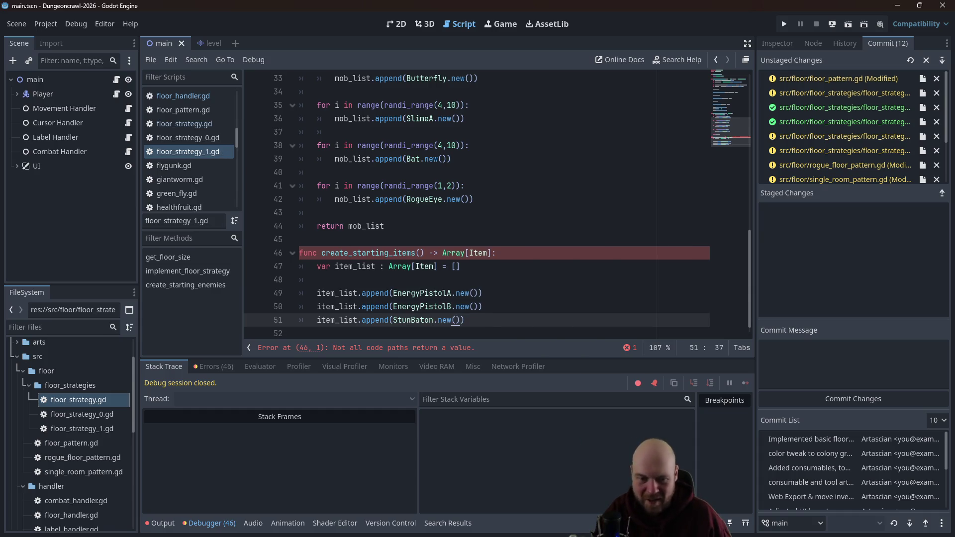
# - Consult the Tools note and append LevelScanner.new() to item_list
pyautogui.hotkey('alt', 'Tab')
pyautogui.click(151, 197)
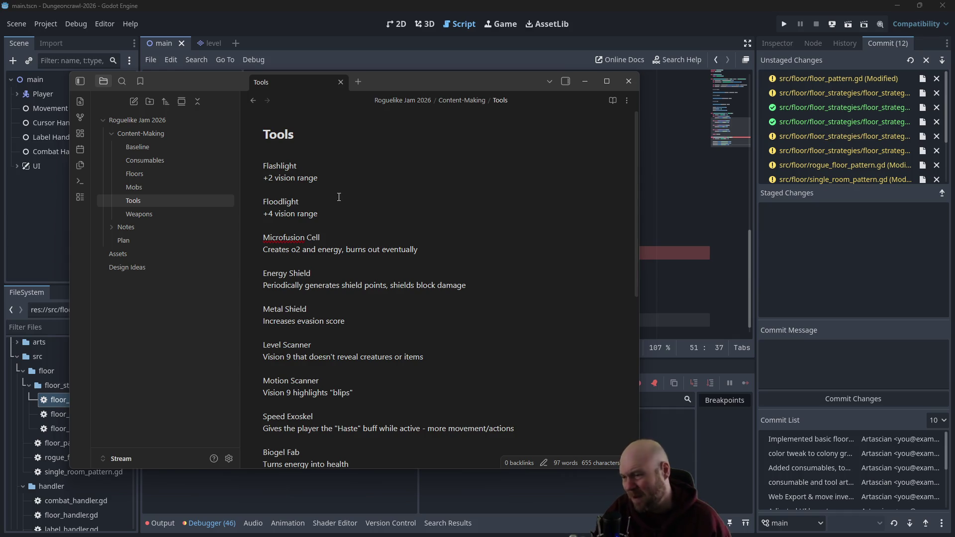
pyautogui.hotkey('alt', 'Tab')
pyautogui.click(478, 321)
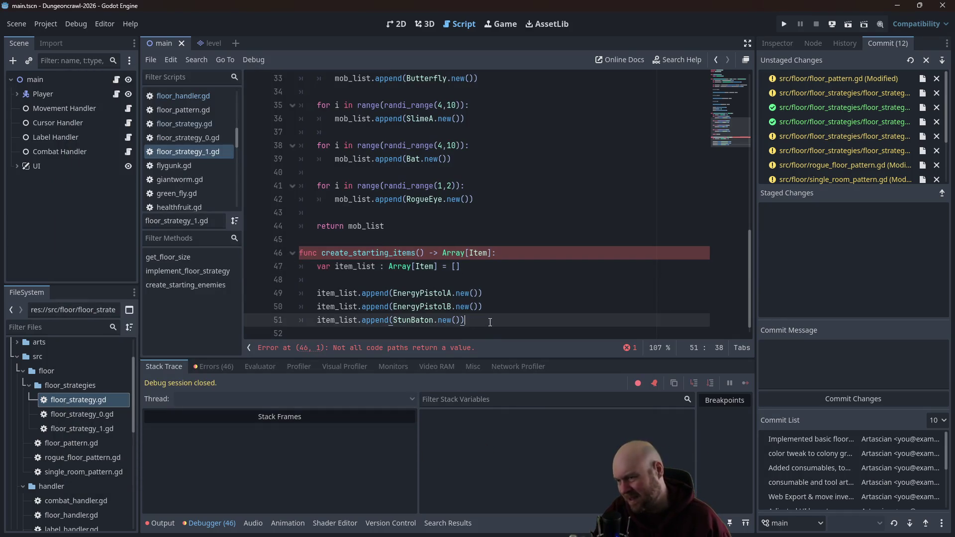
pyautogui.press('Return')
pyautogui.write('item_list.appen')
pyautogui.press('Return')
pyautogui.write('LevelScanner')
pyautogui.press('Return')
pyautogui.write('.new())')
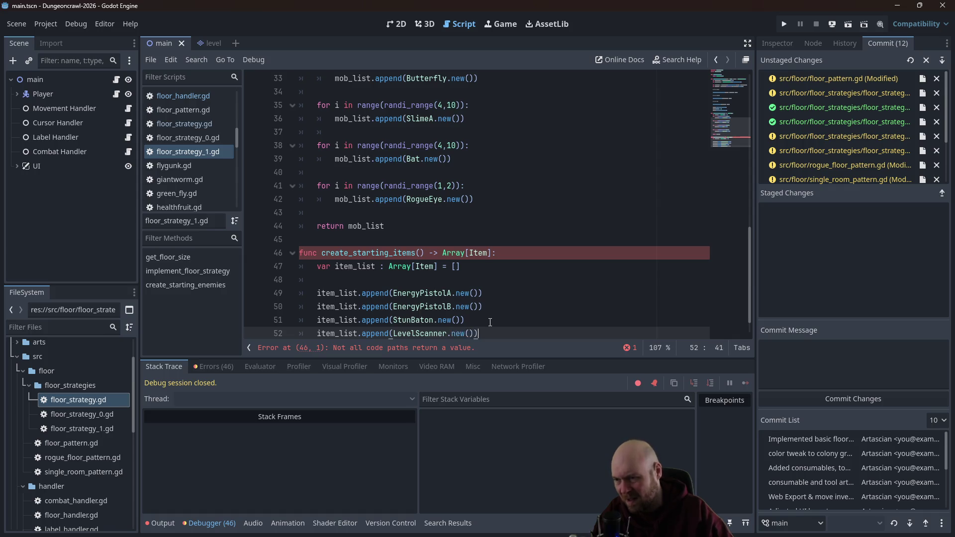
pyautogui.press('Return')
# - Append MotionScanner.new() to item_list and bring up the Consumables design note
pyautogui.write('item_list.appe')
pyautogui.press('Return')
pyautogui.write('MotionScanner.new()')
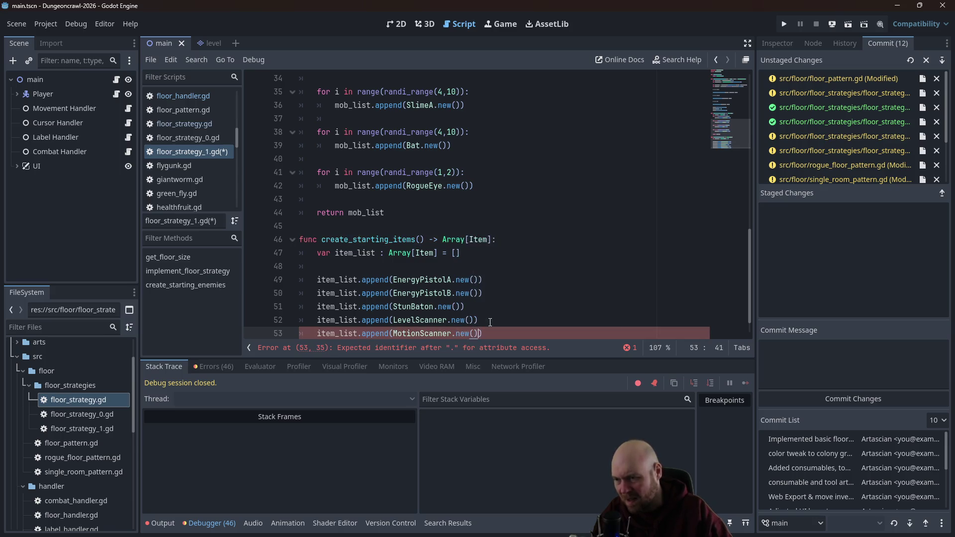
pyautogui.write(')')
pyautogui.press('Return')
pyautogui.press('Return')
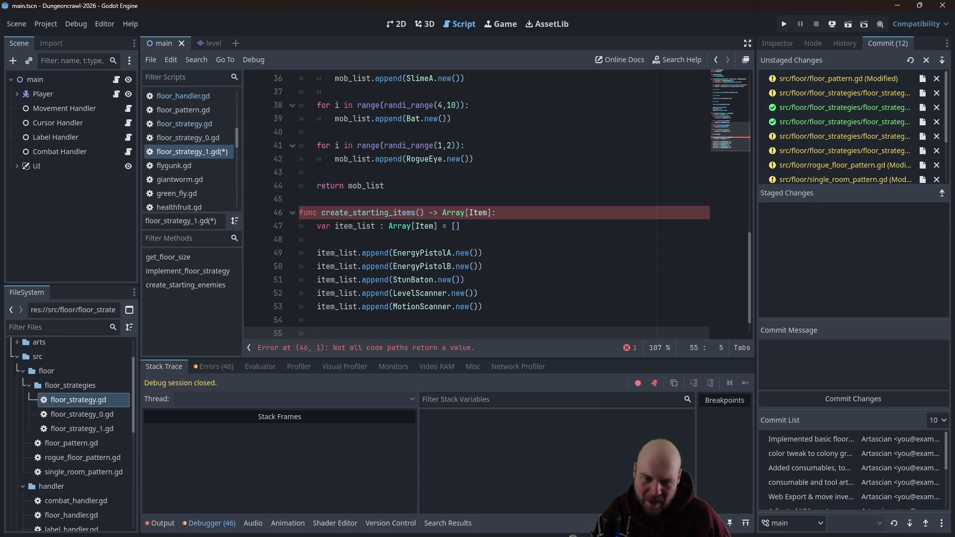
pyautogui.hotkey('alt', 'Tab')
pyautogui.click(160, 163)
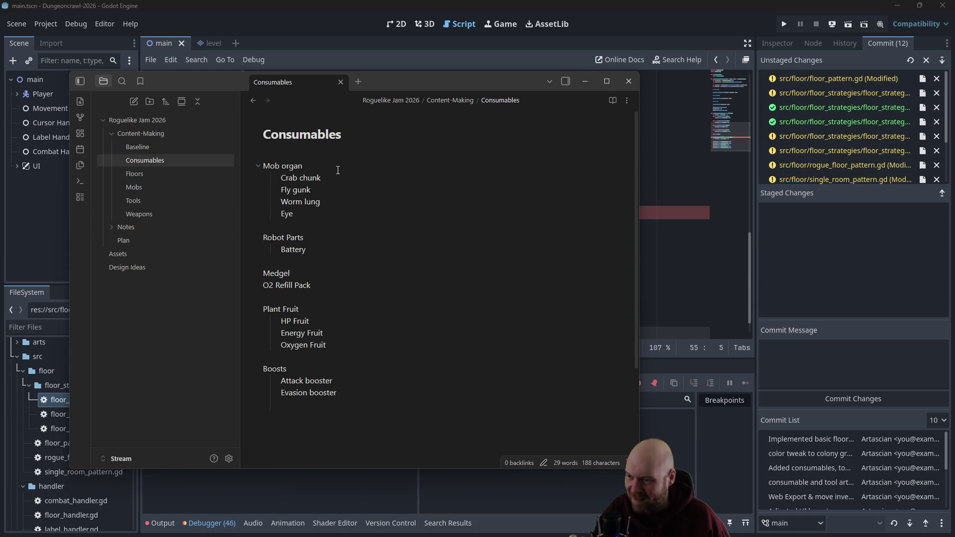
# - Add a loop that appends Eye.new() to item_list randi_range(6,12) times
pyautogui.click(672, 287)
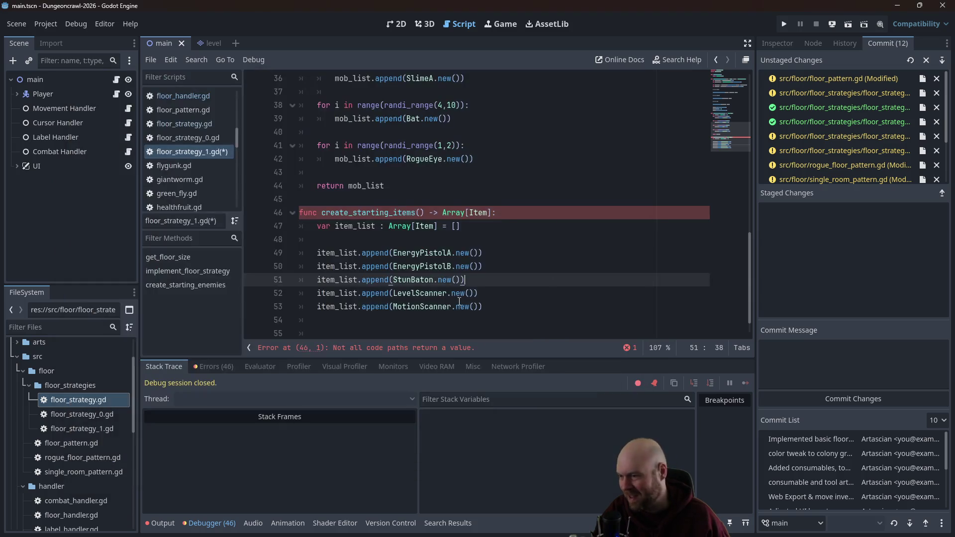
pyautogui.click(433, 324)
pyautogui.press('Return')
pyautogui.write('for ')
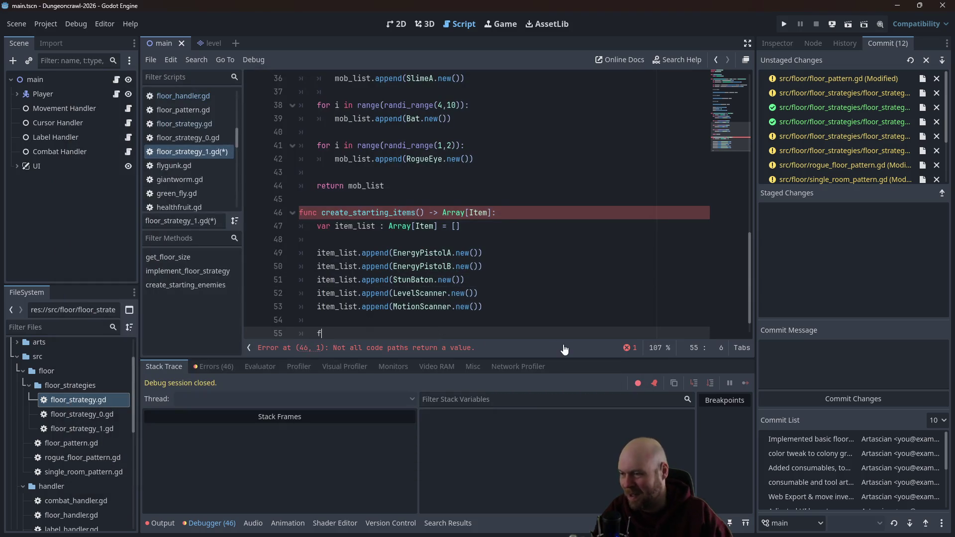
pyautogui.write('i in range(6r')
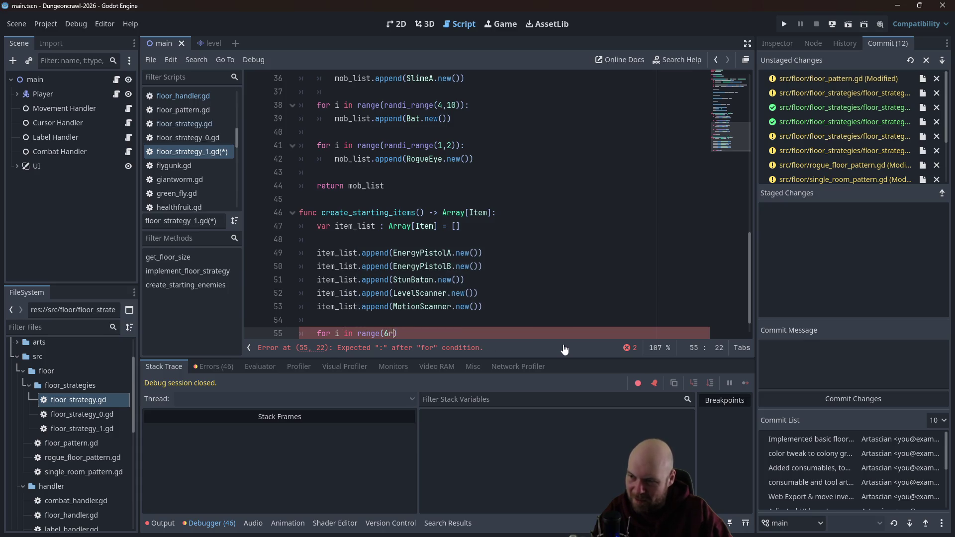
pyautogui.press('BackSpace')
pyautogui.press('BackSpace')
pyautogui.write('randi_range(6,12)')
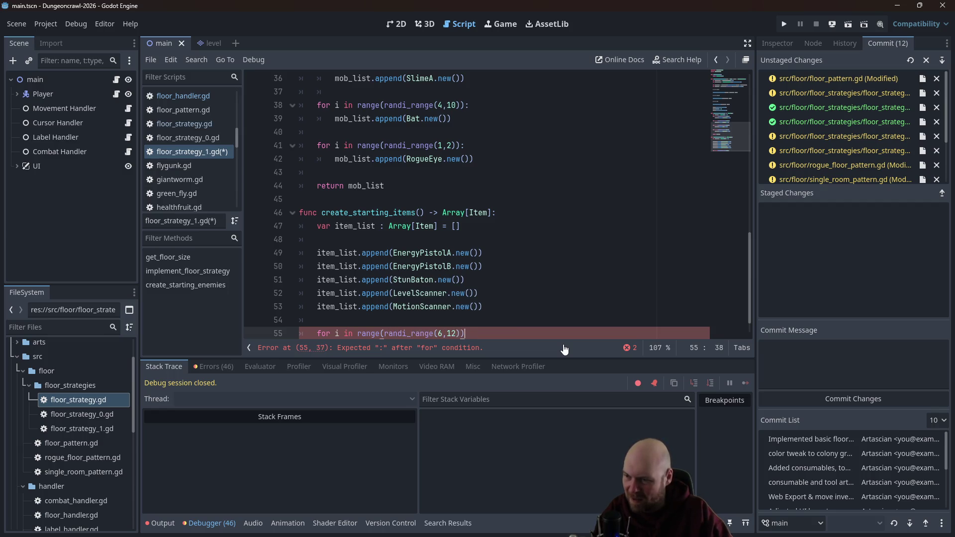
pyautogui.press('Return')
pyautogui.hotkey('alt', 'Tab')
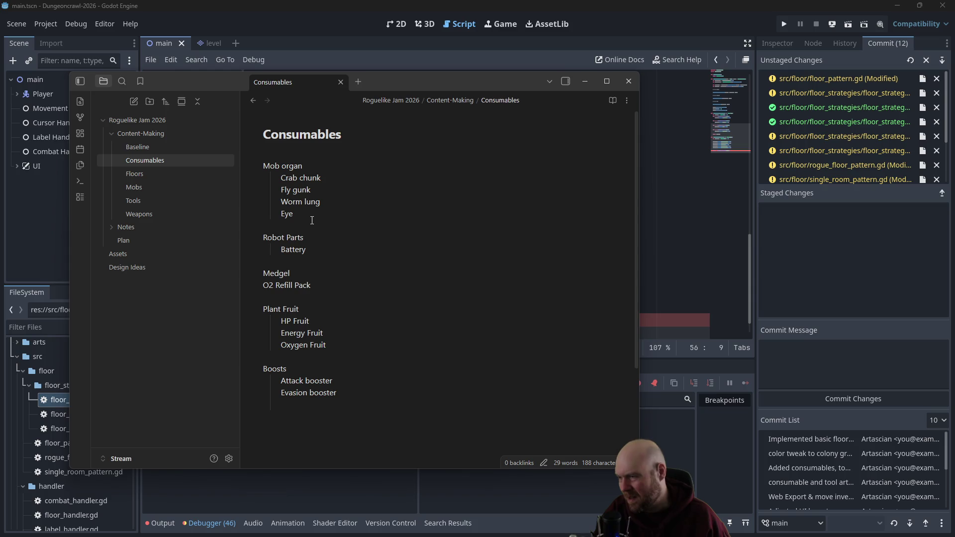
pyautogui.hotkey('alt', 'Tab')
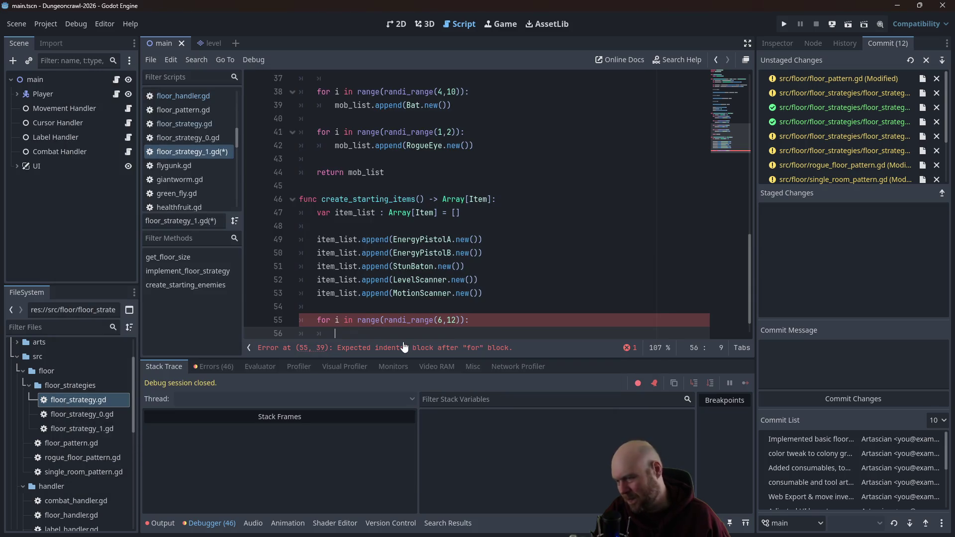
pyautogui.write('item_list.append(Eye.new())')
pyautogui.press('Return')
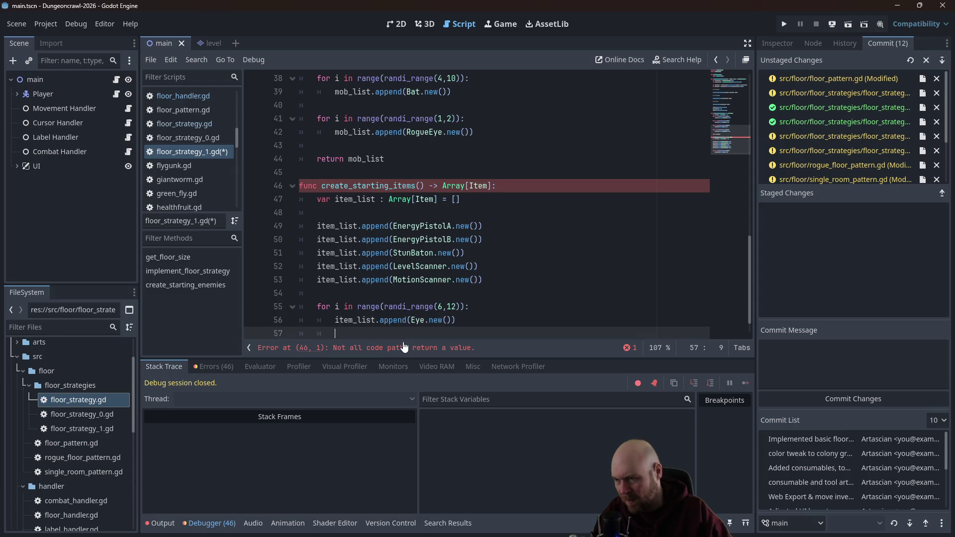
pyautogui.press('Return')
# - Paste a second copy of the Eye loop below the first
pyautogui.write('add_primary_exit(room_rect, level)')
pyautogui.hotkey('ctrl', 'z')
pyautogui.moveTo(483, 303); pyautogui.dragTo(299, 293)
pyautogui.hotkey('ctrl', 'c')
pyautogui.click(322, 330)
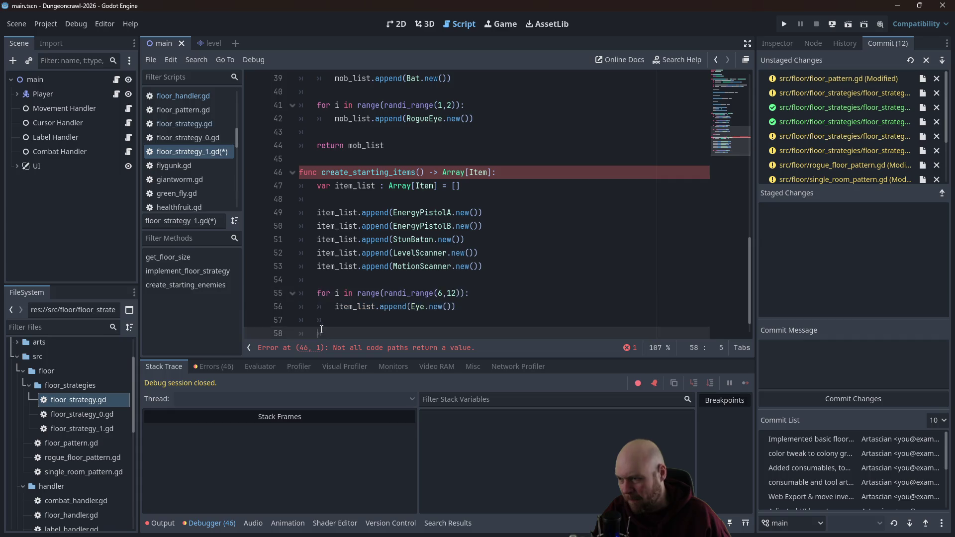
pyautogui.hotkey('ctrl', 'v')
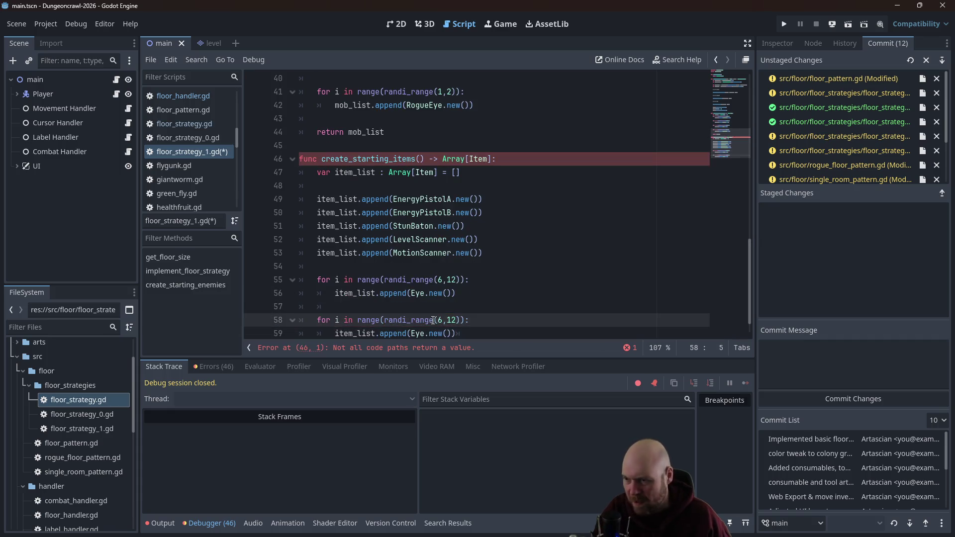
# - Turn the second copy into a Medgel loop running randi_range(3,6) times
pyautogui.click(440, 320)
pyautogui.hotkey('alt', 'Tab')
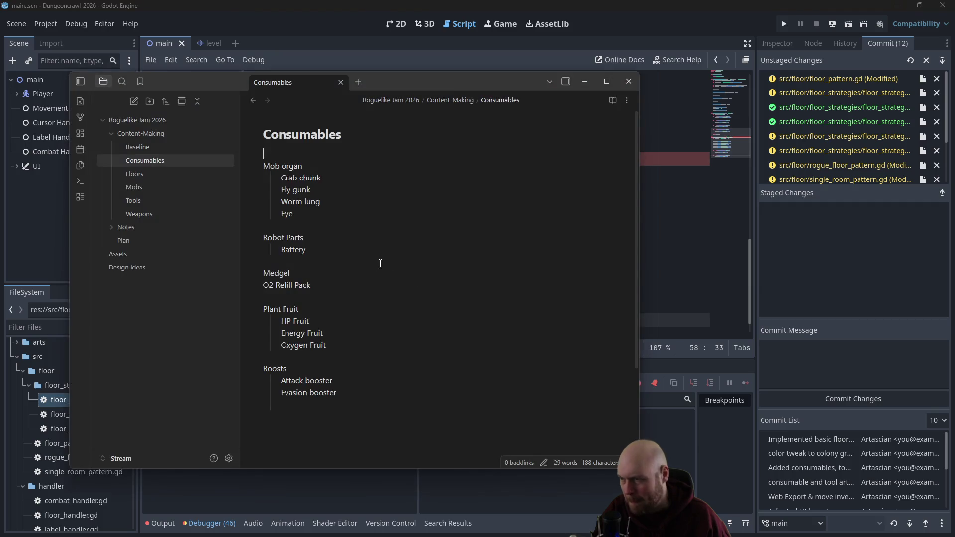
pyautogui.hotkey('alt', 'Tab')
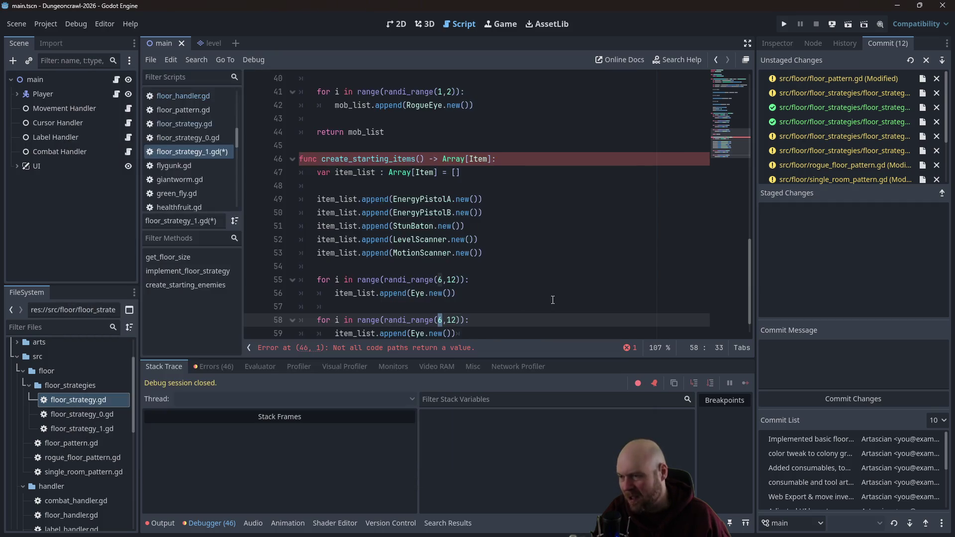
pyautogui.doubleClick(416, 332)
pyautogui.write('N')
pyautogui.hotkey('ctrl', 'z')
pyautogui.hotkey('ctrl', 'z')
pyautogui.hotkey('ctrl', 'z')
pyautogui.press('BackSpace')
pyautogui.hotkey('alt', 'Tab')
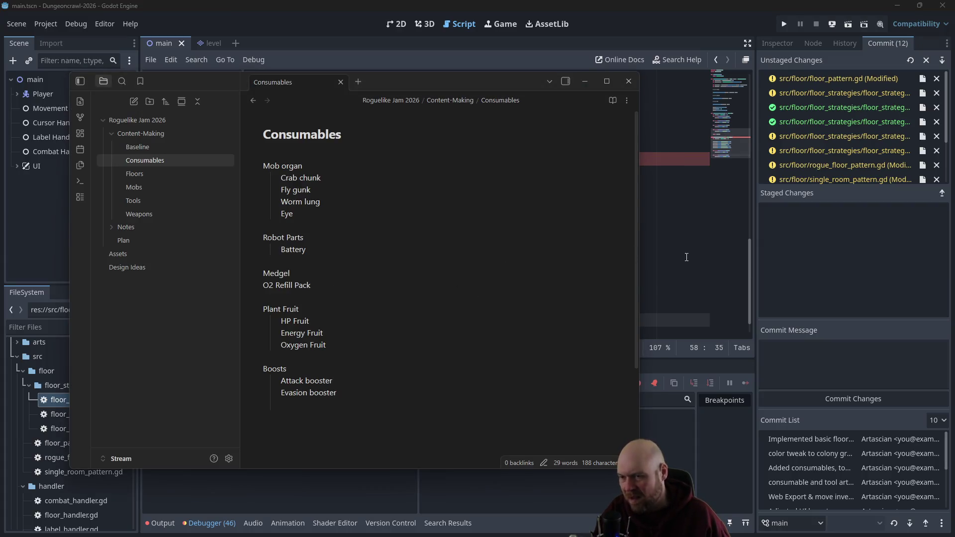
pyautogui.hotkey('alt', 'Tab')
pyautogui.press('Down')
pyautogui.press('Return')
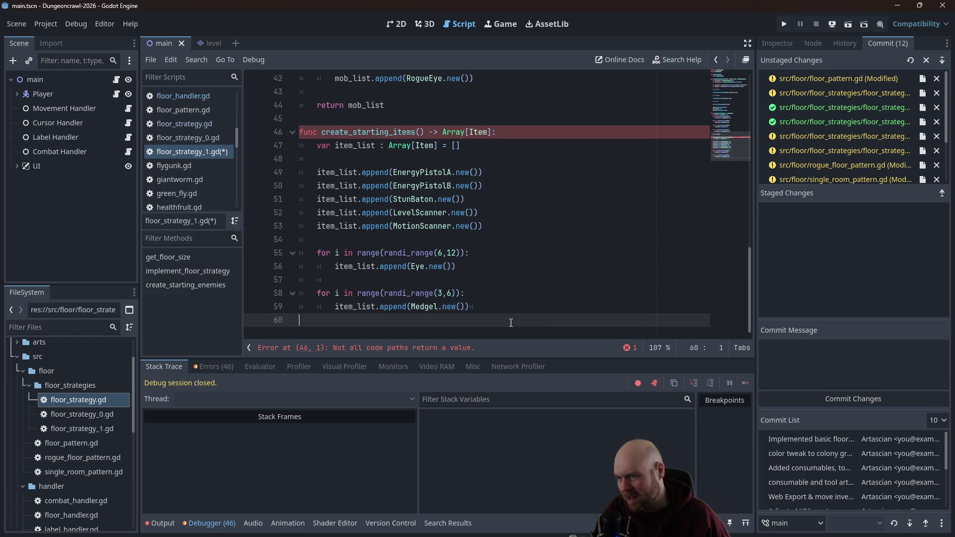
# - Add a third loop appending Oxygen_Tank.new() randi_range(3,6) times
pyautogui.press('Return')
pyautogui.hotkey('ctrl', 'v')
pyautogui.press('Up')
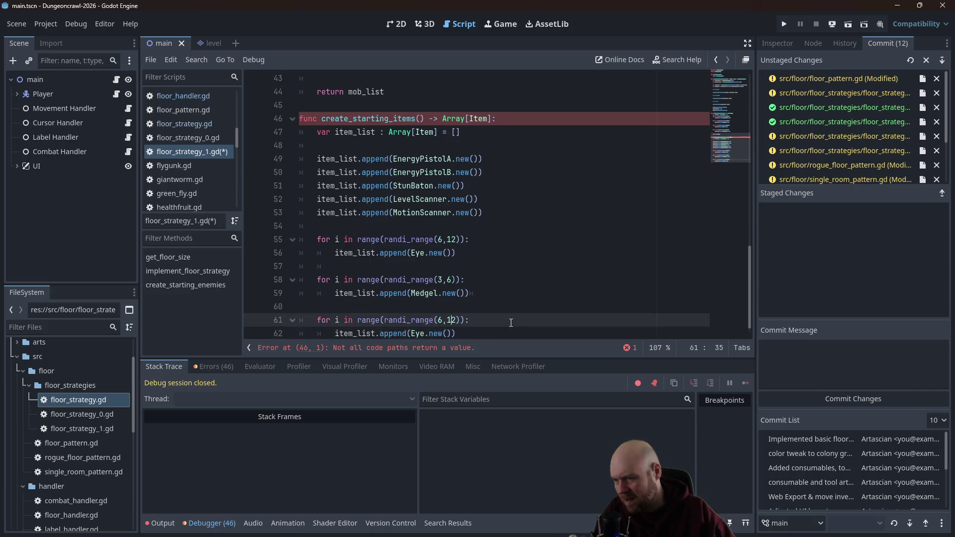
pyautogui.press('BackSpace')
pyautogui.press('BackSpace')
pyautogui.press('BackSpace')
pyautogui.write('3,6')
pyautogui.press('Down')
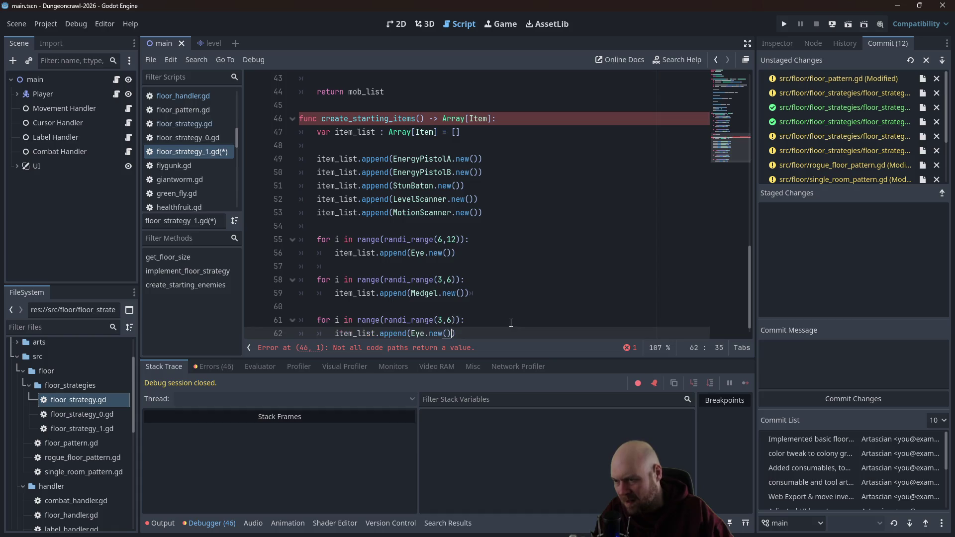
pyautogui.press('BackSpace')
pyautogui.press('BackSpace')
pyautogui.press('BackSpace')
pyautogui.write('O')
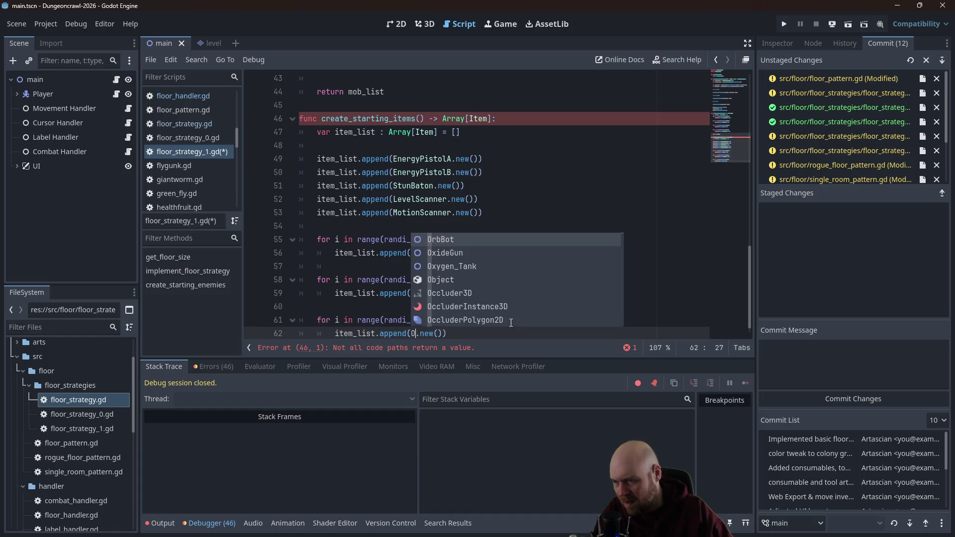
pyautogui.click(438, 266)
# - End create_starting_items with 'return item_list'
pyautogui.click(493, 271)
pyautogui.hotkey('alt', 'Tab')
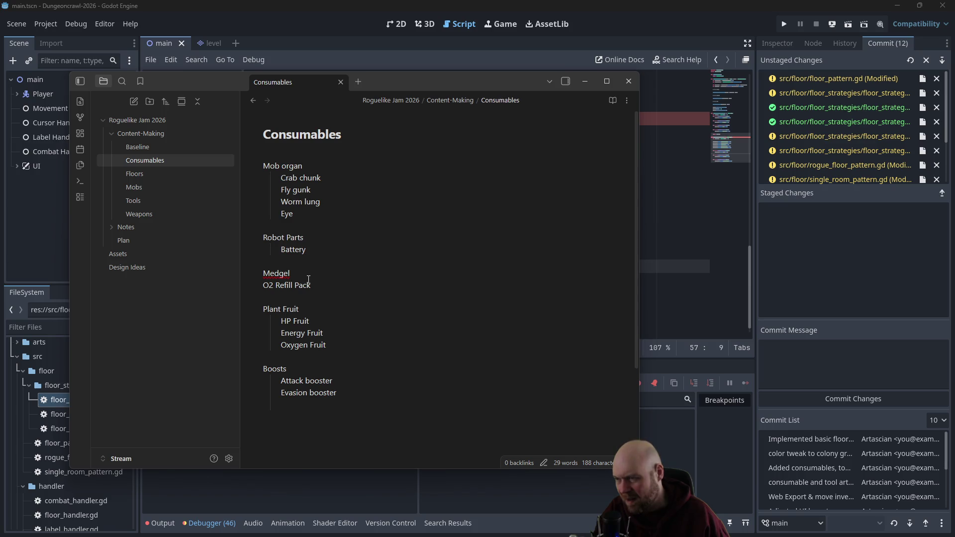
pyautogui.hotkey('alt', 'Tab')
pyautogui.scroll(-1, 475, 262)
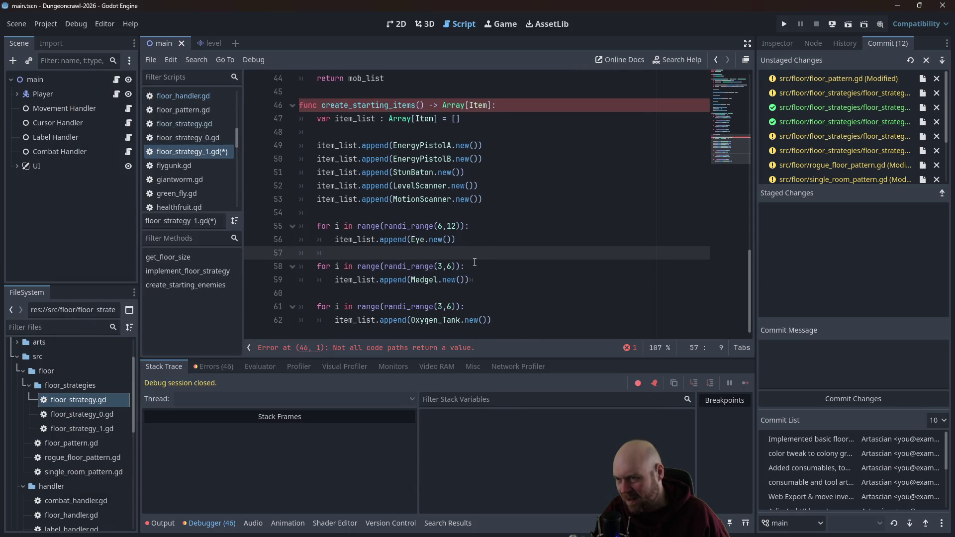
pyautogui.click(452, 304)
pyautogui.click(439, 331)
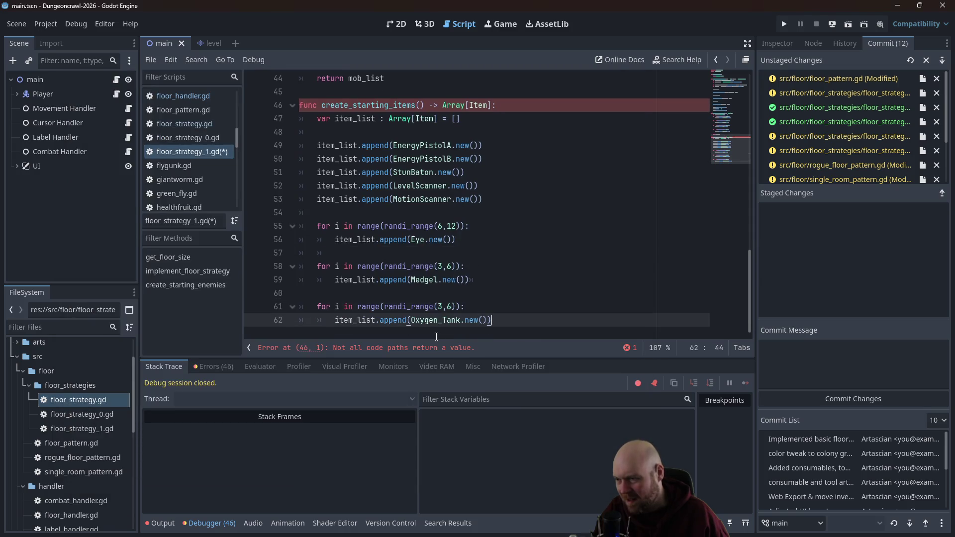
pyautogui.press('Return')
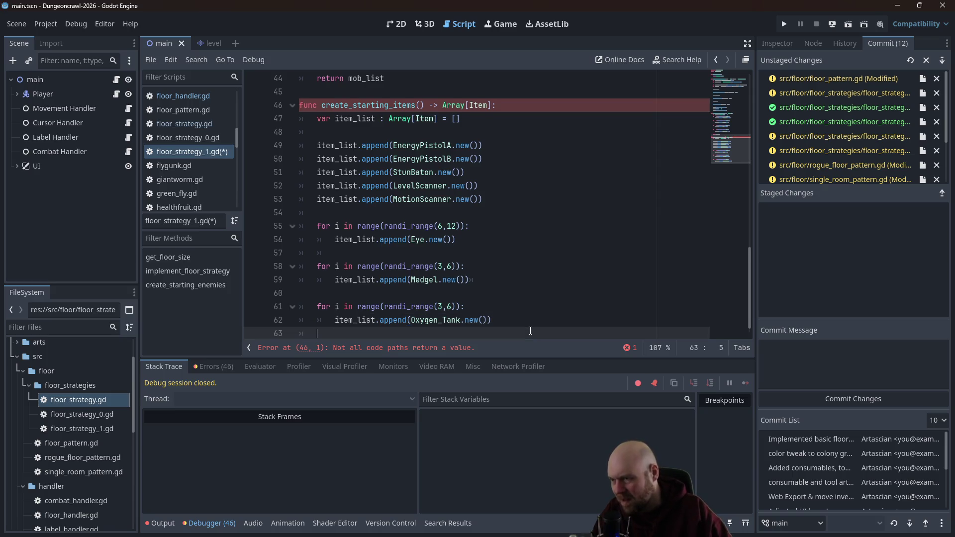
pyautogui.press('Return')
pyautogui.write('return item_list')
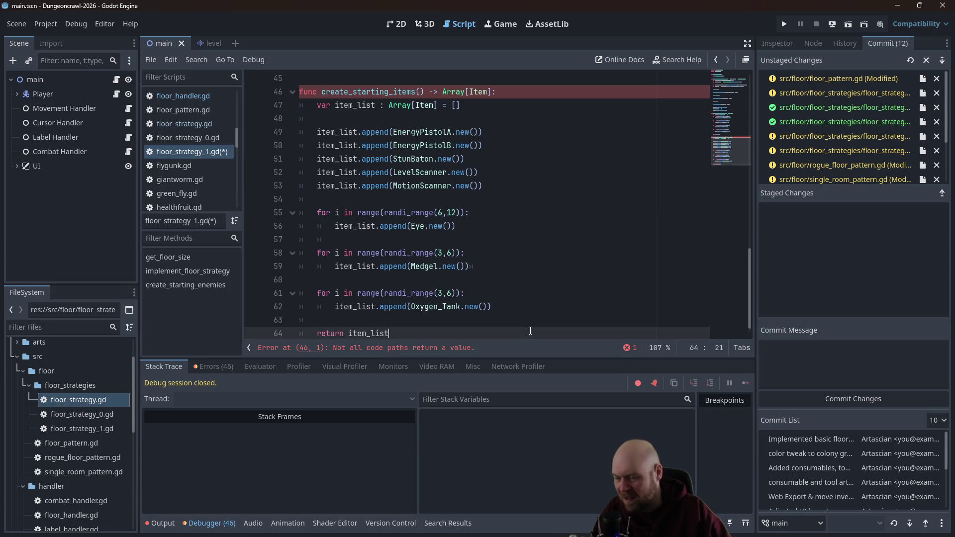
pyautogui.hotkey('alt', 'Tab')
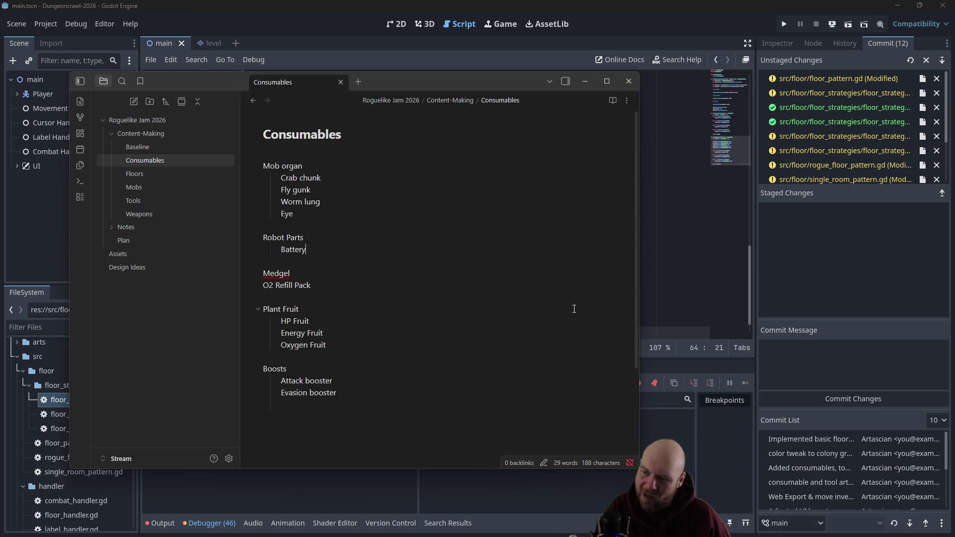
pyautogui.click(691, 256)
# - In floor_strategy.gd, duplicate default_add_enemies as default_add_items, renaming mob_list to item_list
pyautogui.scroll(8, 487, 194)
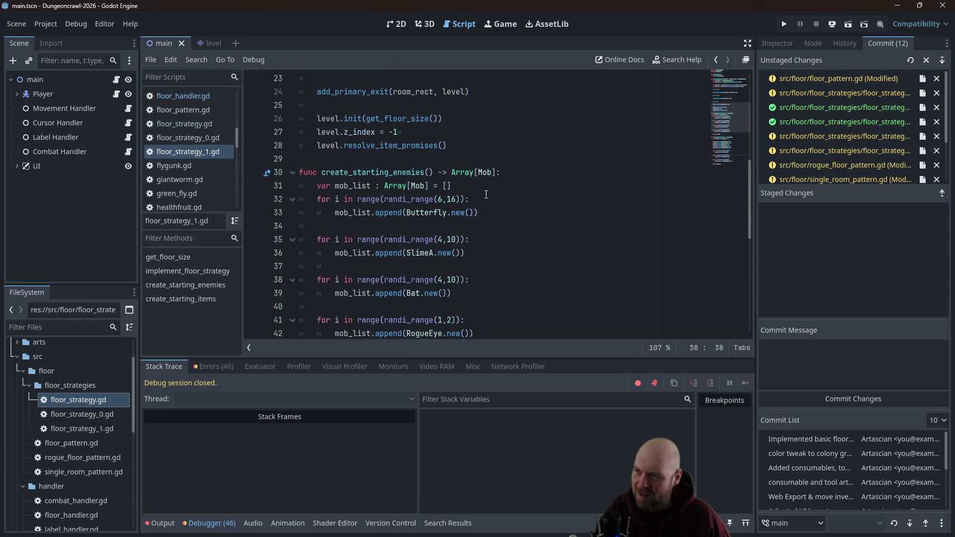
pyautogui.click(195, 127)
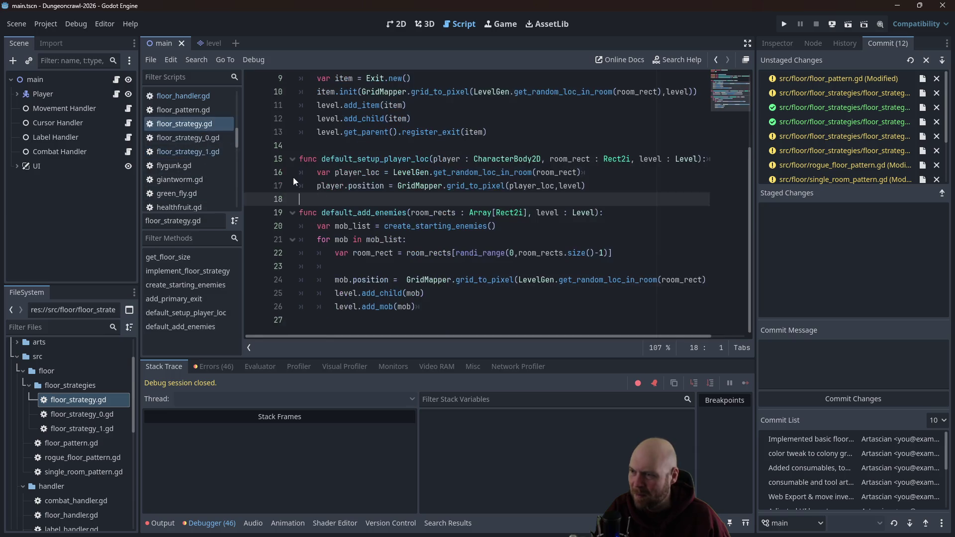
pyautogui.moveTo(422, 308)
pyautogui.mouseDown()
pyautogui.moveTo(349, 294)
pyautogui.moveTo(299, 212)
pyautogui.mouseUp()
pyautogui.hotkey('ctrl', 'c')
pyautogui.click(340, 321)
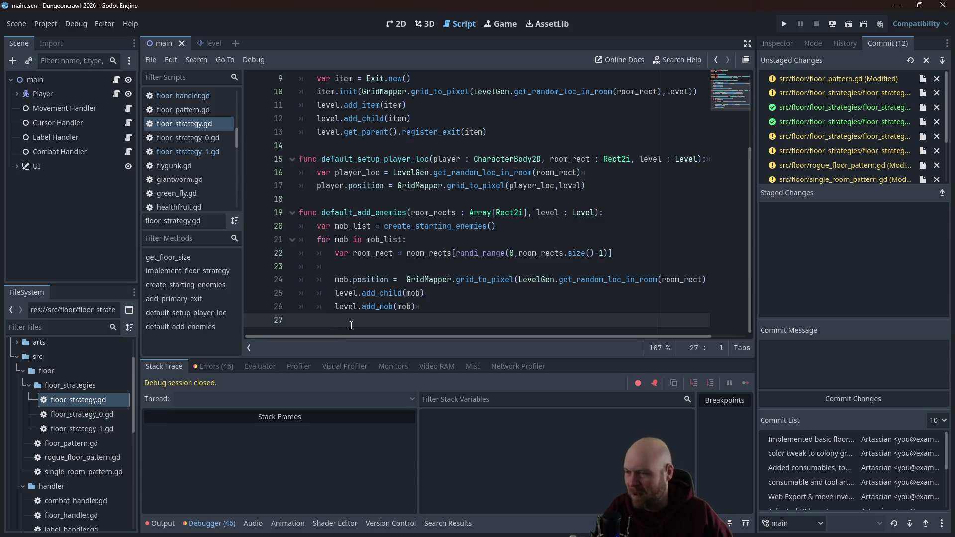
pyautogui.hotkey('ctrl', 'v')
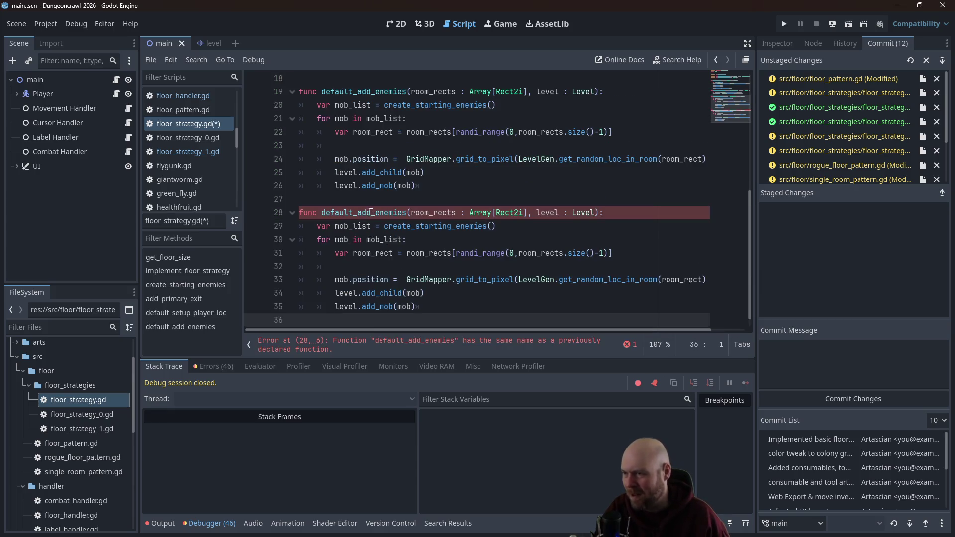
pyautogui.doubleClick(375, 212)
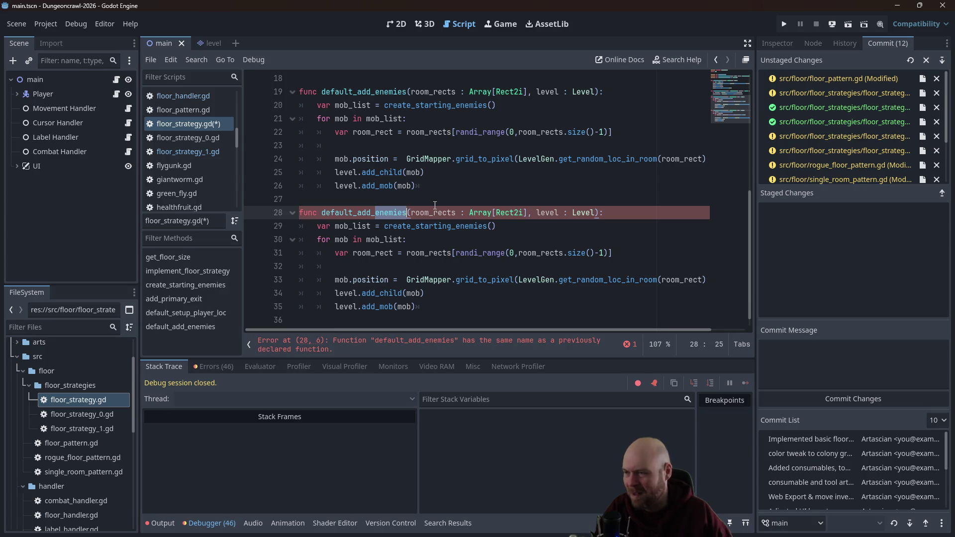
pyautogui.write('items')
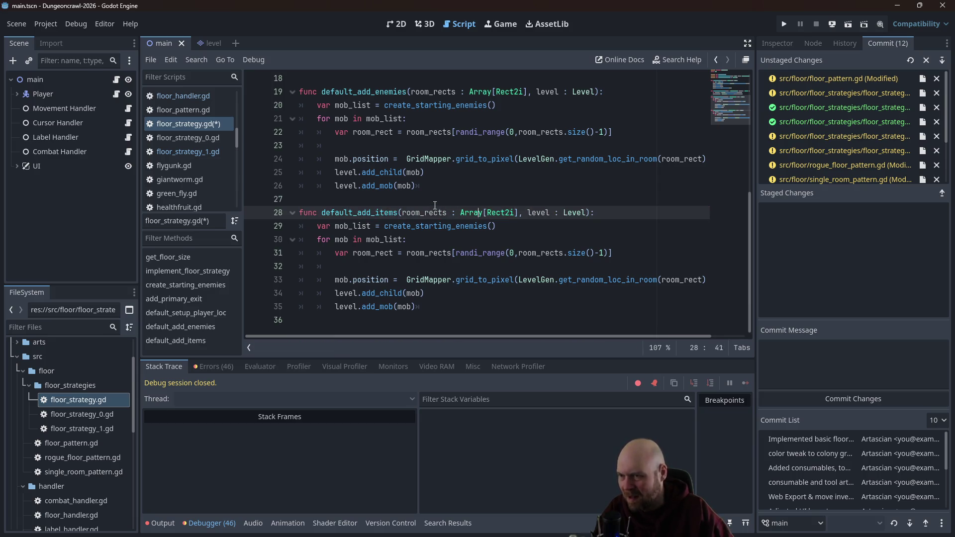
pyautogui.moveTo(348, 227); pyautogui.dragTo(336, 225)
pyautogui.write('item')
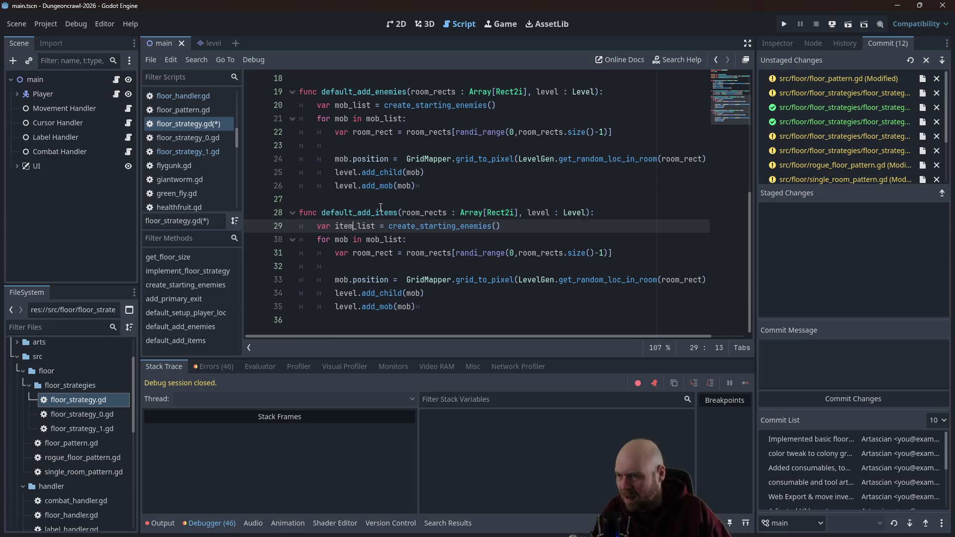
pyautogui.scroll(6, 375, 194)
pyautogui.click(372, 158)
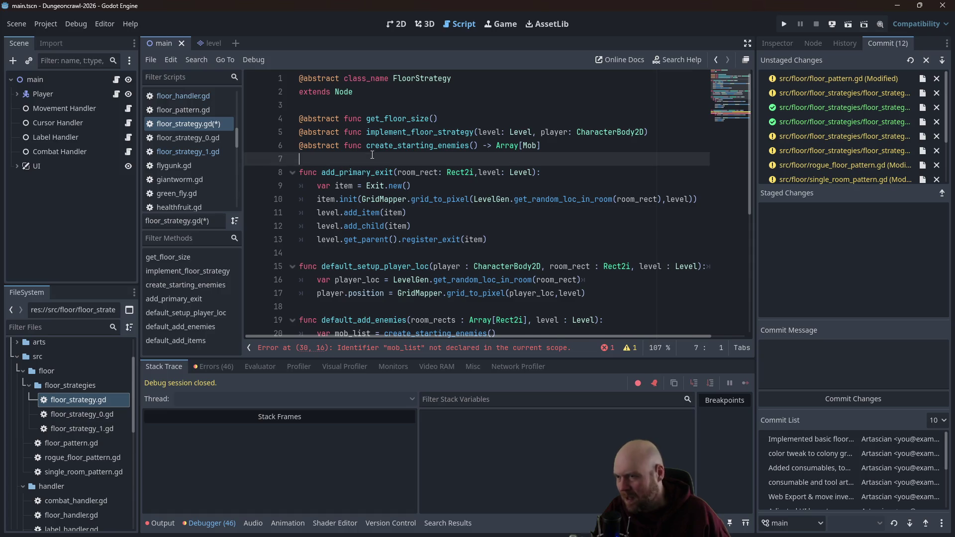
pyautogui.press('Return')
pyautogui.press('Up')
pyautogui.write('@abstract f')
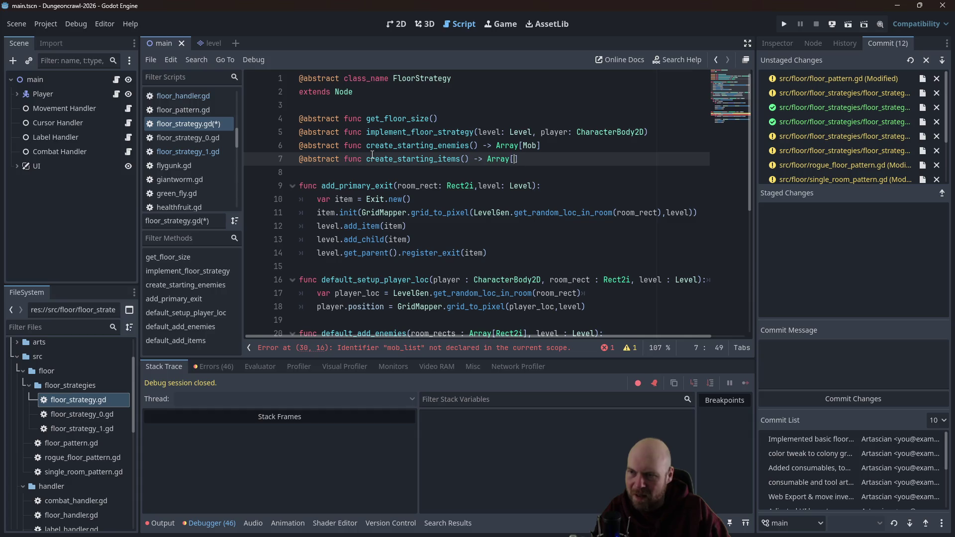
# - Change the default_add_items loop header to 'for item in item_list'
pyautogui.press('Escape')
pyautogui.press('Down')
pyautogui.press('Down')
pyautogui.press('Down')
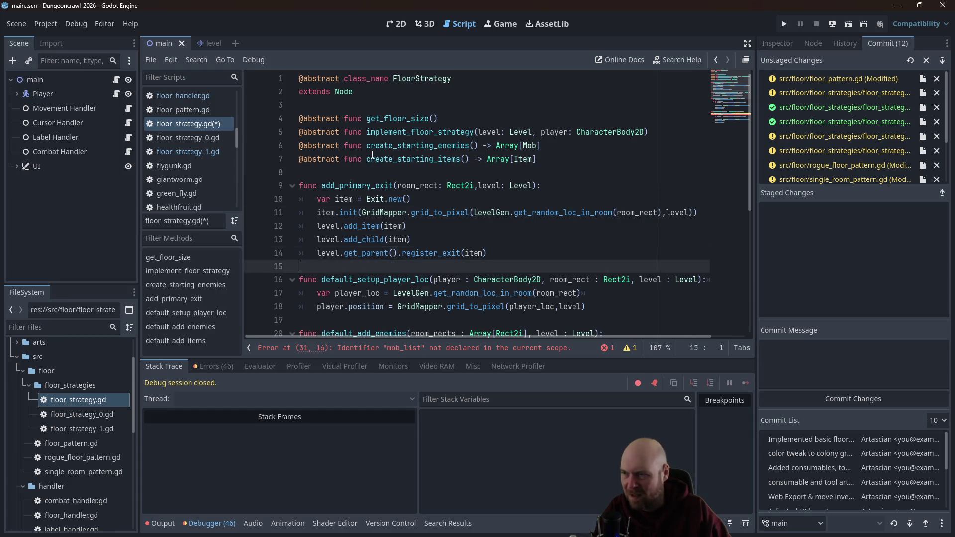
pyautogui.press('Right')
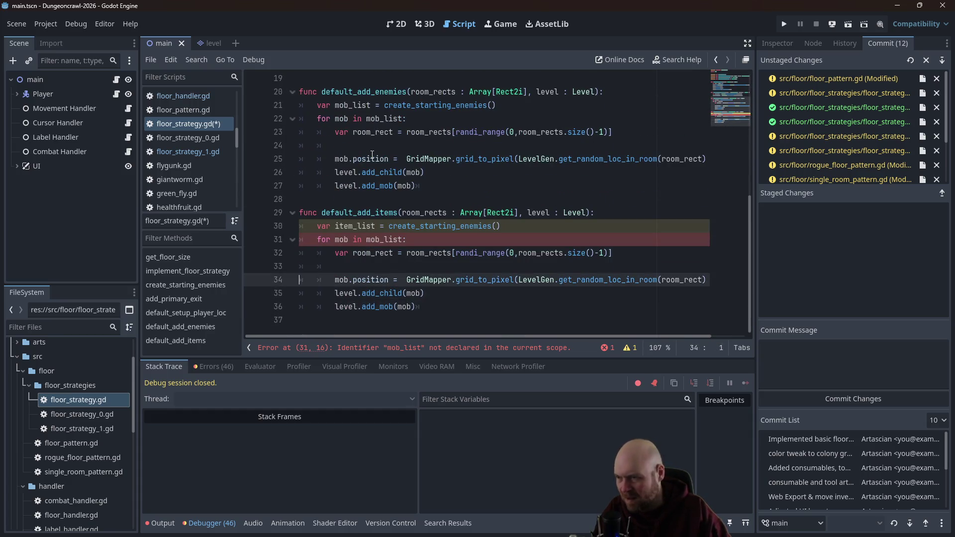
pyautogui.press('End')
pyautogui.press('Left')
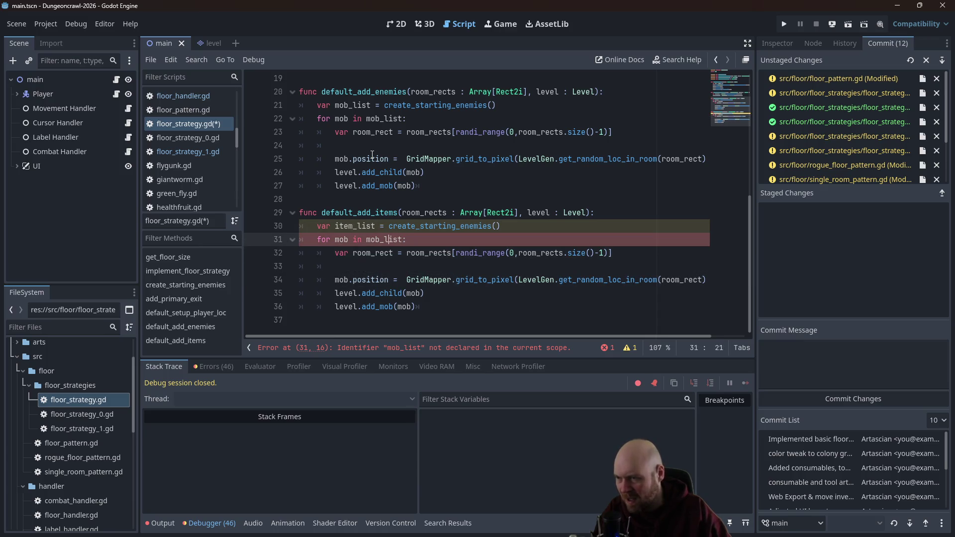
pyautogui.write('m')
pyautogui.hotkey('ctrl', 'Left')
pyautogui.hotkey('ctrl', 'Left')
pyautogui.press('Left')
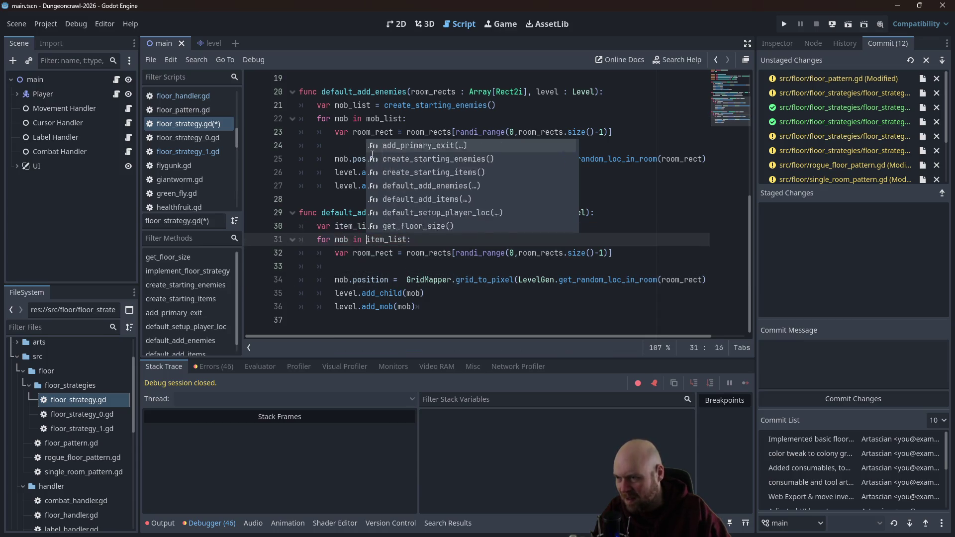
pyautogui.press('BackSpace')
pyautogui.press('BackSpace')
pyautogui.press('BackSpace')
pyautogui.write('item')
pyautogui.press('Escape')
# - Use item in add_child(item) and level.add_item(item), then save floor_strategy.gd
pyautogui.press('Down')
pyautogui.press('Down')
pyautogui.press('Down')
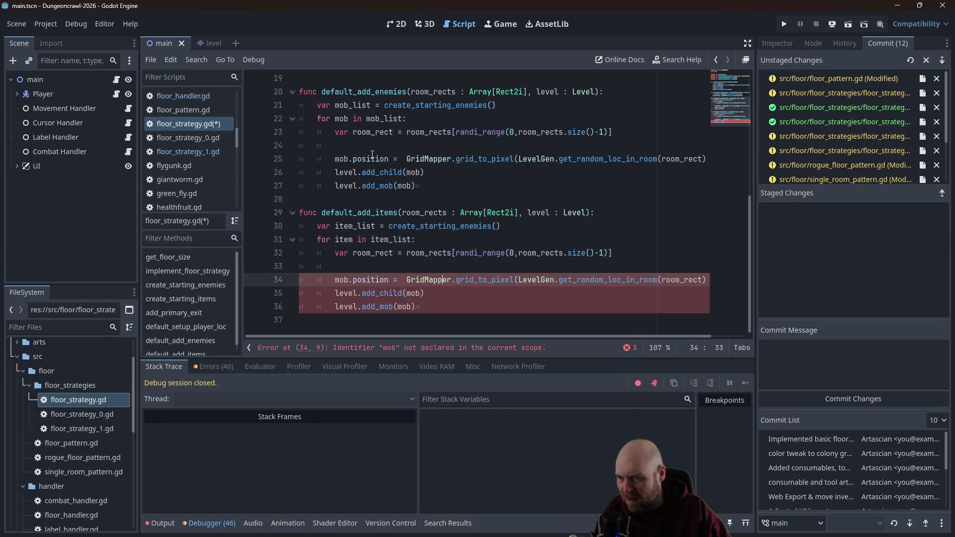
pyautogui.press('Down')
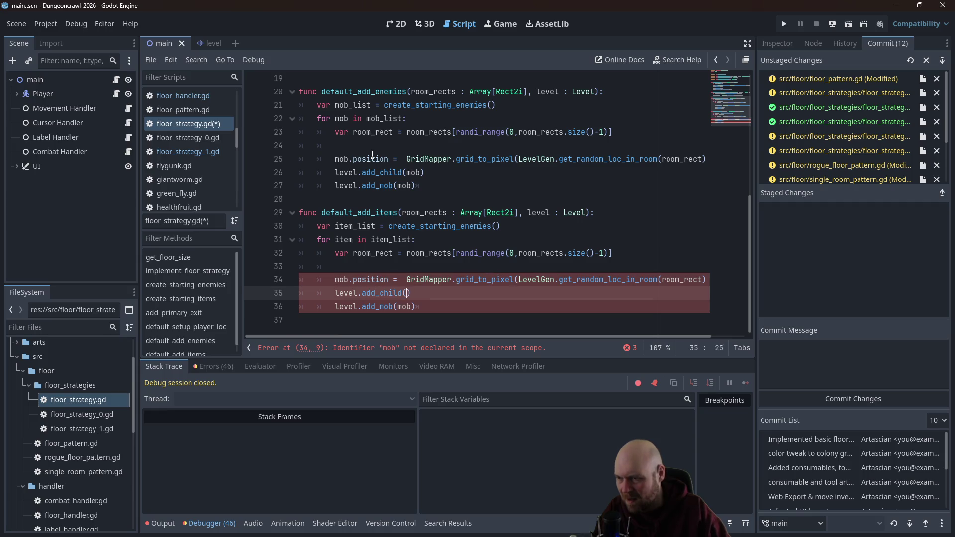
pyautogui.press('Escape')
pyautogui.press('Down')
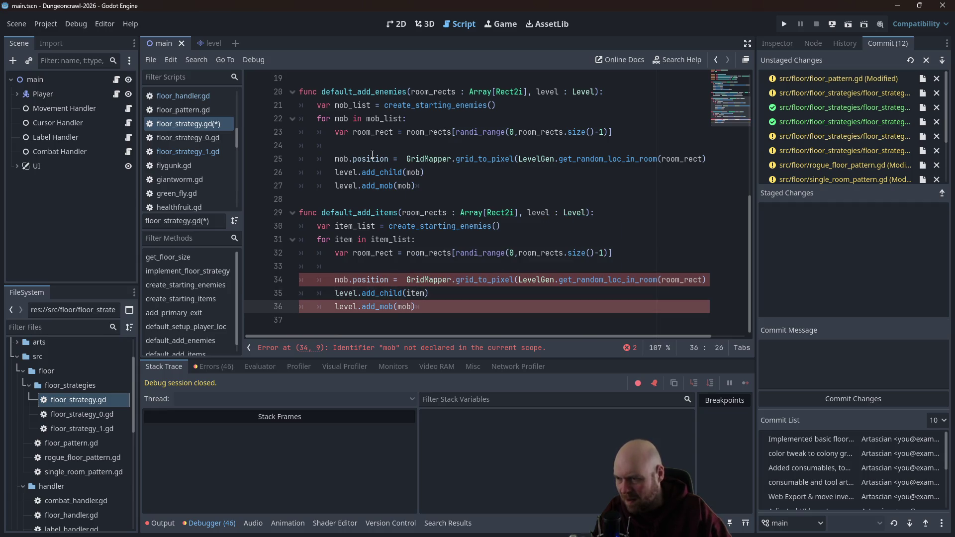
pyautogui.press('Left')
pyautogui.press('Left')
pyautogui.press('Left')
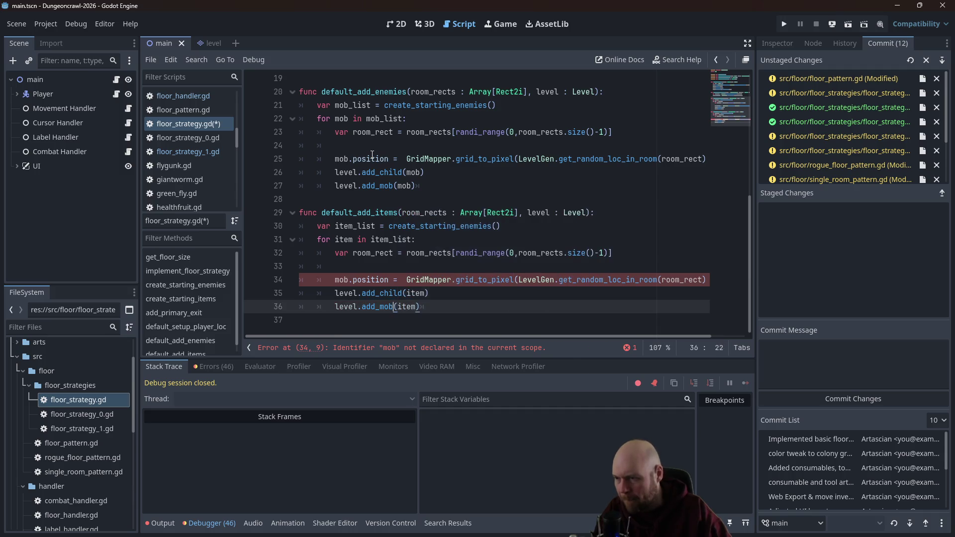
pyautogui.write('item')
pyautogui.hotkey('ctrl', 's')
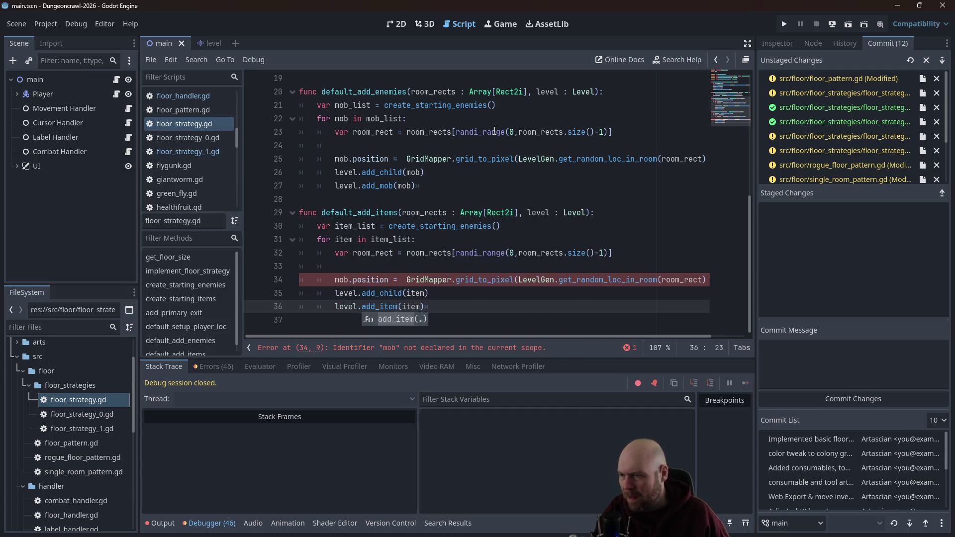
pyautogui.click(505, 131)
pyautogui.scroll(-4, 75, 447)
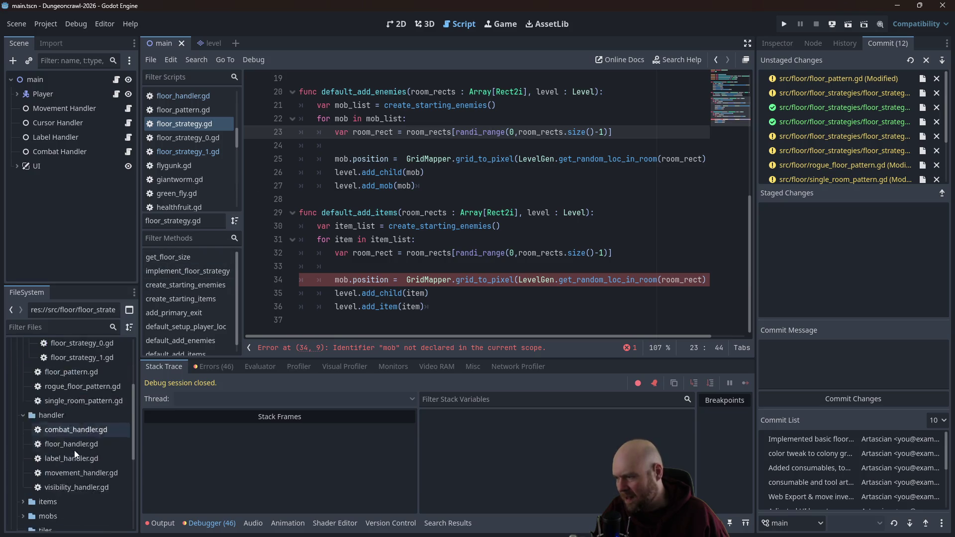
# - Open level.gd and scroll to the hard-coded EnergyRifleC and EnergyCannonB item spawns
pyautogui.scroll(-3, 195, 166)
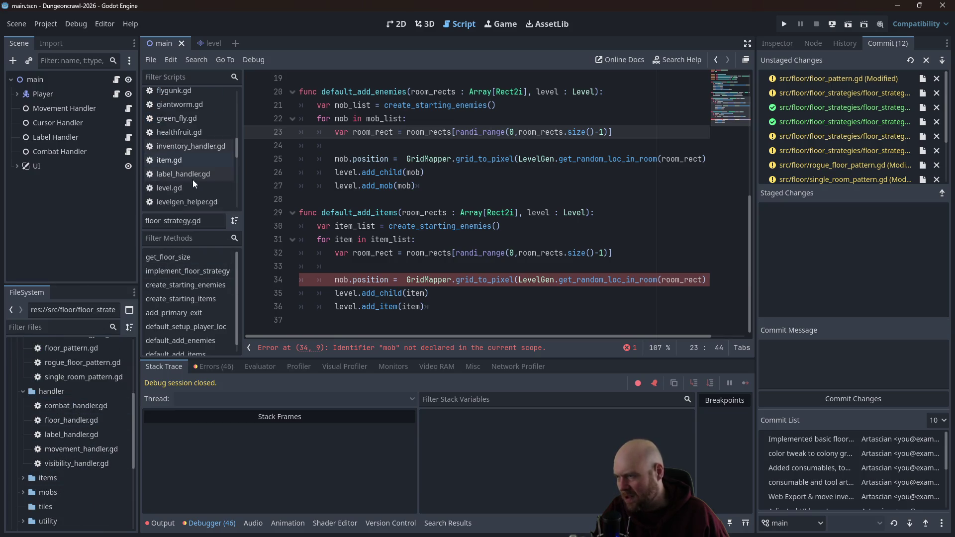
pyautogui.click(189, 192)
pyautogui.scroll(-5, 377, 233)
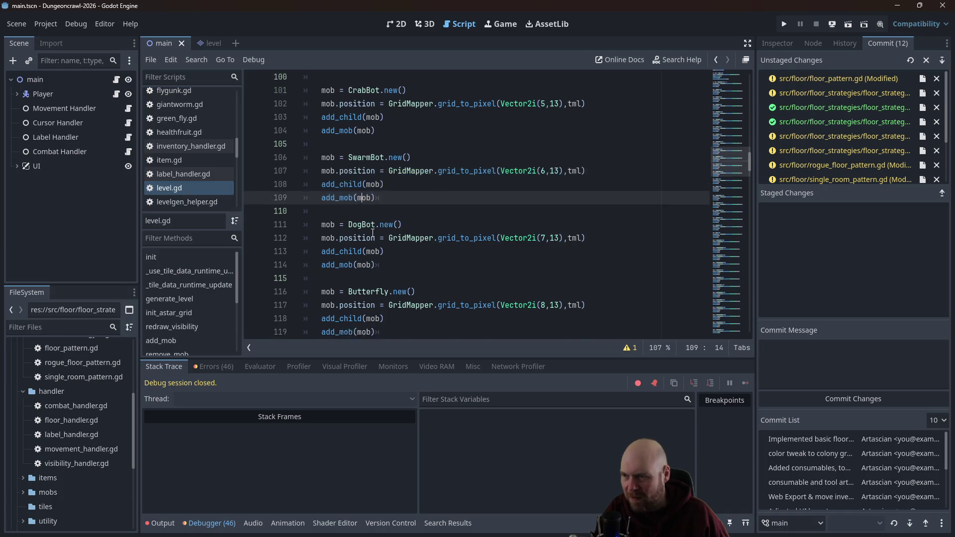
pyautogui.scroll(-14, 377, 233)
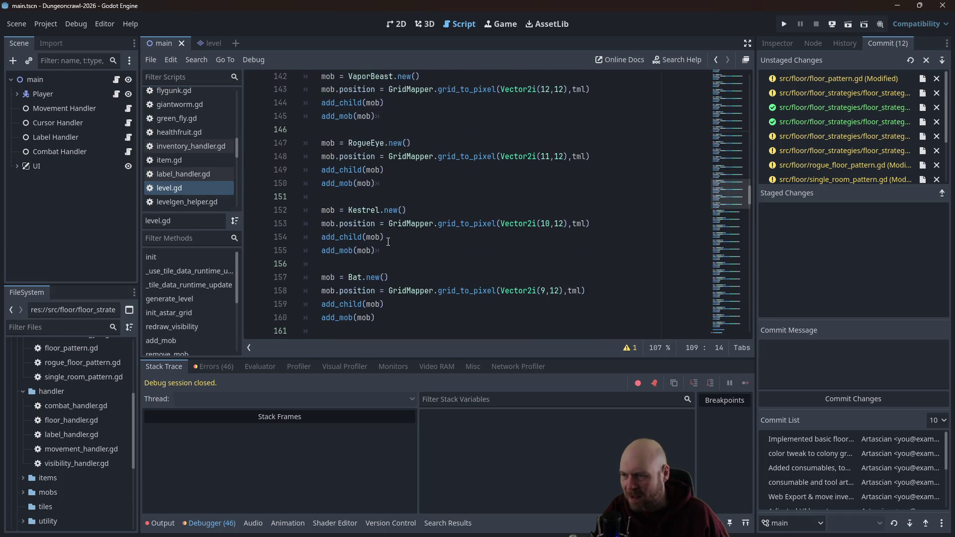
pyautogui.scroll(-2, 391, 244)
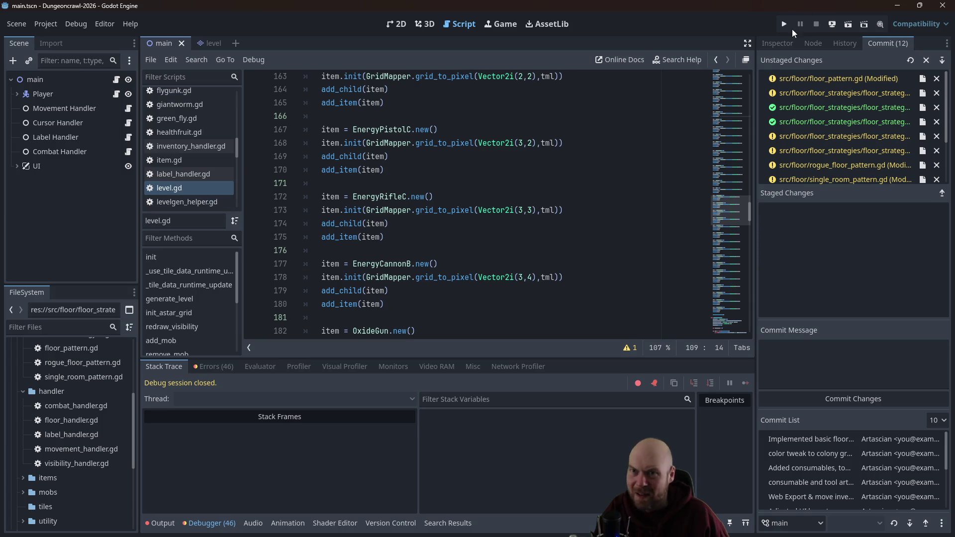
pyautogui.scroll(2, 40, 369)
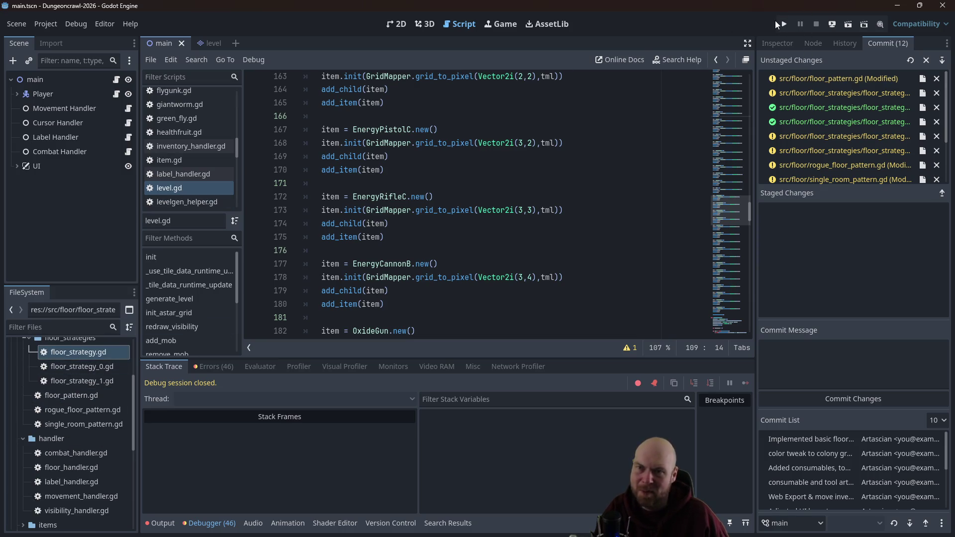
# - Run the game, close its window, and open floor_strategy_1.gd
pyautogui.click(783, 24)
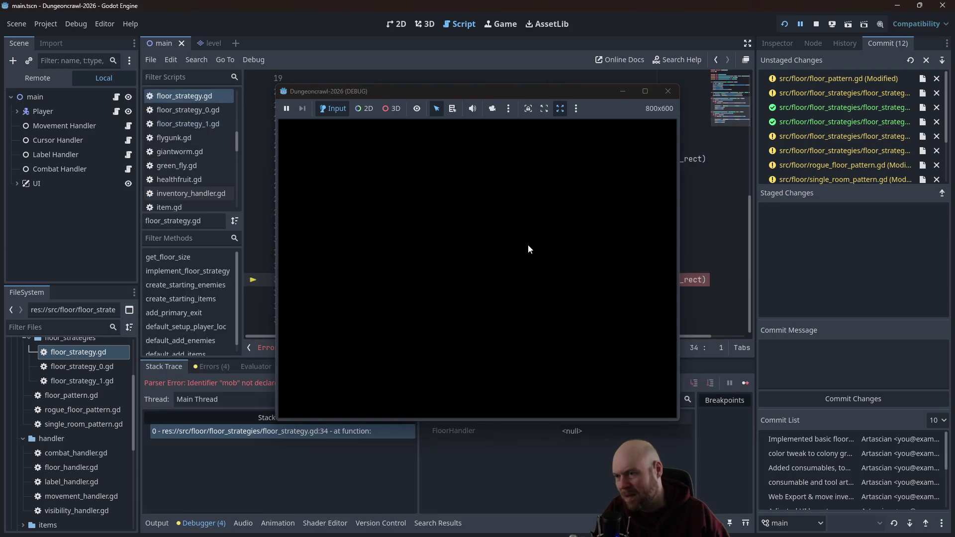
pyautogui.click(668, 91)
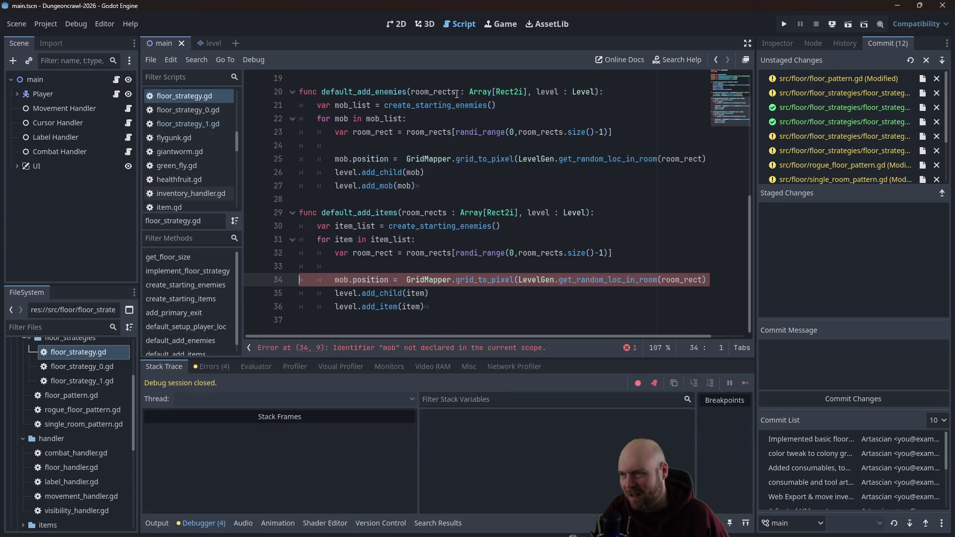
pyautogui.click(193, 125)
pyautogui.scroll(-4, 445, 254)
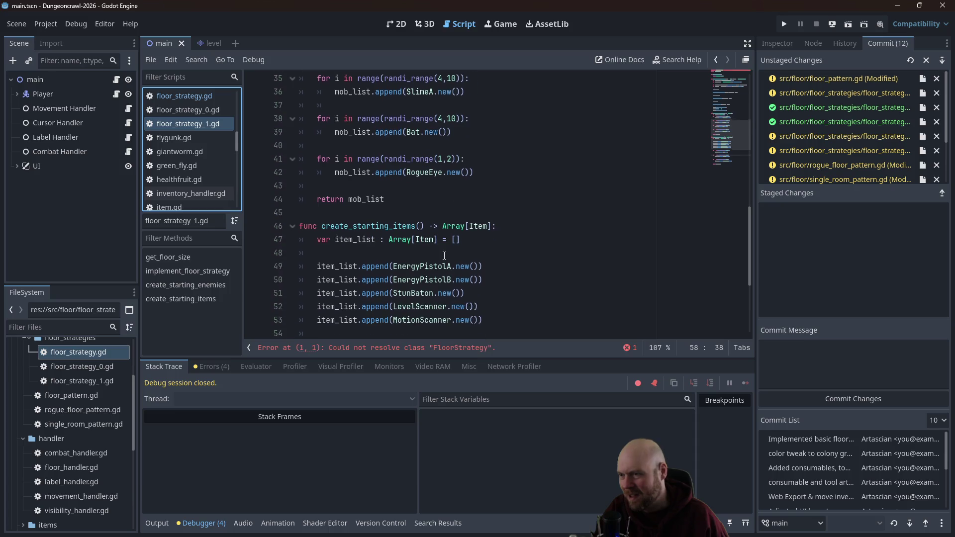
pyautogui.scroll(-4, 445, 254)
pyautogui.scroll(8, 418, 274)
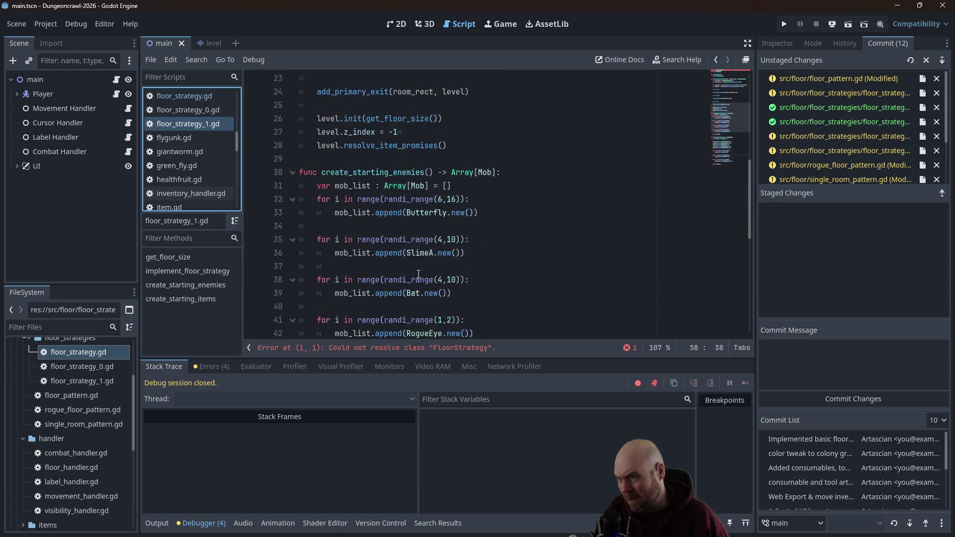
pyautogui.scroll(2, 418, 274)
# - Write a default_add_items call on a new line after the enemies call
pyautogui.click(462, 226)
pyautogui.scroll(2, 462, 227)
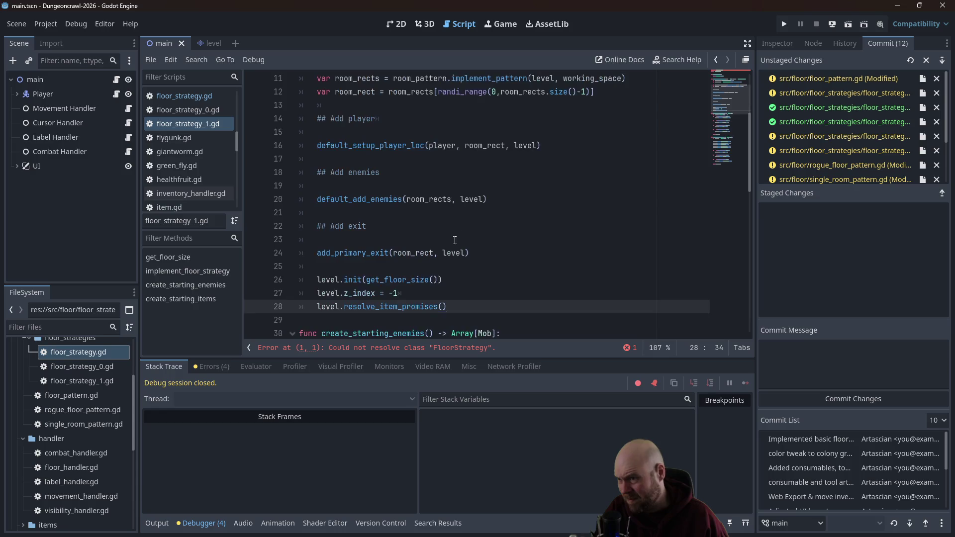
pyautogui.scroll(-1, 497, 214)
pyautogui.click(522, 211)
pyautogui.click(529, 172)
pyautogui.click(530, 185)
pyautogui.click(535, 159)
pyautogui.click(554, 172)
pyautogui.press('Return')
pyautogui.write('d')
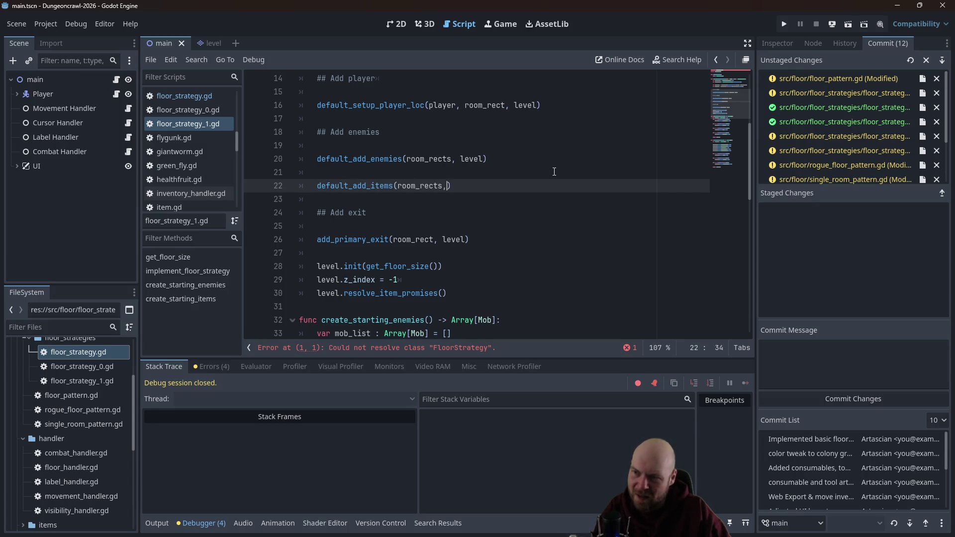
pyautogui.write('efaul')
# - Move the default_add_items(room_rects, level) call to just below the player setup
pyautogui.moveTo(477, 185); pyautogui.dragTo(282, 187)
pyautogui.hotkey('ctrl', 'c')
pyautogui.press('BackSpace')
pyautogui.click(420, 145)
pyautogui.click(401, 117)
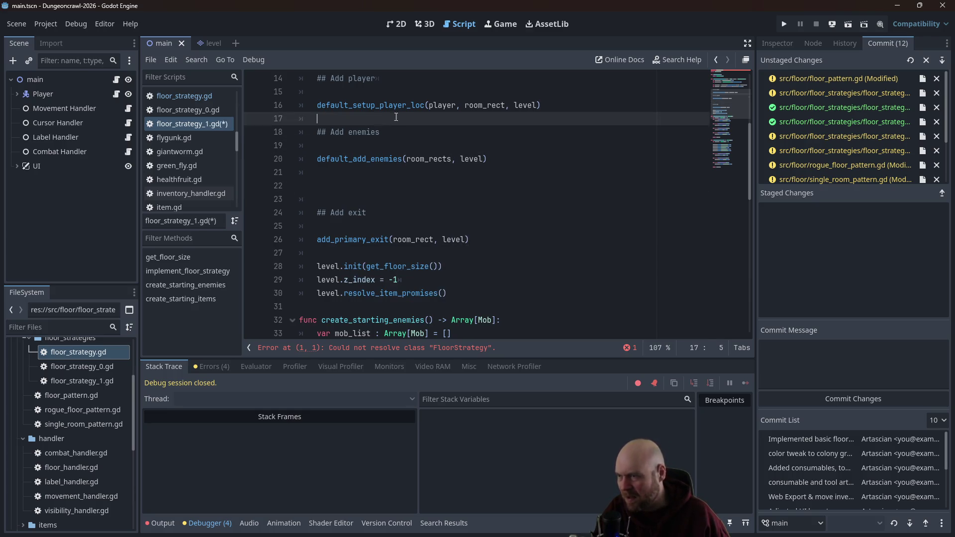
pyautogui.press('Return')
pyautogui.hotkey('ctrl', 'v')
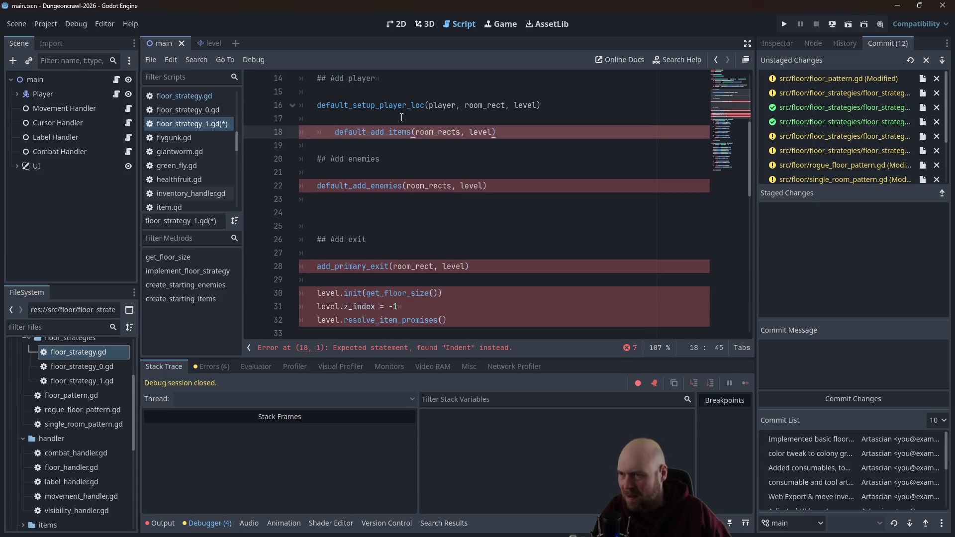
pyautogui.click(336, 132)
pyautogui.press('BackSpace')
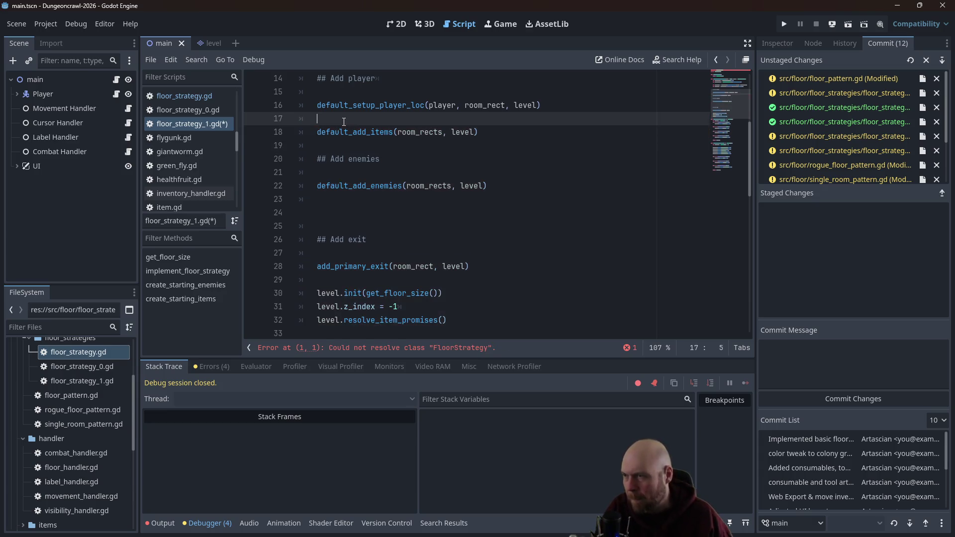
pyautogui.press('Return')
pyautogui.press('Return')
pyautogui.press('Up')
pyautogui.press('Up')
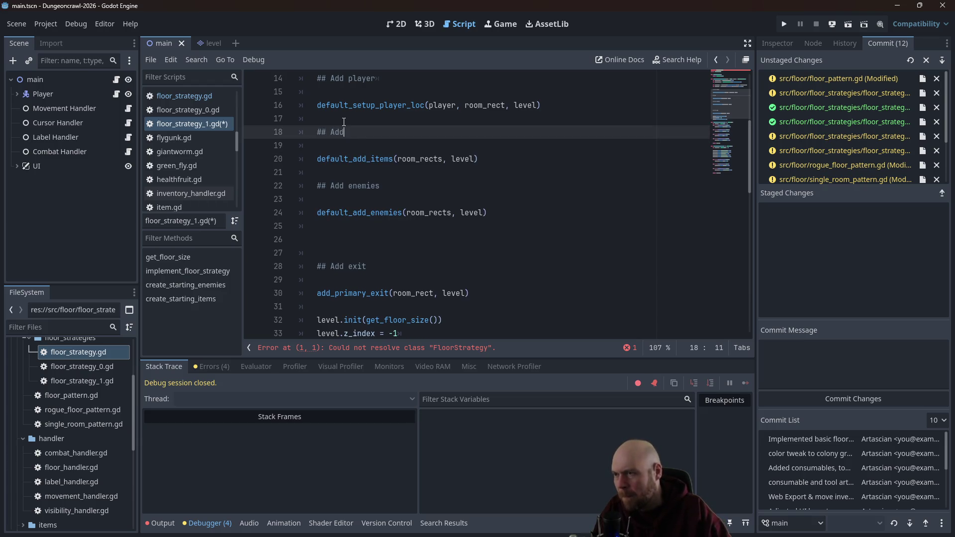
# - Remove the extra blank lines after the enemies call and run the game again
pyautogui.click(428, 226)
pyautogui.press('Delete')
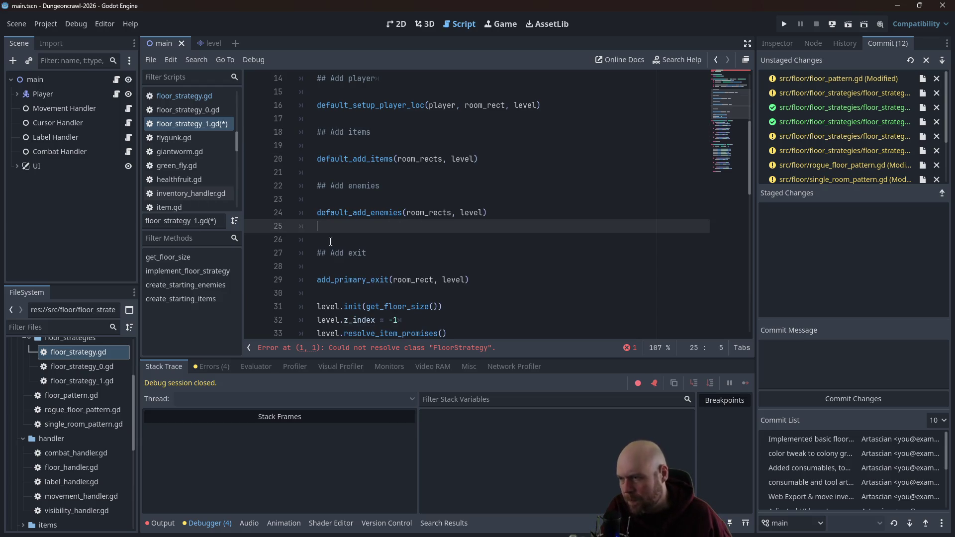
pyautogui.press('BackSpace')
pyautogui.click(784, 24)
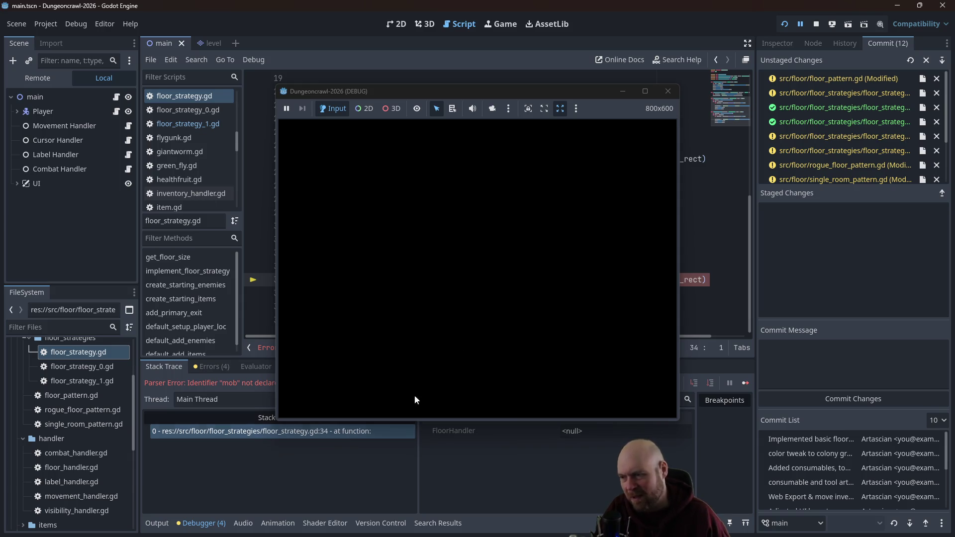
# - Replace mob with item on line 34 of floor_strategy.gd and rerun the project
pyautogui.moveTo(541, 90)
pyautogui.mouseDown()
pyautogui.moveTo(642, 60)
pyautogui.moveTo(730, 102)
pyautogui.mouseUp()
pyautogui.click(850, 105)
pyautogui.doubleClick(343, 279)
pyautogui.write('item')
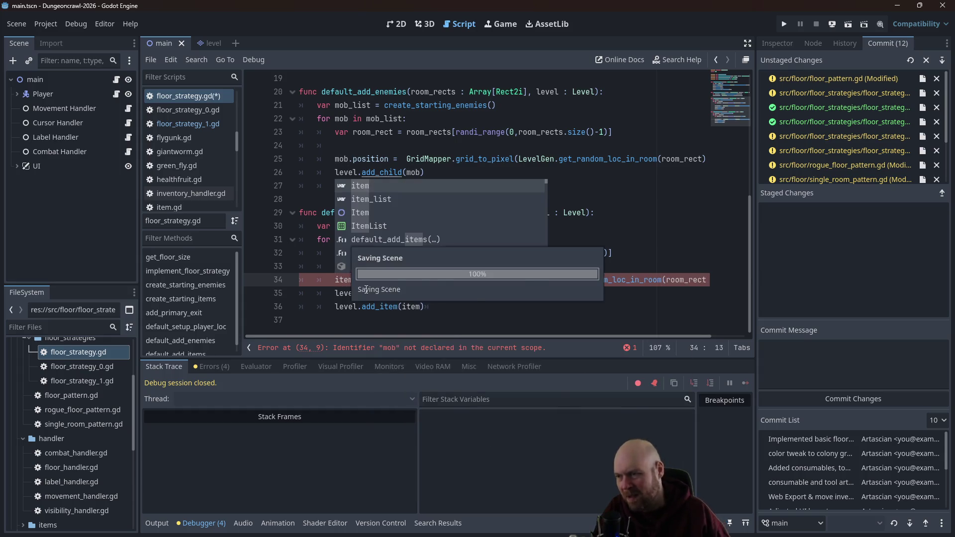
pyautogui.click(791, 24)
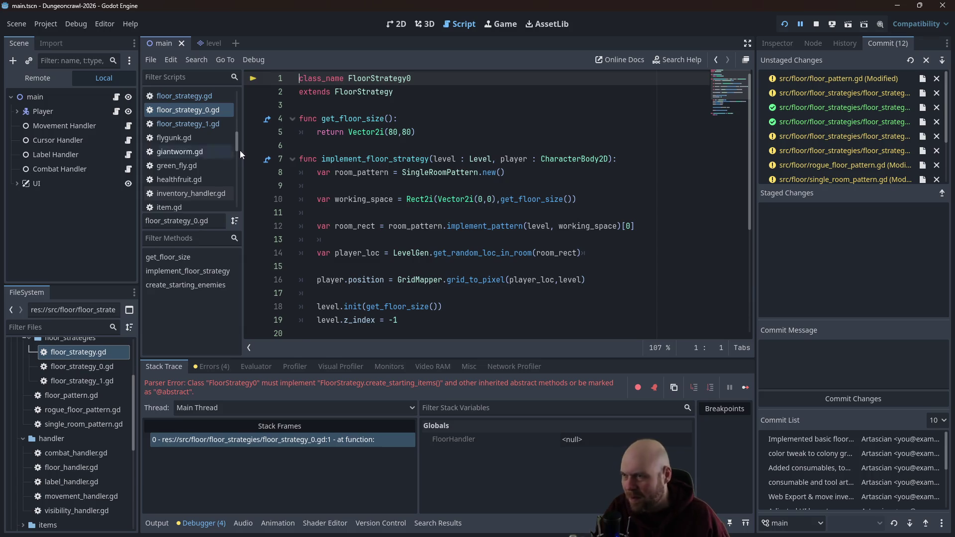
# - Review the FloorStrategy0 script and stop the running game
pyautogui.click(408, 91)
pyautogui.scroll(-4, 440, 130)
pyautogui.scroll(1, 440, 131)
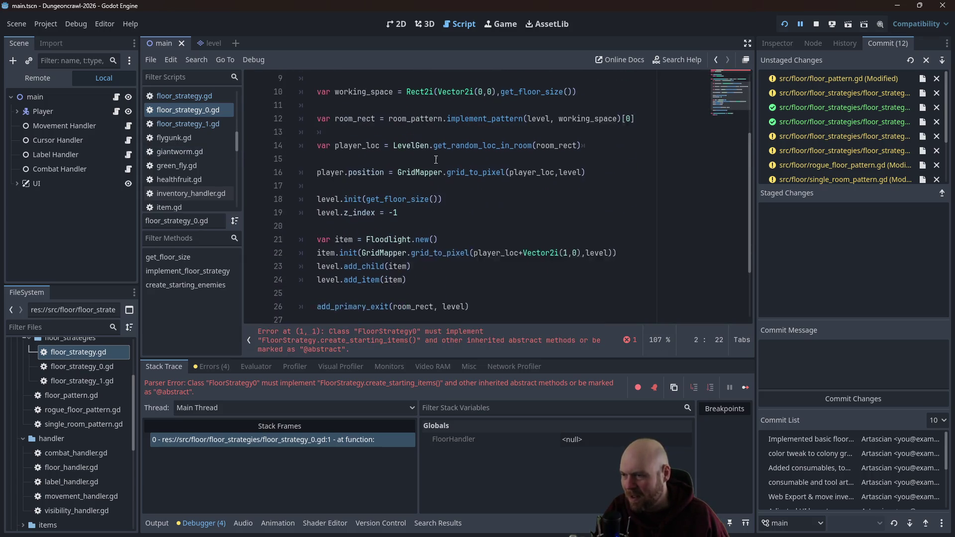
pyautogui.scroll(-2, 395, 271)
pyautogui.click(814, 24)
# - Duplicate create_starting_enemies below itself, rename it create_starting_items, and save
pyautogui.moveTo(368, 294); pyautogui.dragTo(300, 280)
pyautogui.hotkey('ctrl', 'c')
pyautogui.click(384, 307)
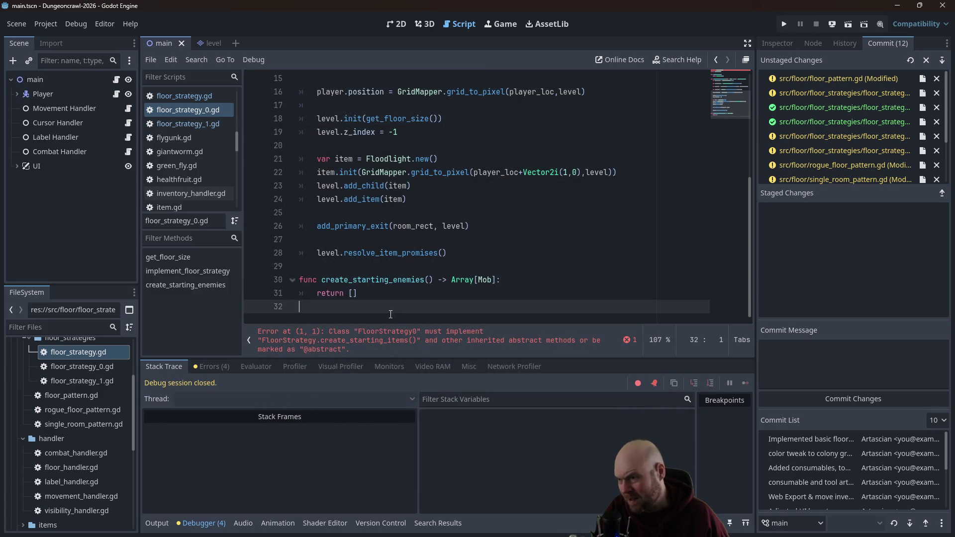
pyautogui.press('Return')
pyautogui.hotkey('ctrl', 'v')
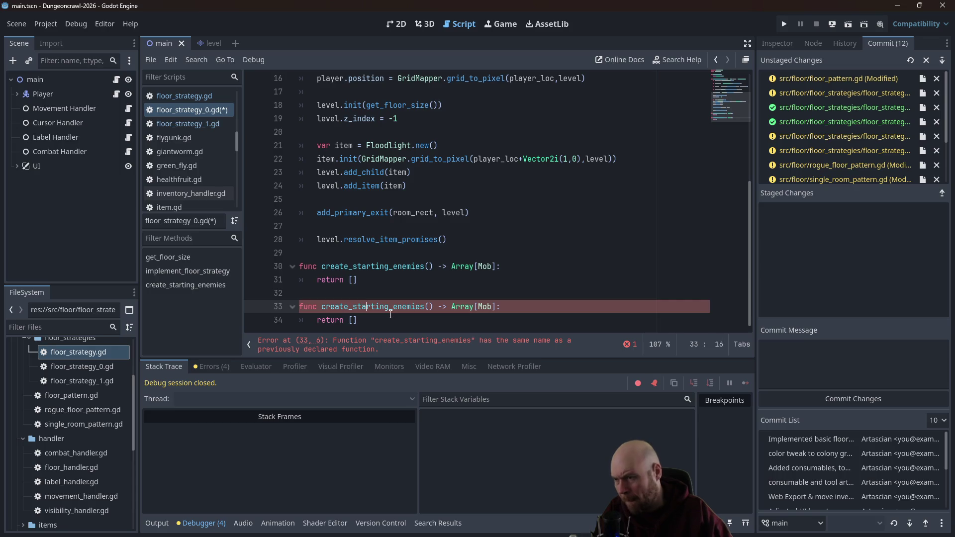
pyautogui.press('Delete')
pyautogui.press('Delete')
pyautogui.press('Delete')
pyautogui.write('items')
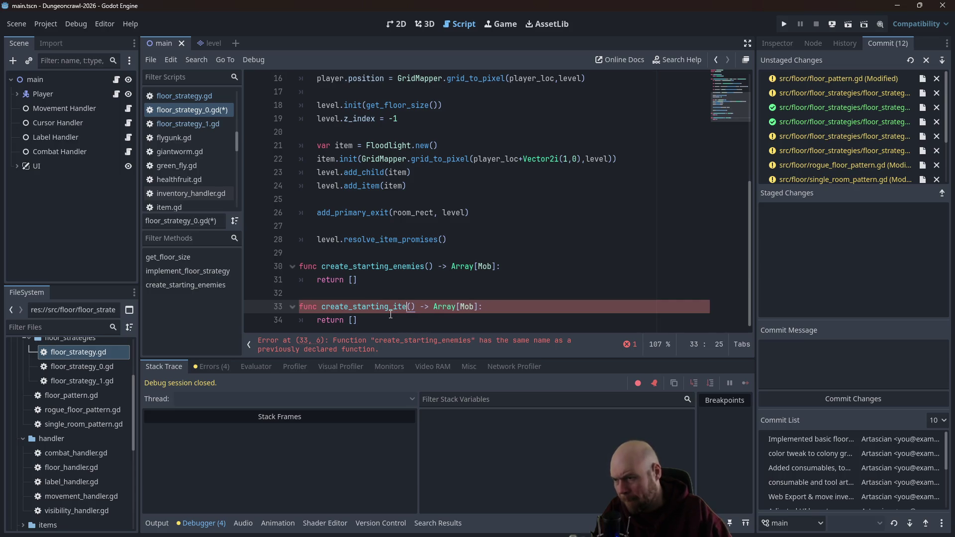
pyautogui.hotkey('ctrl', 's')
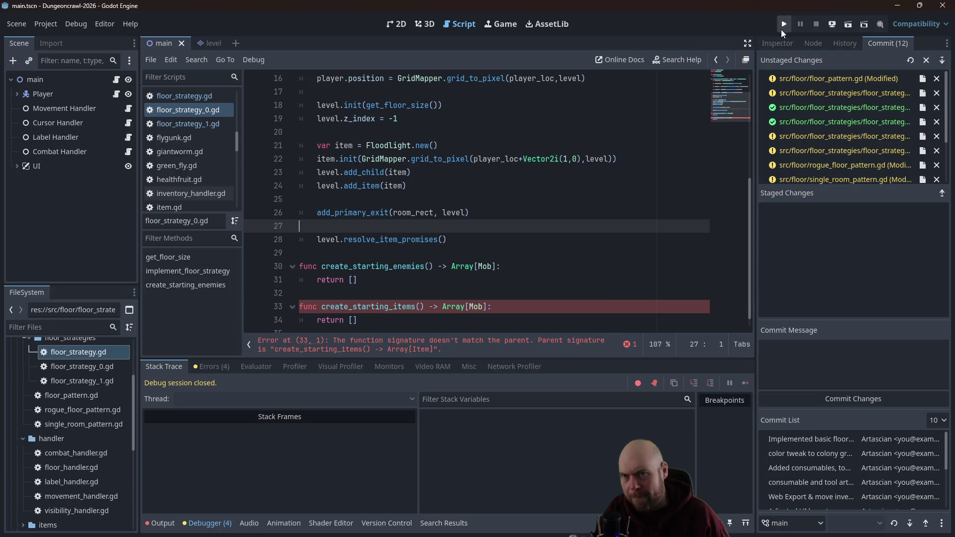
# - Change create_starting_items' return type from Array[Mob] to Array[Item] and run the game
pyautogui.click(480, 308)
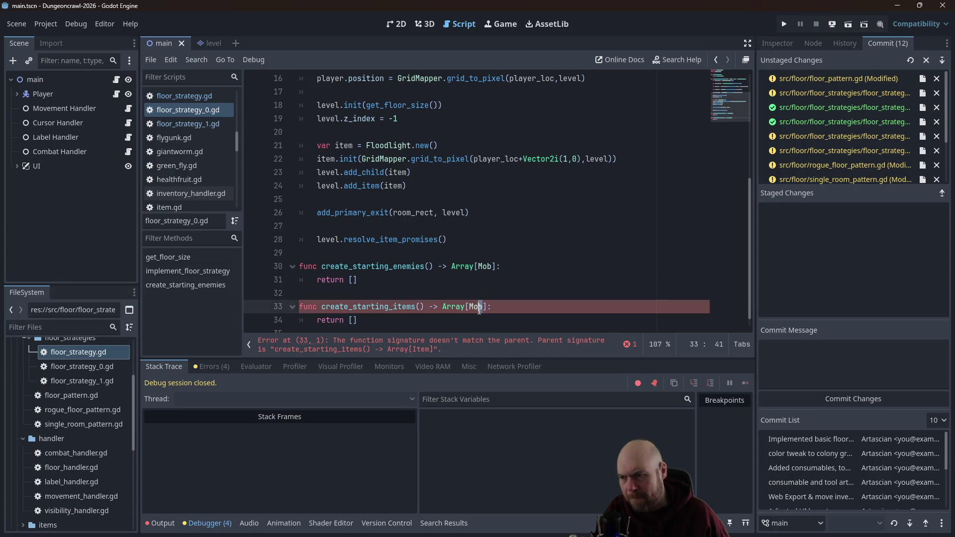
pyautogui.write('Item')
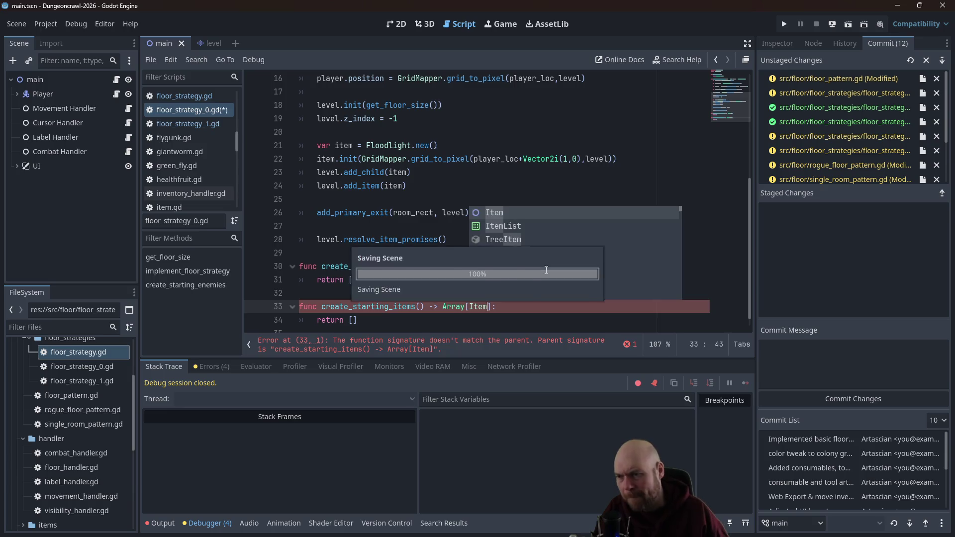
pyautogui.click(784, 24)
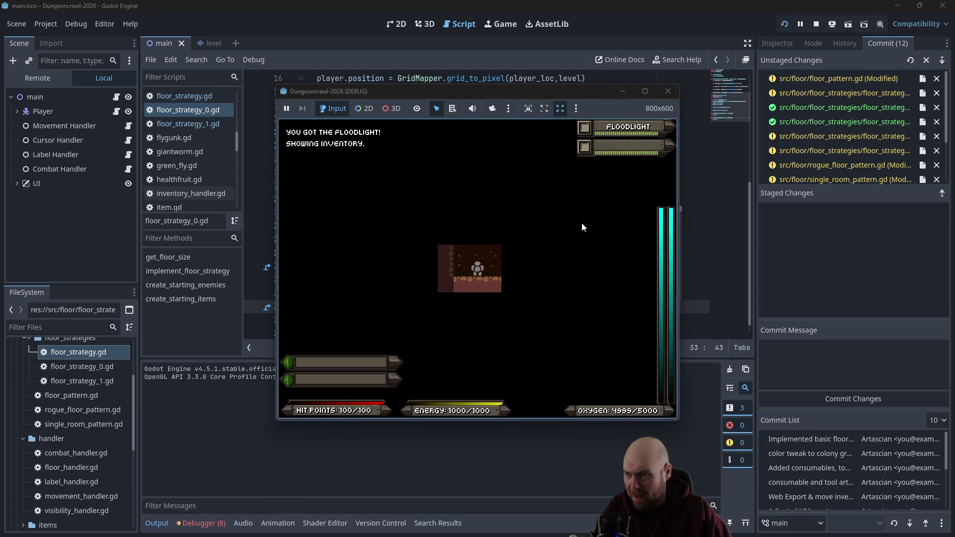
# - Walk the player onto the exit to generate the next floor, triggering the add_item crash
pyautogui.press('Up')
pyautogui.press('Up')
pyautogui.press('Up')
pyautogui.press('Right')
pyautogui.press('Right')
pyautogui.press('Right')
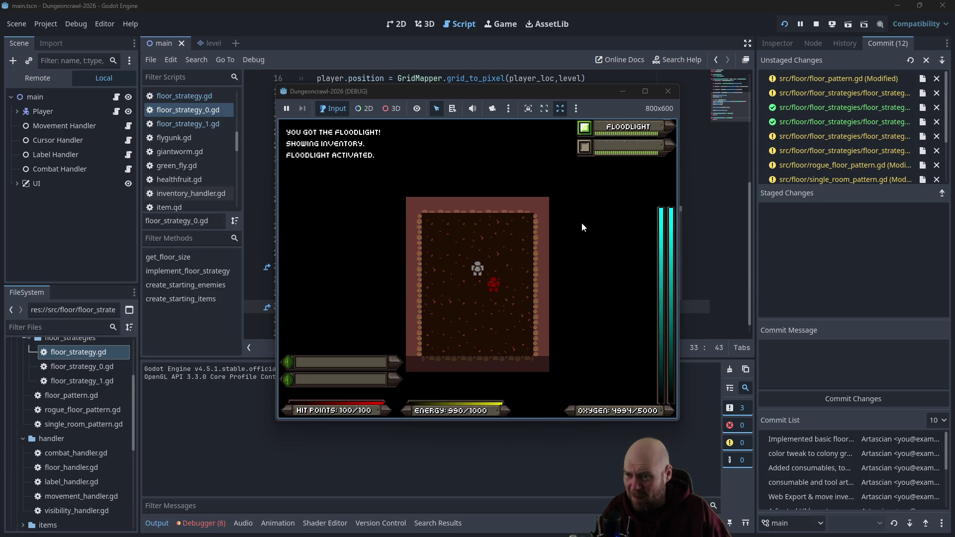
pyautogui.press('Down')
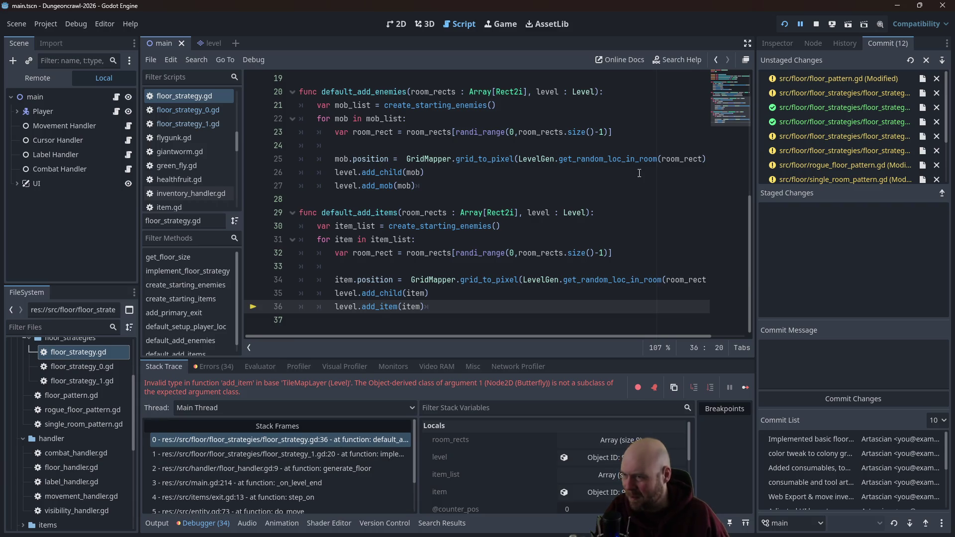
# - Make line 30 call create_starting_items() instead of create_starting_enemies(), then restart the game
pyautogui.moveTo(465, 226); pyautogui.dragTo(491, 226)
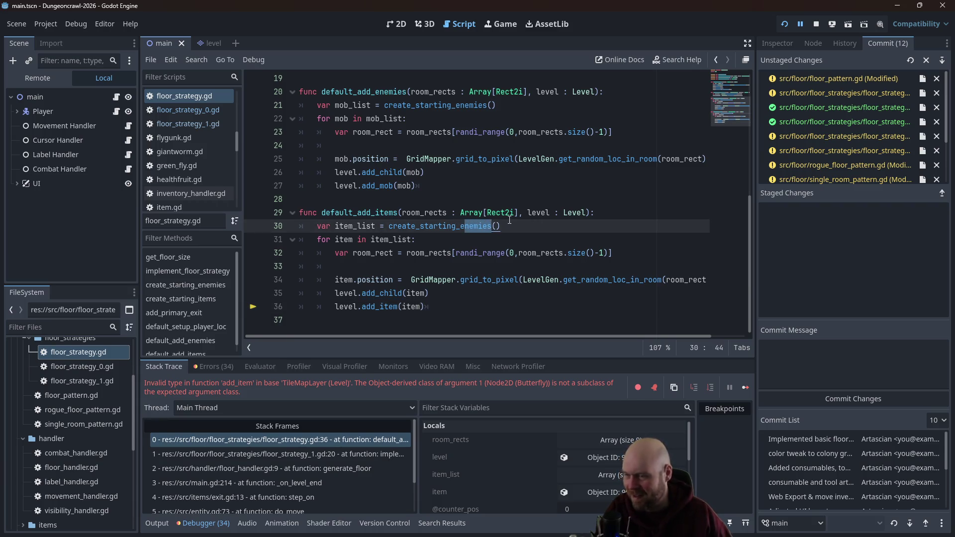
pyautogui.press('BackSpace')
pyautogui.click(591, 175)
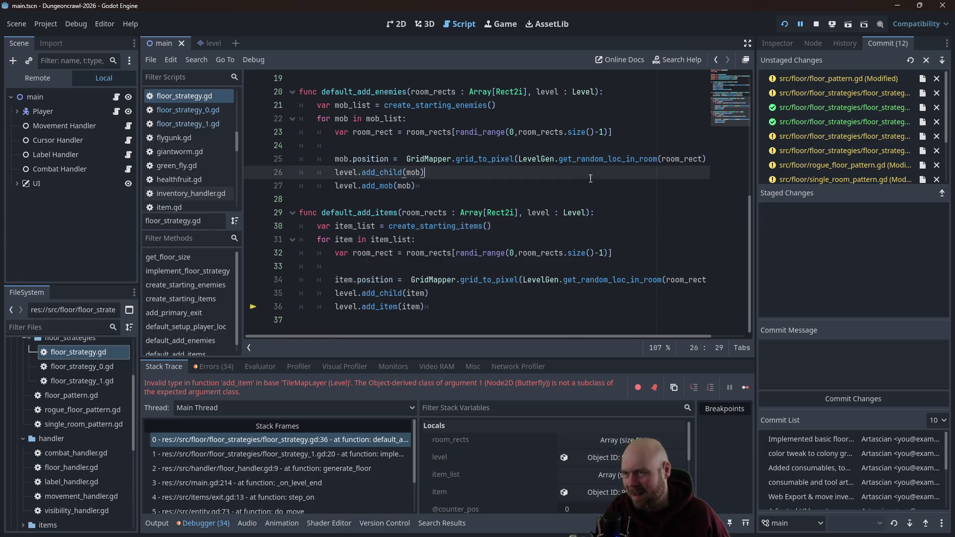
pyautogui.click(816, 25)
pyautogui.click(785, 24)
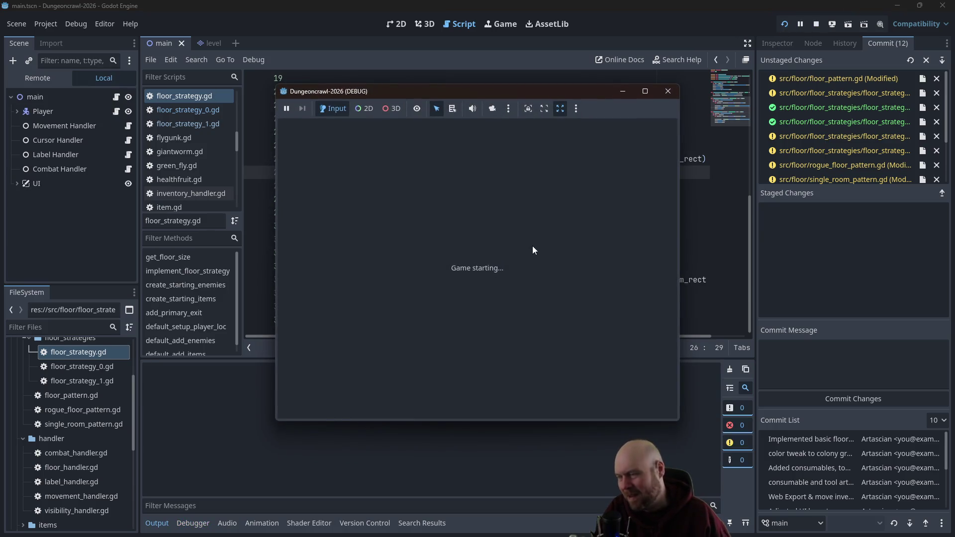
# - Switch on the floodlight and explore the rooms to the north and west, attacking a butterfly
pyautogui.press('i')
pyautogui.press('1')
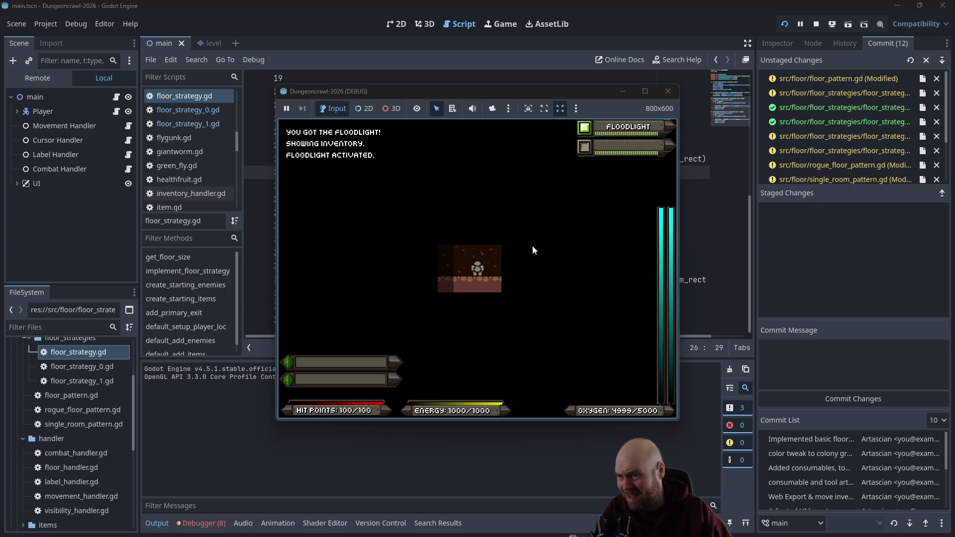
pyautogui.press('Left')
pyautogui.press('Left')
pyautogui.press('Left')
pyautogui.press('Up')
pyautogui.press('Up')
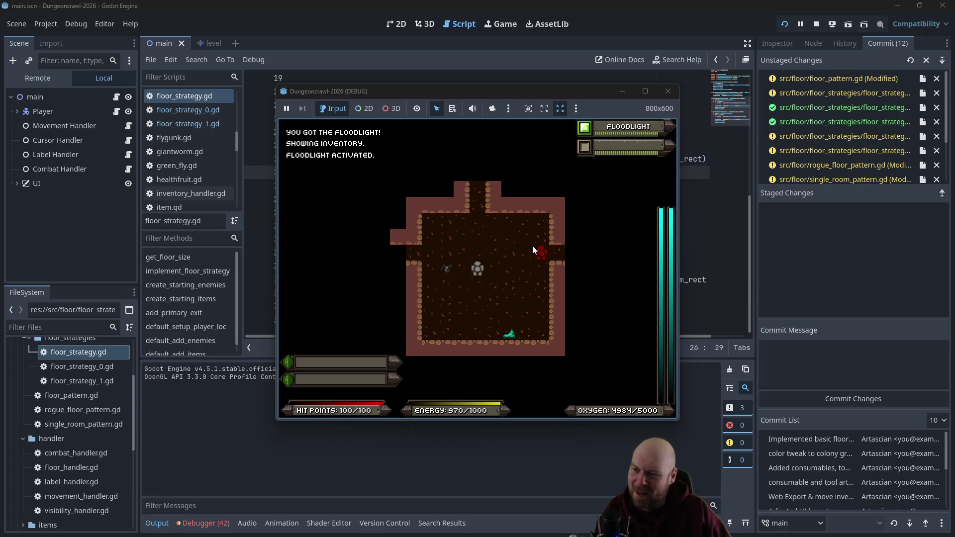
pyautogui.press('Up')
pyautogui.press('Up')
pyautogui.press('Up')
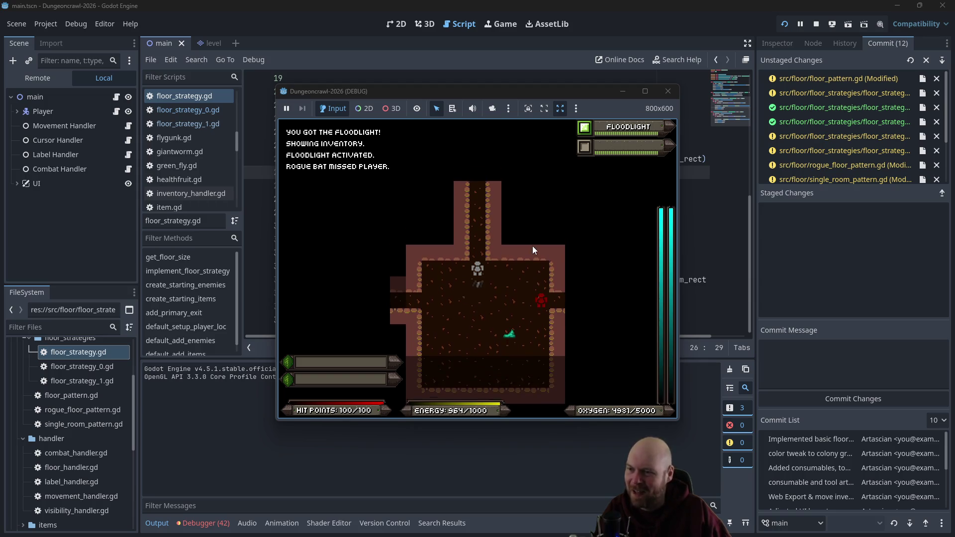
pyautogui.press('Up')
pyautogui.press('Up')
pyautogui.press('Up')
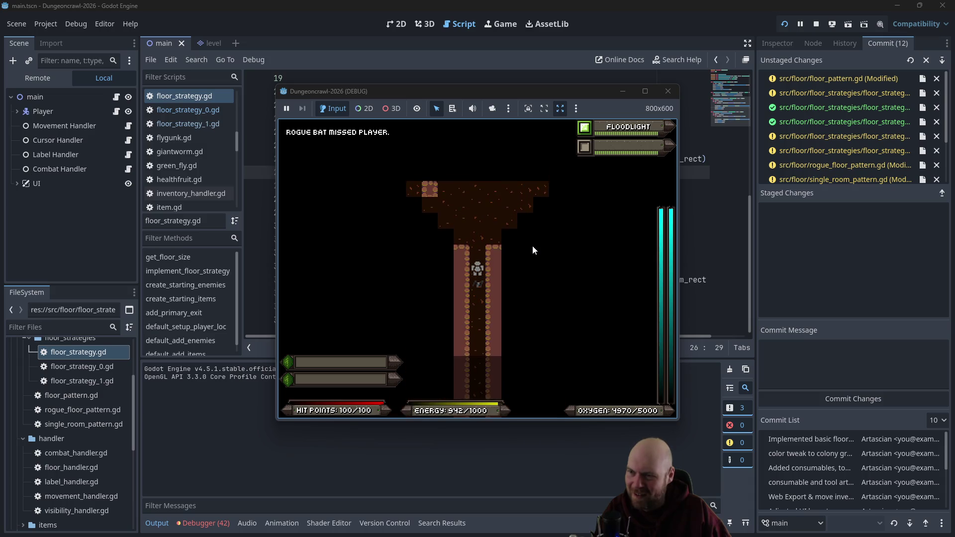
pyautogui.hotkey('Up', 'Left')
pyautogui.hotkey('Up', 'Left')
pyautogui.hotkey('Up', 'Left')
pyautogui.press('Left')
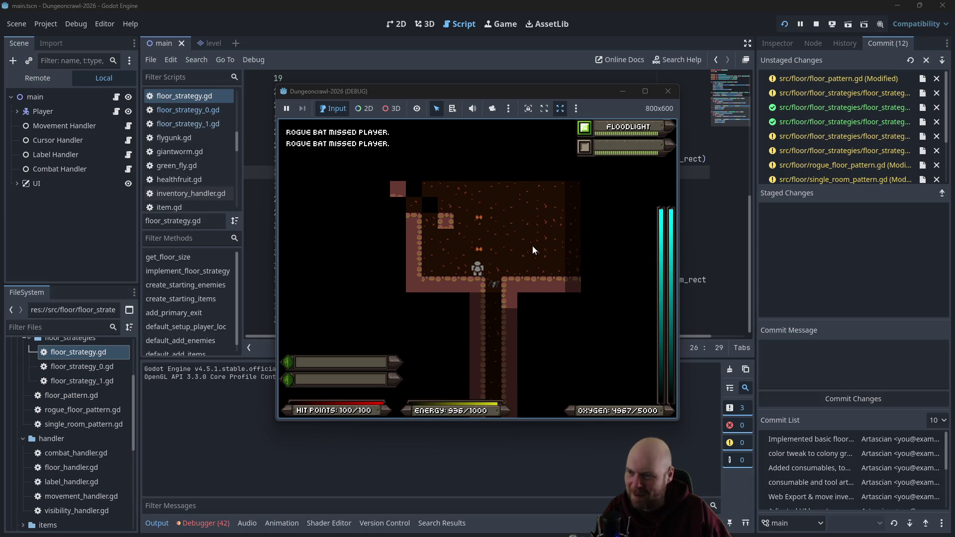
pyautogui.hotkey('Up', 'Left')
pyautogui.hotkey('Up', 'Left')
pyautogui.press('Left')
pyautogui.press('Left')
pyautogui.press('Left')
pyautogui.press('Right')
pyautogui.press('Right')
pyautogui.press('Right')
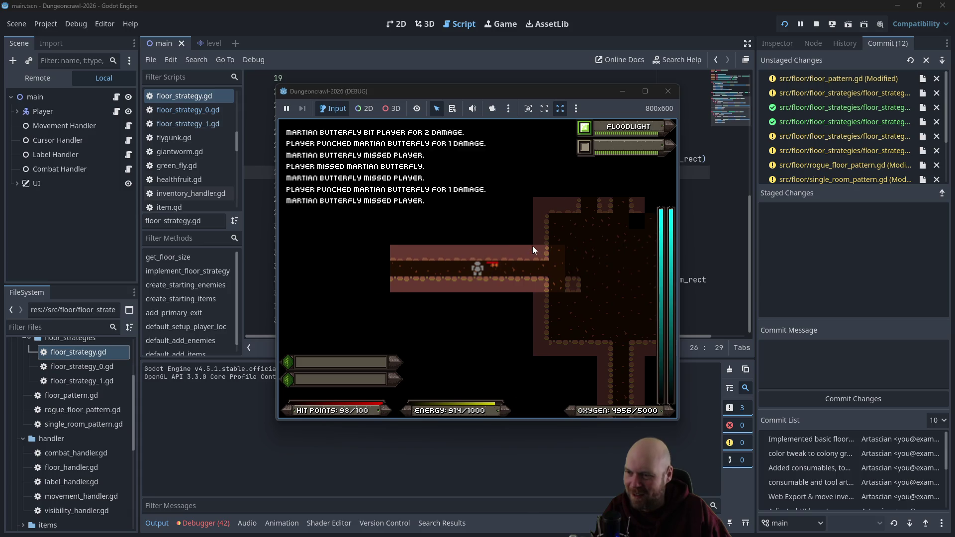
pyautogui.press('Right')
pyautogui.press('Right')
pyautogui.press('Right')
pyautogui.press('Left')
pyautogui.press('Left')
pyautogui.press('Left')
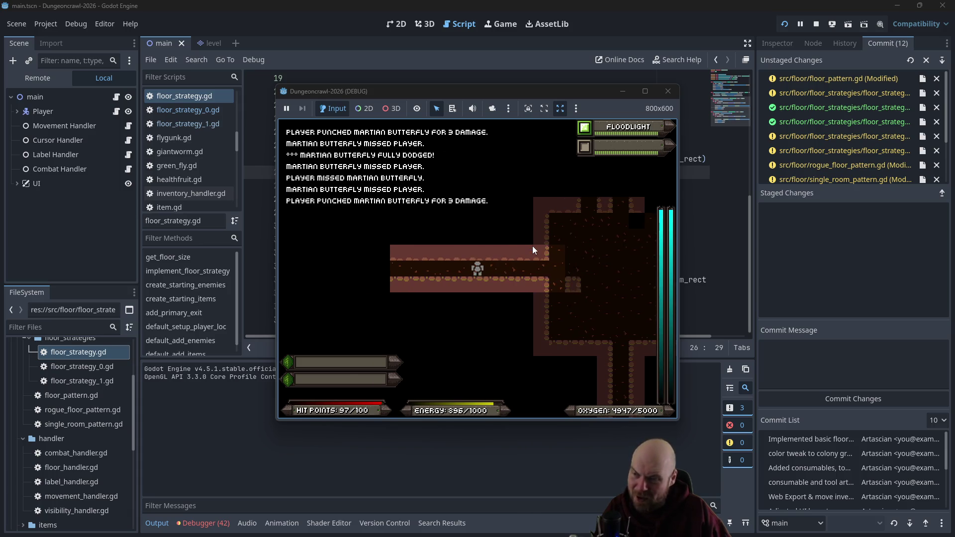
pyautogui.hotkey('Up', 'Left')
pyautogui.hotkey('Up', 'Left')
pyautogui.hotkey('Up', 'Left')
pyautogui.press('Left')
pyautogui.press('Left')
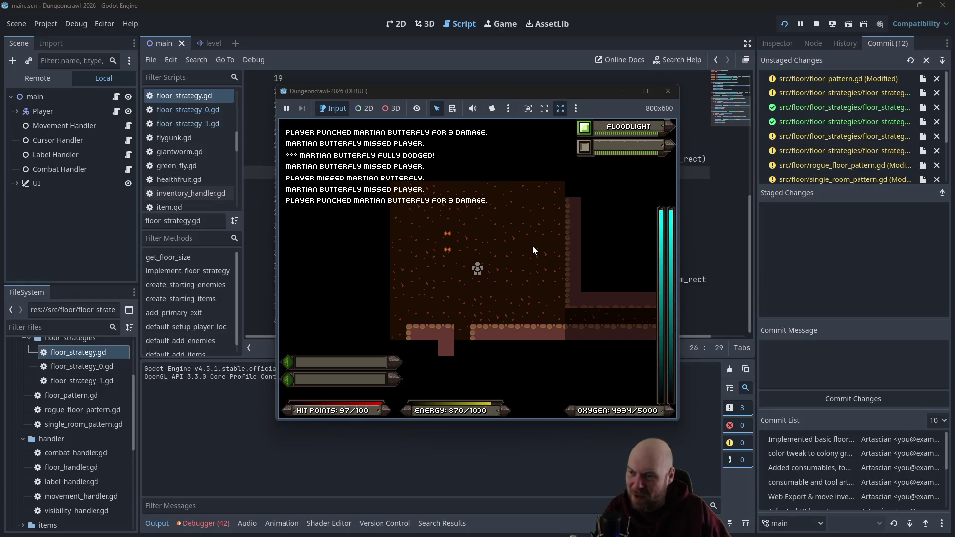
# - Explore the lower corridors and the slime's room, picking up an Eye, then stop the game
pyautogui.press('Down')
pyautogui.press('Down')
pyautogui.press('Down')
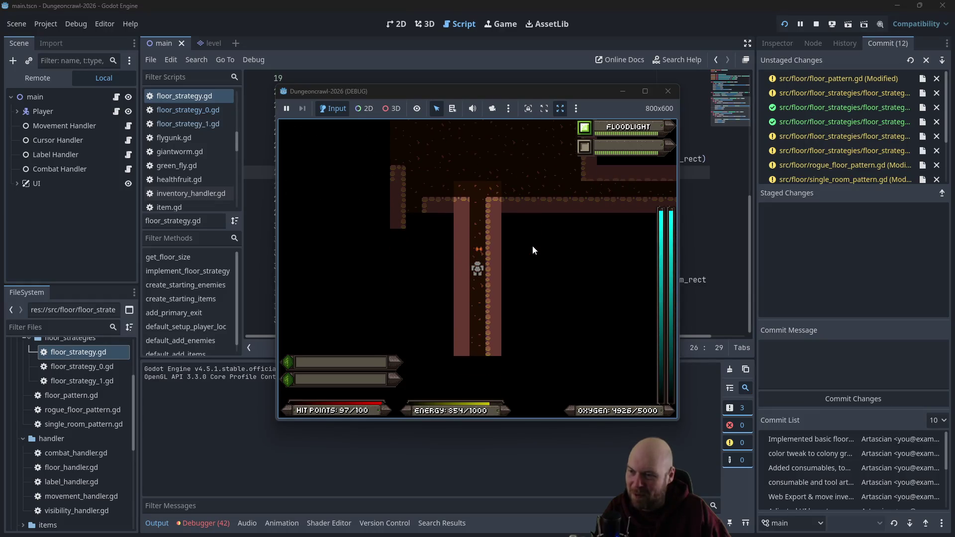
pyautogui.press('Down')
pyautogui.press('Down')
pyautogui.press('Down')
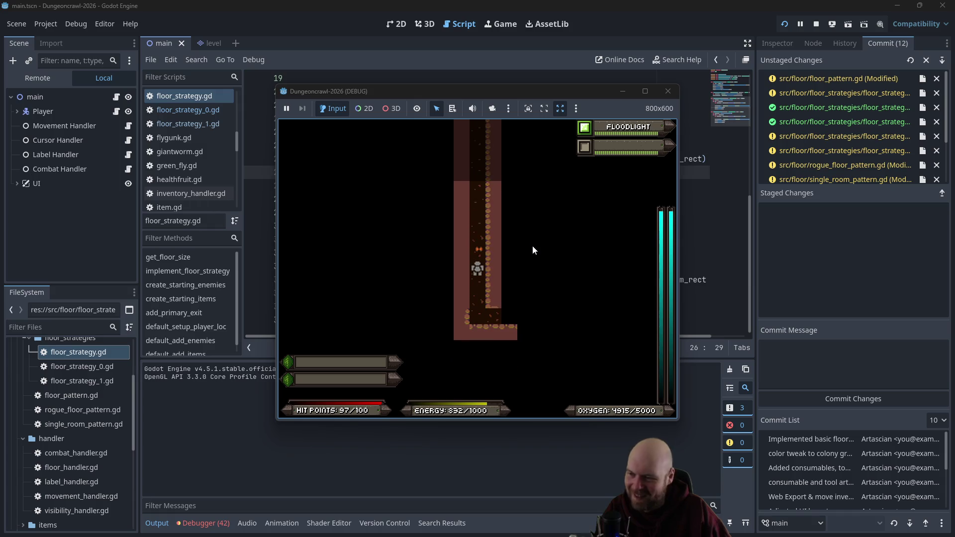
pyautogui.press('Down')
pyautogui.press('Right')
pyautogui.press('Right')
pyautogui.press('Right')
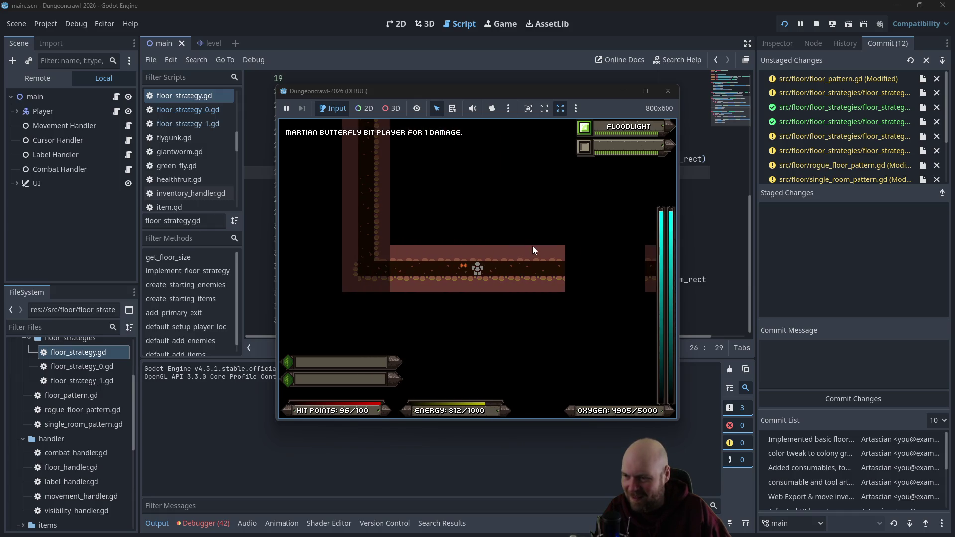
pyautogui.press('Right')
pyautogui.press('Right')
pyautogui.press('Right')
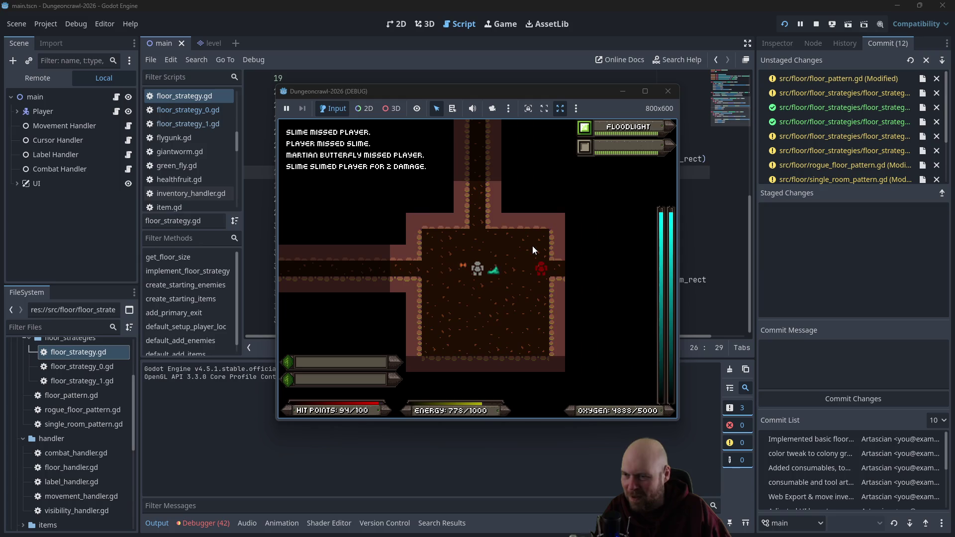
pyautogui.press('Right')
pyautogui.press('Right')
pyautogui.press('Right')
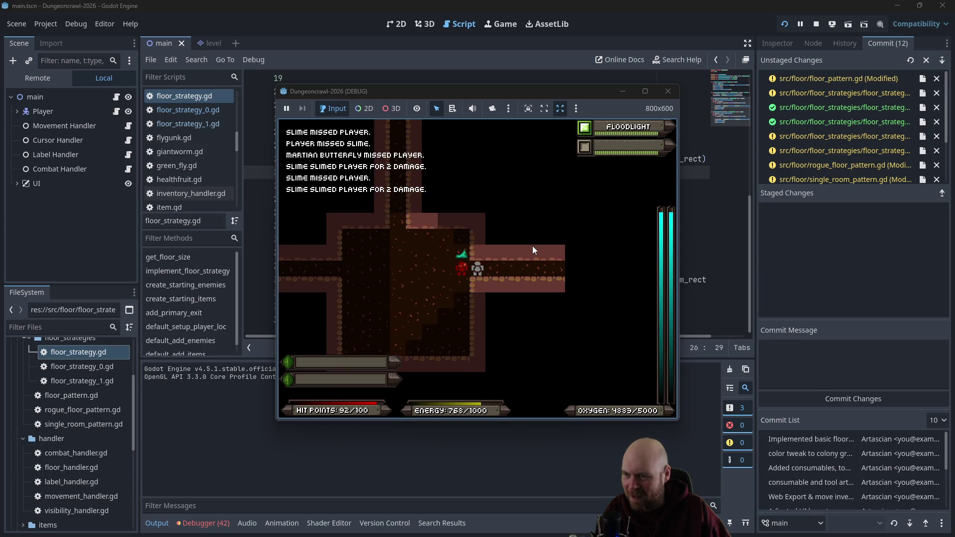
pyautogui.press('Right')
pyautogui.press('Right')
pyautogui.press('Right')
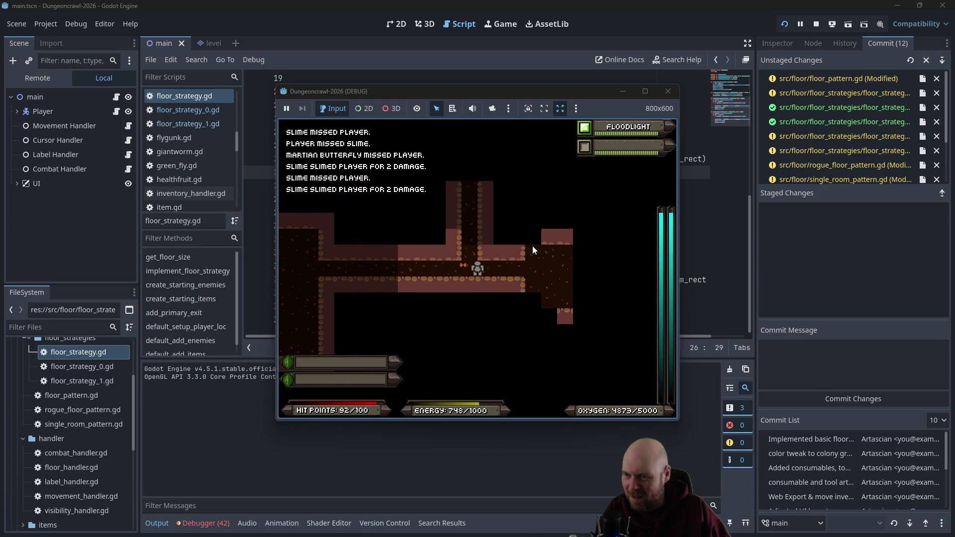
pyautogui.press('Left')
pyautogui.press('Left')
pyautogui.press('Left')
pyautogui.press('Up')
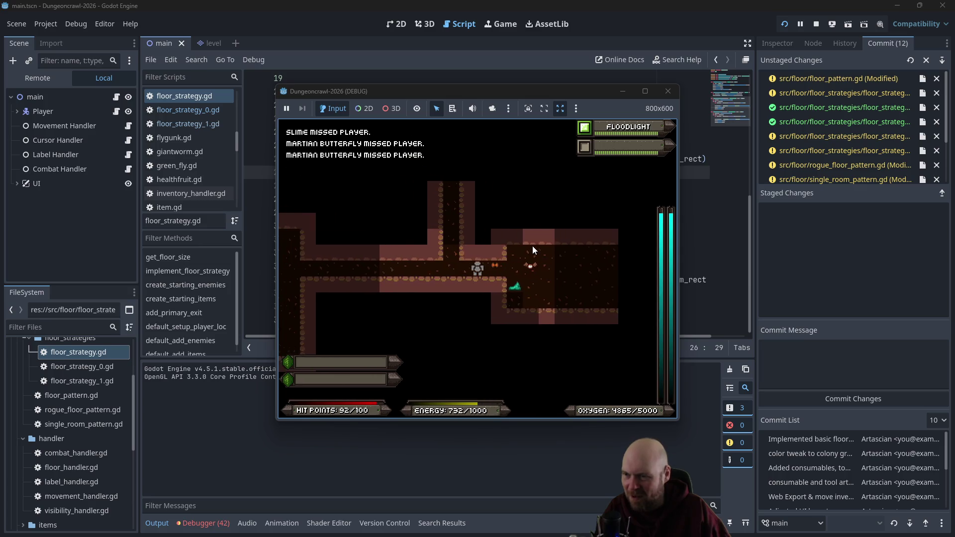
pyautogui.press('Up')
pyautogui.press('Up')
pyautogui.press('Up')
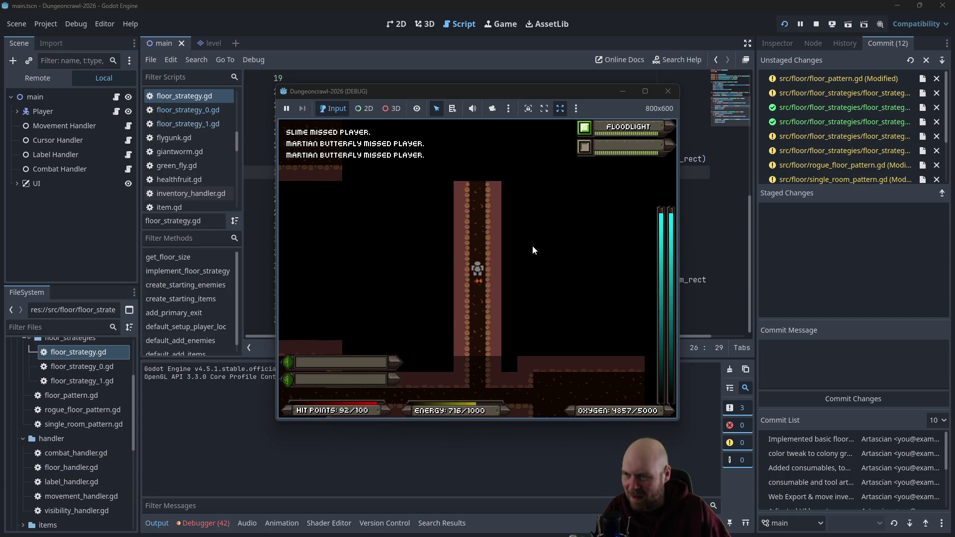
pyautogui.press('Up')
pyautogui.press('Up')
pyautogui.press('Up')
pyautogui.press('Left')
pyautogui.press('Left')
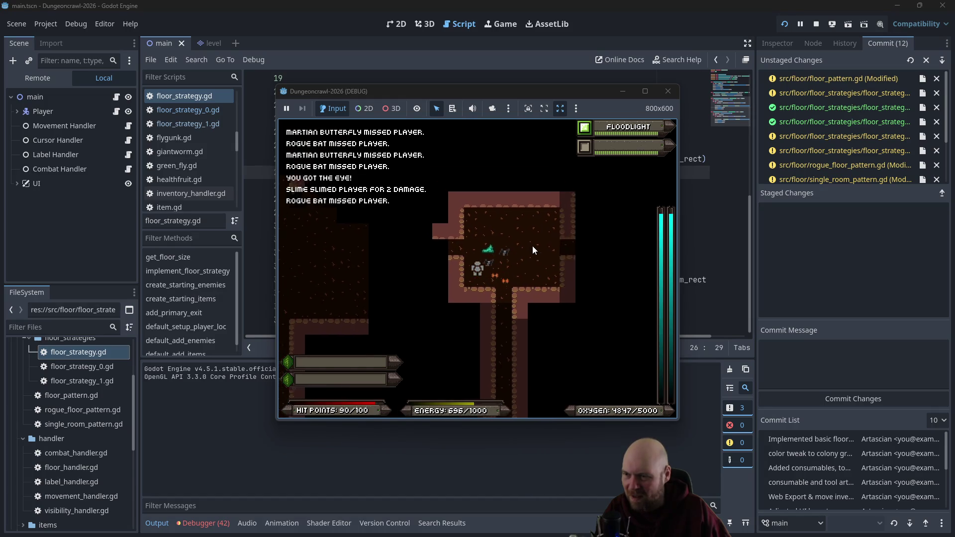
pyautogui.press('Left')
pyautogui.press('Left')
pyautogui.press('Left')
pyautogui.press('Up')
pyautogui.press('Up')
pyautogui.click(532, 246)
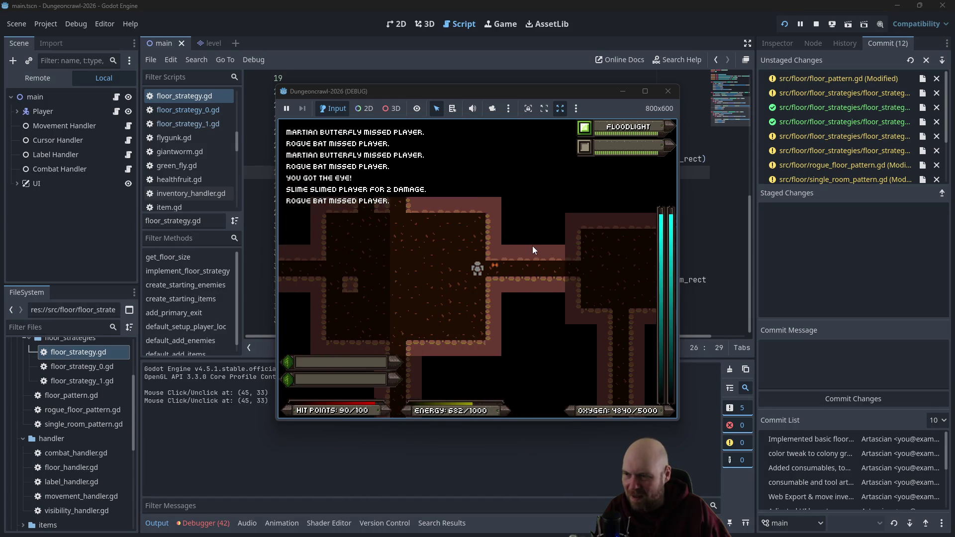
pyautogui.click(668, 91)
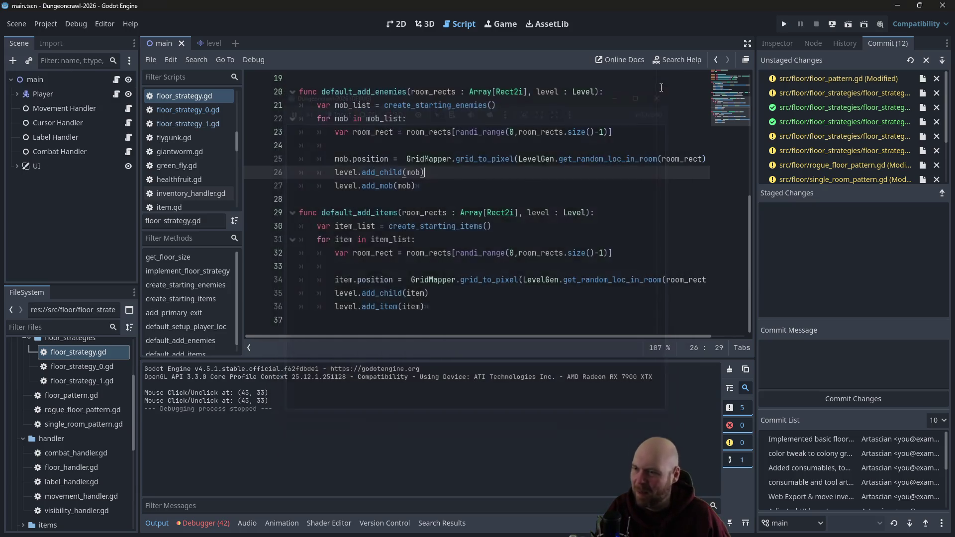
# - Read the full item-placement lines 34–35 of default_add_items, then run the project
pyautogui.moveTo(567, 335)
pyautogui.mouseDown()
pyautogui.moveTo(599, 335)
pyautogui.moveTo(526, 332)
pyautogui.mouseUp()
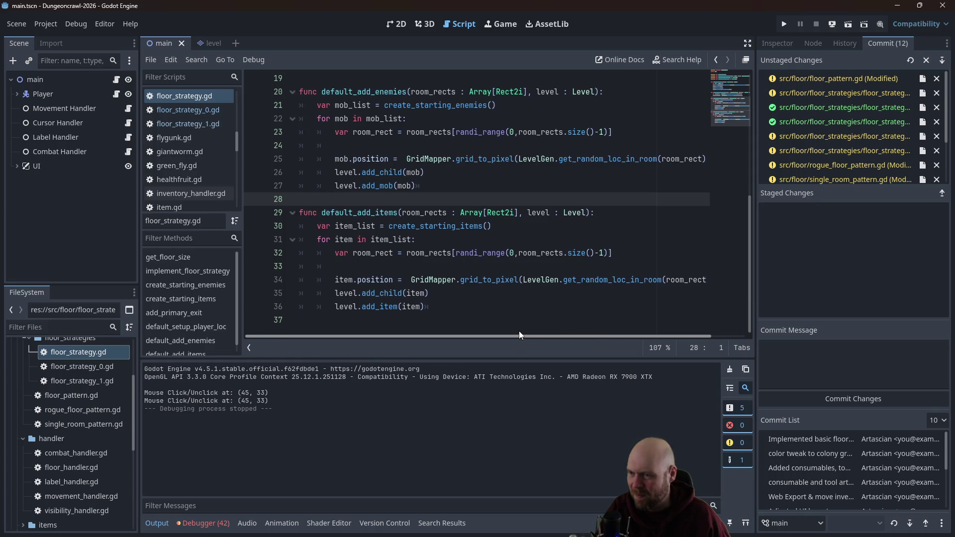
pyautogui.moveTo(525, 332); pyautogui.dragTo(595, 337)
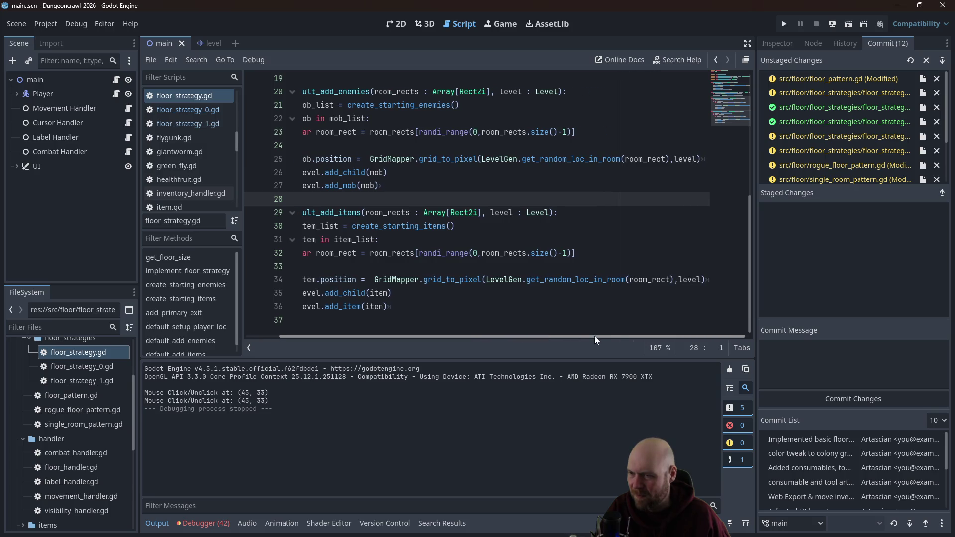
pyautogui.click(439, 281)
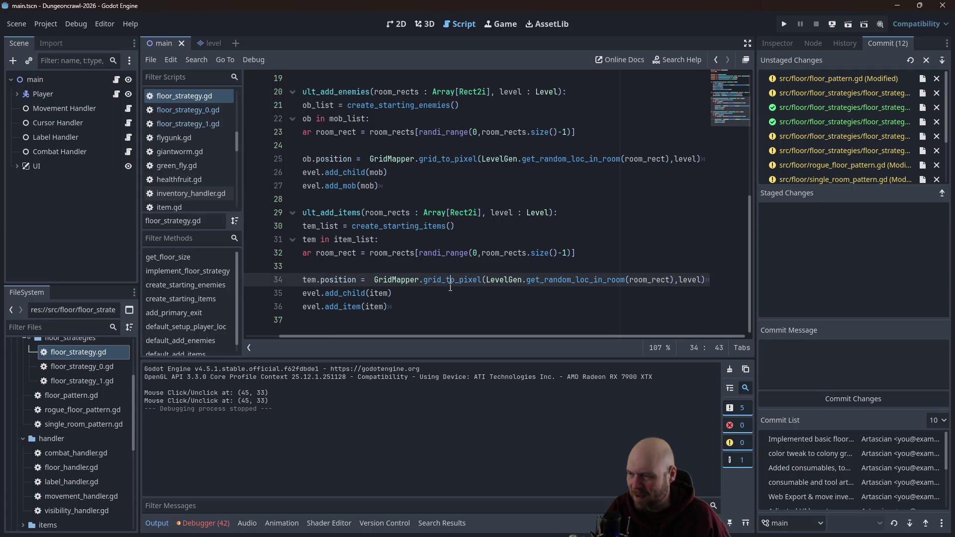
pyautogui.click(453, 296)
pyautogui.moveTo(450, 333); pyautogui.dragTo(385, 333)
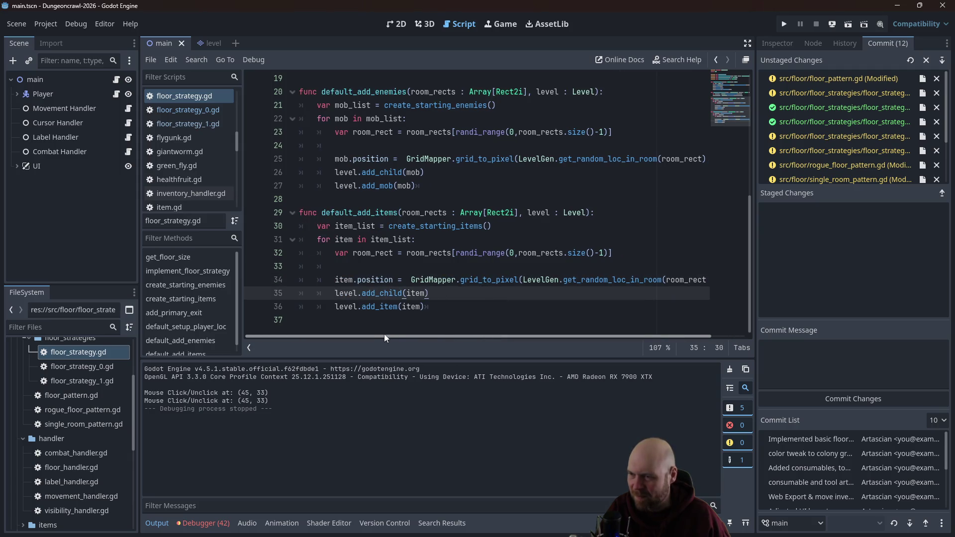
pyautogui.click(783, 24)
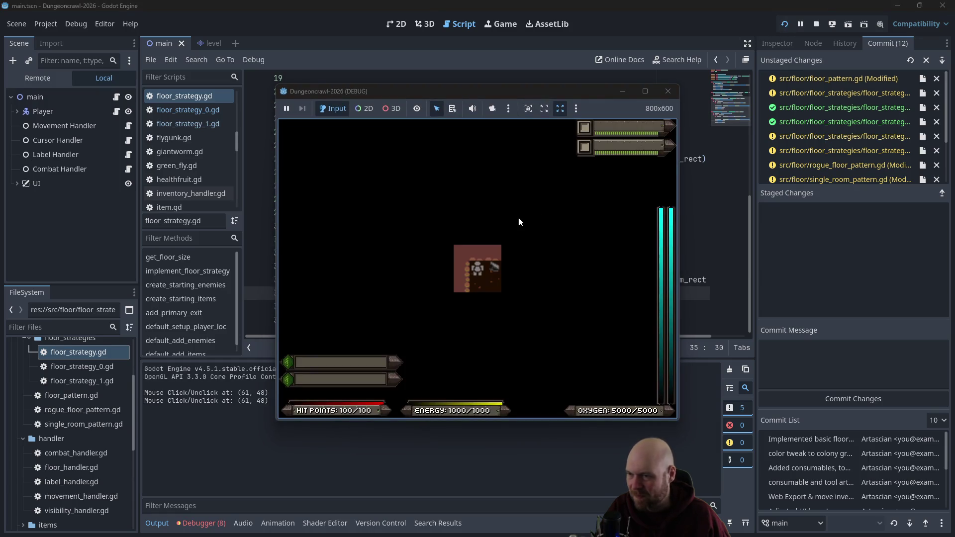
# - Activate the floodlight and move the player up into another room
pyautogui.press('i')
pyautogui.press('1')
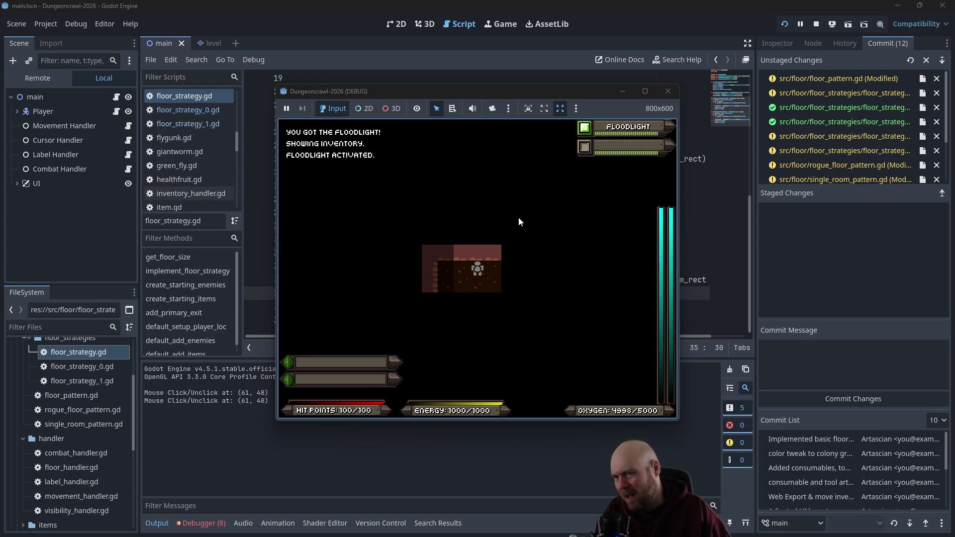
pyautogui.press('Up')
pyautogui.press('Up')
pyautogui.press('Up')
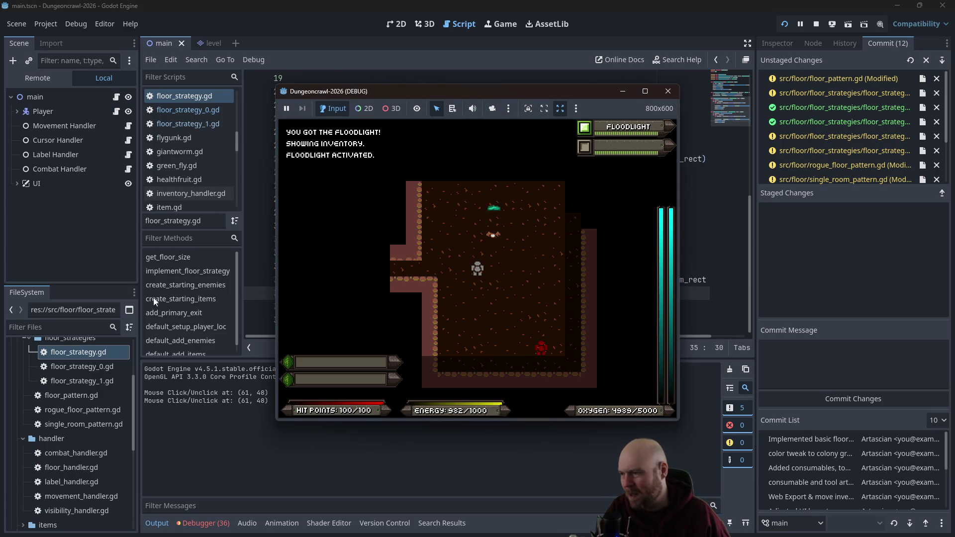
# - Compare the item code in level.gd, floor_strategy_0.gd, floor_strategy.gd and floor_strategy_1.gd, then return to the game
pyautogui.scroll(-3, 184, 199)
pyautogui.click(189, 163)
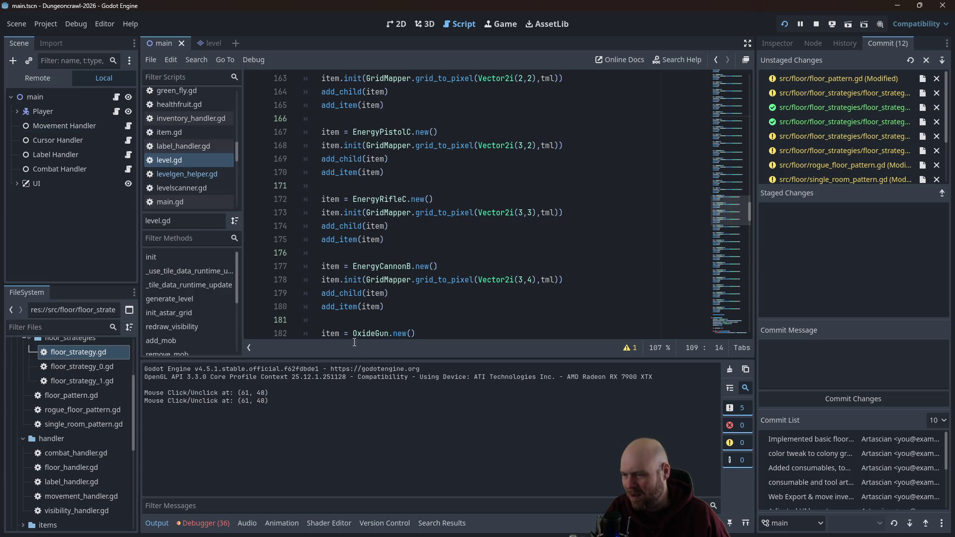
pyautogui.scroll(4, 186, 112)
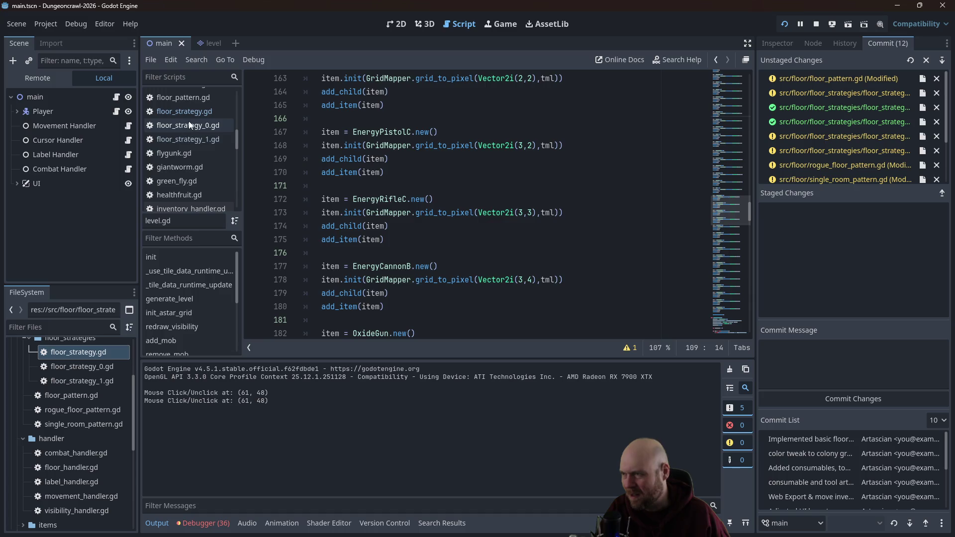
pyautogui.click(189, 125)
pyautogui.click(169, 112)
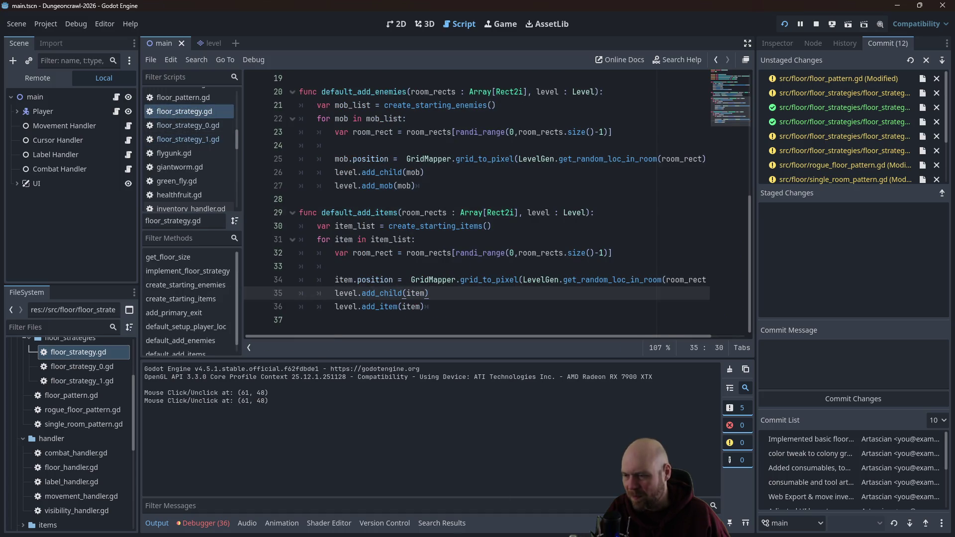
pyautogui.click(191, 138)
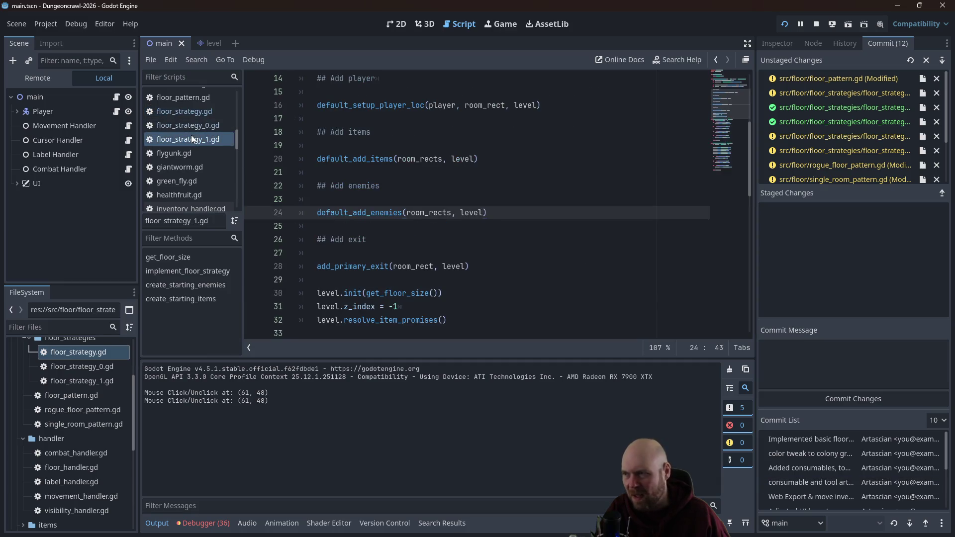
pyautogui.scroll(-1, 396, 303)
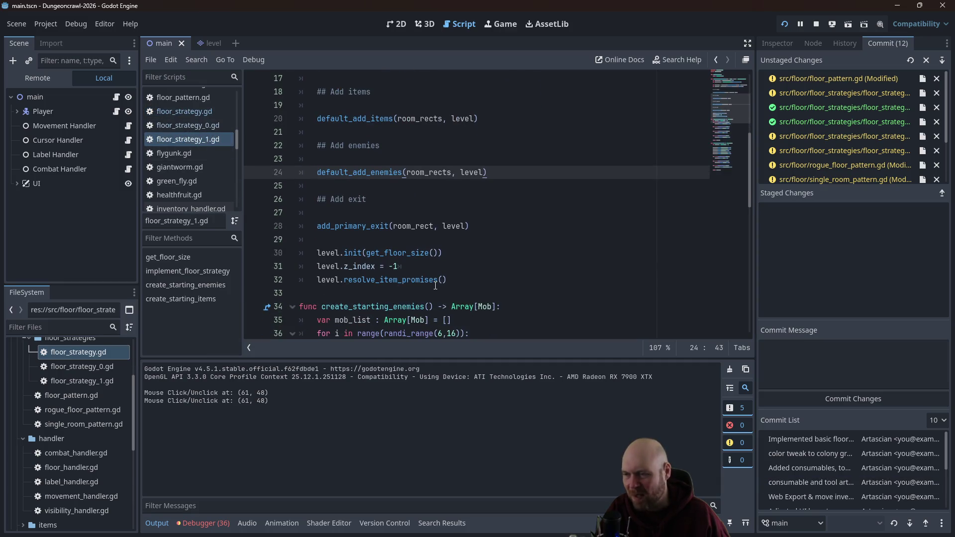
pyautogui.click(199, 113)
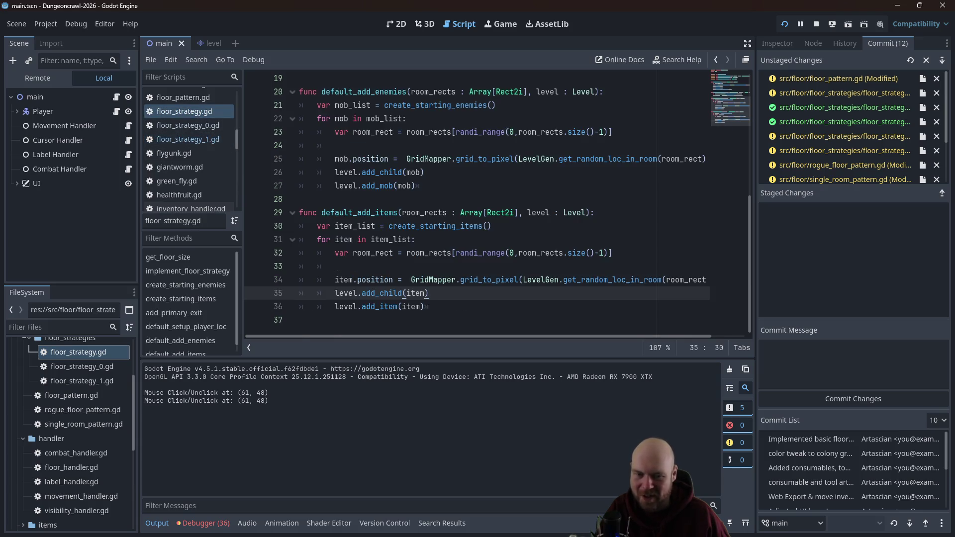
pyautogui.hotkey('alt', 'Tab')
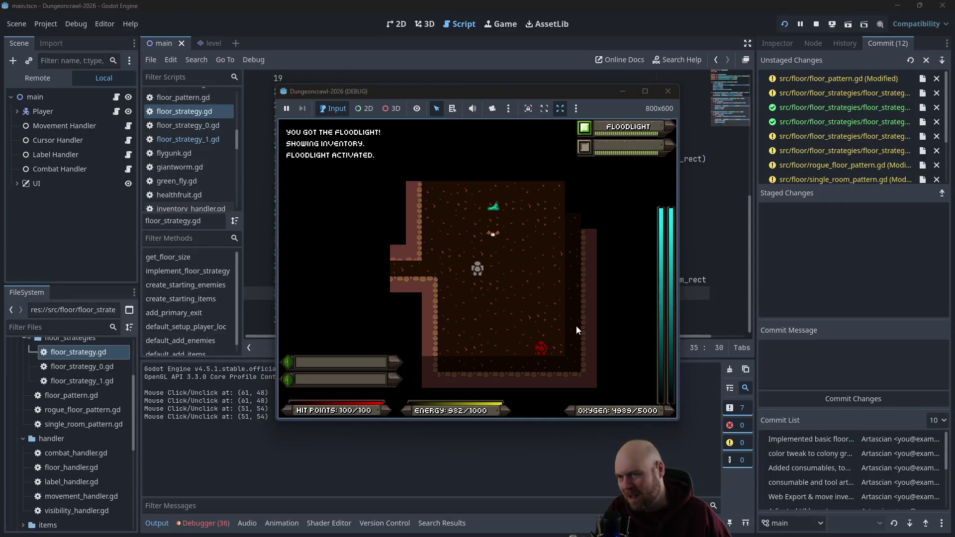
# - Play the debug build until a Laser Pistol B pickup appears, then stop the game
pyautogui.click(576, 327)
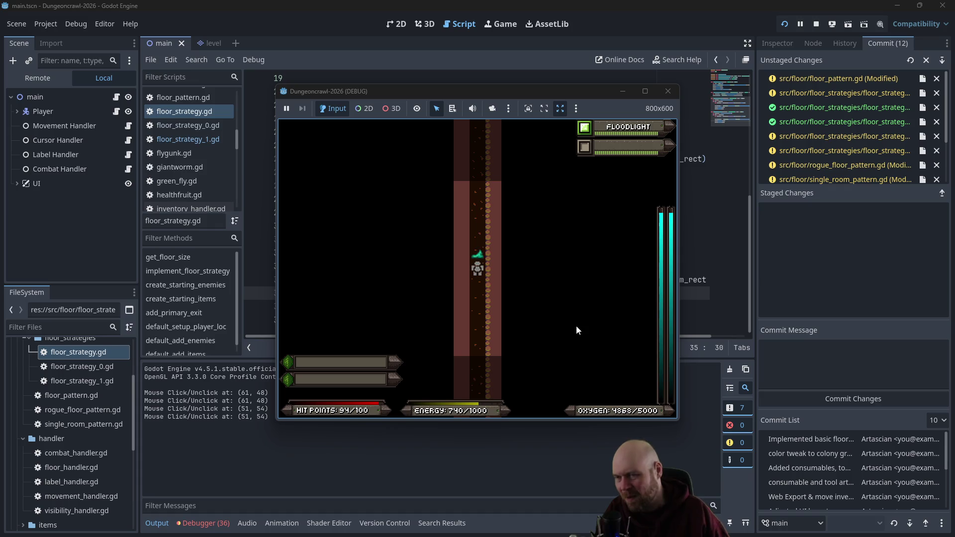
pyautogui.click(668, 92)
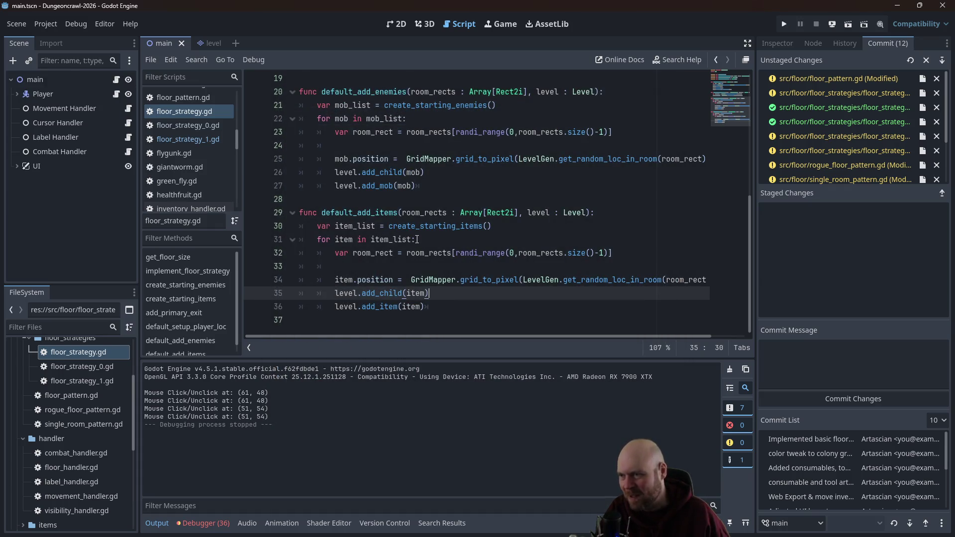
# - In floor_strategy_1.gd, change the Eye range from randi_range(6,12) to randi_range(60,120), save, and run
pyautogui.click(177, 139)
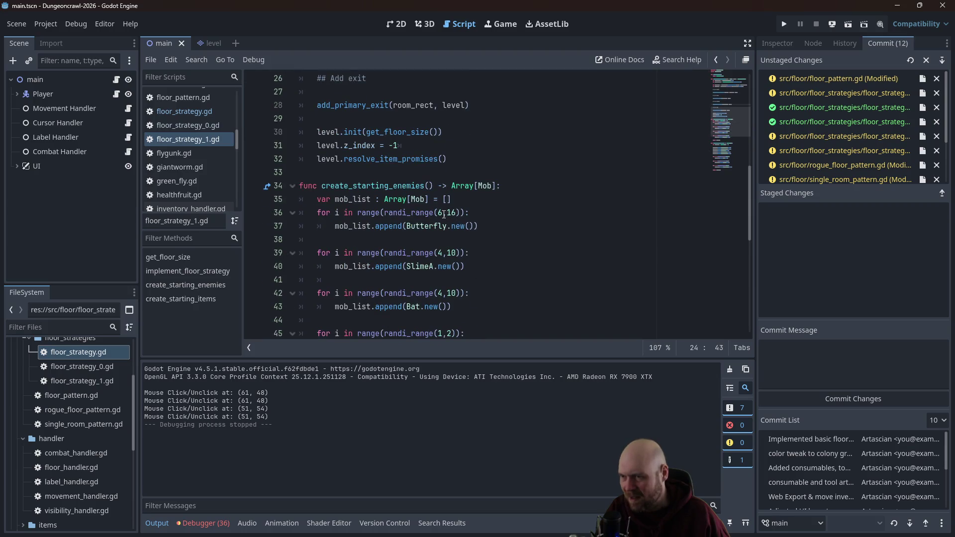
pyautogui.click(444, 214)
pyautogui.scroll(-4, 445, 246)
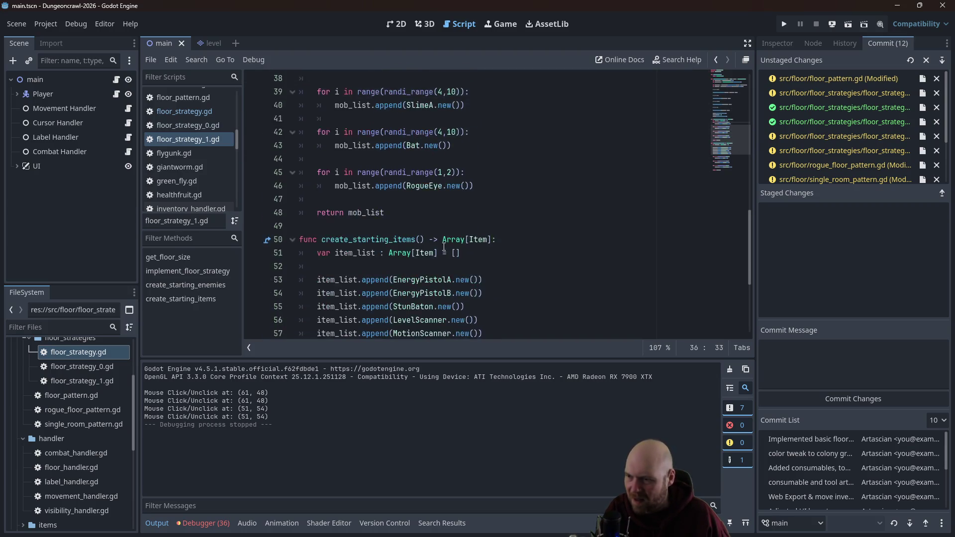
pyautogui.scroll(-4, 444, 246)
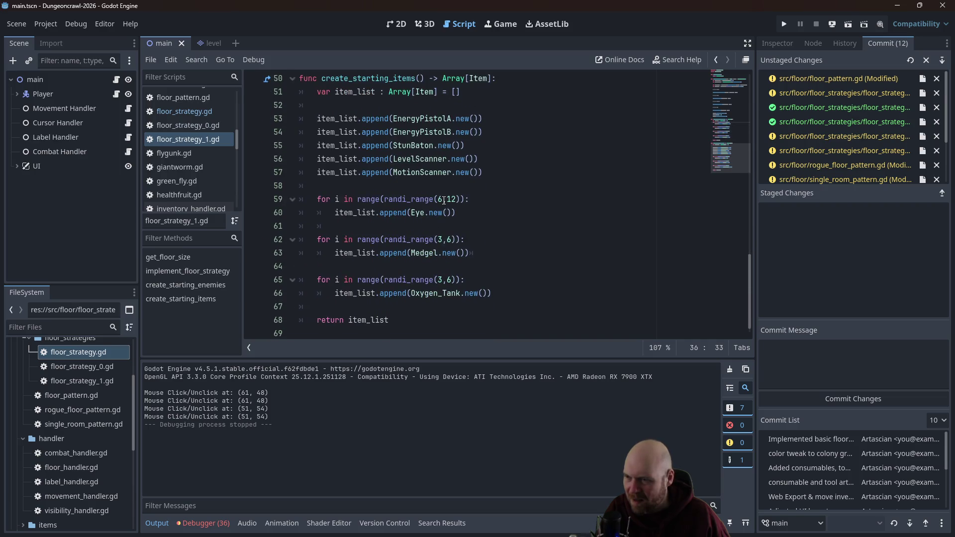
pyautogui.click(442, 199)
pyautogui.click(458, 199)
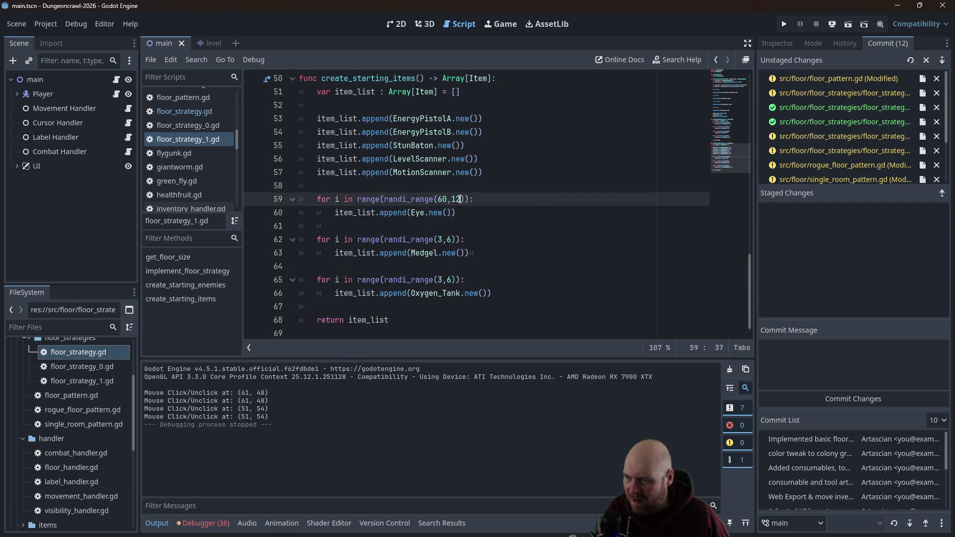
pyautogui.write('0')
pyautogui.hotkey('ctrl', 's')
pyautogui.click(616, 116)
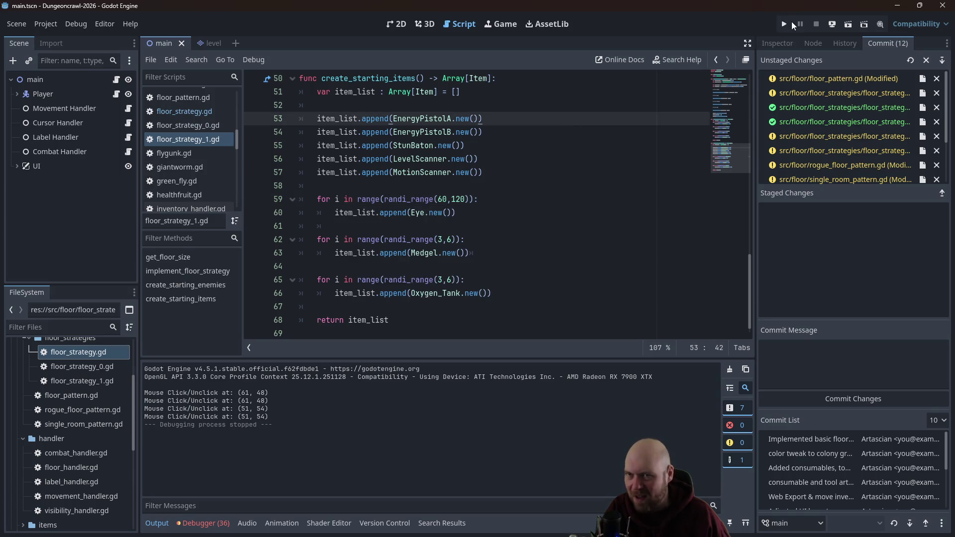
pyautogui.click(784, 24)
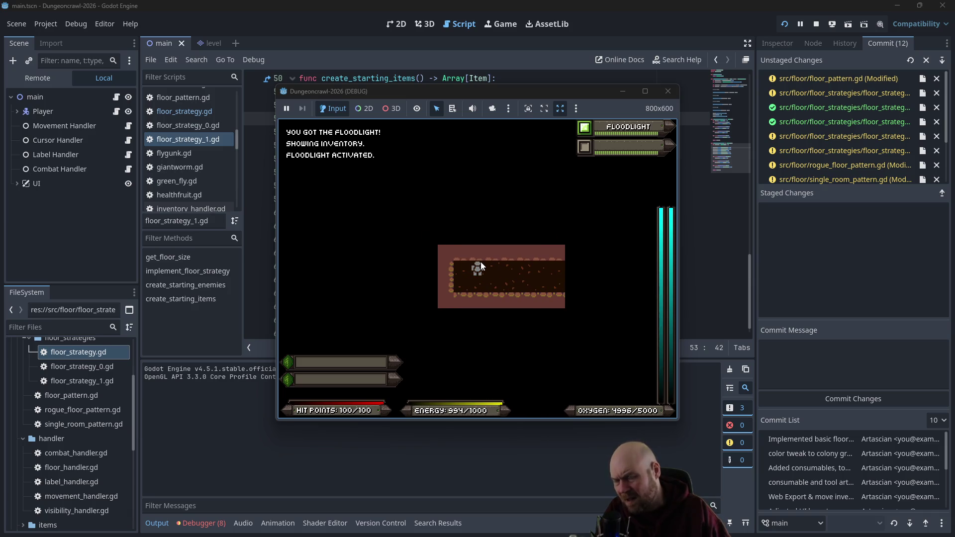
# - Explore the floor, fighting a rogue bat, a slime, a martian butterfly and a rogue eye
pyautogui.press('Right')
pyautogui.press('Left')
pyautogui.press('Up')
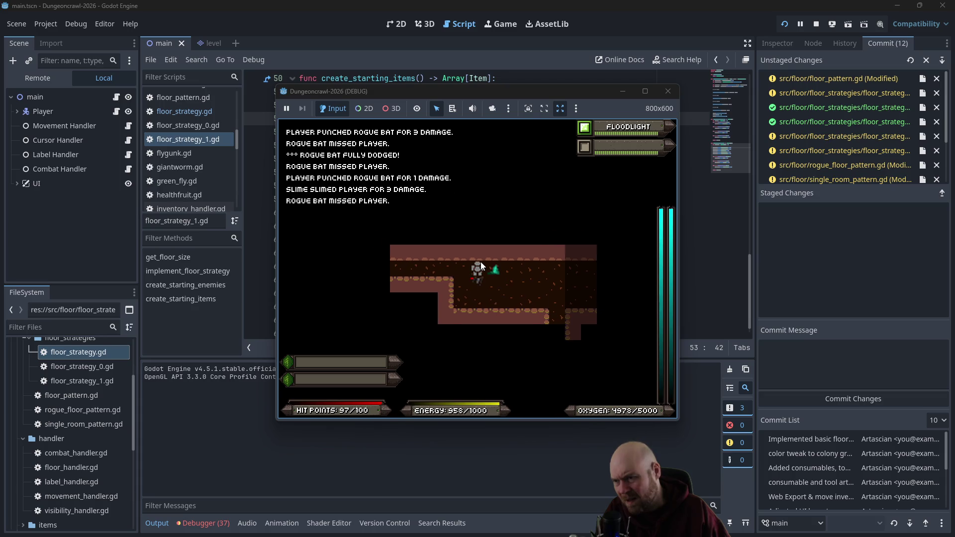
pyautogui.press('Left')
pyautogui.press('Left')
pyautogui.press('Left')
pyautogui.press('Left')
pyautogui.press('Left')
pyautogui.press('Left')
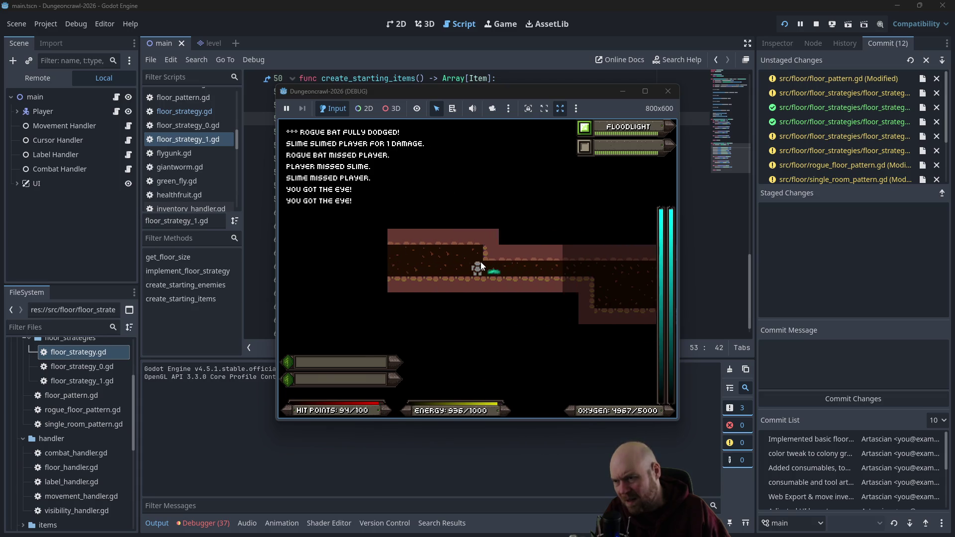
pyautogui.press('Right')
pyautogui.press('Right')
pyautogui.press('Right')
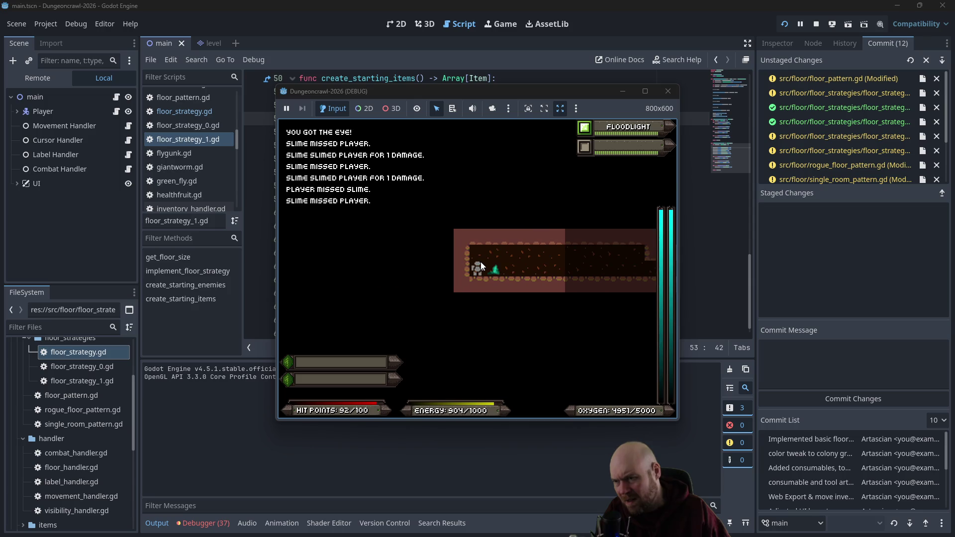
pyautogui.press('Right')
pyautogui.press('Right')
pyautogui.press('Right')
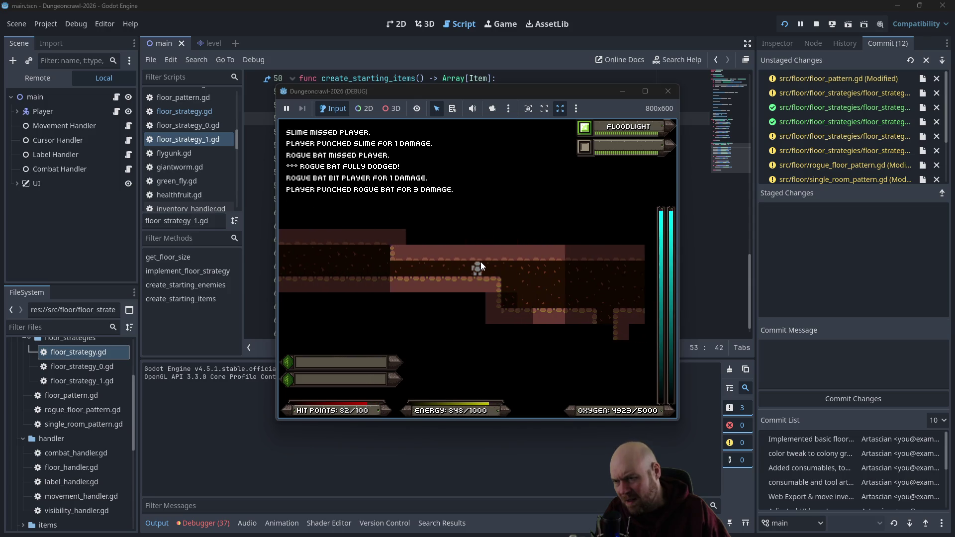
pyautogui.press('Down')
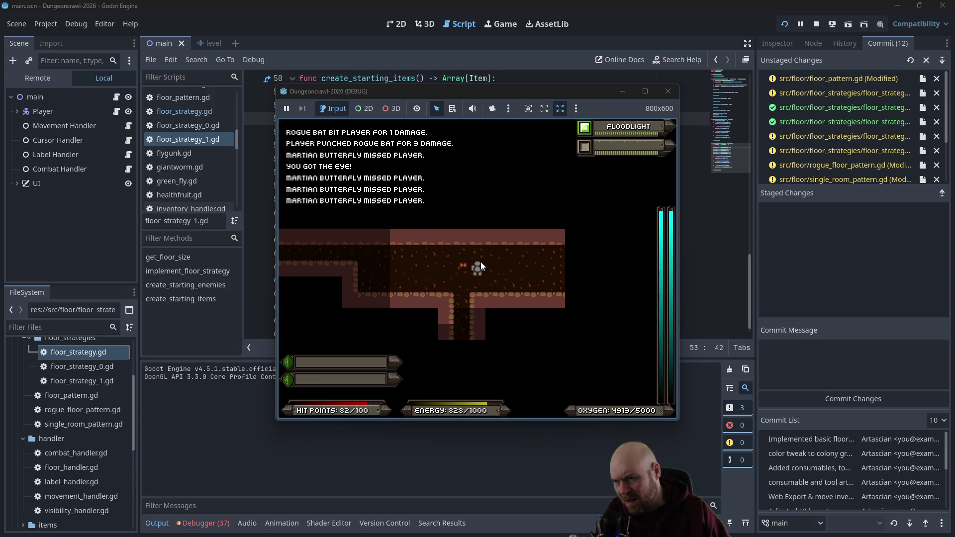
pyautogui.press('Left')
pyautogui.press('Left')
pyautogui.press('Left')
pyautogui.press('Right')
pyautogui.press('Right')
pyautogui.press('Right')
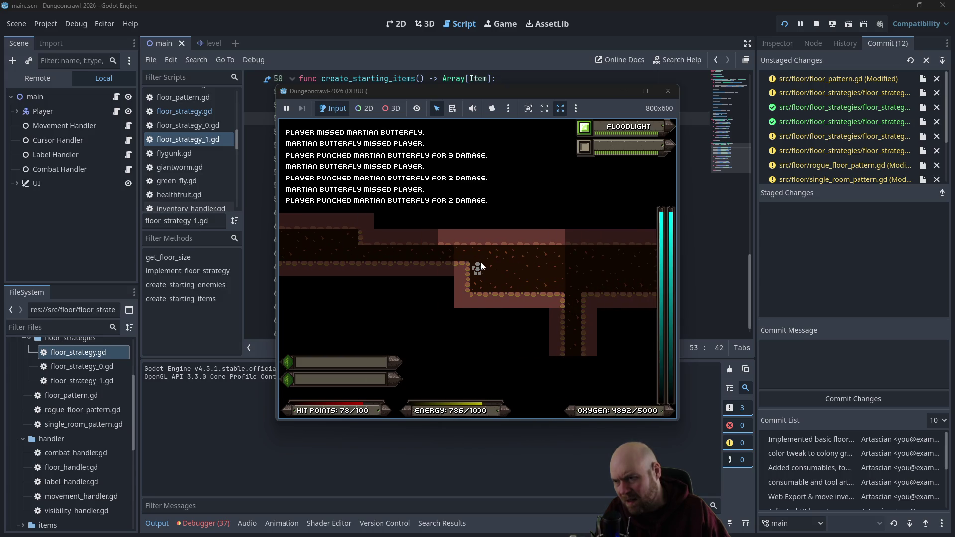
pyautogui.press('Down')
pyautogui.press('Up')
pyautogui.press('Up')
pyautogui.press('Down')
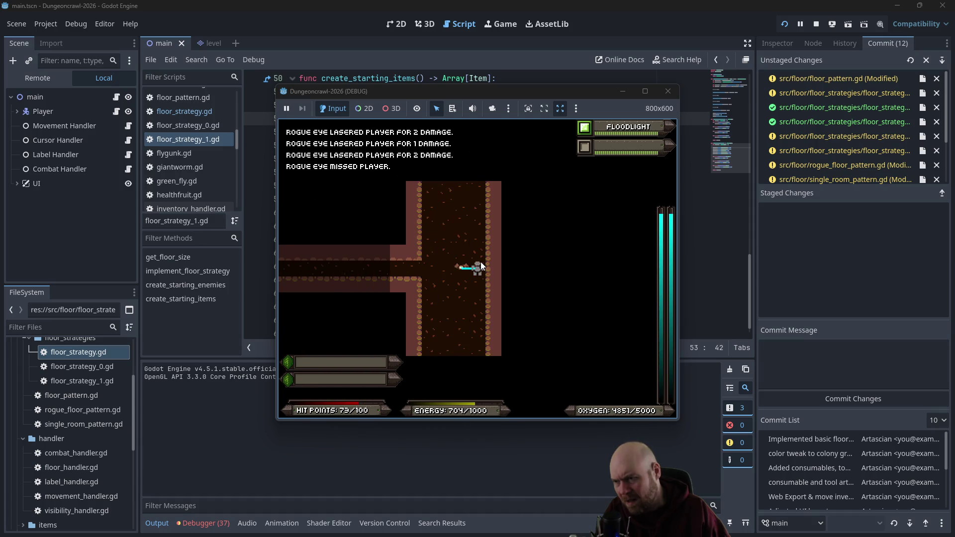
pyautogui.press('Down')
pyautogui.press('Up')
# - Consume an Eye from the inventory, then close the game and launch a fresh run
pyautogui.press('Down')
pyautogui.press('Up')
pyautogui.press('i')
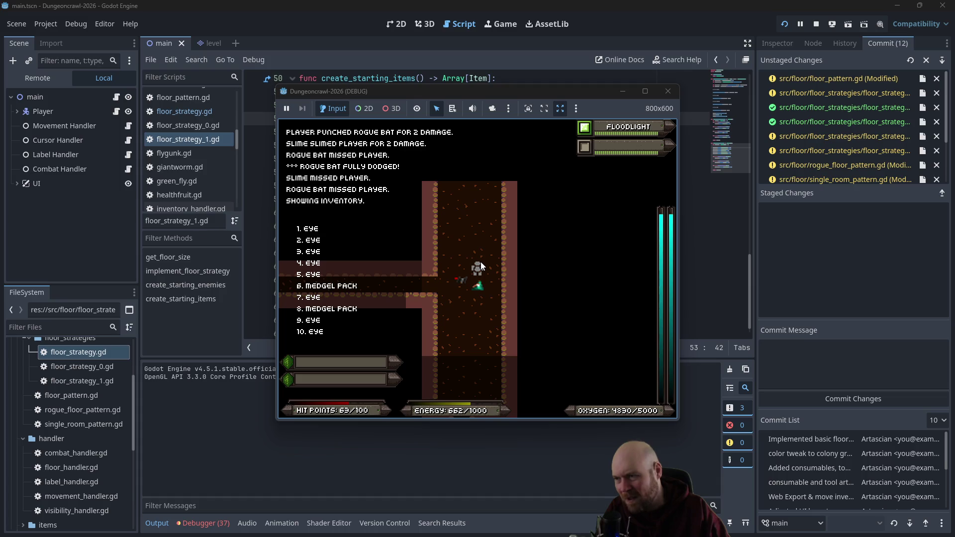
pyautogui.press('1')
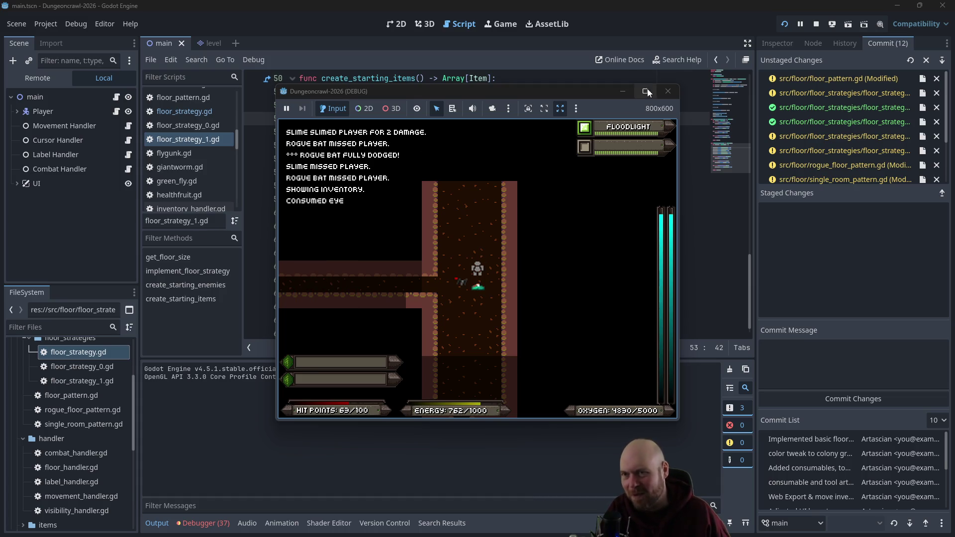
pyautogui.click(667, 91)
pyautogui.click(787, 28)
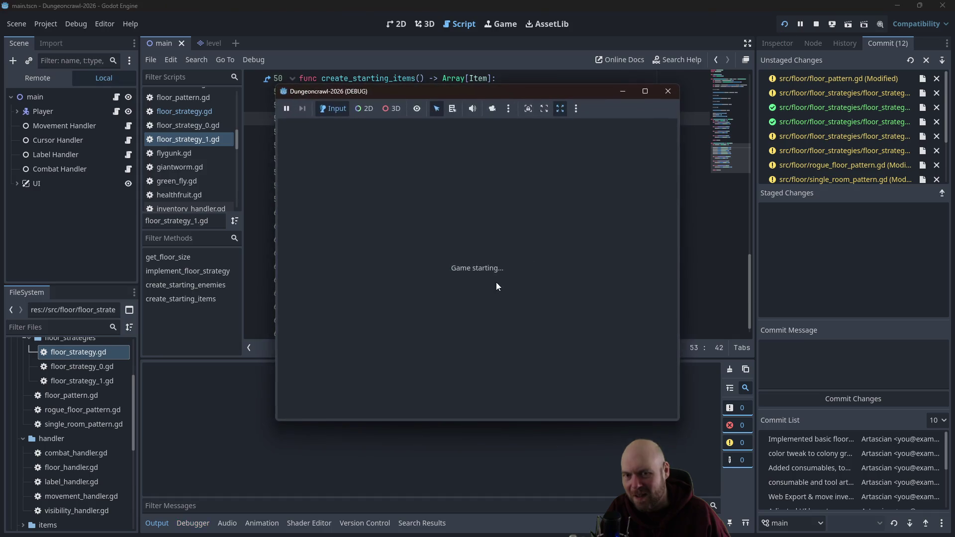
# - Pick up and activate the floodlight, then fight a martian butterfly while climbing the corridor
pyautogui.press('Right')
pyautogui.press('i')
pyautogui.press('1')
pyautogui.press('Up')
pyautogui.press('Up')
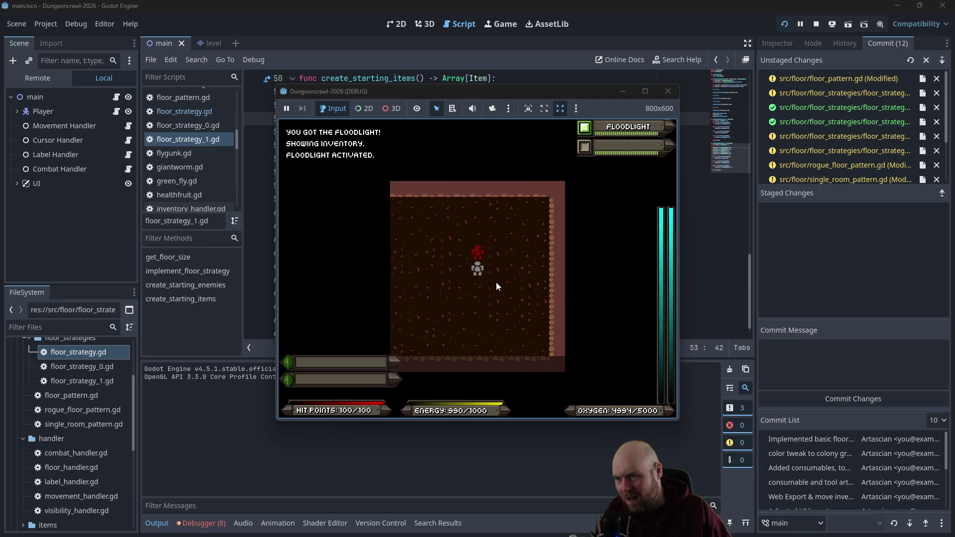
pyautogui.press('i')
pyautogui.press('Up')
pyautogui.press('Up')
pyautogui.press('Up')
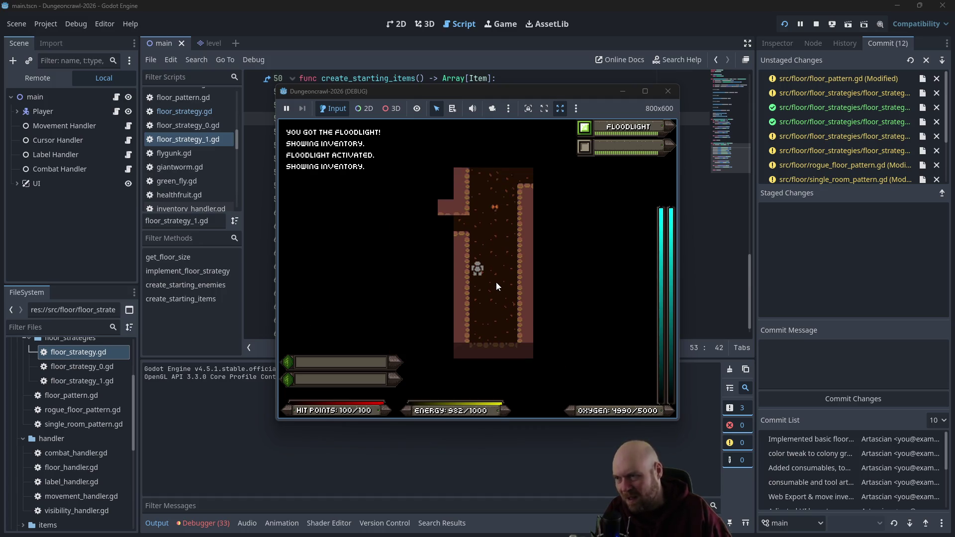
pyautogui.press('Up')
pyautogui.press('Up')
pyautogui.press('Up')
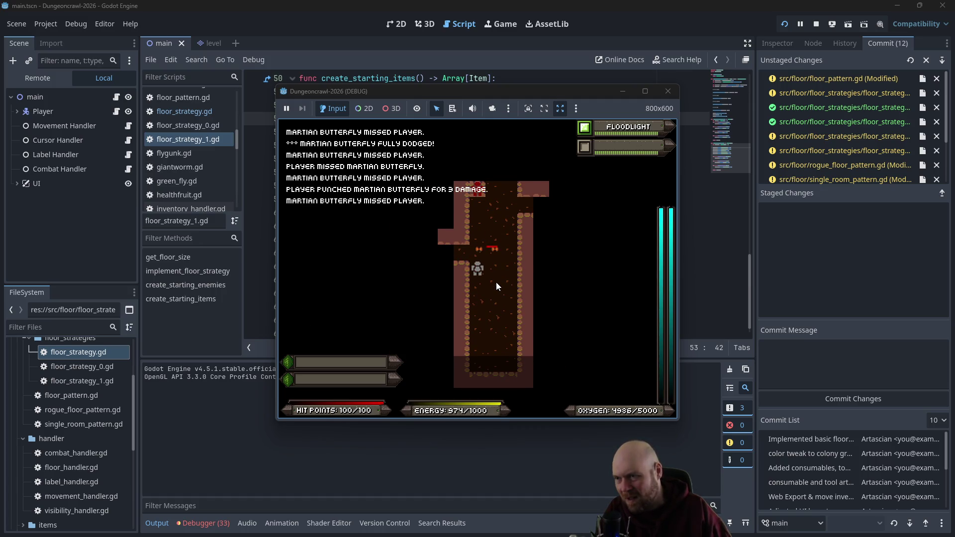
pyautogui.press('Right')
pyautogui.press('Right')
pyautogui.press('Right')
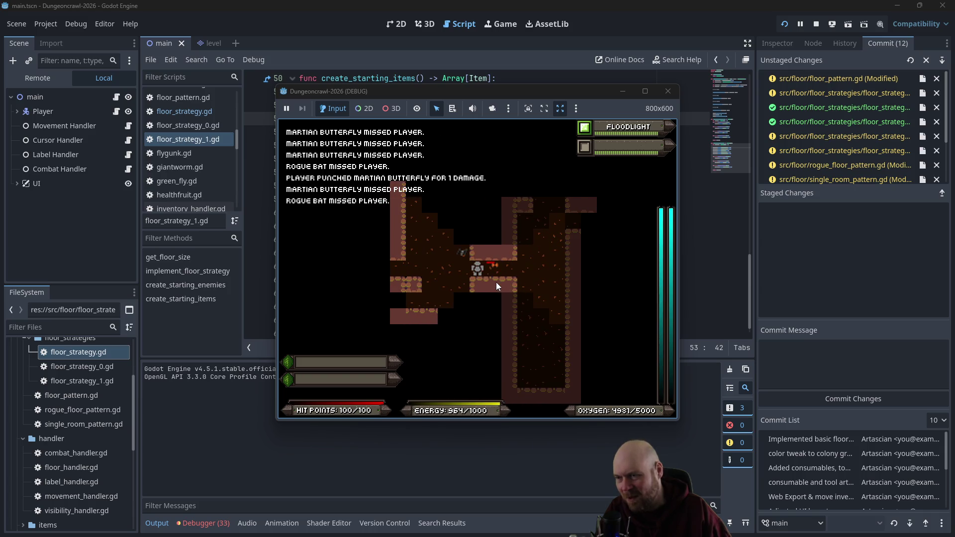
pyautogui.press('Right')
pyautogui.press('Right')
pyautogui.press('Right')
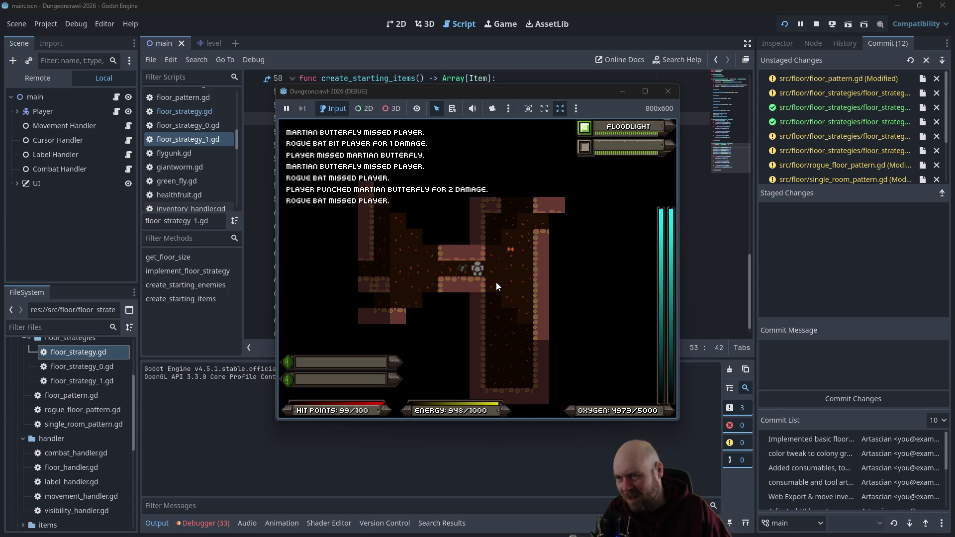
pyautogui.press('Up')
pyautogui.press('Up')
pyautogui.press('Up')
# - Defeat the butterfly and rogue bat, collect an Eye and a Medgel Pack, check inventory, and stop the game
pyautogui.press('Up')
pyautogui.press('Up')
pyautogui.press('Up')
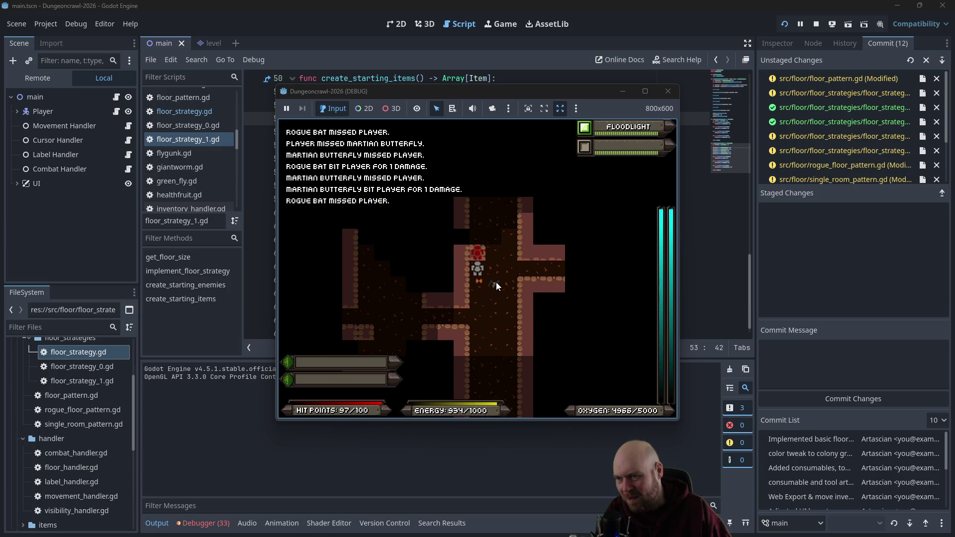
pyautogui.press('Left')
pyautogui.press('Up')
pyautogui.press('Up')
pyautogui.press('Up')
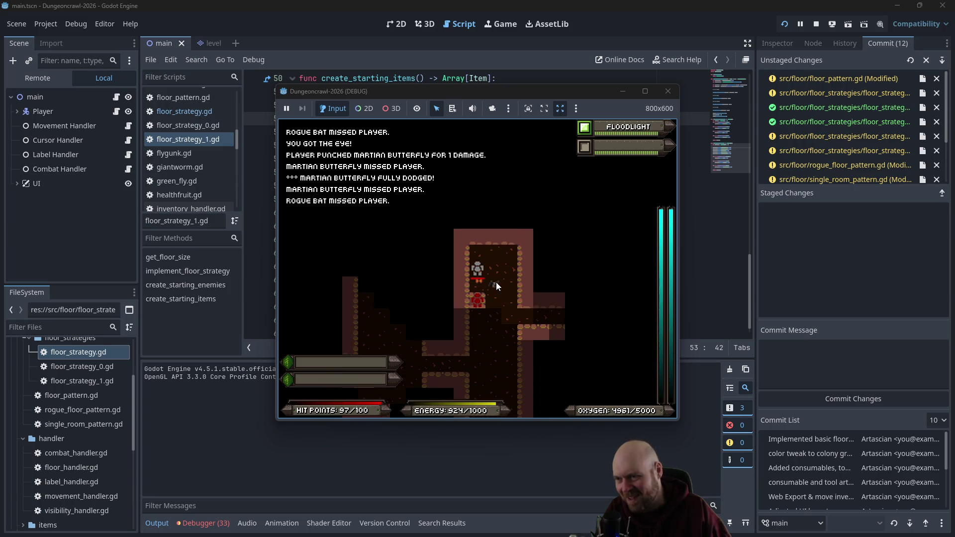
pyautogui.press('Down')
pyautogui.press('Down')
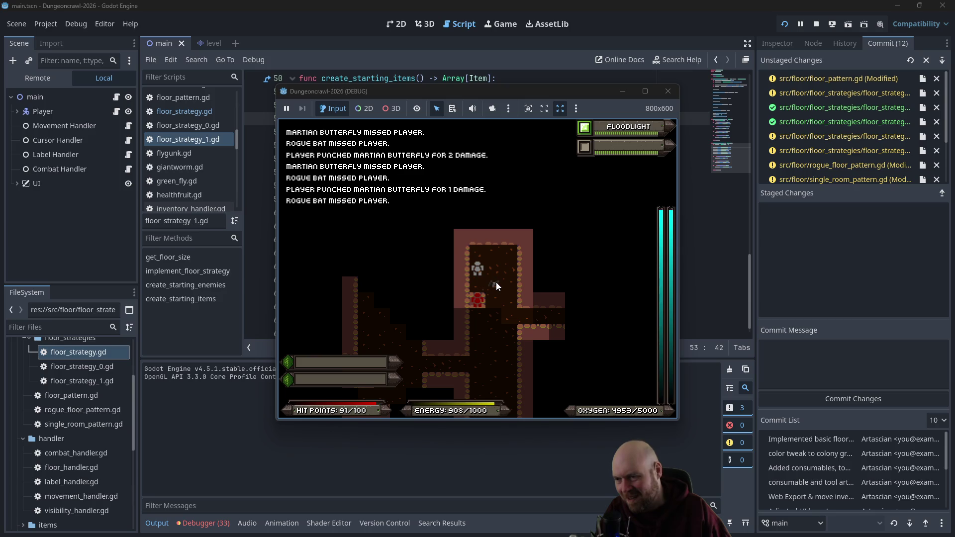
pyautogui.press('Right')
pyautogui.press('Down')
pyautogui.press('Down')
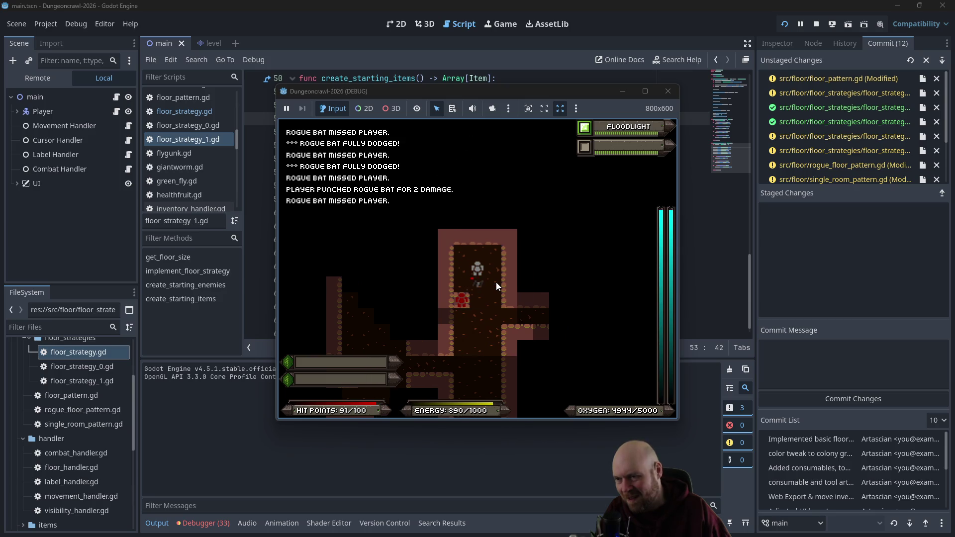
pyautogui.press('Down')
pyautogui.press('Down')
pyautogui.press('Left')
pyautogui.press('Left')
pyautogui.press('Left')
pyautogui.press('Down')
pyautogui.press('Right')
pyautogui.press('Right')
pyautogui.press('Right')
pyautogui.press('Right')
pyautogui.press('Right')
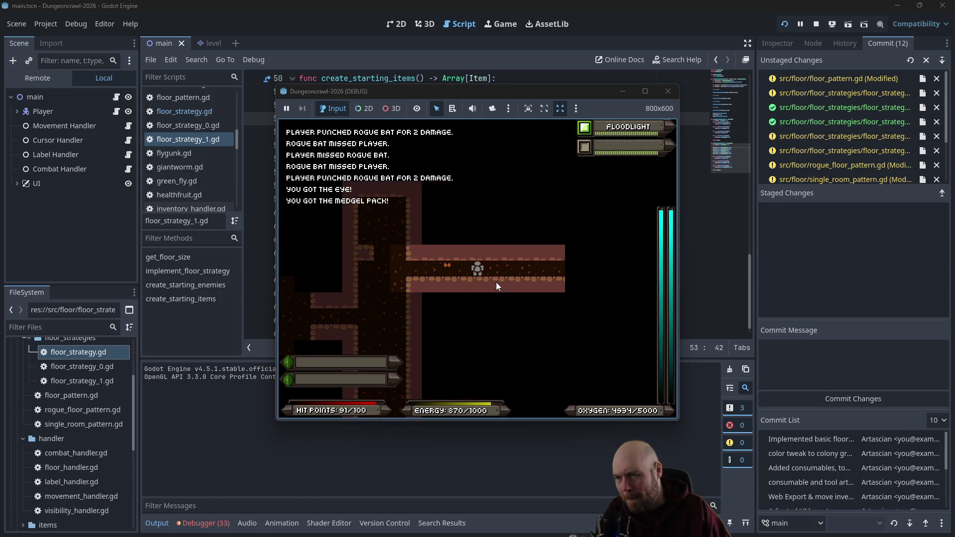
pyautogui.press('i')
pyautogui.press('Escape')
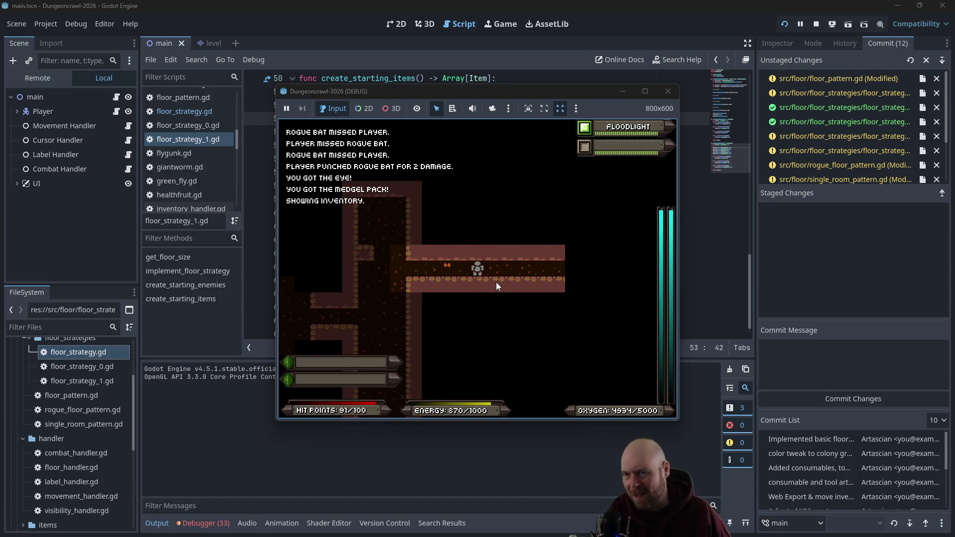
pyautogui.click(668, 91)
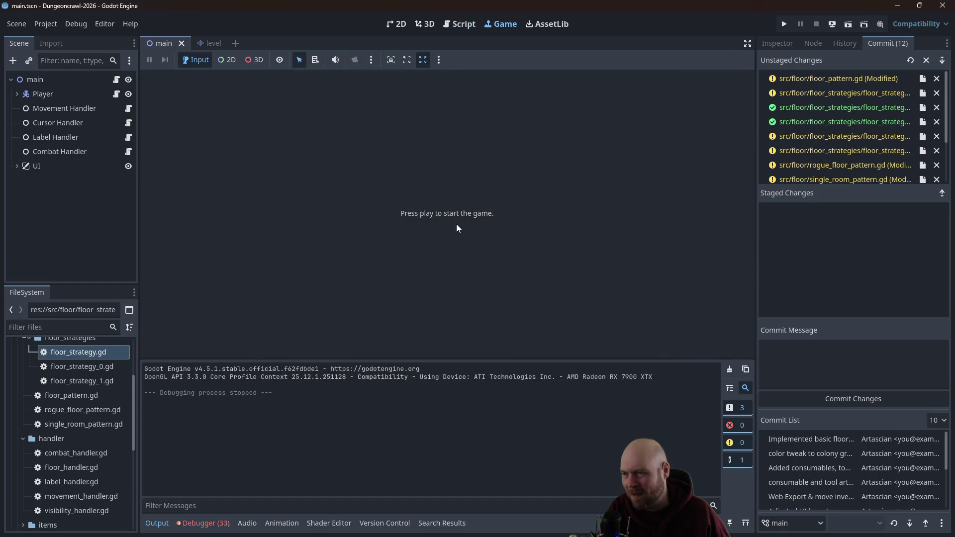
# - Review the item placement and add_child(item) lines of default_add_items in floor_strategy.gd
pyautogui.doubleClick(85, 356)
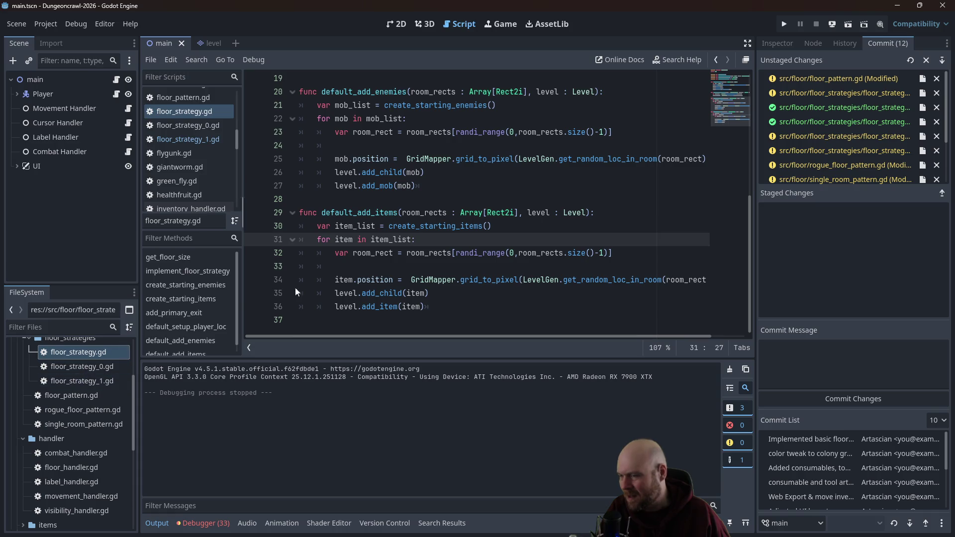
pyautogui.click(399, 293)
pyautogui.click(379, 253)
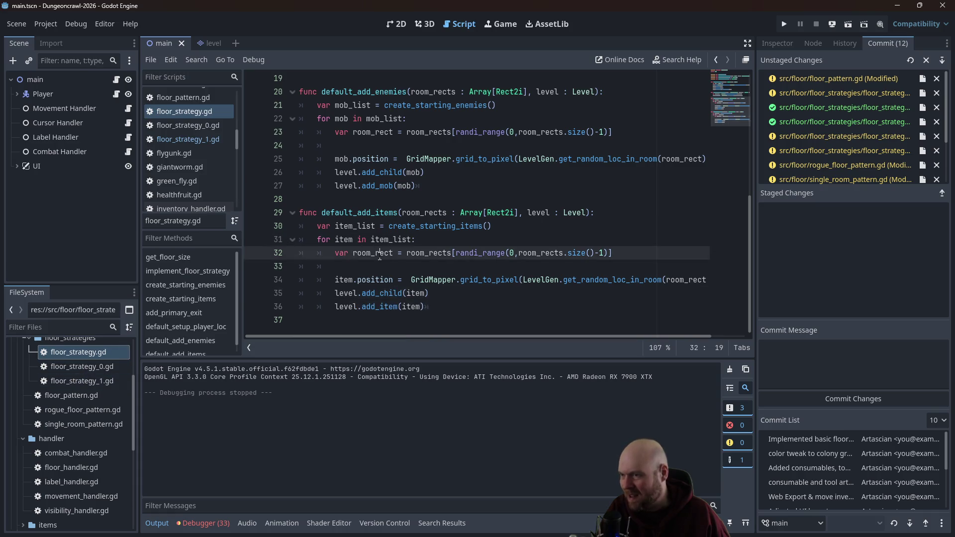
pyautogui.click(396, 293)
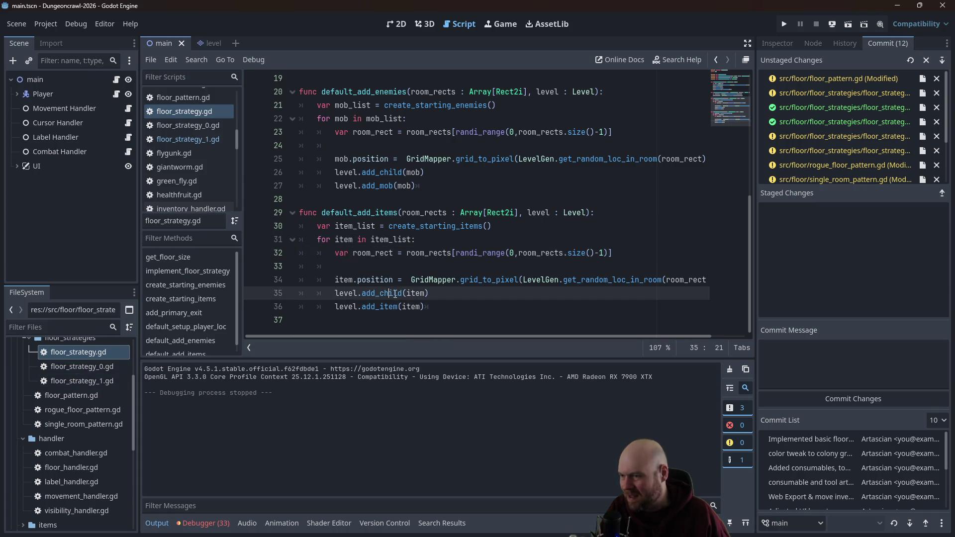
pyautogui.click(449, 309)
# - Check in floor_strategy_0.gd how the floodlight item gets initialised
pyautogui.doubleClick(57, 367)
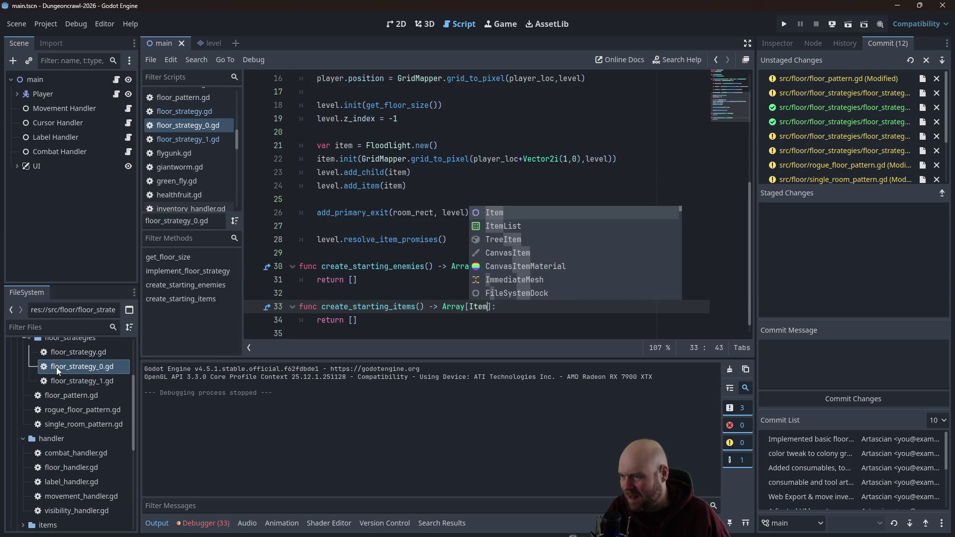
pyautogui.click(370, 203)
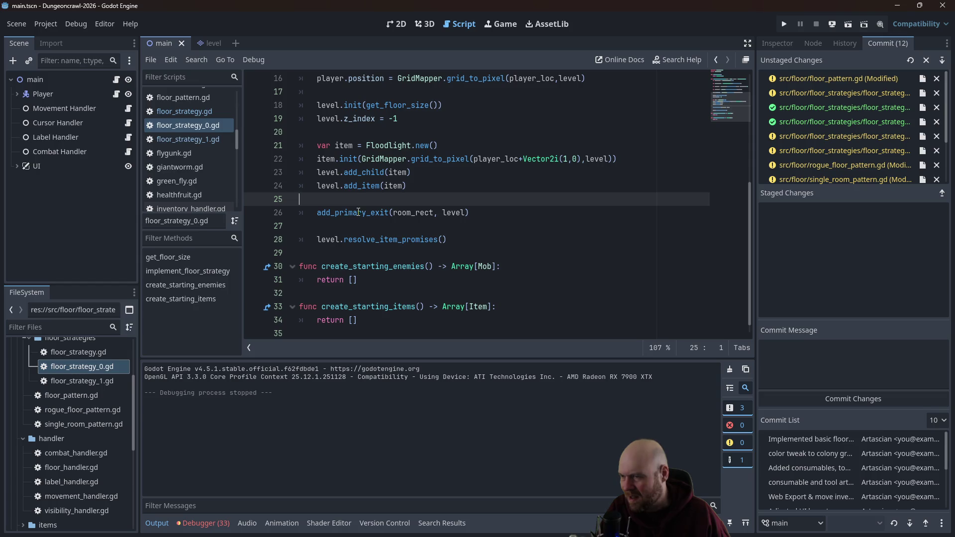
pyautogui.moveTo(338, 209)
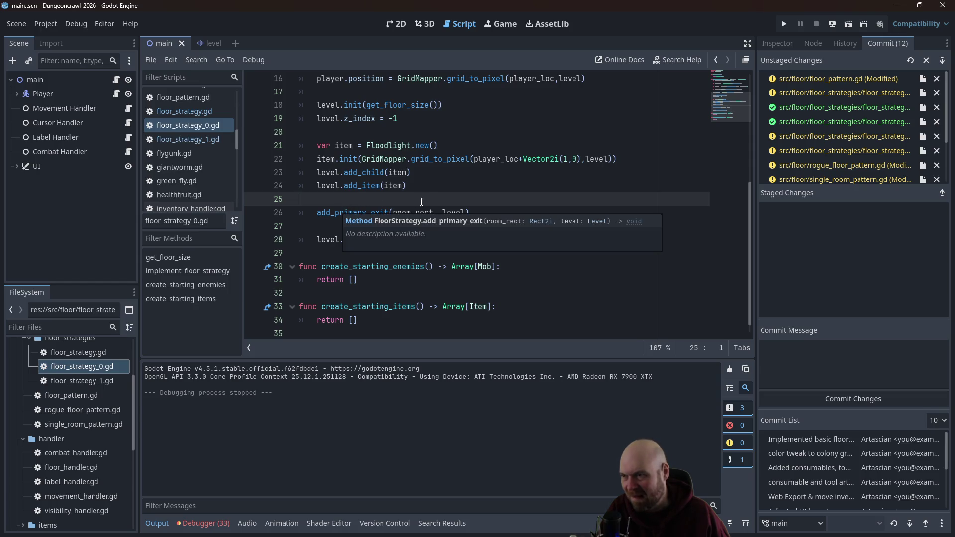
pyautogui.scroll(2, 420, 201)
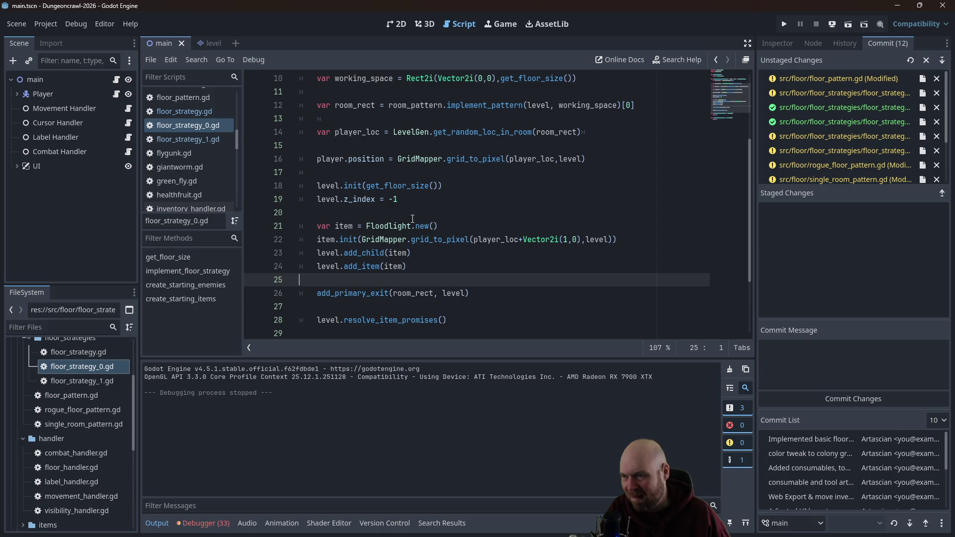
# - Back in floor_strategy.gd, start an item.init() line above level.add_child(item) in default_add_items
pyautogui.doubleClick(66, 352)
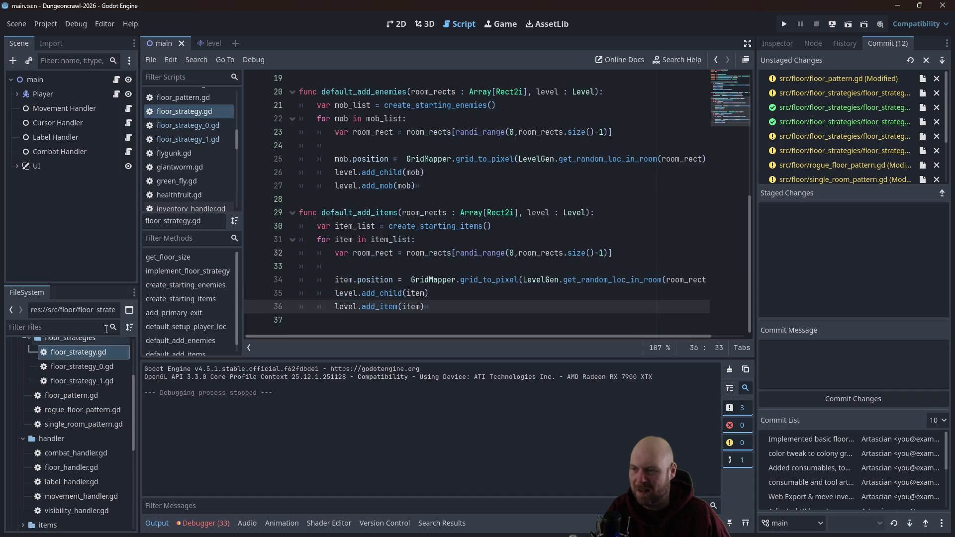
pyautogui.click(341, 267)
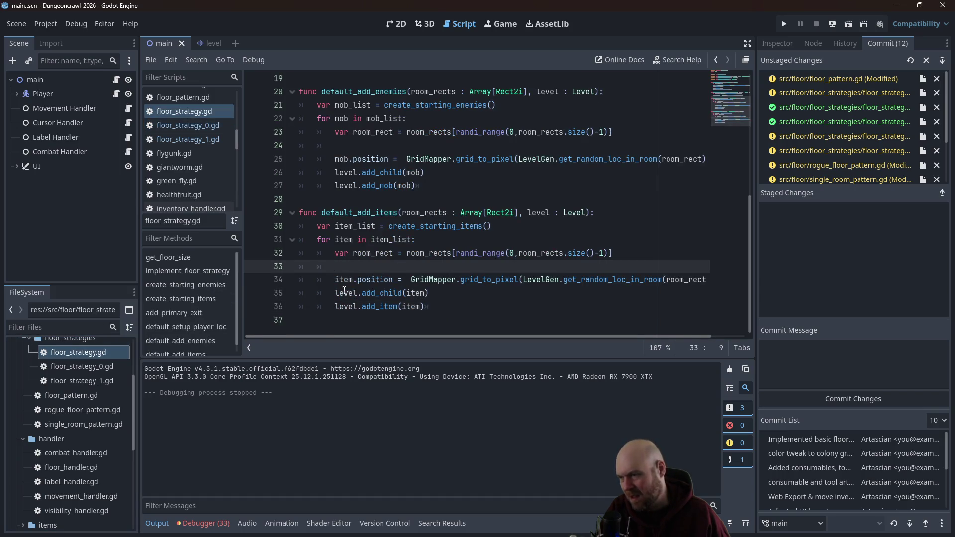
pyautogui.click(345, 289)
pyautogui.hotkey('ctrl', 'shift', 'Return')
pyautogui.write('item.init')
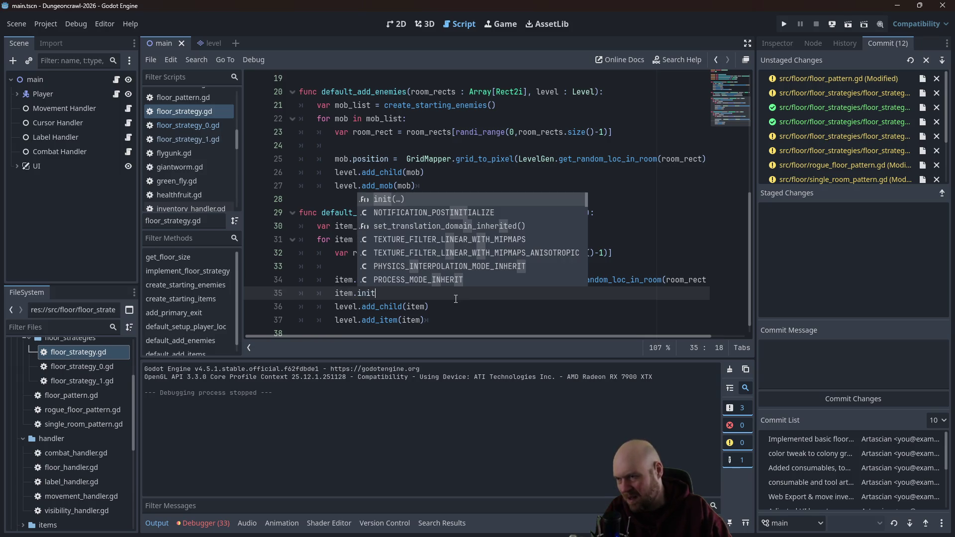
pyautogui.press('Return')
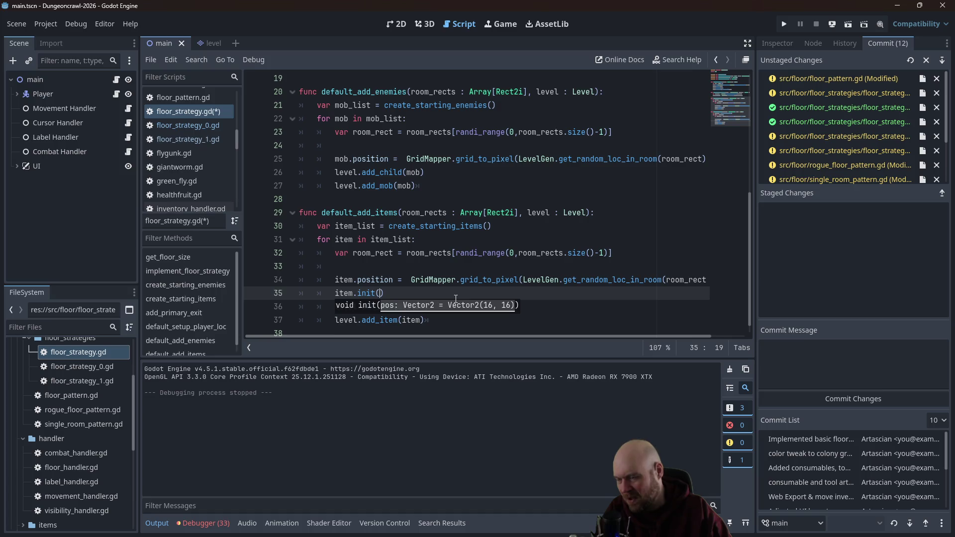
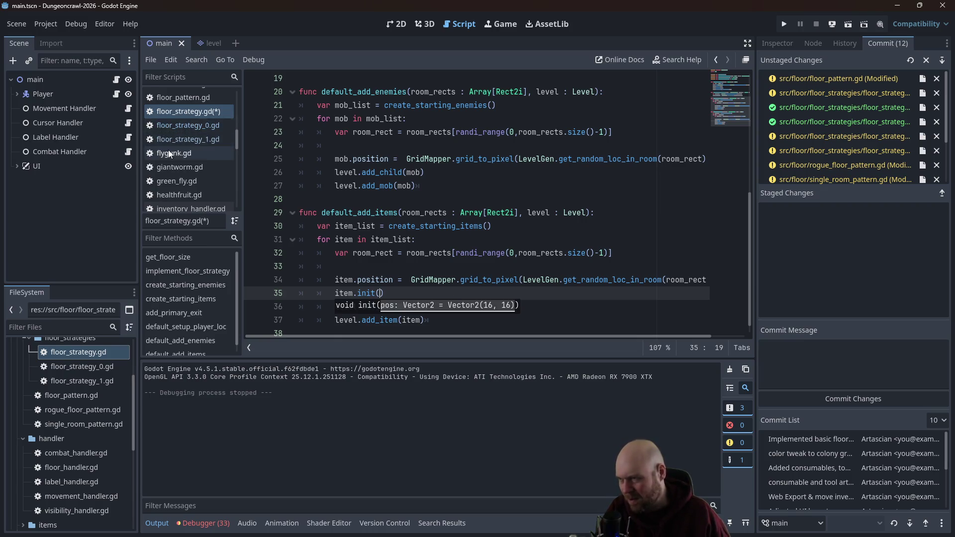
# - Review item.gd's init and how level.gd creates items
pyautogui.scroll(3, 174, 151)
pyautogui.scroll(-3, 182, 191)
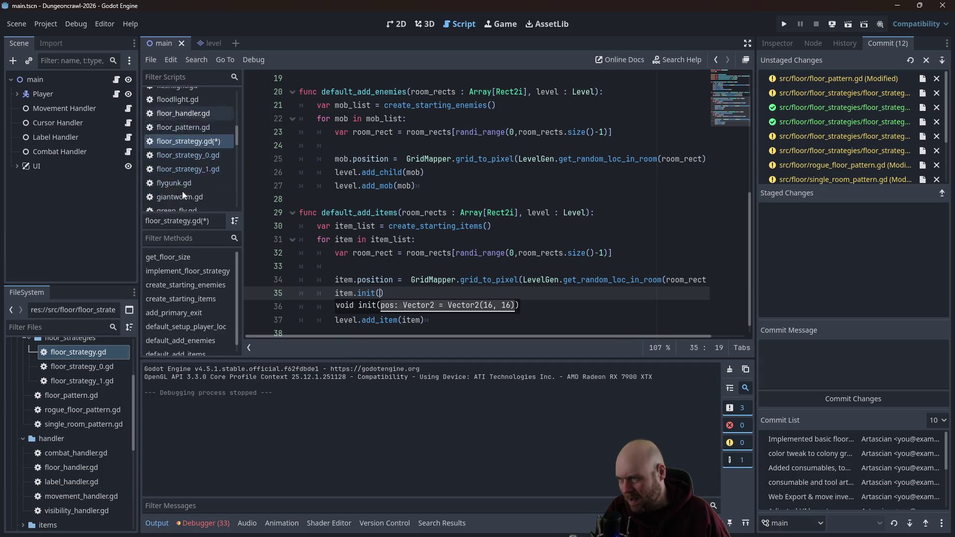
pyautogui.scroll(-5, 186, 184)
pyautogui.click(176, 145)
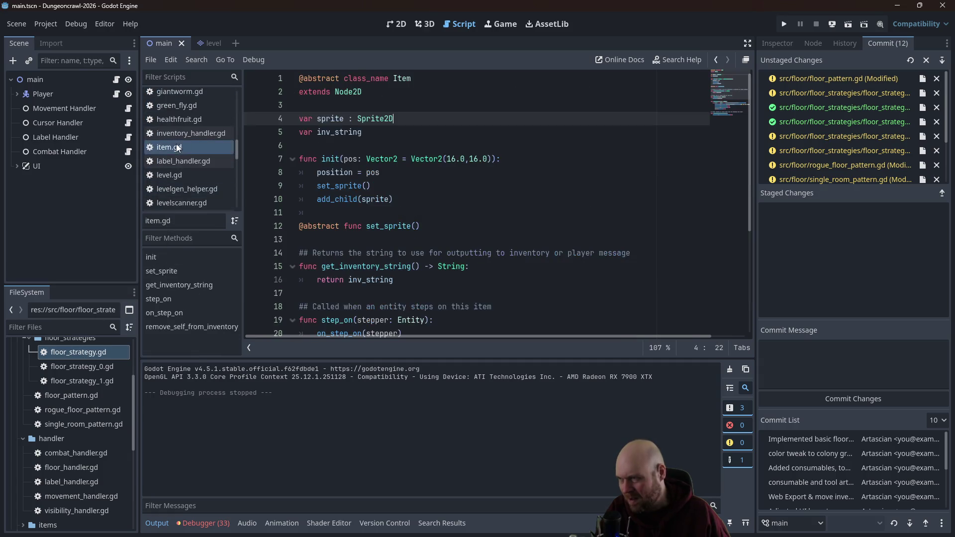
pyautogui.click(174, 174)
pyautogui.click(368, 200)
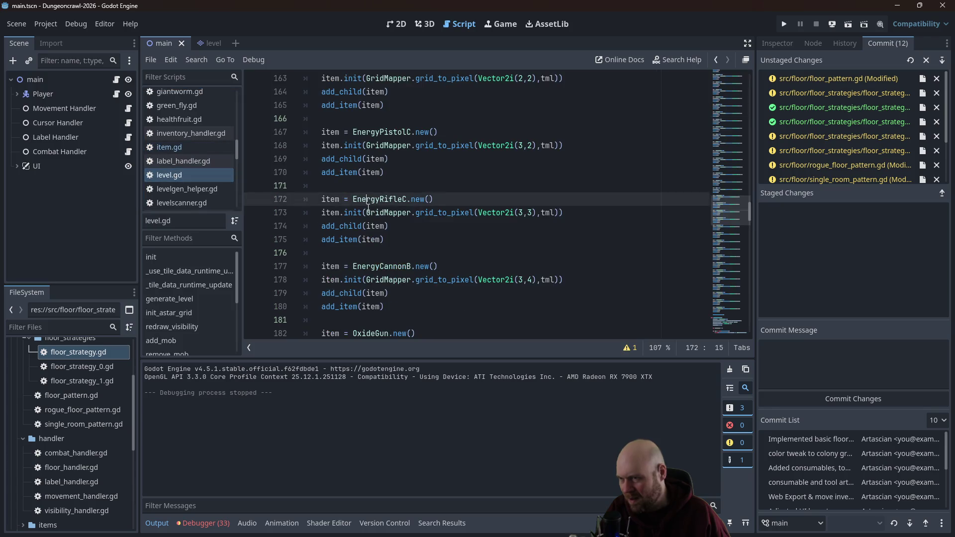
pyautogui.click(369, 186)
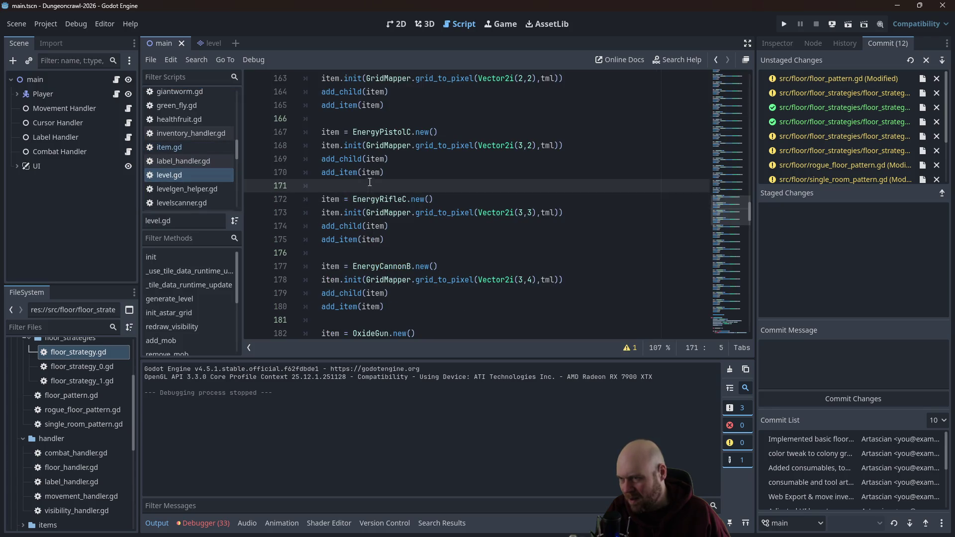
pyautogui.click(368, 177)
pyautogui.scroll(5, 199, 149)
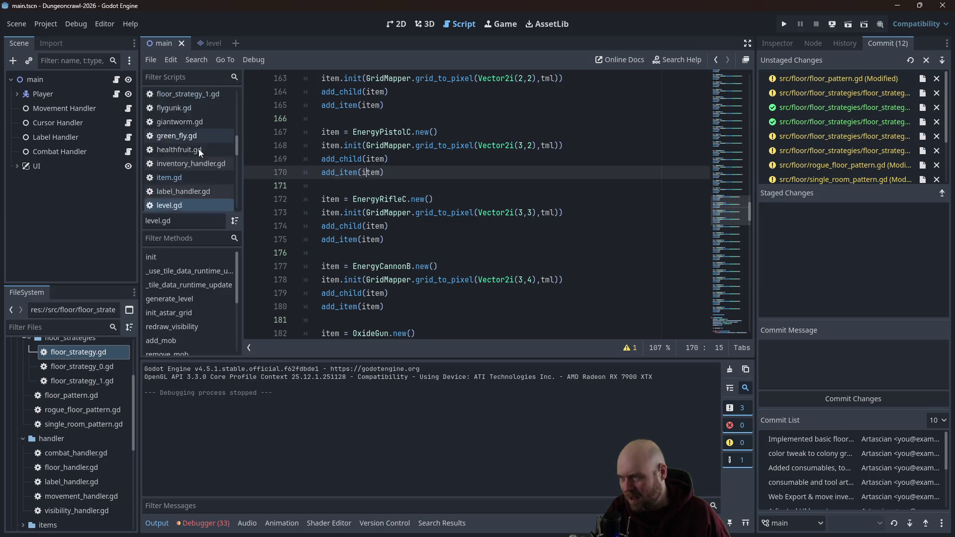
# - Change line 35 in floor_strategy.gd to item.init(GridMapper.pixel_to_grid(item.position, level)) and run the game
pyautogui.click(198, 143)
pyautogui.click(420, 253)
pyautogui.click(420, 272)
pyautogui.click(375, 293)
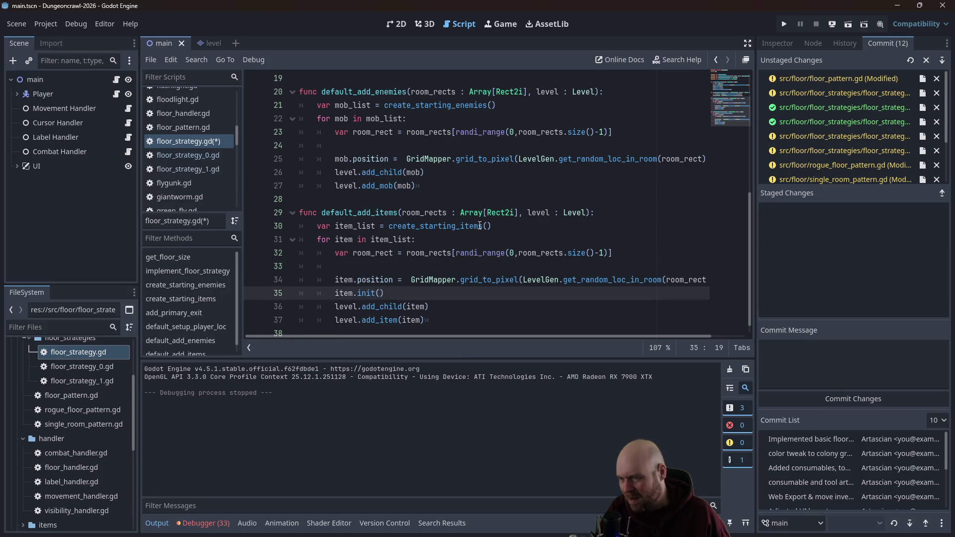
pyautogui.write('Gridma')
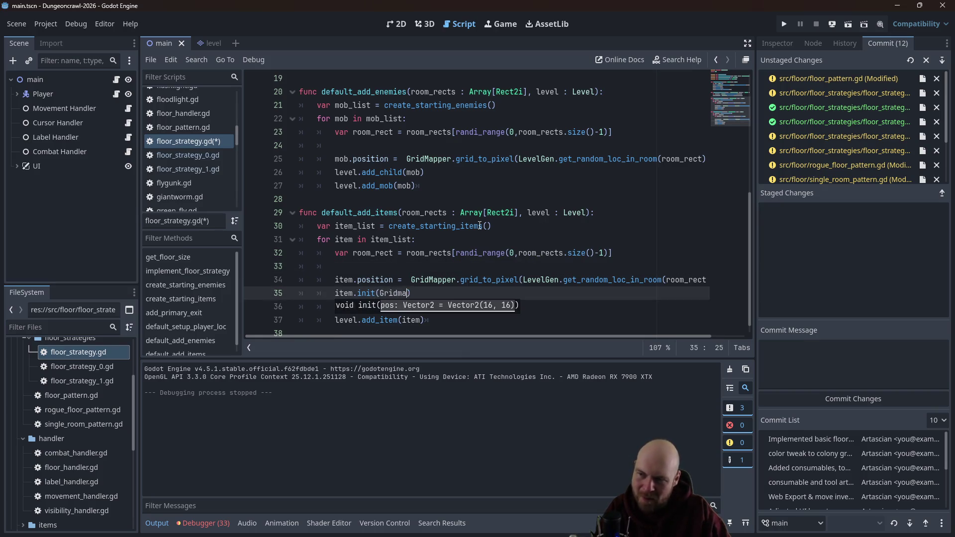
pyautogui.write('pp')
pyautogui.press('Return')
pyautogui.write('.')
pyautogui.write('pixel_to_grid')
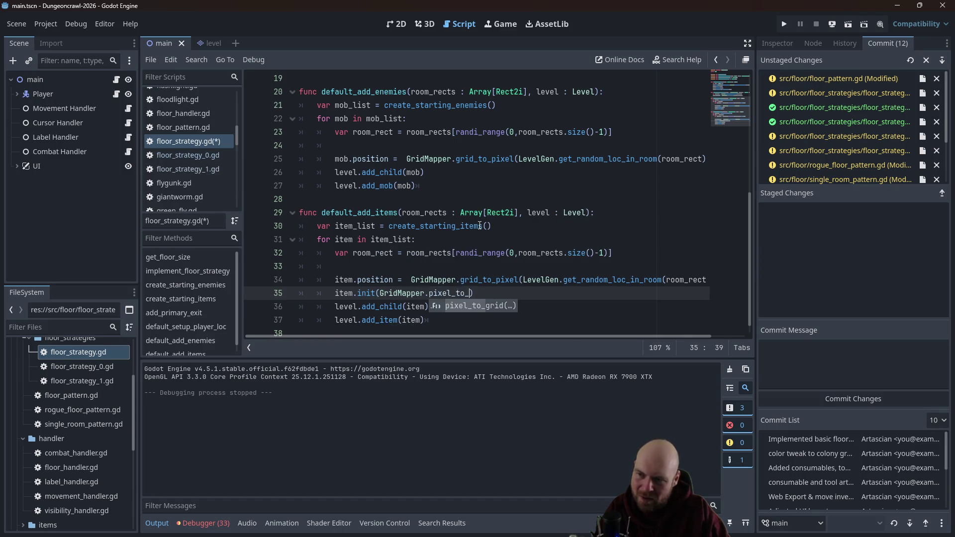
pyautogui.write('(item.position')
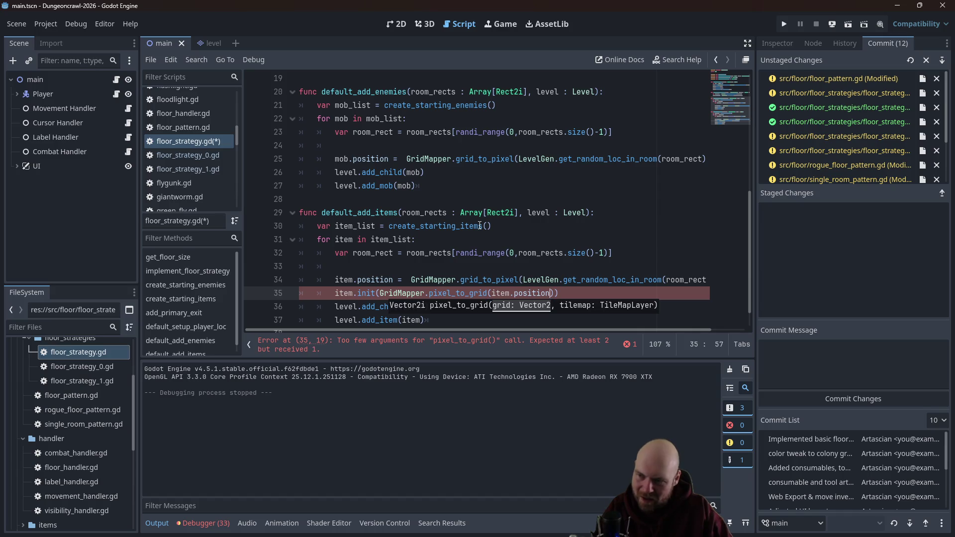
pyautogui.write(')')
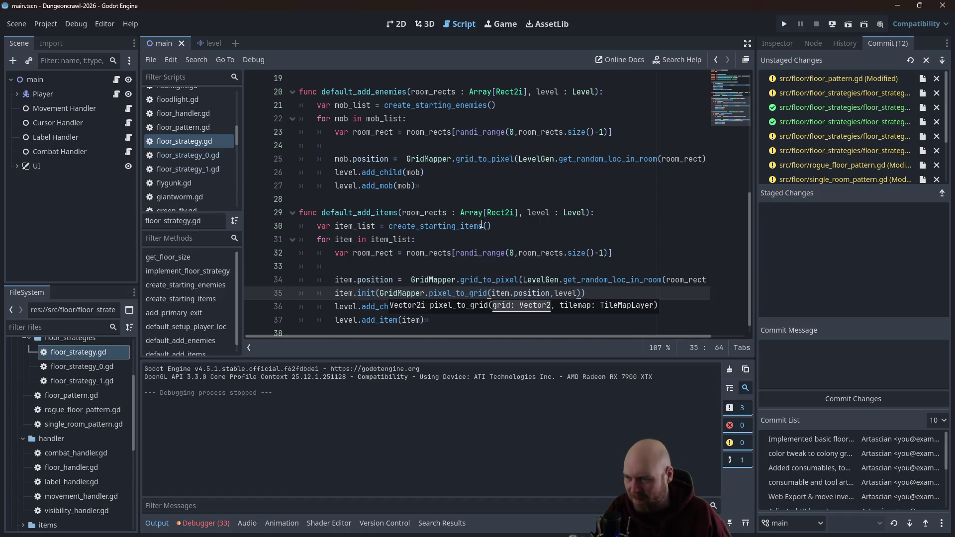
pyautogui.click(784, 24)
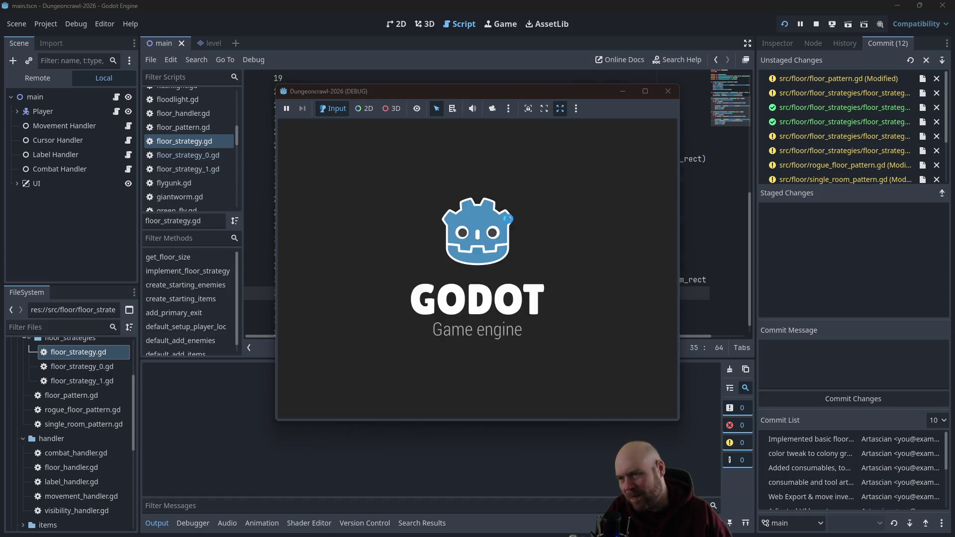
# - Open the inventory, switch on the floodlight, and explore corridors fighting a Martian Butterfly
pyautogui.press('i')
pyautogui.press('1')
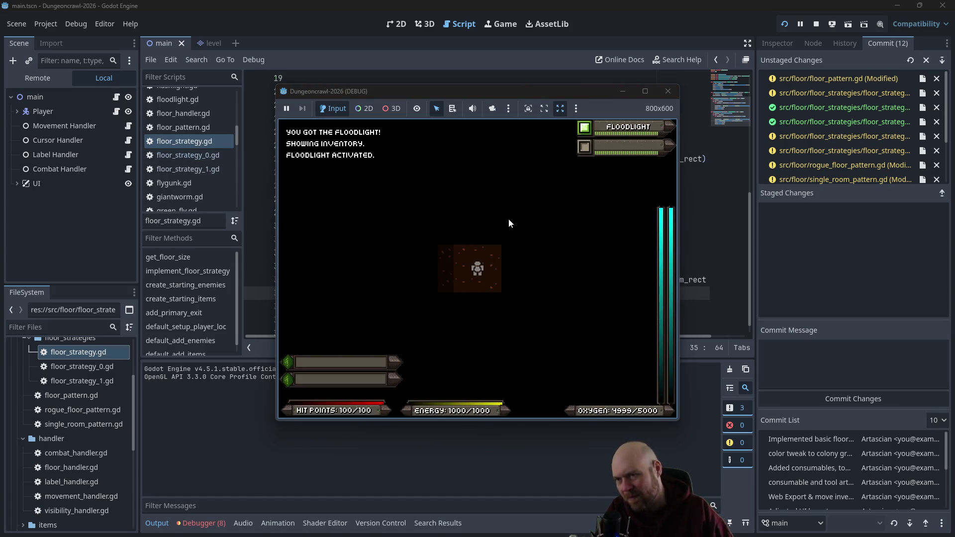
pyautogui.press('Up')
pyautogui.press('Left')
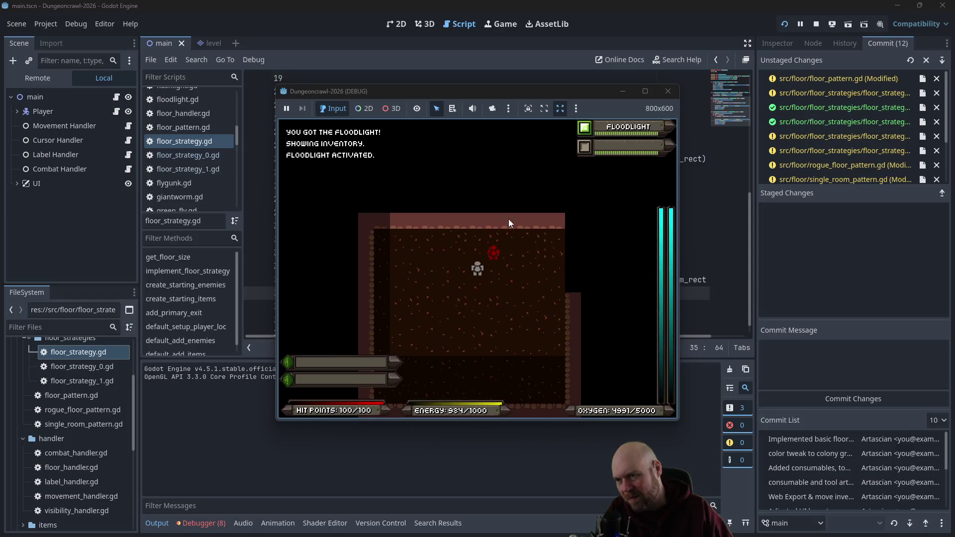
pyautogui.press('Down')
pyautogui.press('Down')
pyautogui.press('Down')
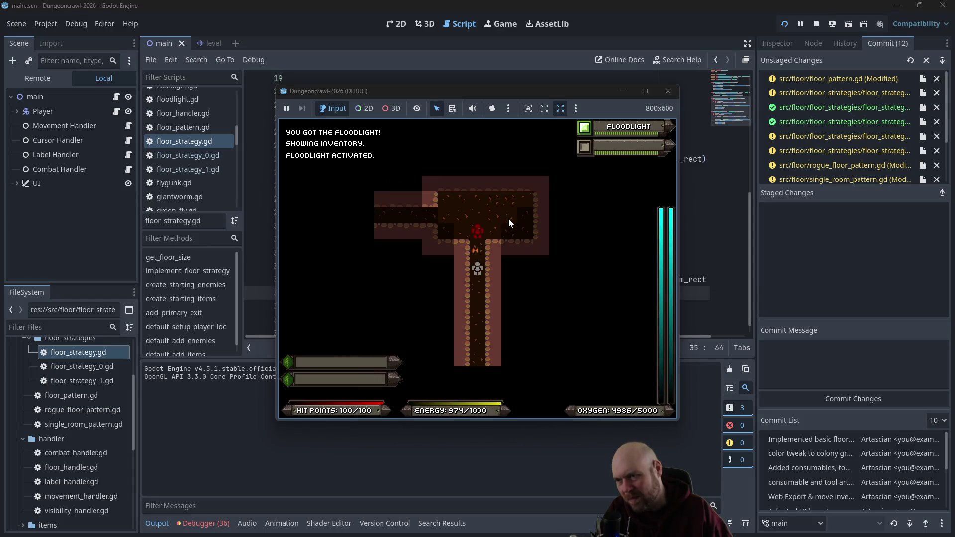
pyautogui.press('Up')
pyautogui.press('Up')
pyautogui.press('Up')
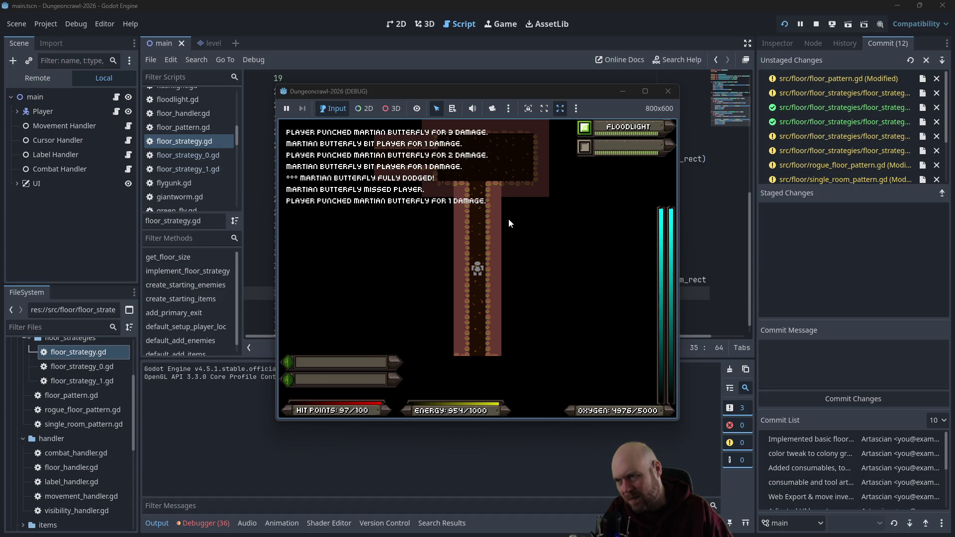
pyautogui.press('Down')
pyautogui.press('Down')
pyautogui.press('Down')
pyautogui.press('Right')
pyautogui.press('Right')
pyautogui.press('Right')
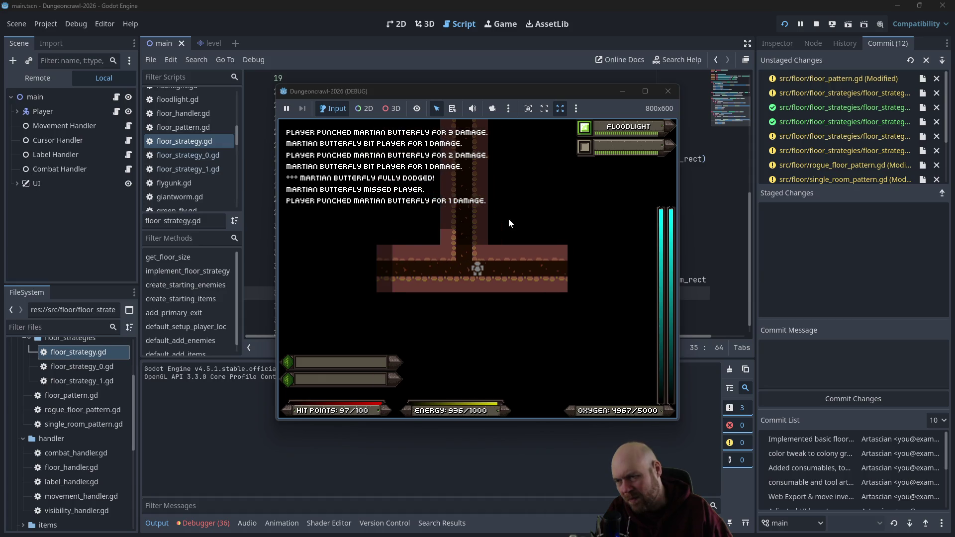
pyautogui.press('Right')
pyautogui.press('Right')
pyautogui.press('Right')
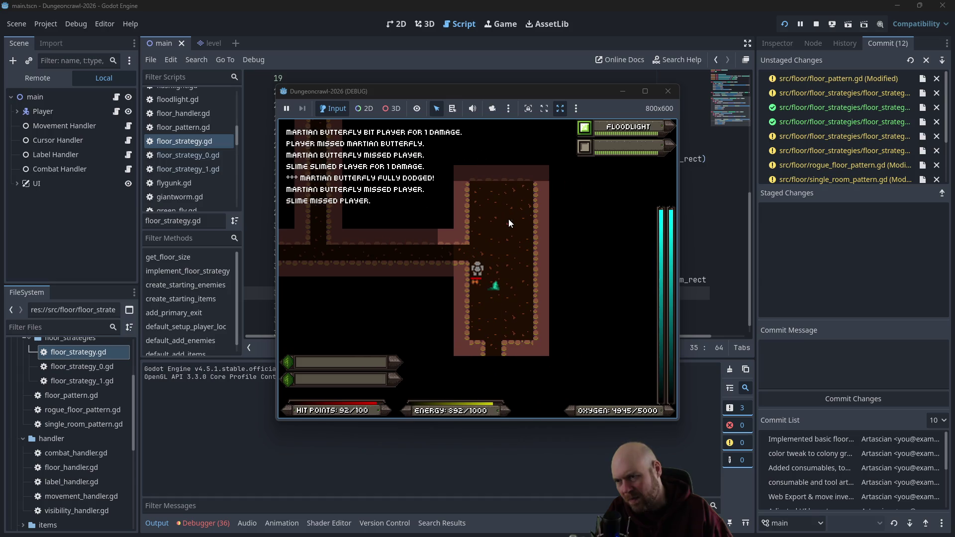
pyautogui.press('Left')
pyautogui.press('Left')
pyautogui.press('Right')
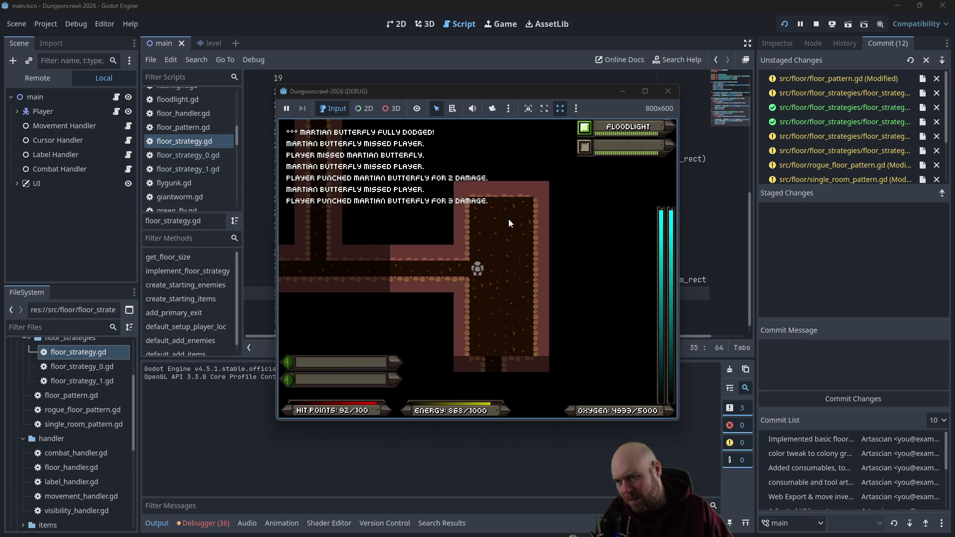
pyautogui.press('Right')
pyautogui.press('Right')
pyautogui.press('Right')
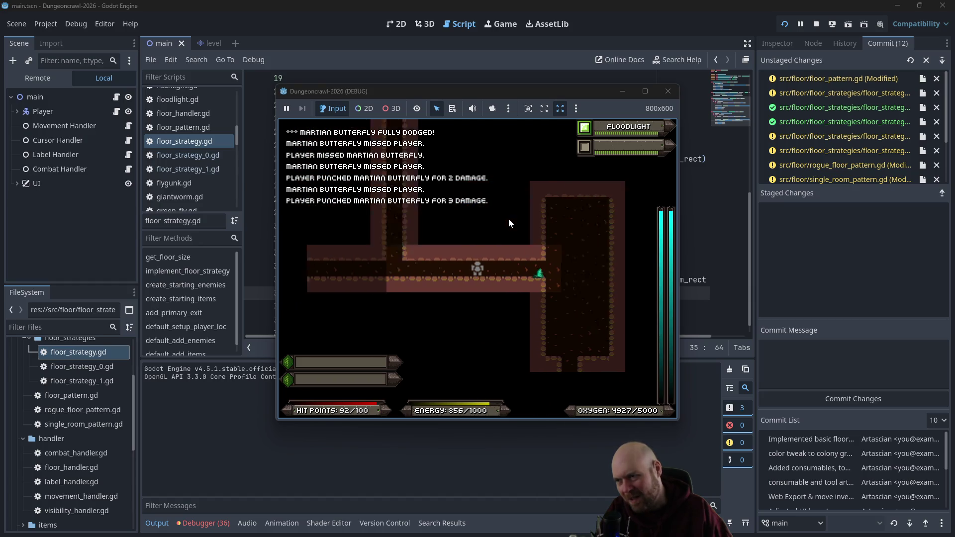
pyautogui.press('Left')
pyautogui.press('Left')
pyautogui.press('Left')
pyautogui.press('Down')
pyautogui.press('Down')
pyautogui.press('Down')
pyautogui.press('Down')
pyautogui.press('Down')
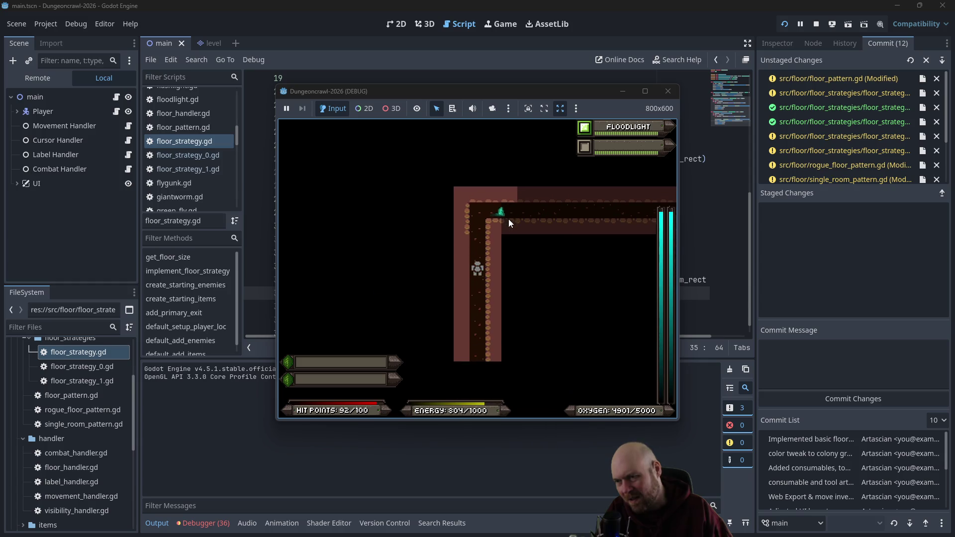
pyautogui.press('Down')
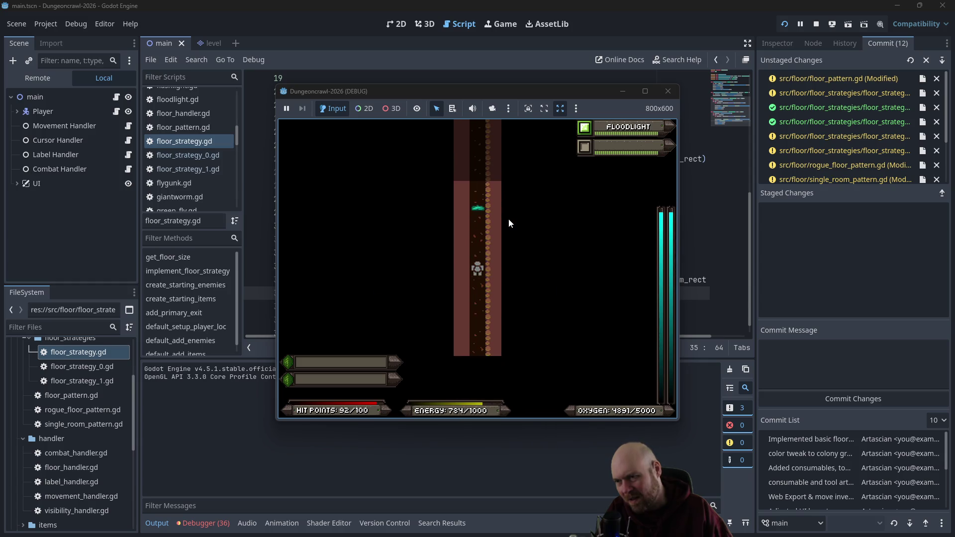
pyautogui.press('Down')
pyautogui.press('Down')
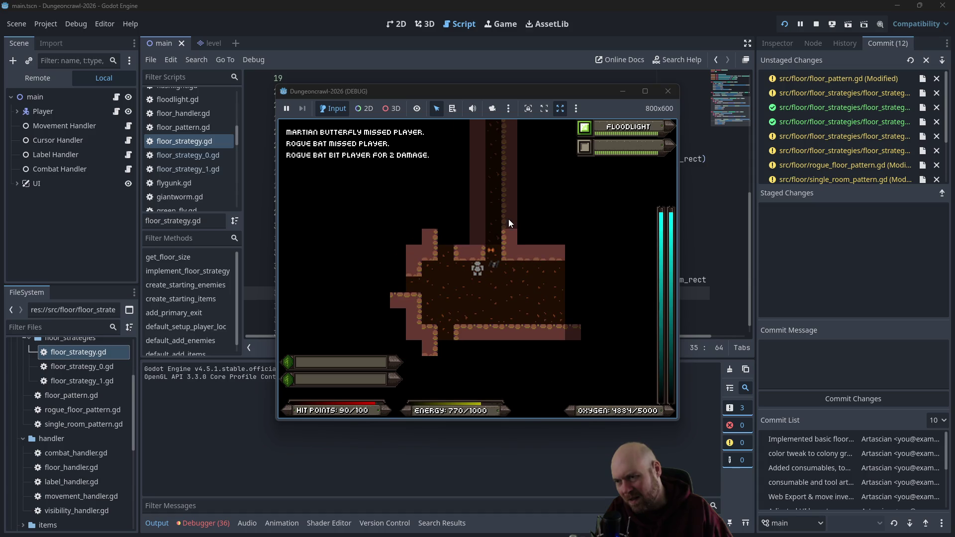
# - Check the inventory and battle another Martian Butterfly in the room below
pyautogui.press('i')
pyautogui.press('Right')
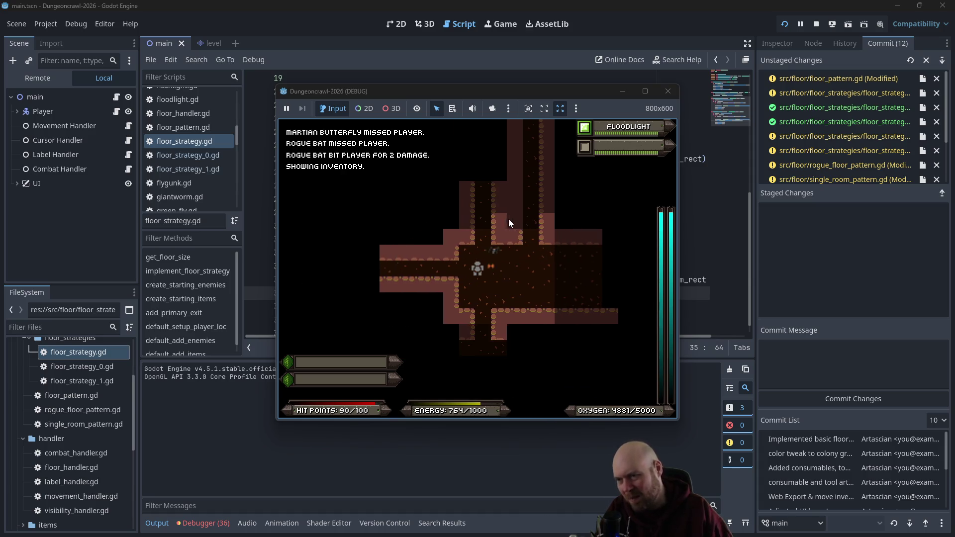
pyautogui.press('Left')
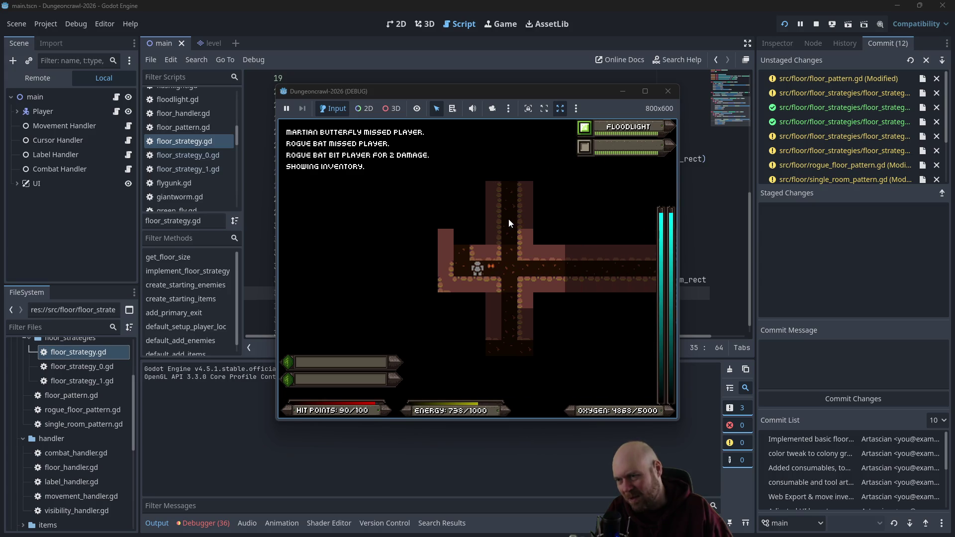
pyautogui.press('Right')
pyautogui.press('Right')
pyautogui.press('Right')
pyautogui.press('Right')
pyautogui.press('Right')
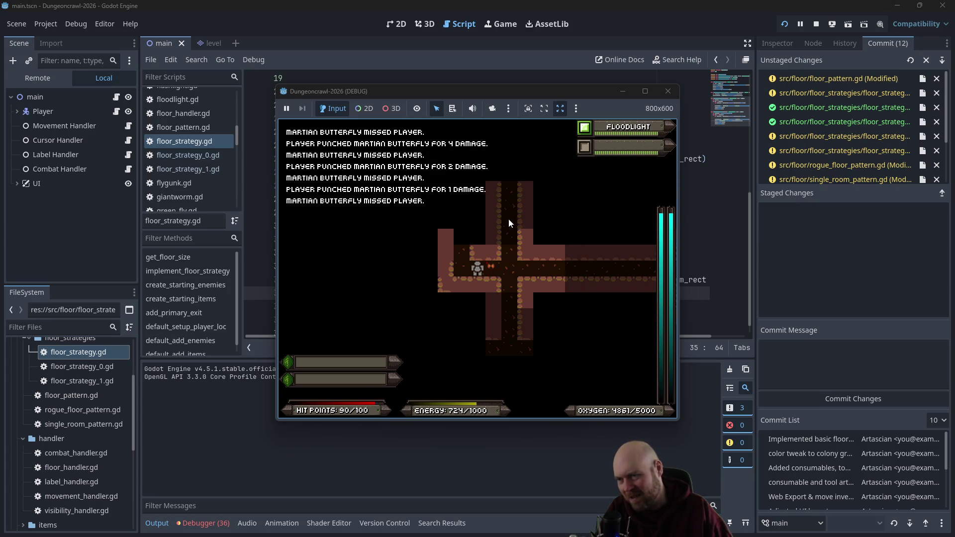
pyautogui.press('Right')
pyautogui.press('Right')
pyautogui.press('Right')
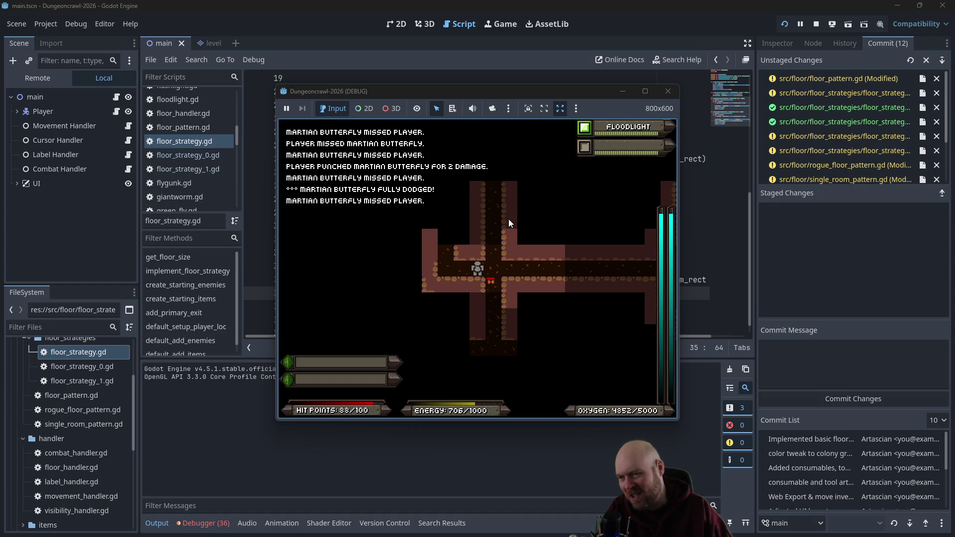
pyautogui.press('Left')
pyautogui.press('Left')
pyautogui.press('Left')
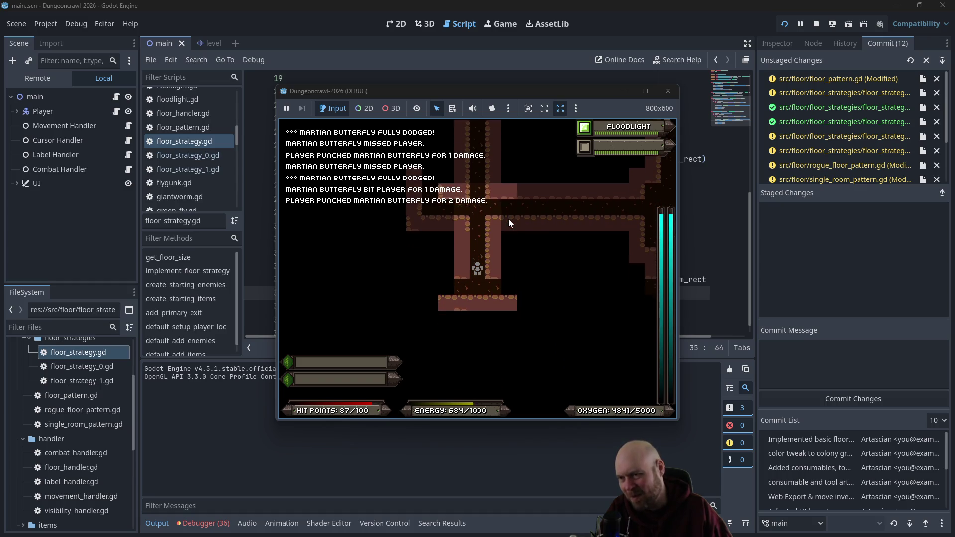
pyautogui.press('Left')
pyautogui.press('Left')
pyautogui.press('Left')
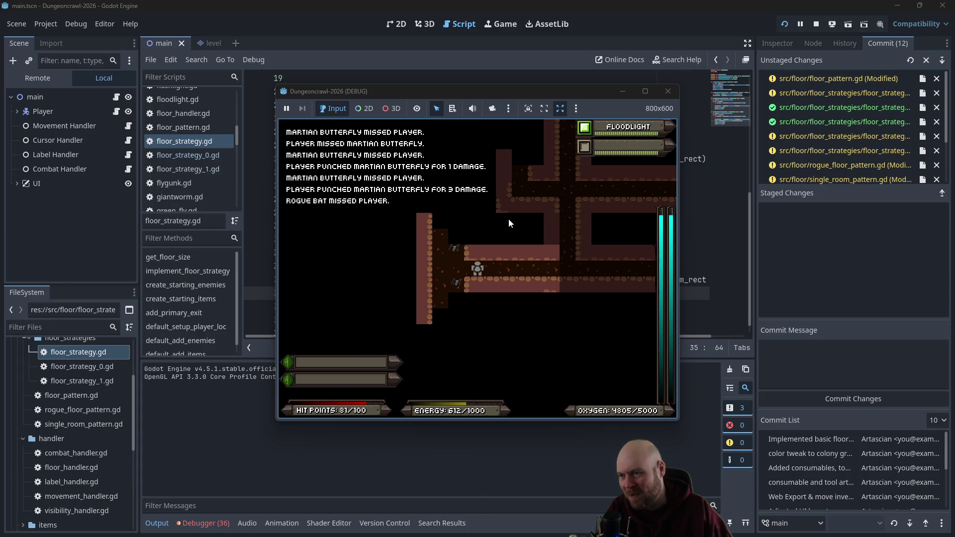
pyautogui.press('Left')
pyautogui.press('Left')
pyautogui.press('Left')
pyautogui.press('Up')
pyautogui.press('Up')
pyautogui.press('Up')
pyautogui.press('Up')
pyautogui.press('Up')
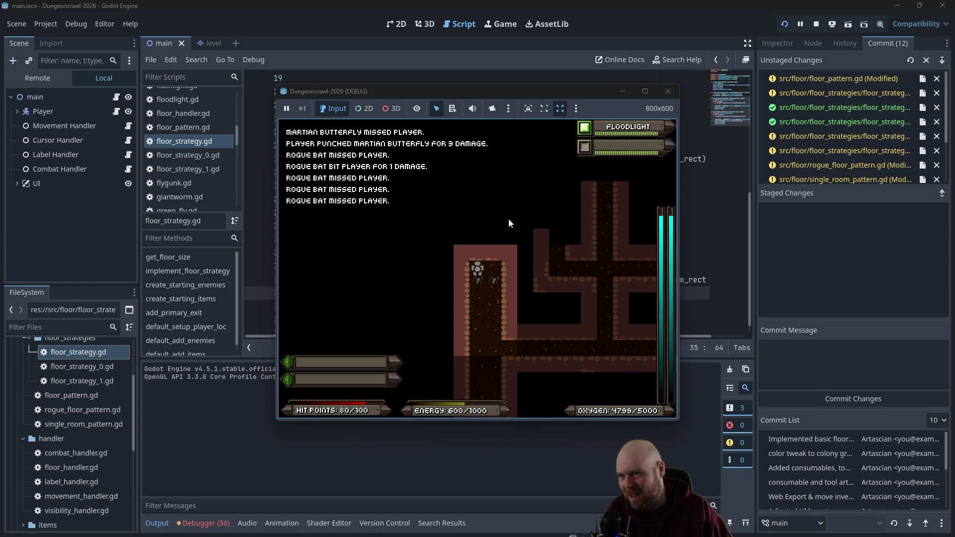
pyautogui.press('Right')
# - Fight a rogue bat and a Martian Butterfly until the game crashes in floor_handler.gd
pyautogui.press('i')
pyautogui.press('i')
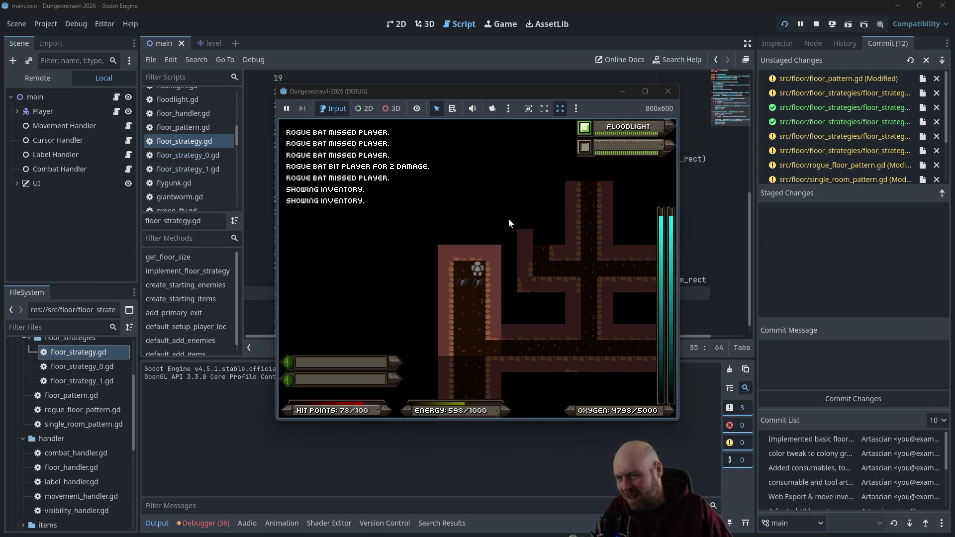
pyautogui.press('Down')
pyautogui.press('Down')
pyautogui.press('Down')
pyautogui.press('Up')
pyautogui.press('Up')
pyautogui.press('Up')
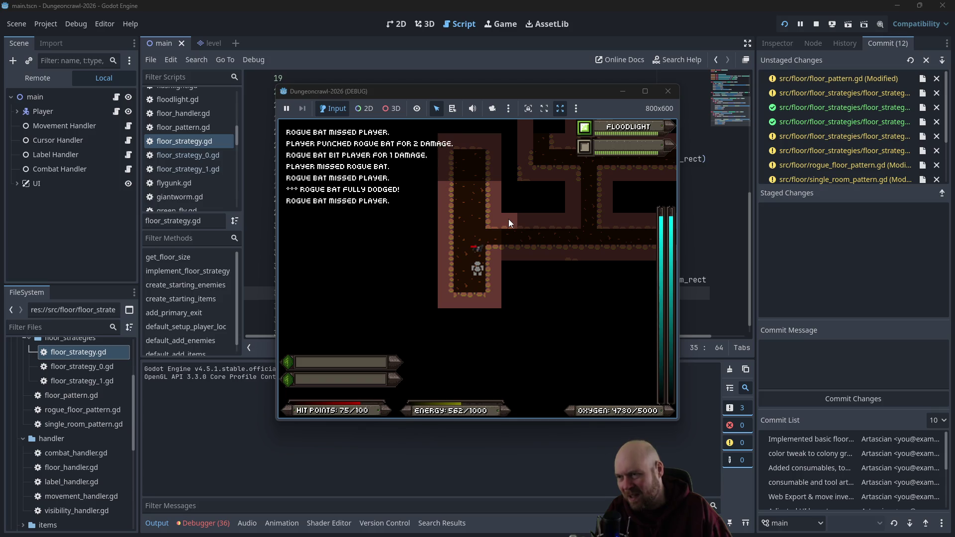
pyautogui.press('Up')
pyautogui.press('Up')
pyautogui.press('Right')
pyautogui.press('Right')
pyautogui.press('Right')
pyautogui.press('Right')
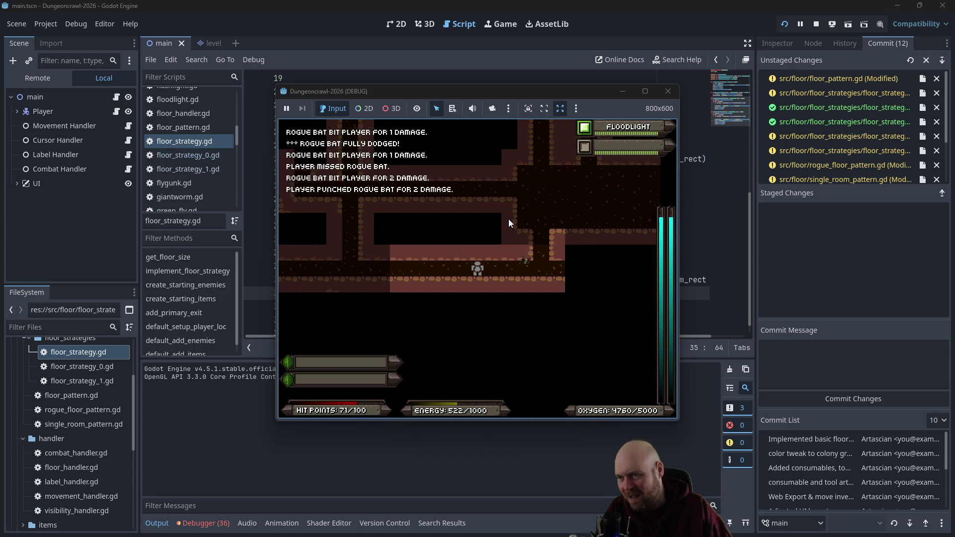
pyautogui.press('Right')
pyautogui.press('Right')
pyautogui.press('Right')
pyautogui.press('Right')
pyautogui.press('Right')
pyautogui.press('Right')
pyautogui.press('Right')
pyautogui.press('Right')
pyautogui.press('Right')
pyautogui.press('Right')
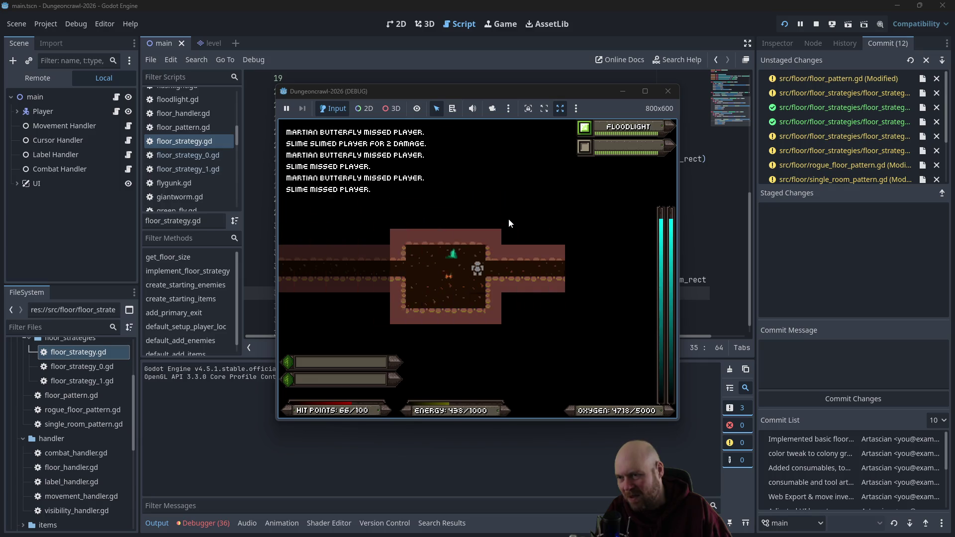
pyautogui.press('Up')
pyautogui.press('Up')
pyautogui.press('Up')
pyautogui.press('Up')
pyautogui.press('Up')
pyautogui.press('Up')
pyautogui.press('i')
pyautogui.press('Up')
pyautogui.press('Up')
pyautogui.press('Up')
pyautogui.press('Up')
pyautogui.press('Down')
pyautogui.press('Down')
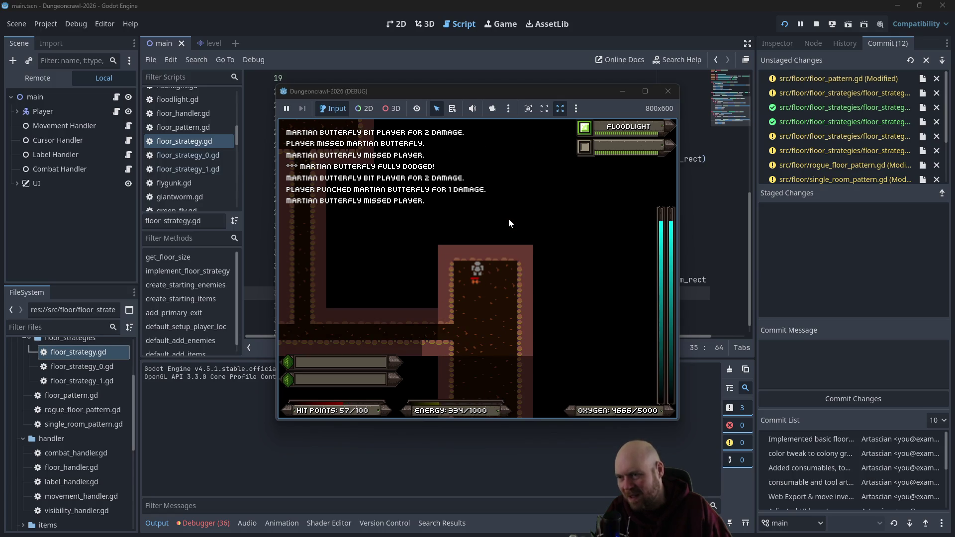
pyautogui.press('Down')
pyautogui.press('Down')
pyautogui.press('Down')
pyautogui.press('Down')
pyautogui.press('Down')
pyautogui.press('Left')
pyautogui.press('Left')
pyautogui.press('Left')
pyautogui.press('Right')
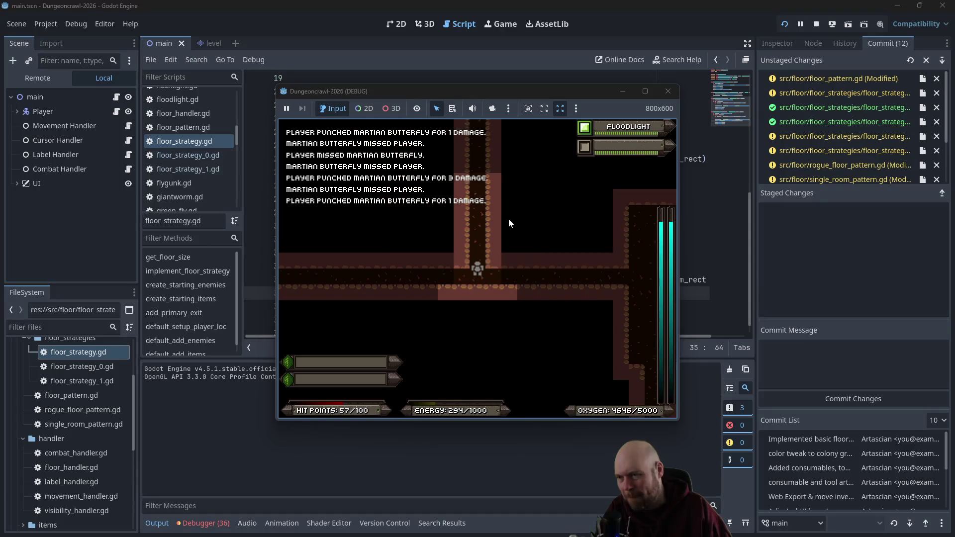
pyautogui.press('Right')
pyautogui.press('Right')
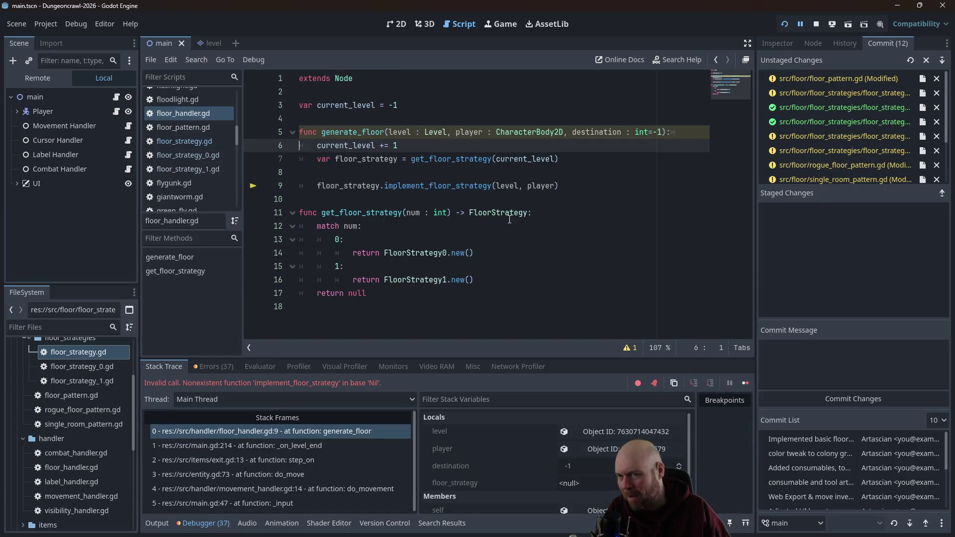
# - Restart the game and activate the floodlight from the inventory
pyautogui.click(818, 22)
pyautogui.click(785, 25)
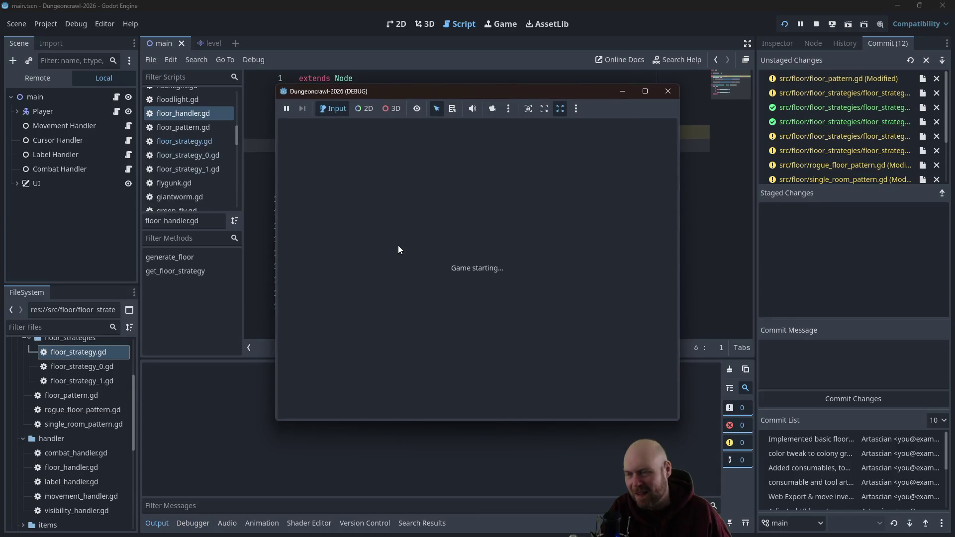
pyautogui.press('Tab')
pyautogui.press('space')
# - Move through the T-shaped corridor, punch the rogue eye, and collect the eye
pyautogui.press('Right')
pyautogui.press('Right')
pyautogui.press('Right')
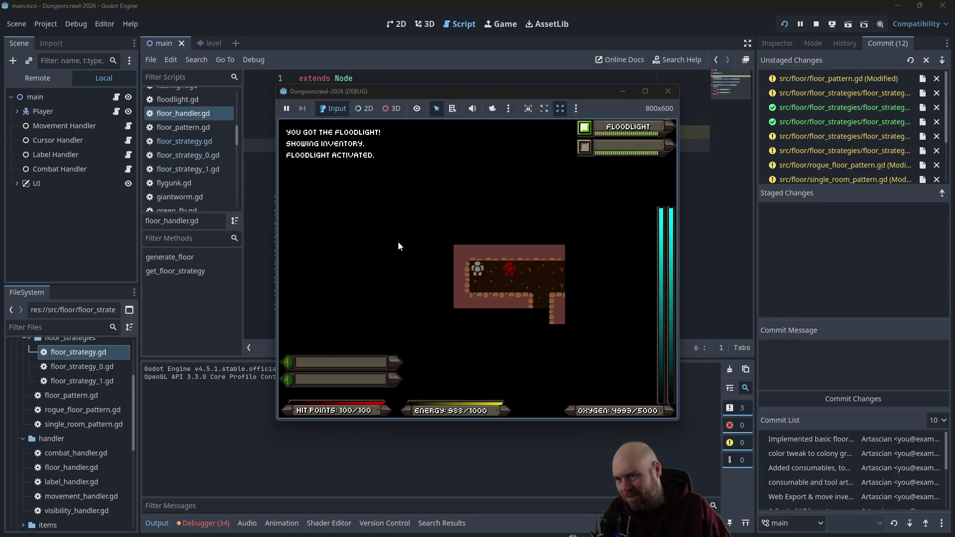
pyautogui.press('Right')
pyautogui.press('Right')
pyautogui.press('Right')
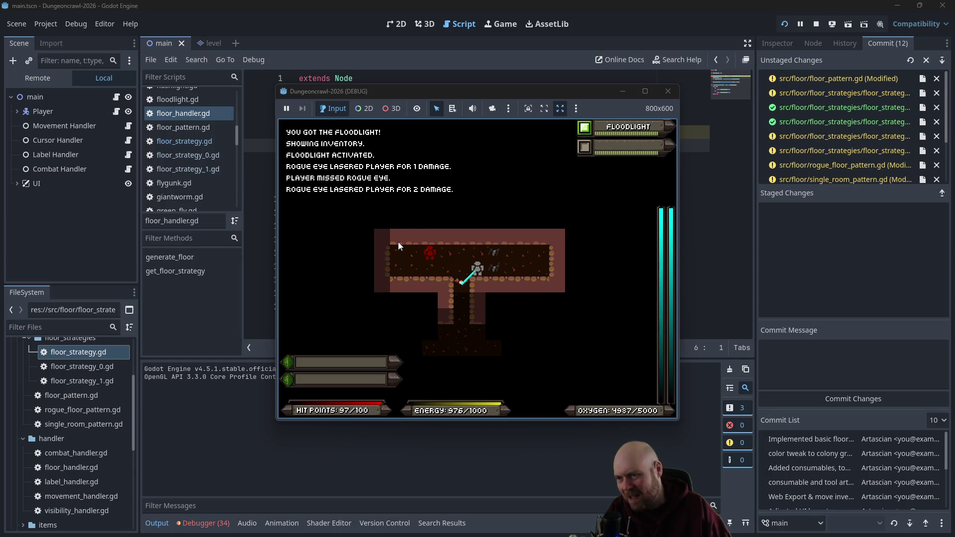
pyautogui.press('Left')
pyautogui.press('Left')
pyautogui.press('Left')
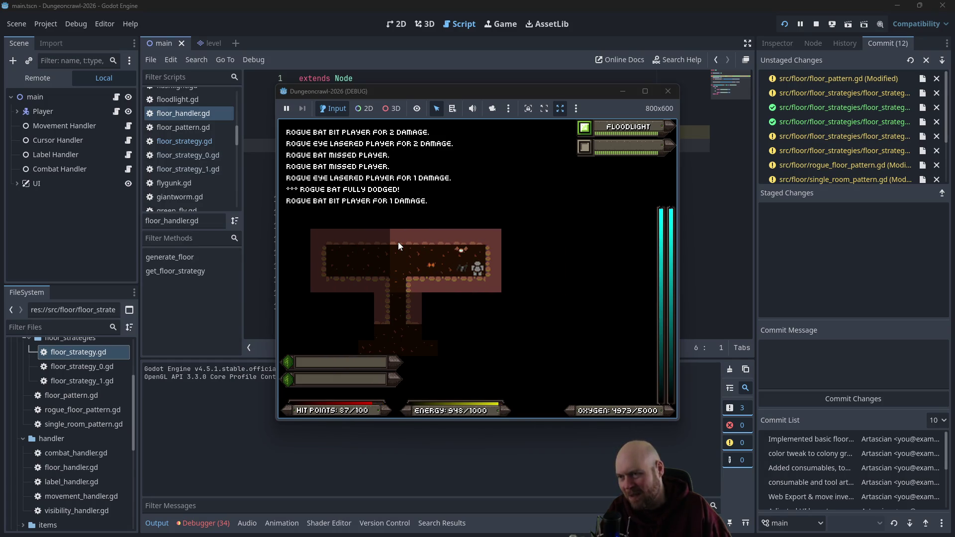
pyautogui.press('Right')
pyautogui.press('Right')
pyautogui.press('Right')
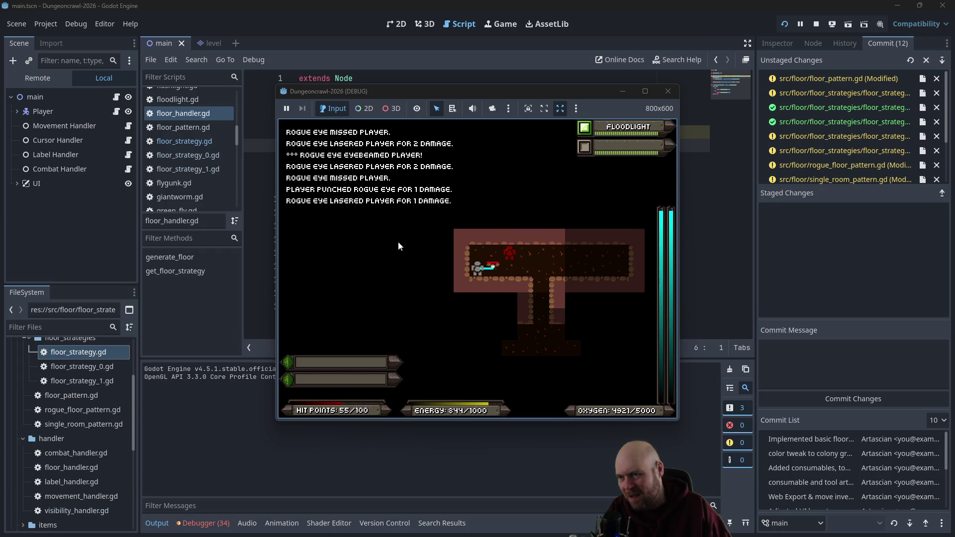
pyautogui.press('Left')
pyautogui.press('Left')
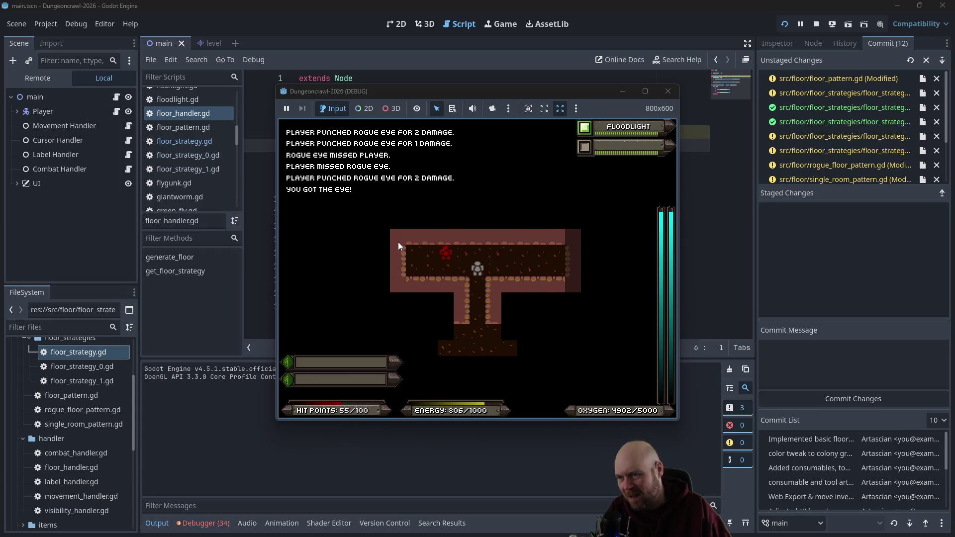
pyautogui.press('Down')
pyautogui.press('Down')
pyautogui.press('Down')
# - Consume the eye for energy and walk down the corridor until the combat_handler.gd crash
pyautogui.press('i')
pyautogui.press('i')
pyautogui.press('1')
pyautogui.press('Down')
pyautogui.press('Down')
pyautogui.press('Down')
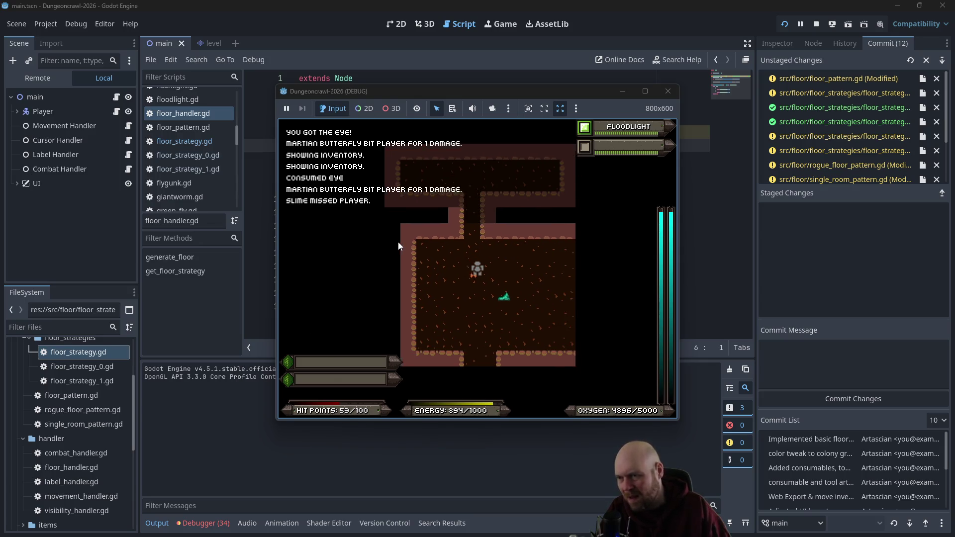
pyautogui.press('Down')
pyautogui.press('Down')
pyautogui.press('Down')
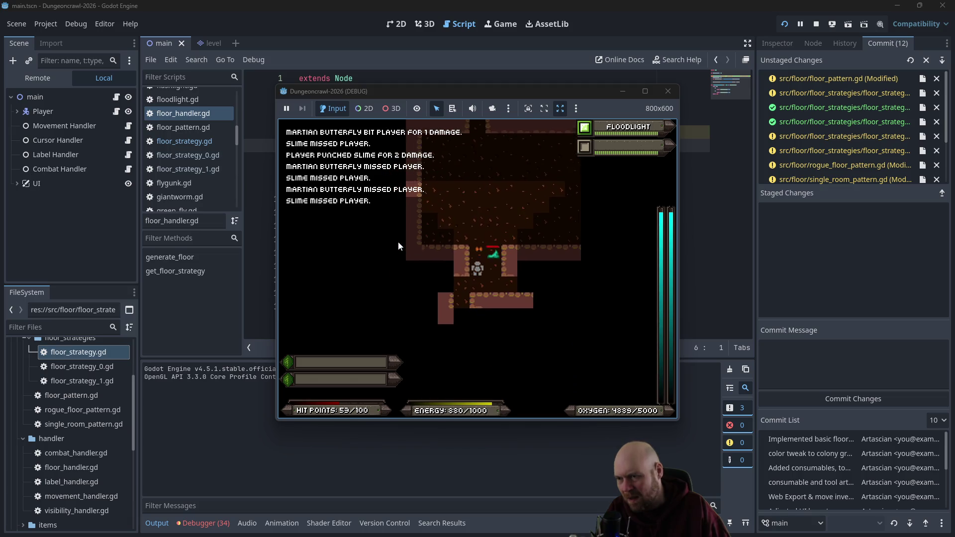
pyautogui.press('Down')
pyautogui.press('Down')
pyautogui.press('Down')
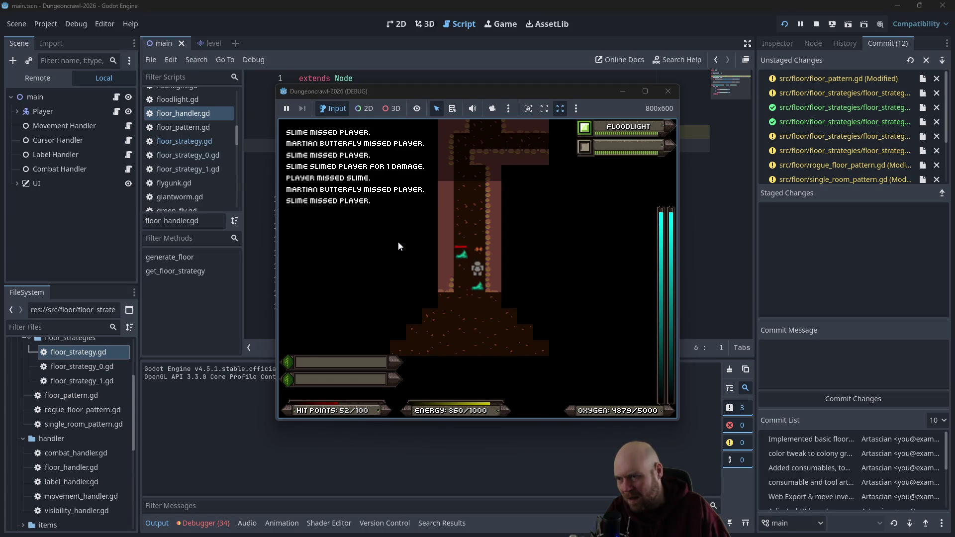
pyautogui.press('Down')
pyautogui.press('Down')
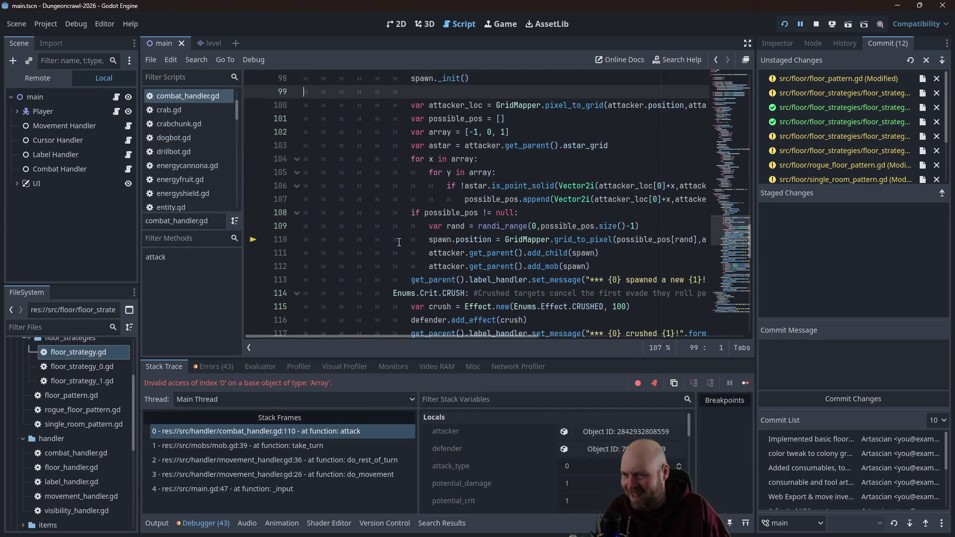
# - Inspect the failing line 110 and the possible_pos check and randi_range call in combat_handler.gd
pyautogui.press('Down')
pyautogui.press('Down')
pyautogui.press('Down')
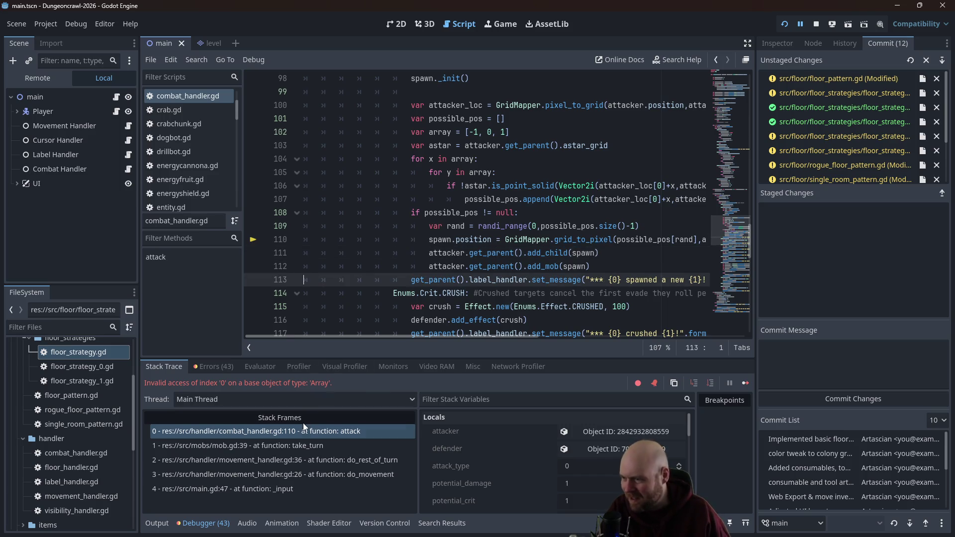
pyautogui.click(302, 431)
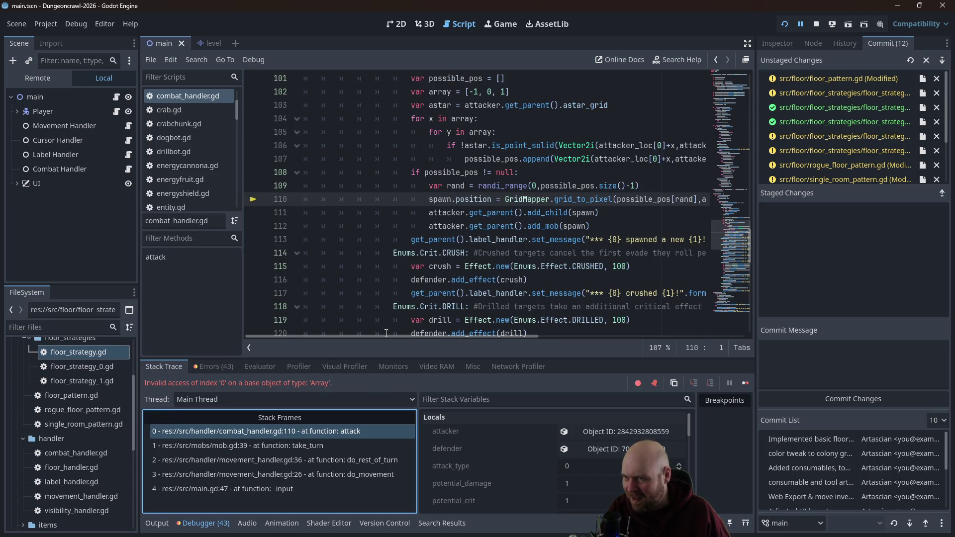
pyautogui.moveTo(381, 336); pyautogui.dragTo(452, 326)
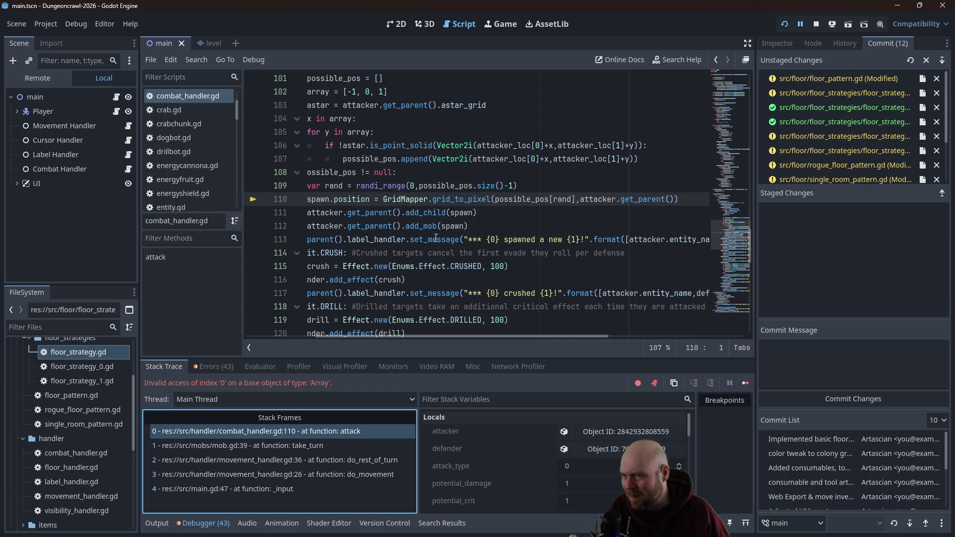
pyautogui.click(408, 190)
pyautogui.moveTo(373, 336)
pyautogui.mouseDown()
pyautogui.moveTo(314, 330)
pyautogui.moveTo(332, 326)
pyautogui.mouseUp()
pyautogui.scroll(2, 427, 280)
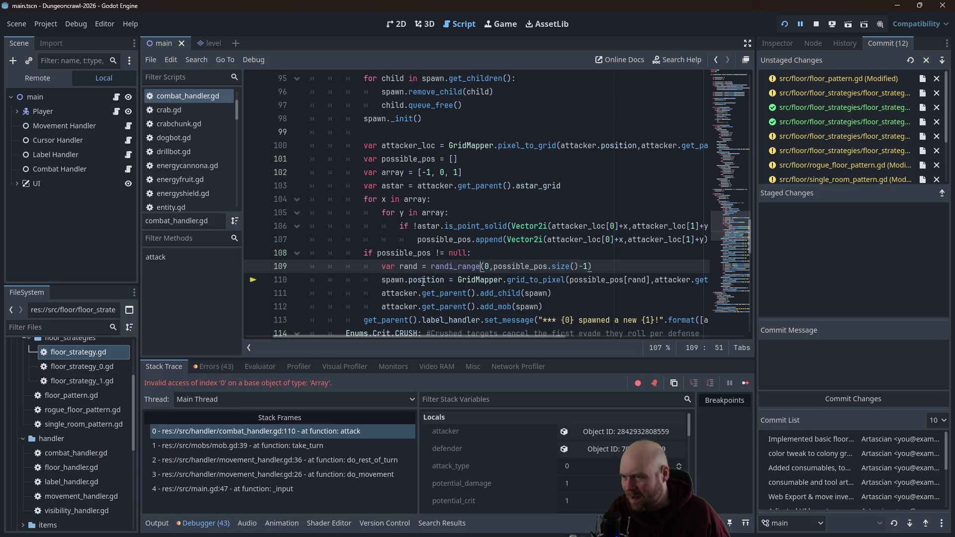
pyautogui.click(410, 254)
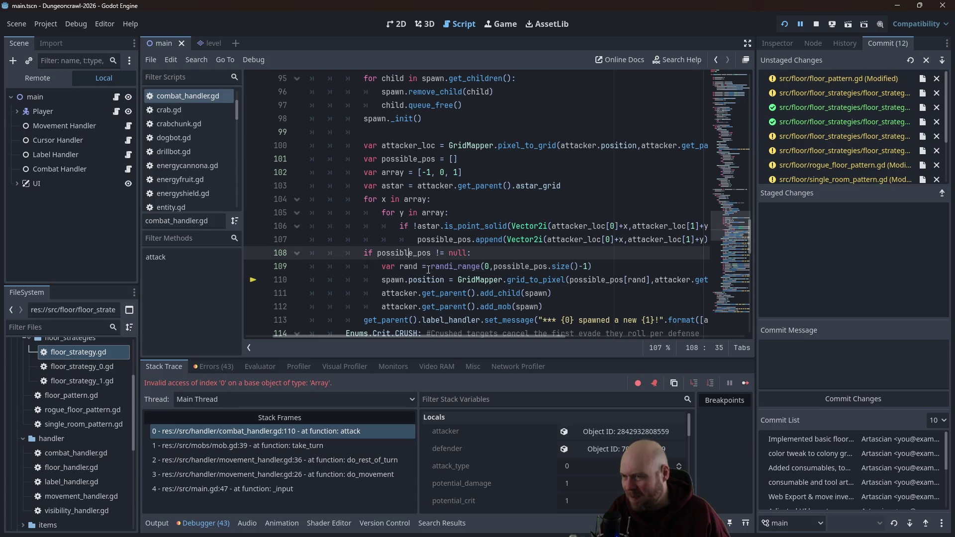
pyautogui.click(466, 268)
pyautogui.click(458, 252)
# - Replace null with [] in line 108's possible_pos check, save, and relaunch the game
pyautogui.scroll(-5, 518, 441)
pyautogui.scroll(-5, 514, 452)
pyautogui.scroll(-3, 515, 449)
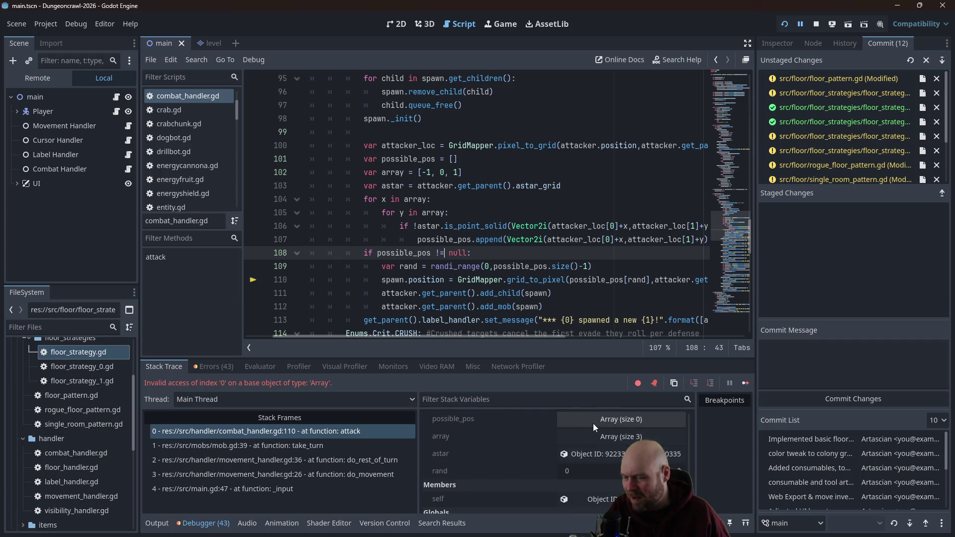
pyautogui.moveTo(449, 253); pyautogui.dragTo(462, 253)
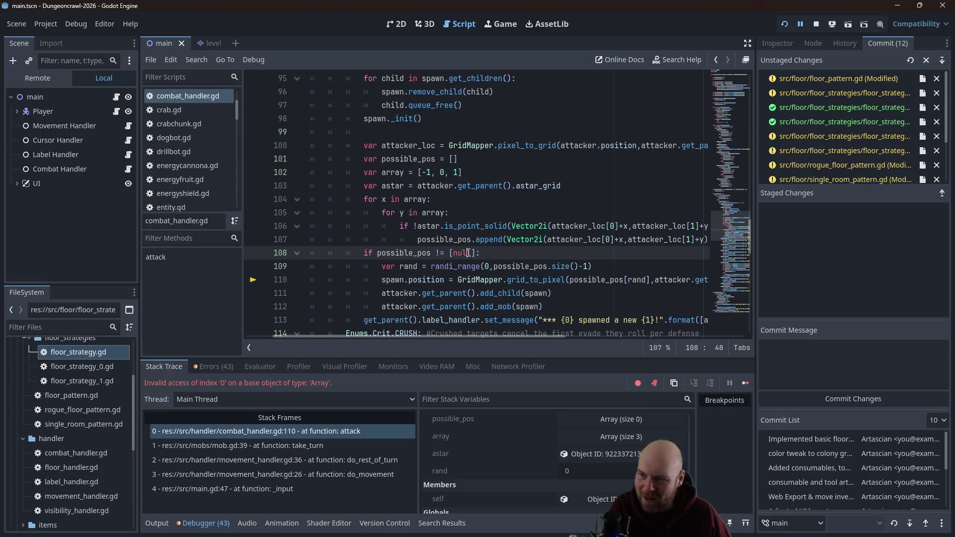
pyautogui.hotkey('ctrl', 's')
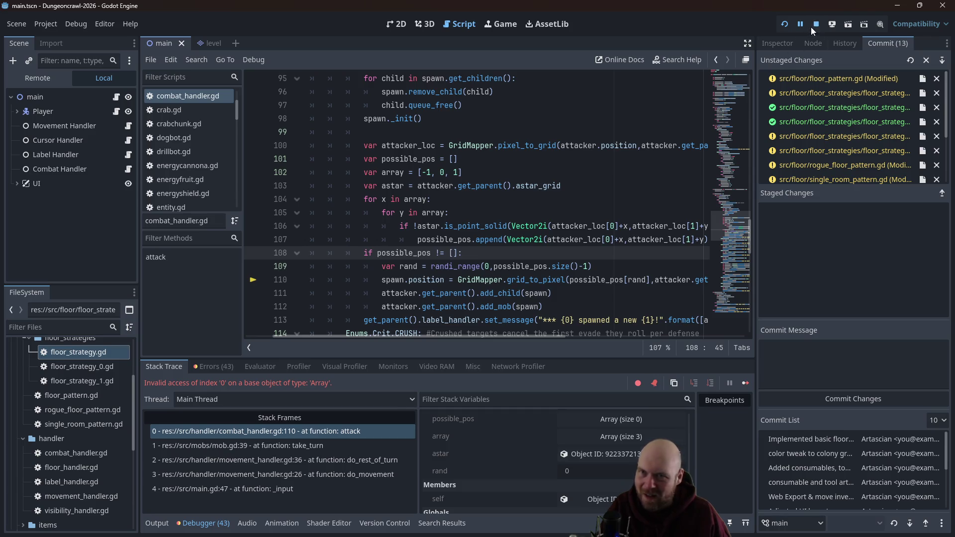
pyautogui.click(788, 23)
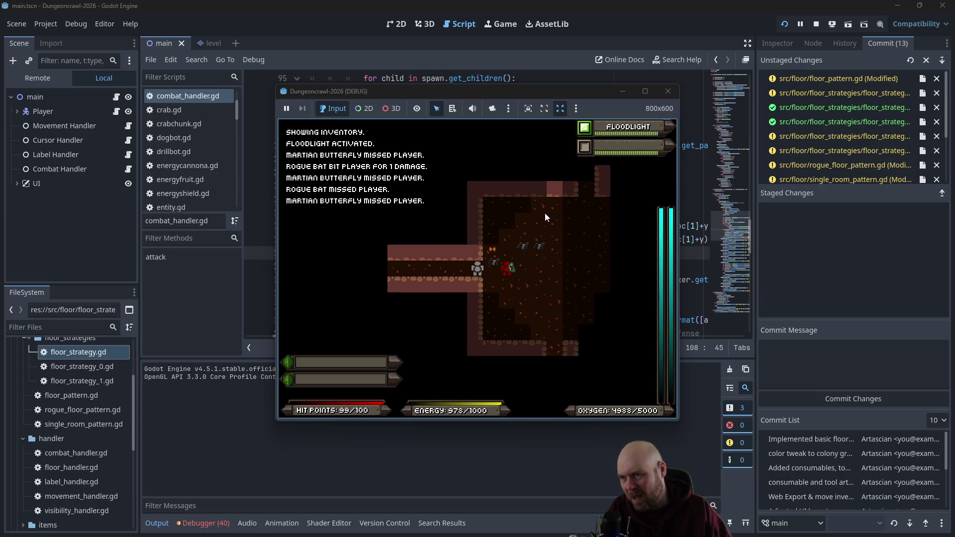
# - Stop the running debug game to return to combat_handler.gd
pyautogui.click(668, 91)
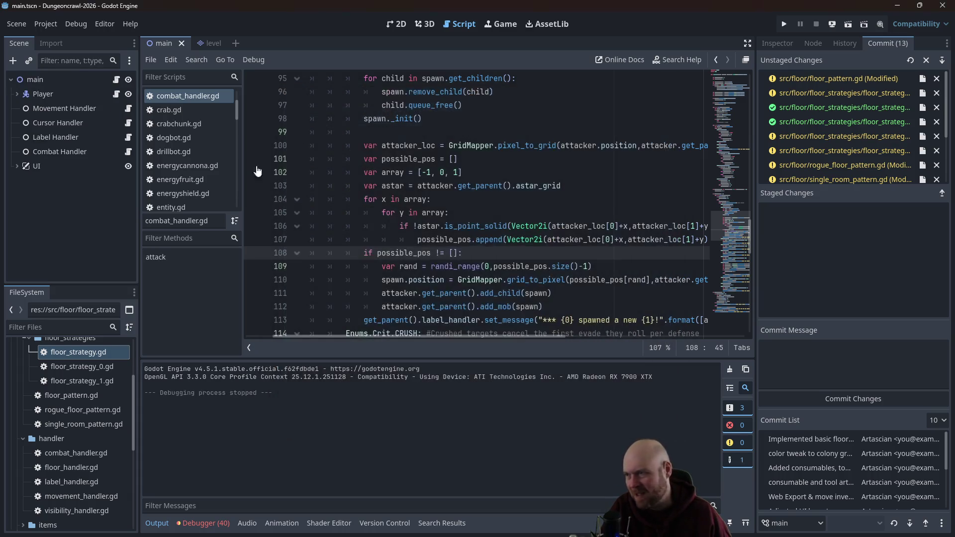
# - Review lines 32-35 of default_add_items in floor_strategy.gd and save the script
pyautogui.doubleClick(106, 386)
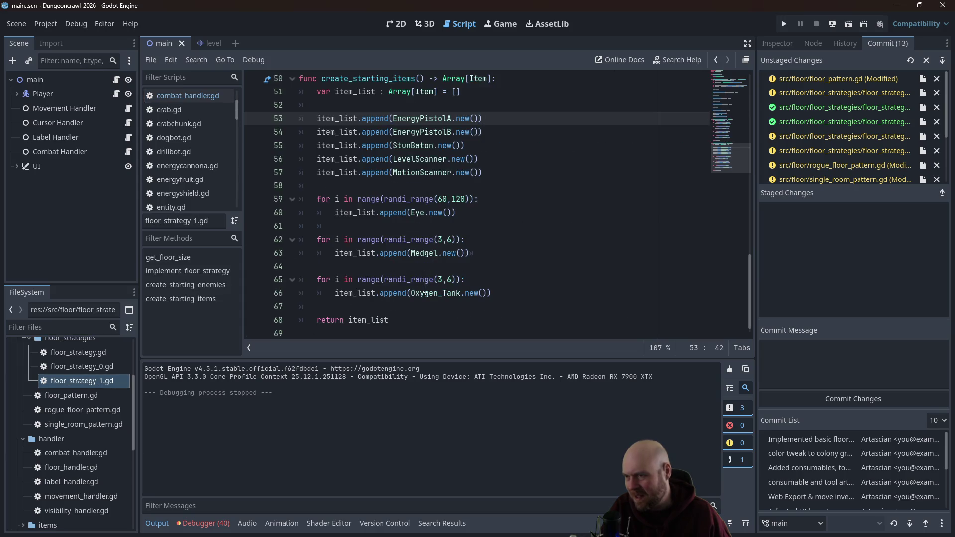
pyautogui.click(475, 215)
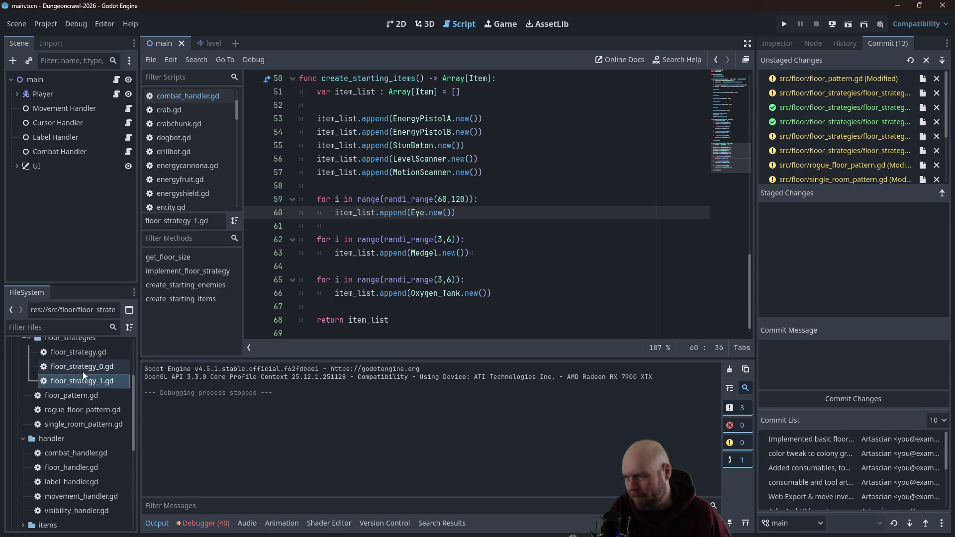
pyautogui.doubleClick(85, 355)
pyautogui.moveTo(586, 293)
pyautogui.mouseDown()
pyautogui.moveTo(348, 307)
pyautogui.moveTo(268, 298)
pyautogui.mouseUp()
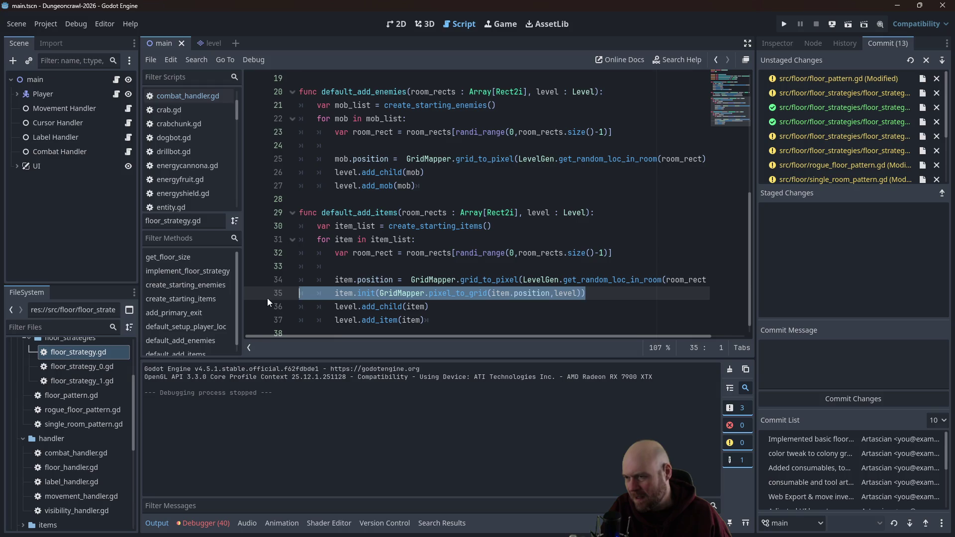
pyautogui.click(328, 280)
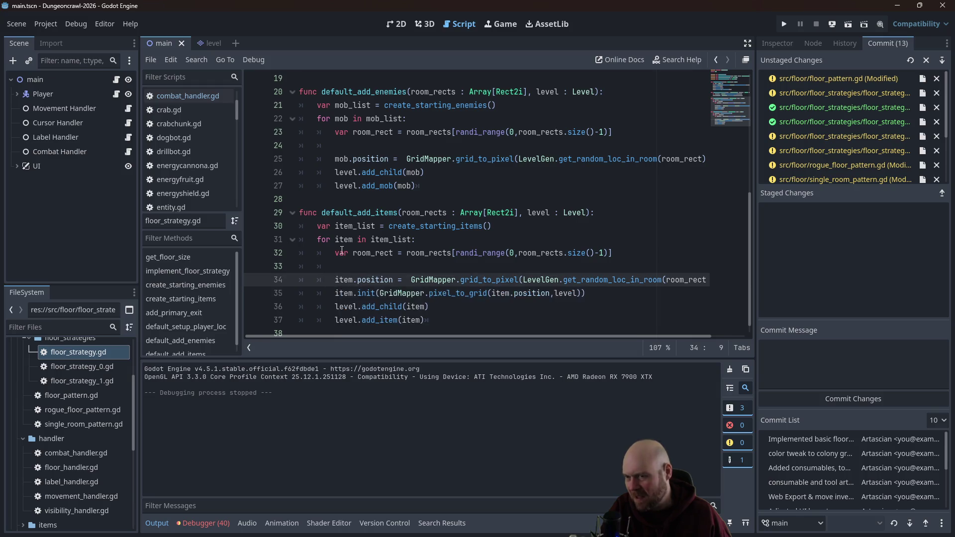
pyautogui.click(467, 258)
pyautogui.moveTo(601, 293); pyautogui.dragTo(331, 292)
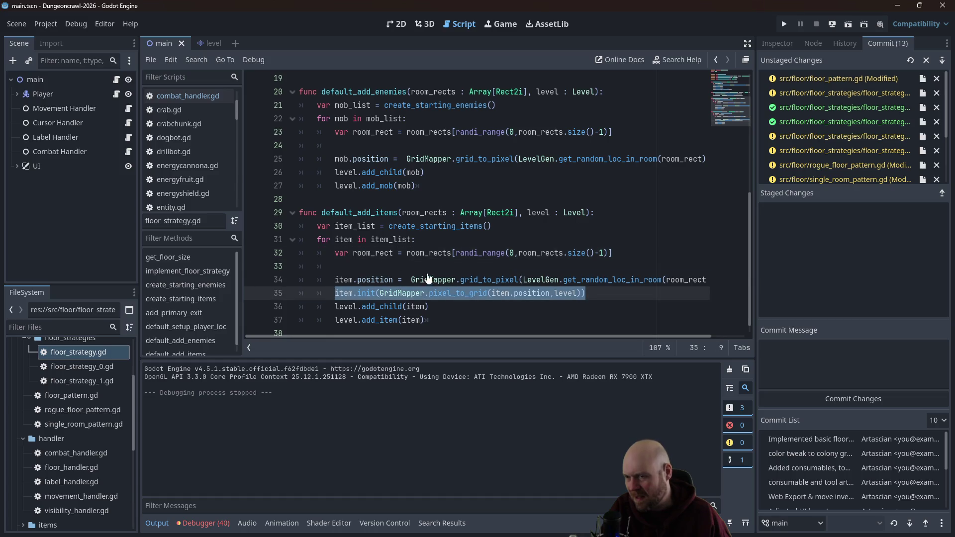
pyautogui.moveTo(425, 338)
pyautogui.mouseDown()
pyautogui.moveTo(538, 334)
pyautogui.moveTo(401, 331)
pyautogui.mouseUp()
pyautogui.hotkey('ctrl', 's')
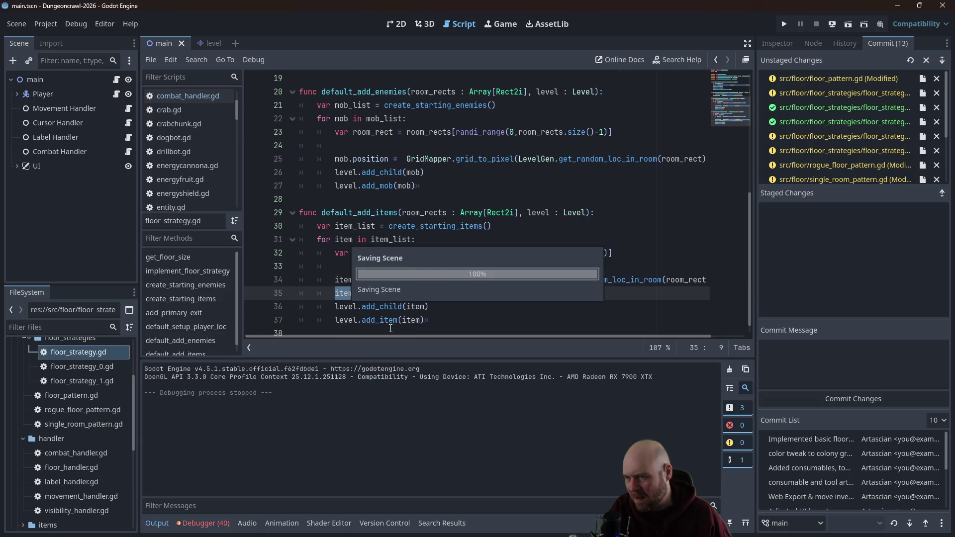
pyautogui.click(344, 293)
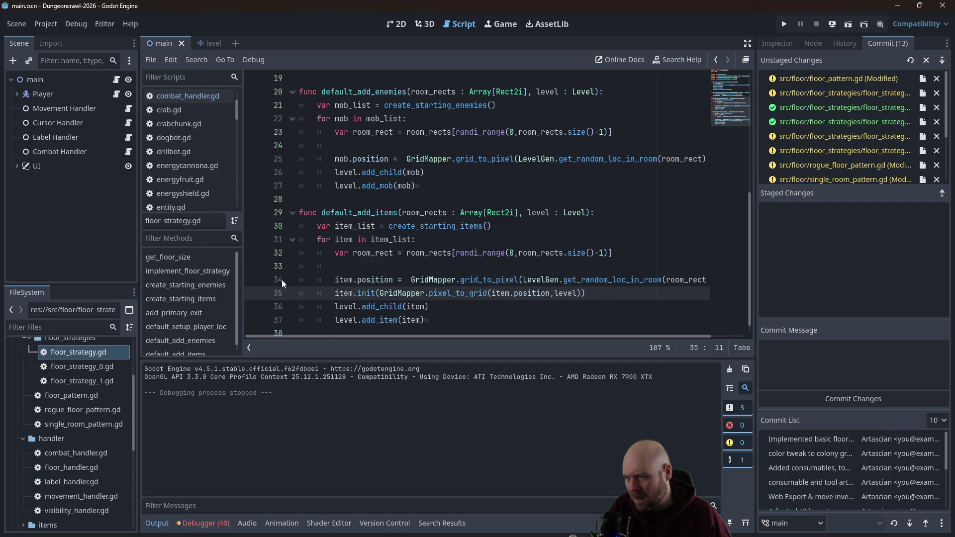
pyautogui.click(339, 279)
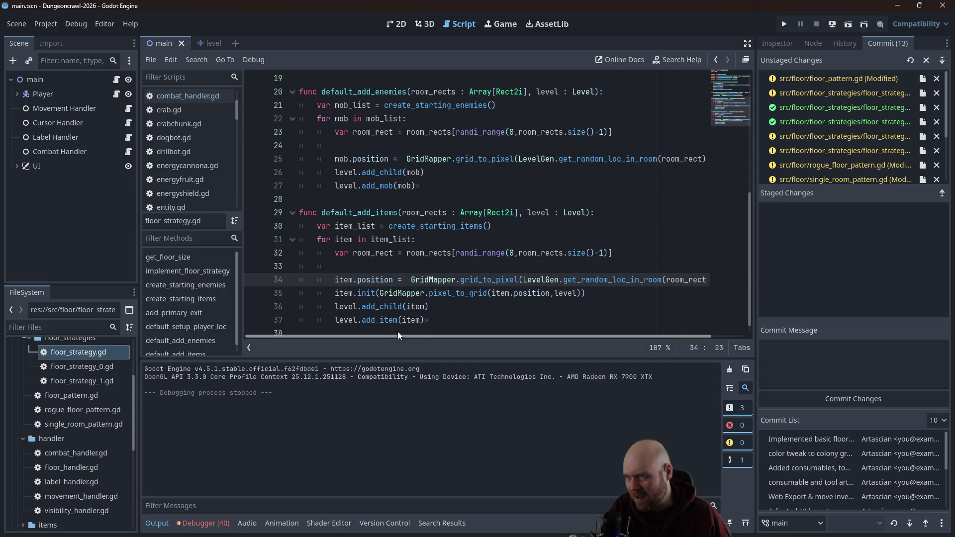
pyautogui.scroll(5, 81, 430)
pyautogui.scroll(-8, 81, 431)
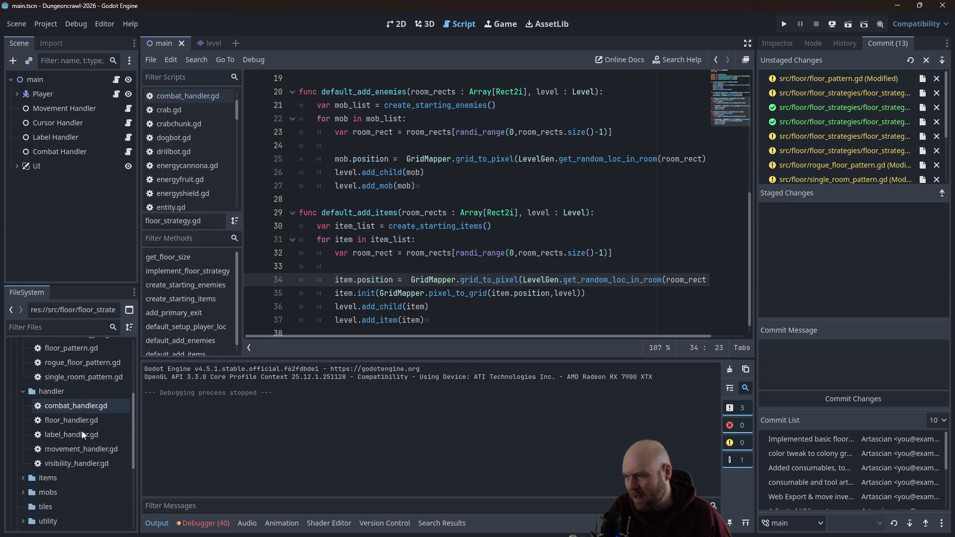
# - Read init in items/item.gd, then reopen floor_strategy.gd at line 34
pyautogui.click(23, 454)
pyautogui.scroll(-2, 50, 453)
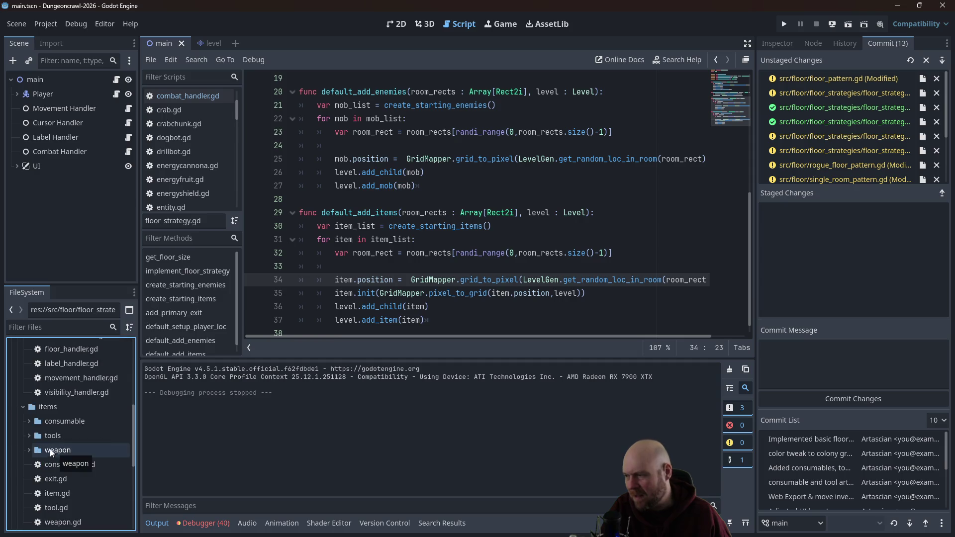
pyautogui.click(43, 463)
pyautogui.scroll(-1, 44, 464)
pyautogui.click(45, 456)
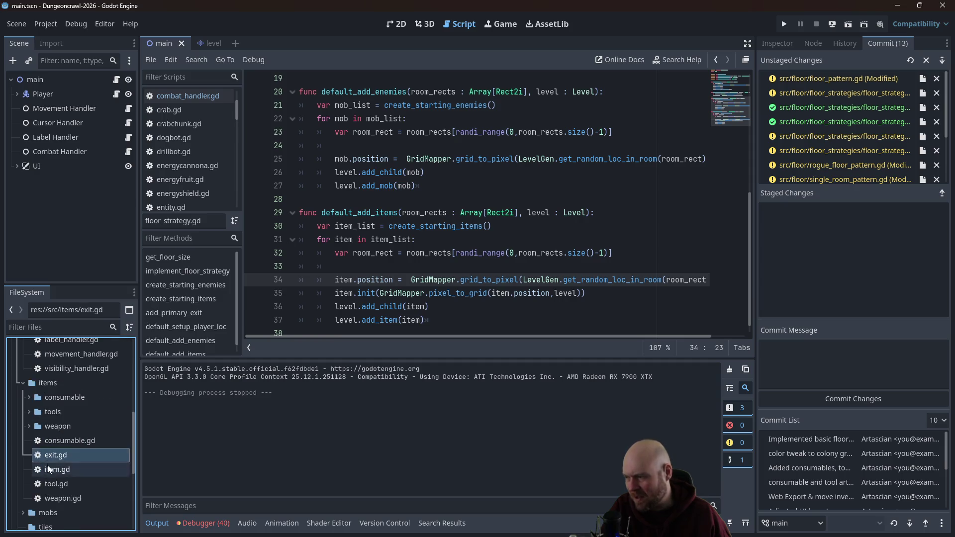
pyautogui.click(47, 470)
pyautogui.doubleClick(47, 469)
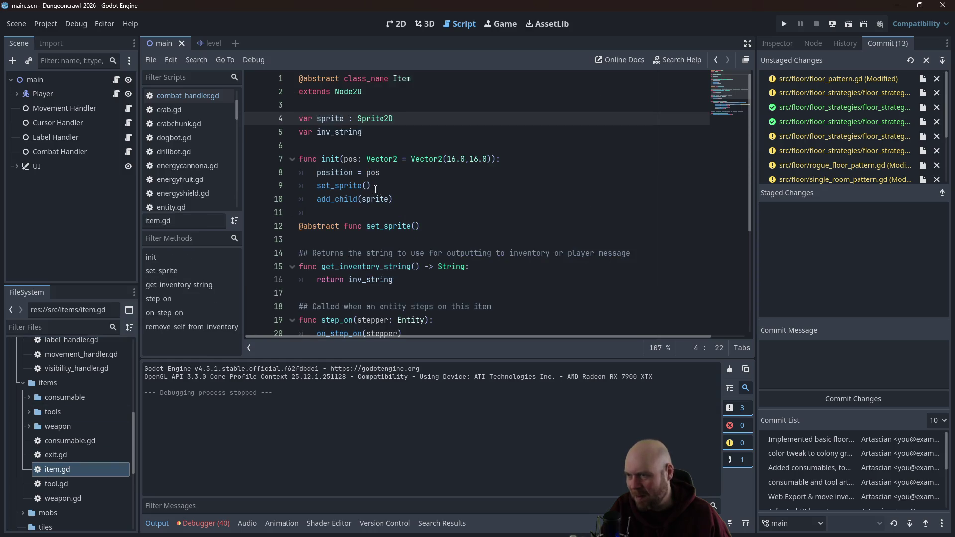
pyautogui.click(353, 172)
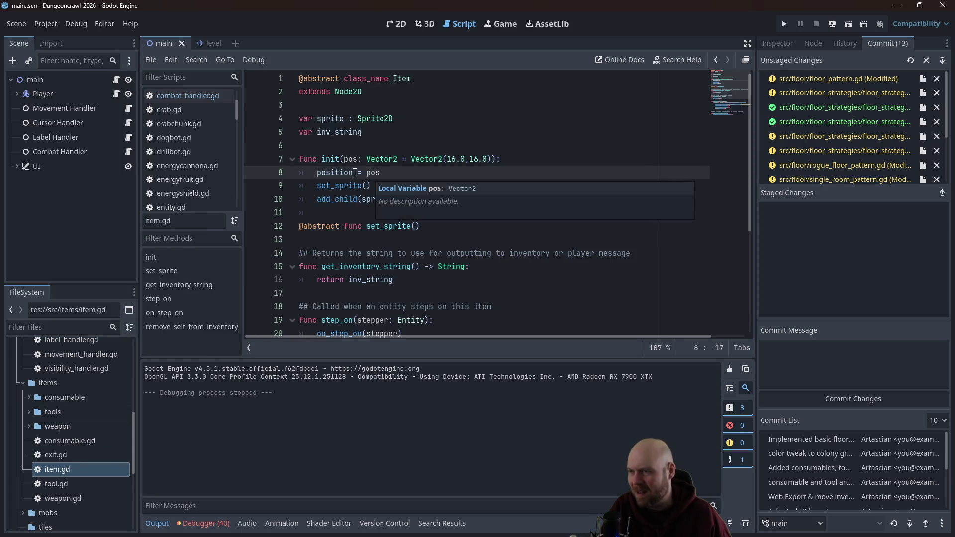
pyautogui.scroll(5, 72, 426)
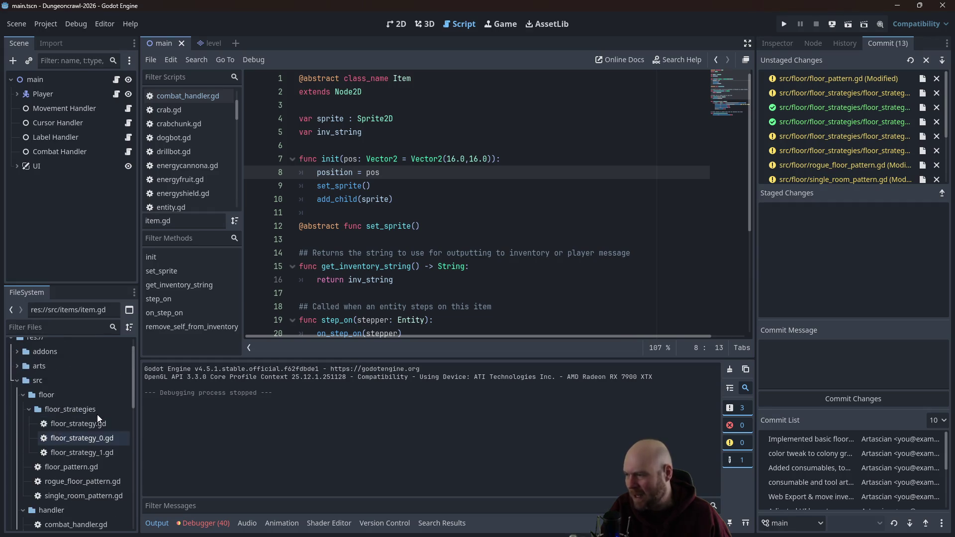
pyautogui.doubleClick(88, 450)
pyautogui.doubleClick(81, 425)
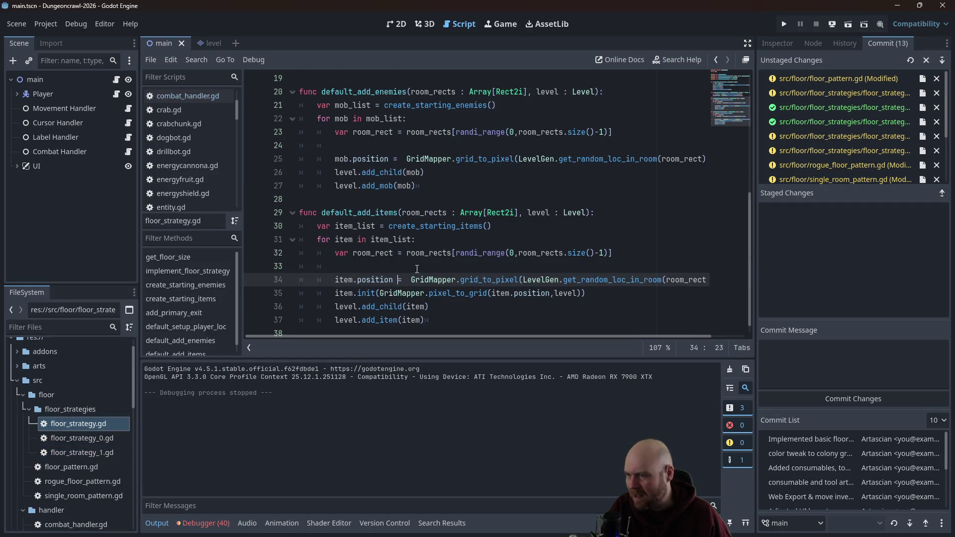
pyautogui.click(338, 279)
# - Comment out line 34 and select its LevelGen.get_random_loc_in_room(room_rect) call
pyautogui.write('#')
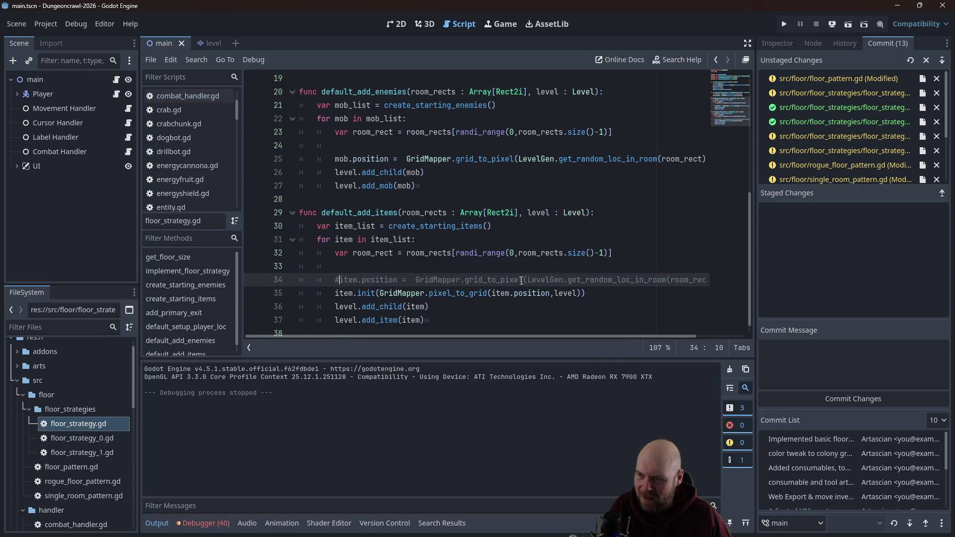
pyautogui.moveTo(528, 280)
pyautogui.mouseDown()
pyautogui.moveTo(708, 279)
pyautogui.moveTo(683, 279)
pyautogui.moveTo(692, 279)
pyautogui.mouseUp()
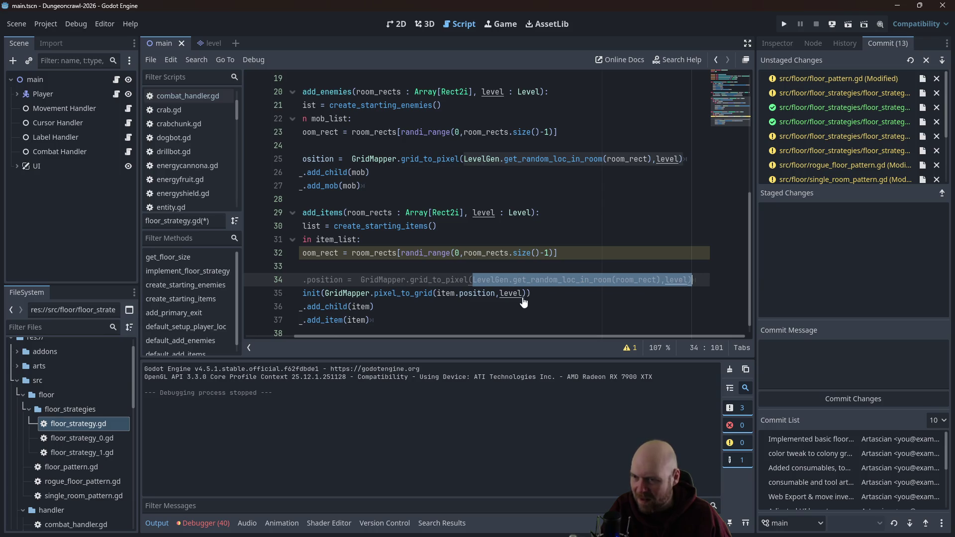
pyautogui.click(615, 257)
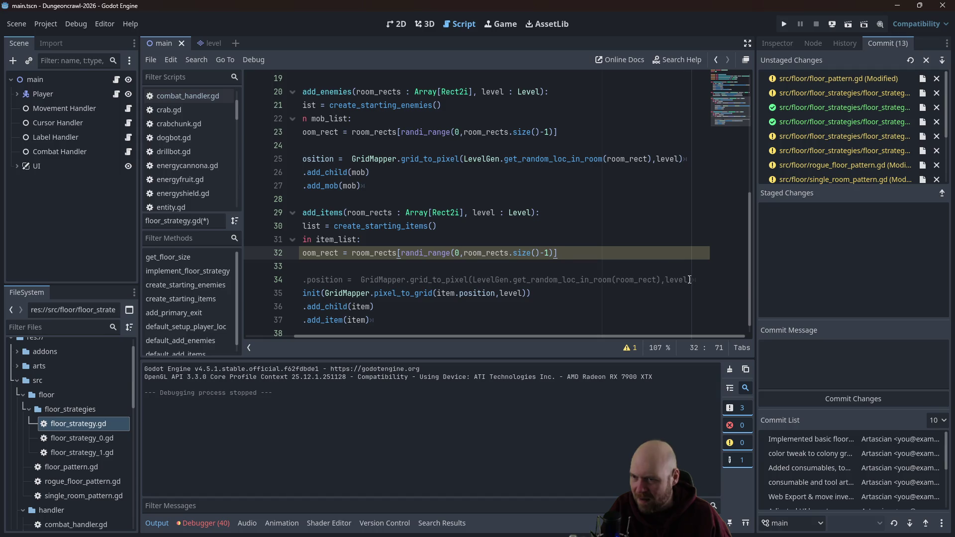
pyautogui.moveTo(698, 280); pyautogui.dragTo(582, 279)
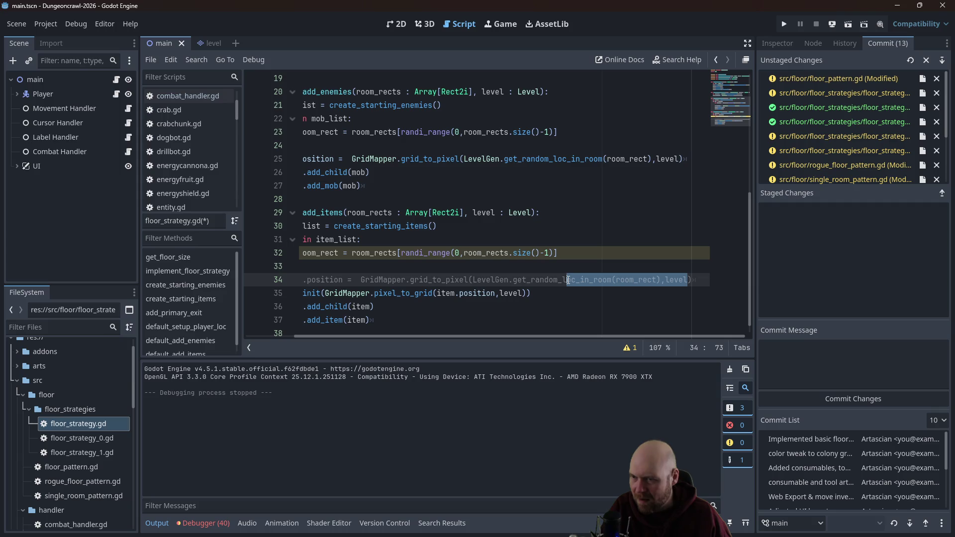
pyautogui.click(572, 280)
pyautogui.moveTo(660, 279); pyautogui.dragTo(472, 279)
pyautogui.hotkey('ctrl', 'c')
pyautogui.hscroll(-2, 407, 336)
# - Paste that call as item.init's argument on line 35, save, and run the game
pyautogui.moveTo(380, 292); pyautogui.dragTo(580, 293)
pyautogui.hotkey('ctrl', 'v')
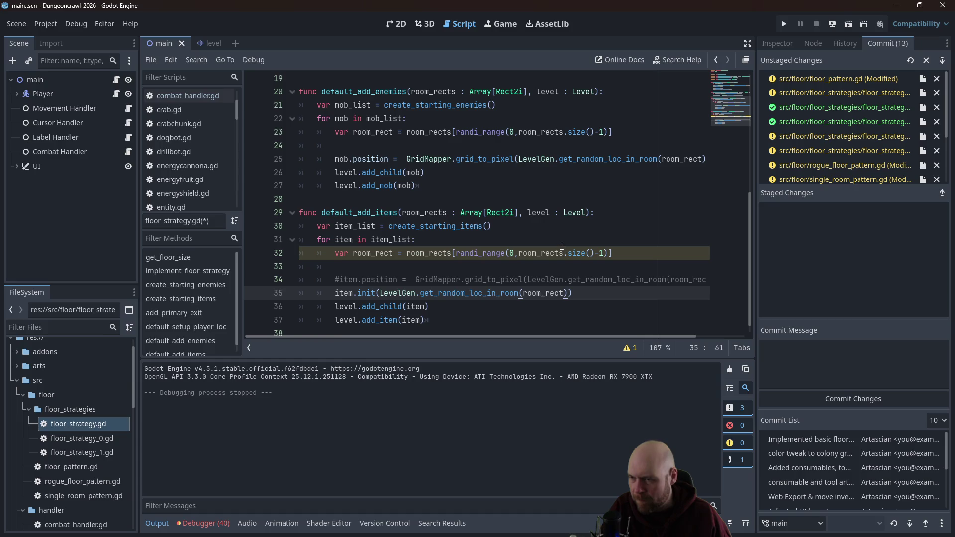
pyautogui.hotkey('ctrl', 's')
pyautogui.click(452, 237)
pyautogui.click(336, 285)
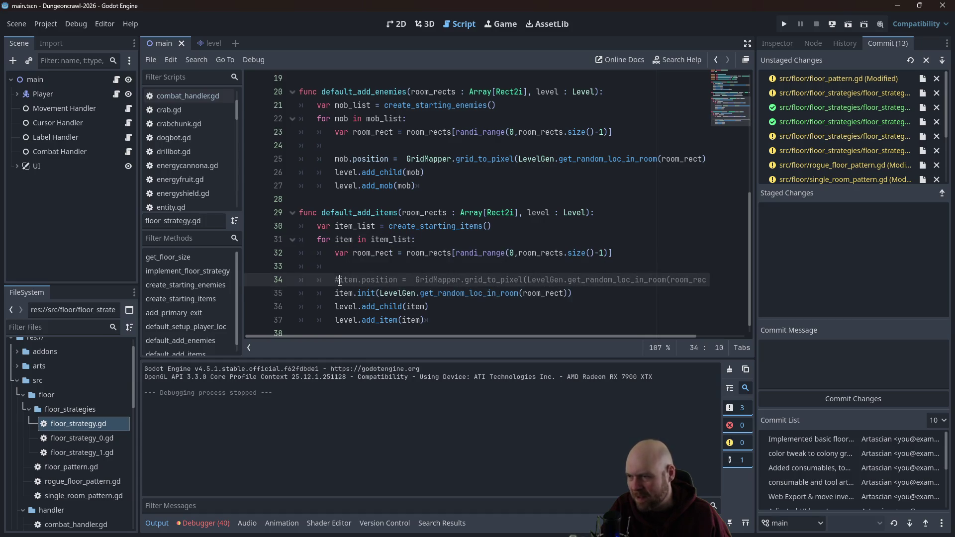
pyautogui.click(783, 25)
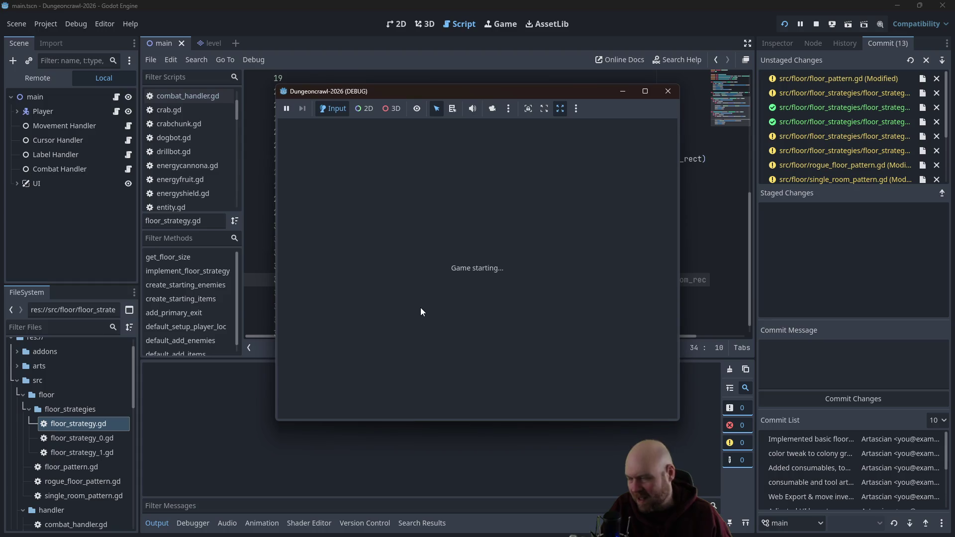
# - Activate the floodlight from the inventory and walk west into the corridor
pyautogui.press('i')
pyautogui.press('1')
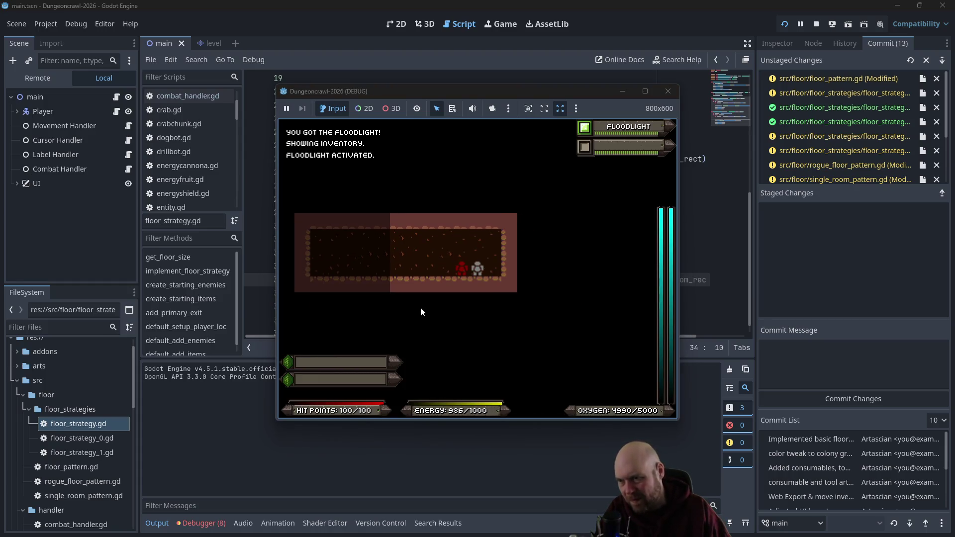
pyautogui.press('Left')
pyautogui.press('Left')
pyautogui.press('KP_1')
pyautogui.press('Left')
pyautogui.press('Left')
pyautogui.press('Left')
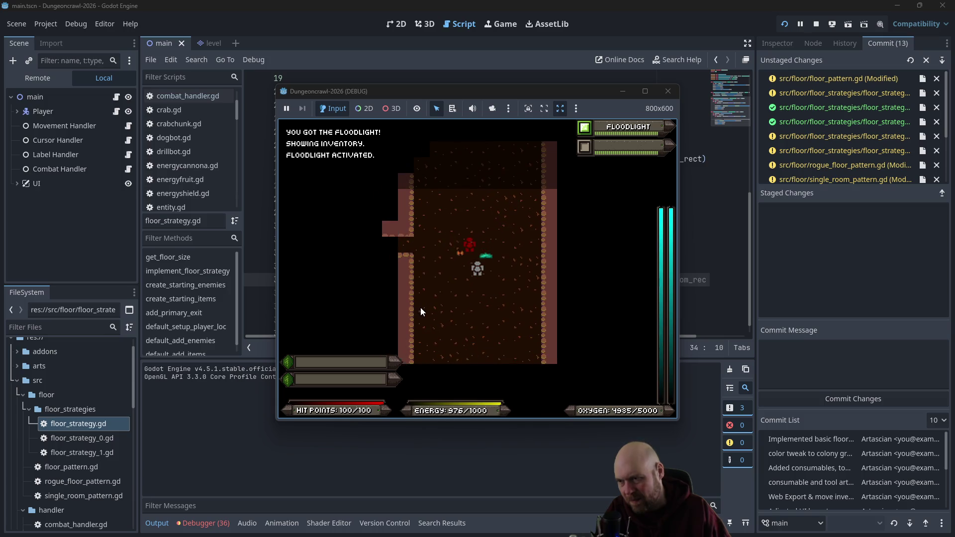
pyautogui.press('Left')
pyautogui.press('Left')
pyautogui.press('Left')
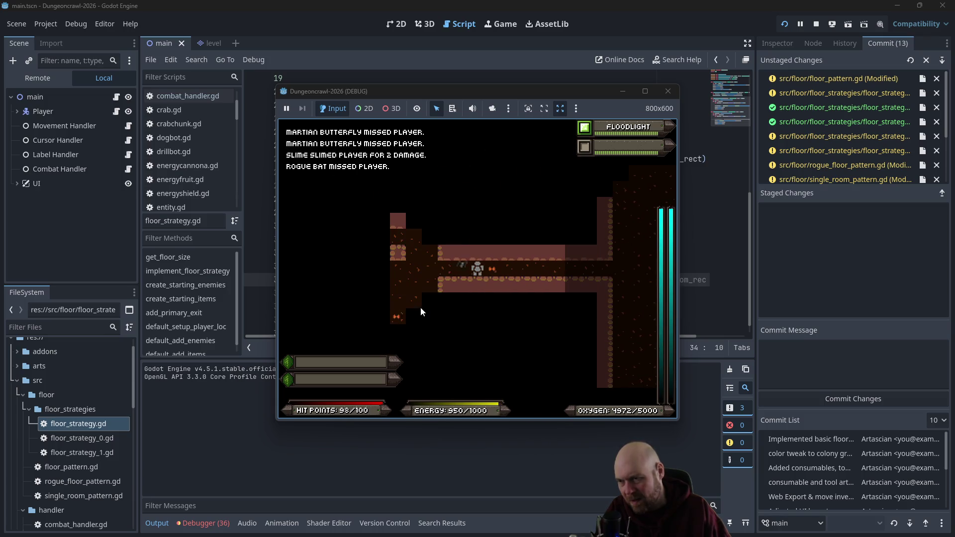
# - Fight the Martian butterfly, walk down and right through the rooms, and step onto the exit
pyautogui.press('Down')
pyautogui.press('Down')
pyautogui.press('Down')
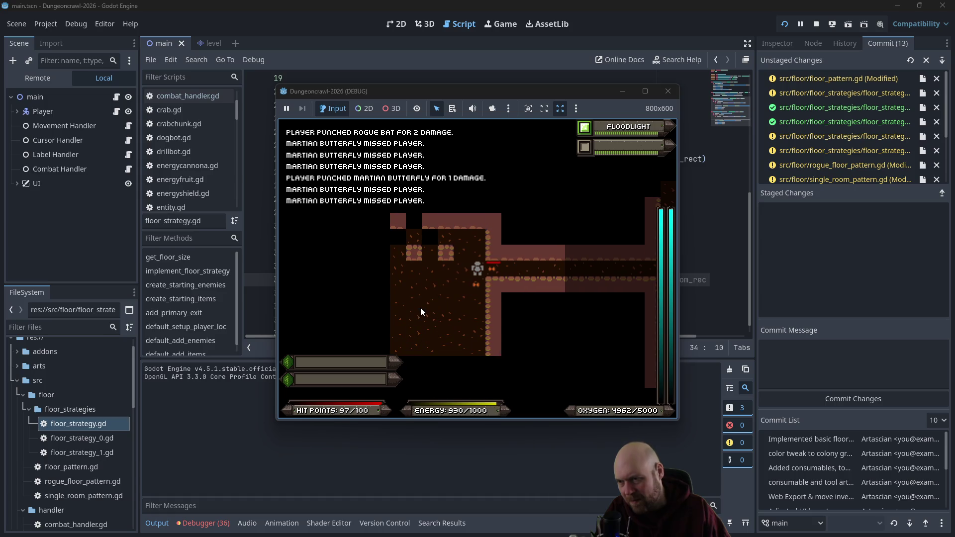
pyautogui.press('Right')
pyautogui.press('Down')
pyautogui.press('Down')
pyautogui.press('Down')
pyautogui.press('Down')
pyautogui.press('Down')
pyautogui.press('Down')
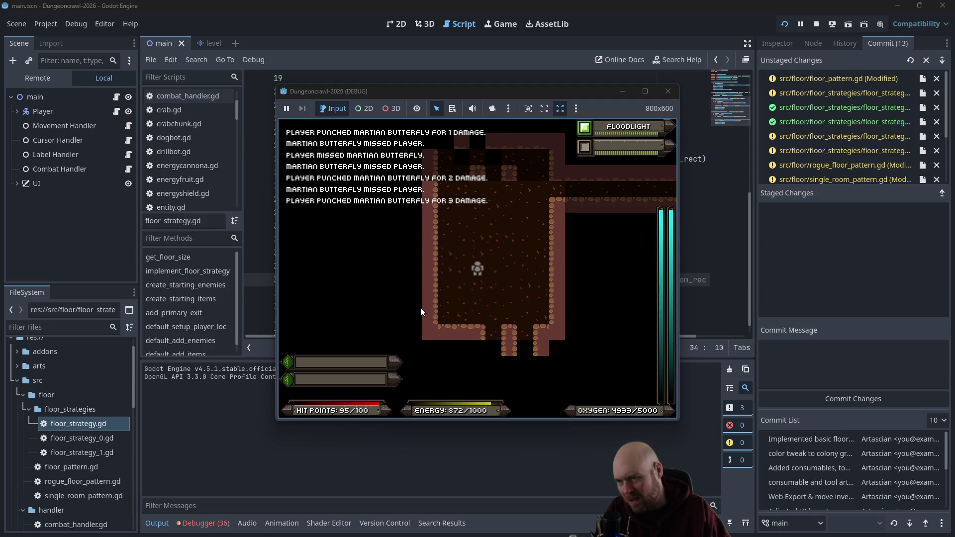
pyautogui.press('Down')
pyautogui.press('Down')
pyautogui.press('Down')
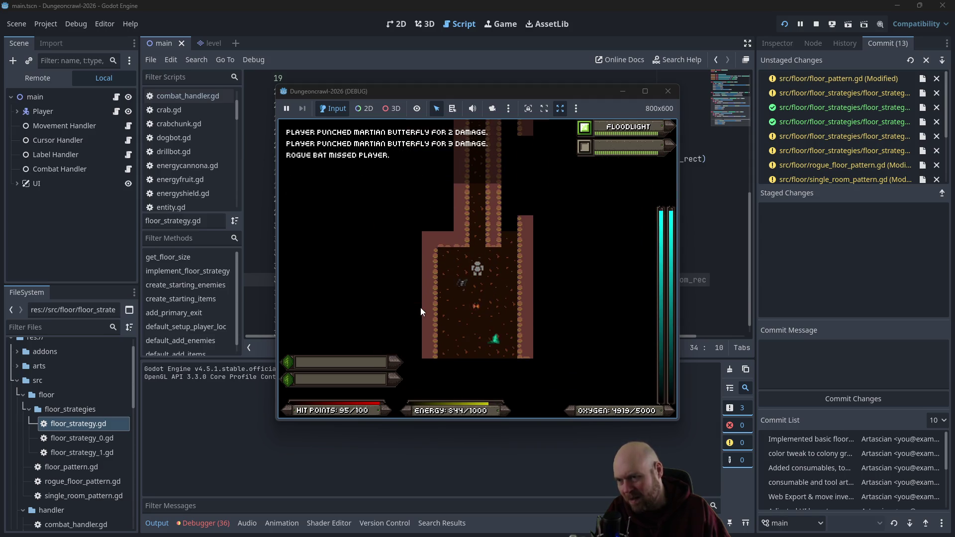
pyautogui.press('Down')
pyautogui.press('Down')
pyautogui.press('Down')
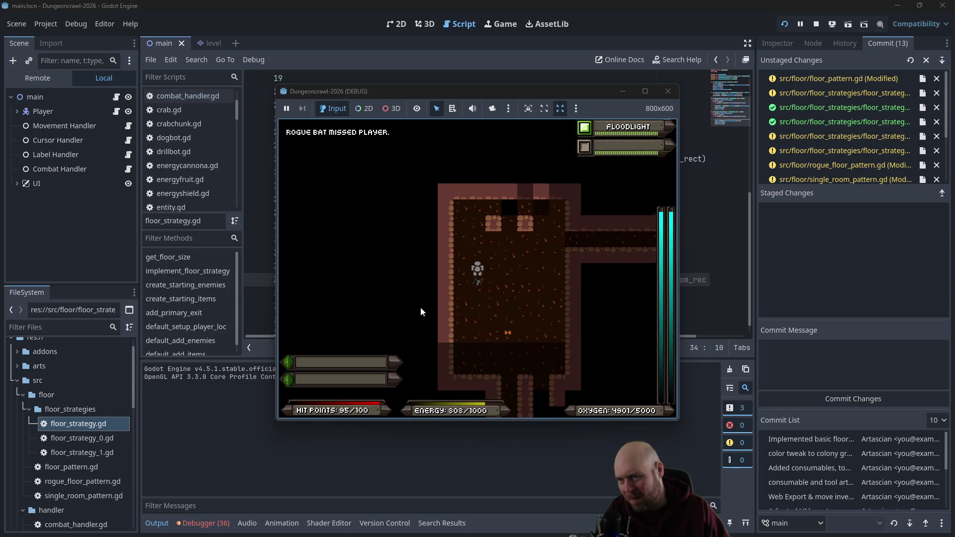
pyautogui.press('Right')
pyautogui.press('Right')
pyautogui.press('Right')
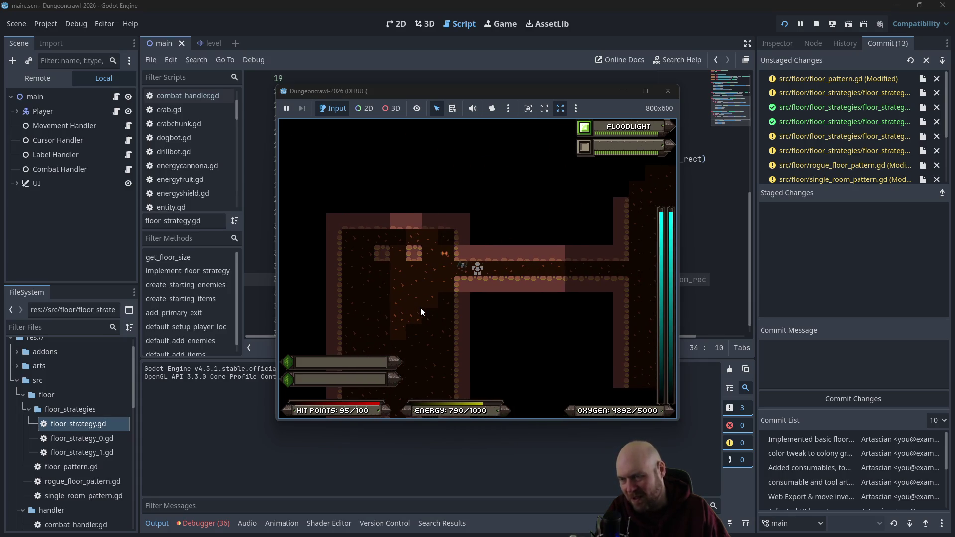
pyautogui.press('Right')
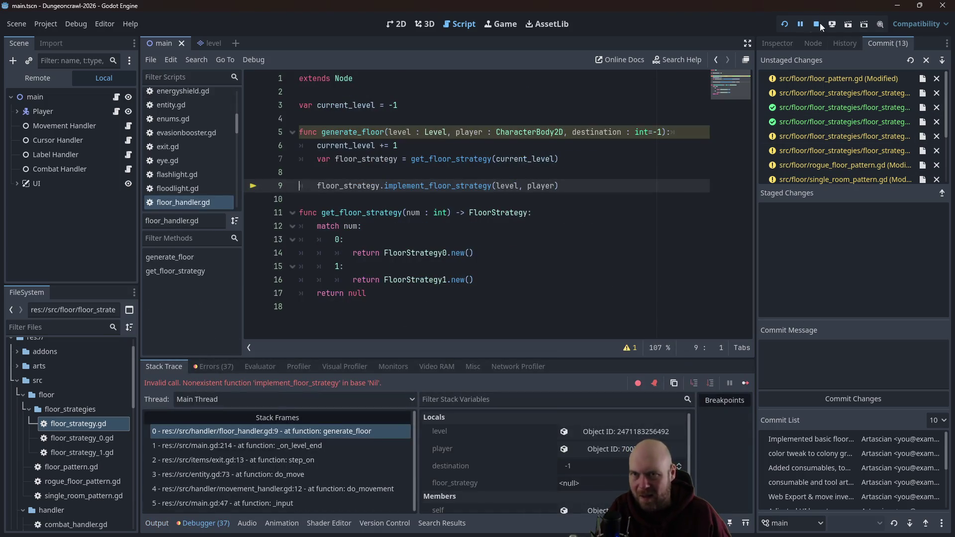
# - Relaunch the game, light the floodlight, walk up into the wider room, then maximize and close it
pyautogui.click(785, 22)
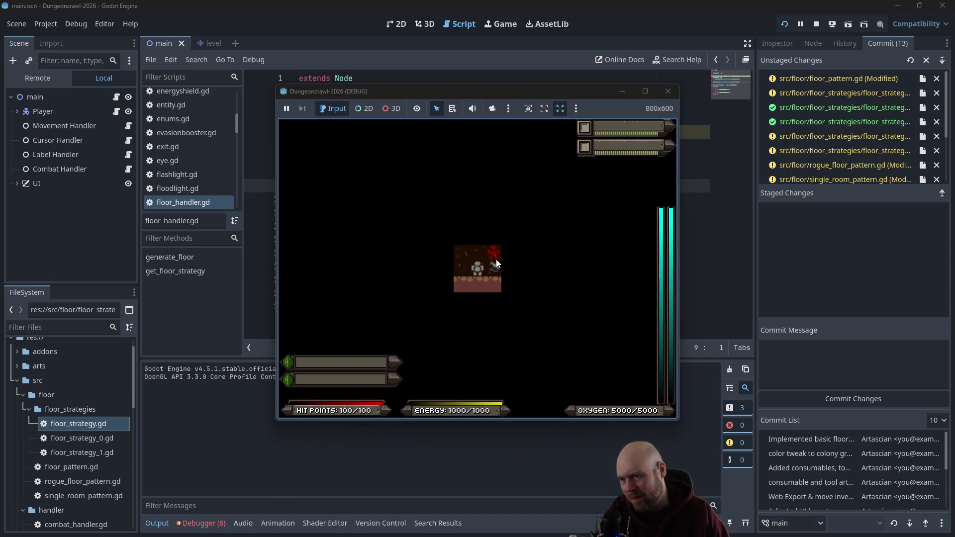
pyautogui.press('1')
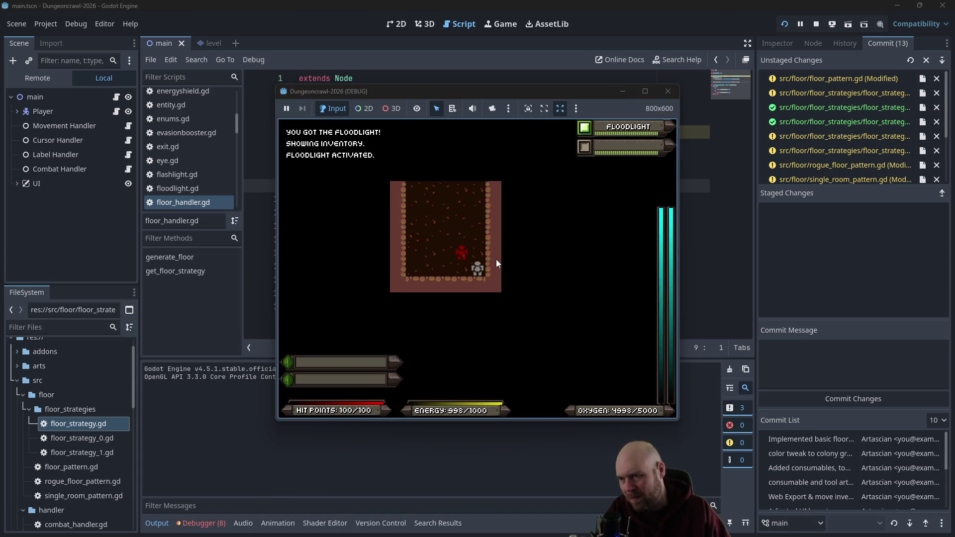
pyautogui.press('Up')
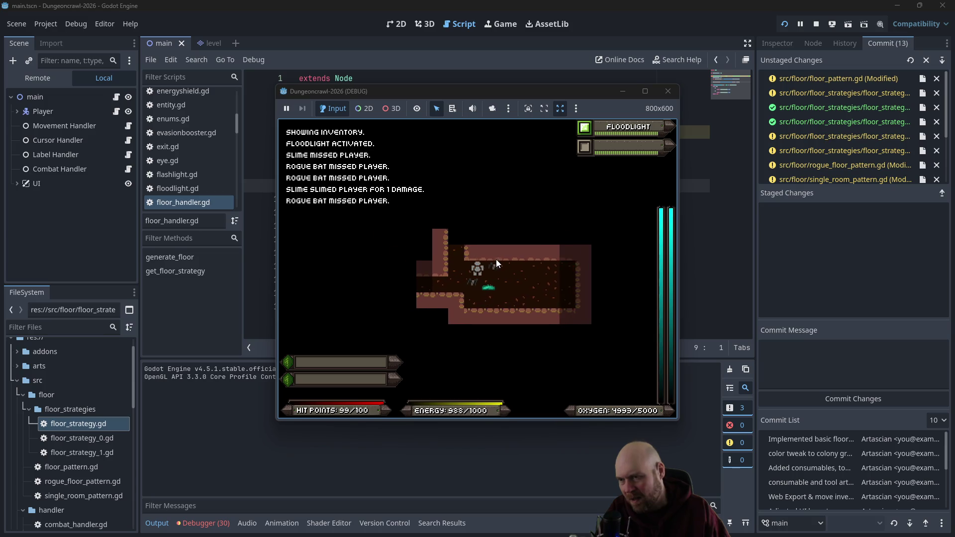
pyautogui.press('Up')
pyautogui.press('Up')
pyautogui.press('Up')
pyautogui.press('Up')
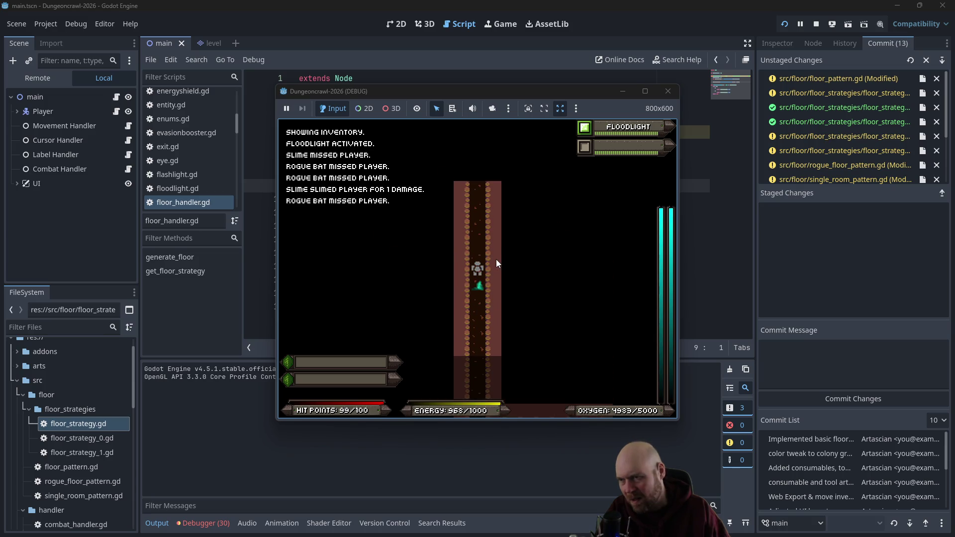
pyautogui.press('Up')
pyautogui.press('Up')
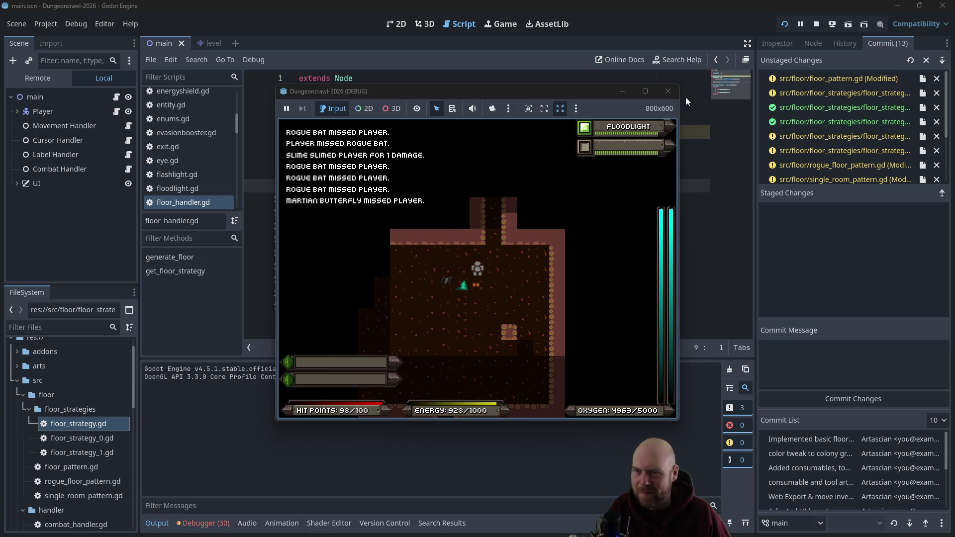
pyautogui.click(645, 91)
pyautogui.click(945, 6)
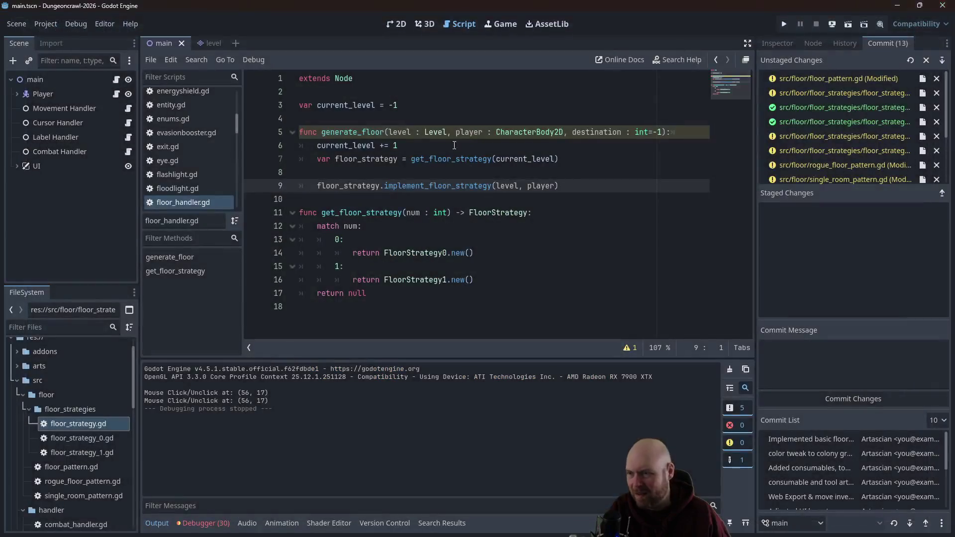
# - Open floor_strategy.gd and go to the end of the level.add_item(item) line 37
pyautogui.click(186, 178)
pyautogui.click(181, 200)
pyautogui.doubleClick(75, 423)
pyautogui.scroll(-1, 448, 224)
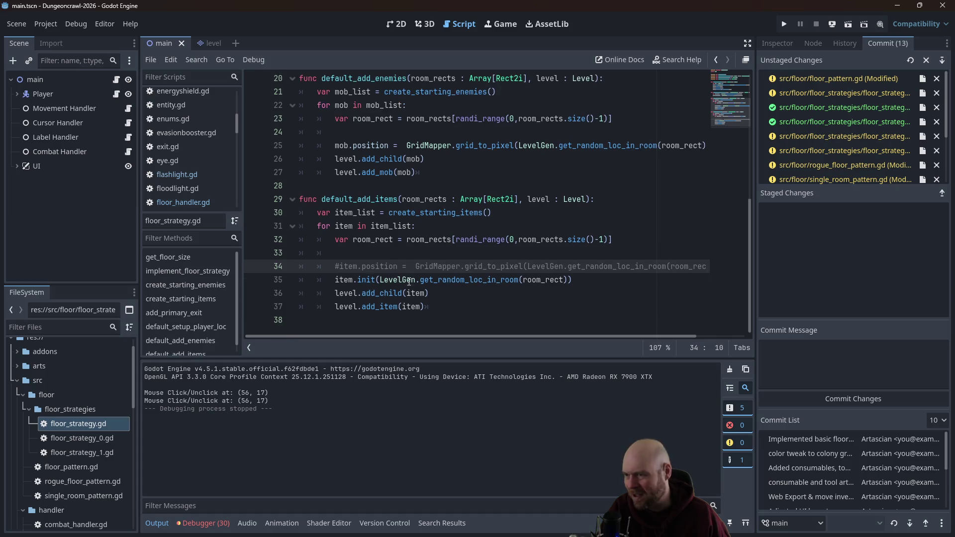
pyautogui.click(480, 308)
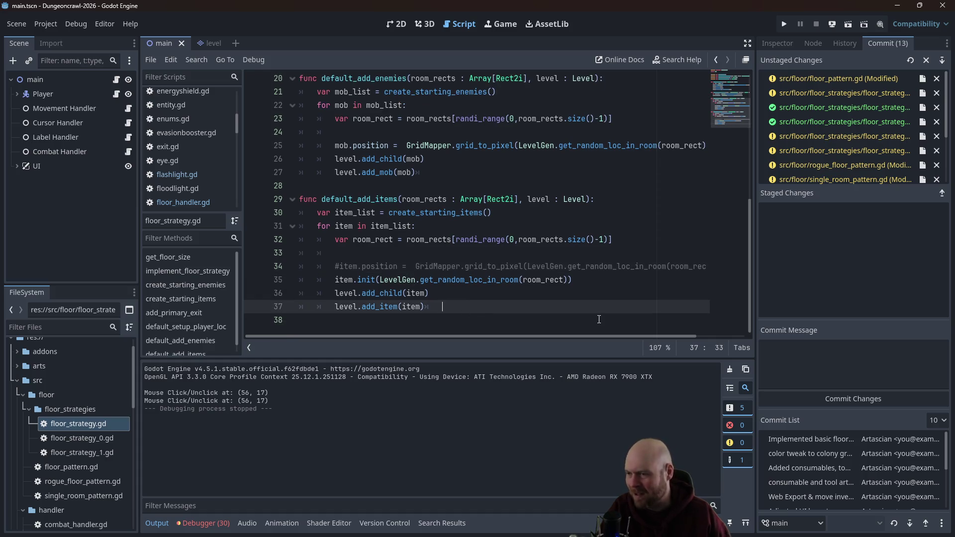
# - Add print(GridMapper.pixel_to_grid(item.position, level)) on a new line and run the game with F5
pyautogui.press('Return')
pyautogui.write('print(item.position')
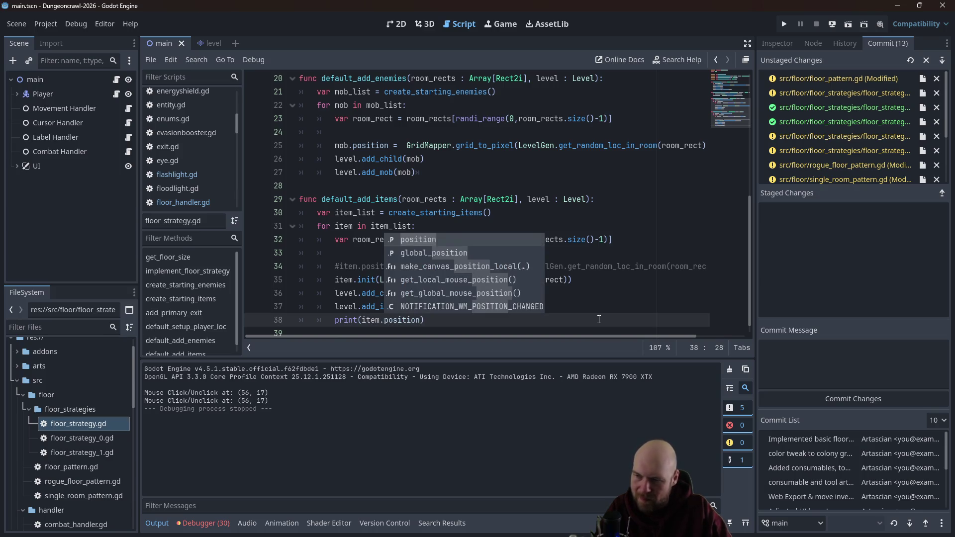
pyautogui.hotkey('ctrl', 'Left')
pyautogui.hotkey('ctrl', 'Left')
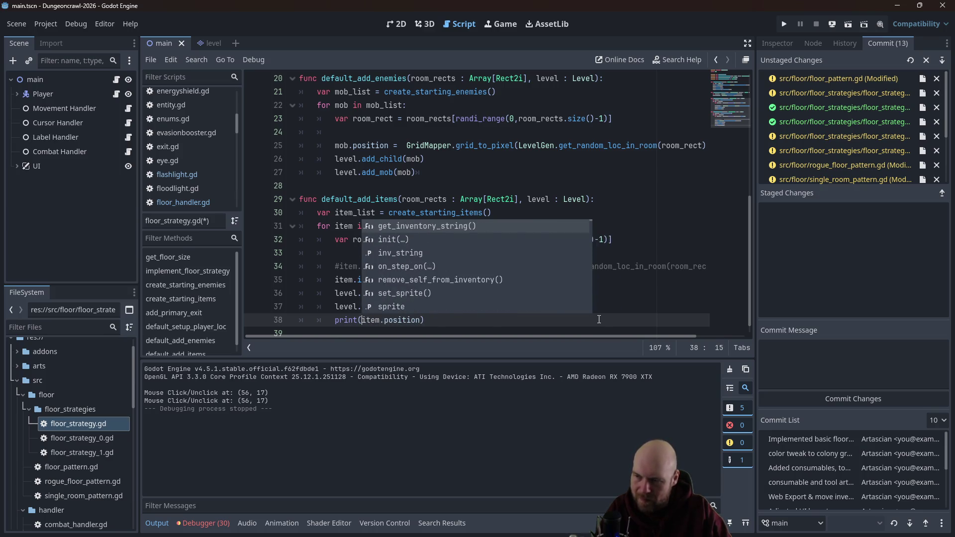
pyautogui.write('GridMapper.')
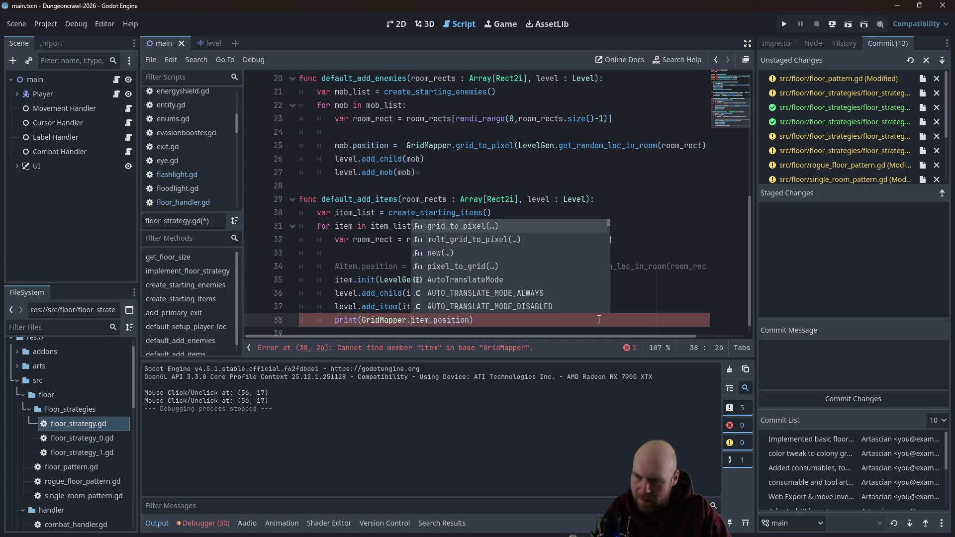
pyautogui.write('pixel')
pyautogui.write('_to_grid')
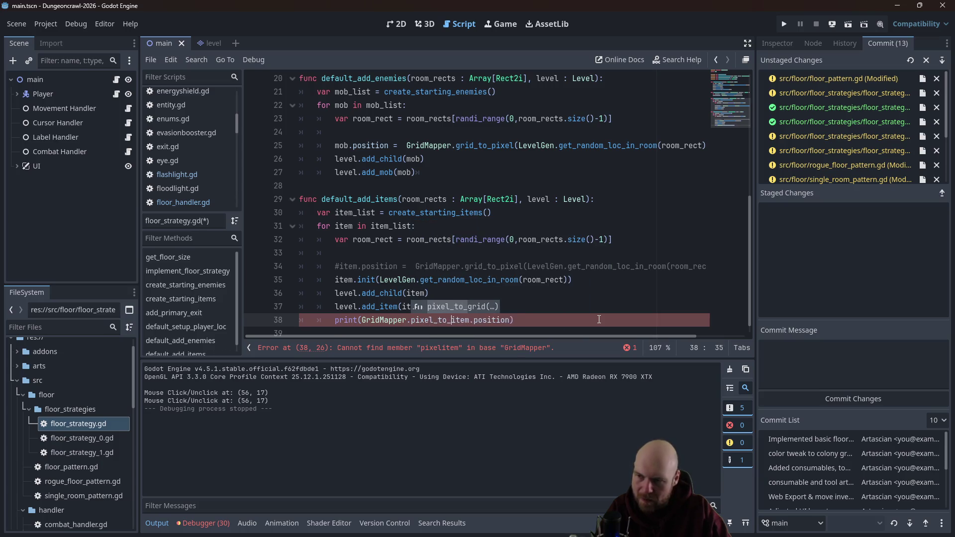
pyautogui.write('(')
pyautogui.press('End')
pyautogui.press('Left')
pyautogui.write(',')
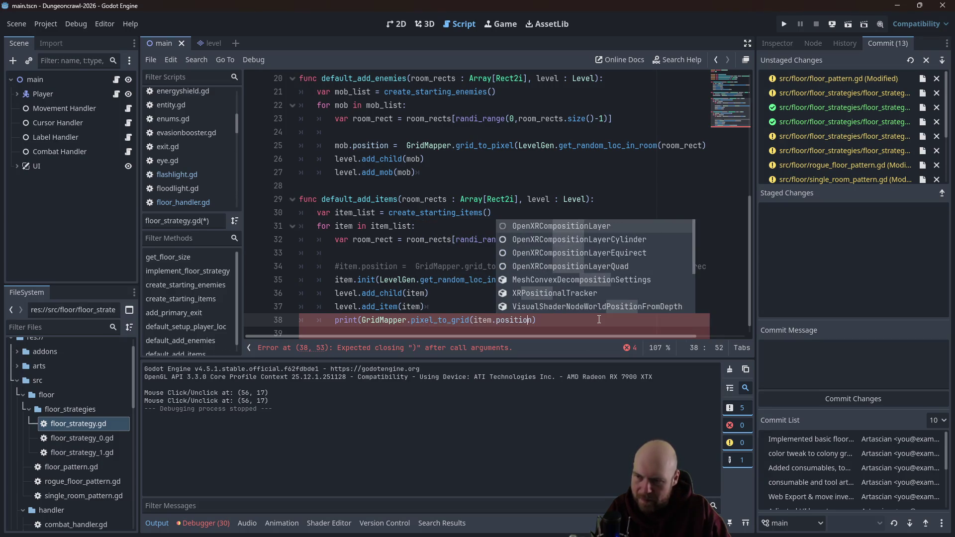
pyautogui.write('level')
pyautogui.press('End')
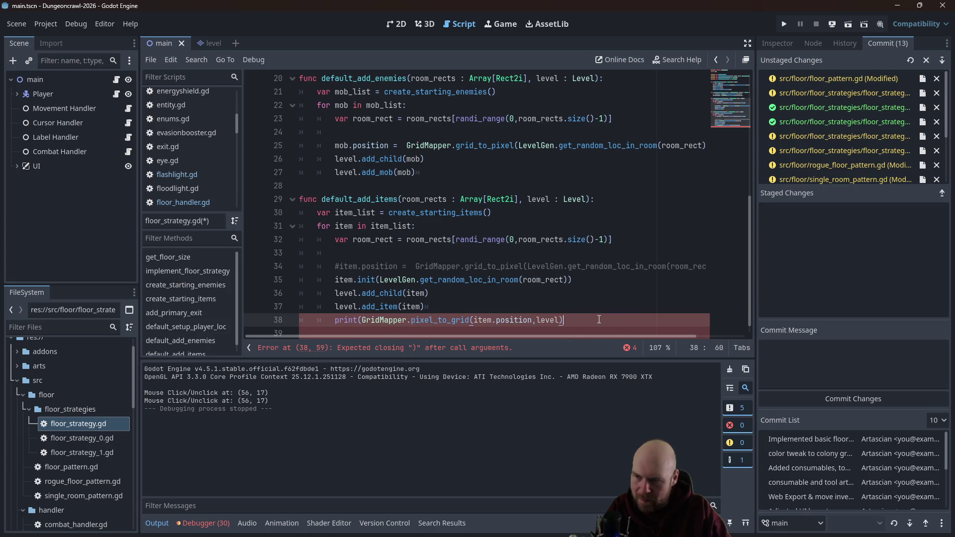
pyautogui.press('F5')
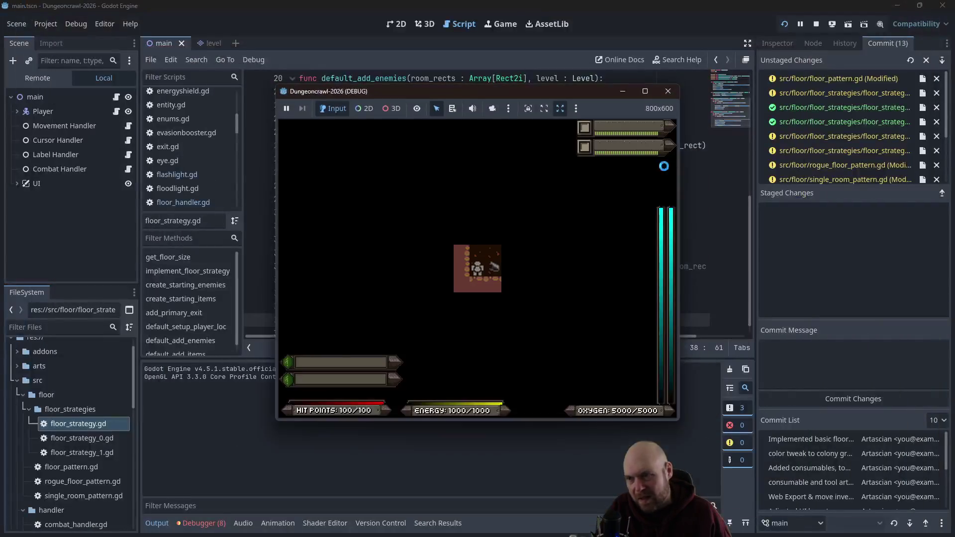
# - Pick up and activate the floodlight, walk into the next room, then close the game
pyautogui.press('Right')
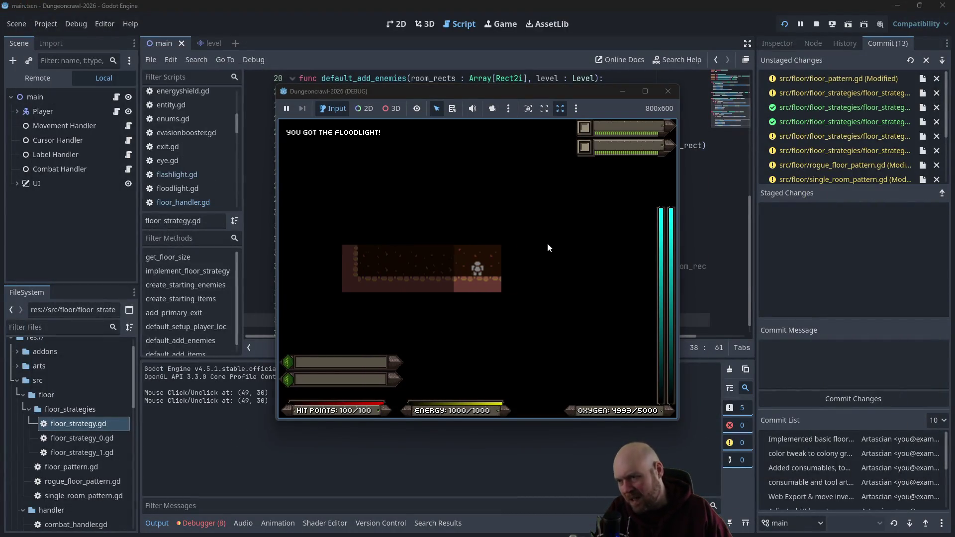
pyautogui.press('i')
pyautogui.press('1')
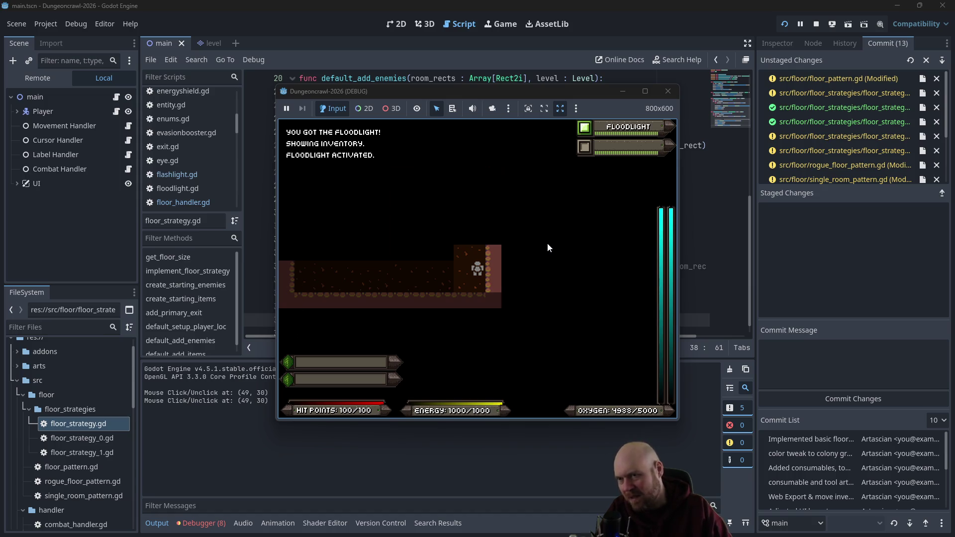
pyautogui.press('Up')
pyautogui.press('Up')
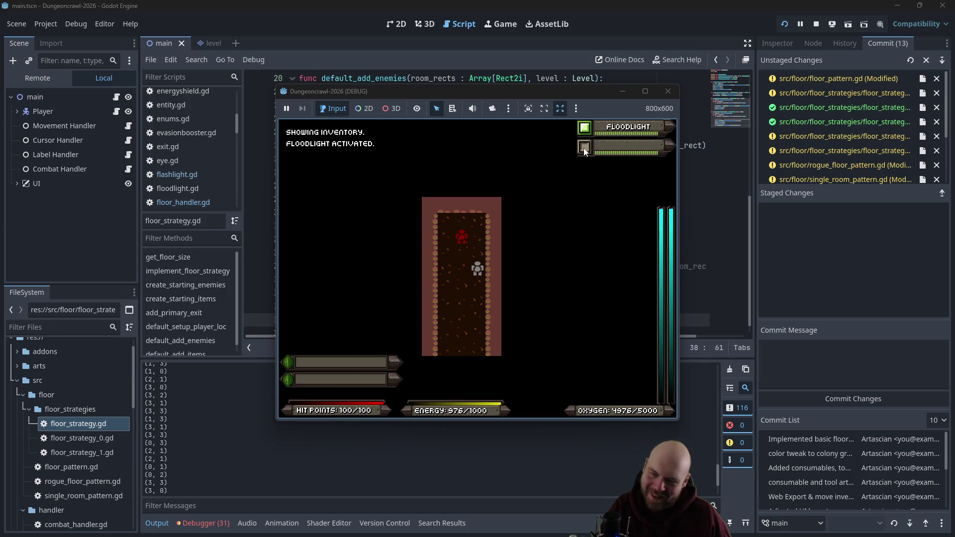
pyautogui.click(675, 90)
pyautogui.click(475, 200)
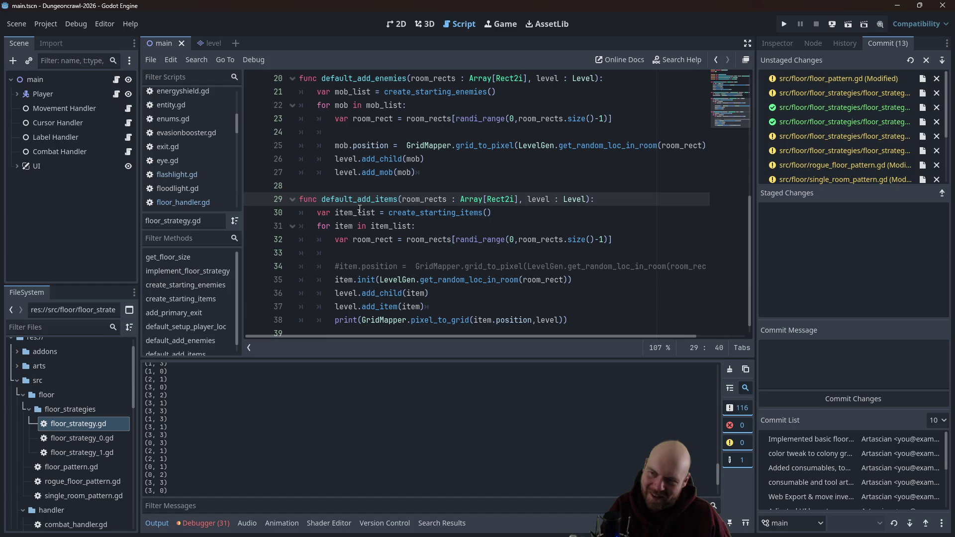
# - Delete the commented-out item.position line 34 in default_add_items
pyautogui.scroll(5, 721, 444)
pyautogui.moveTo(725, 444); pyautogui.dragTo(728, 369)
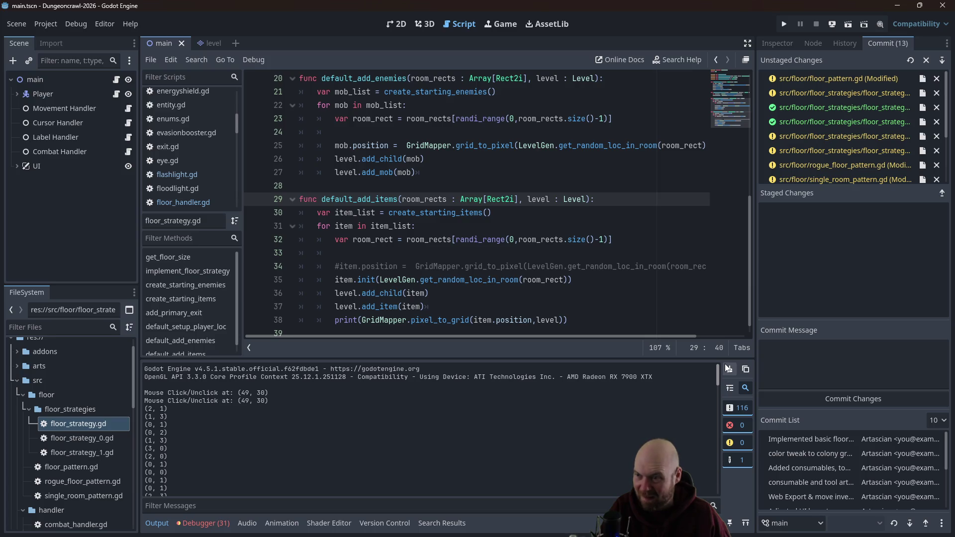
pyautogui.moveTo(339, 254); pyautogui.dragTo(336, 267)
pyautogui.hotkey('shift', 'Down')
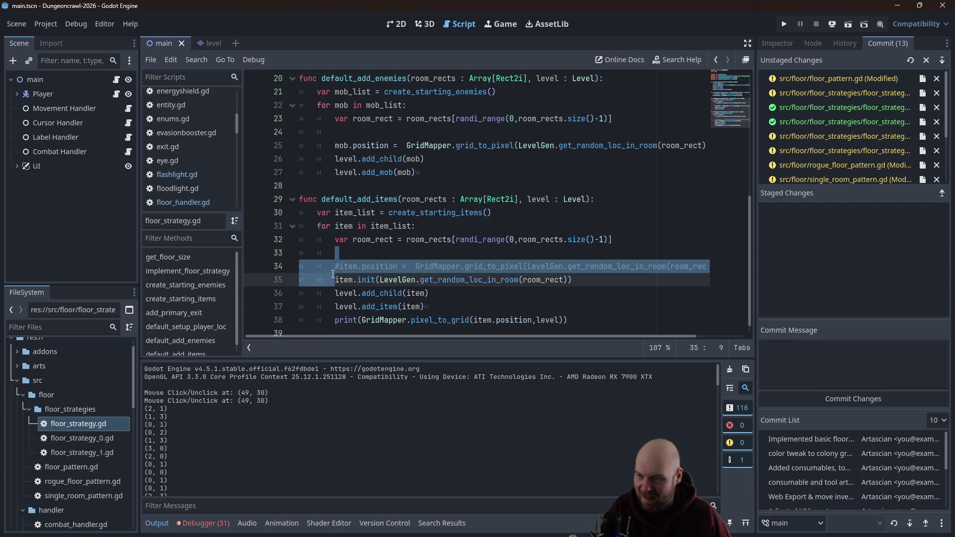
pyautogui.press('BackSpace')
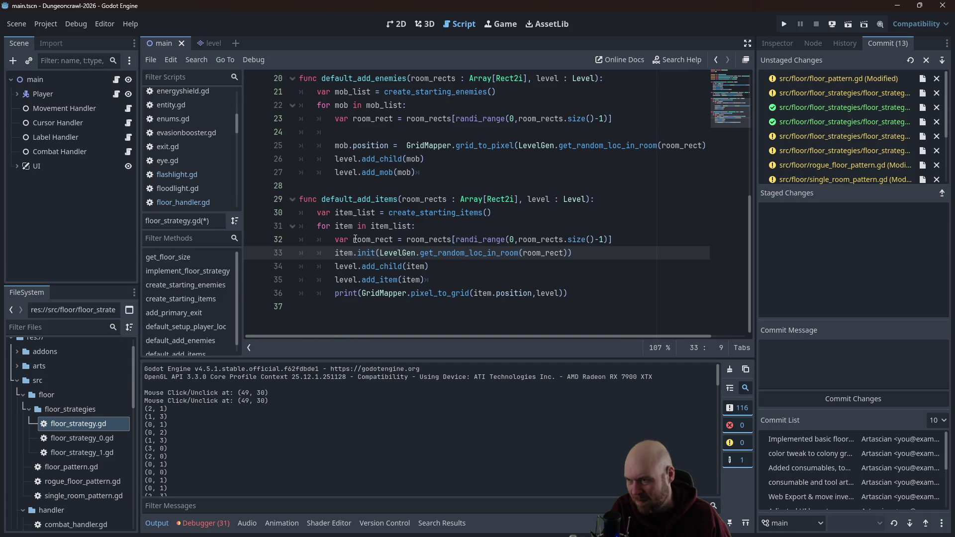
# - Add print(room_rect) after the room_rect line 32, save the script, and run the project
pyautogui.click(354, 239)
pyautogui.moveTo(340, 240); pyautogui.dragTo(337, 239)
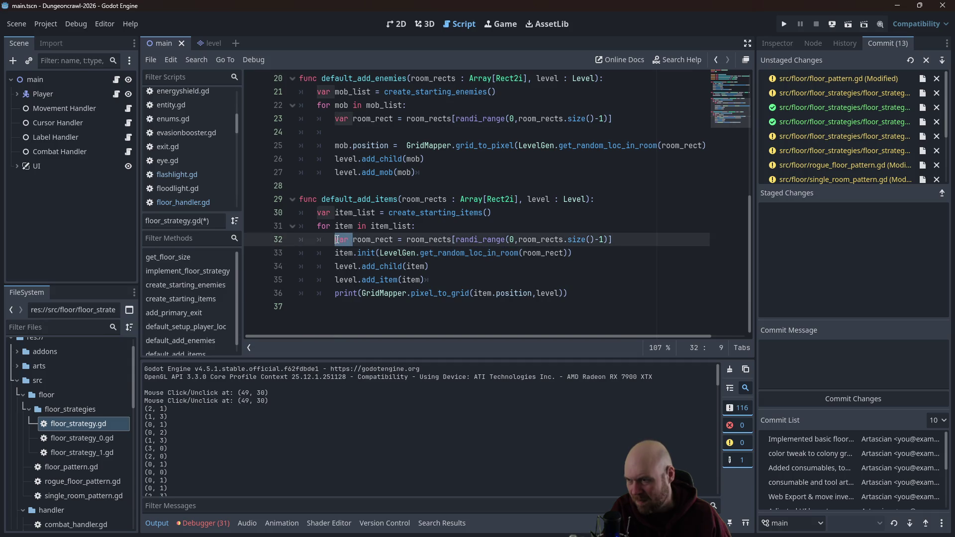
pyautogui.click(416, 213)
pyautogui.hotkey('ctrl', 's')
pyautogui.click(633, 239)
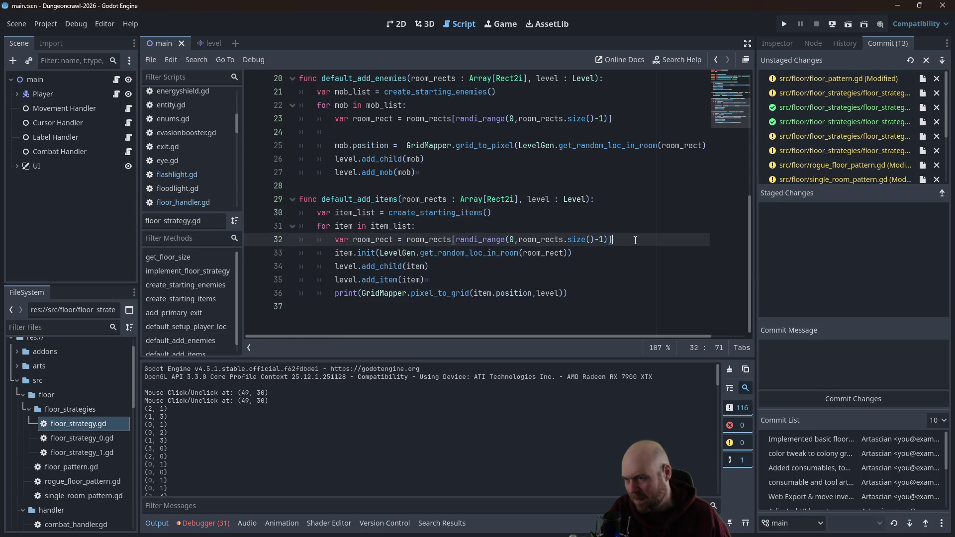
pyautogui.press('Return')
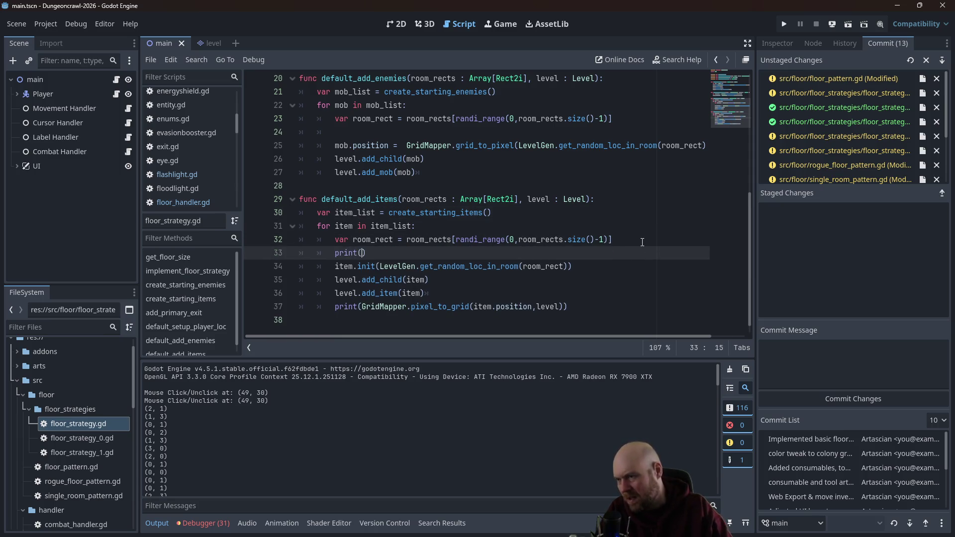
pyautogui.write('m_rect')
pyautogui.hotkey('ctrl', 's')
pyautogui.click(706, 177)
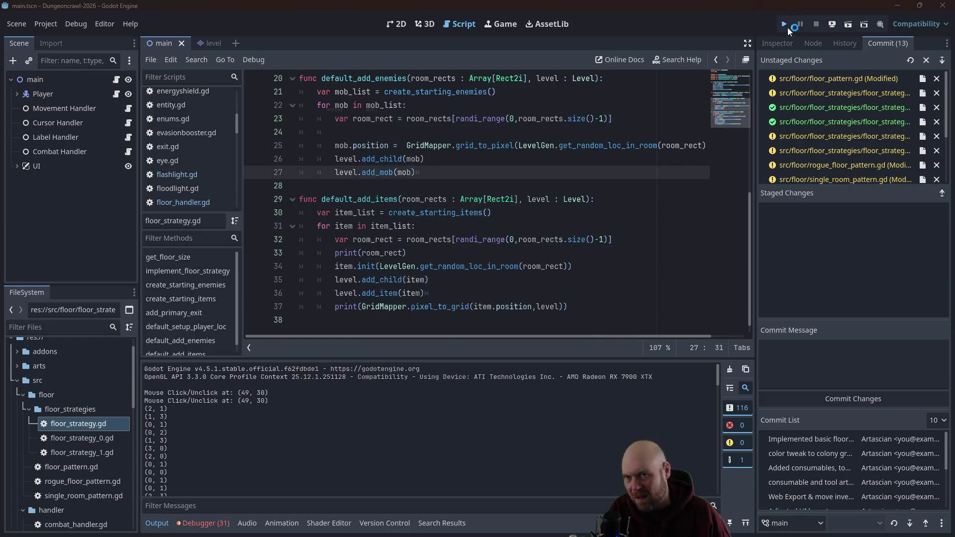
# - Run the game, switch on the floodlight, check the printed room rects, then close it and return to item.init
pyautogui.click(786, 27)
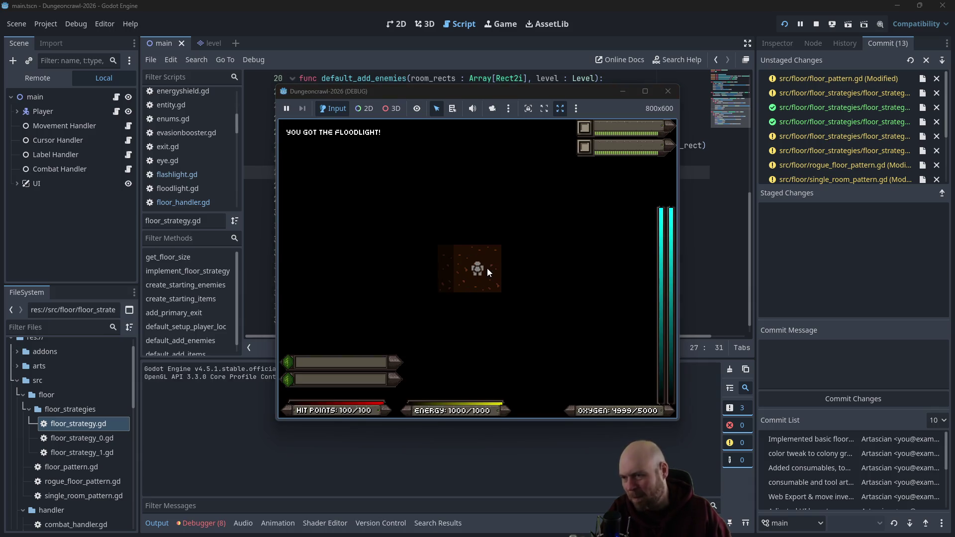
pyautogui.press('1')
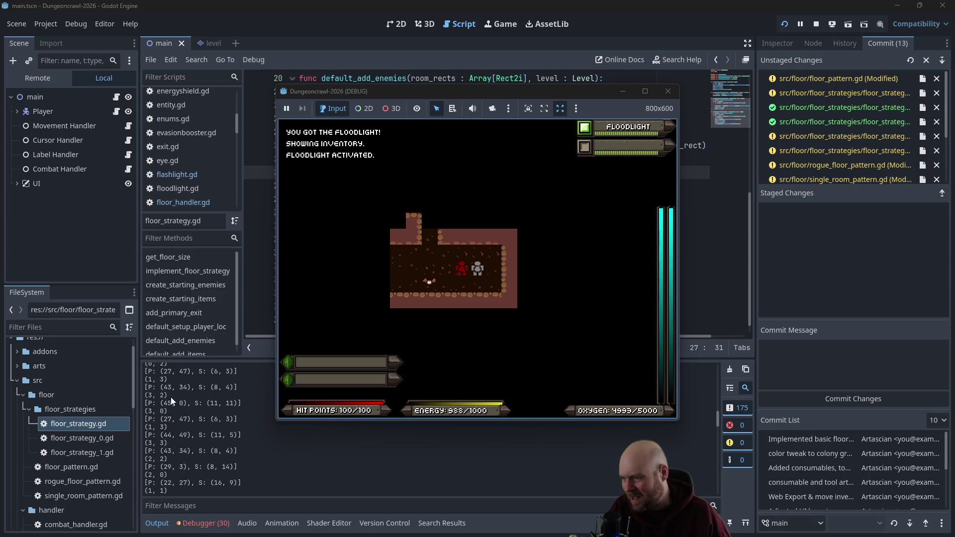
pyautogui.click(668, 91)
pyautogui.click(491, 239)
pyautogui.click(475, 258)
pyautogui.click(466, 267)
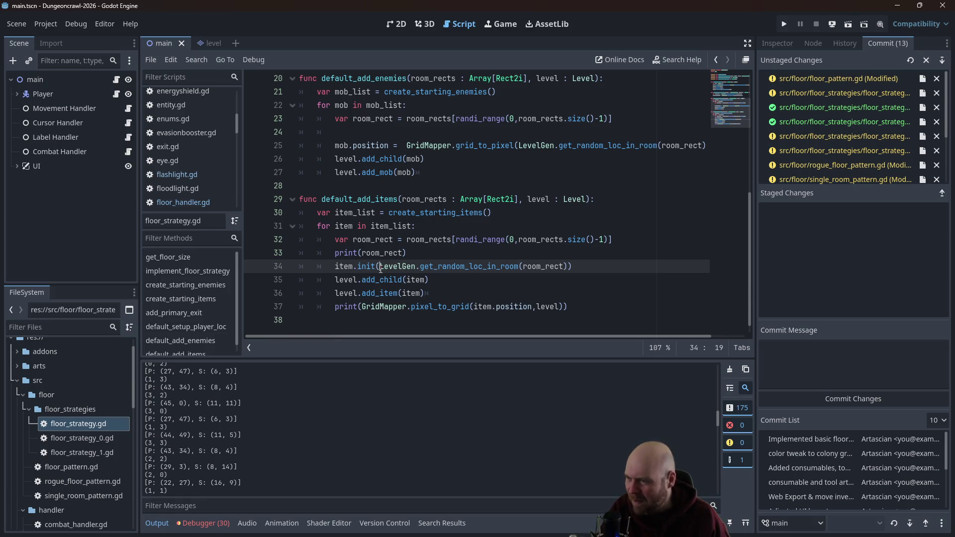
# - Wrap line 34's room location in GridMapper.grid_to_pixel(..., level) copied from level.gd, and save
pyautogui.scroll(-3, 189, 162)
pyautogui.scroll(-5, 187, 159)
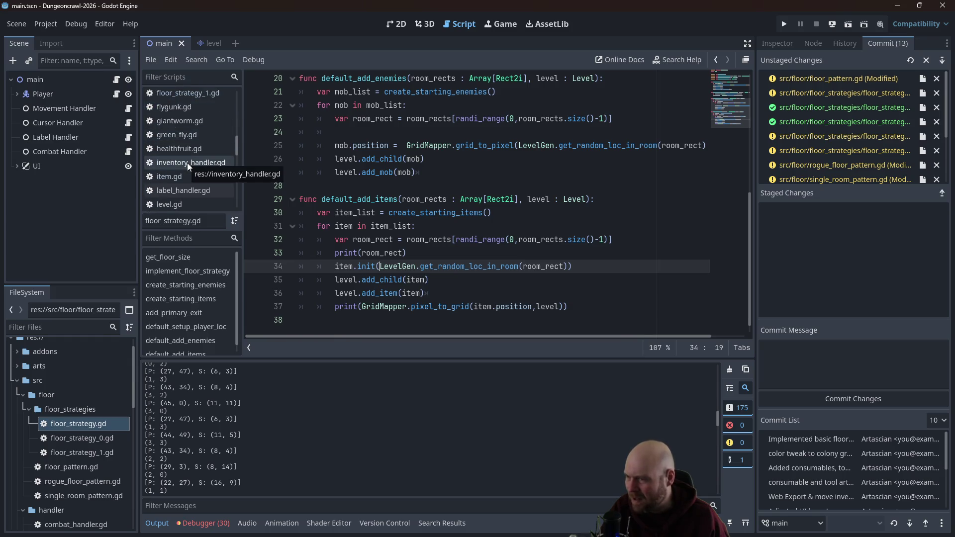
pyautogui.scroll(-3, 187, 163)
pyautogui.click(187, 159)
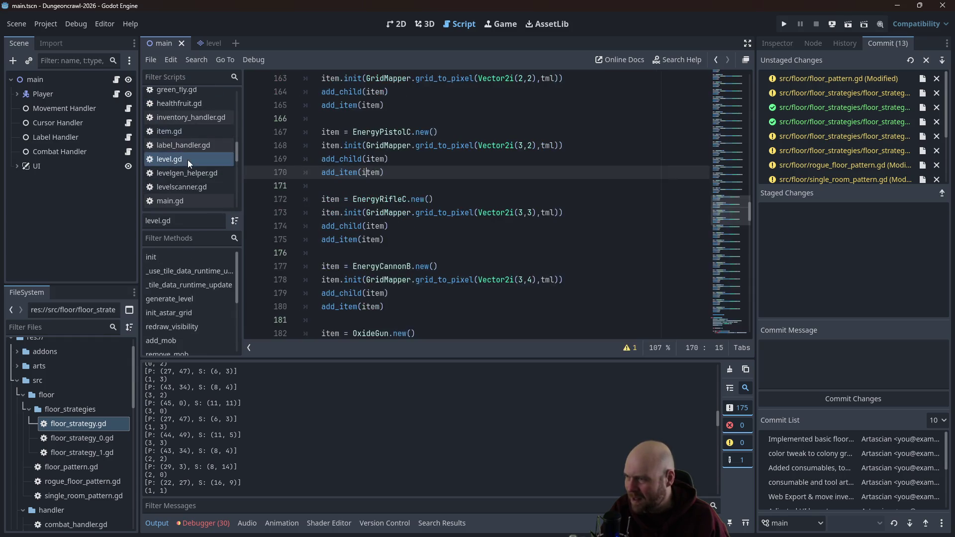
pyautogui.moveTo(368, 280); pyautogui.dragTo(479, 280)
pyautogui.hotkey('ctrl', 'c')
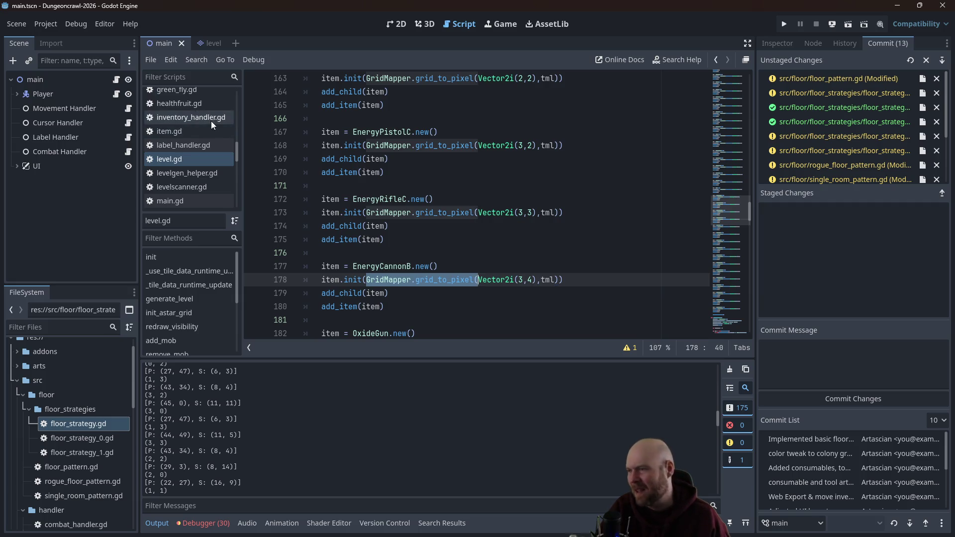
pyautogui.doubleClick(82, 423)
pyautogui.hotkey('ctrl', 'v')
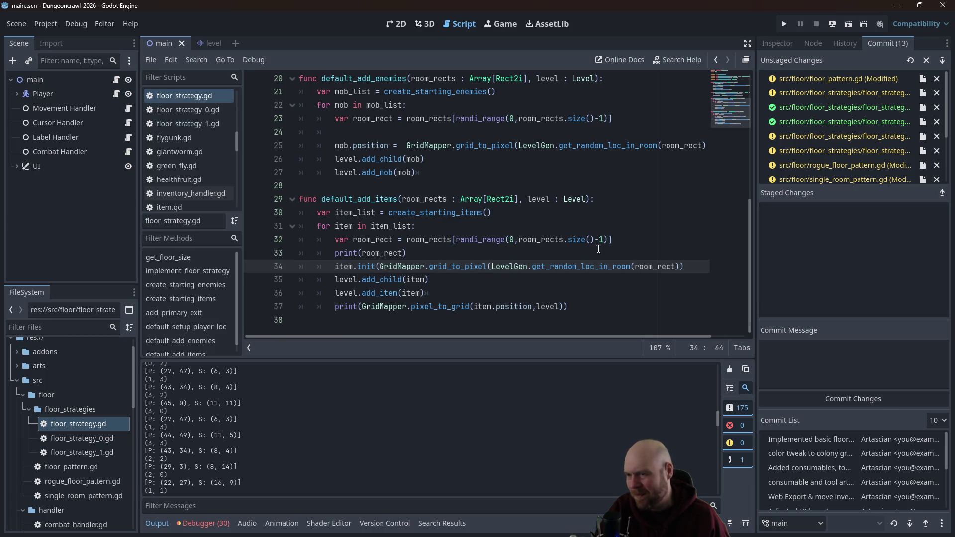
pyautogui.click(680, 266)
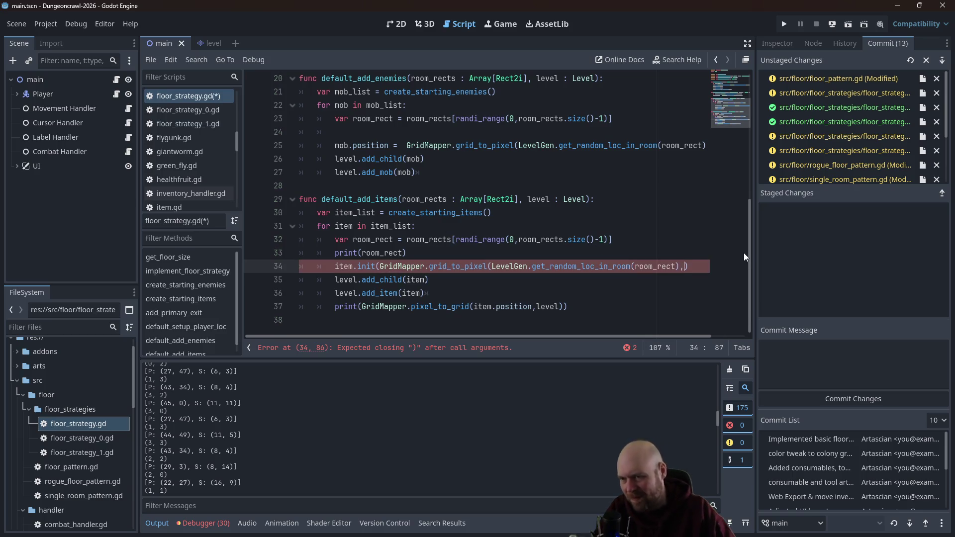
pyautogui.write(',level)')
pyautogui.hotkey('ctrl', 's')
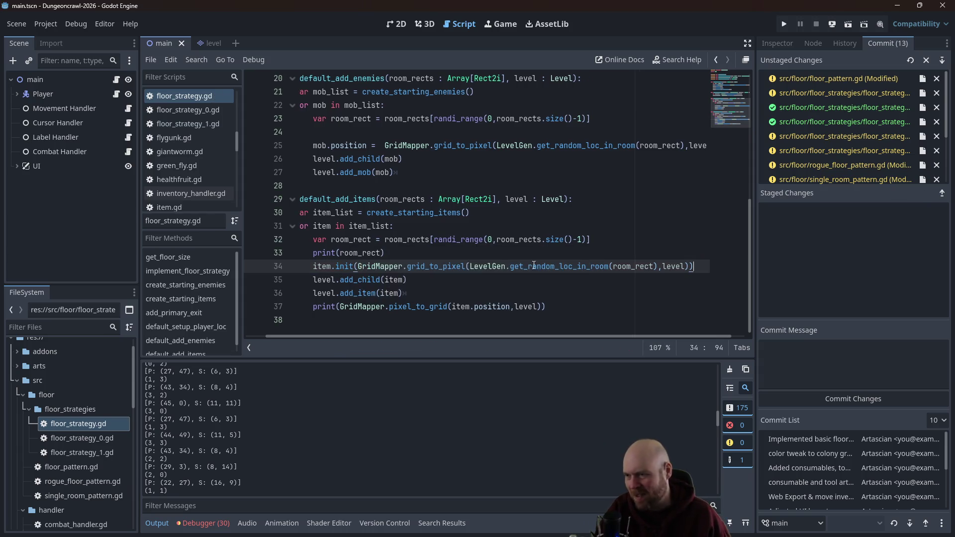
# - Delete the pixel_to_grid and print(room_rect) debug lines, then run the game
pyautogui.click(590, 312)
pyautogui.hotkey('shift', 'Up')
pyautogui.press('BackSpace')
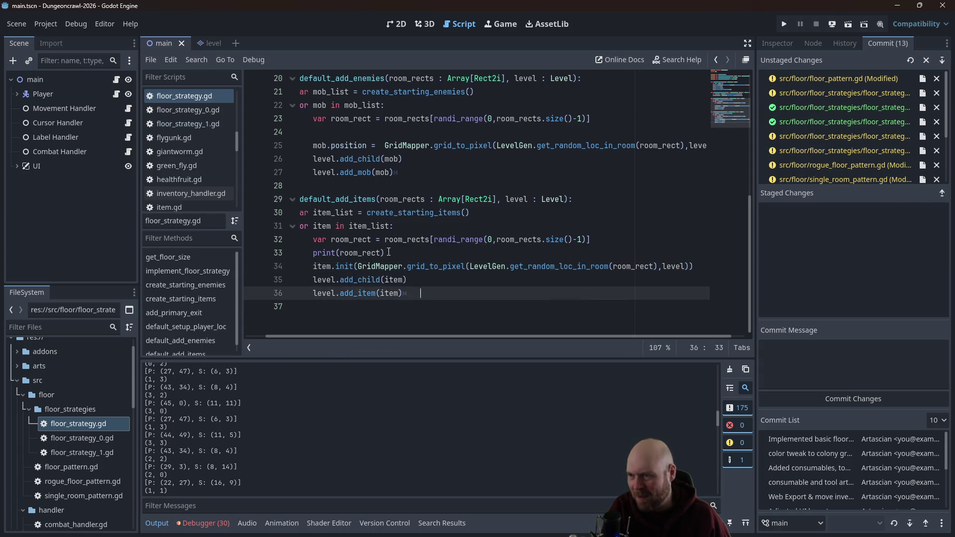
pyautogui.moveTo(384, 252); pyautogui.dragTo(235, 252)
pyautogui.click(407, 266)
pyautogui.hotkey('shift', 'Up')
pyautogui.press('BackSpace')
pyautogui.click(784, 25)
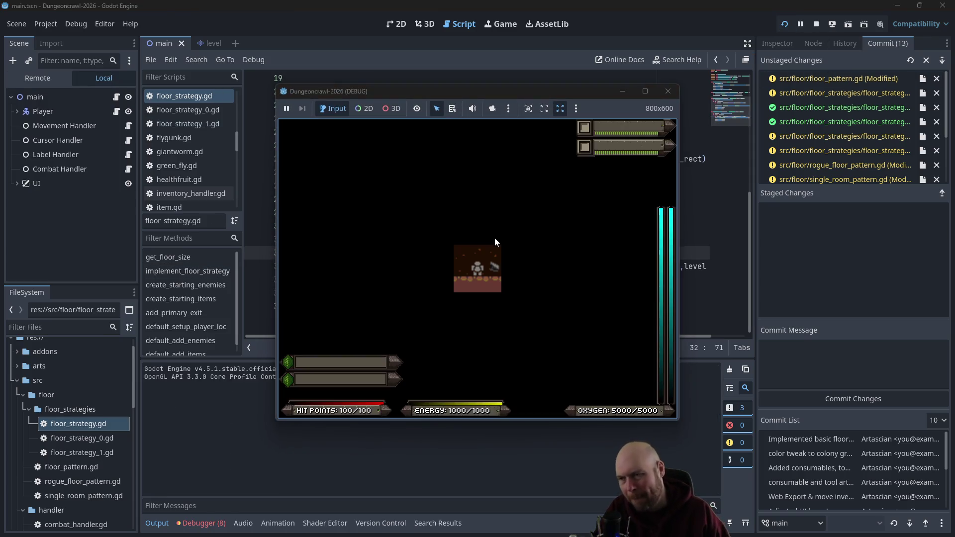
# - Activate the floodlight, advance to a new floor, and attack the slime beside the player
pyautogui.press('i')
pyautogui.press('1')
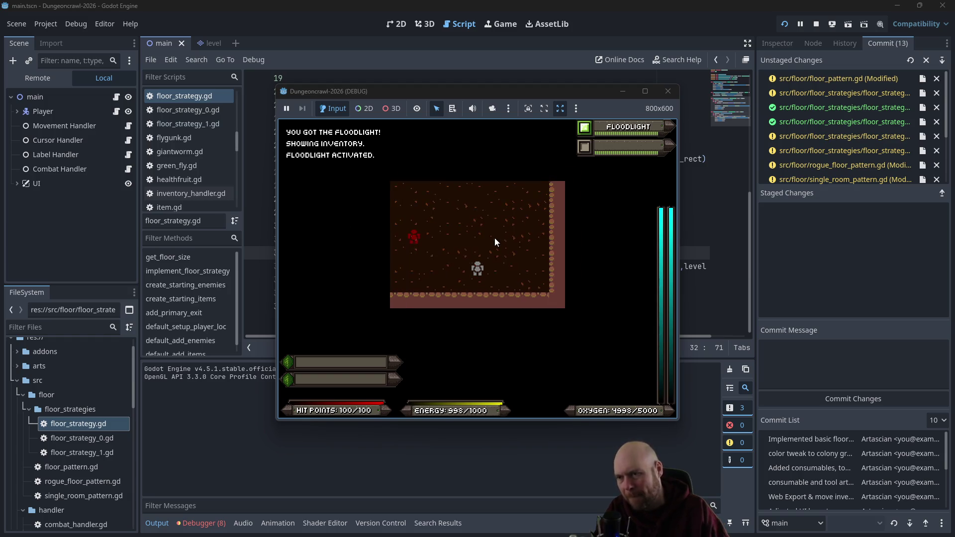
pyautogui.press('space')
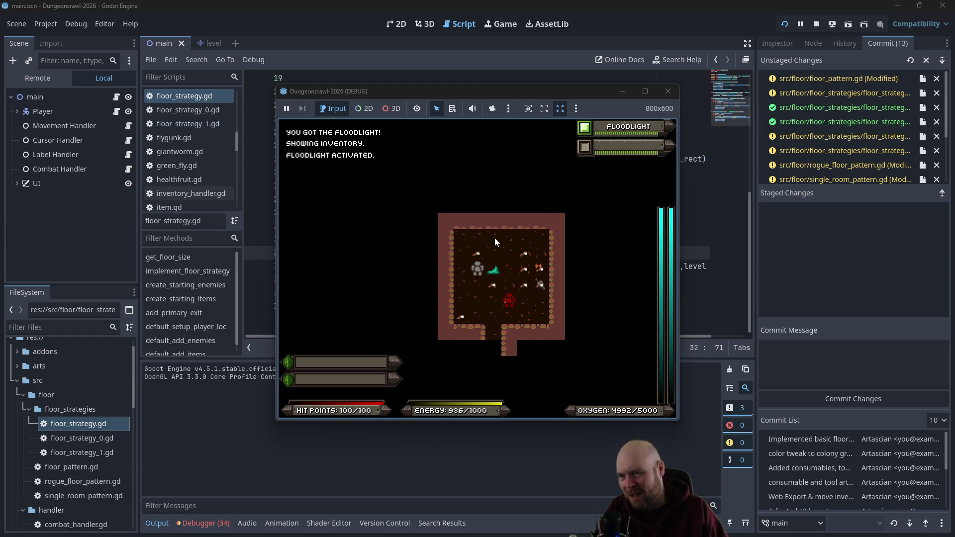
pyautogui.press('Up')
pyautogui.press('Right')
pyautogui.press('Right')
pyautogui.press('Right')
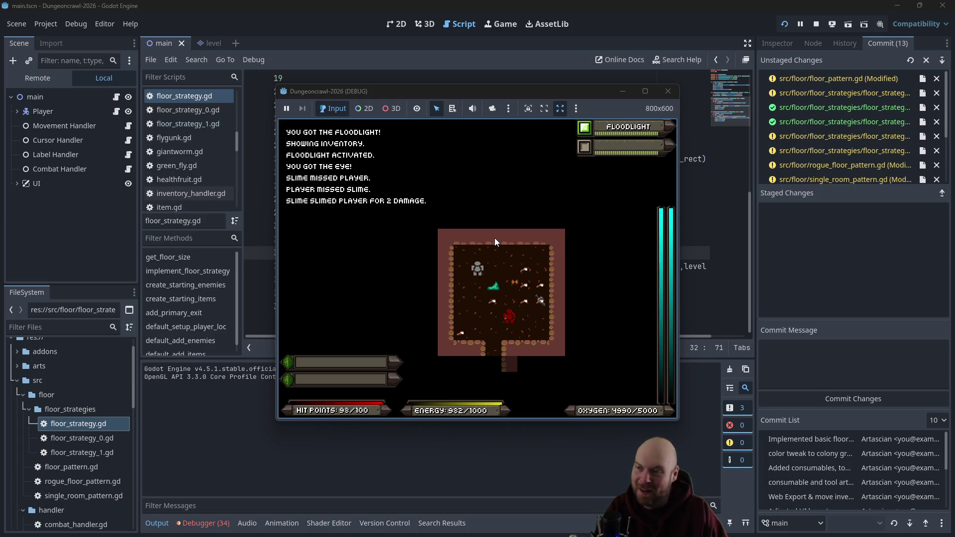
pyautogui.press('Right')
pyautogui.press('Down')
pyautogui.press('Down')
pyautogui.press('Down')
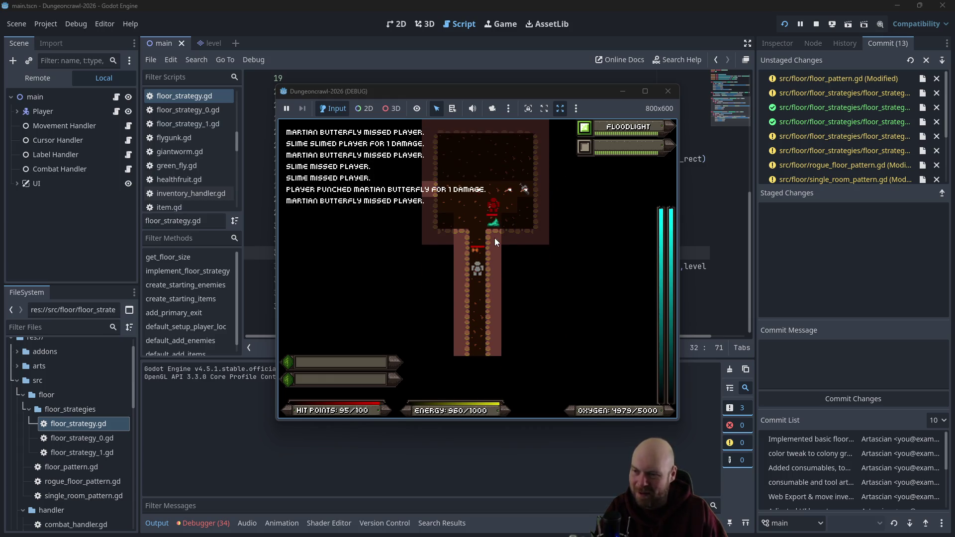
# - Enter the room, fight the slime, grab the eye, and pick up the motion tracker
pyautogui.press('Up')
pyautogui.press('Up')
pyautogui.press('Up')
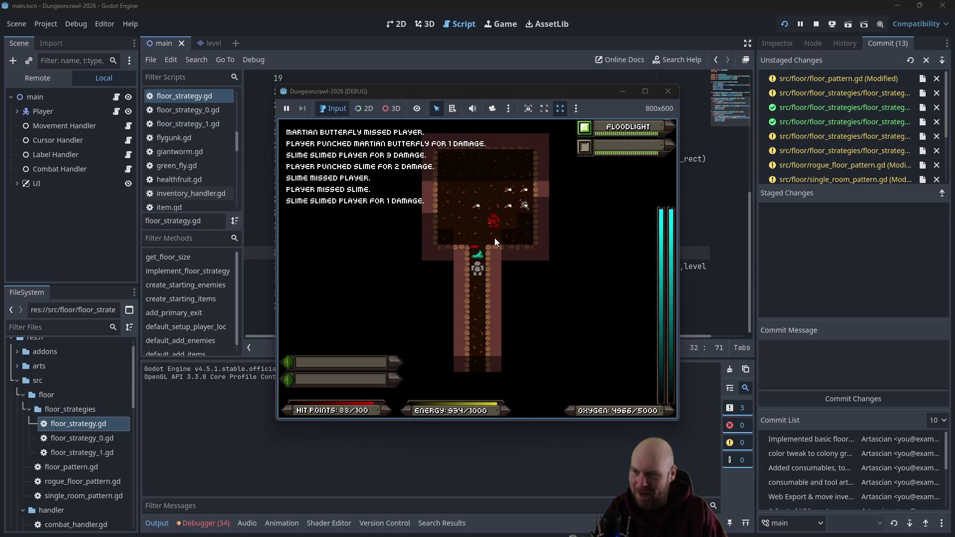
pyautogui.press('Up')
pyautogui.press('Up')
pyautogui.press('Up')
pyautogui.press('Up')
pyautogui.press('Left')
pyautogui.press('Left')
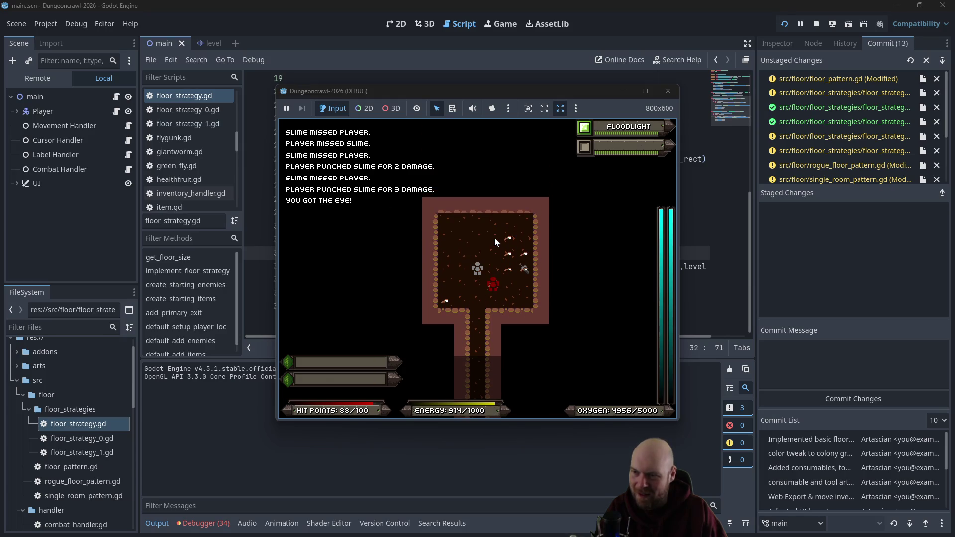
pyautogui.press('Right')
pyautogui.press('Right')
pyautogui.press('Down')
pyautogui.press('Down')
pyautogui.press('Down')
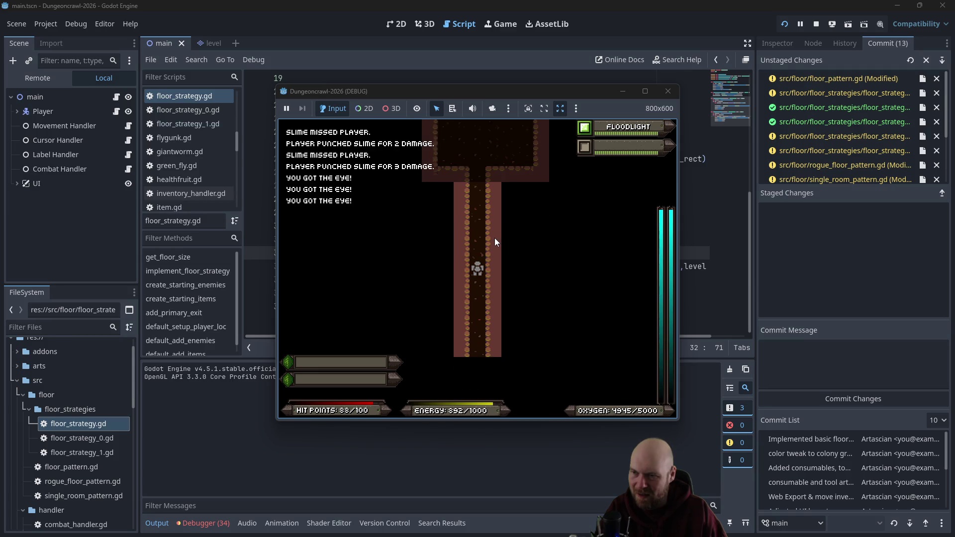
pyautogui.press('Up')
pyautogui.press('Up')
pyautogui.press('Up')
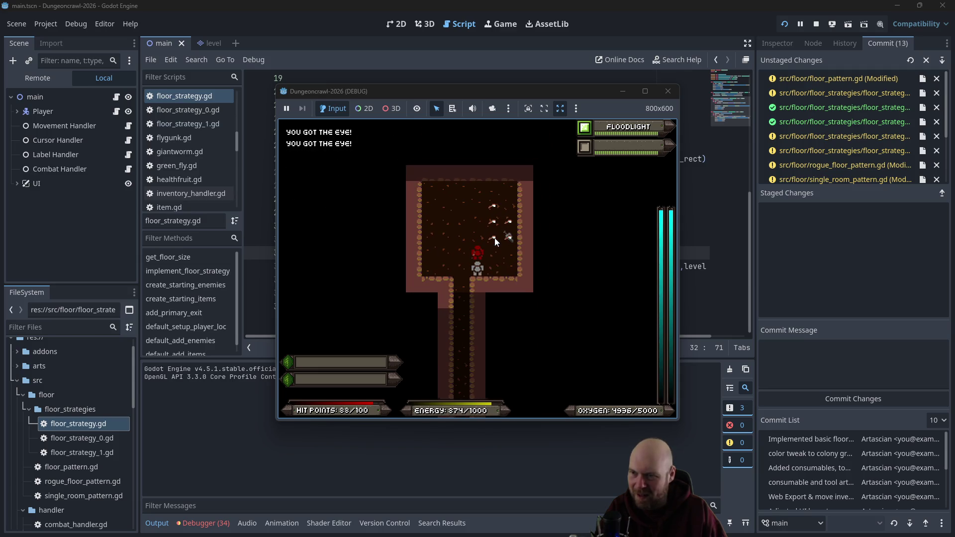
pyautogui.press('Up')
pyautogui.press('Up')
pyautogui.press('Right')
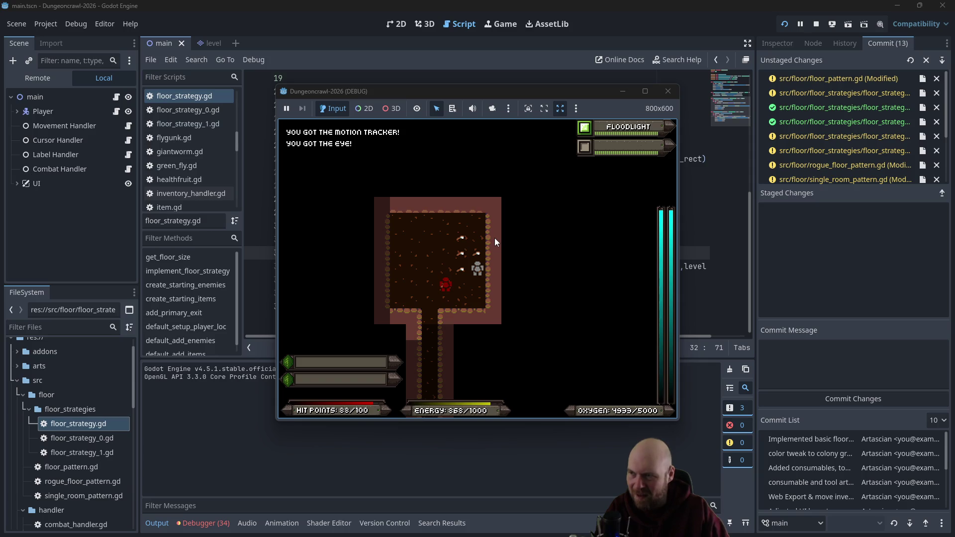
# - Equip the motion tracker in slot two, activate it, and walk far down the corridor
pyautogui.press('i')
pyautogui.press('5')
pyautogui.press('Down')
pyautogui.press('Down')
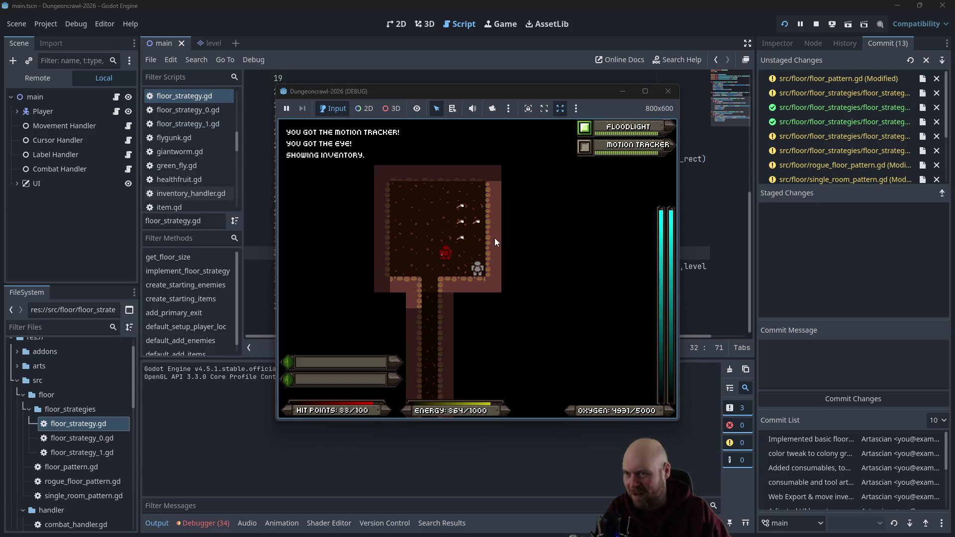
pyautogui.press('Left')
pyautogui.press('Left')
pyautogui.press('Left')
pyautogui.press('2')
pyautogui.press('Down')
pyautogui.press('Down')
pyautogui.press('Down')
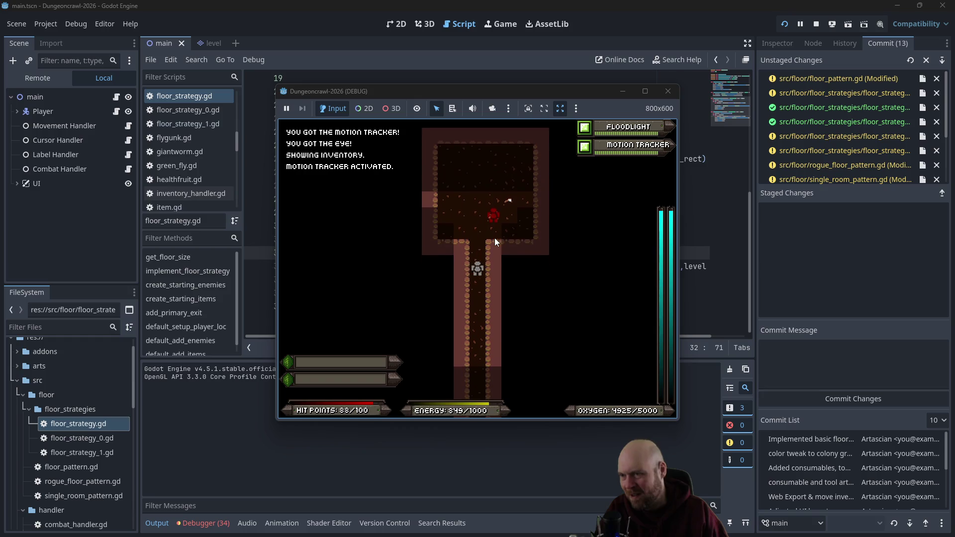
pyautogui.press('Down')
pyautogui.press('Down')
pyautogui.press('Down')
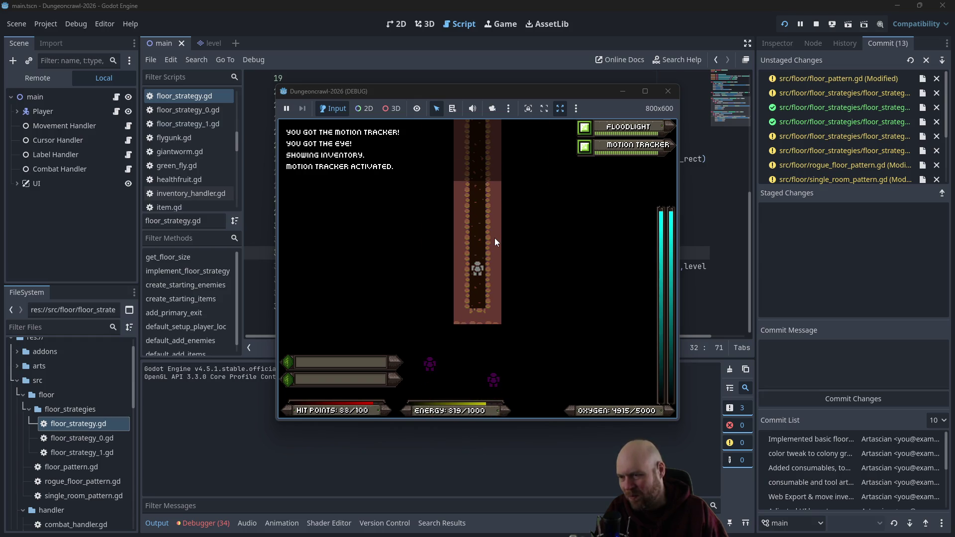
pyautogui.press('Down')
pyautogui.press('Down')
pyautogui.press('Down')
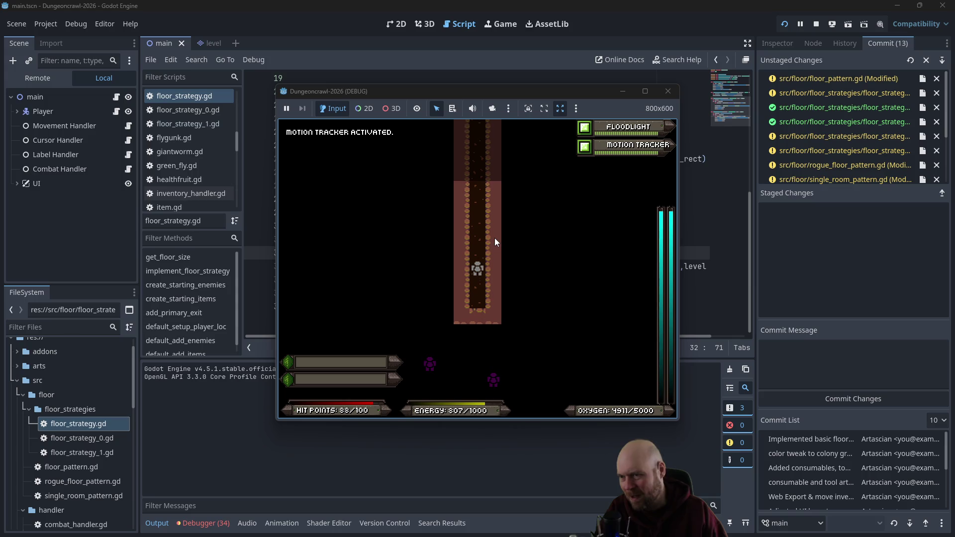
# - Walk the corridor back up into the lit room and step onto the exit
pyautogui.press('Down')
pyautogui.press('Down')
pyautogui.press('Down')
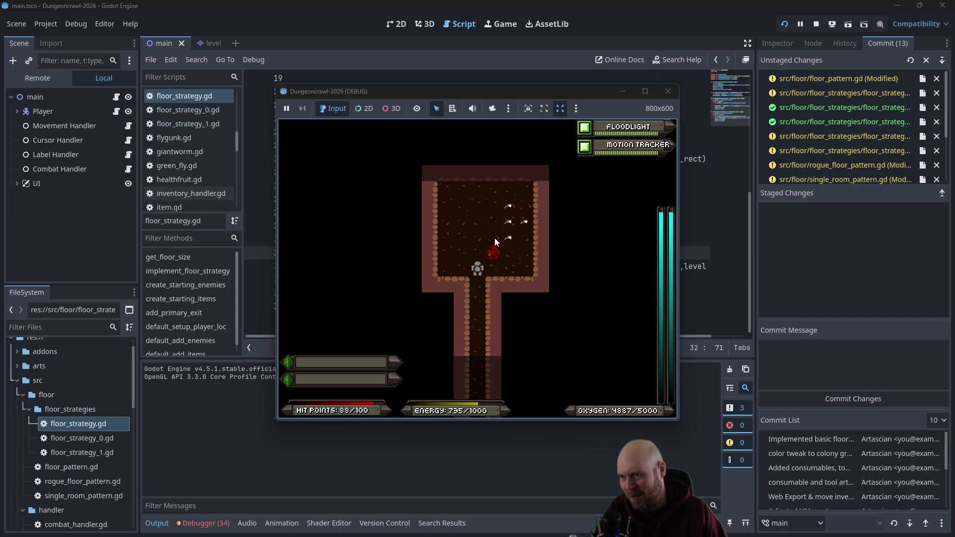
pyautogui.press('Down')
pyautogui.press('Down')
pyautogui.press('Down')
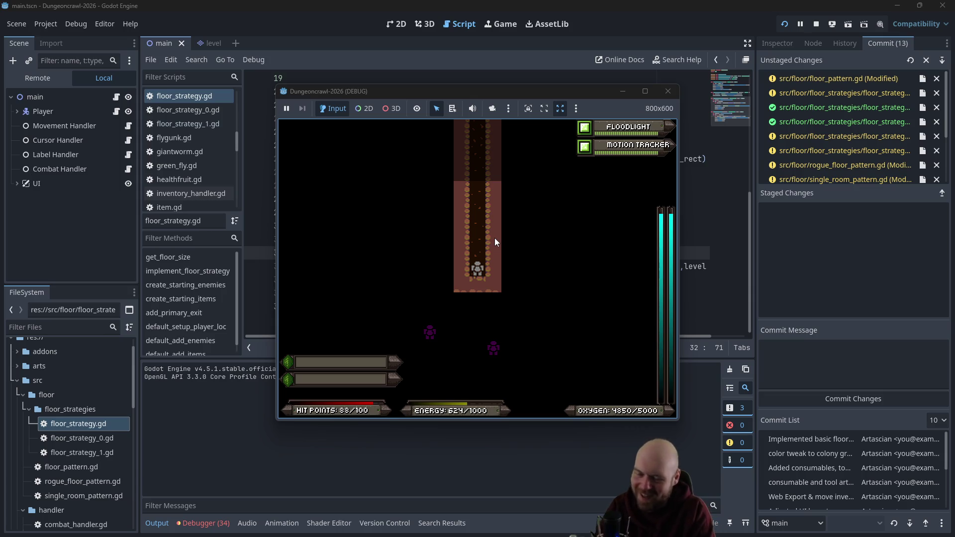
pyautogui.press('Up')
pyautogui.press('Up')
pyautogui.press('Up')
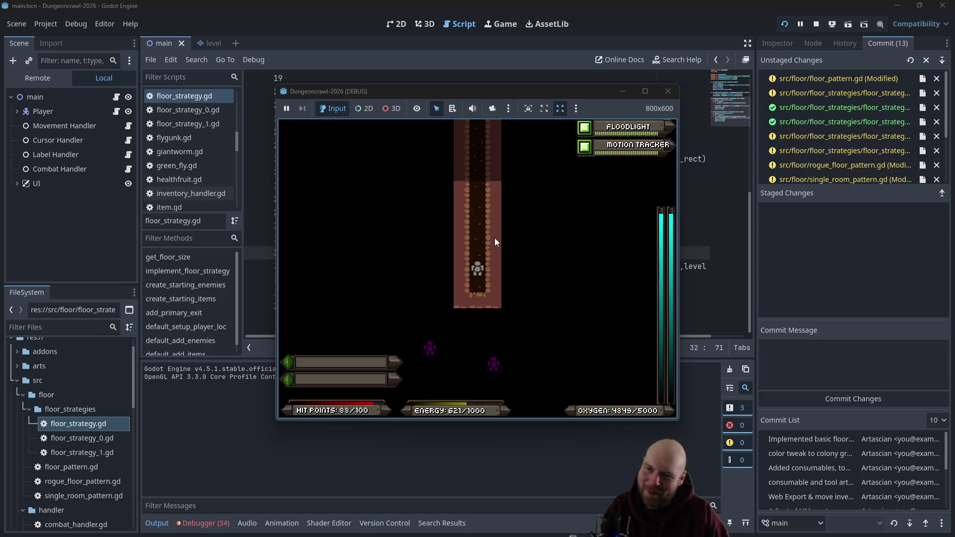
pyautogui.press('s')
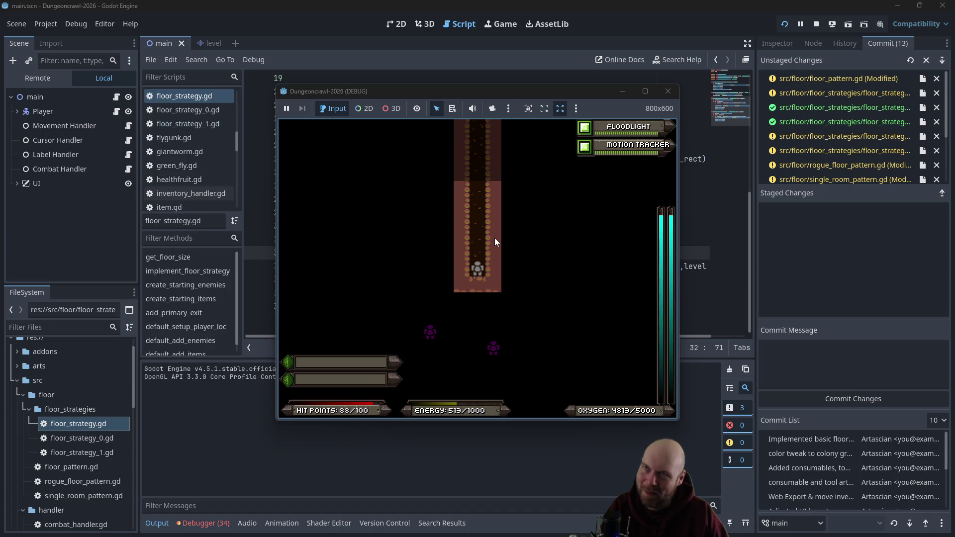
pyautogui.press('w')
pyautogui.press('w')
pyautogui.press('w')
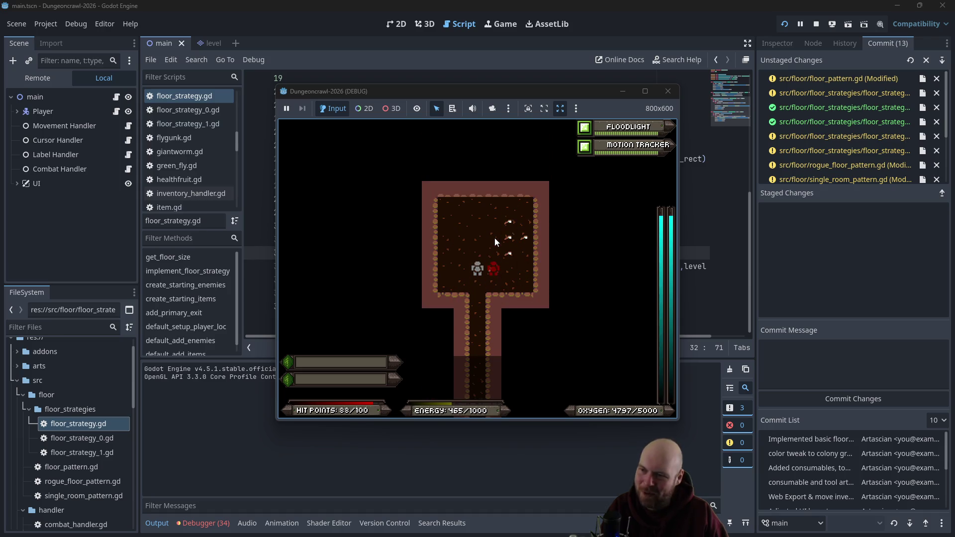
pyautogui.press('w')
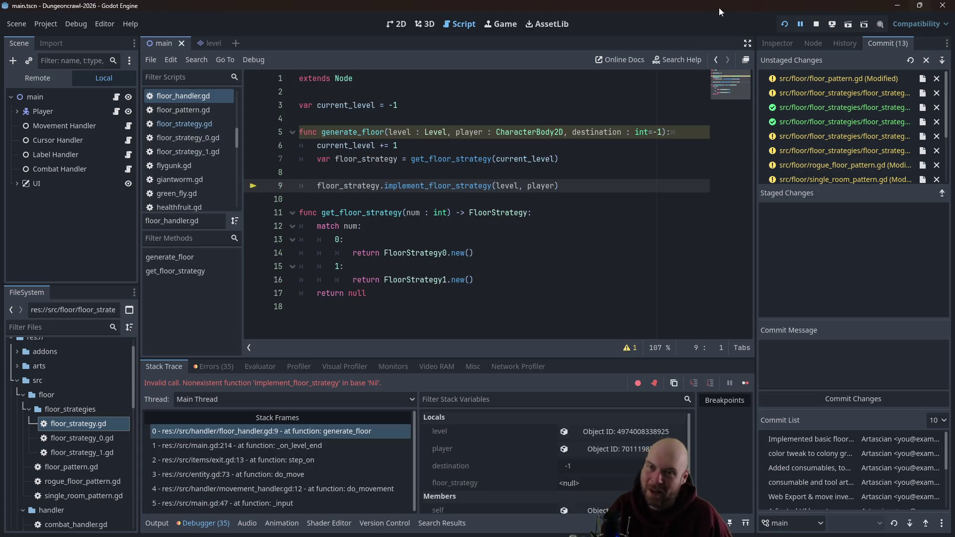
# - Stop the crashed session, relaunch the game, switch on the floodlight, and collect the Eye
pyautogui.click(813, 22)
pyautogui.click(789, 27)
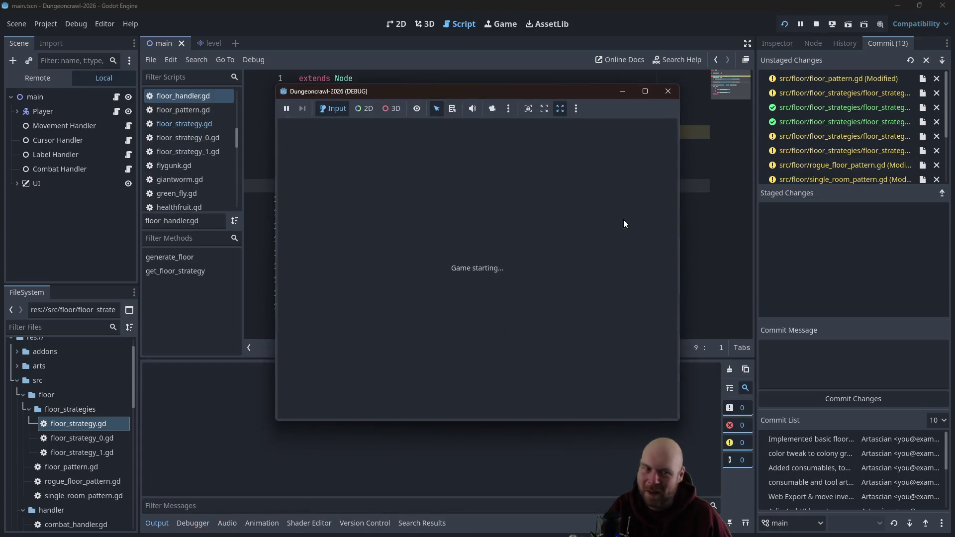
pyautogui.press('i')
pyautogui.press('Return')
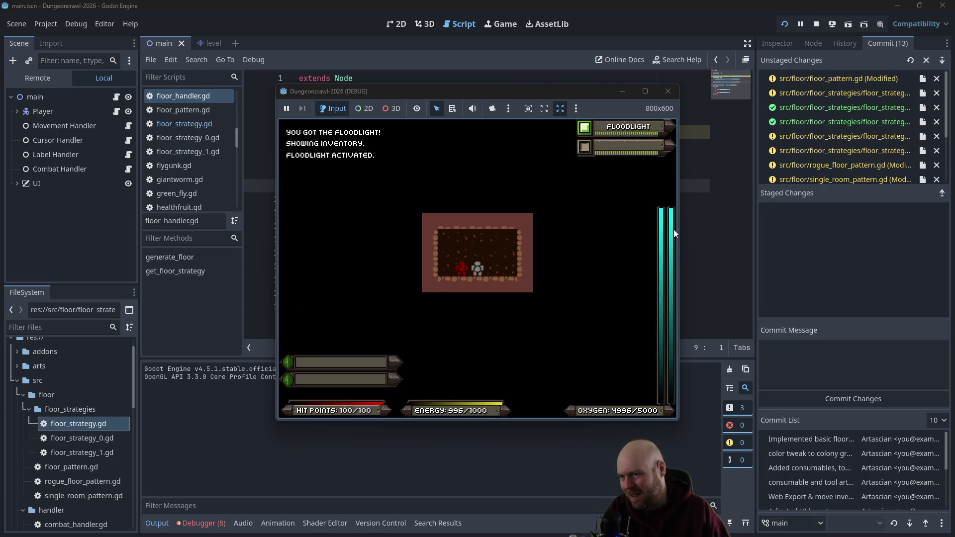
pyautogui.press('Right')
pyautogui.press('Up')
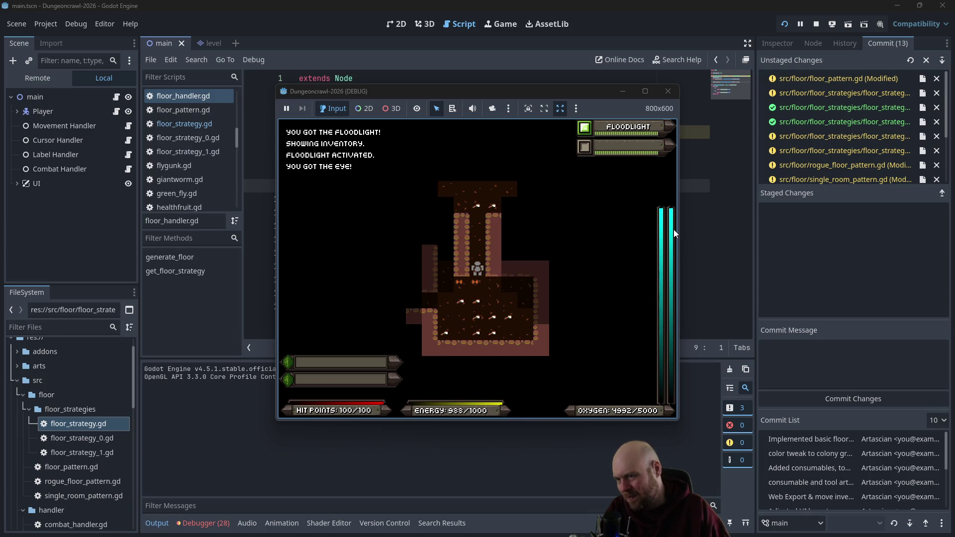
pyautogui.press('Up')
pyautogui.press('Up')
pyautogui.press('Up')
pyautogui.press('Down')
pyautogui.press('Down')
pyautogui.press('Down')
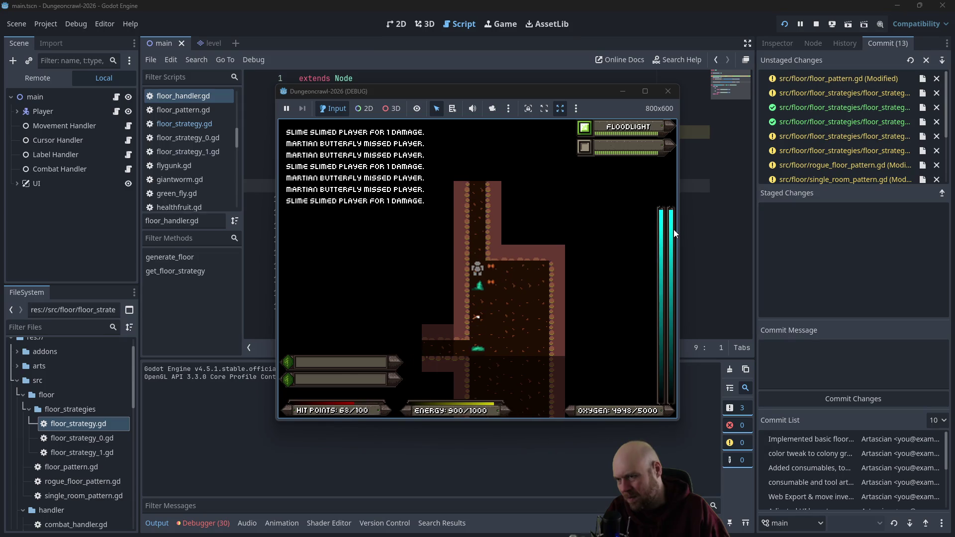
# - Eat an Eye for energy, beat the butterfly and slime, then grab and equip Laser Pistol B
pyautogui.press('Up')
pyautogui.press('Up')
pyautogui.press('Up')
pyautogui.press('i')
pyautogui.press('1')
pyautogui.press('Up')
pyautogui.press('Up')
pyautogui.press('Up')
pyautogui.press('Up')
pyautogui.press('Up')
pyautogui.press('Up')
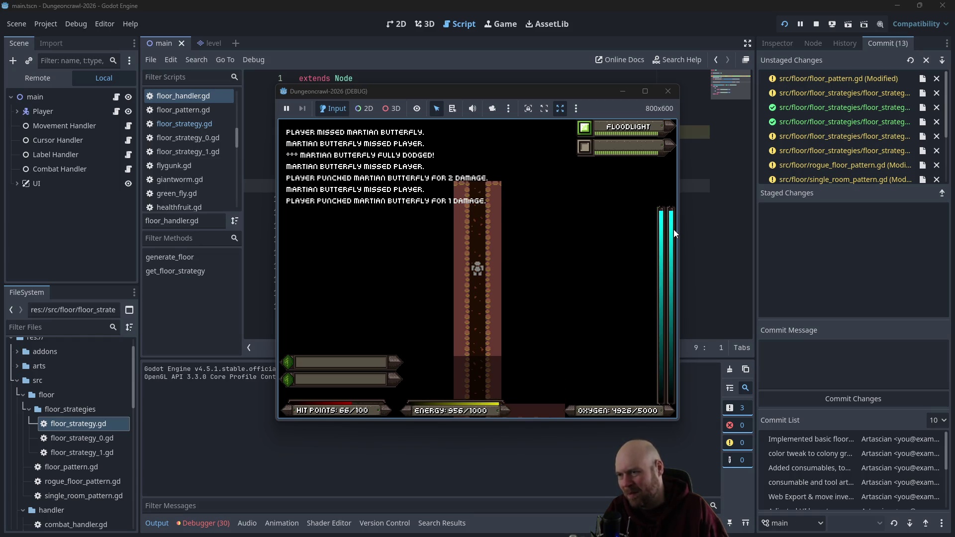
pyautogui.press('Up')
pyautogui.press('Up')
pyautogui.press('Up')
pyautogui.press('Up')
pyautogui.press('Up')
pyautogui.press('Up')
pyautogui.press('Up')
pyautogui.press('Up')
pyautogui.press('Up')
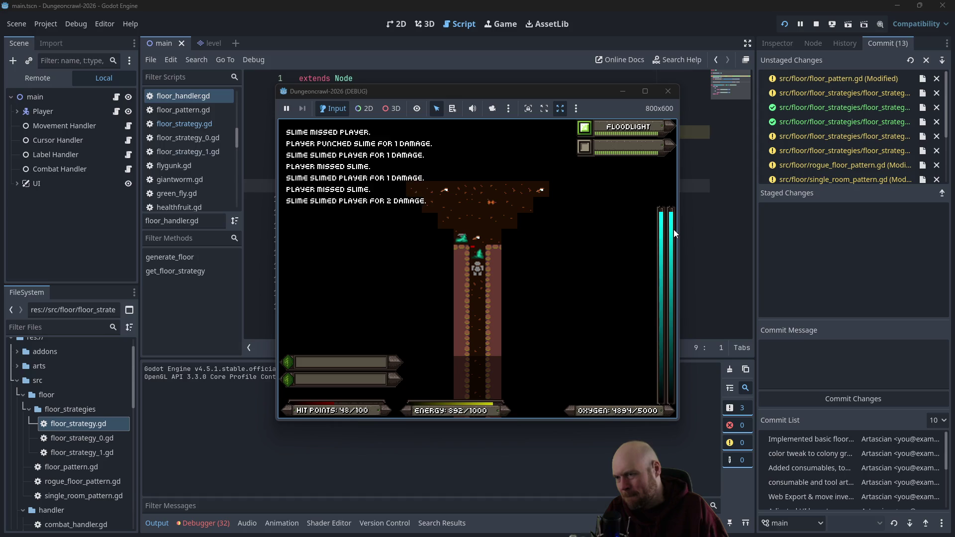
pyautogui.press('Up')
pyautogui.press('Up')
pyautogui.press('Up')
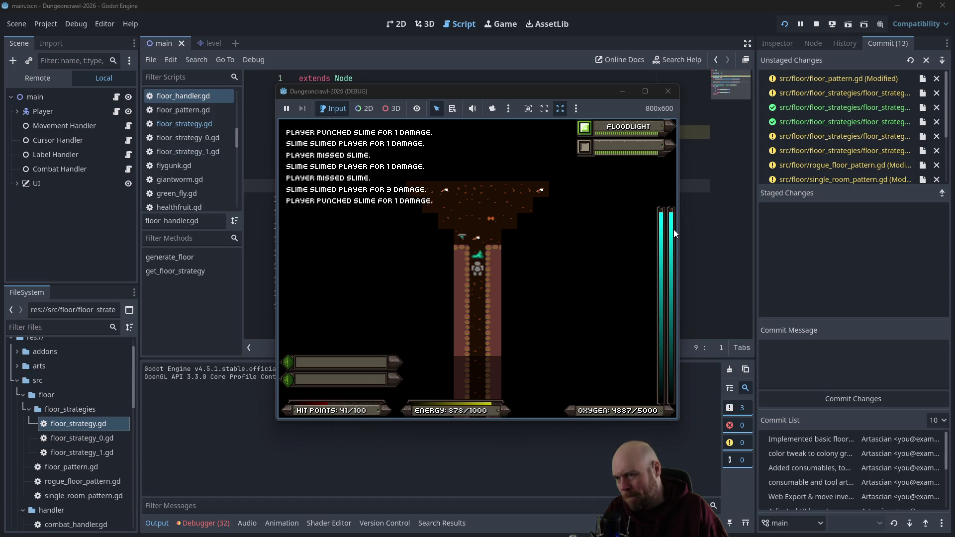
pyautogui.press('Up')
pyautogui.press('Up')
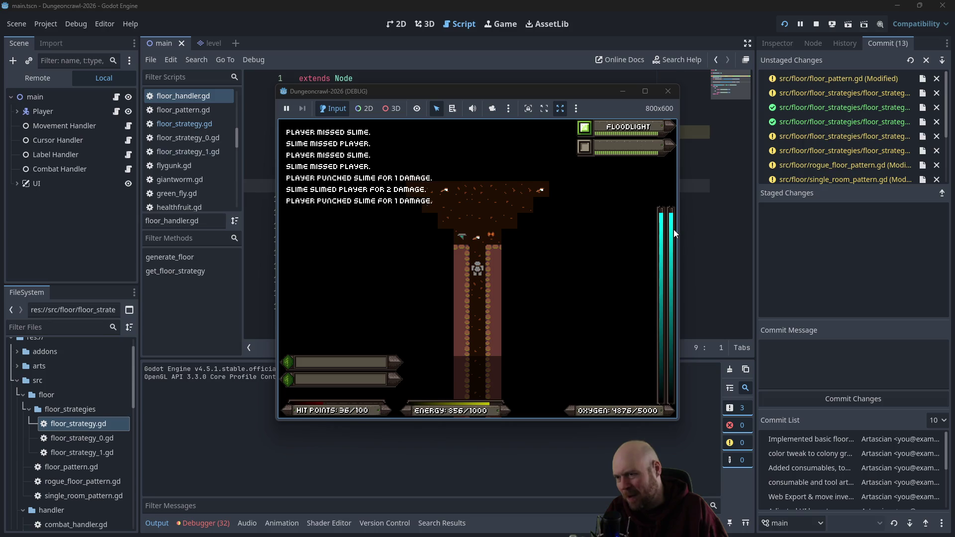
pyautogui.press('i')
pyautogui.press('6')
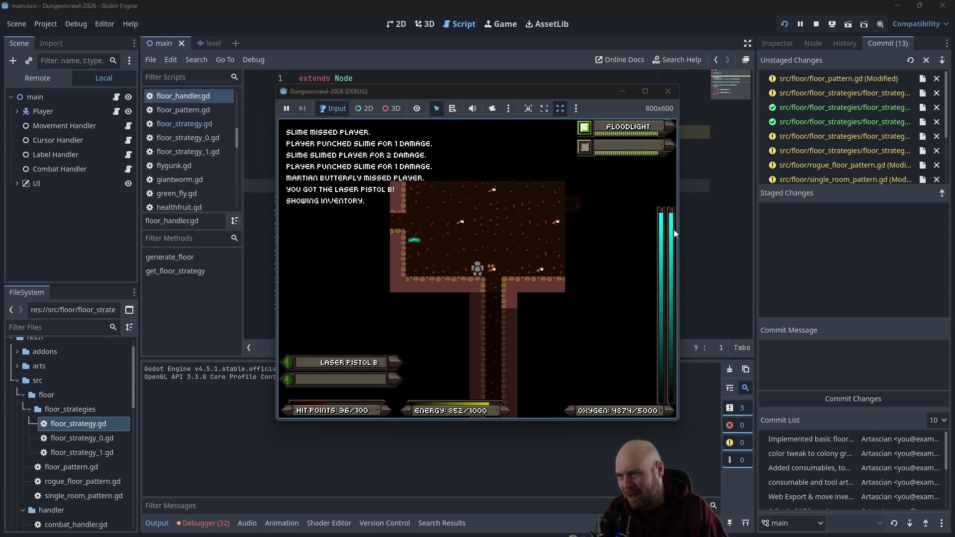
# - Fight the Martian butterfly and slime with Laser Pistol B and melee attacks
pyautogui.press('f')
pyautogui.press('Right')
pyautogui.press('f')
pyautogui.press('f')
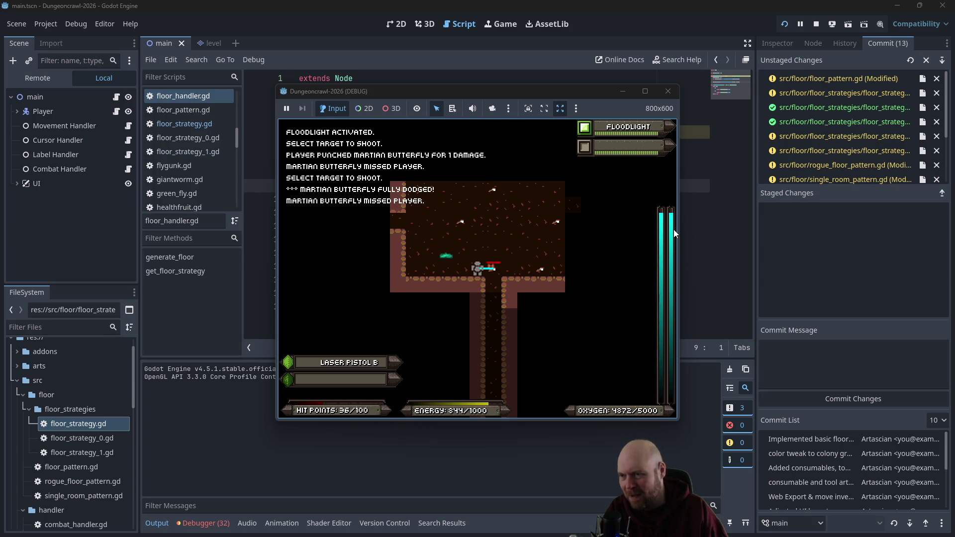
pyautogui.press('KP_9')
pyautogui.press('Left')
pyautogui.press('Right')
pyautogui.press('Right')
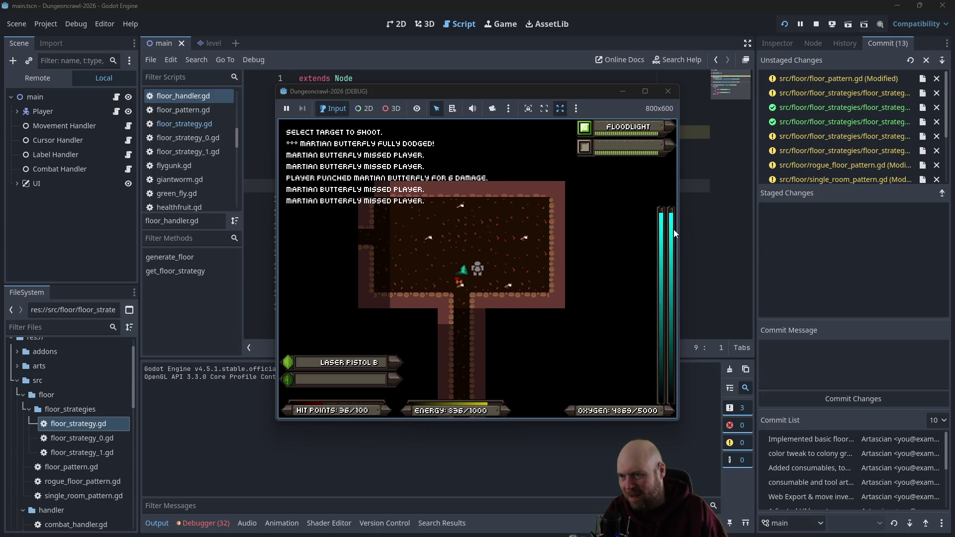
pyautogui.press('KP_7')
pyautogui.press('Down')
pyautogui.press('Down')
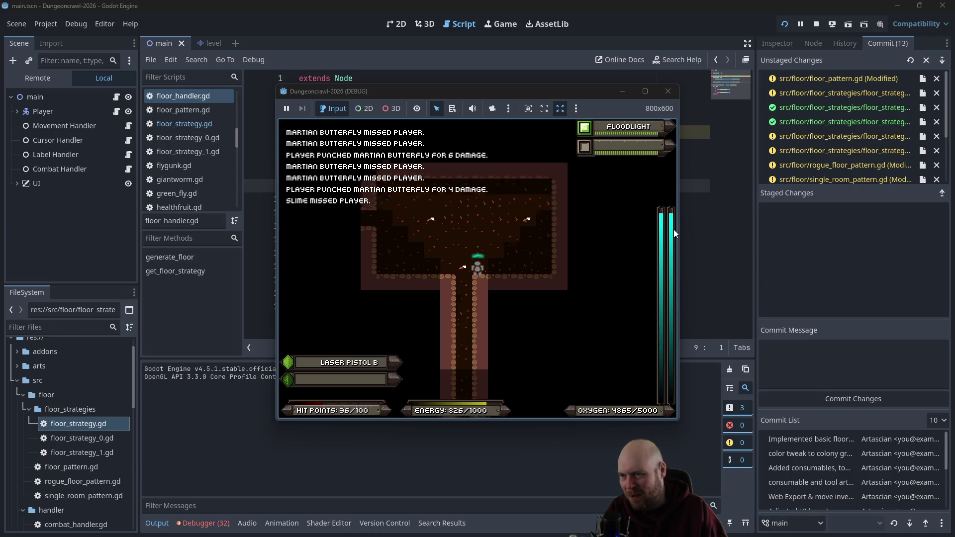
pyautogui.press('Down')
pyautogui.press('Down')
pyautogui.press('Down')
pyautogui.press('Up')
pyautogui.press('Up')
pyautogui.press('Up')
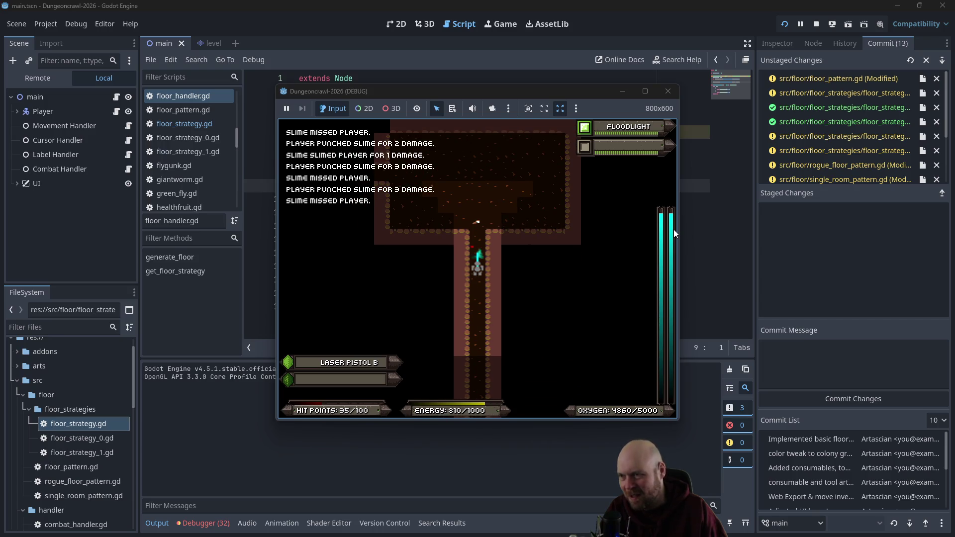
# - Walk up into the room and eat two Eyes to refill energy
pyautogui.press('Up')
pyautogui.press('Up')
pyautogui.press('Up')
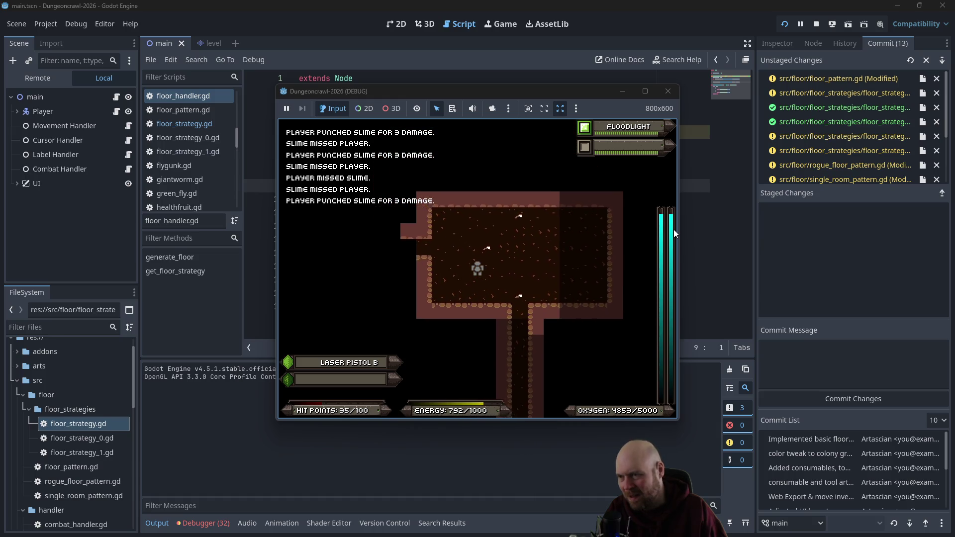
pyautogui.press('Left')
pyautogui.press('Left')
pyautogui.press('i')
pyautogui.press('1')
pyautogui.press('i')
pyautogui.press('1')
# - Move left into the next room and activate the motion tracker
pyautogui.press('Left')
pyautogui.press('Left')
pyautogui.press('Left')
pyautogui.press('Left')
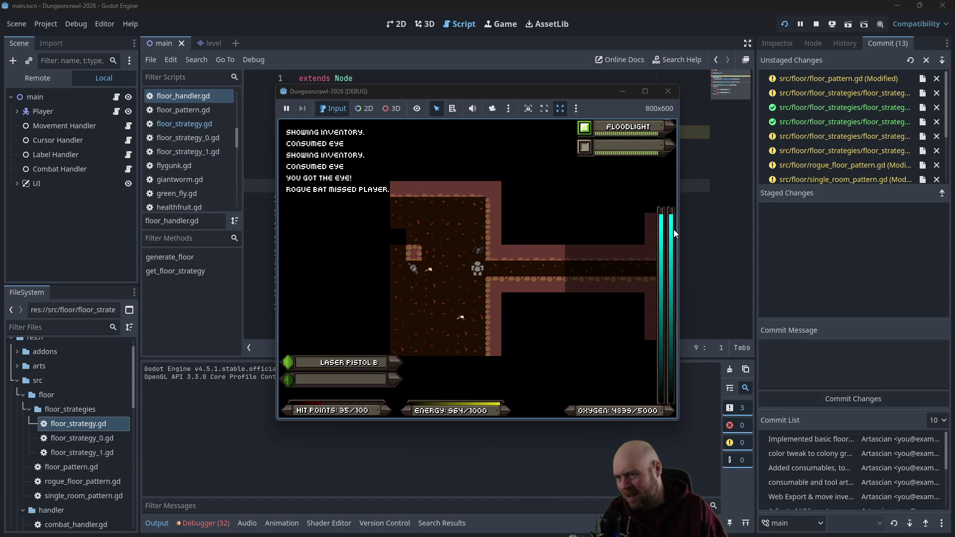
pyautogui.press('Left')
pyautogui.press('Left')
pyautogui.press('Left')
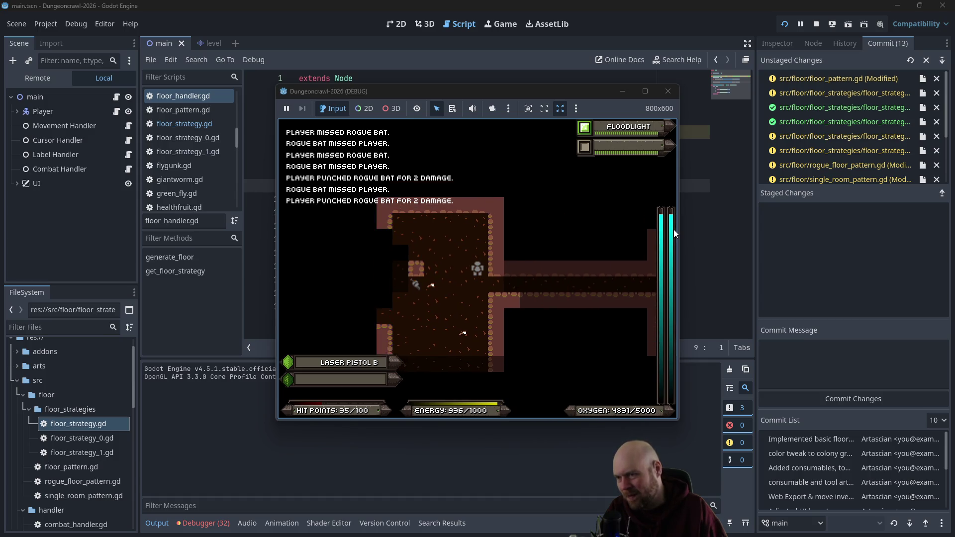
pyautogui.press('i')
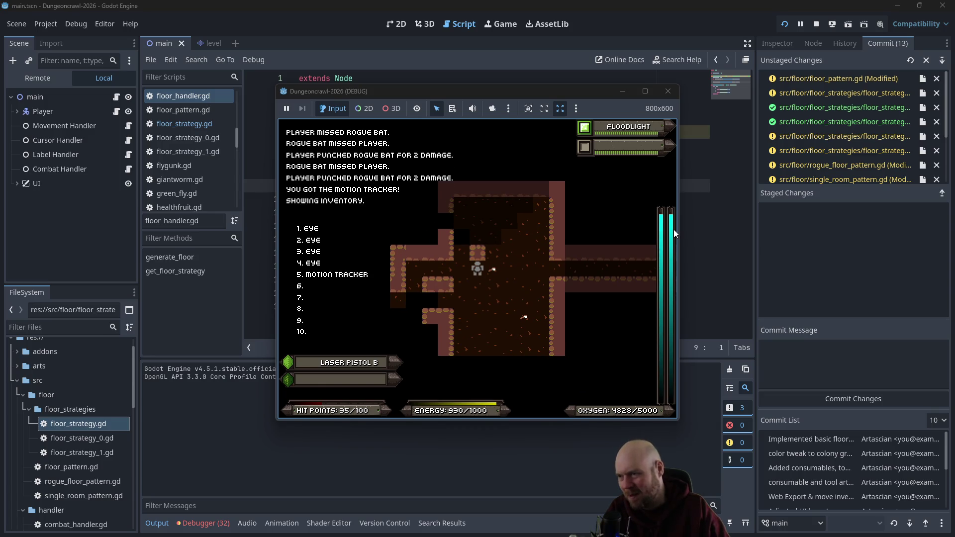
pyautogui.press('4')
# - Explore the corridors down to the terrain scanner and pick it up
pyautogui.press('Up')
pyautogui.press('Up')
pyautogui.press('Up')
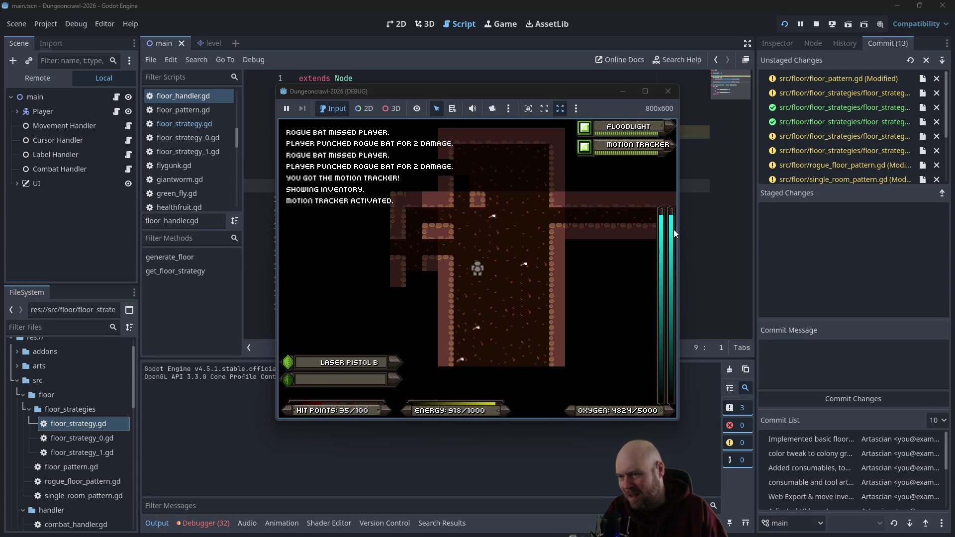
pyautogui.press('Up')
pyautogui.press('Up')
pyautogui.press('Up')
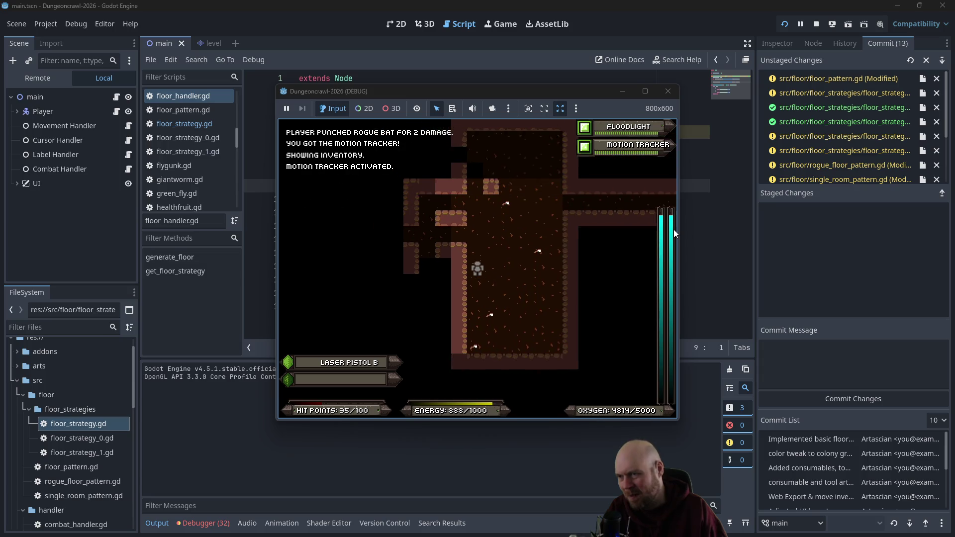
pyautogui.press('Left')
pyautogui.press('Left')
pyautogui.press('Left')
pyautogui.press('Down')
pyautogui.press('Down')
pyautogui.press('Down')
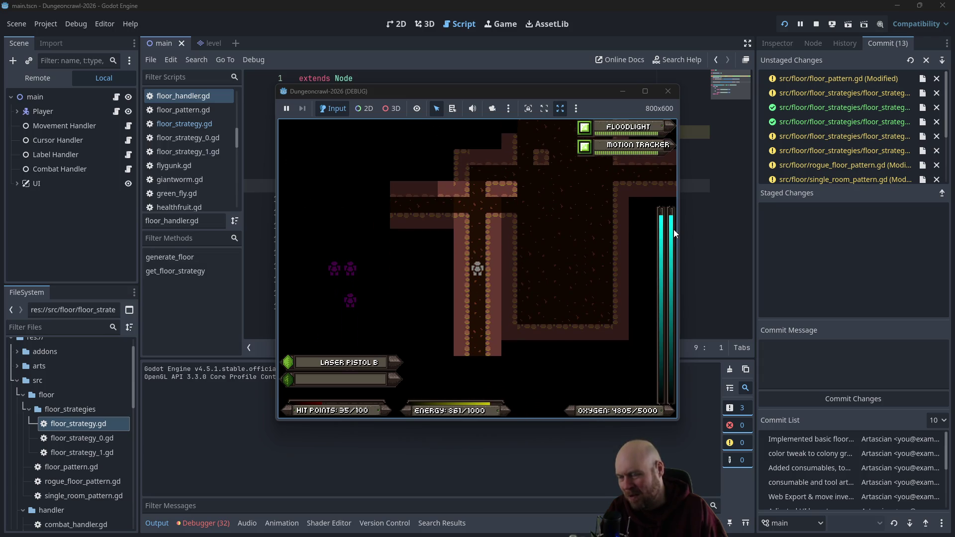
pyautogui.press('Down')
pyautogui.press('Down')
pyautogui.press('Down')
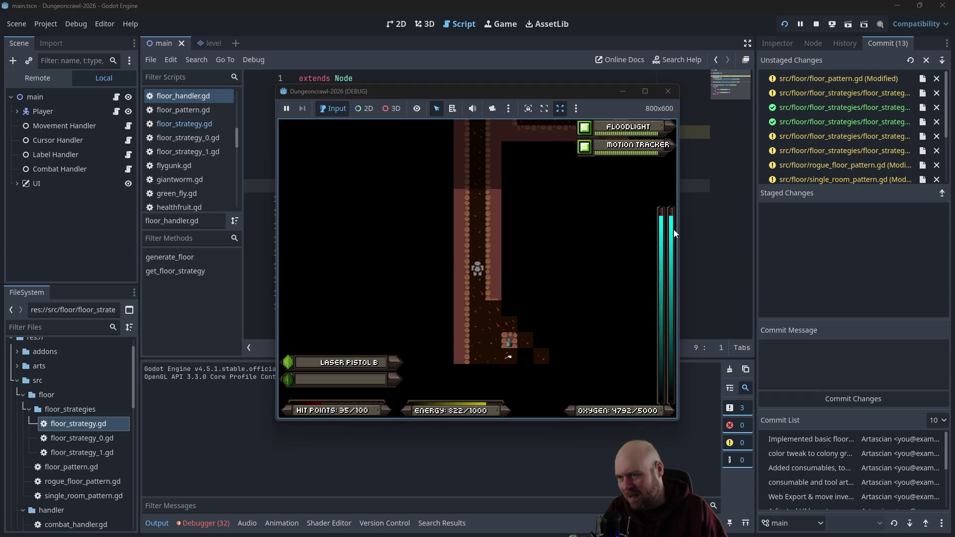
pyautogui.hotkey('Down', 'Right')
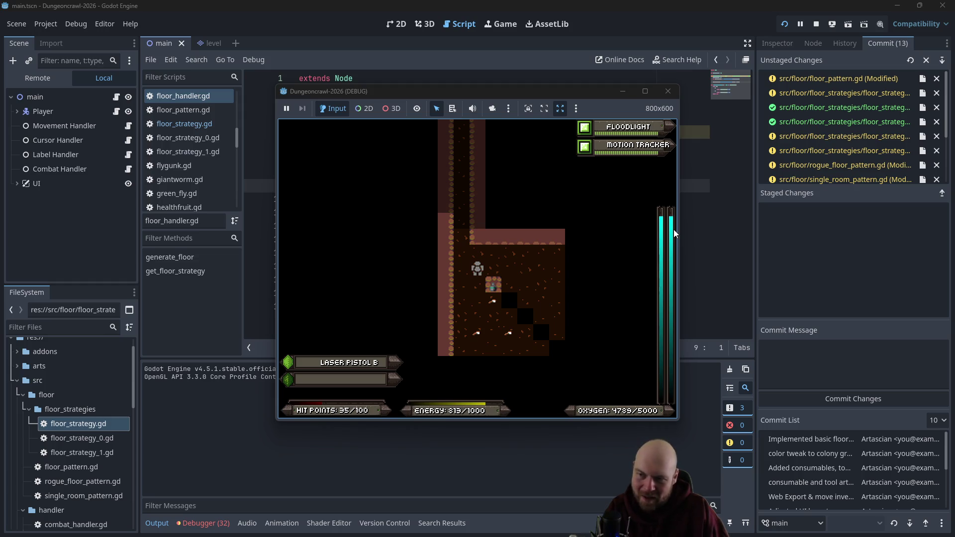
pyautogui.hotkey('Down', 'Right')
pyautogui.hotkey('Down', 'Right')
pyautogui.hotkey('Down', 'Right')
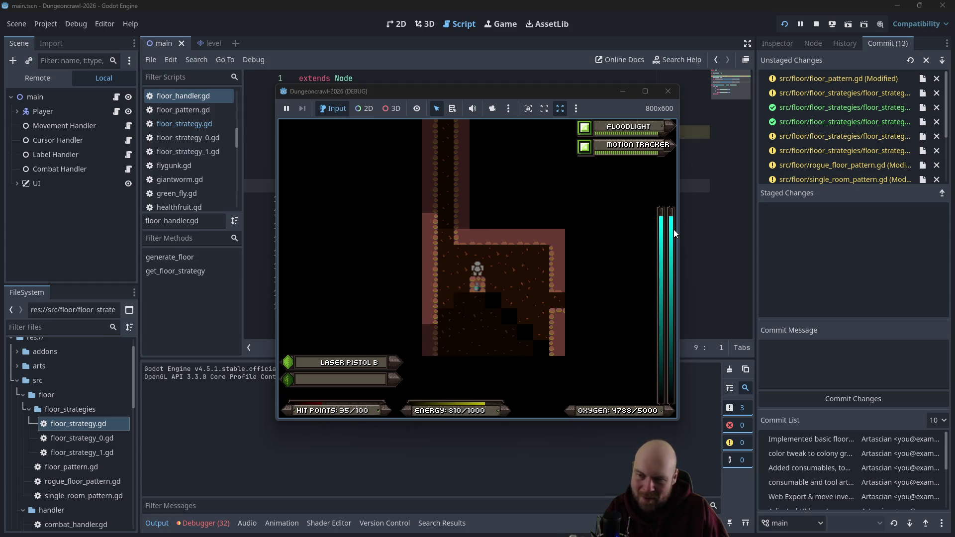
# - Activate the terrain scanner from the inventory and walk into the room
pyautogui.press('i')
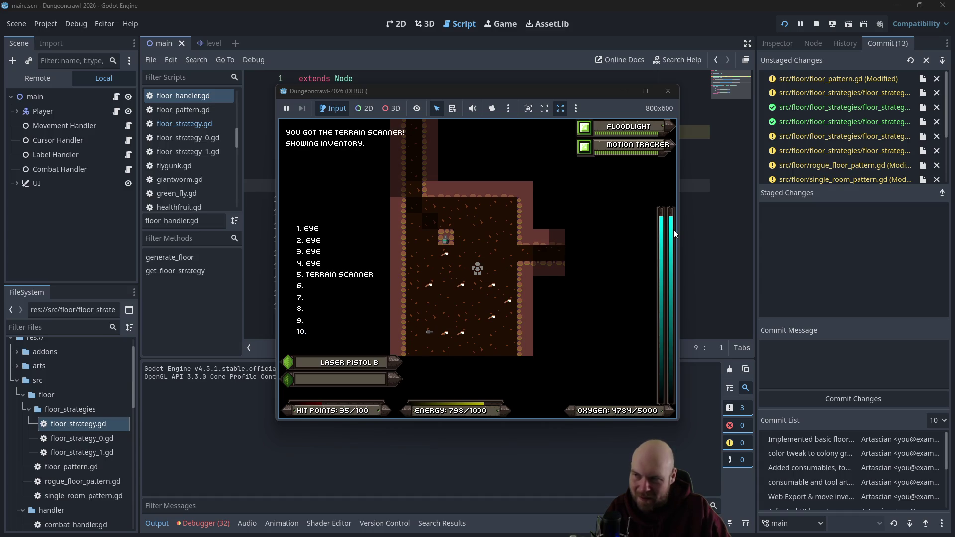
pyautogui.press('5')
pyautogui.press('2')
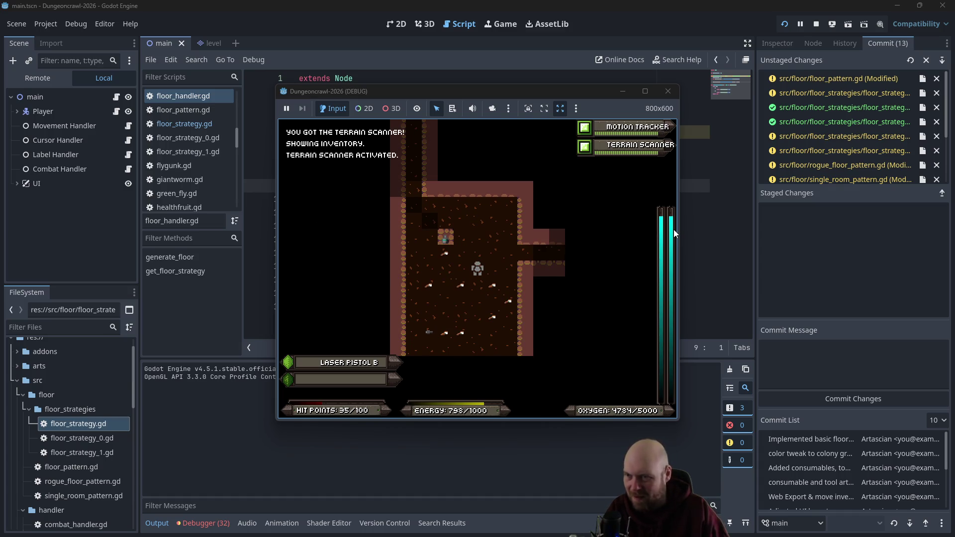
pyautogui.press('Right')
pyautogui.press('Right')
pyautogui.press('Right')
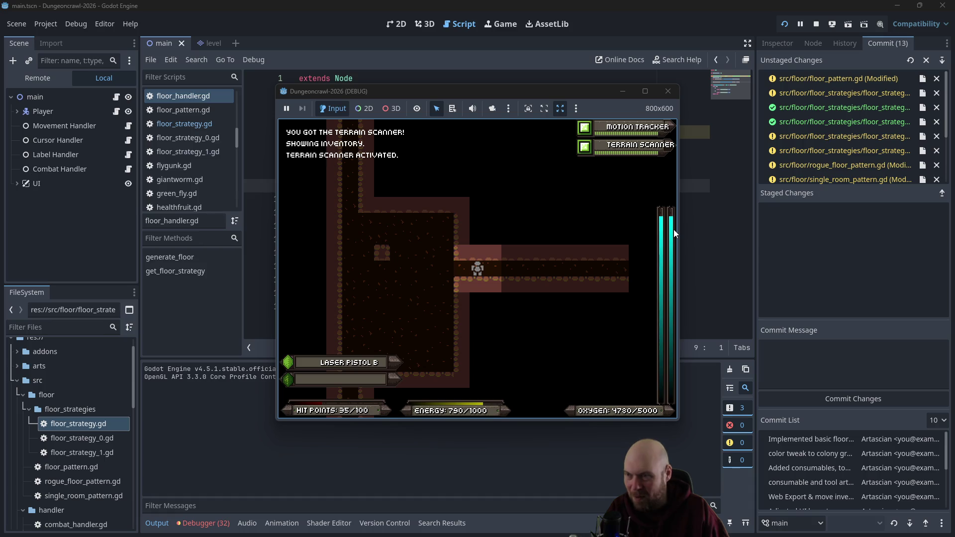
pyautogui.press('Left')
pyautogui.press('Left')
pyautogui.press('Left')
pyautogui.press('Left')
pyautogui.press('Down')
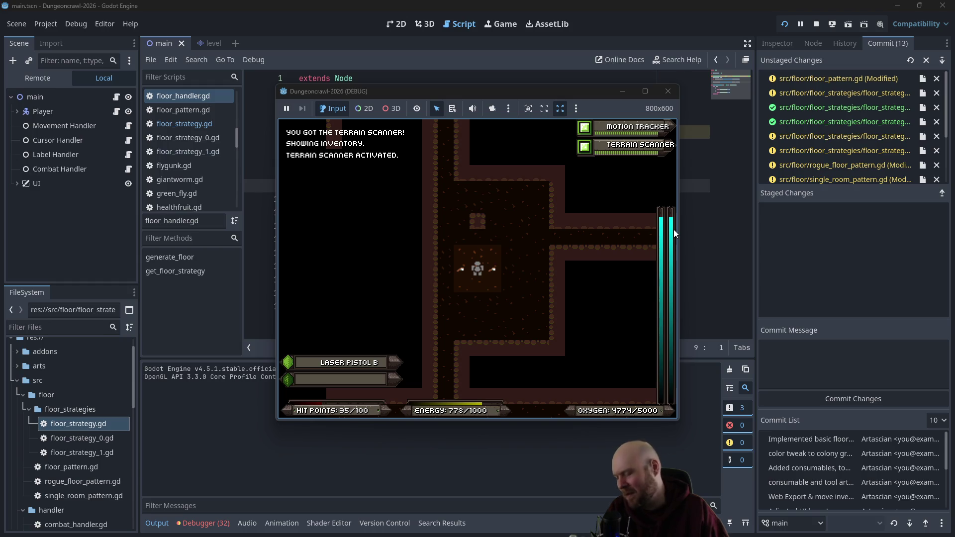
# - Turn the floodlight back on, then pick up and equip Laser Pistol A as second weapon
pyautogui.press('i')
pyautogui.press('4')
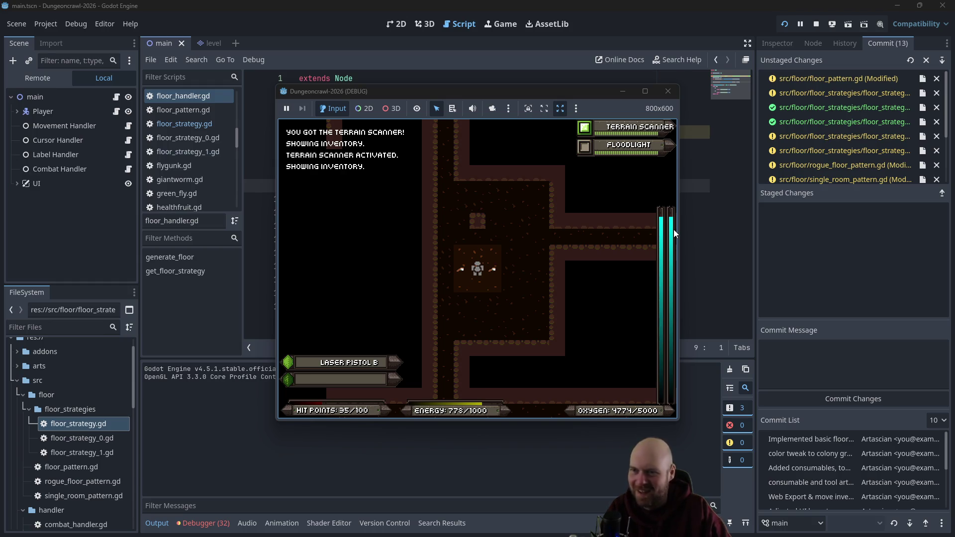
pyautogui.press('Down')
pyautogui.press('Down')
pyautogui.press('Down')
pyautogui.press('Left')
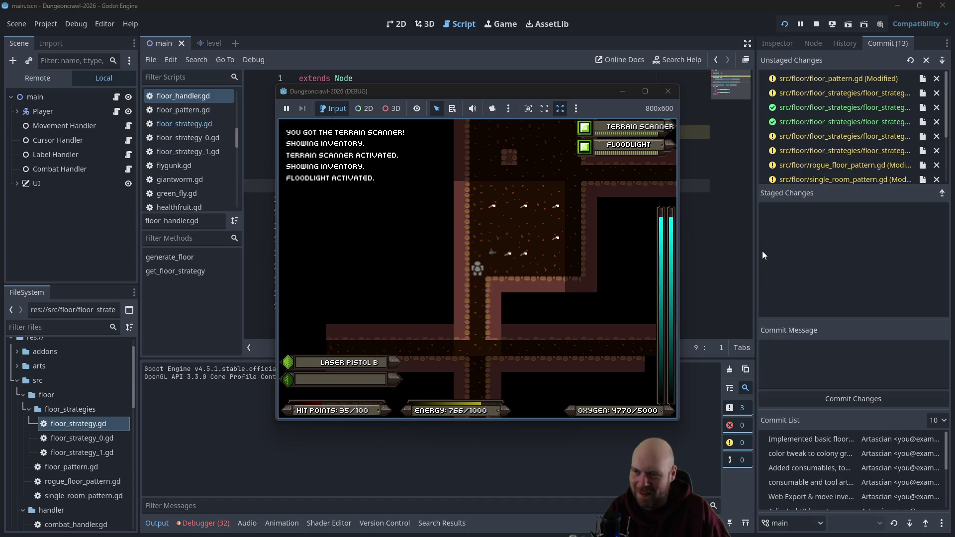
pyautogui.press('i')
pyautogui.press('6')
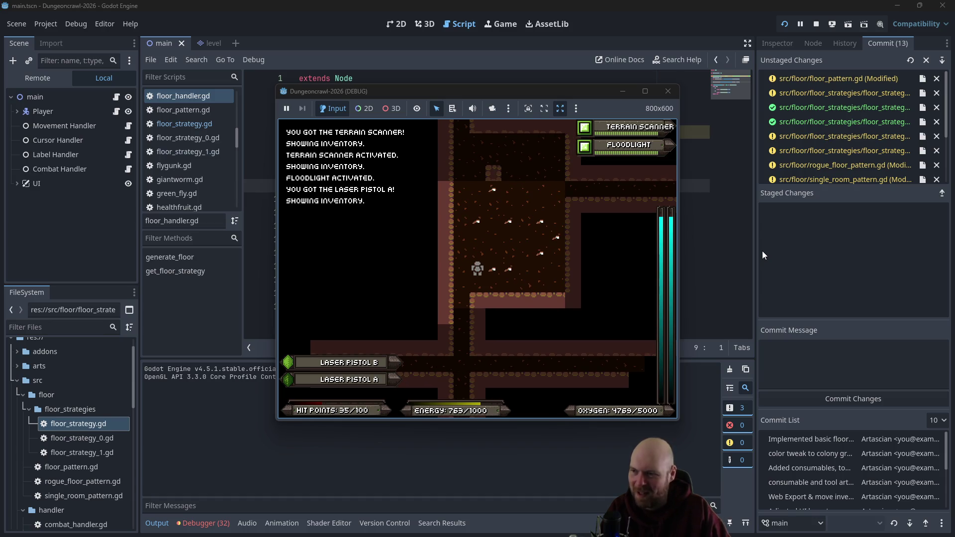
pyautogui.press('Left')
pyautogui.press('Down')
pyautogui.press('Down')
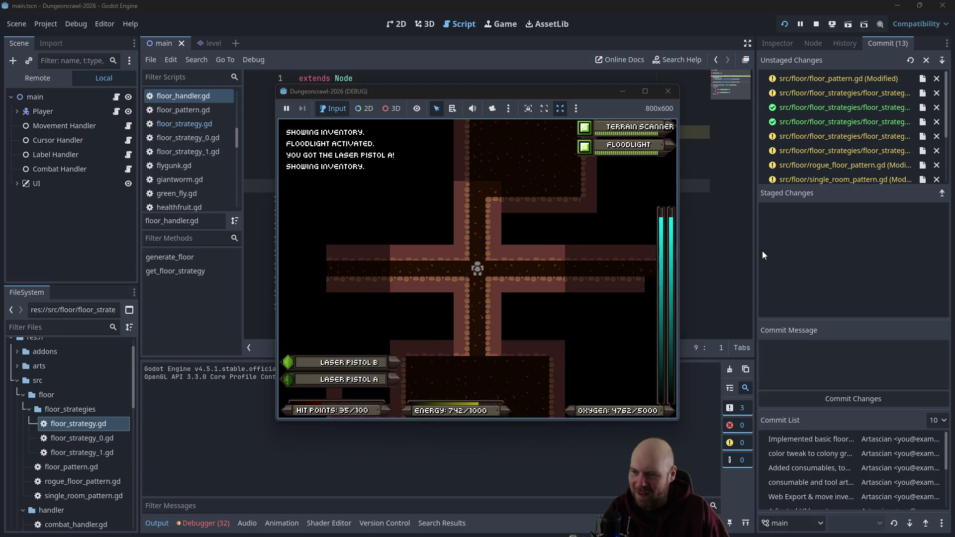
# - Walk into the bat room, collect items and use the medgel pack to restore health
pyautogui.press('Up')
pyautogui.press('Up')
pyautogui.press('Up')
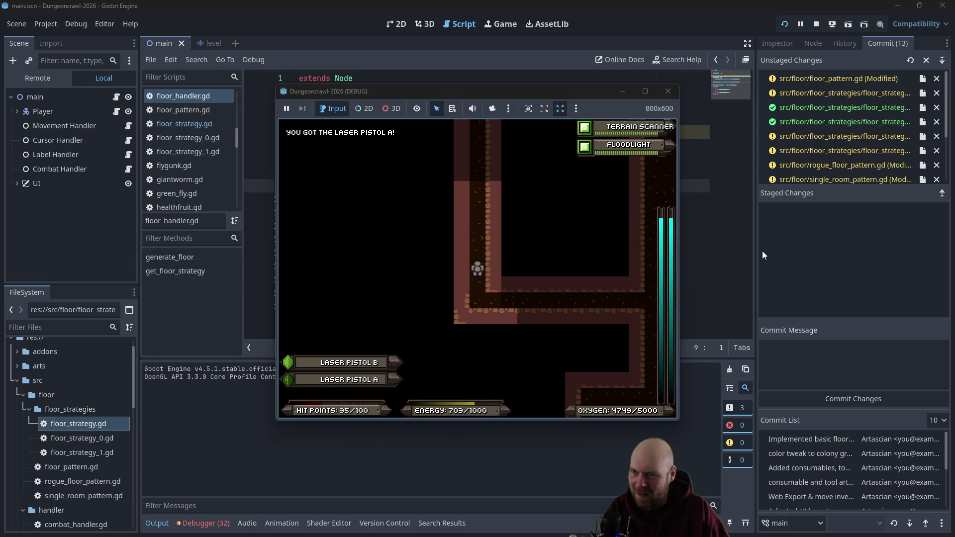
pyautogui.press('Up')
pyautogui.press('Up')
pyautogui.press('Up')
pyautogui.press('Up')
pyautogui.press('Up')
pyautogui.press('Up')
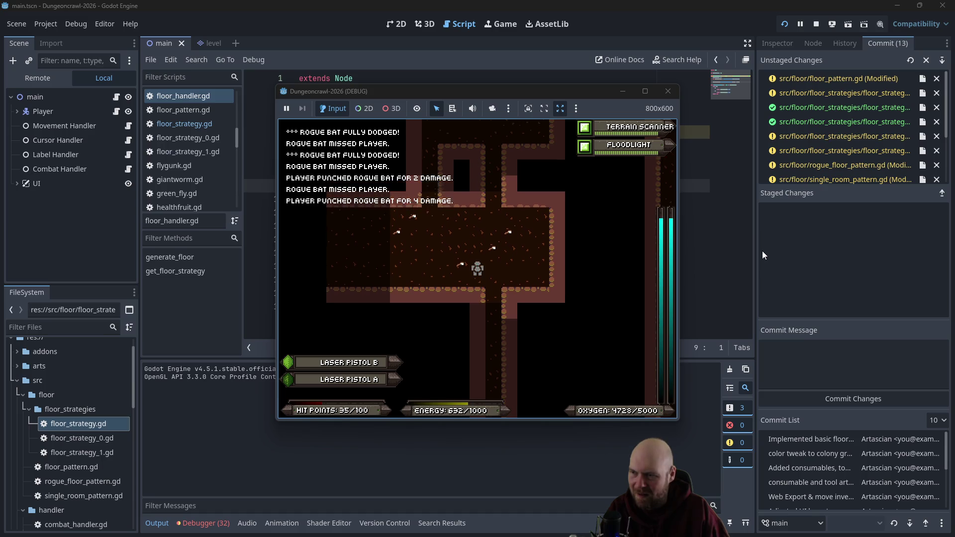
pyautogui.press('Left')
pyautogui.press('Left')
pyautogui.press('Left')
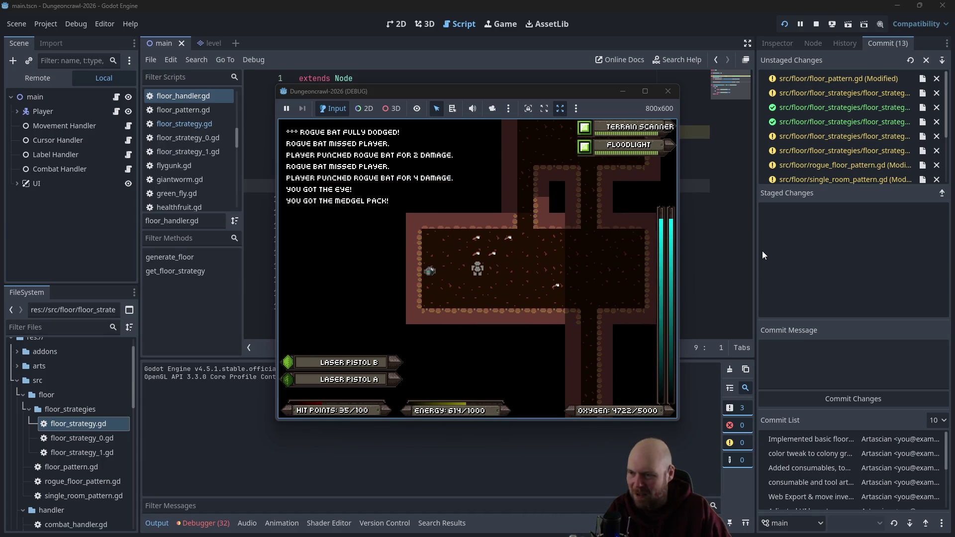
pyautogui.press('i')
pyautogui.press('7')
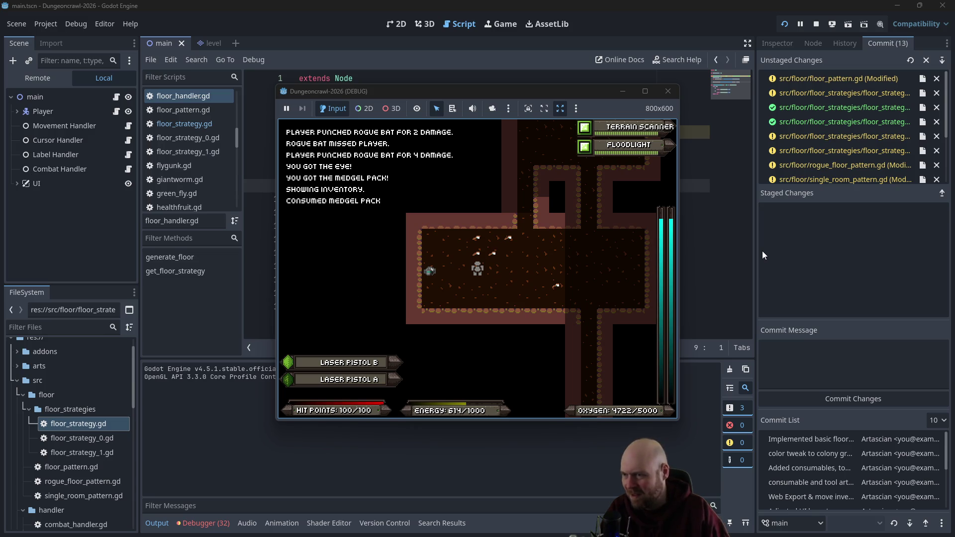
# - Consume the oxygen tank to refill oxygen and head toward the next corridor junction
pyautogui.press('Left')
pyautogui.press('Left')
pyautogui.press('Left')
pyautogui.press('Right')
pyautogui.press('Right')
pyautogui.press('i')
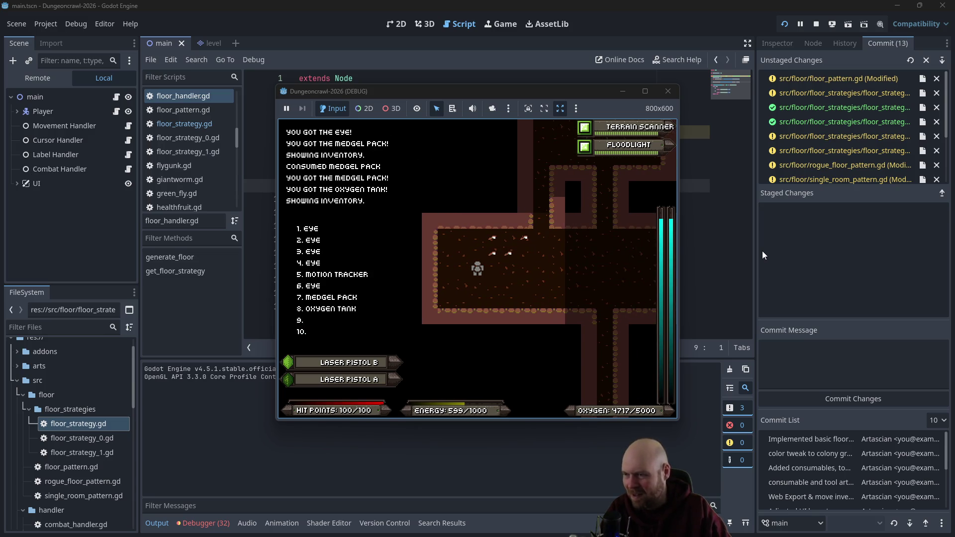
pyautogui.press('8')
pyautogui.press('Right')
pyautogui.press('Right')
pyautogui.press('Right')
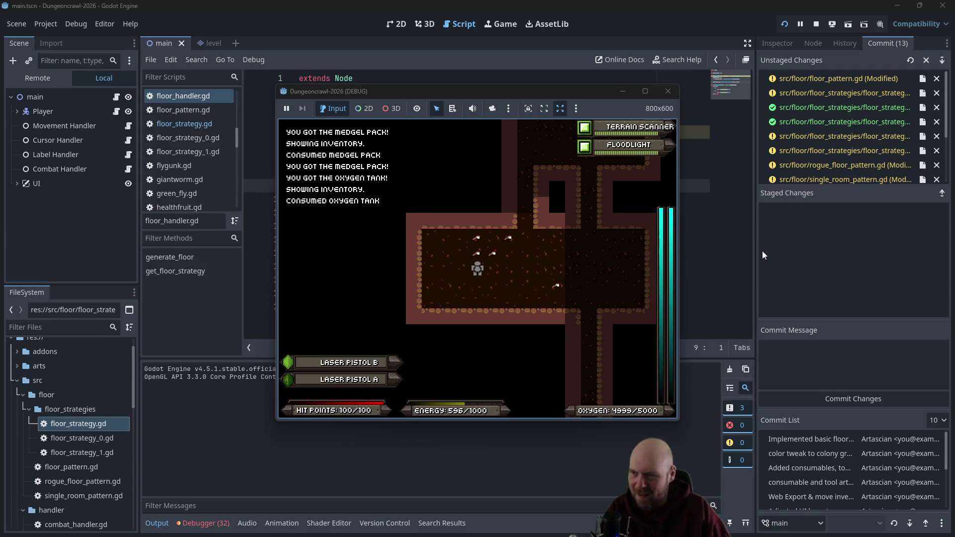
pyautogui.press('Down')
pyautogui.press('Down')
pyautogui.press('Down')
pyautogui.press('Down')
pyautogui.press('Down')
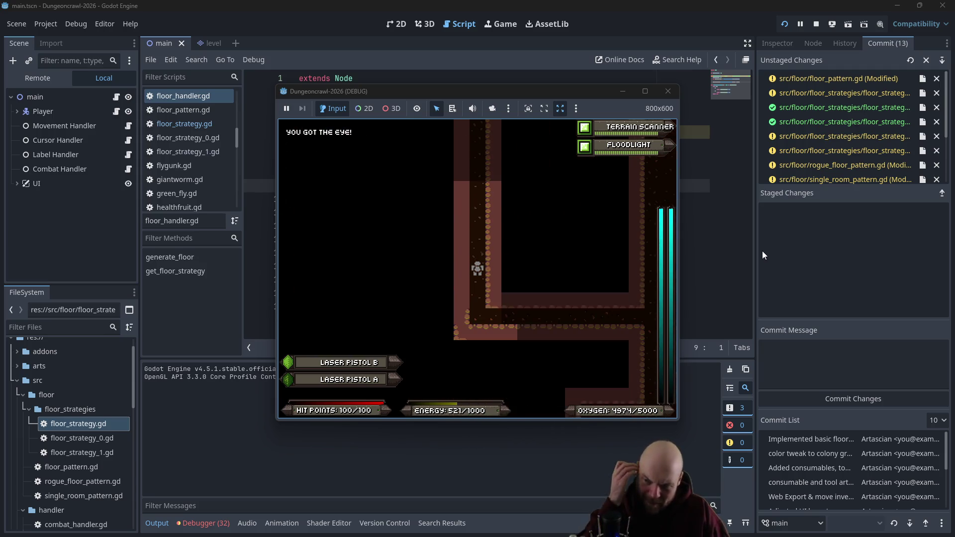
pyautogui.press('Right')
pyautogui.press('Right')
pyautogui.press('Right')
pyautogui.press('Right')
pyautogui.press('Right')
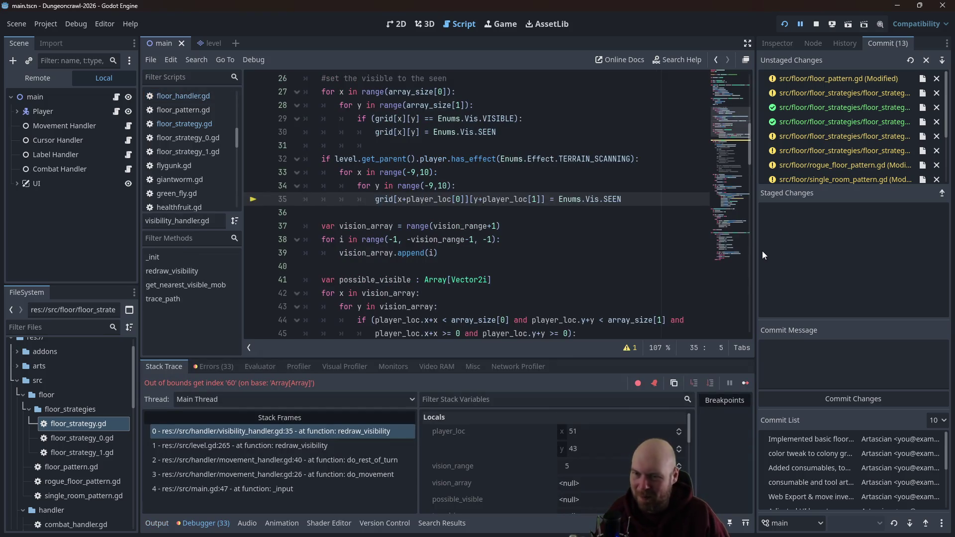
# - Inspect lines 34–37 of redraw_visibility and scroll up through the function
pyautogui.click(676, 225)
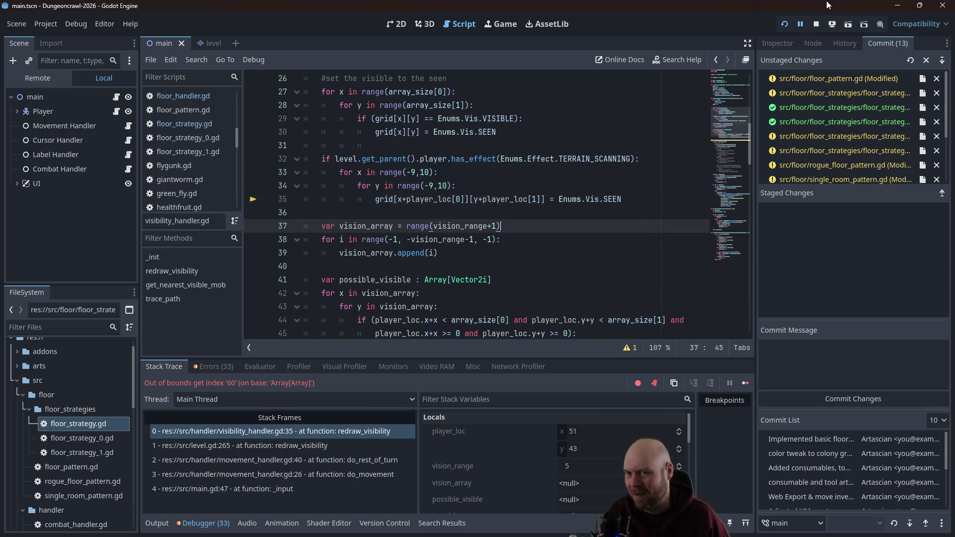
pyautogui.click(463, 187)
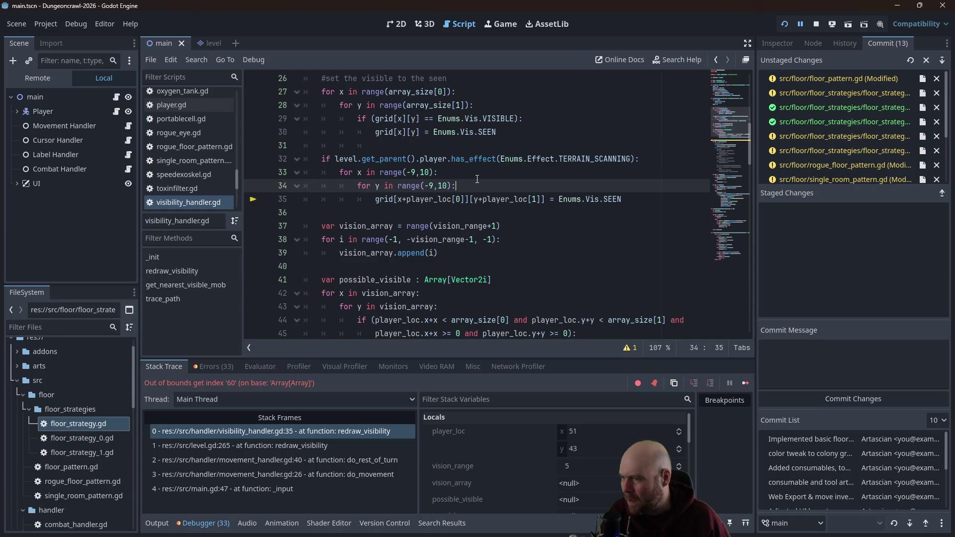
pyautogui.scroll(1, 475, 177)
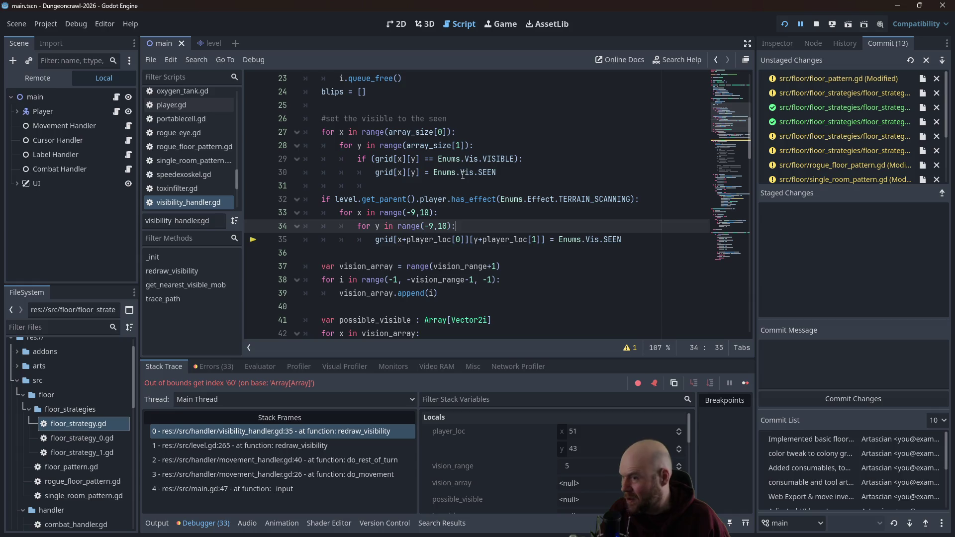
pyautogui.moveTo(462, 175)
pyautogui.scroll(1, 462, 175)
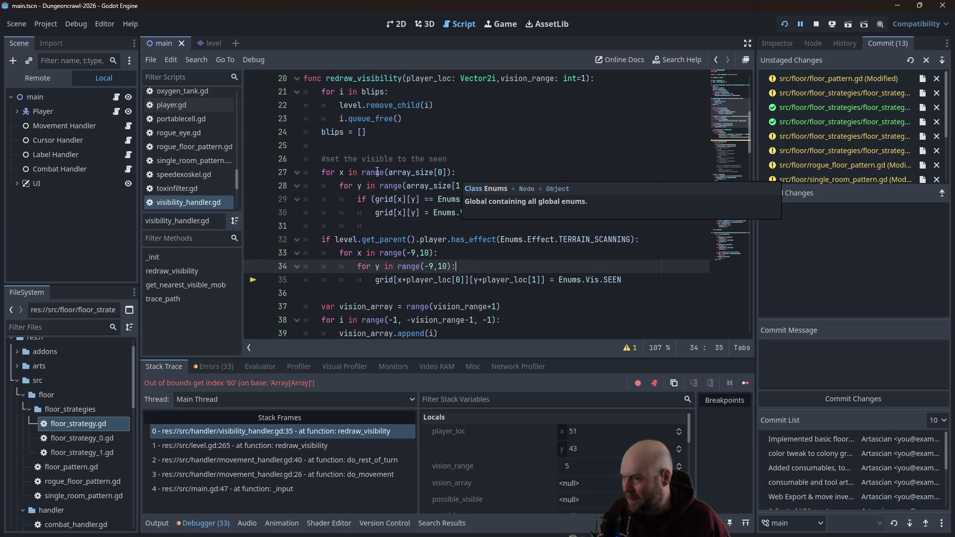
pyautogui.scroll(1, 445, 157)
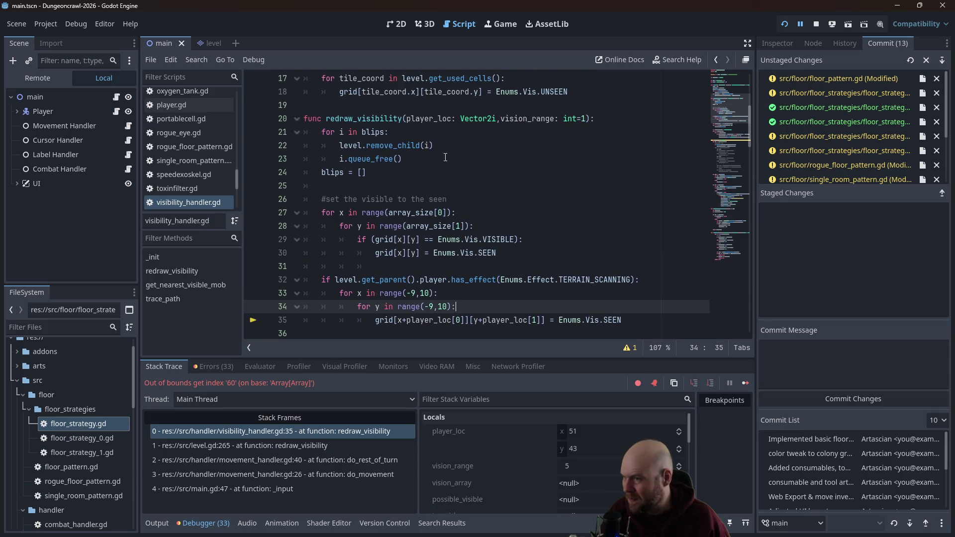
pyautogui.scroll(1, 445, 157)
pyautogui.scroll(-1, 445, 157)
# - Review the whole-grid loop on lines 27–30, then start an 'if x' bounds check after line 34
pyautogui.moveTo(503, 255)
pyautogui.mouseDown()
pyautogui.moveTo(348, 226)
pyautogui.moveTo(329, 214)
pyautogui.mouseUp()
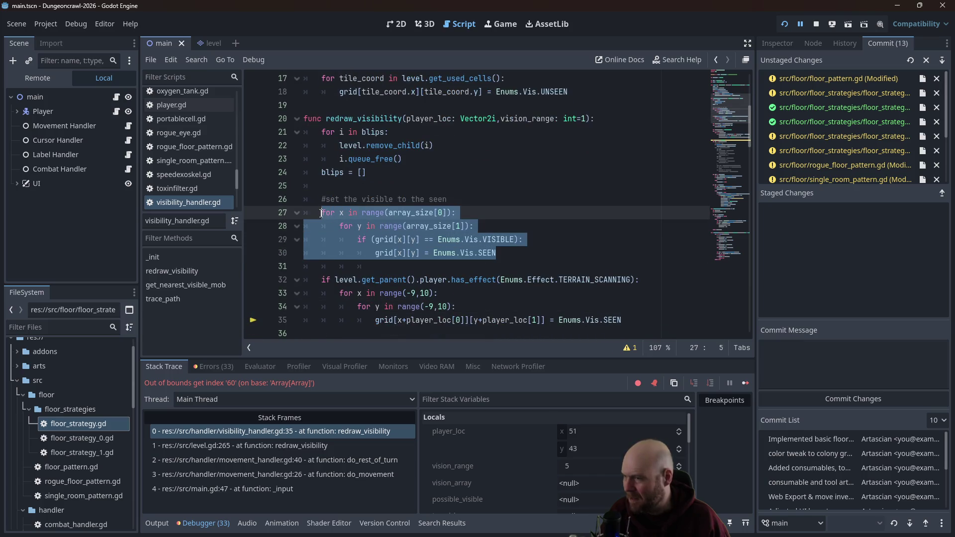
pyautogui.click(509, 209)
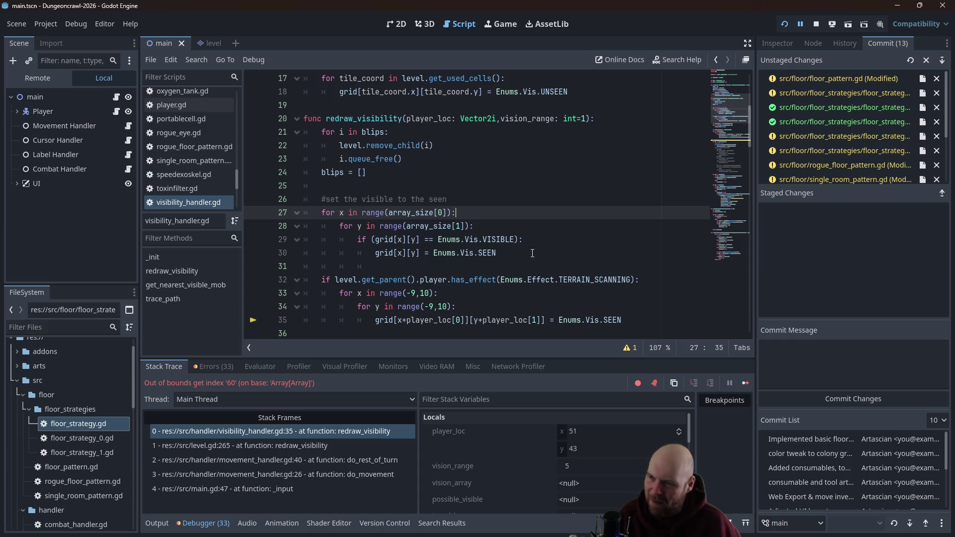
pyautogui.scroll(-1, 515, 248)
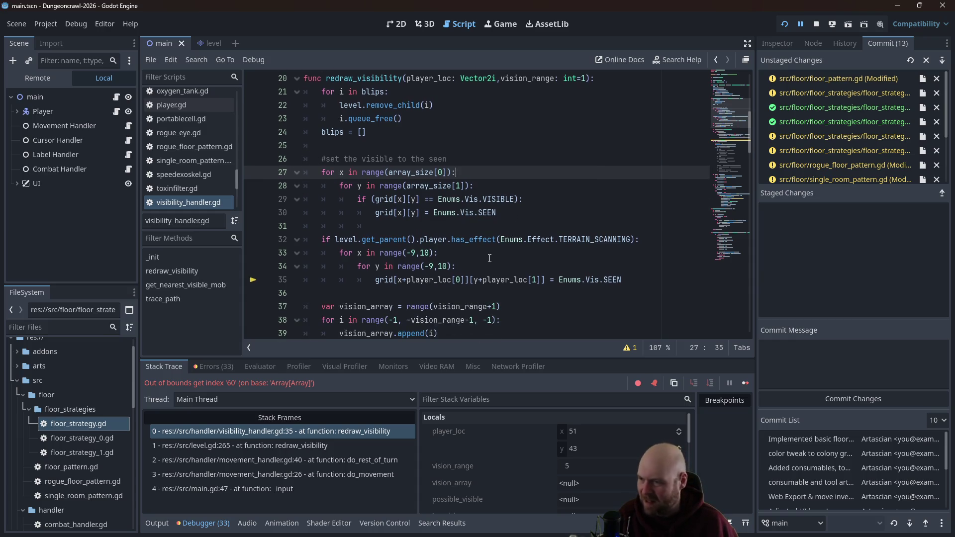
pyautogui.scroll(-2, 489, 258)
pyautogui.click(461, 191)
pyautogui.scroll(1, 461, 191)
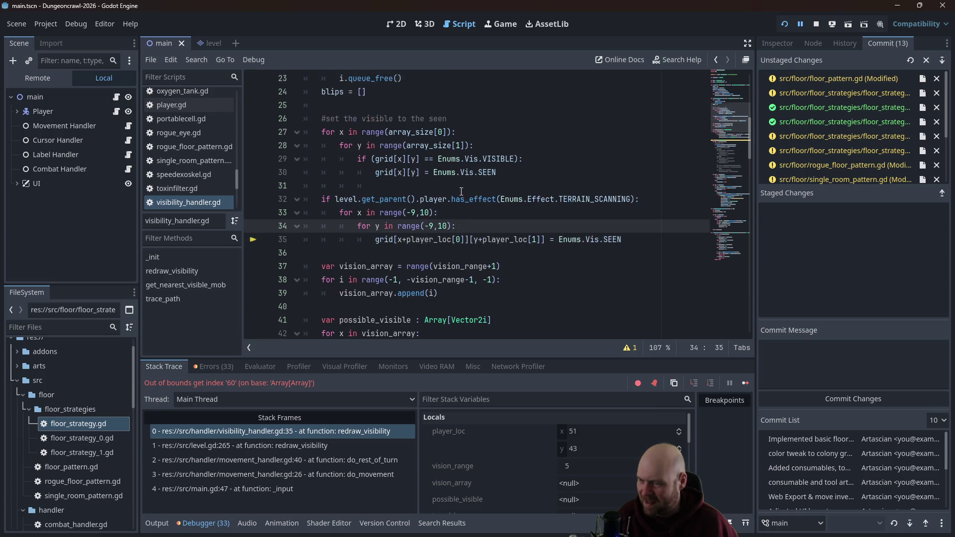
pyautogui.scroll(1, 461, 191)
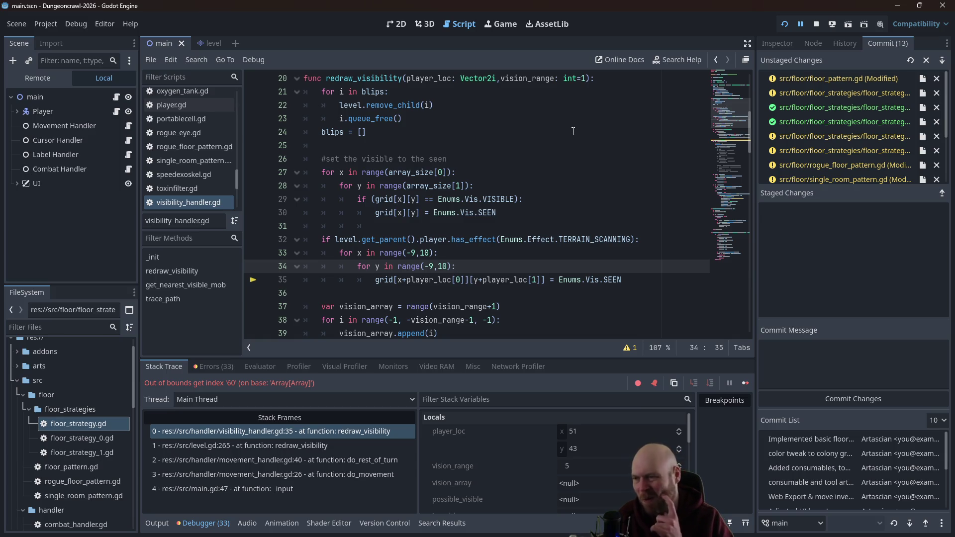
pyautogui.press('Return')
pyautogui.write('if grid')
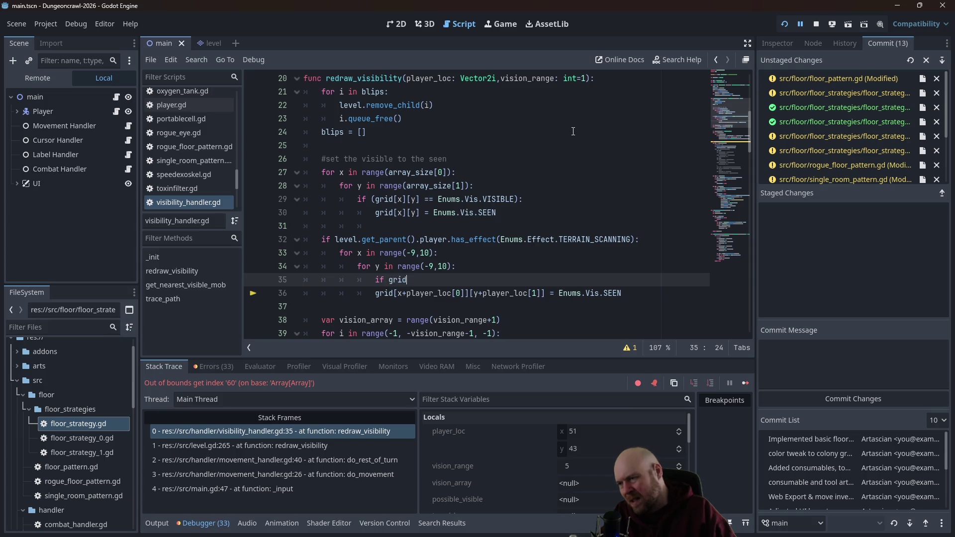
pyautogui.write('x')
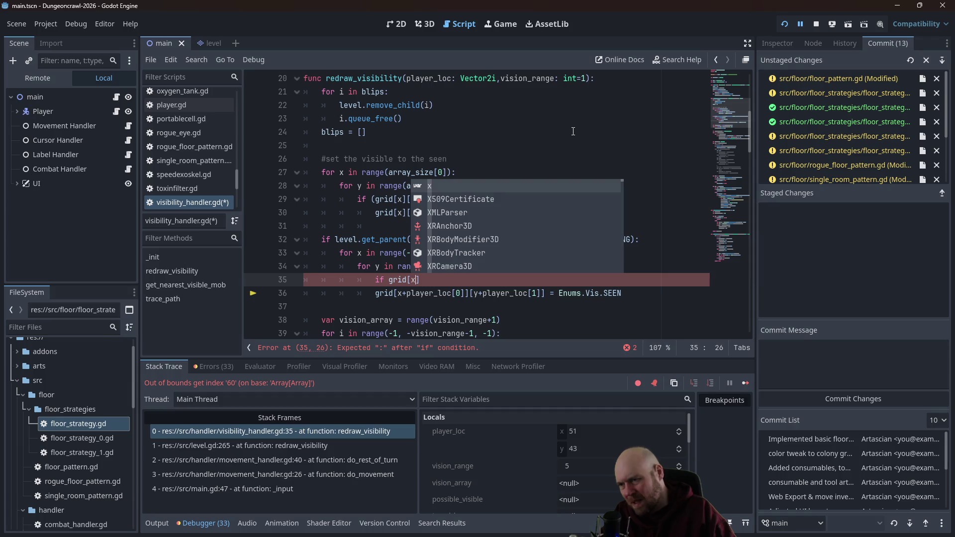
# - Drop the unwanted grid[x] completion and begin the condition with '_loc[0] <'
pyautogui.press('BackSpace')
pyautogui.press('BackSpace')
pyautogui.press('BackSpace')
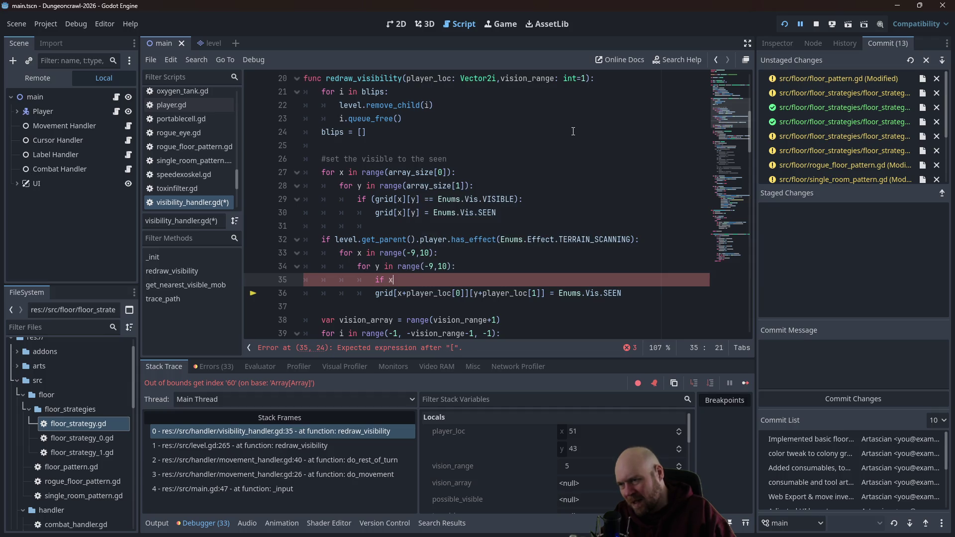
pyautogui.write('_loc[0')
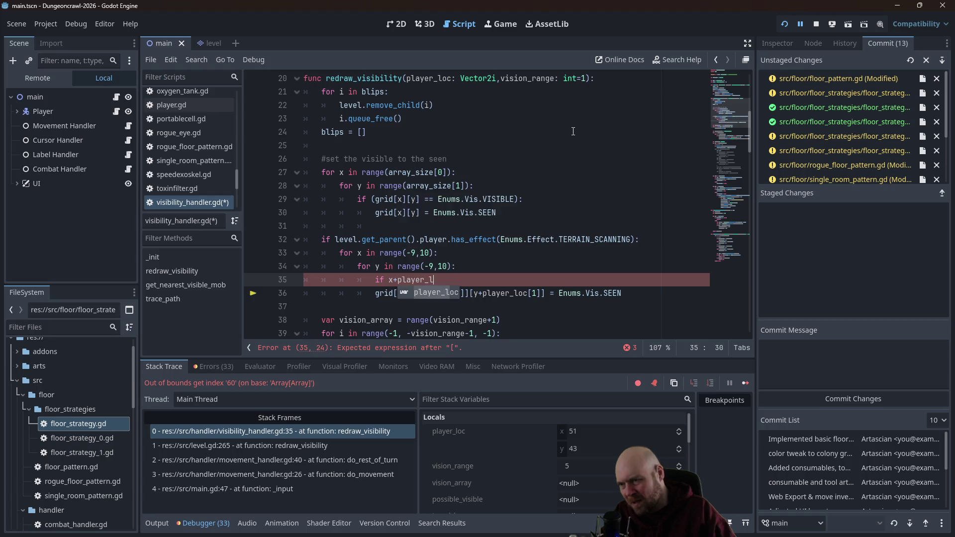
pyautogui.write('] ')
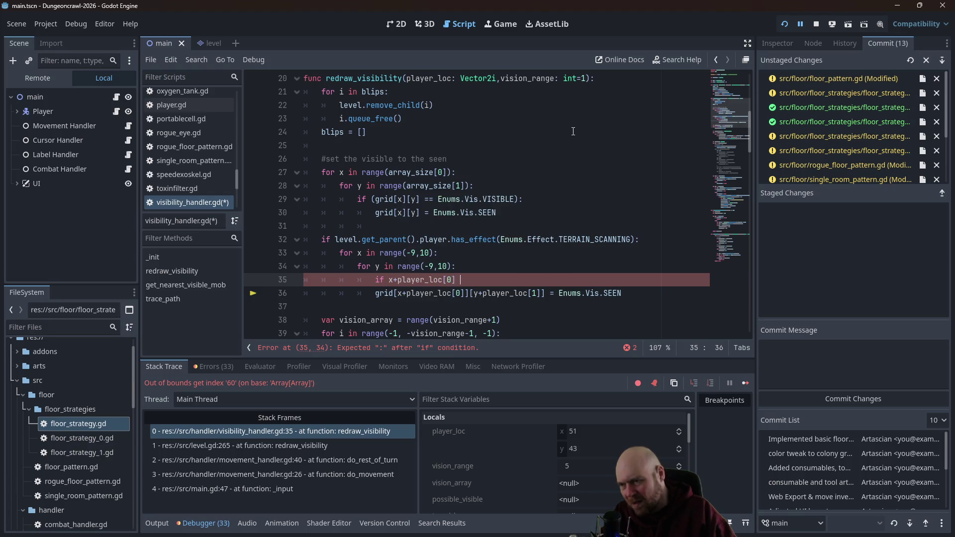
pyautogui.write('<')
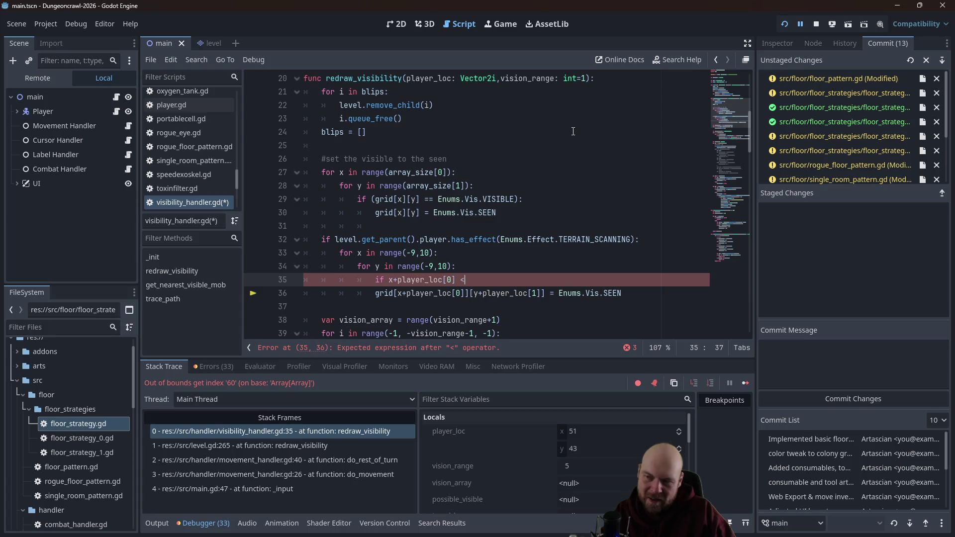
pyautogui.scroll(4, 517, 119)
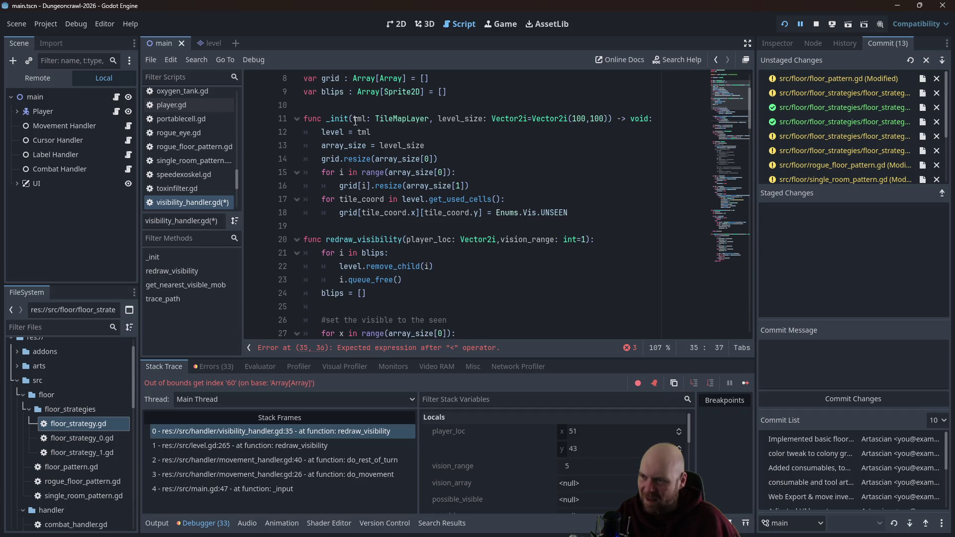
pyautogui.scroll(3, 355, 120)
pyautogui.scroll(-1, 375, 128)
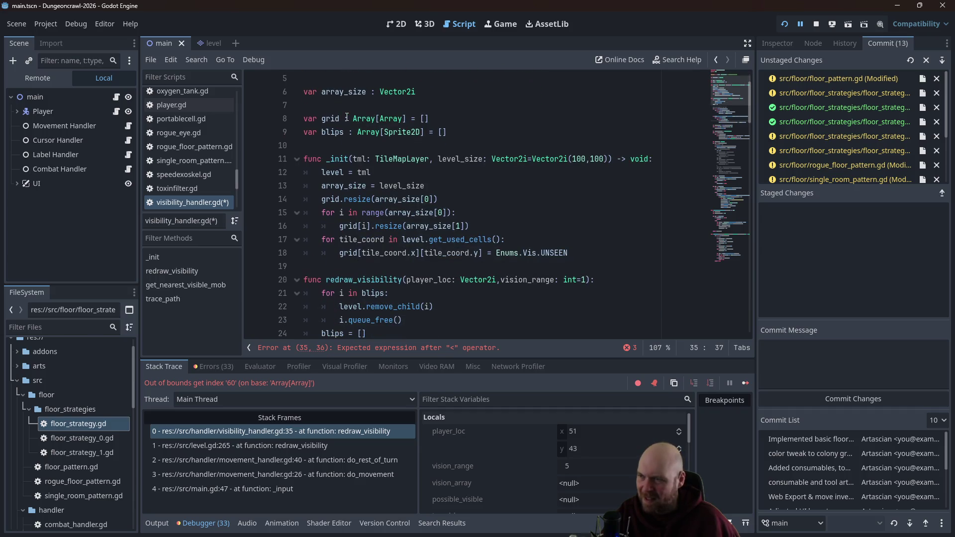
pyautogui.scroll(-7, 345, 117)
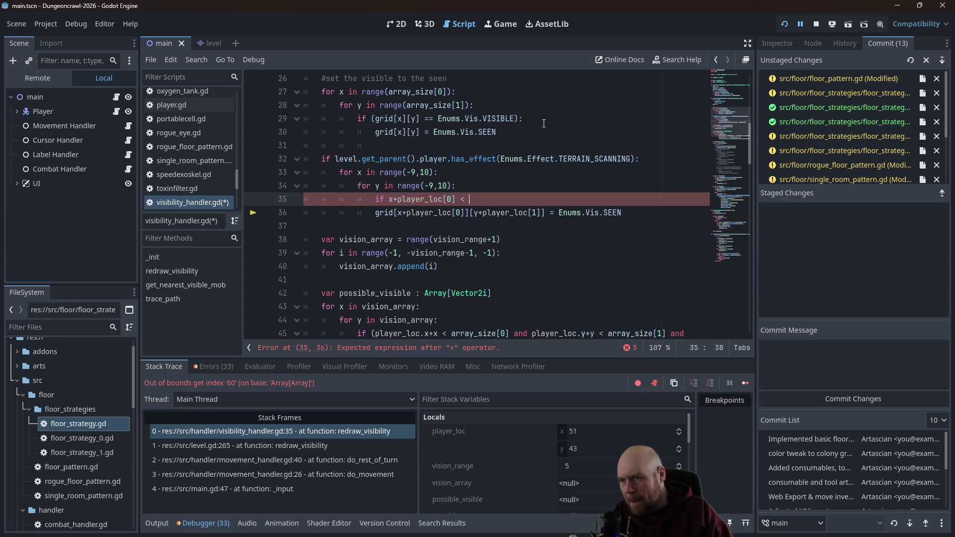
# - Try a Vector2i wrapper, then revert to comparing x+player_loc[0] against array_size[0]
pyautogui.press('Left')
pyautogui.write('Vector2')
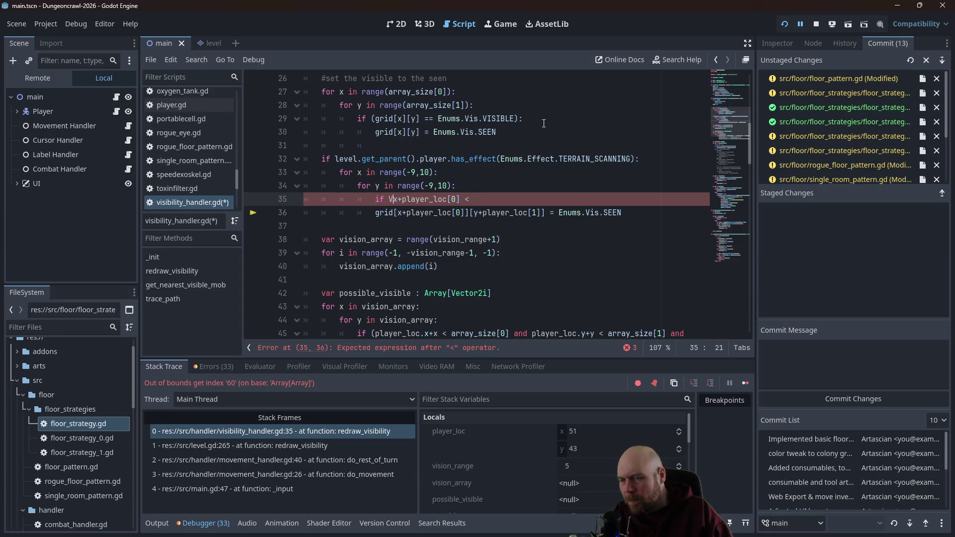
pyautogui.write('i(')
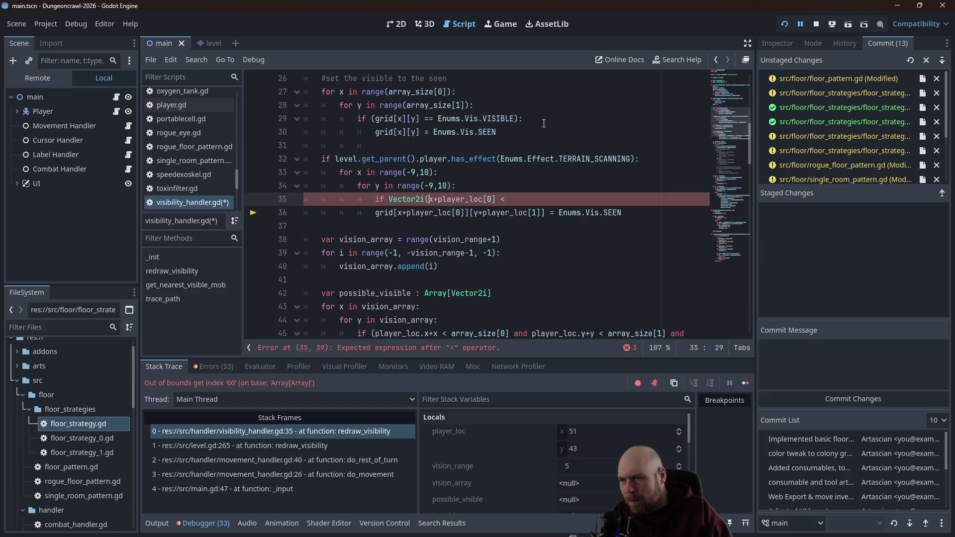
pyautogui.press('Right')
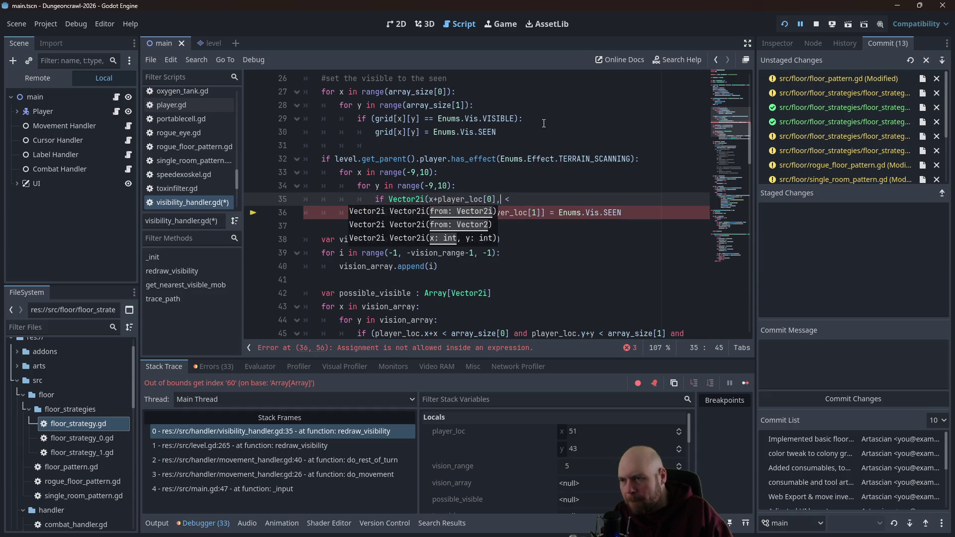
pyautogui.write('y')
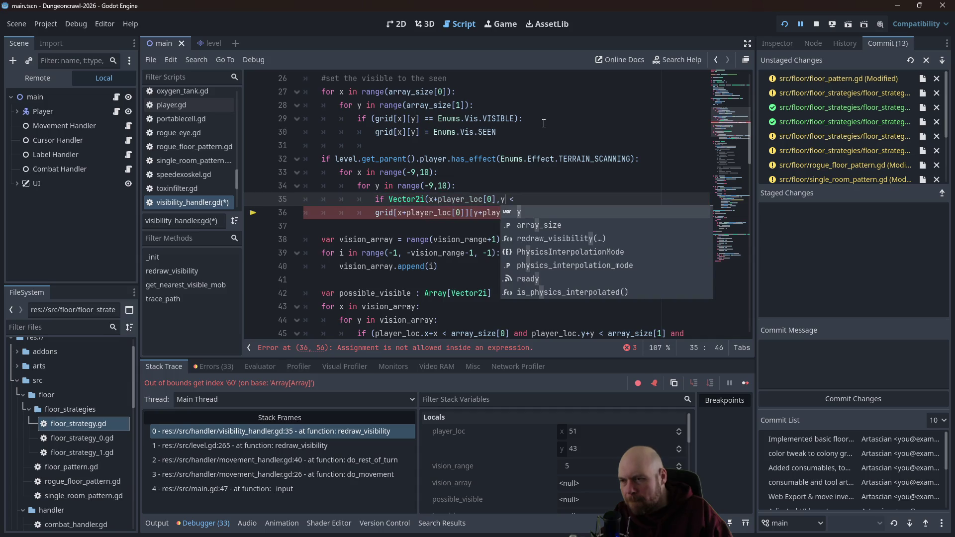
pyautogui.press('BackSpace')
pyautogui.press('BackSpace')
pyautogui.press('Left')
pyautogui.press('Left')
pyautogui.press('Left')
pyautogui.press('Left')
pyautogui.press('BackSpace')
pyautogui.press('BackSpace')
pyautogui.press('BackSpace')
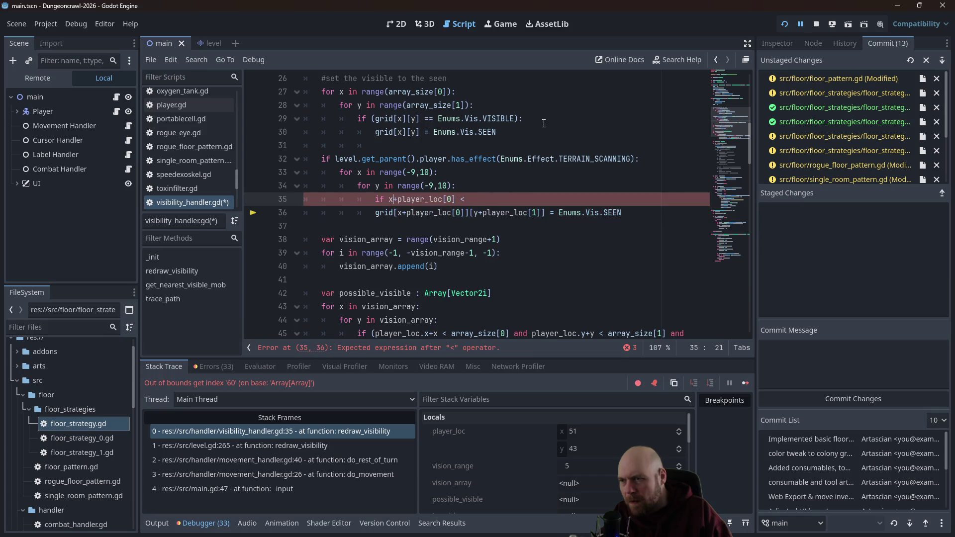
pyautogui.write('array_size')
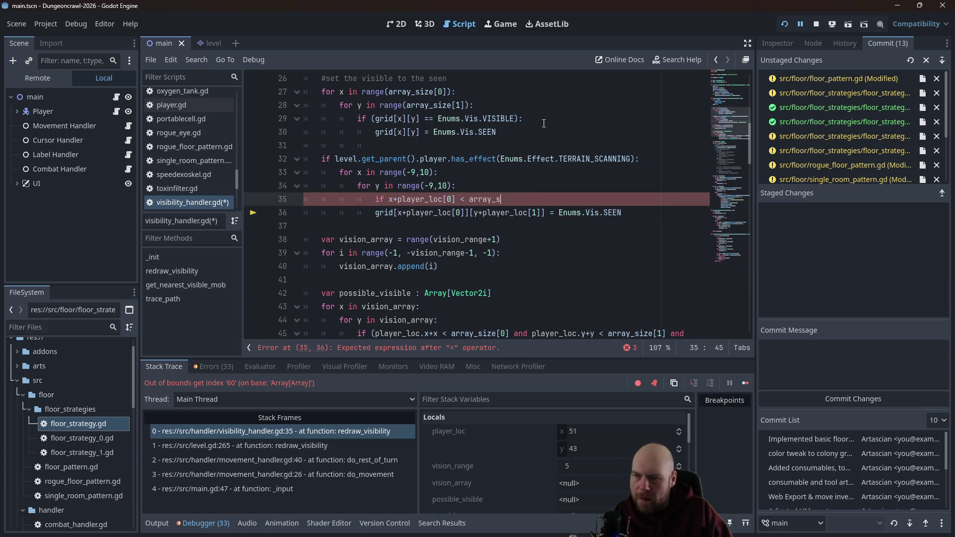
pyautogui.write('[0] and y+')
pyautogui.press('BackSpace')
pyautogui.press('BackSpace')
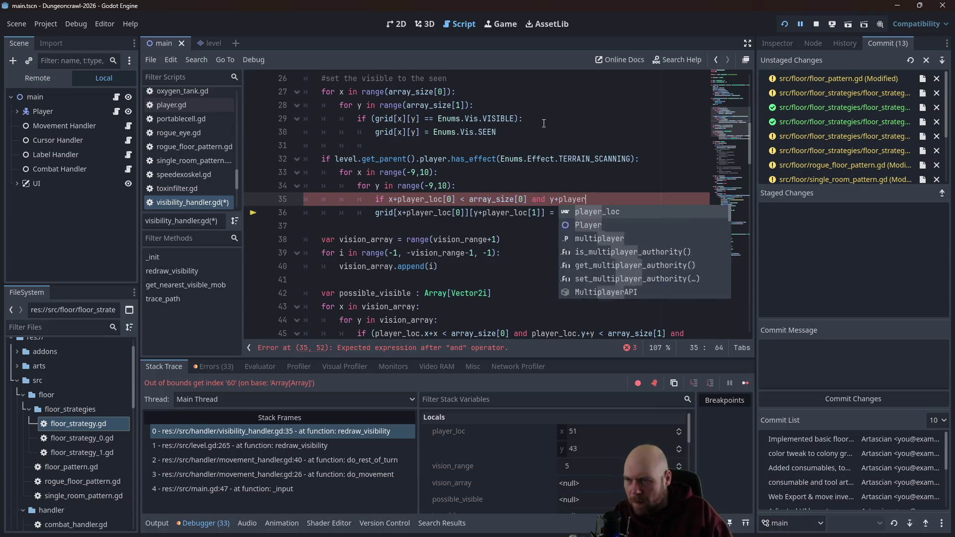
pyautogui.write('x+')
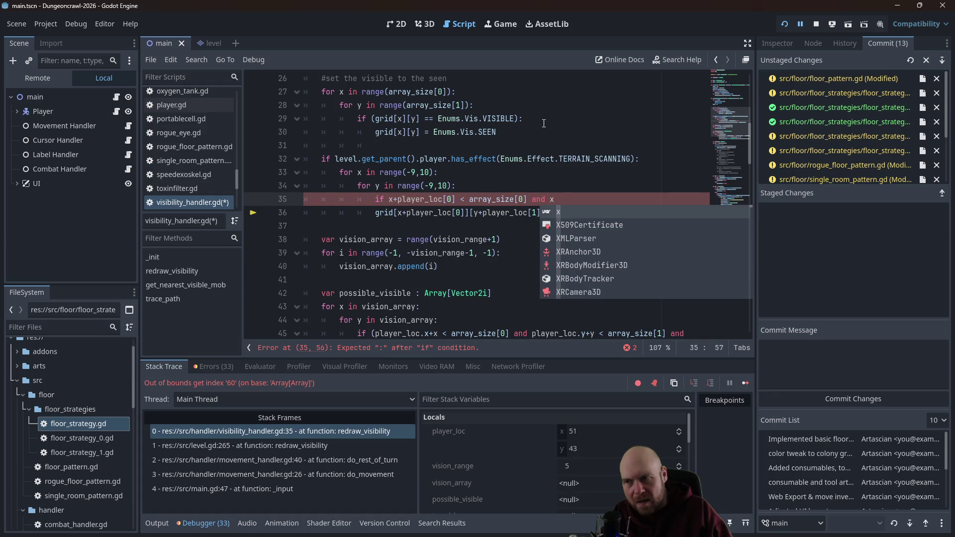
pyautogui.write('+player_loc[0] > 0 and')
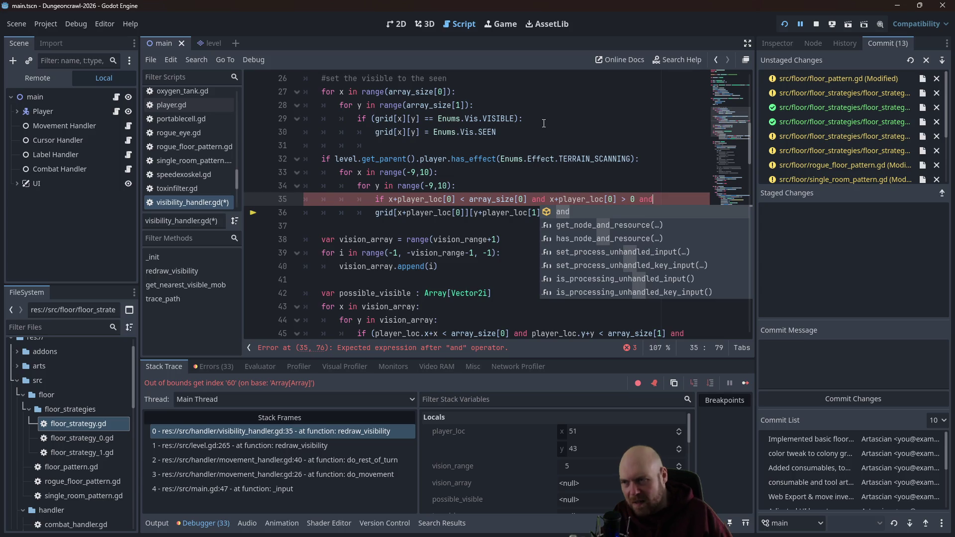
# - Parenthesize the condition and continue the y+player_loc[1] bound check on a new line
pyautogui.click(389, 199)
pyautogui.write('(')
pyautogui.click(673, 200)
pyautogui.press('Return')
pyautogui.write('y+player_loc[1')
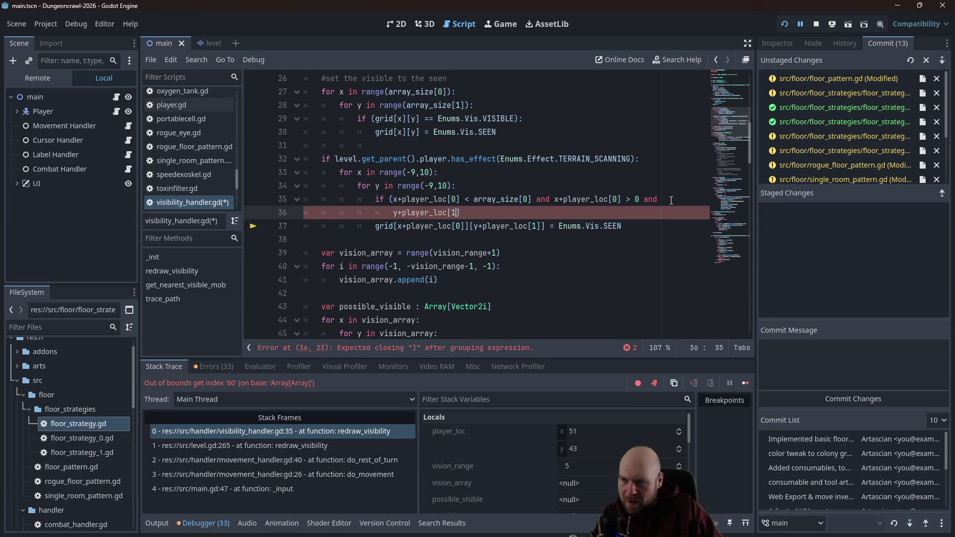
pyautogui.write('< ')
pyautogui.write('_size[1')
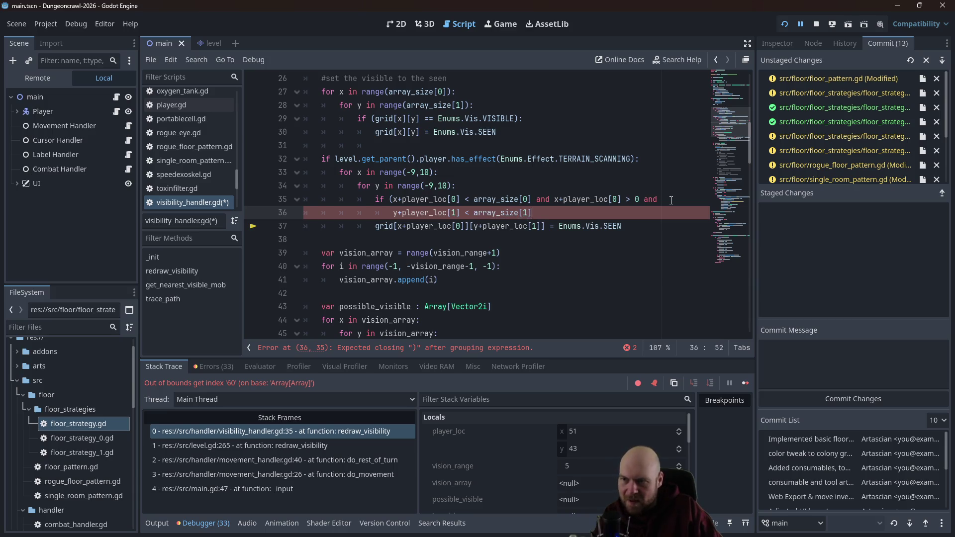
pyautogui.write('y+')
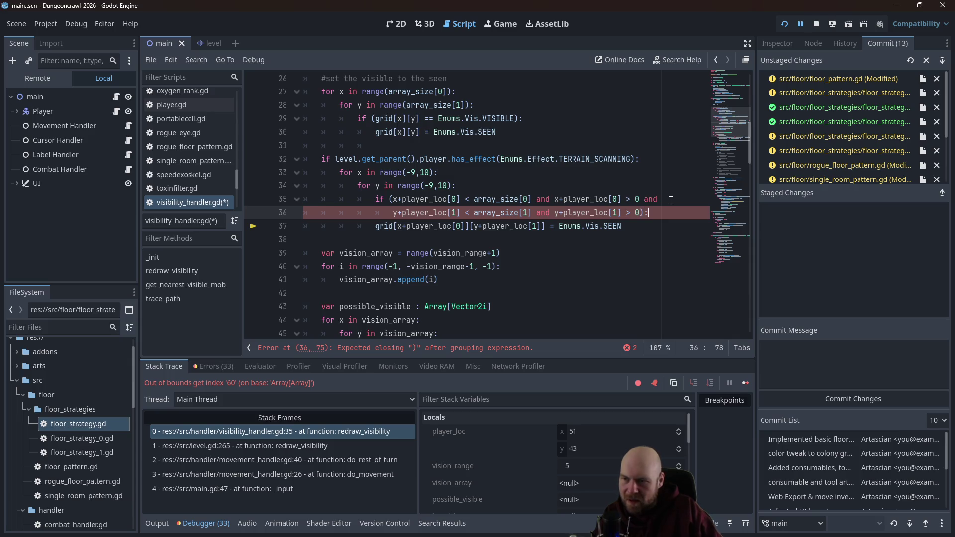
# - Indent the grid SEEN assignment under the if and save the script
pyautogui.press('Down')
pyautogui.press('Home')
pyautogui.press('Tab')
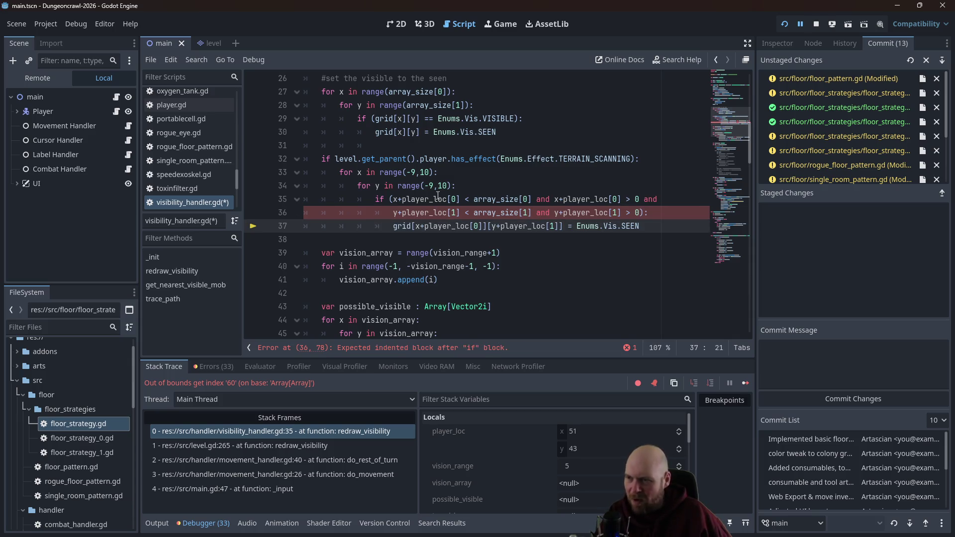
pyautogui.press('Tab')
pyautogui.hotkey('ctrl', 's')
pyautogui.click(444, 148)
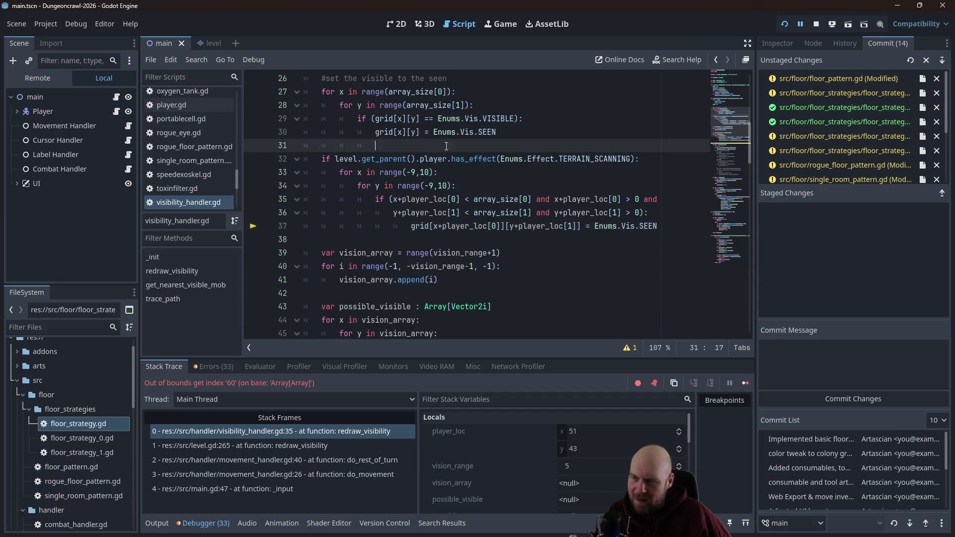
# - Remove one indent level from lines 36–37 and save visibility_handler.gd
pyautogui.click(393, 212)
pyautogui.press('BackSpace')
pyautogui.click(412, 226)
pyautogui.press('BackSpace')
pyautogui.hotkey('ctrl', 's')
# - Run the project, play a few turns attacking a rogue bat without a crash, then close the game
pyautogui.click(785, 24)
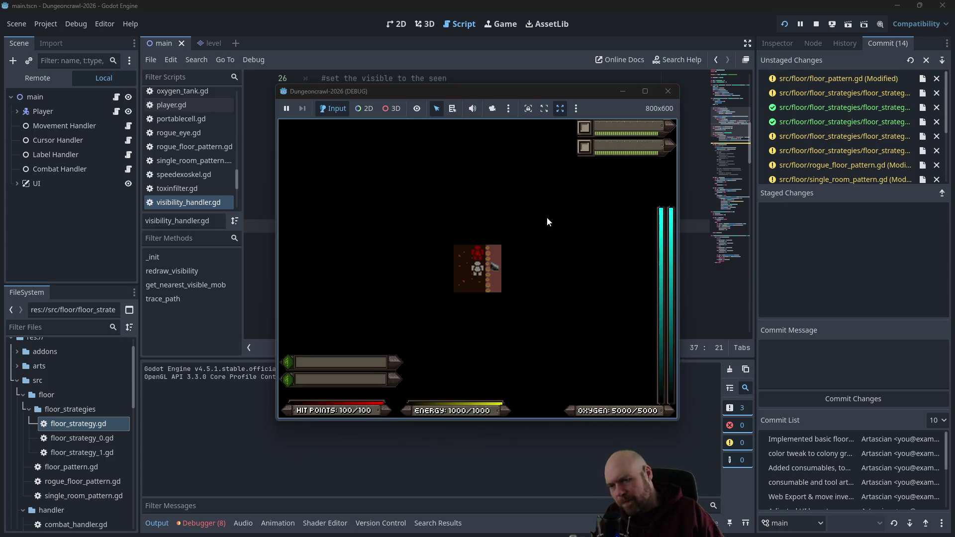
pyautogui.press('Up')
pyautogui.press('Up')
pyautogui.press('Left')
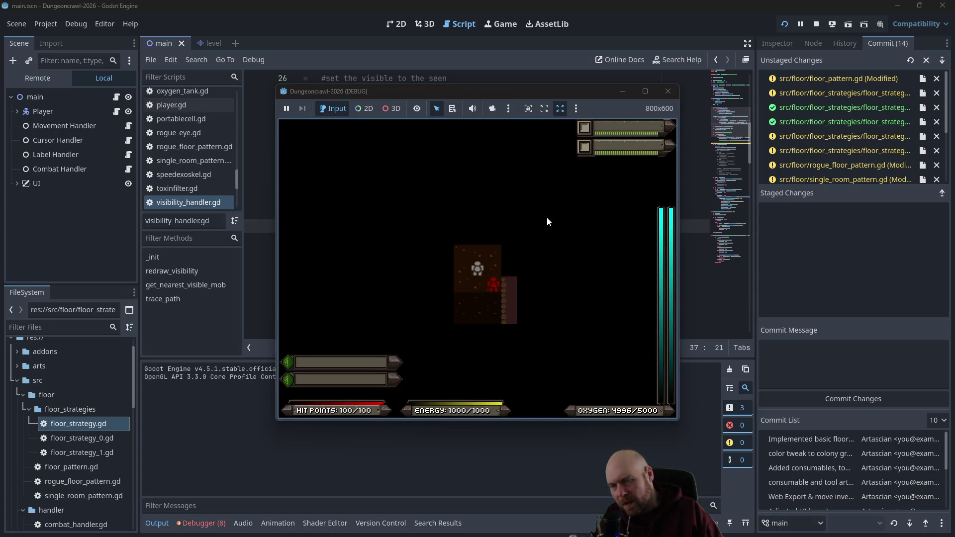
pyautogui.press('i')
pyautogui.press('Right')
pyautogui.press('Down')
pyautogui.press('Up')
pyautogui.press('Up')
pyautogui.press('Up')
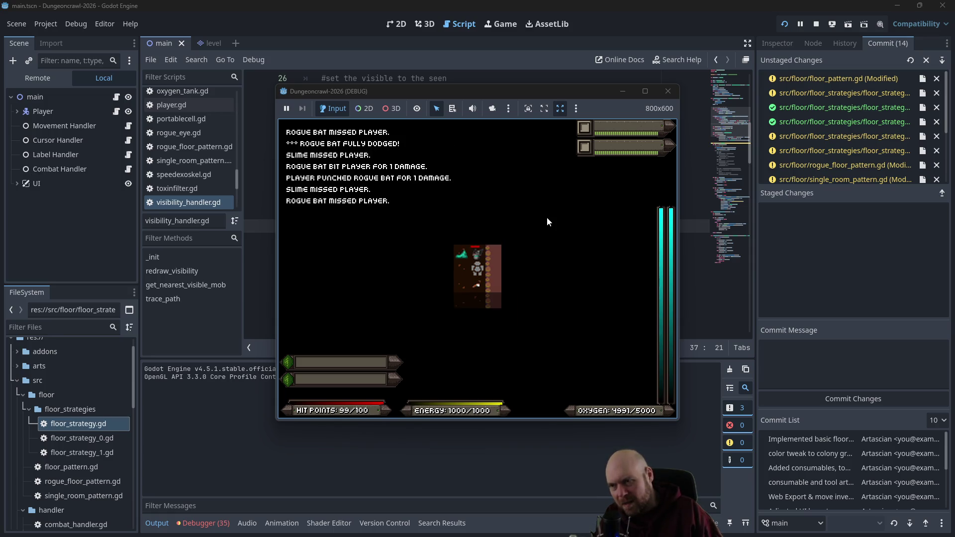
pyautogui.click(668, 91)
pyautogui.scroll(5, 174, 160)
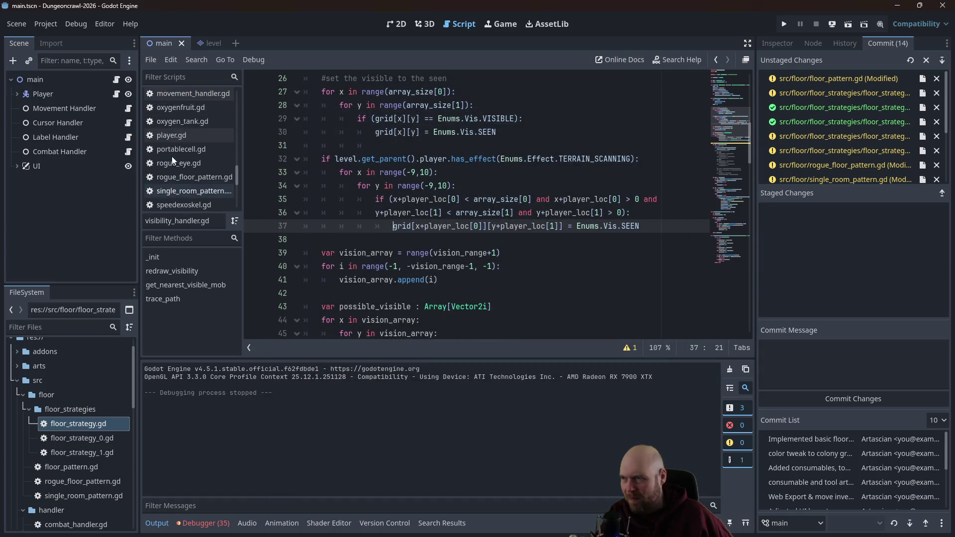
# - Change the Eye count on line 59 of floor_strategy_1.gd to randi_range(6,12)
pyautogui.doubleClick(81, 453)
pyautogui.click(445, 199)
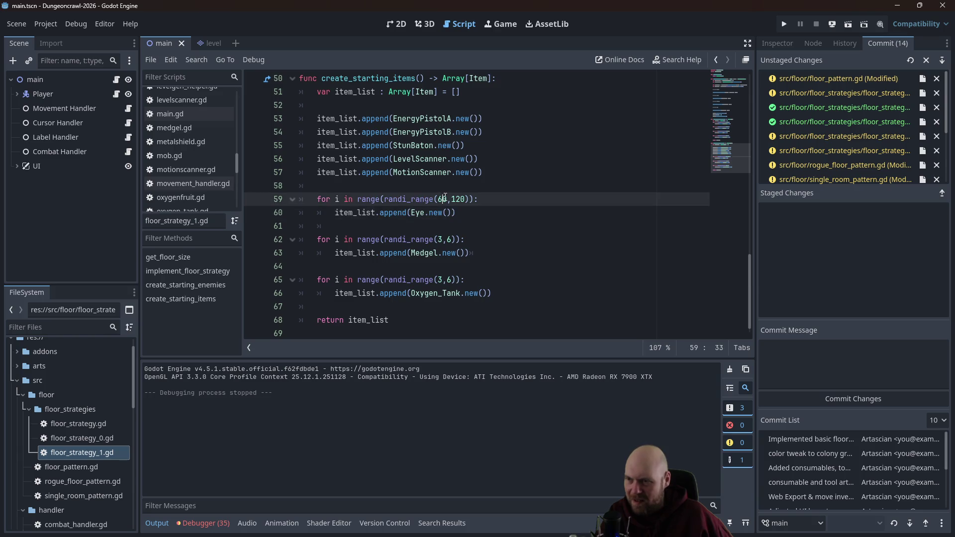
pyautogui.press('BackSpace')
pyautogui.press('BackSpace')
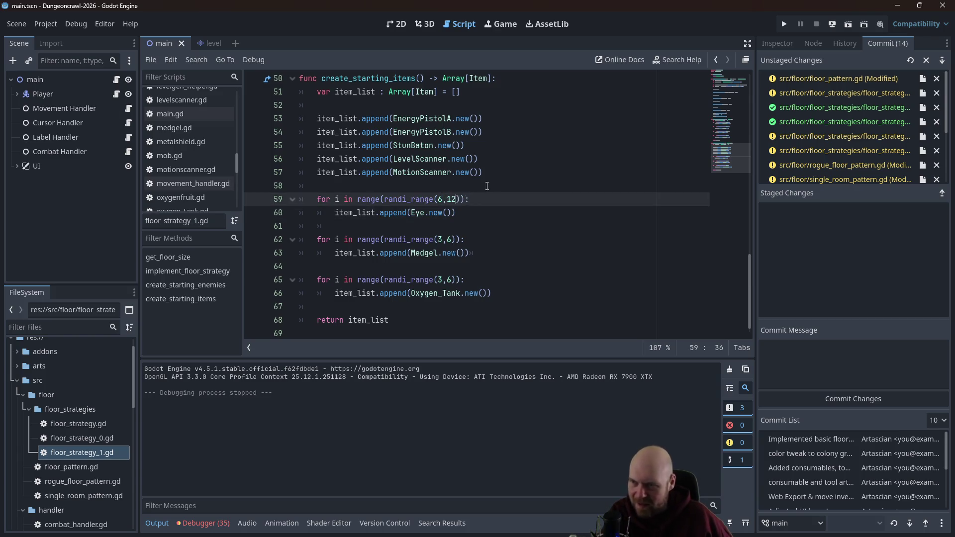
# - Run the game, move until the next-floor generation crashes, and stop the session
pyautogui.click(785, 25)
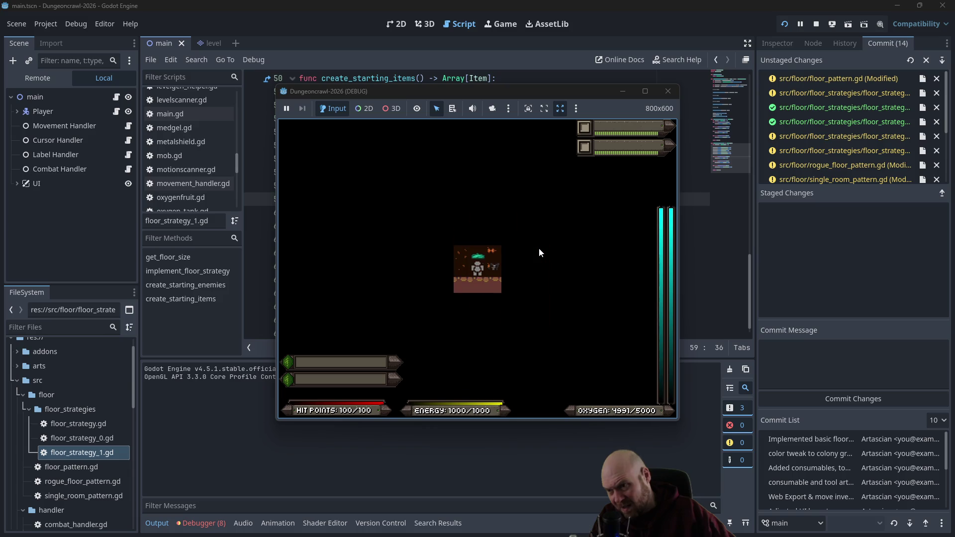
pyautogui.press('Down')
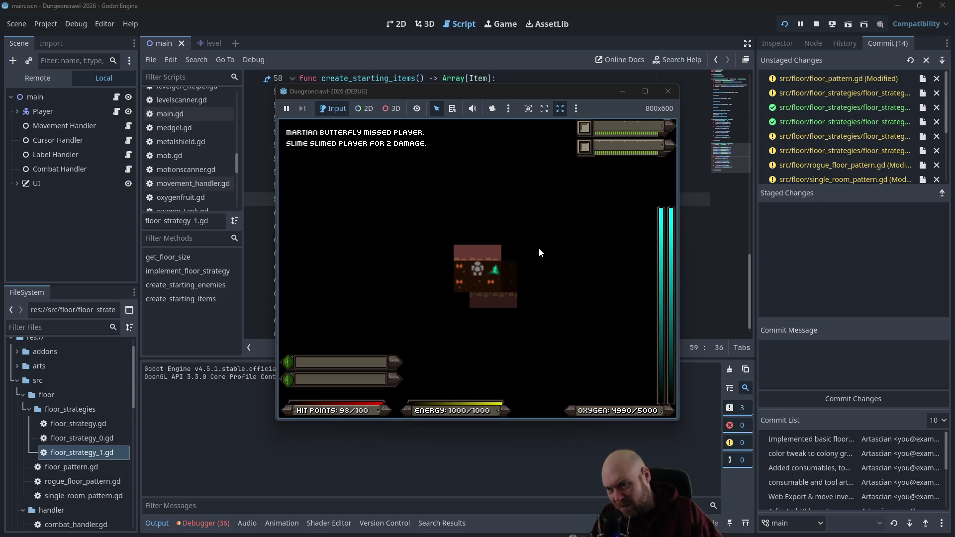
pyautogui.press('Left')
pyautogui.press('Down')
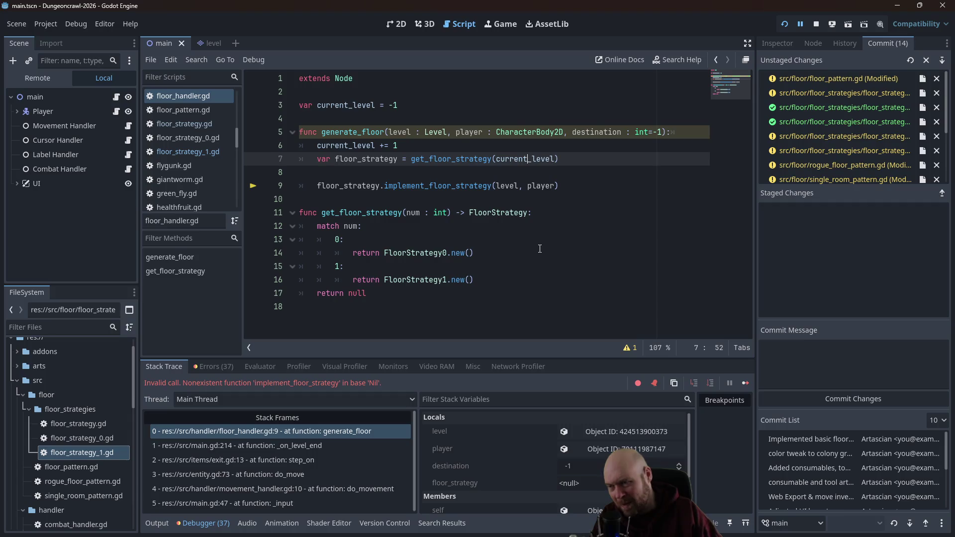
pyautogui.click(816, 25)
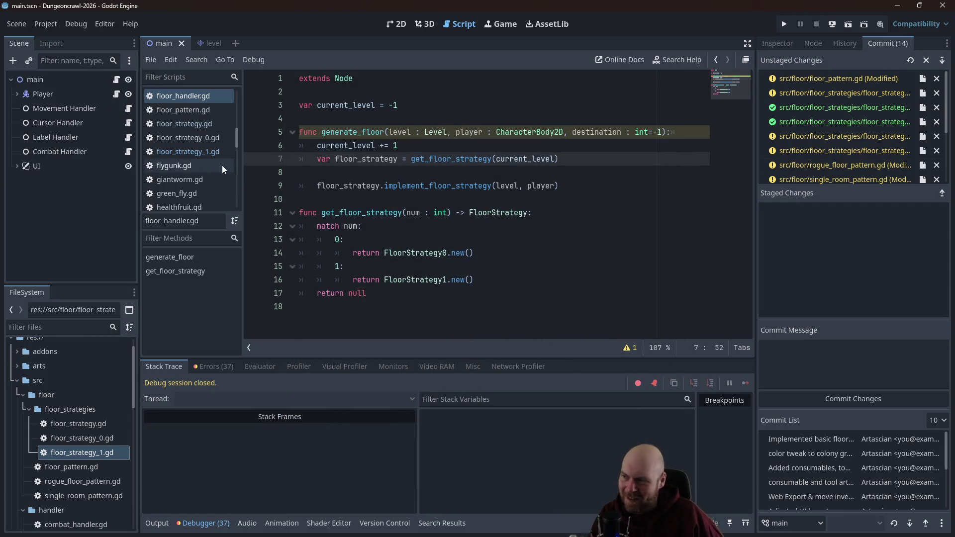
# - Return to floor_strategy_1.gd's create_starting_items at the end of line 57
pyautogui.click(204, 156)
pyautogui.click(467, 173)
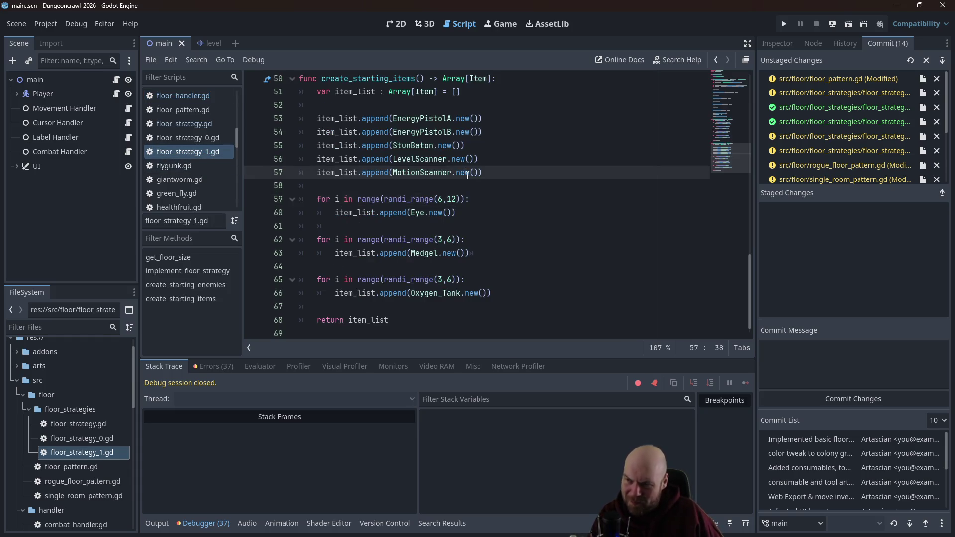
pyautogui.moveTo(464, 178)
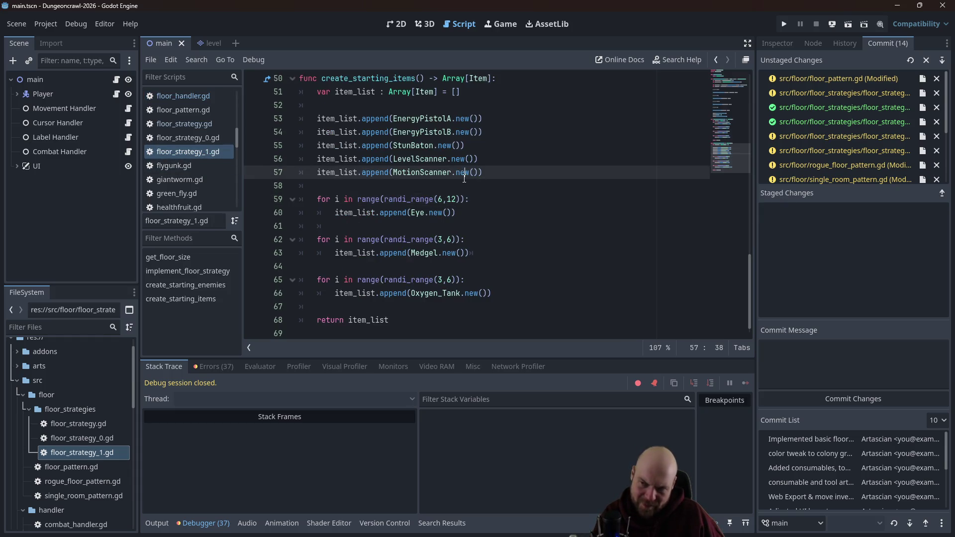
pyautogui.click(520, 170)
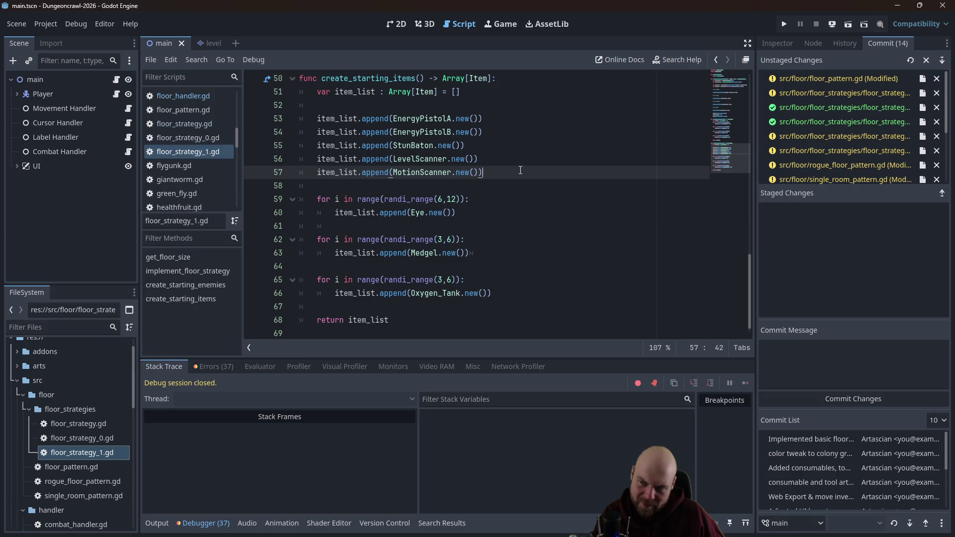
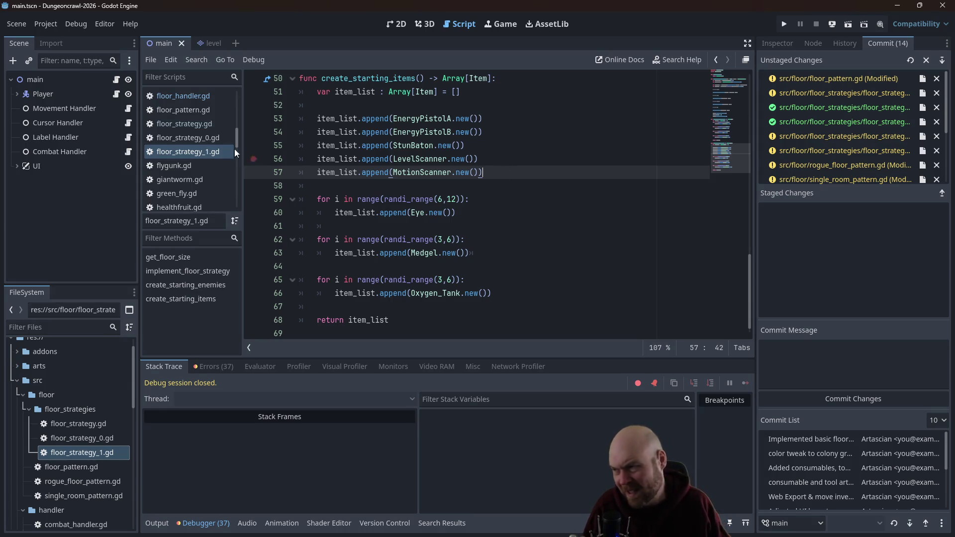
# - Create a new script named floor_strategy_2 in the floor_strategies folder
pyautogui.scroll(5, 480, 164)
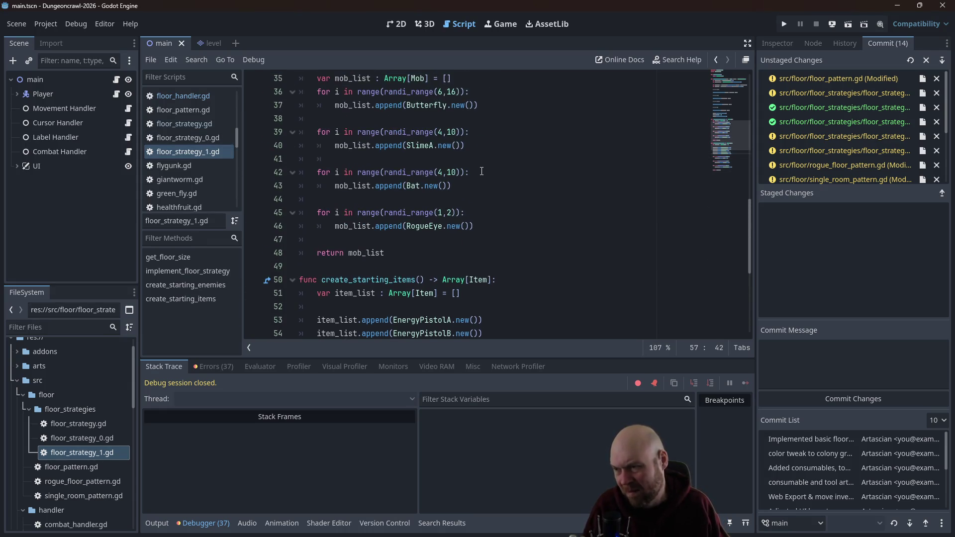
pyautogui.rightClick(196, 154)
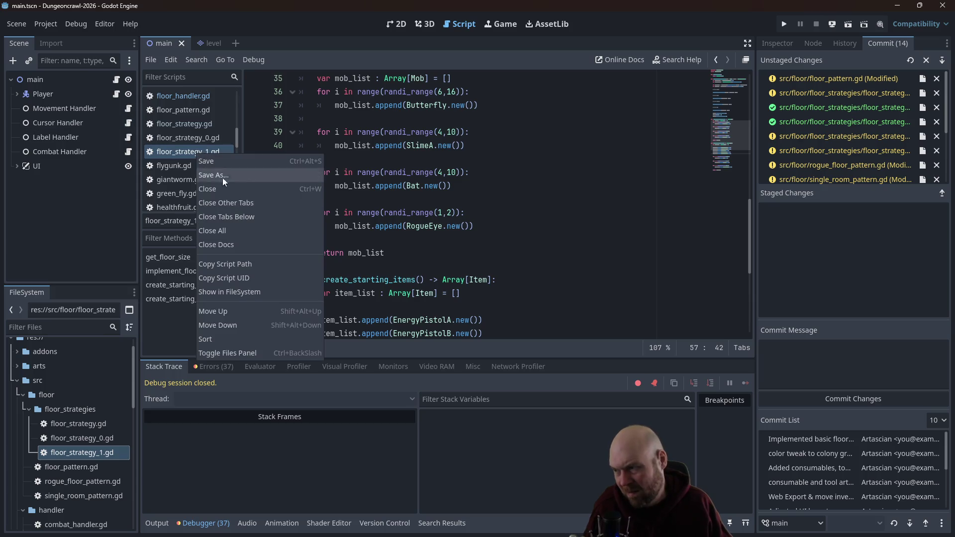
pyautogui.click(66, 406)
pyautogui.rightClick(87, 405)
pyautogui.moveTo(156, 328)
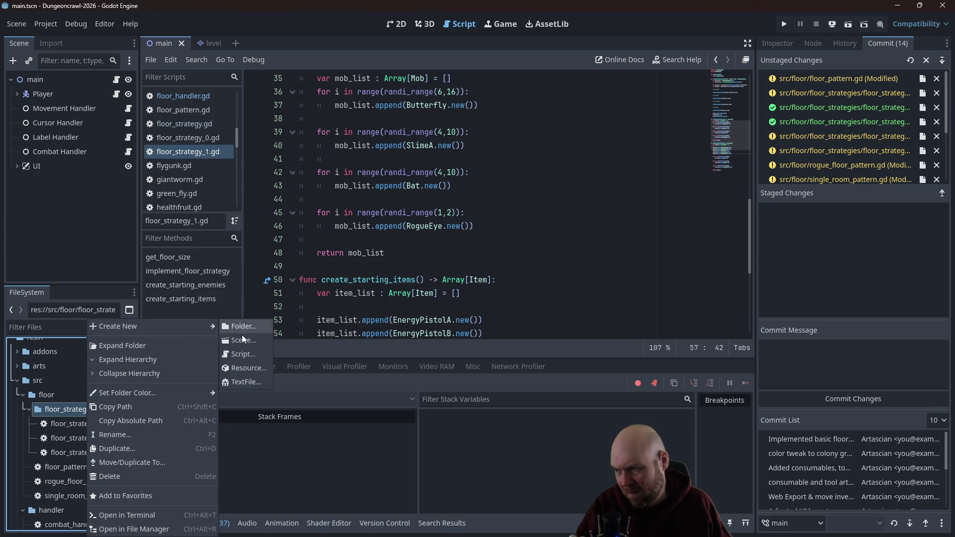
pyautogui.click(239, 354)
pyautogui.write('floor_s')
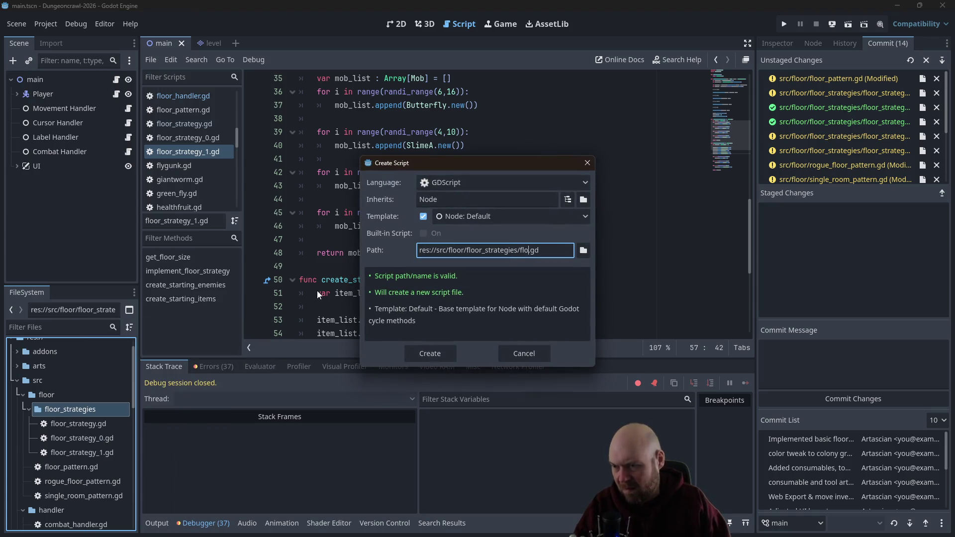
pyautogui.write('trategy_2')
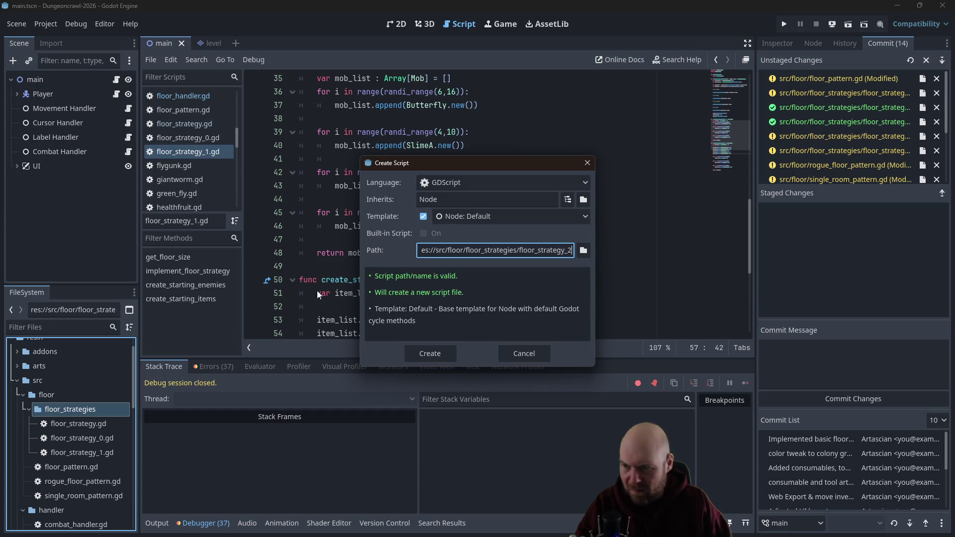
pyautogui.press('Return')
# - Replace its template with floor_strategy_1's code, rename the class FloorStrategy2, set Vector2i(80,80), and save
pyautogui.scroll(-1, 569, 273)
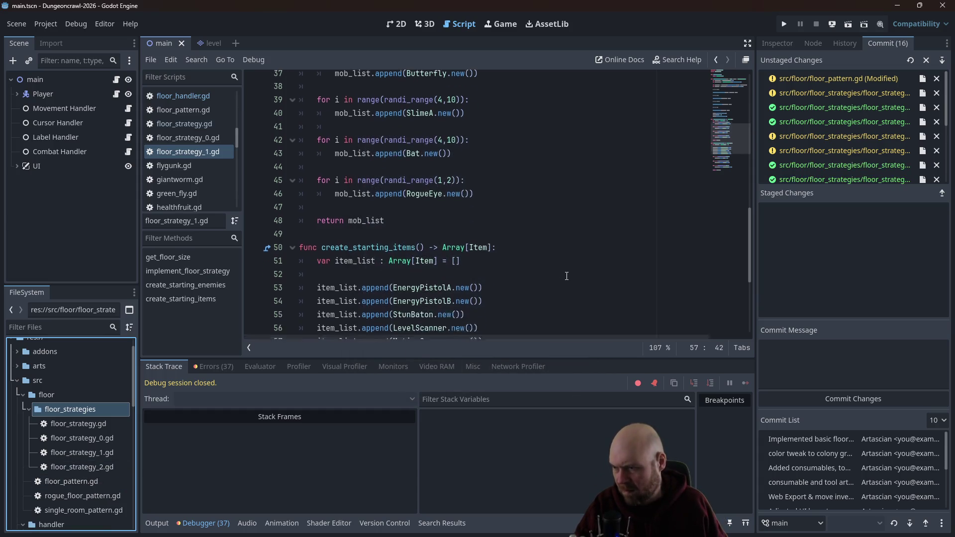
pyautogui.click(536, 293)
pyautogui.hotkey('ctrl', 'a')
pyautogui.doubleClick(82, 466)
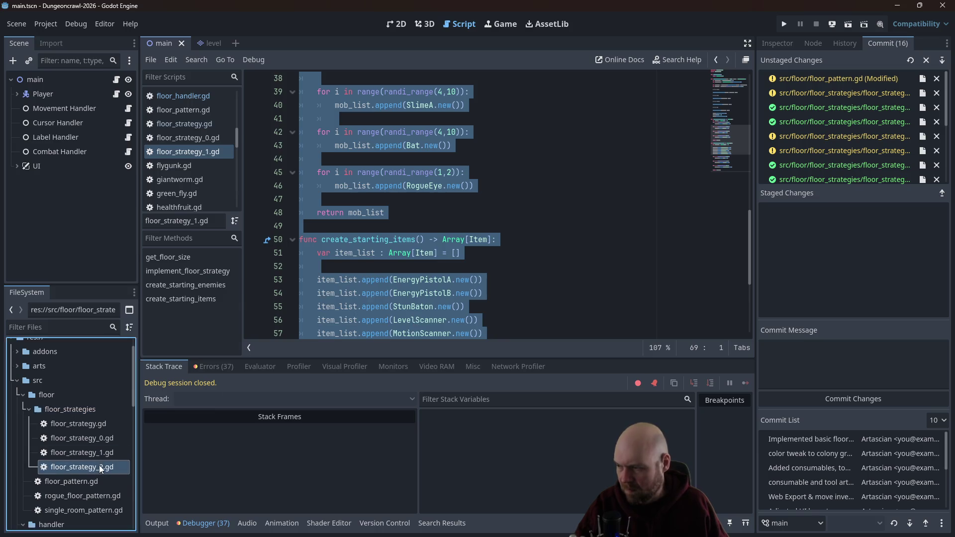
pyautogui.hotkey('ctrl', 'a')
pyautogui.hotkey('ctrl', 'v')
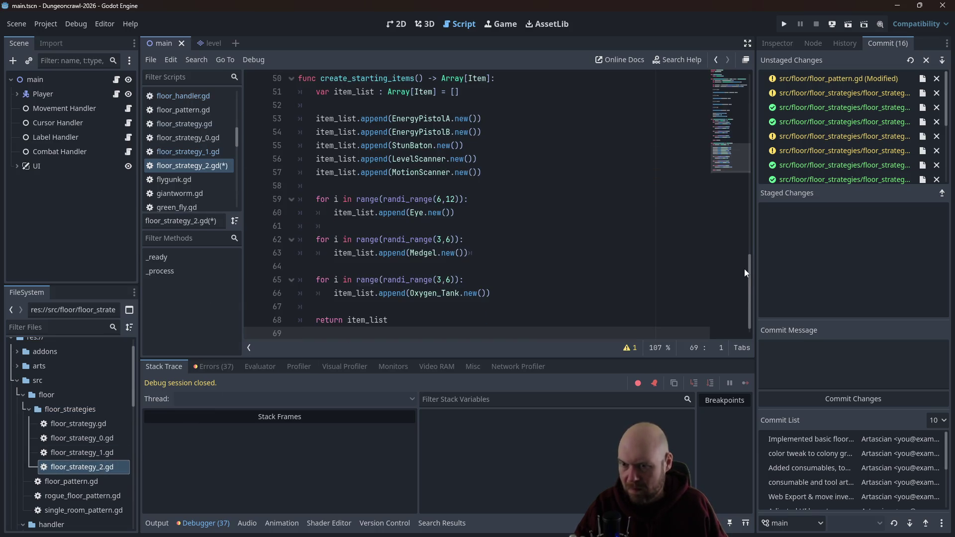
pyautogui.moveTo(747, 270); pyautogui.dragTo(732, 70)
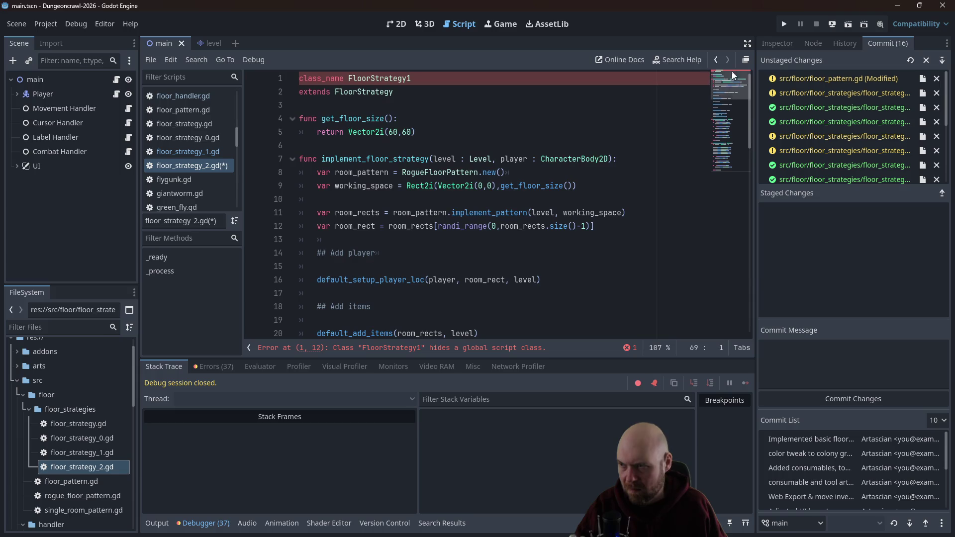
pyautogui.click(423, 78)
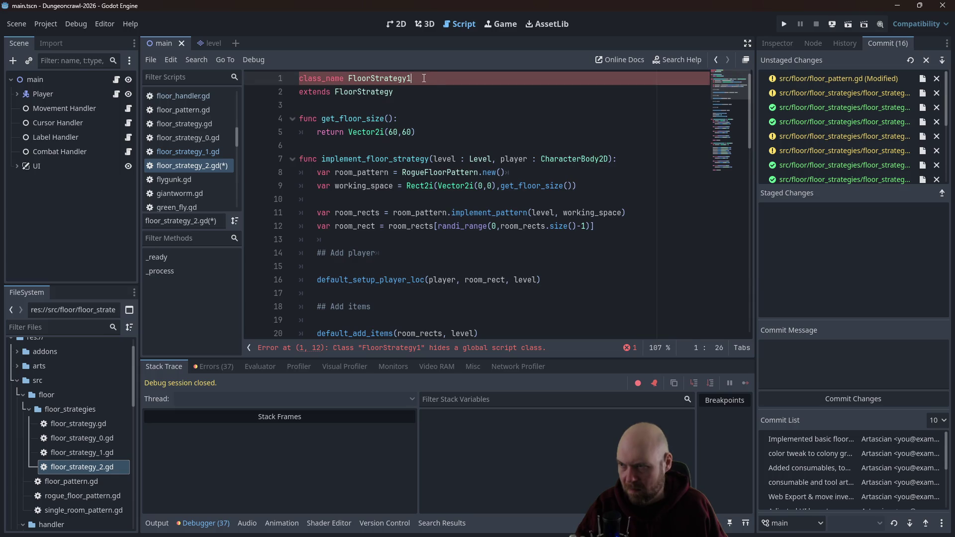
pyautogui.click(390, 132)
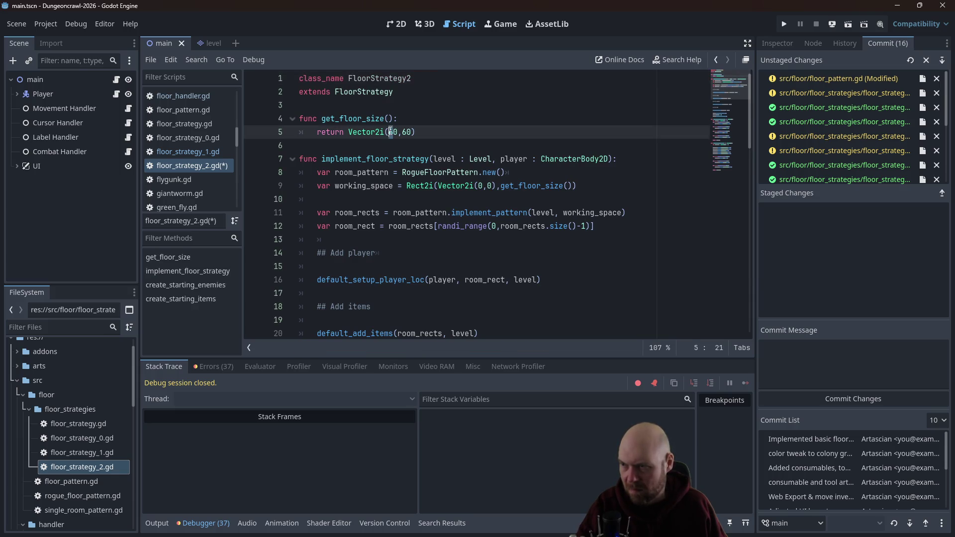
pyautogui.click(457, 120)
pyautogui.hotkey('ctrl', 's')
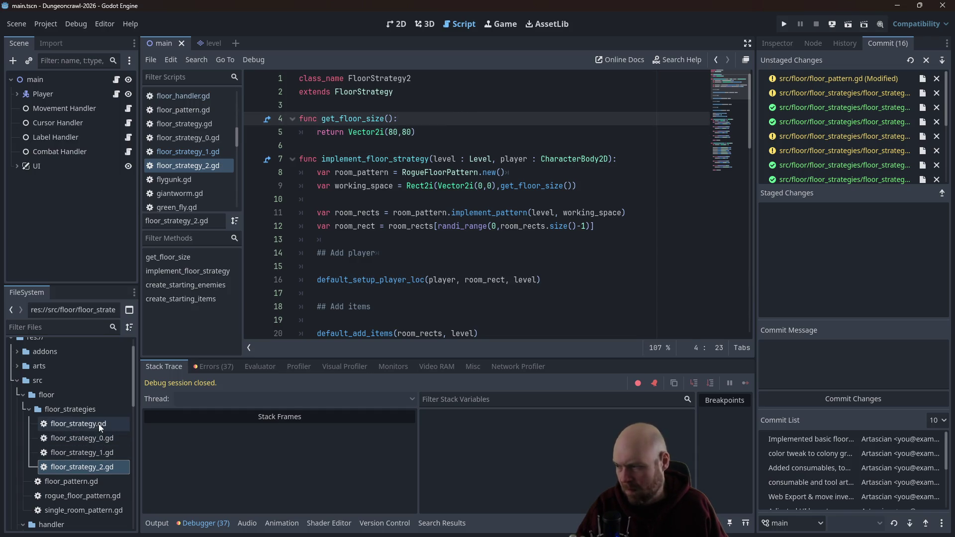
pyautogui.rightClick(94, 414)
pyautogui.click(64, 459)
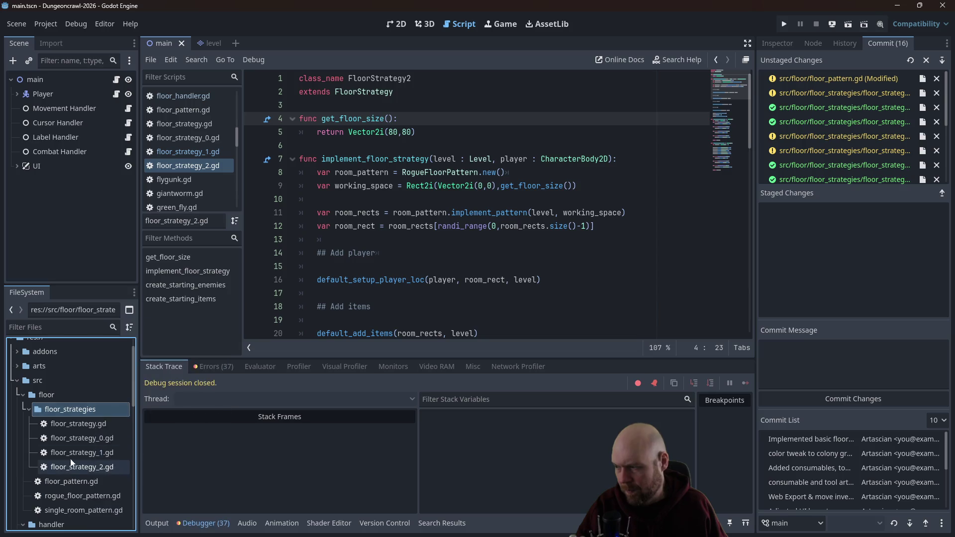
# - Create a new script named floor_strategy_3 in the floor_strategies folder
pyautogui.rightClick(84, 410)
pyautogui.moveTo(132, 327)
pyautogui.click(231, 354)
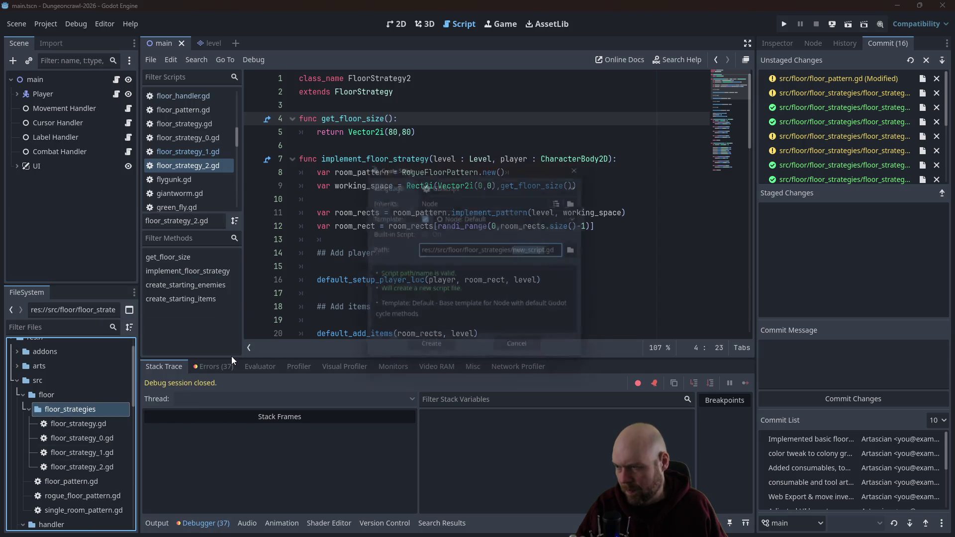
pyautogui.write('floor_strat')
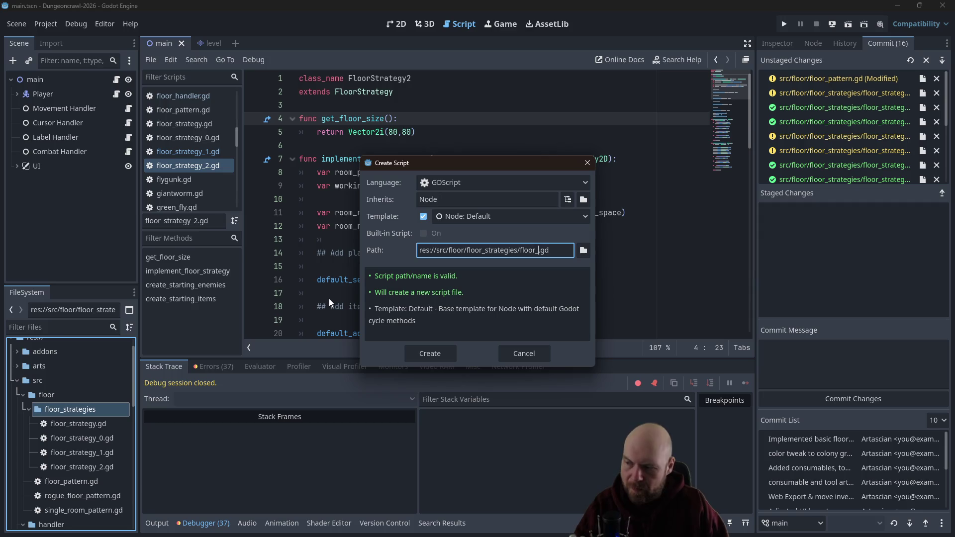
pyautogui.write('egy_3')
pyautogui.press('Return')
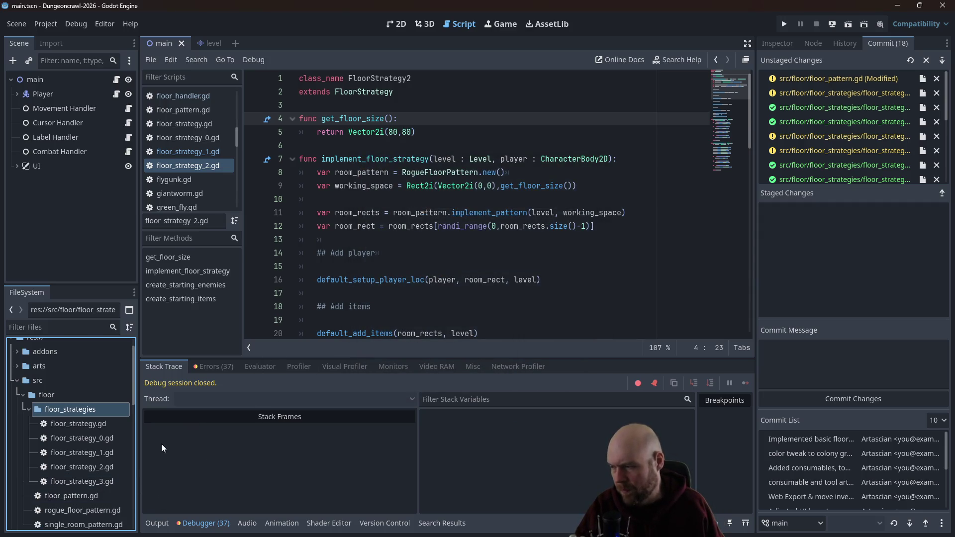
# - Paste the floor strategy code, rename the class FloorStrategy3, set Vector2i(100,100), and save
pyautogui.doubleClick(82, 481)
pyautogui.hotkey('ctrl', 'a')
pyautogui.hotkey('ctrl', 'v')
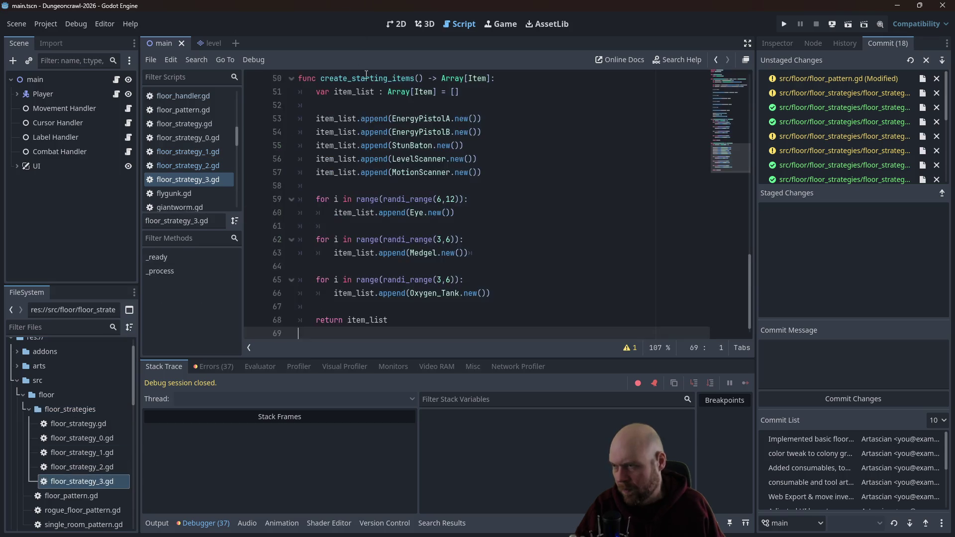
pyautogui.scroll(15, 729, 246)
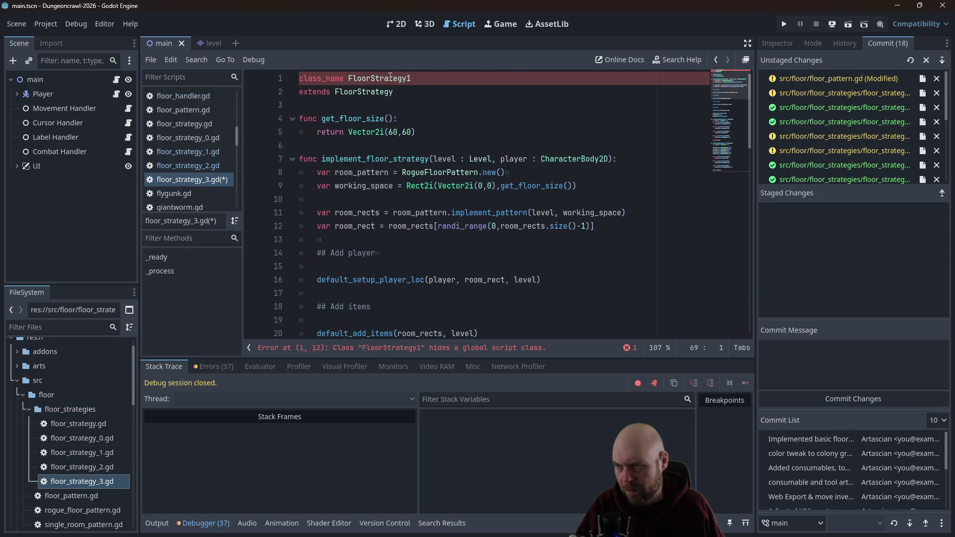
pyautogui.click(412, 78)
pyautogui.press('BackSpace')
pyautogui.click(392, 132)
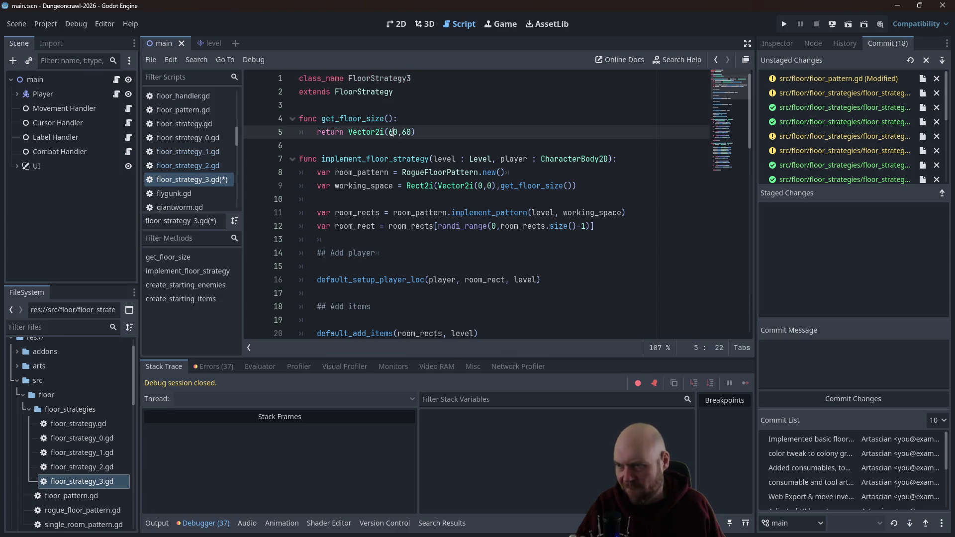
pyautogui.write('0')
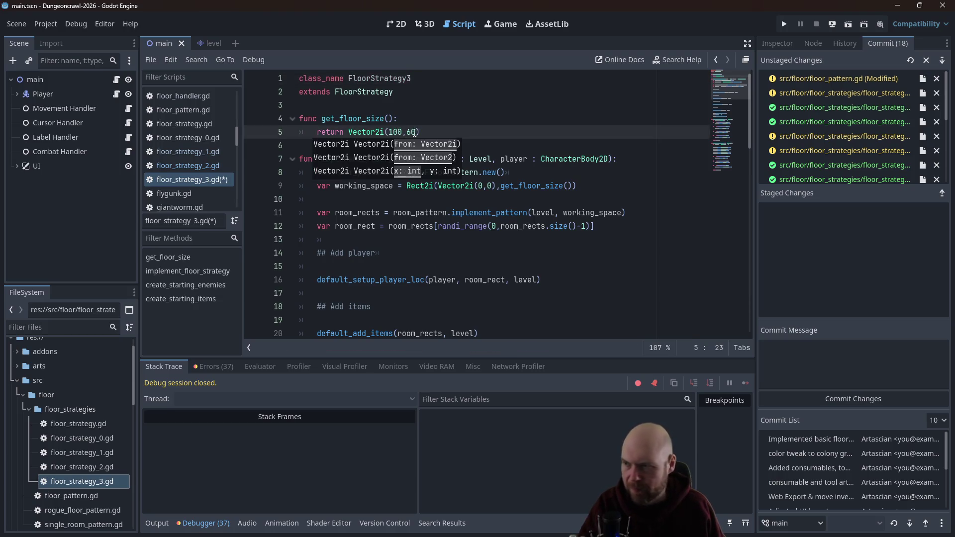
pyautogui.click(416, 132)
pyautogui.hotkey('ctrl', 's')
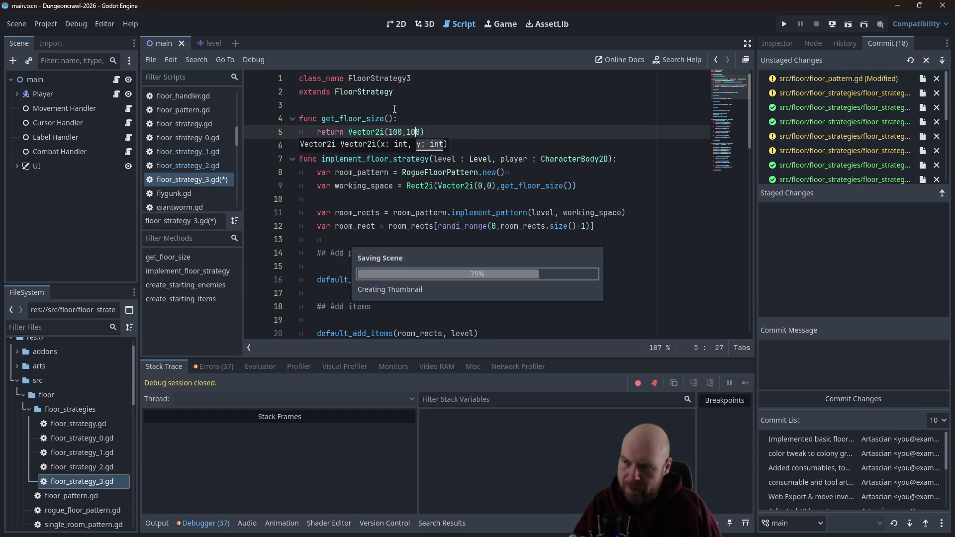
pyautogui.scroll(-2, 497, 125)
pyautogui.click(538, 132)
pyautogui.scroll(2, 538, 133)
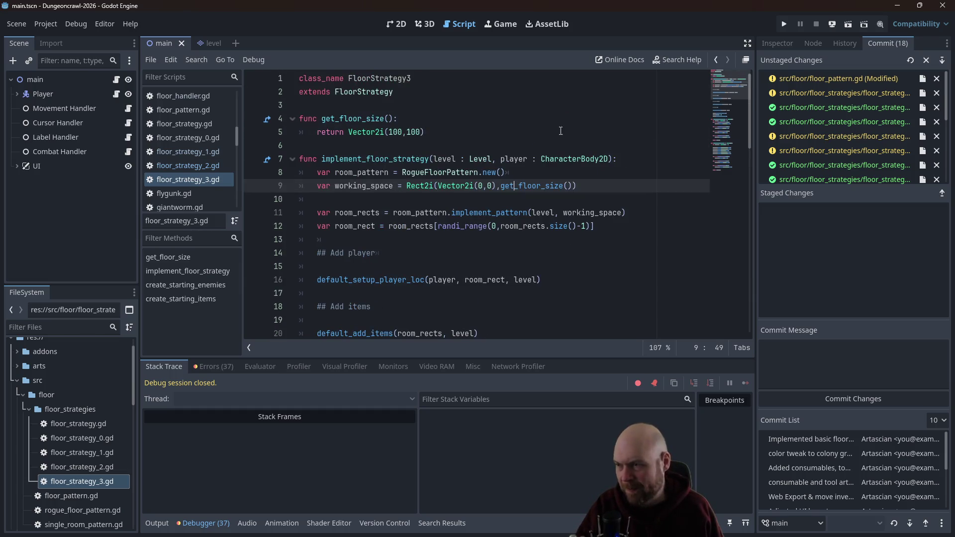
# - Run the game, switch on the floodlight, fight a Martian butterfly, and collect the motion tracker, oxygen tank and medgel pack
pyautogui.click(785, 25)
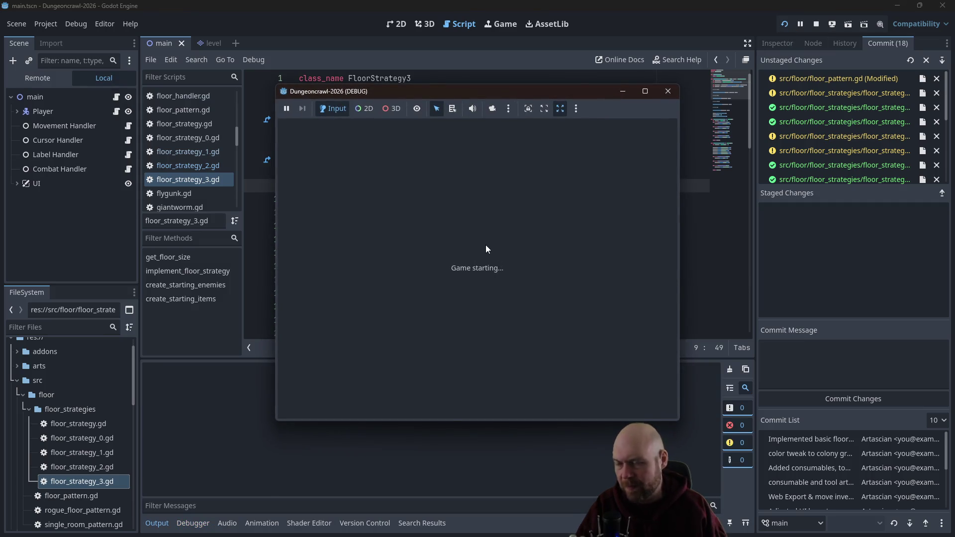
pyautogui.press('1')
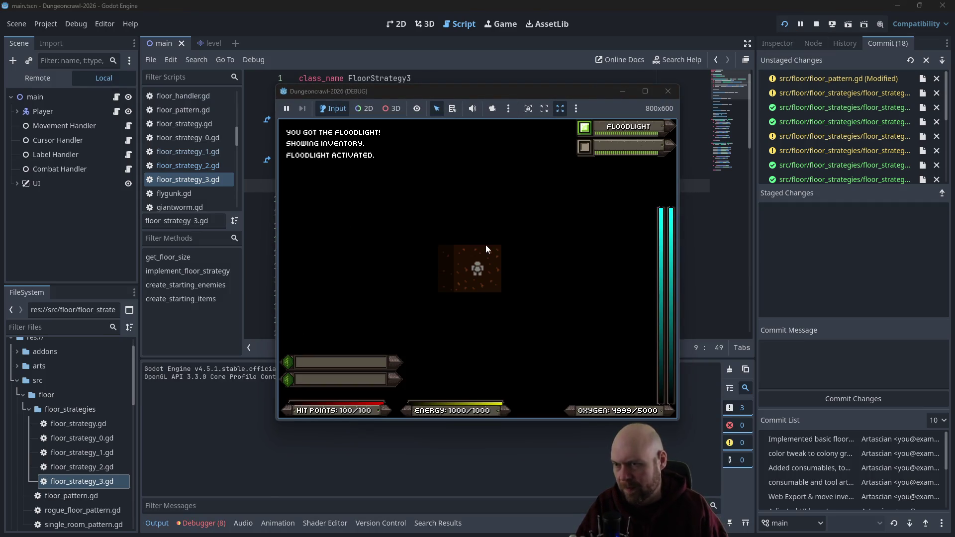
pyautogui.press('space')
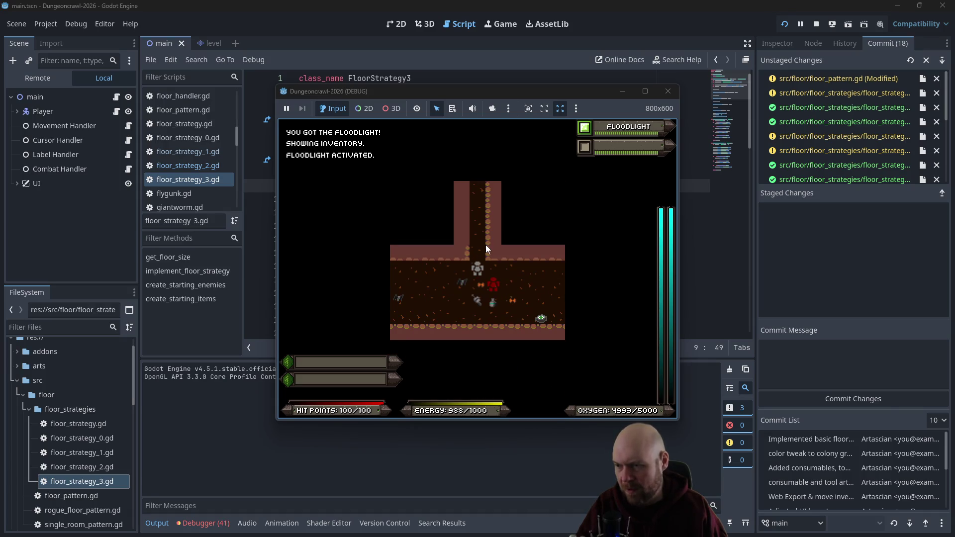
pyautogui.press('Up')
pyautogui.press('Up')
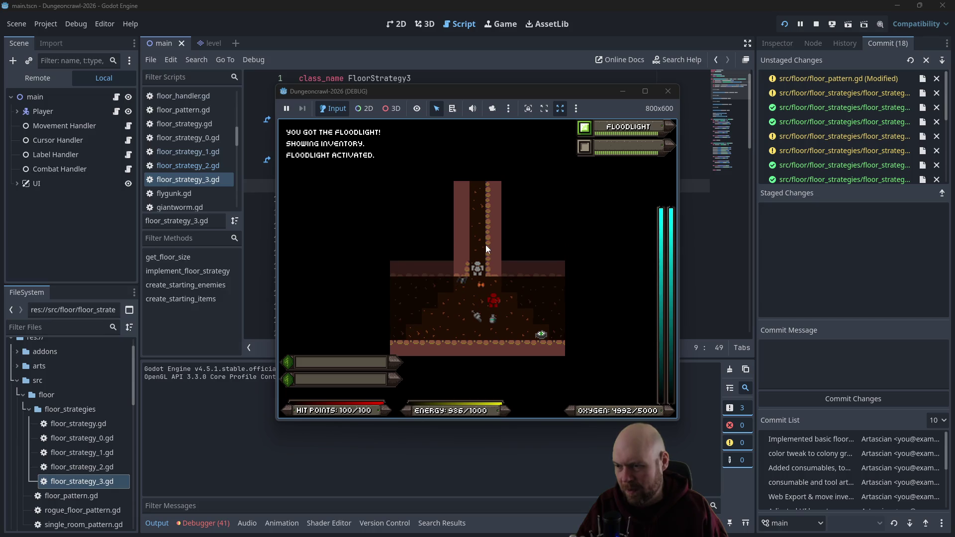
pyautogui.press('Down')
pyautogui.press('Down')
pyautogui.press('Down')
pyautogui.press('Down')
pyautogui.press('Down')
pyautogui.press('Down')
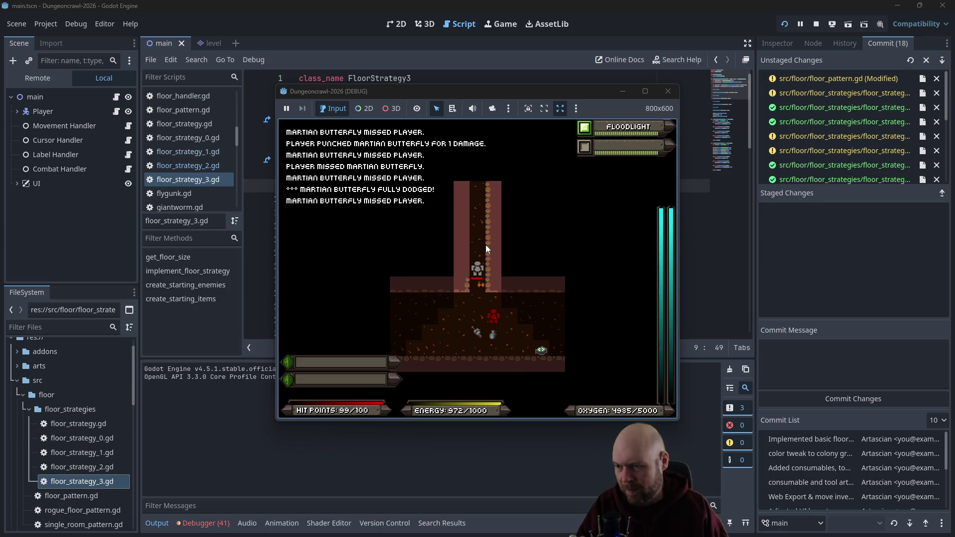
pyautogui.press('Down')
pyautogui.press('Down')
pyautogui.press('Down')
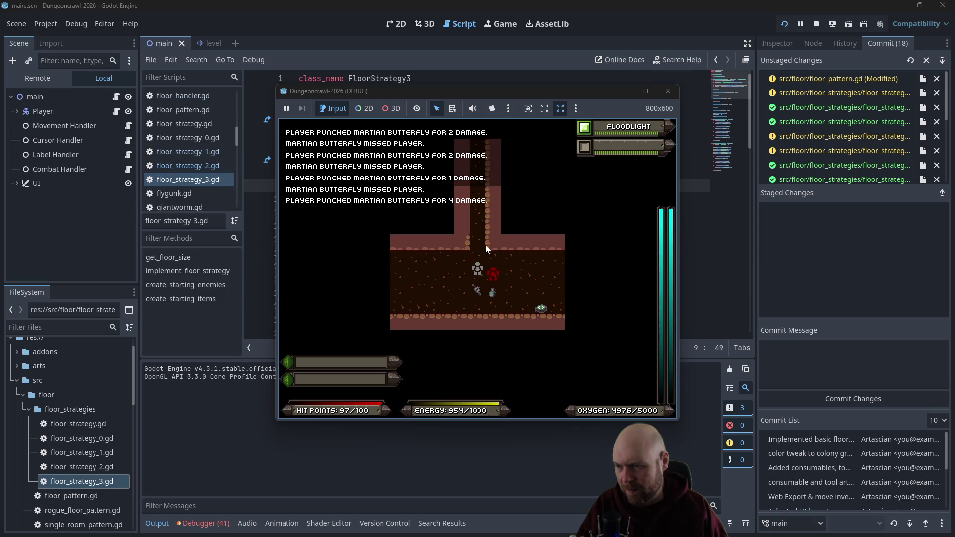
pyautogui.press('i')
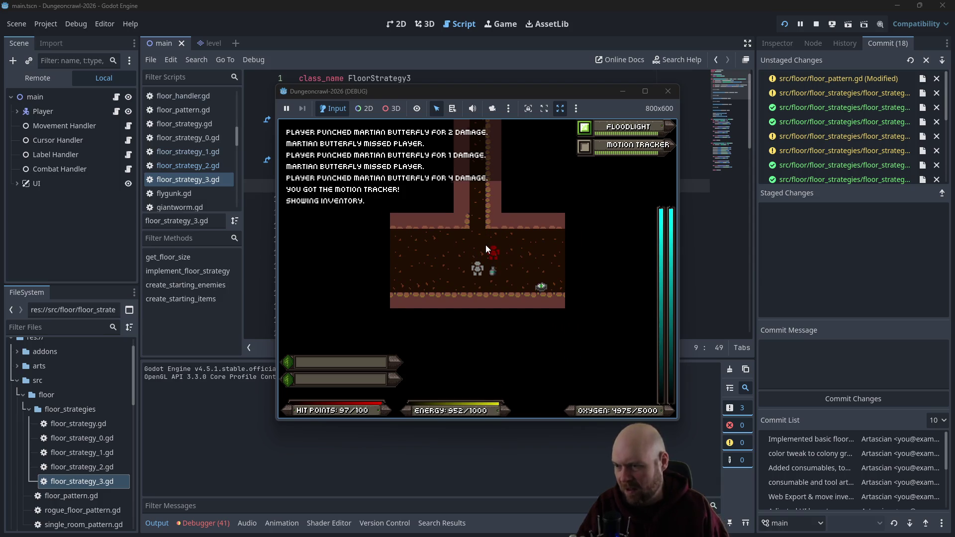
pyautogui.press('Right')
pyautogui.press('Right')
pyautogui.press('Right')
pyautogui.press('Right')
pyautogui.press('Down')
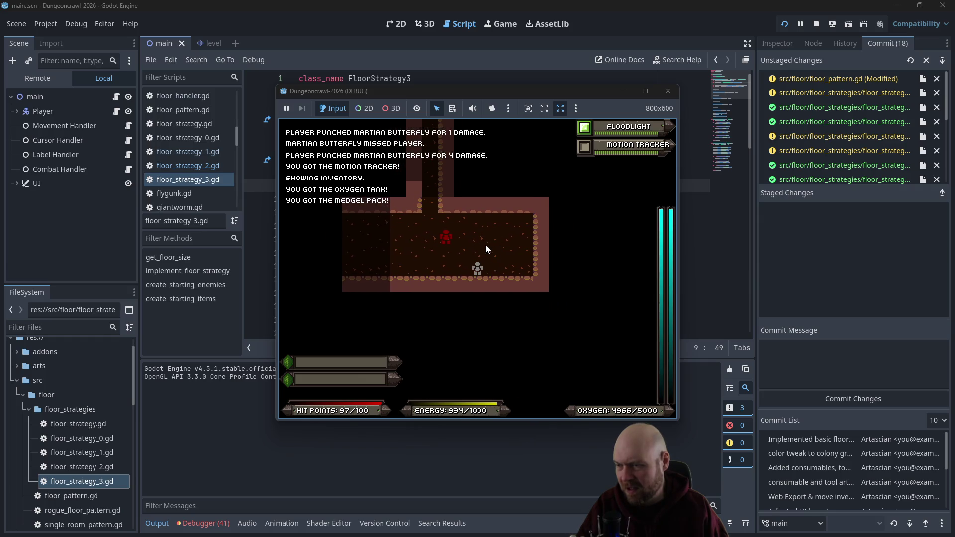
pyautogui.press('Left')
pyautogui.press('Left')
pyautogui.press('Left')
pyautogui.press('Right')
pyautogui.press('Right')
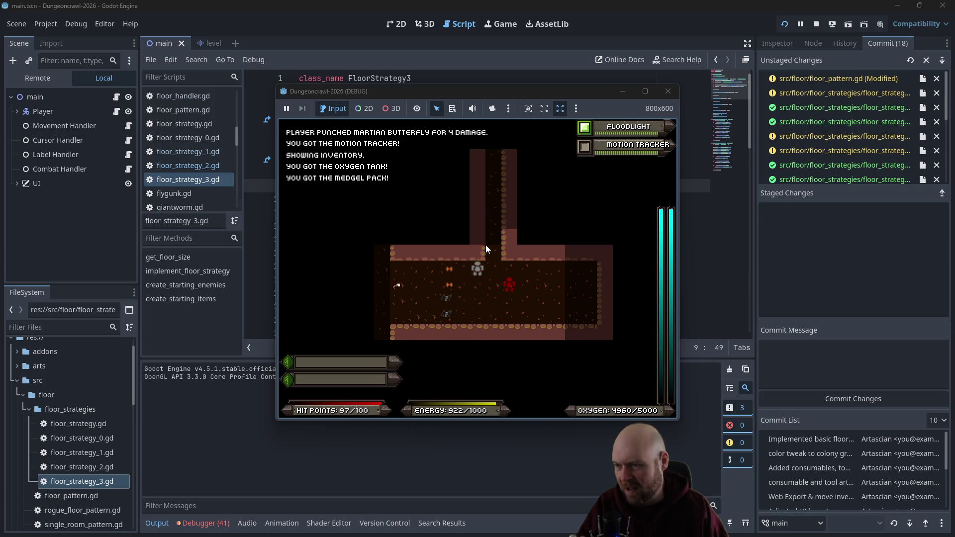
pyautogui.press('Up')
pyautogui.press('Up')
pyautogui.press('Up')
pyautogui.press('Up')
pyautogui.press('Up')
pyautogui.press('Right')
pyautogui.press('Right')
pyautogui.press('Right')
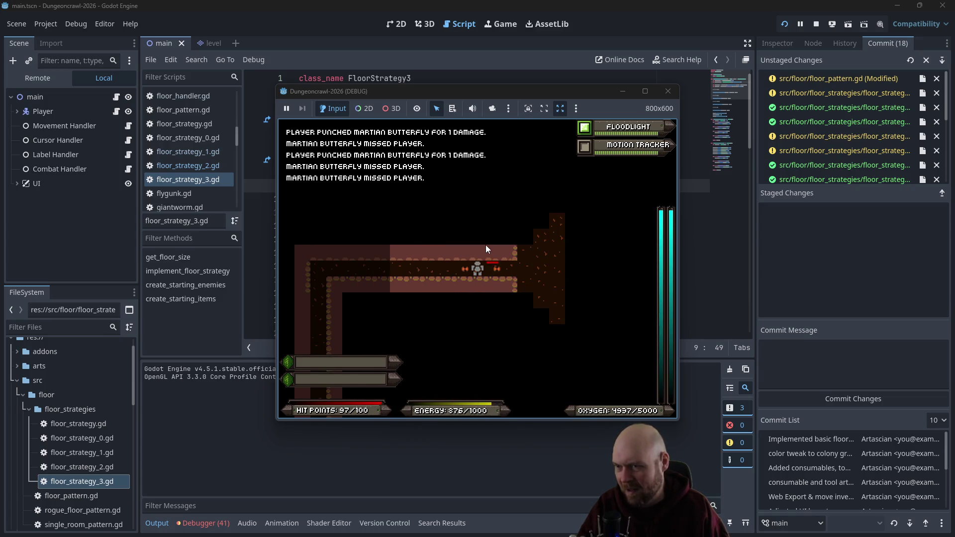
# - Turn on the Motion Tracker, pick up Laser Pistol B and equip it from the inventory
pyautogui.press('2')
pyautogui.press('Right')
pyautogui.press('Right')
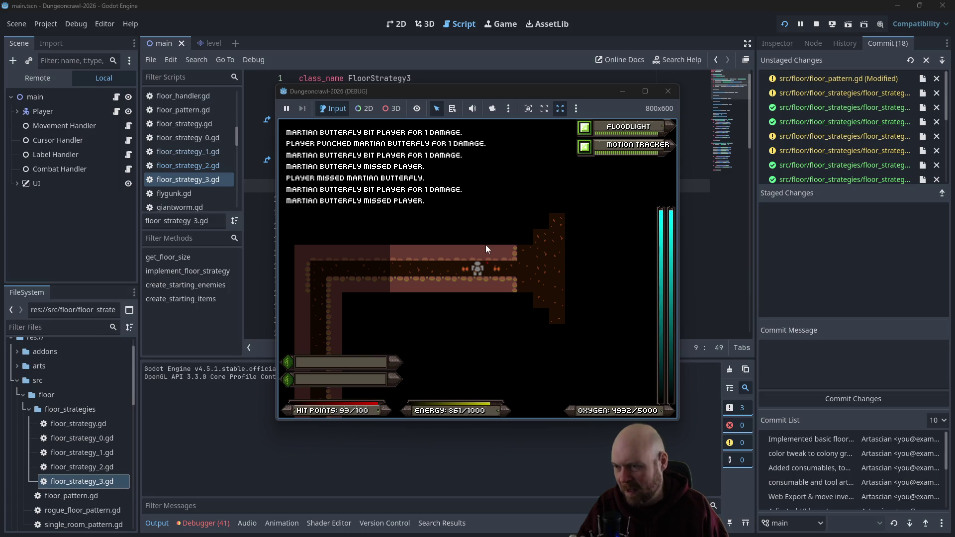
pyautogui.press('Right')
pyautogui.press('Right')
pyautogui.press('Right')
pyautogui.press('Right')
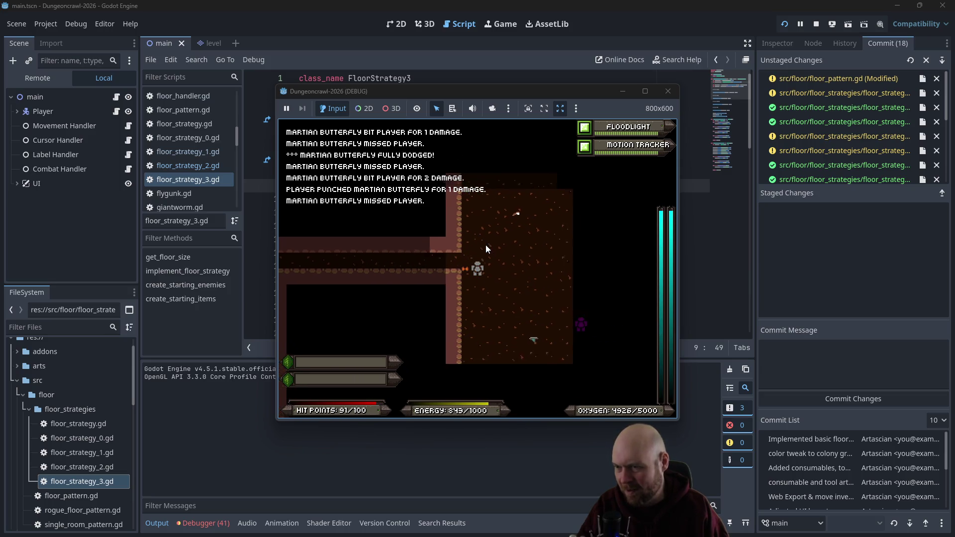
pyautogui.press('Up')
pyautogui.press('Up')
pyautogui.press('Up')
pyautogui.press('Left')
pyautogui.press('Left')
pyautogui.press('Left')
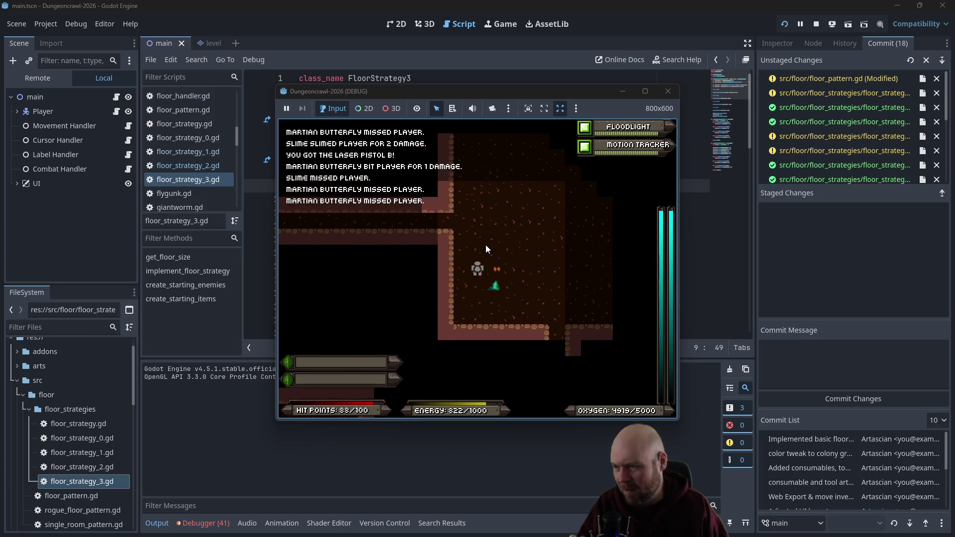
pyautogui.press('i')
pyautogui.press('3')
pyautogui.press('f')
pyautogui.press('f')
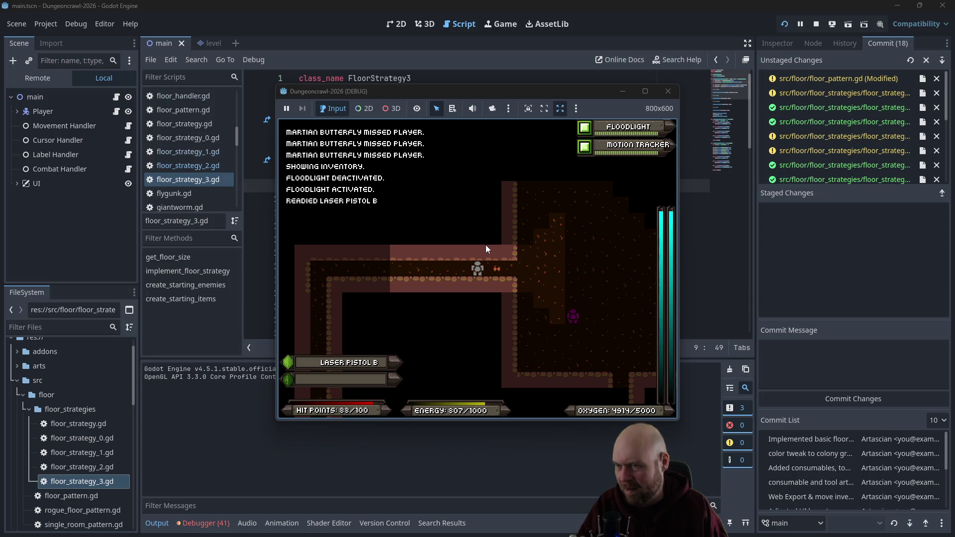
pyautogui.press('Right')
pyautogui.press('Right')
pyautogui.press('Right')
# - Shoot the slime, pick up the eye, kill the Martian butterfly, then head down the corridor
pyautogui.press('Right')
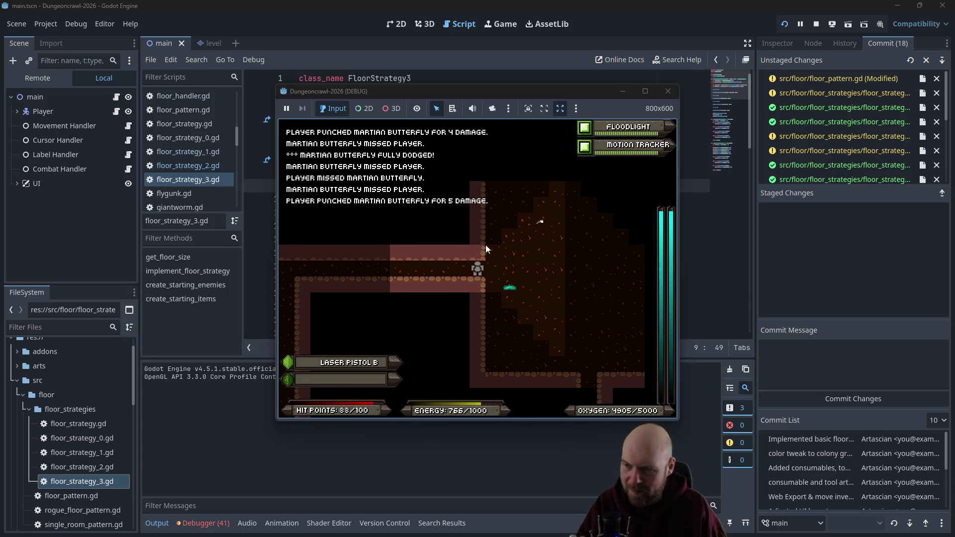
pyautogui.press('s')
pyautogui.press('Right')
pyautogui.press('s')
pyautogui.press('Right')
pyautogui.press('Right')
pyautogui.press('Right')
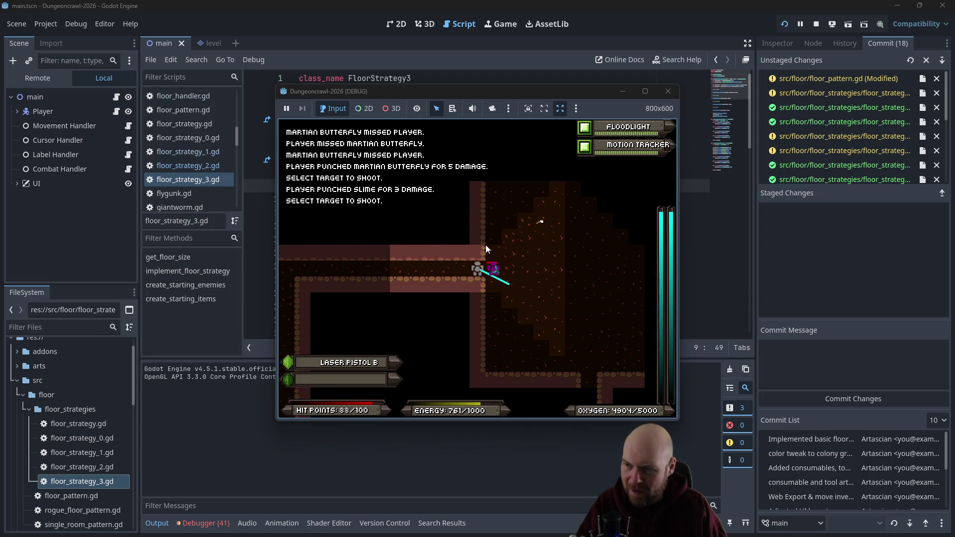
pyautogui.press('Up')
pyautogui.press('Up')
pyautogui.press('Up')
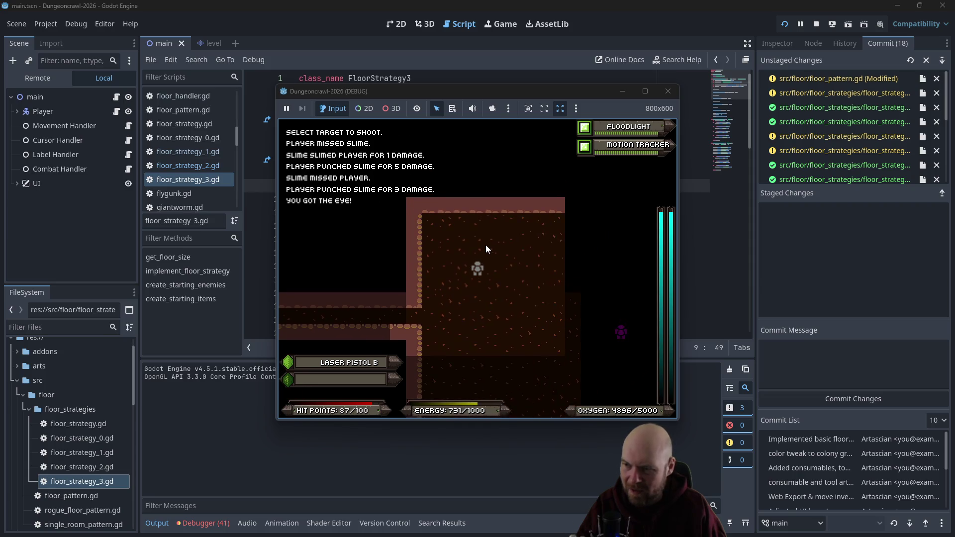
pyautogui.press('Right')
pyautogui.press('Right')
pyautogui.press('Right')
pyautogui.press('s')
pyautogui.press('s')
pyautogui.press('s')
pyautogui.press('s')
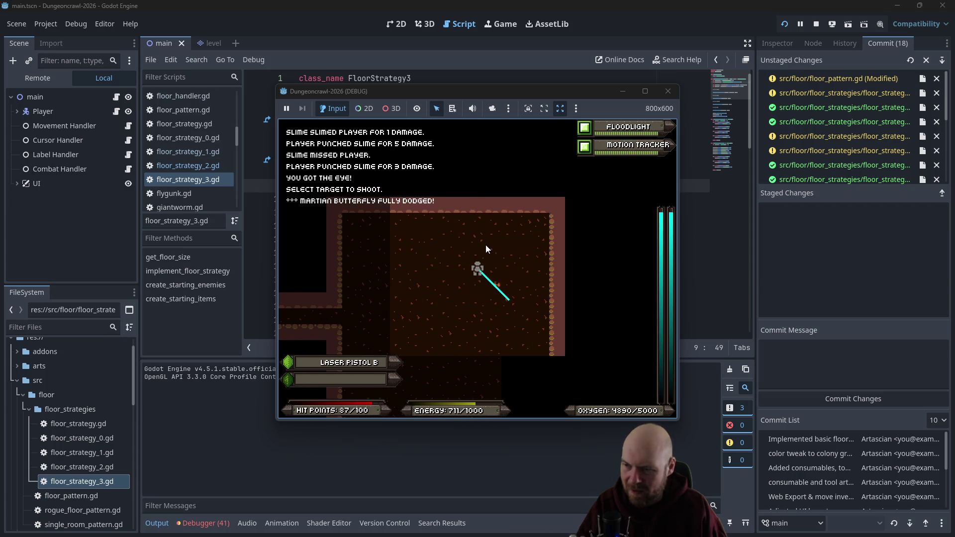
pyautogui.press('s')
pyautogui.press('s')
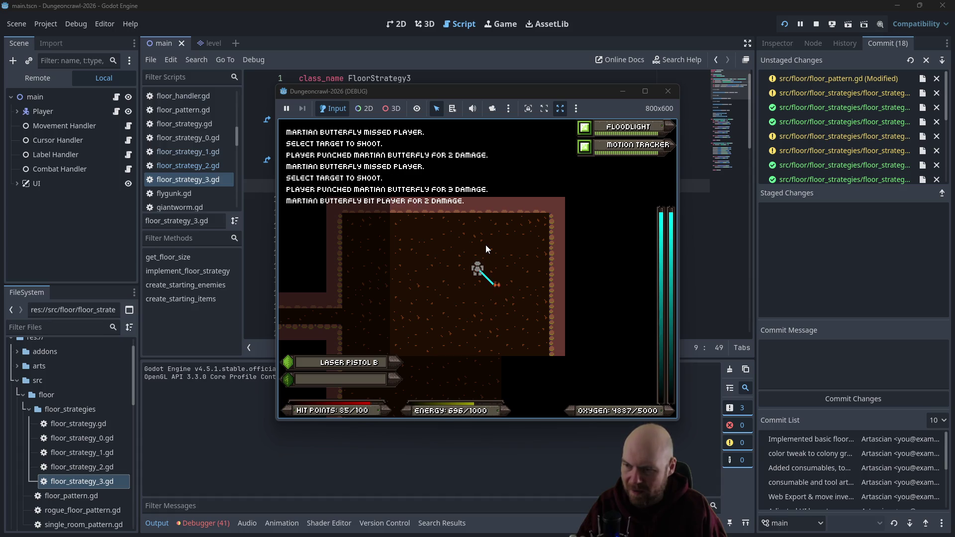
pyautogui.press('Right')
pyautogui.press('Down')
pyautogui.press('Down')
pyautogui.press('Down')
pyautogui.press('Down')
pyautogui.press('Down')
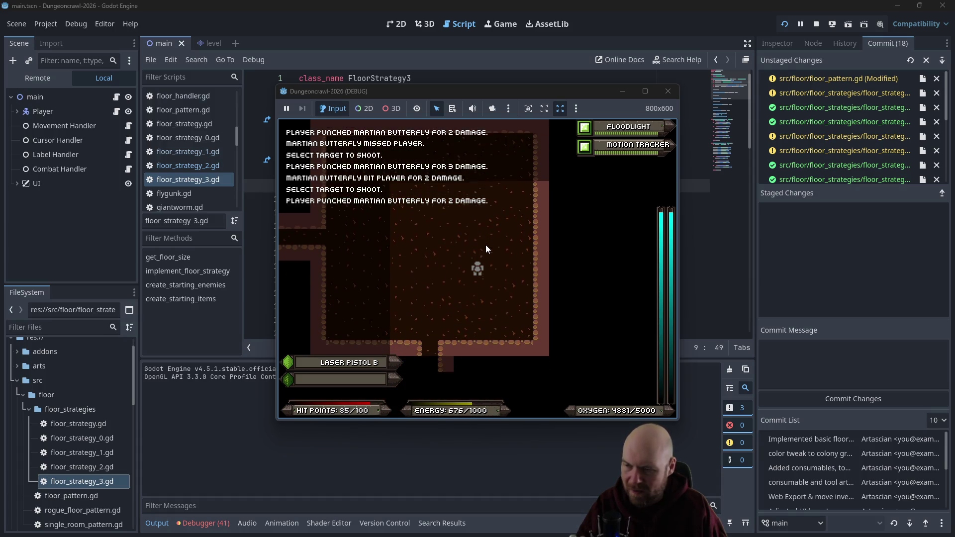
pyautogui.press('Down')
pyautogui.press('Down')
pyautogui.press('Down')
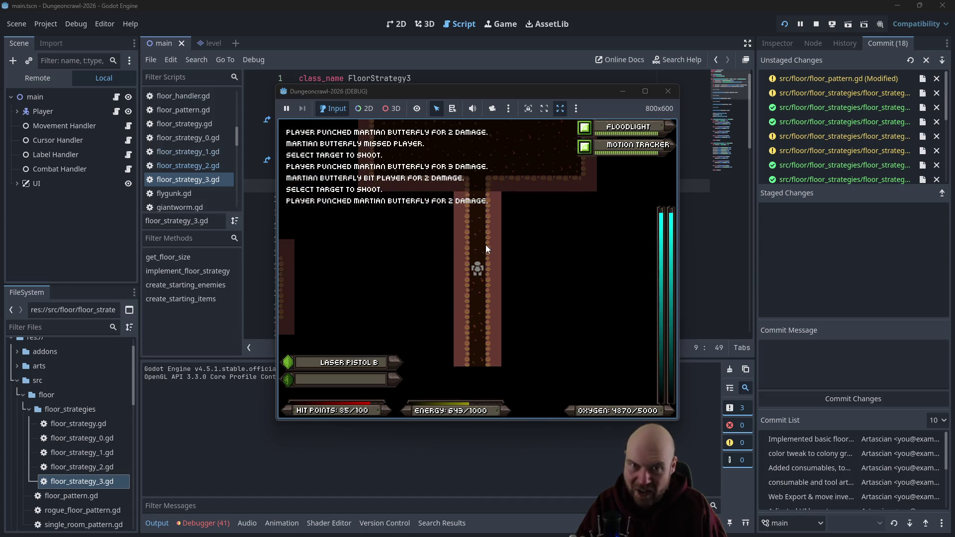
pyautogui.press('Down')
pyautogui.press('Down')
pyautogui.press('Down')
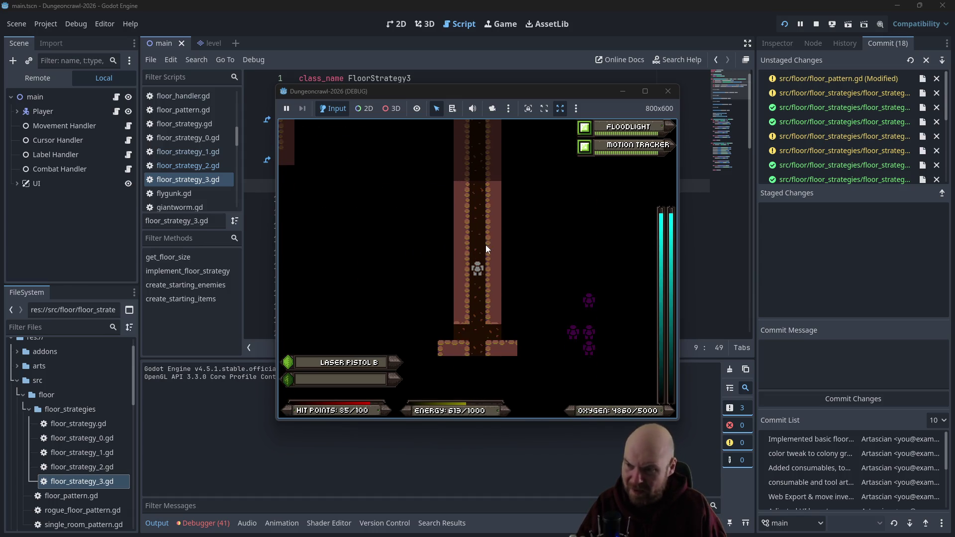
# - At the crossroads, fire repeated laser shots at the Rogue Eye and Martian butterflies
pyautogui.press('Right')
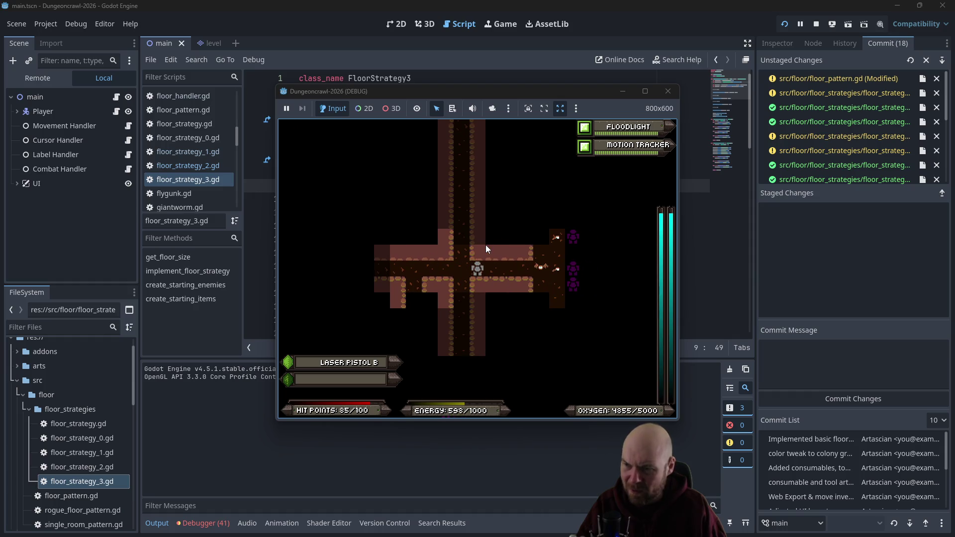
pyautogui.press('f')
pyautogui.press('Return')
pyautogui.press('f')
pyautogui.press('Return')
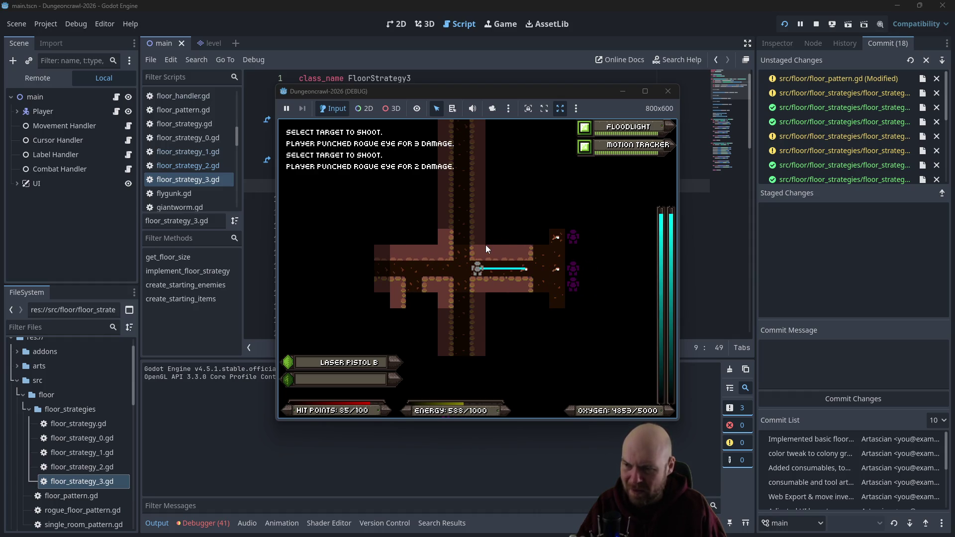
pyautogui.press('Right')
pyautogui.press('f')
pyautogui.press('Return')
pyautogui.press('f')
pyautogui.press('Return')
pyautogui.press('f')
pyautogui.press('Return')
pyautogui.press('f')
pyautogui.press('Return')
pyautogui.press('f')
pyautogui.press('Return')
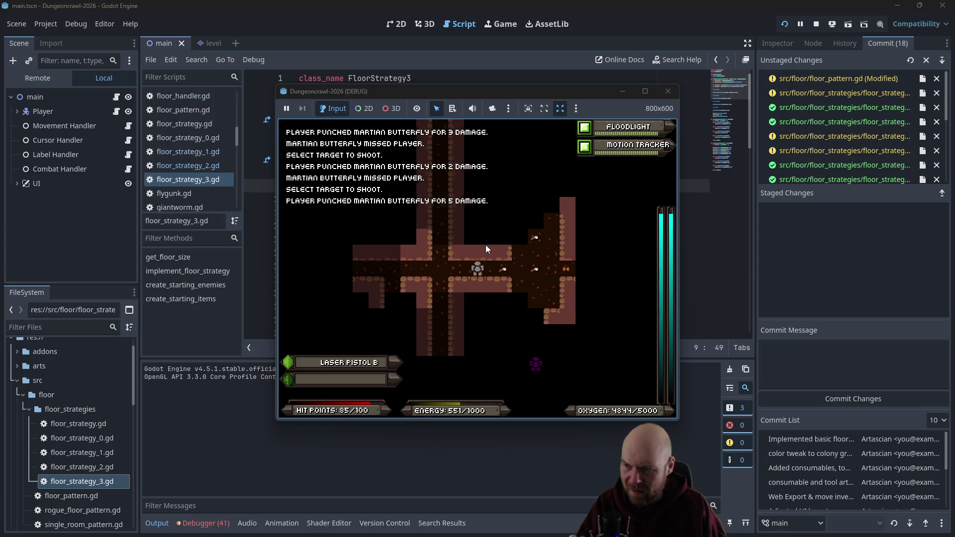
# - Pick up the eye, shoot the Martian butterfly again, and enter the new room
pyautogui.press('Right')
pyautogui.press('f')
pyautogui.press('Return')
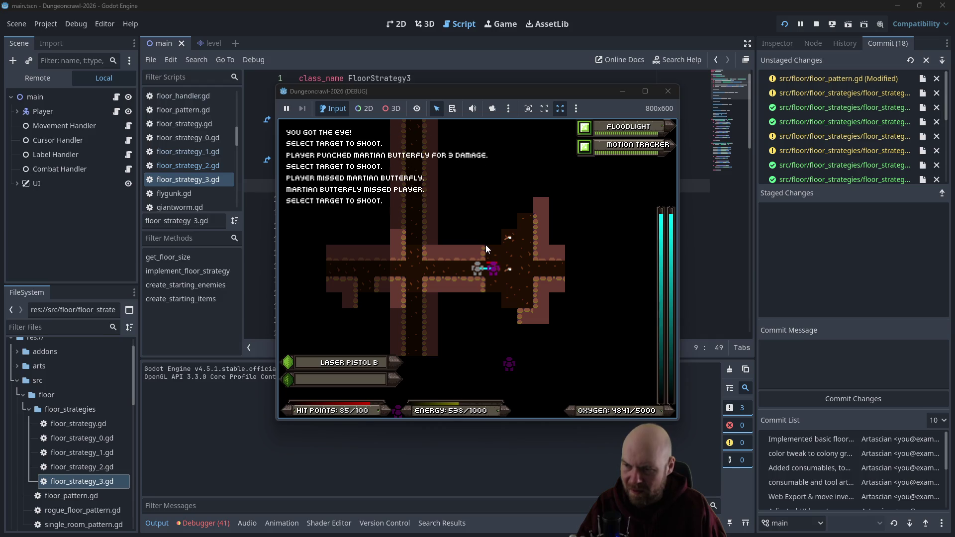
pyautogui.press('Right')
pyautogui.press('Right')
pyautogui.press('Right')
pyautogui.press('Right')
pyautogui.press('Up')
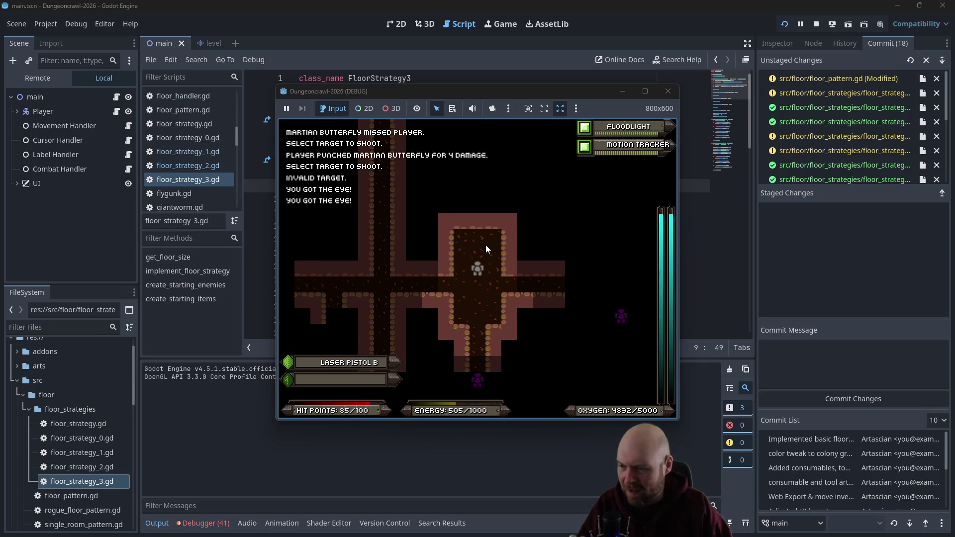
# - Consume several eyes from the inventory to restore energy
pyautogui.press('i')
pyautogui.press('3')
pyautogui.press('3')
pyautogui.press('i')
pyautogui.press('3')
pyautogui.press('i')
pyautogui.press('3')
# - Shoot the nearby Martian butterfly until it dies
pyautogui.press('Right')
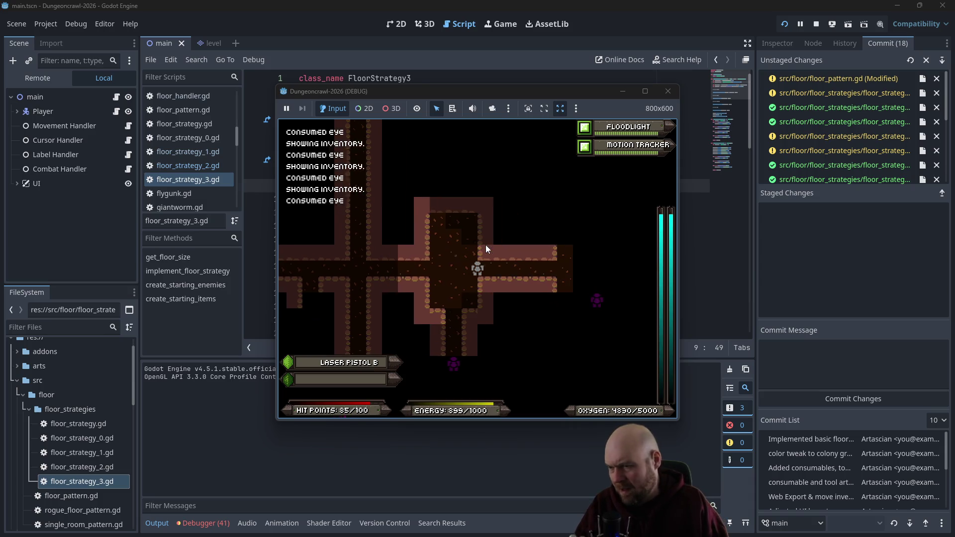
pyautogui.press('f')
pyautogui.press('Return')
pyautogui.press('f')
pyautogui.press('Return')
pyautogui.press('f')
pyautogui.press('Return')
pyautogui.press('f')
pyautogui.press('Return')
# - Pick up Laser Pistol A, go up the corridor, shoot the rogue bat and grab its eye
pyautogui.press('Right')
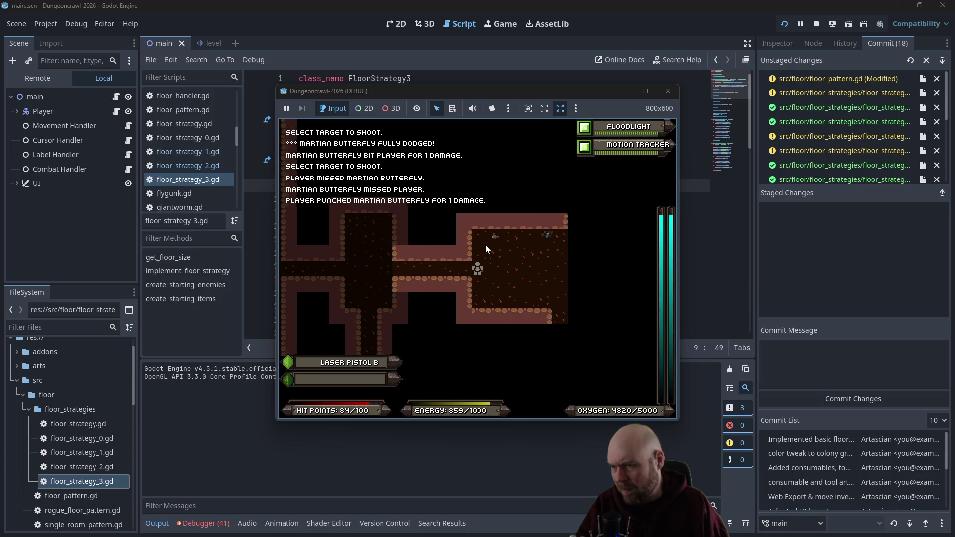
pyautogui.press('Up')
pyautogui.press('Right')
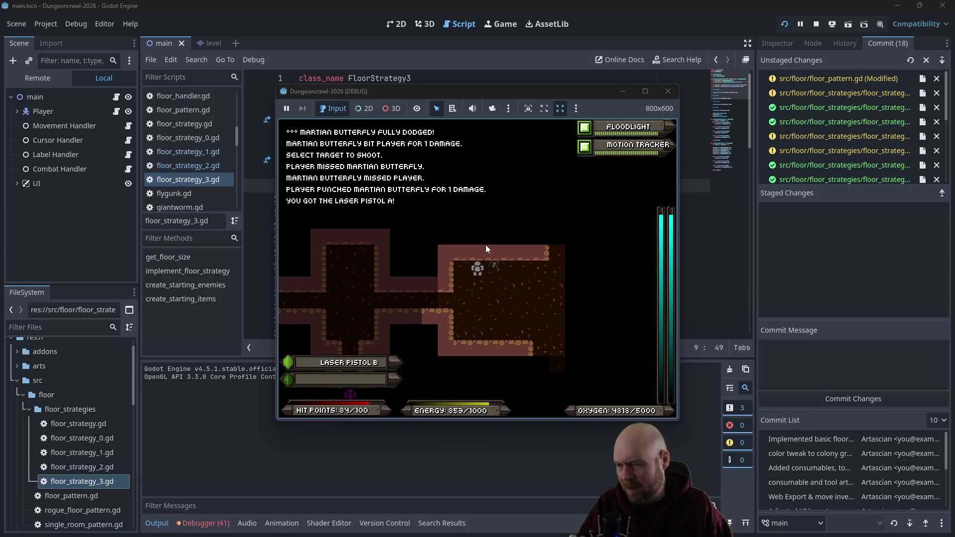
pyautogui.press('Right')
pyautogui.press('Right')
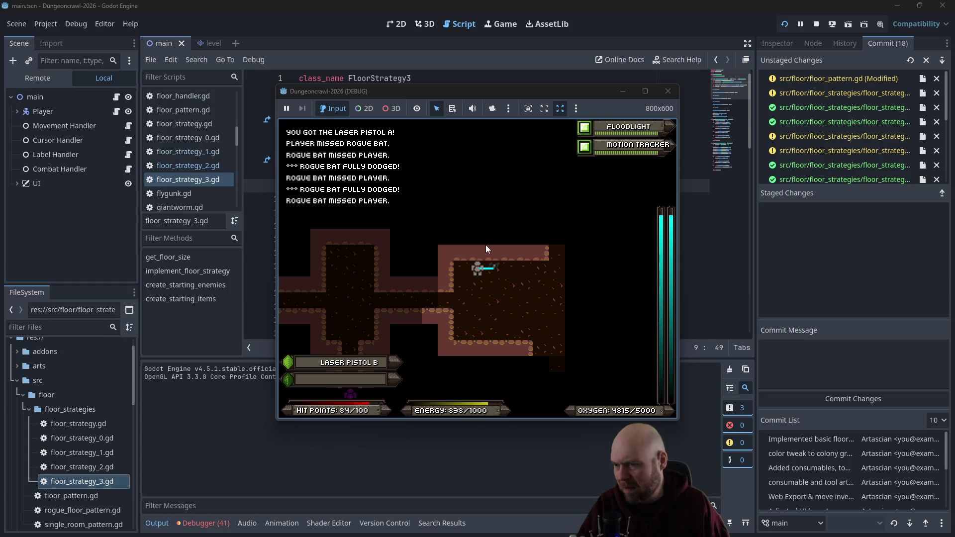
pyautogui.press('Right')
pyautogui.press('Right')
pyautogui.press('Right')
pyautogui.press('Up')
pyautogui.press('Up')
pyautogui.press('Up')
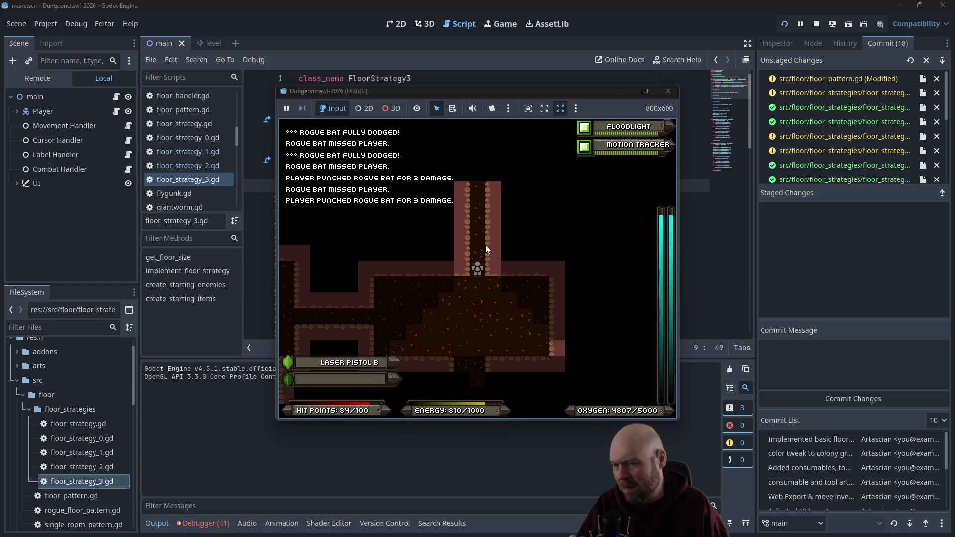
pyautogui.press('Up')
pyautogui.press('Up')
pyautogui.press('Up')
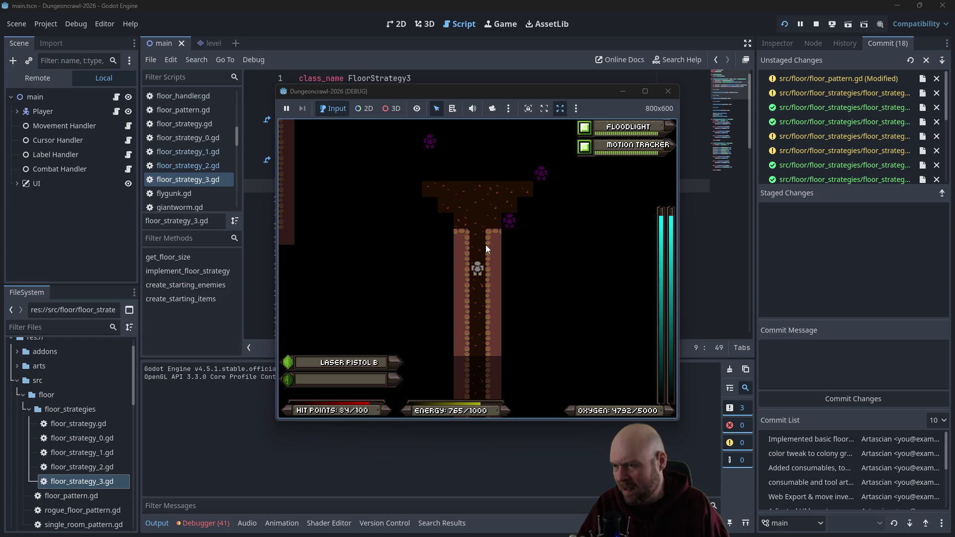
pyautogui.press('Up')
pyautogui.press('f')
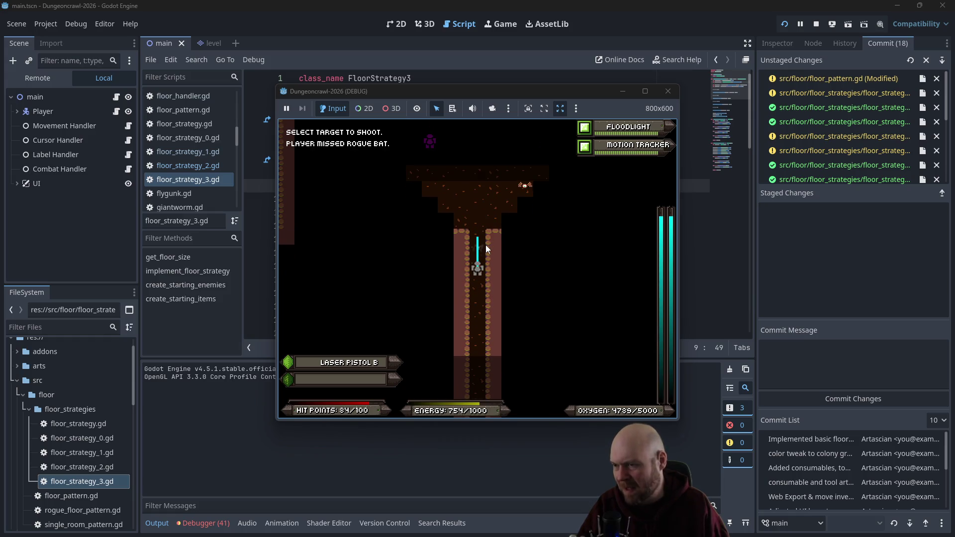
pyautogui.press('f')
pyautogui.press('f')
pyautogui.press('f')
pyautogui.press('f')
pyautogui.press('f')
pyautogui.press('f')
pyautogui.press('f')
pyautogui.press('f')
pyautogui.press('f')
pyautogui.press('Up')
pyautogui.press('Up')
pyautogui.press('f')
pyautogui.press('f')
pyautogui.press('f')
pyautogui.press('f')
pyautogui.press('f')
pyautogui.press('f')
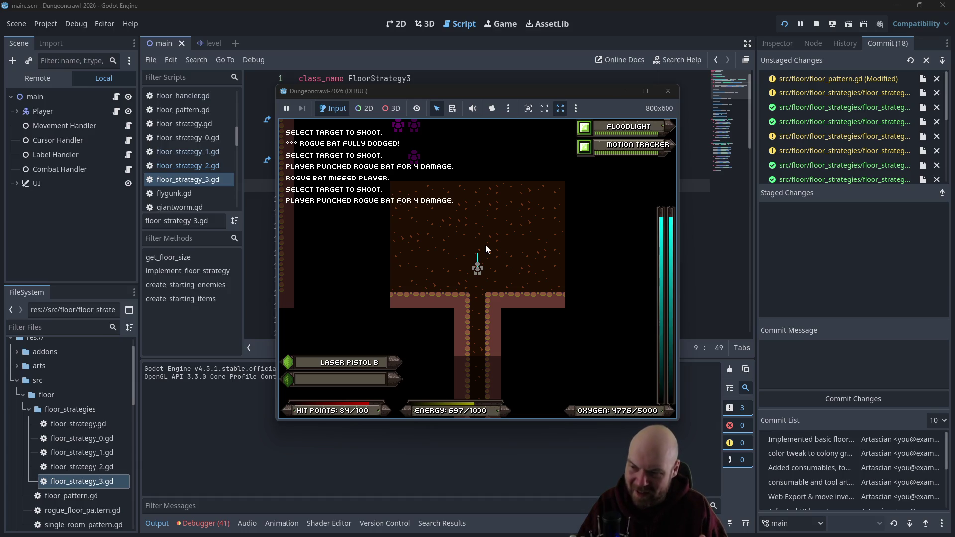
# - Fight the slime, Martian butterfly and rogue bat along the corridor
pyautogui.press('w')
pyautogui.press('a')
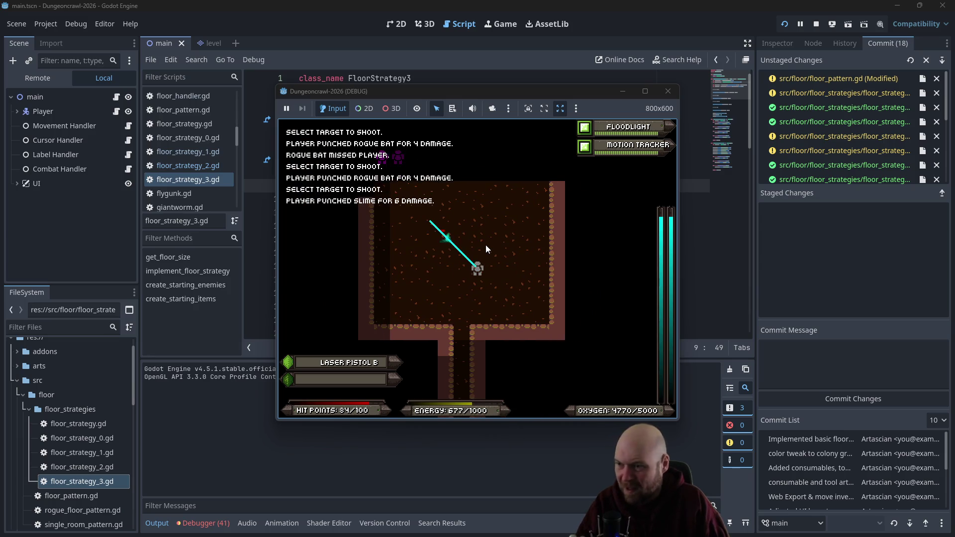
pyautogui.press('a')
pyautogui.press('a')
pyautogui.press('a')
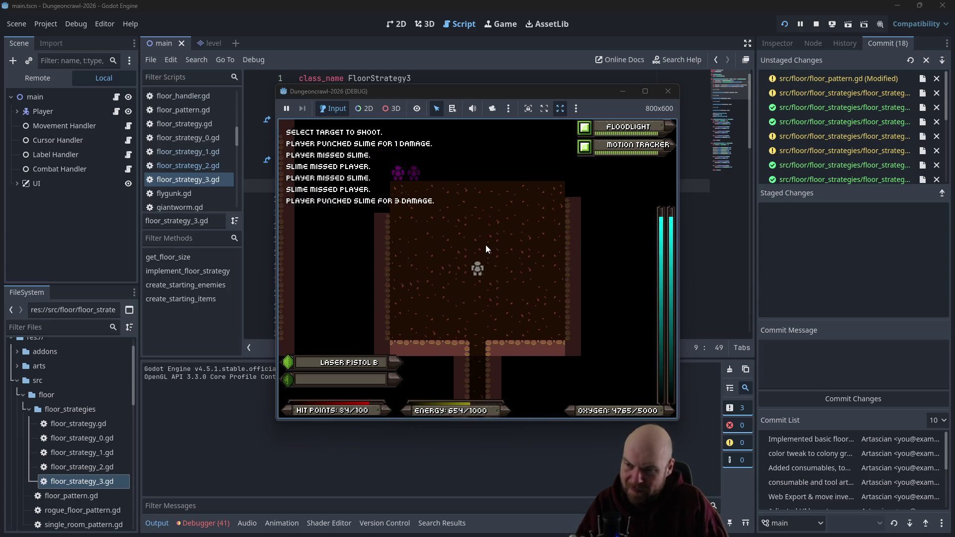
pyautogui.press('Return')
pyautogui.press('s')
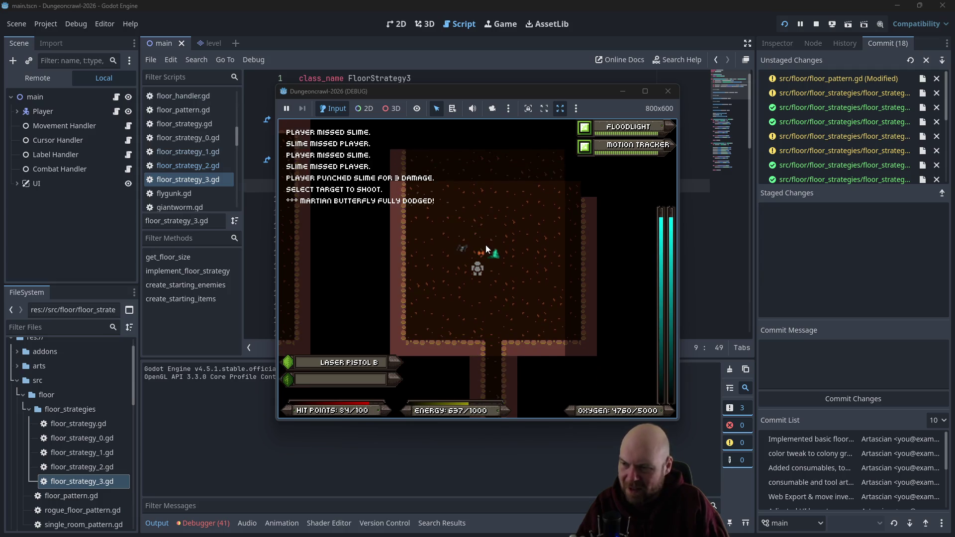
pyautogui.press('s')
pyautogui.press('Return')
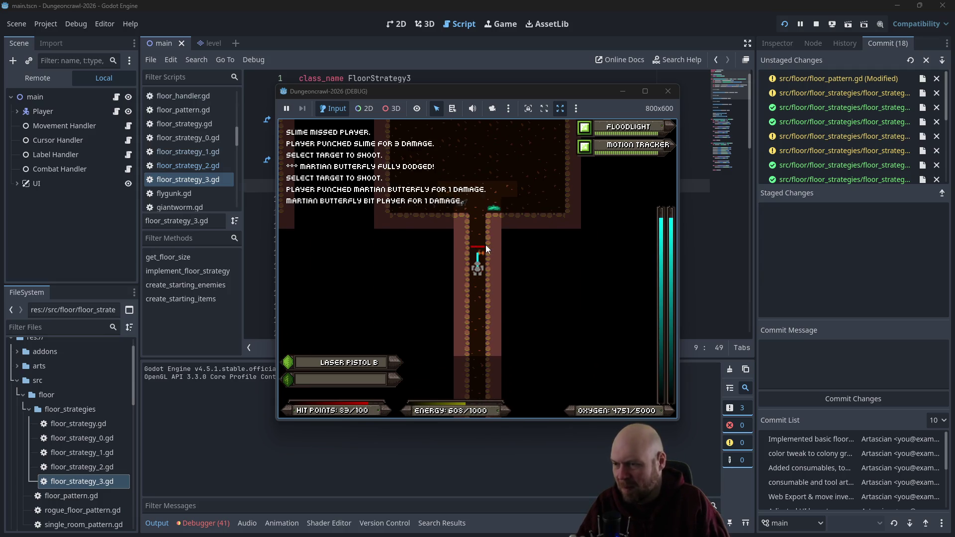
pyautogui.press('w')
pyautogui.press('Return')
pyautogui.press('w')
pyautogui.press('w')
pyautogui.press('w')
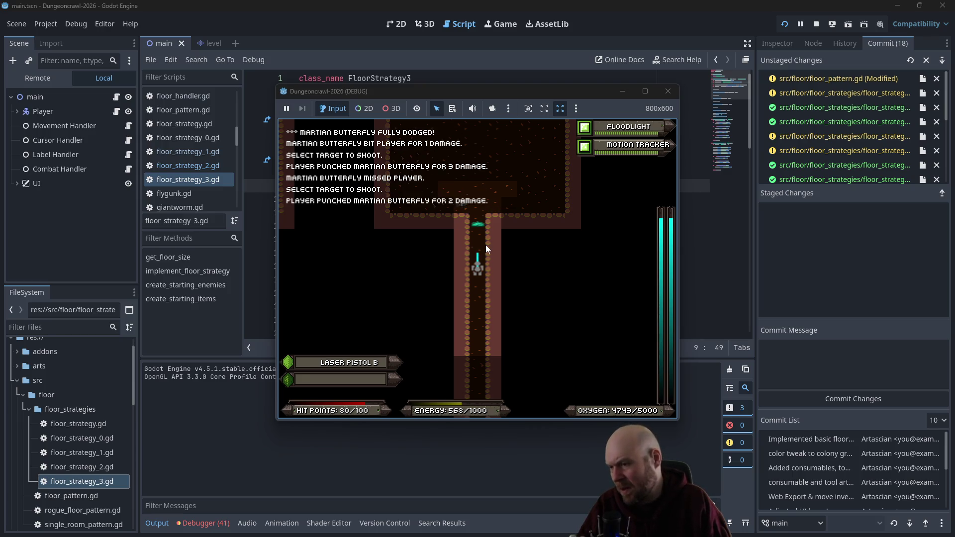
pyautogui.press('w')
pyautogui.press('w')
pyautogui.press('w')
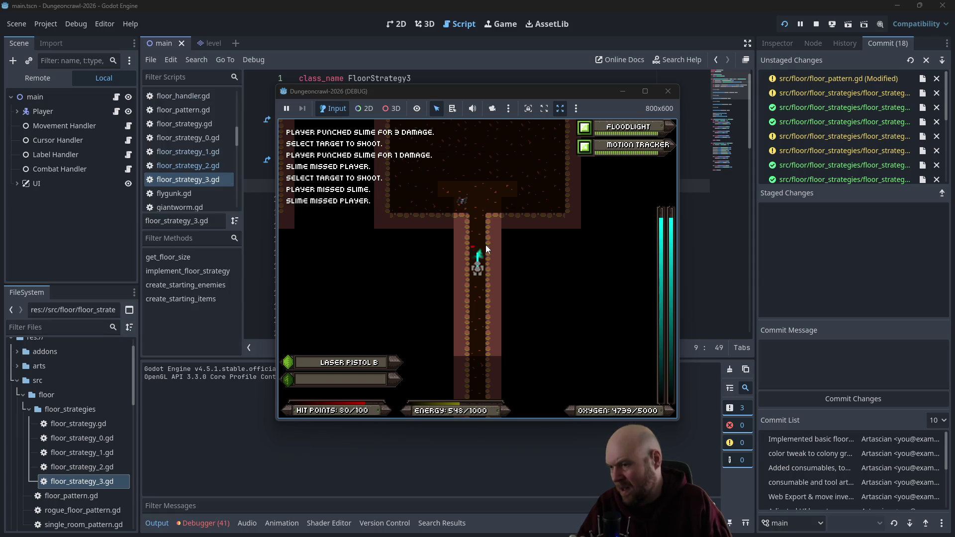
pyautogui.press('w')
pyautogui.press('w')
pyautogui.press('w')
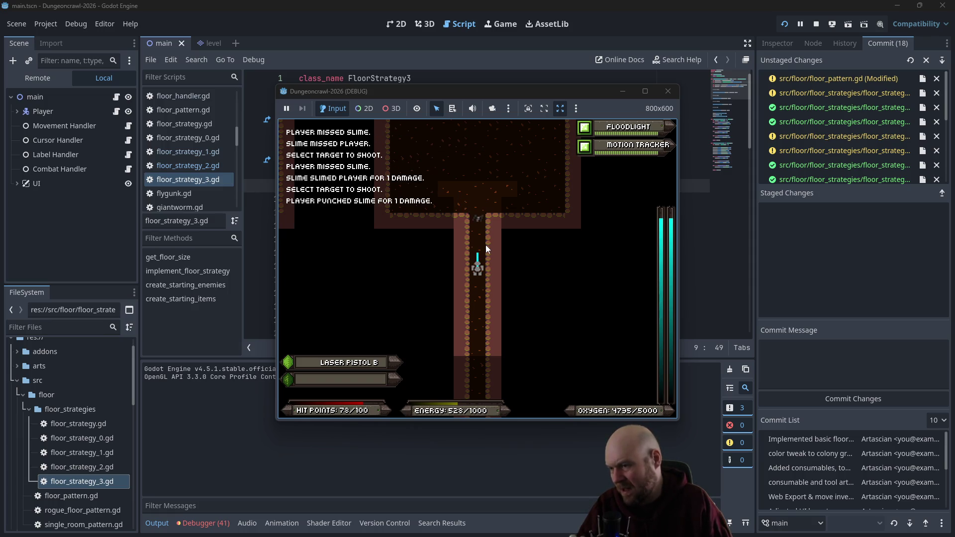
# - Finish off the rogue bat, head south into the room, and consume the Eye from the inventory
pyautogui.press('w')
pyautogui.press('w')
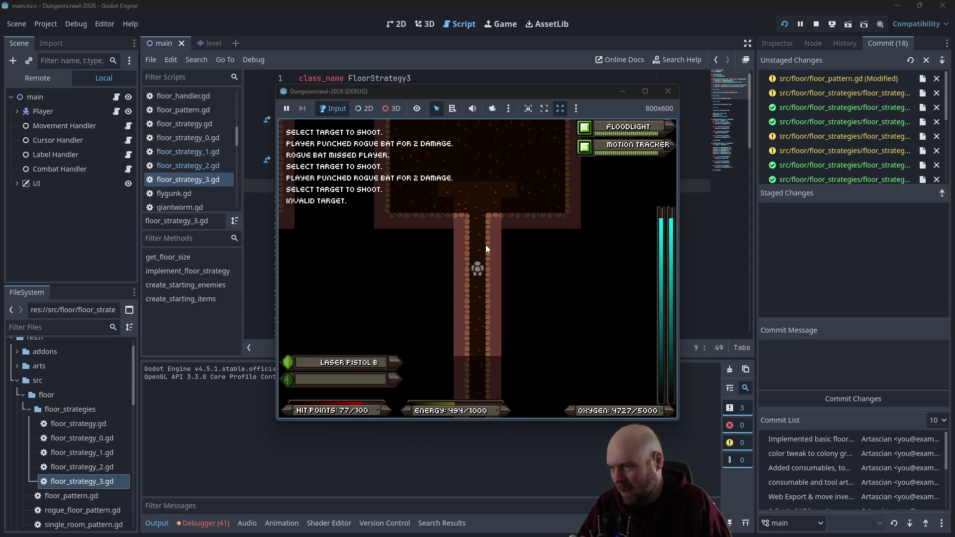
pyautogui.press('s')
pyautogui.press('s')
pyautogui.press('s')
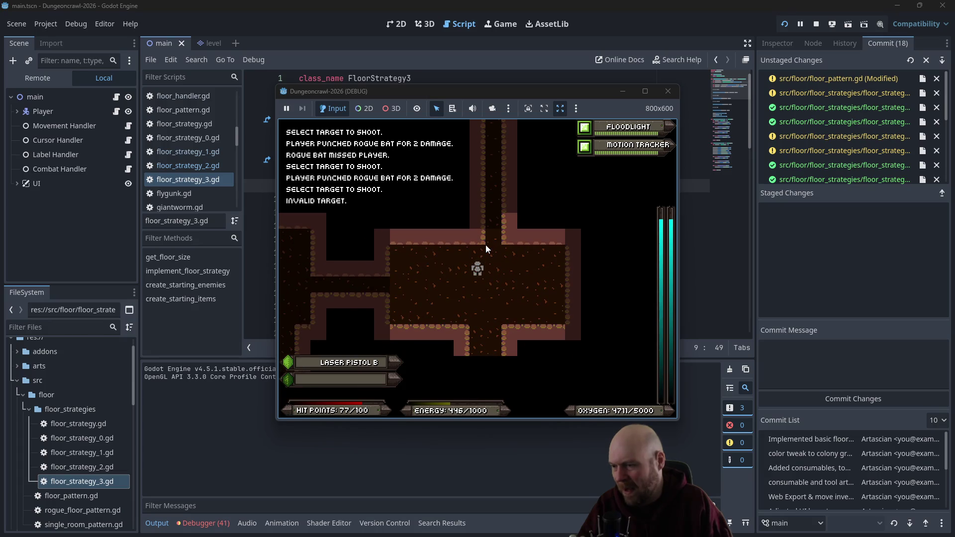
pyautogui.press('i')
pyautogui.press('4')
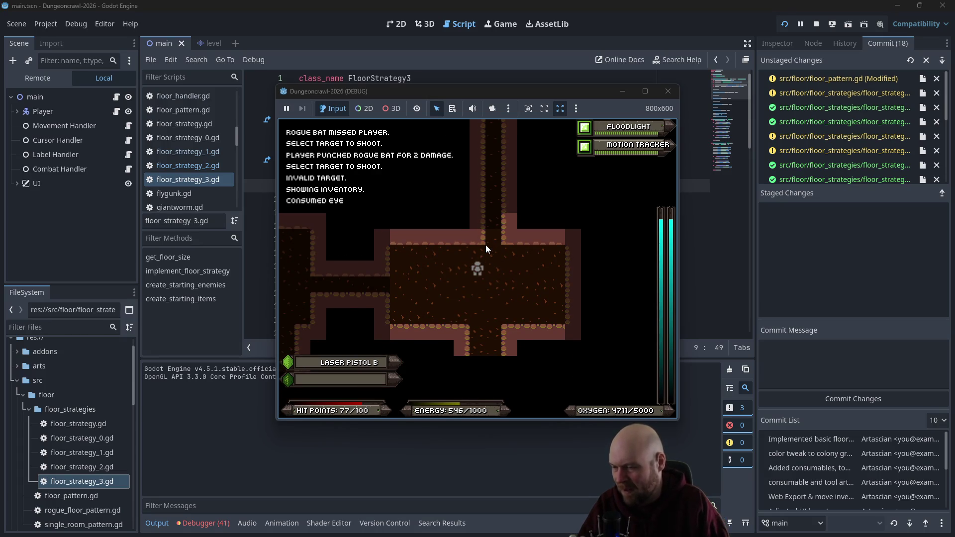
pyautogui.press('s')
pyautogui.press('s')
pyautogui.press('s')
# - Fight the Martian butterfly and then the rogue bat while advancing south down the corridor
pyautogui.press('s')
pyautogui.press('s')
pyautogui.press('s')
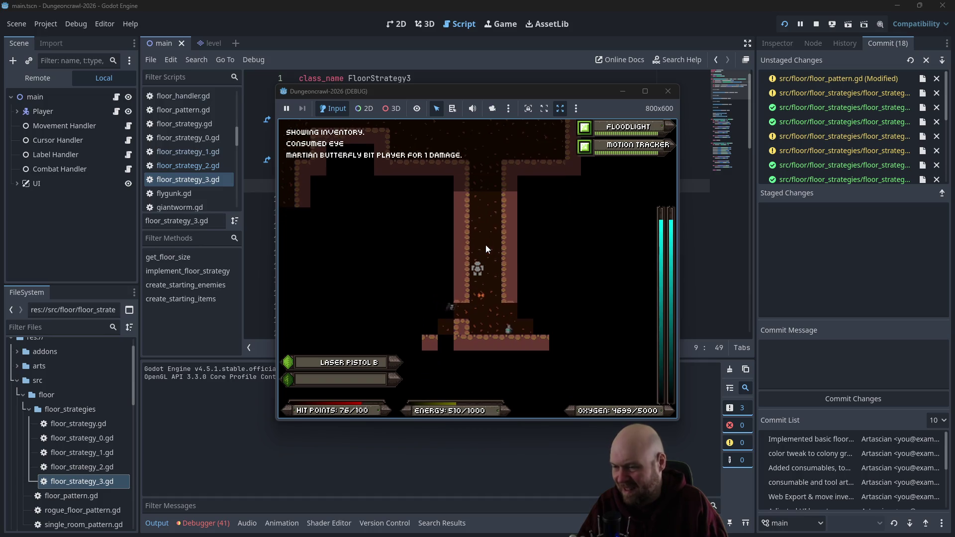
pyautogui.press('f')
pyautogui.press('s')
pyautogui.press('f')
pyautogui.press('s')
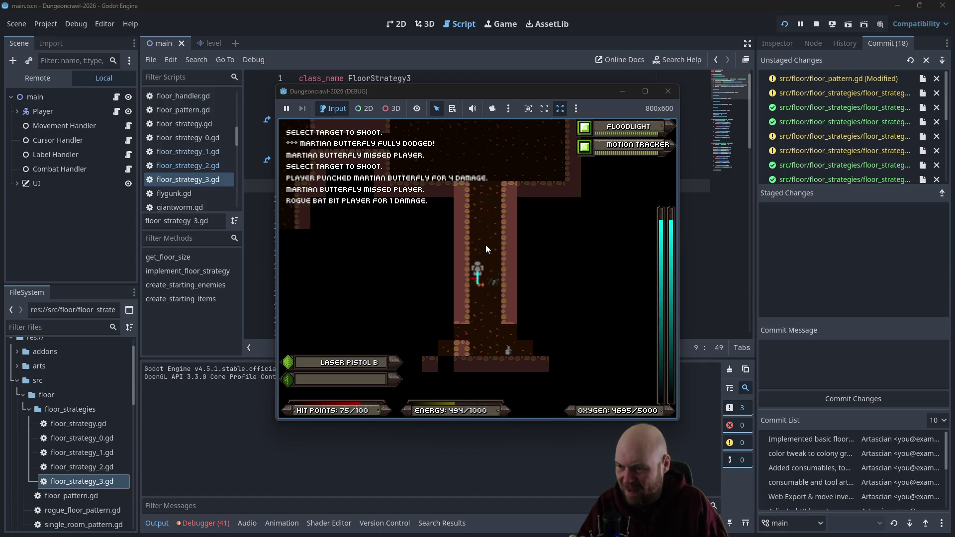
pyautogui.press('f')
pyautogui.press('s')
pyautogui.press('f')
pyautogui.press('s')
pyautogui.press('f')
pyautogui.press('s')
pyautogui.press('f')
pyautogui.press('s')
pyautogui.press('s')
pyautogui.press('s')
pyautogui.press('s')
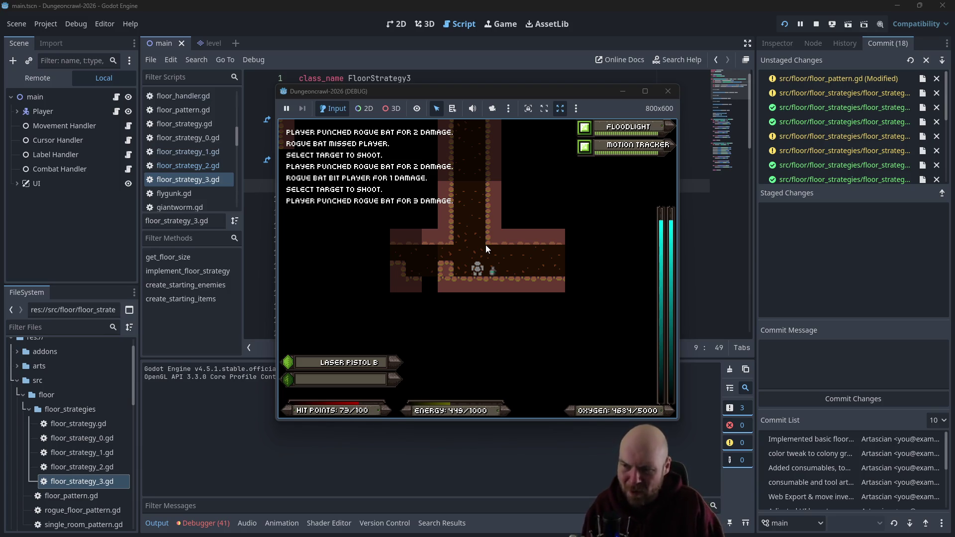
# - Pick up the oxygen tank, abandon a laser shot at the butterfly, and collect the Medgel Pack
pyautogui.press('d')
pyautogui.press('d')
pyautogui.press('d')
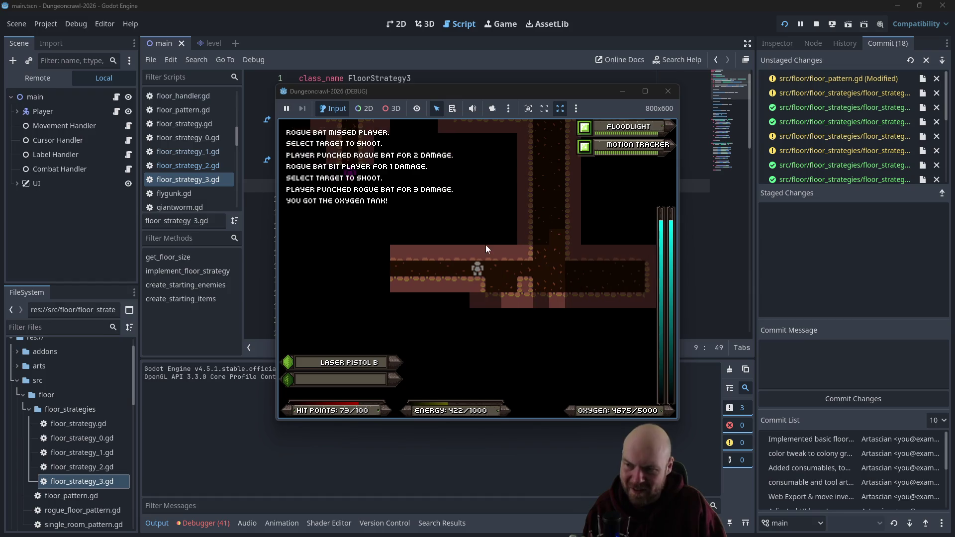
pyautogui.press('d')
pyautogui.press('d')
pyautogui.press('d')
pyautogui.press('f')
pyautogui.press('f')
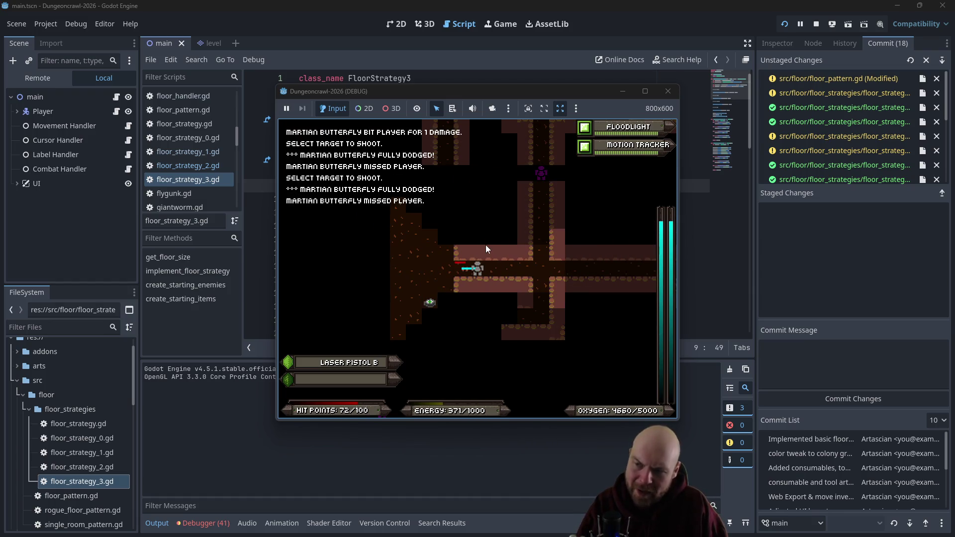
pyautogui.press('f')
pyautogui.press('f')
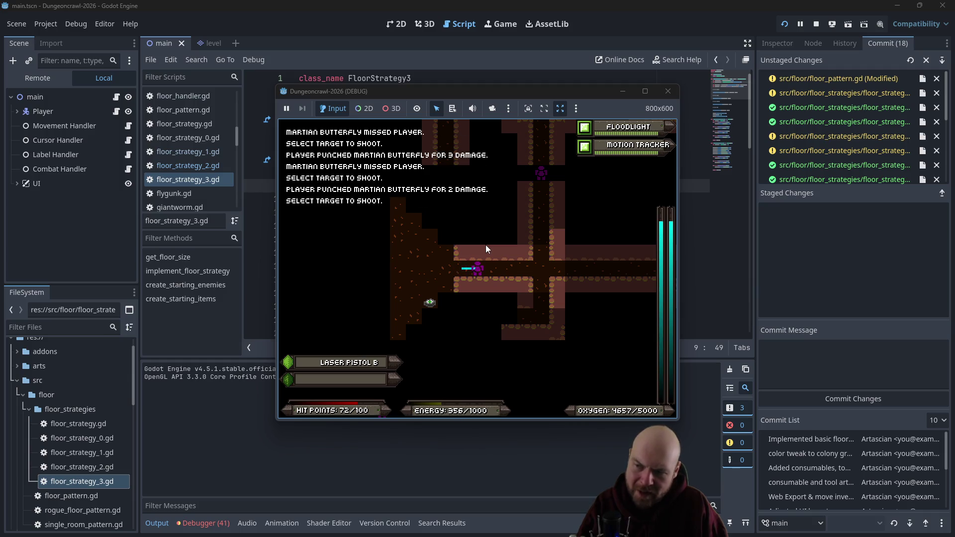
pyautogui.press('Escape')
pyautogui.press('a')
pyautogui.press('a')
pyautogui.press('a')
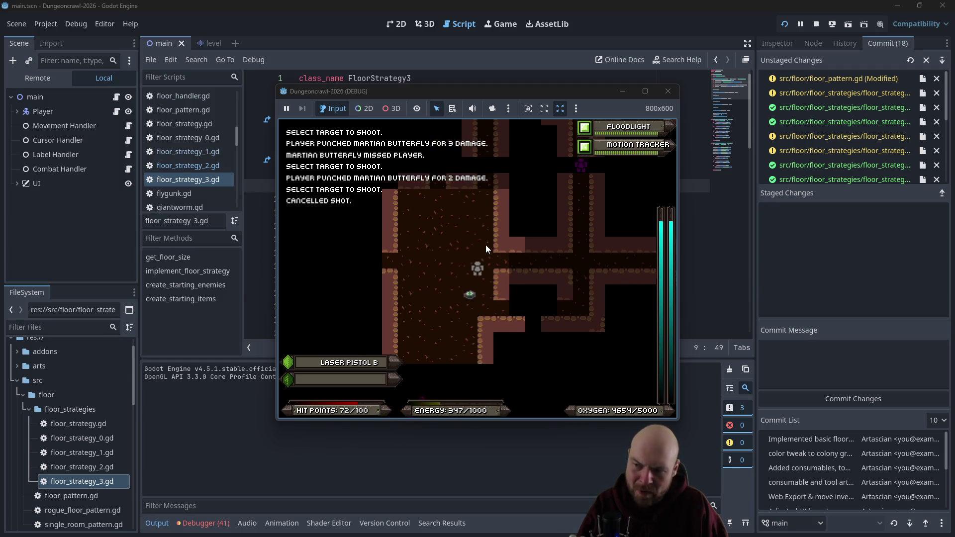
pyautogui.press('s')
# - Walk north into the corridor and continue along it, leaving energy at 197/1000
pyautogui.press('w')
pyautogui.press('w')
pyautogui.press('w')
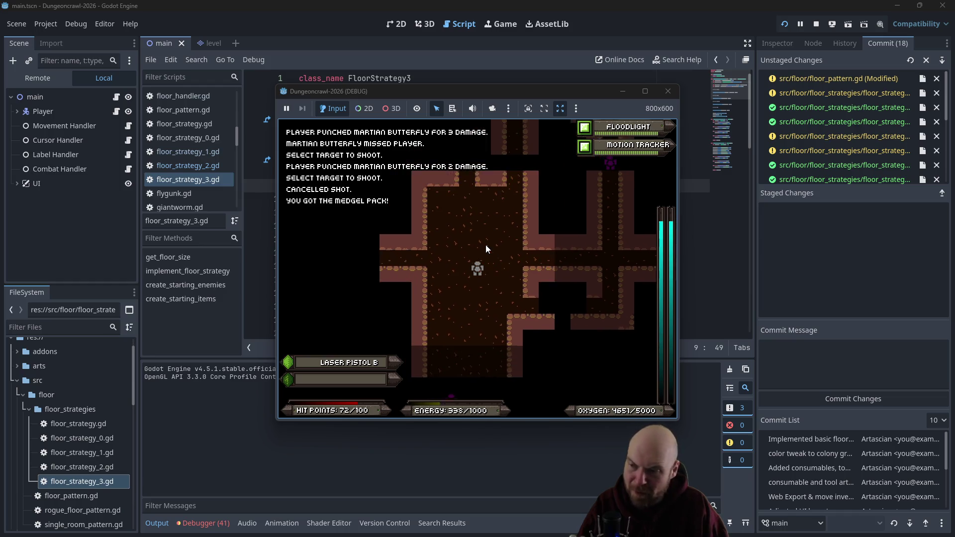
pyautogui.press('w')
pyautogui.press('w')
pyautogui.press('w')
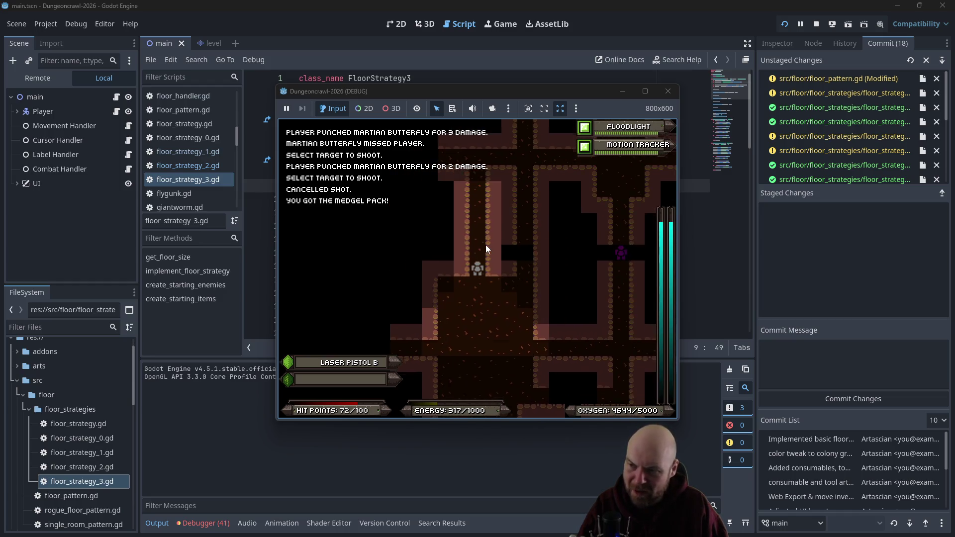
pyautogui.press('w')
pyautogui.press('w')
pyautogui.press('w')
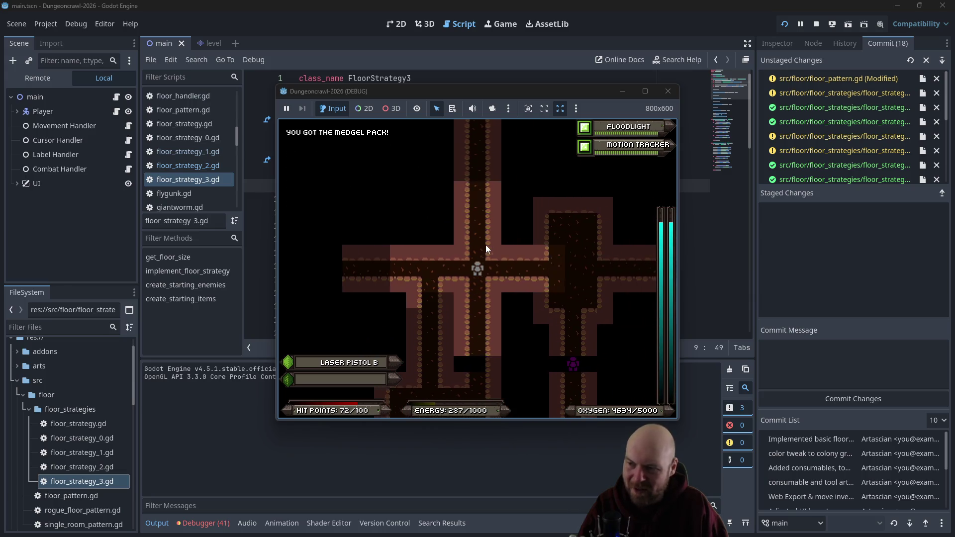
pyautogui.press('w')
pyautogui.press('w')
pyautogui.press('w')
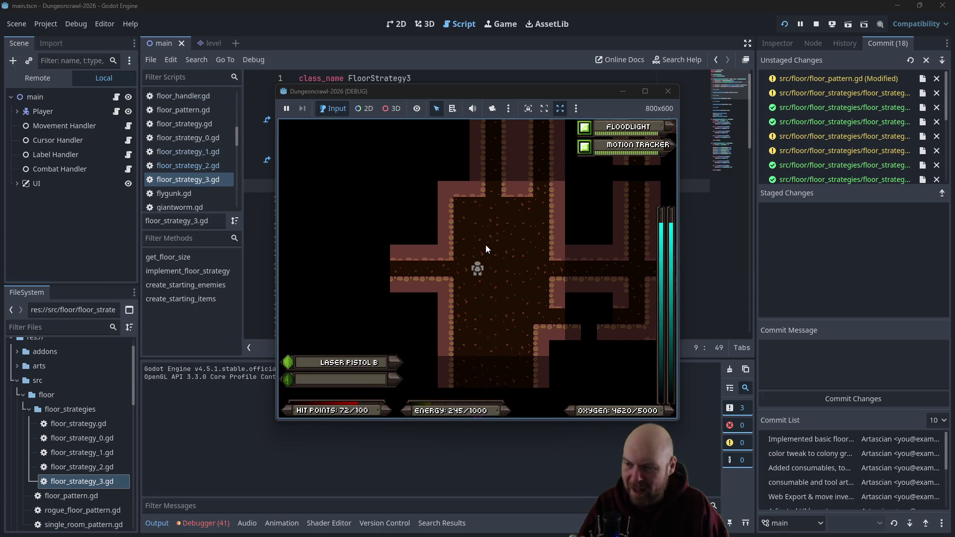
pyautogui.press('w')
pyautogui.press('w')
pyautogui.press('w')
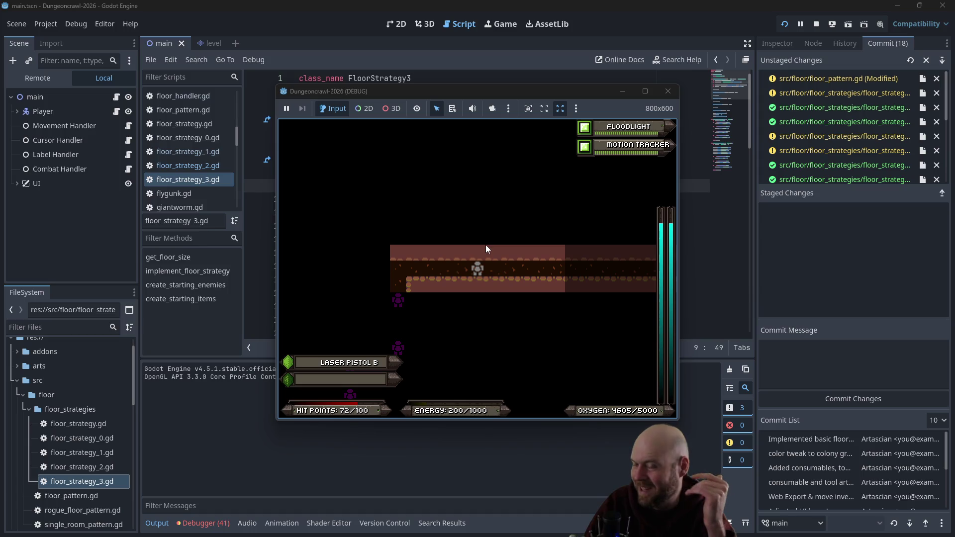
pyautogui.click(485, 244)
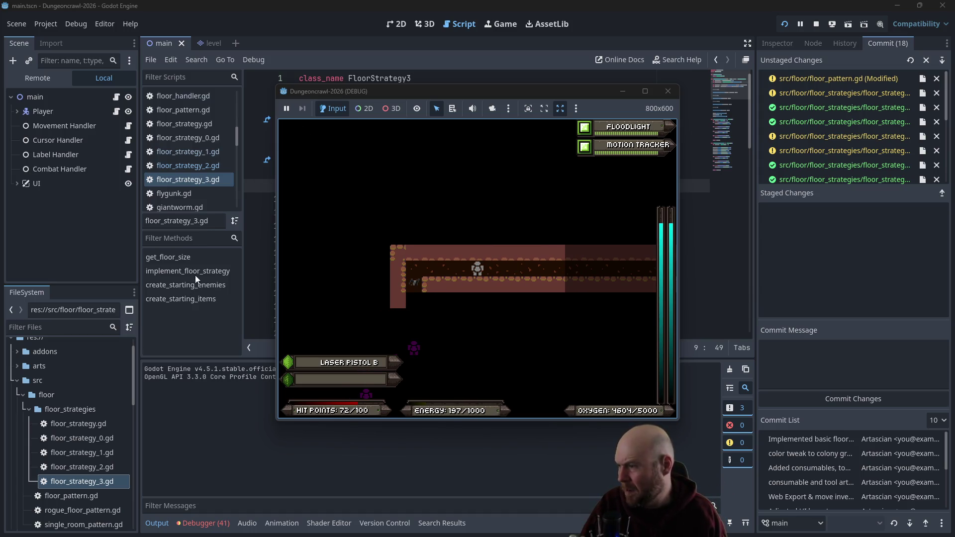
# - Select the combat_handler.gd script in the FileSystem panel
pyautogui.scroll(-4, 73, 458)
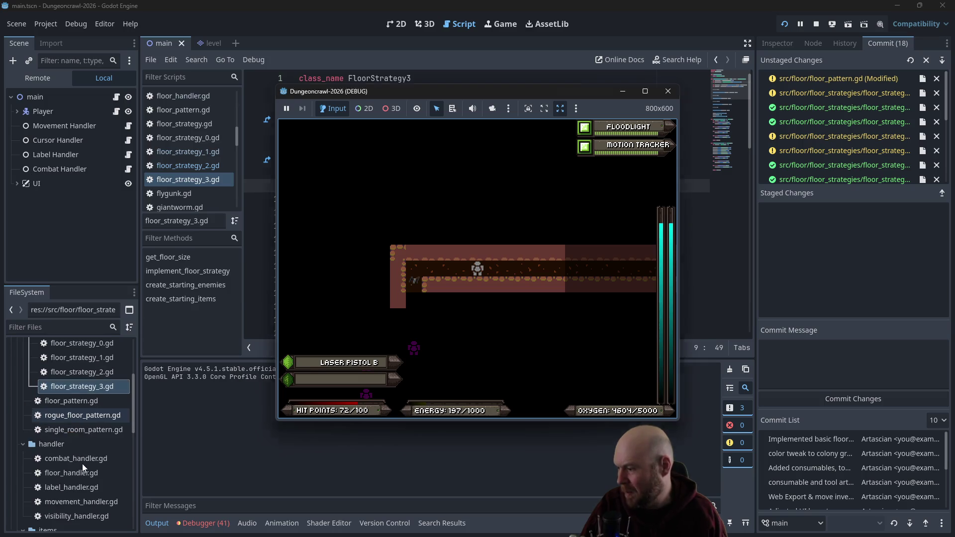
pyautogui.click(78, 459)
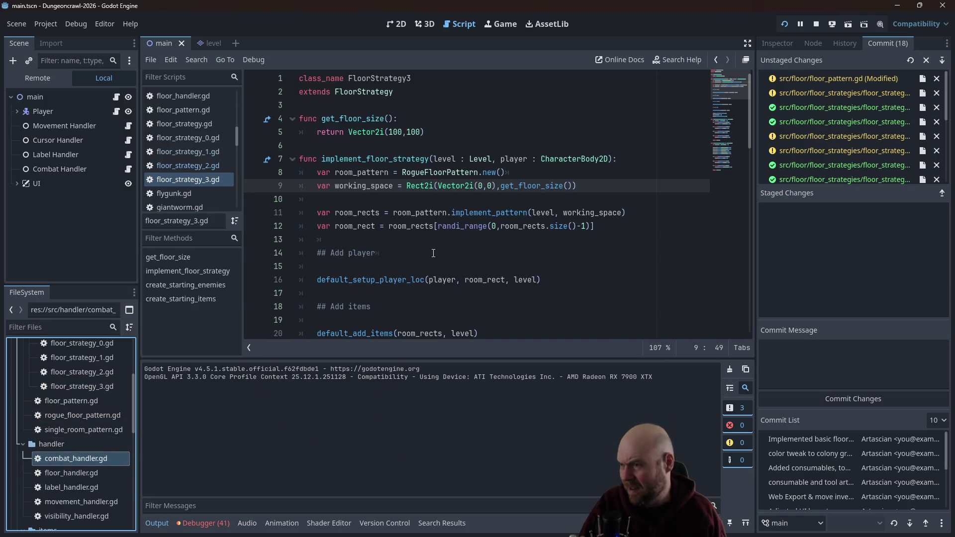
pyautogui.moveTo(750, 111)
pyautogui.mouseDown()
pyautogui.moveTo(754, 282)
pyautogui.moveTo(733, 223)
pyautogui.moveTo(748, 108)
pyautogui.mouseUp()
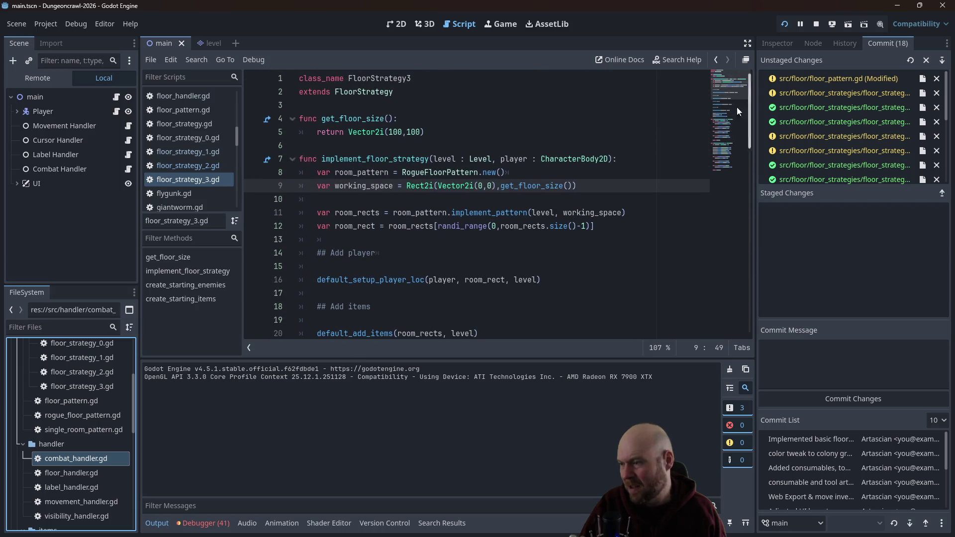
# - Open movement_handler.gd and review the do_rest_of_turn body on lines 32–46
pyautogui.scroll(-2, 50, 431)
pyautogui.click(62, 478)
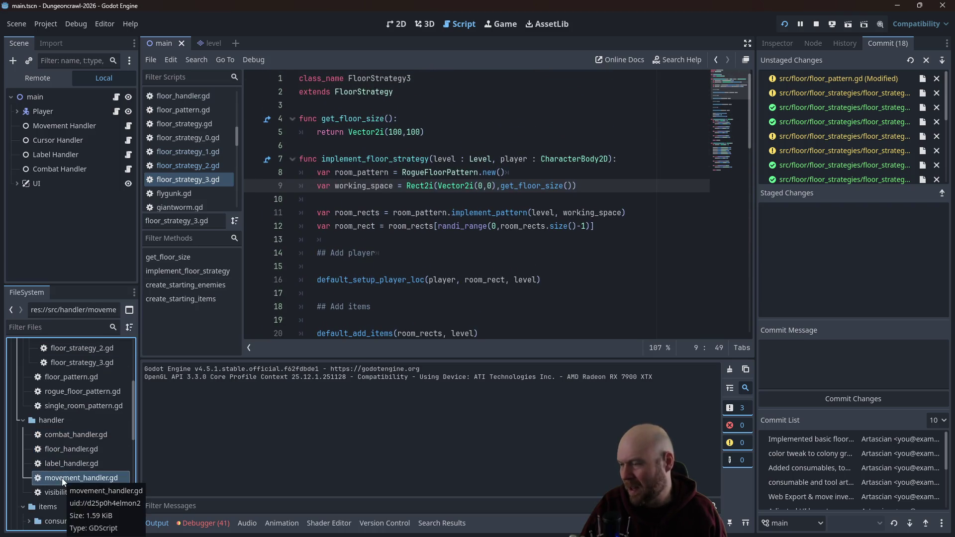
pyautogui.doubleClick(62, 479)
pyautogui.scroll(-1, 449, 256)
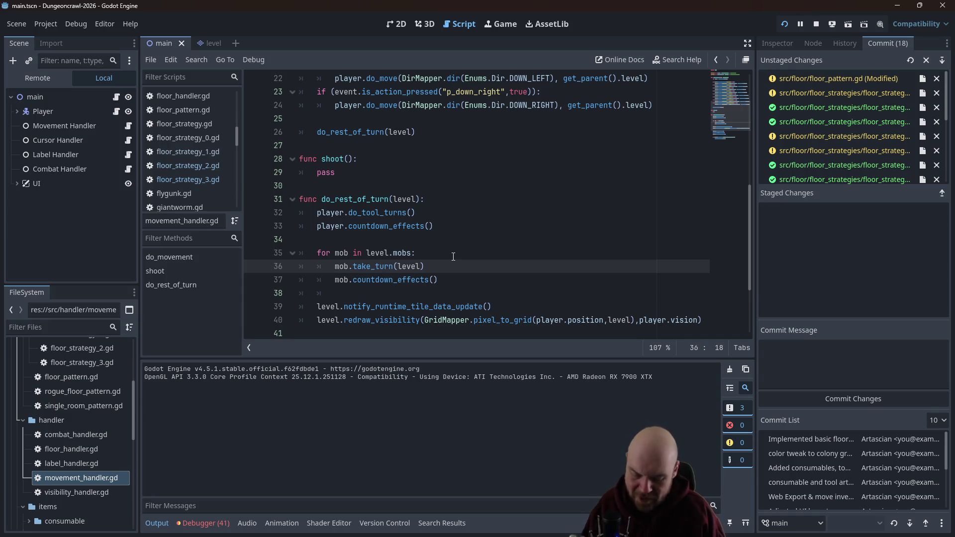
pyautogui.scroll(7, 626, 253)
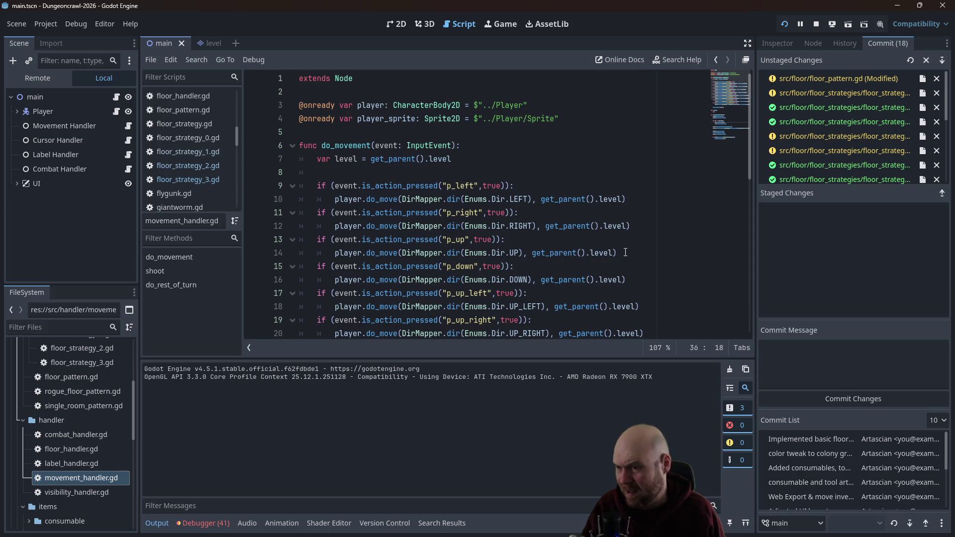
pyautogui.scroll(-5, 625, 253)
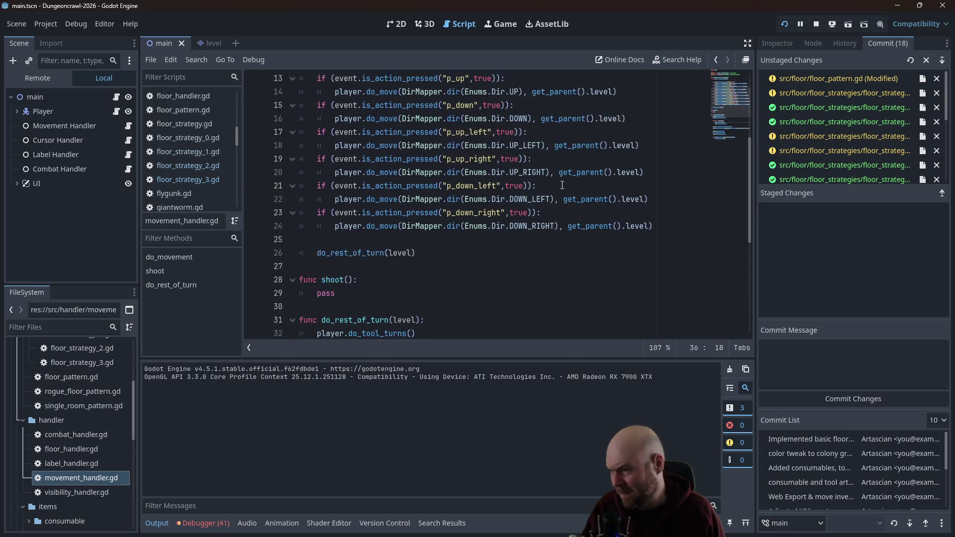
pyautogui.scroll(-4, 562, 185)
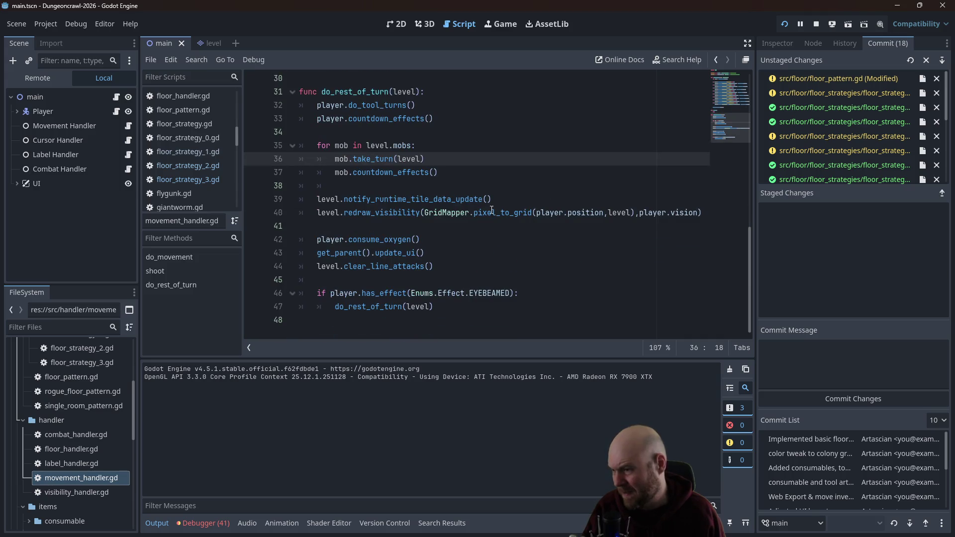
pyautogui.moveTo(376, 102)
pyautogui.mouseDown()
pyautogui.moveTo(348, 161)
pyautogui.moveTo(483, 293)
pyautogui.mouseUp()
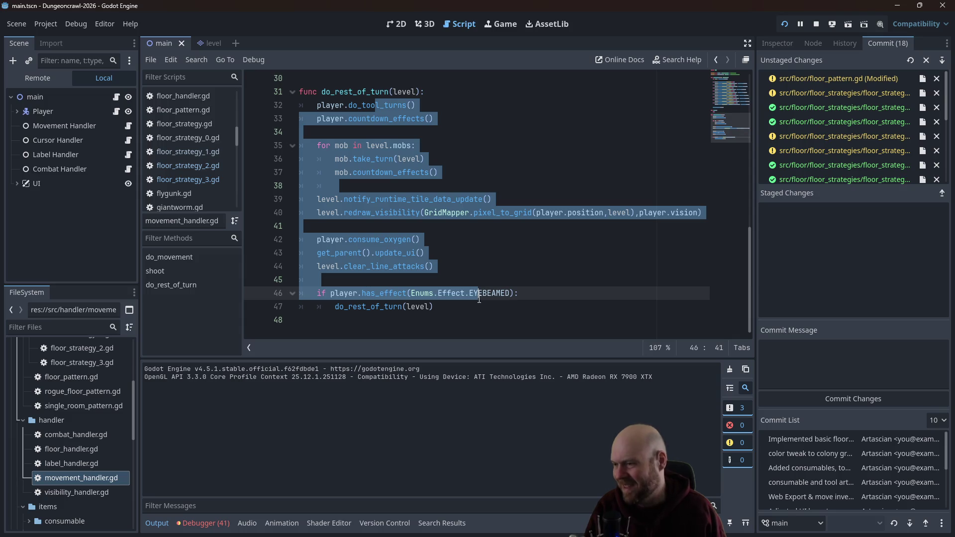
pyautogui.press('Down')
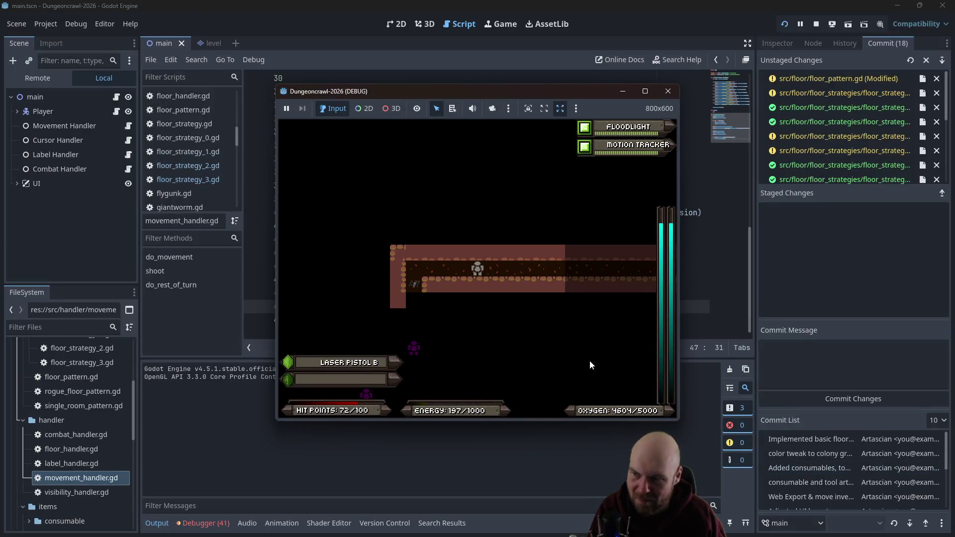
# - Back in the game, fire the laser at and punch the rogue bat, then engage the Martian butterfly
pyautogui.click(544, 334)
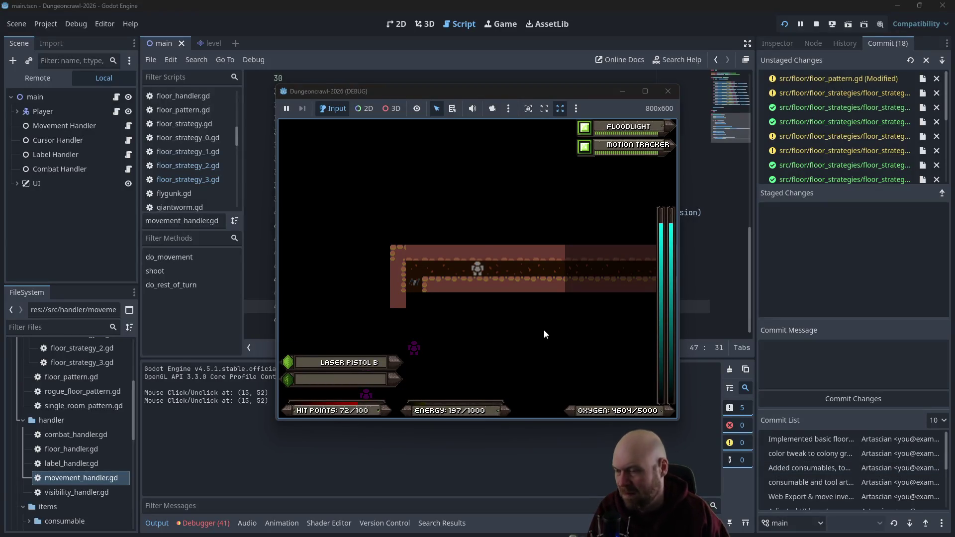
pyautogui.press('f')
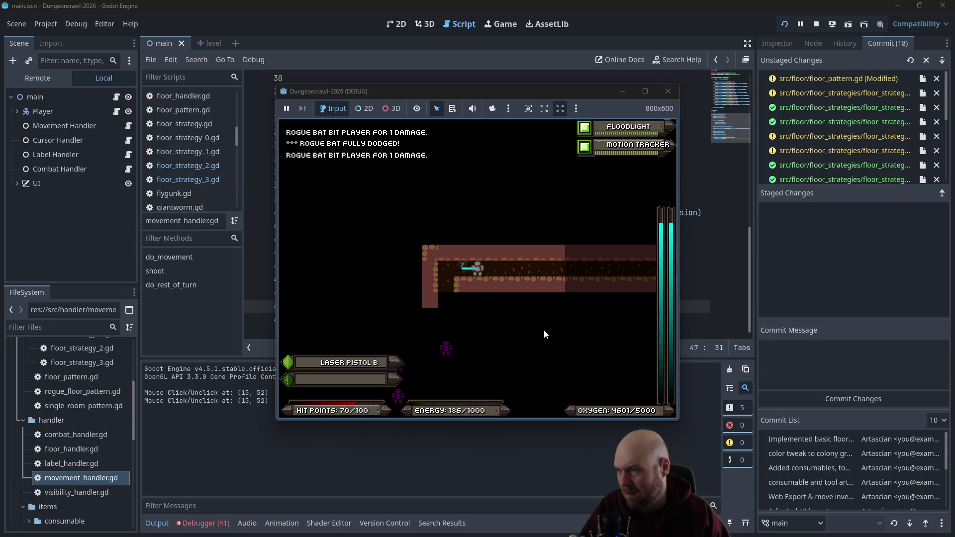
pyautogui.press('Left')
pyautogui.press('Left')
pyautogui.press('Left')
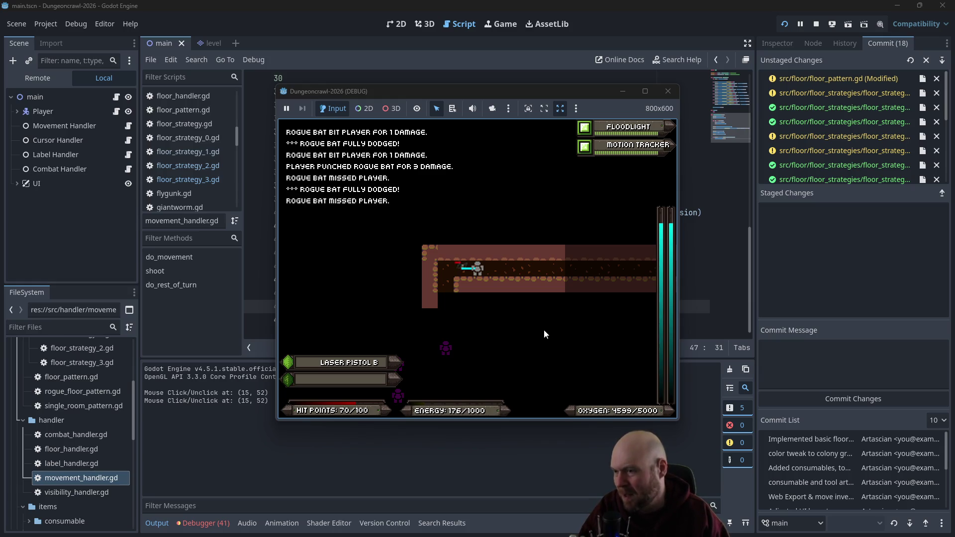
pyautogui.press('f')
pyautogui.press('Down')
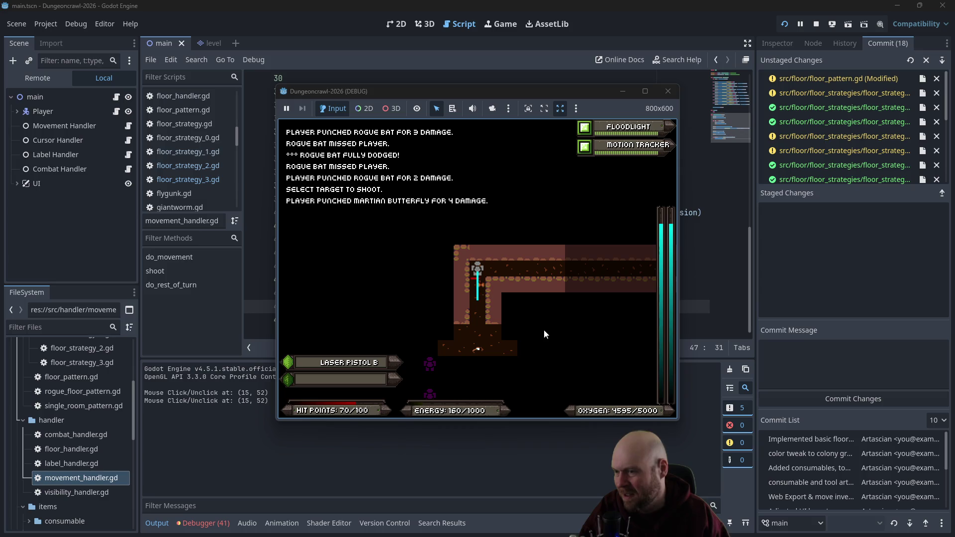
pyautogui.press('Down')
pyautogui.press('Down')
pyautogui.press('Down')
pyautogui.press('Down')
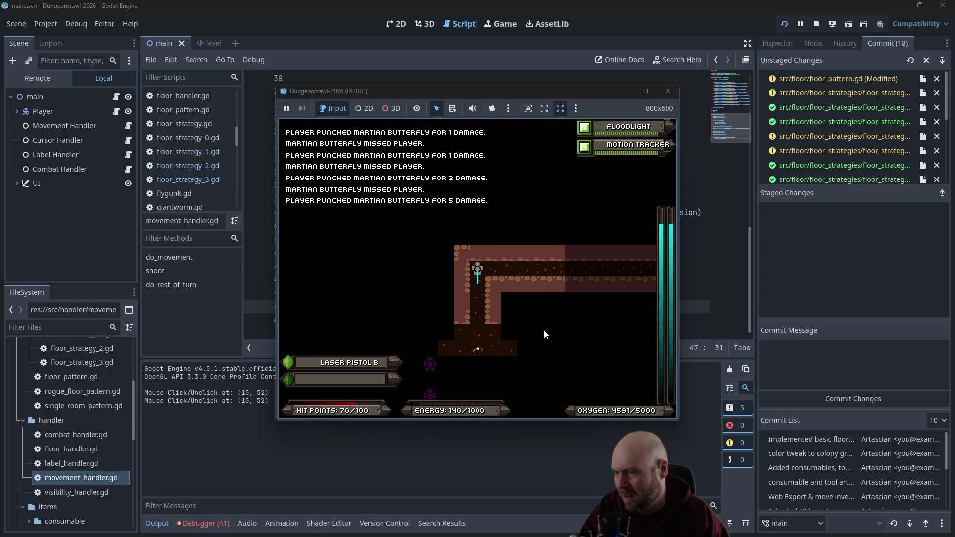
# - Keep punching the Martian butterfly in the corridor until it is defeated
pyautogui.press('Down')
pyautogui.press('Down')
pyautogui.press('Down')
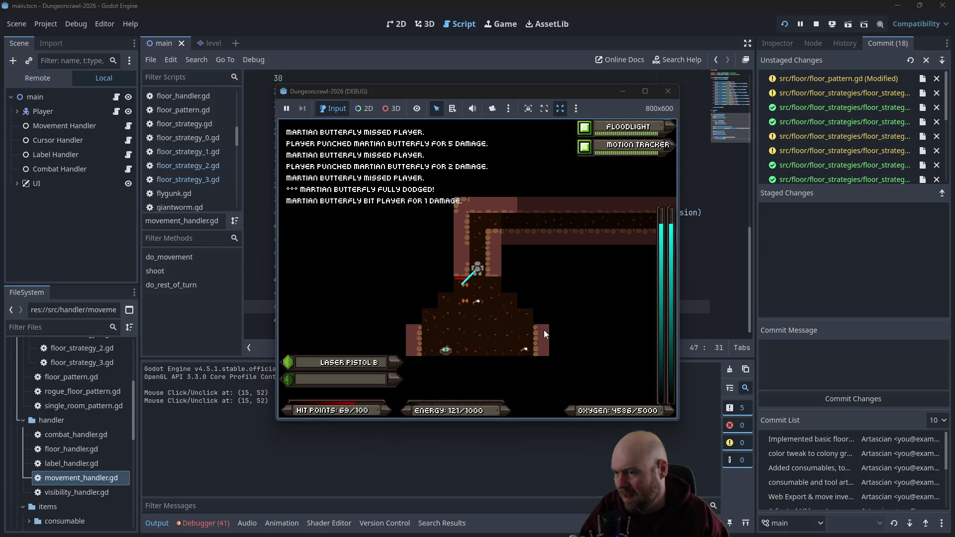
pyautogui.press('Up')
pyautogui.press('Up')
pyautogui.press('Down')
pyautogui.press('Down')
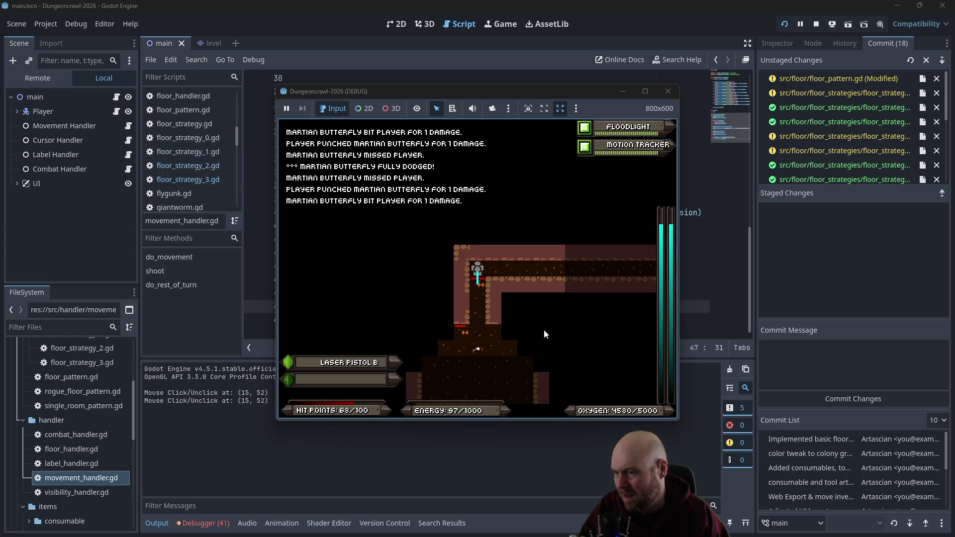
pyautogui.press('Down')
pyautogui.press('Down')
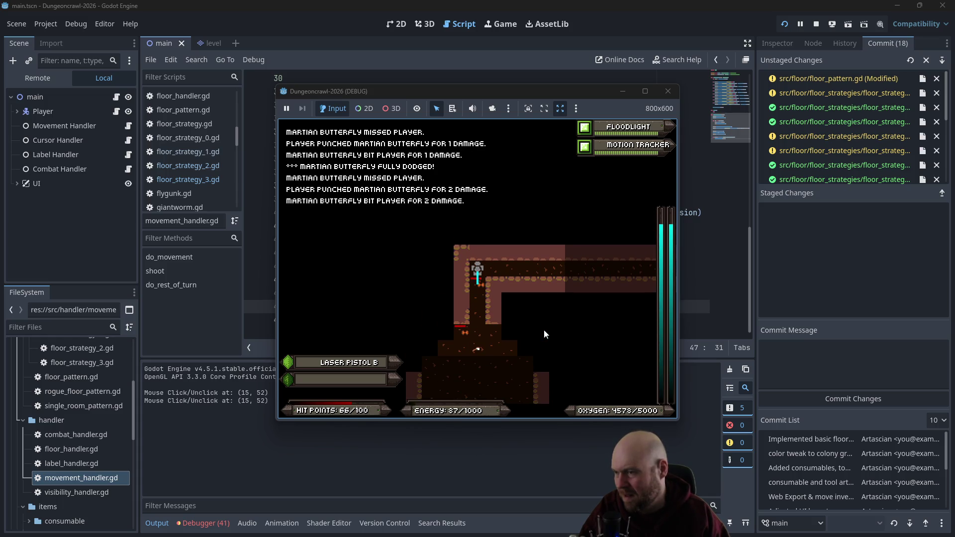
pyautogui.press('Down')
pyautogui.press('Down')
pyautogui.press('Down')
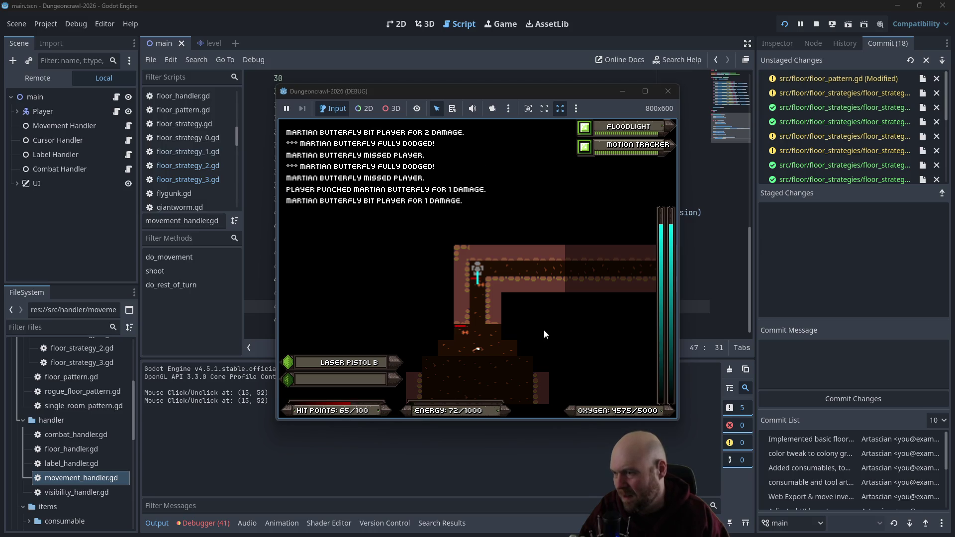
pyautogui.press('Down')
pyautogui.press('Down')
pyautogui.press('Down')
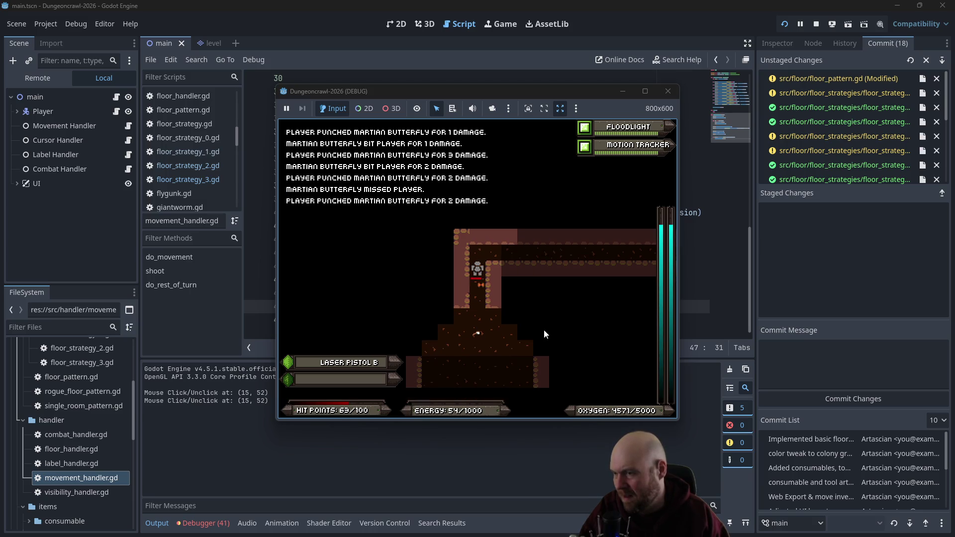
pyautogui.press('Down')
pyautogui.press('Down')
pyautogui.press('Down')
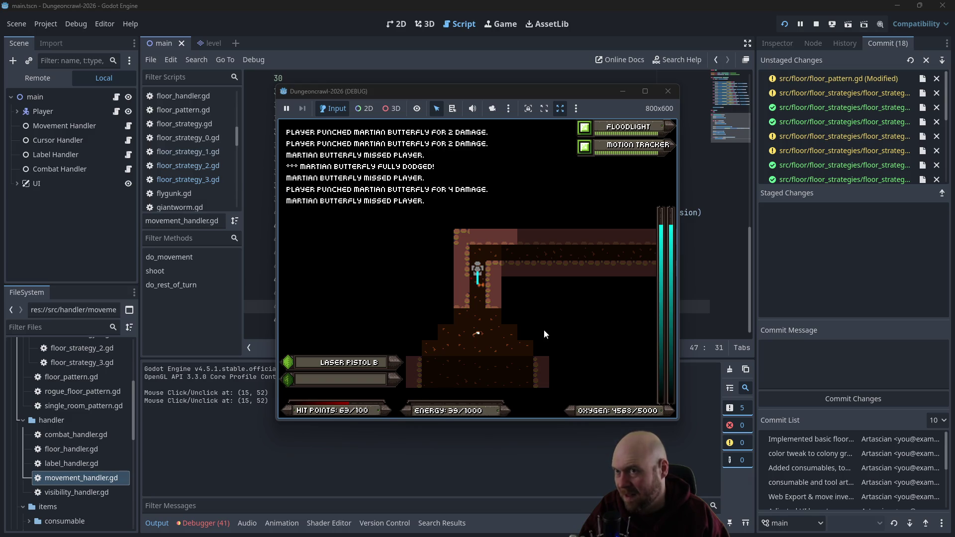
pyautogui.press('Down')
pyautogui.press('Down')
pyautogui.press('Down')
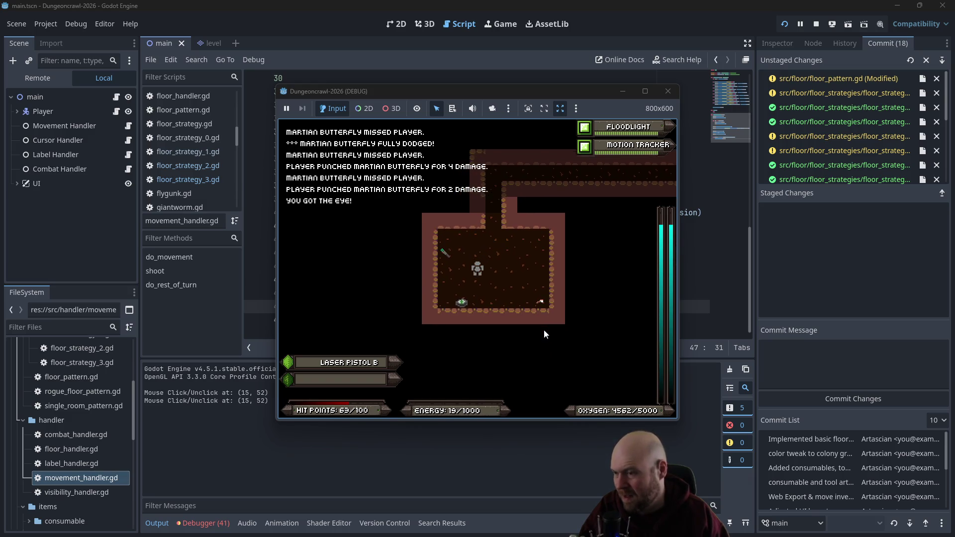
# - Pick up the Stun Baton and ready it as the second weapon
pyautogui.press('Up')
pyautogui.press('Up')
pyautogui.press('Up')
pyautogui.press('Left')
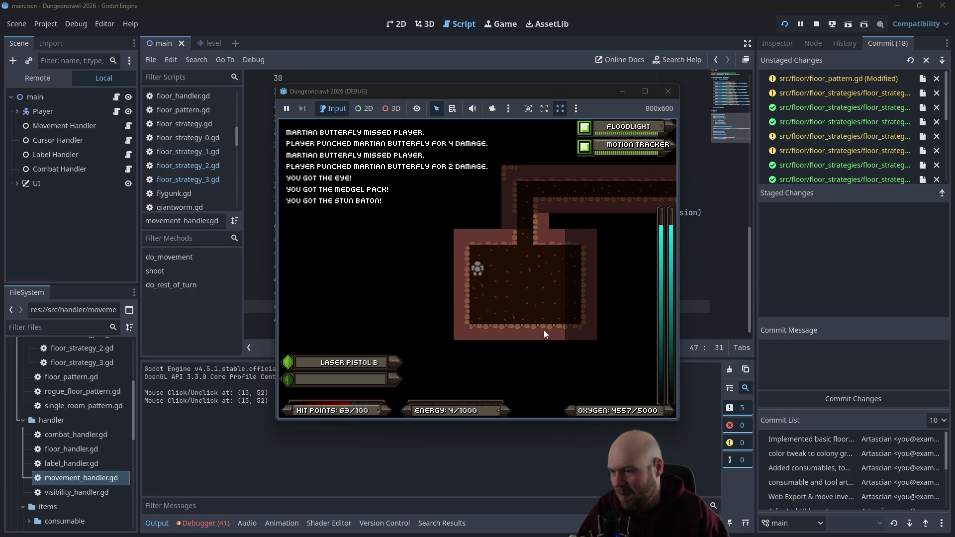
pyautogui.press('i')
pyautogui.press('i')
pyautogui.press('Right')
pyautogui.press('Right')
pyautogui.press('Right')
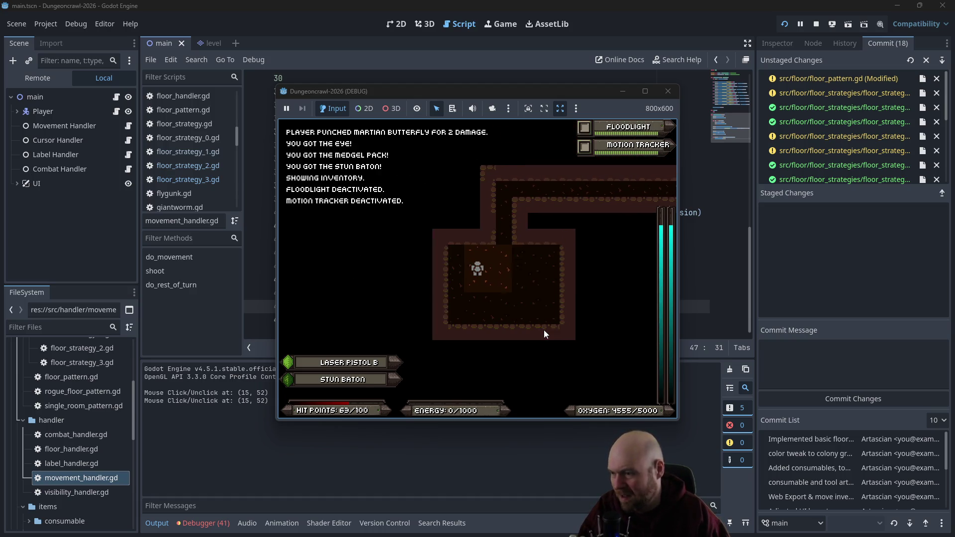
pyautogui.press('8')
# - Collect the Eye and consume two Eyes, bringing energy up to 200/1000
pyautogui.press('Right')
pyautogui.press('Left')
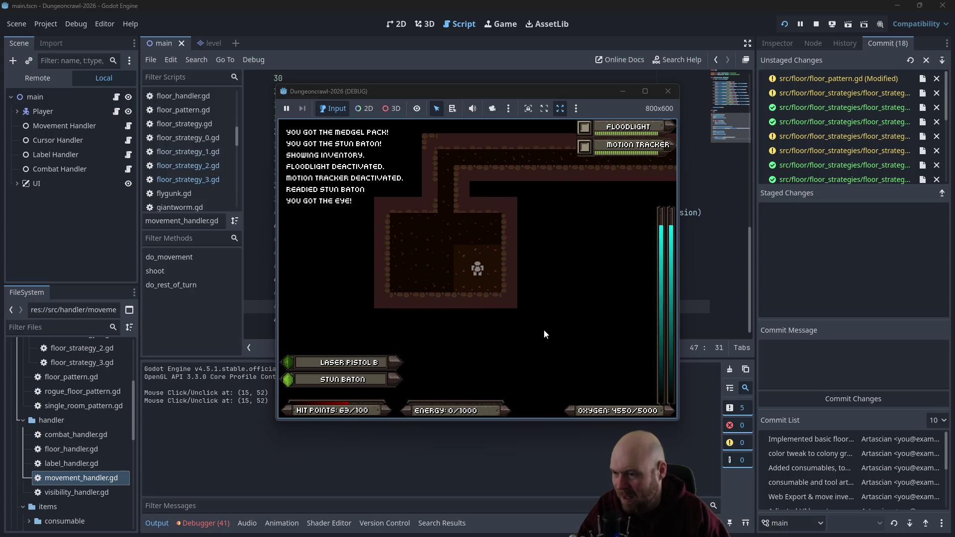
pyautogui.press('i')
pyautogui.press('6')
pyautogui.press('i')
pyautogui.press('7')
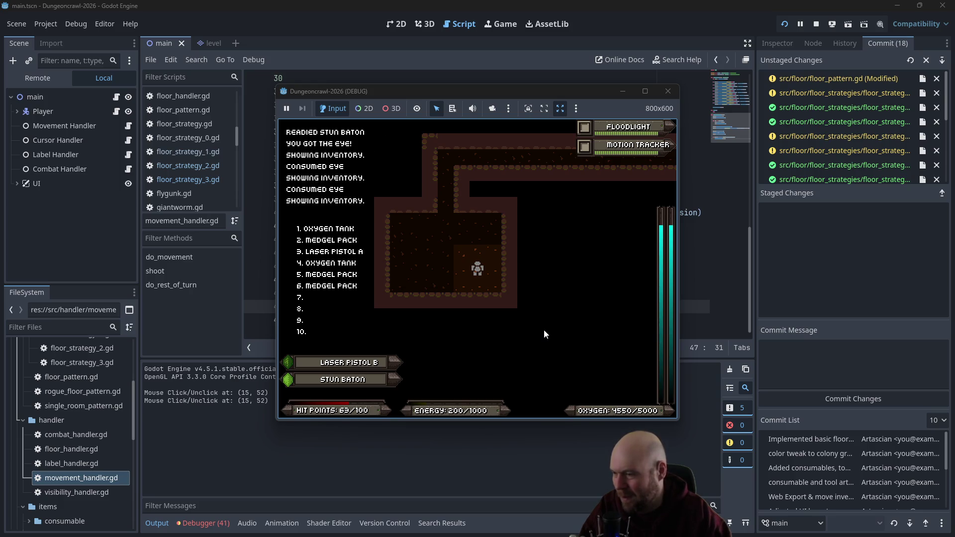
pyautogui.press('i')
pyautogui.press('Up')
pyautogui.press('Up')
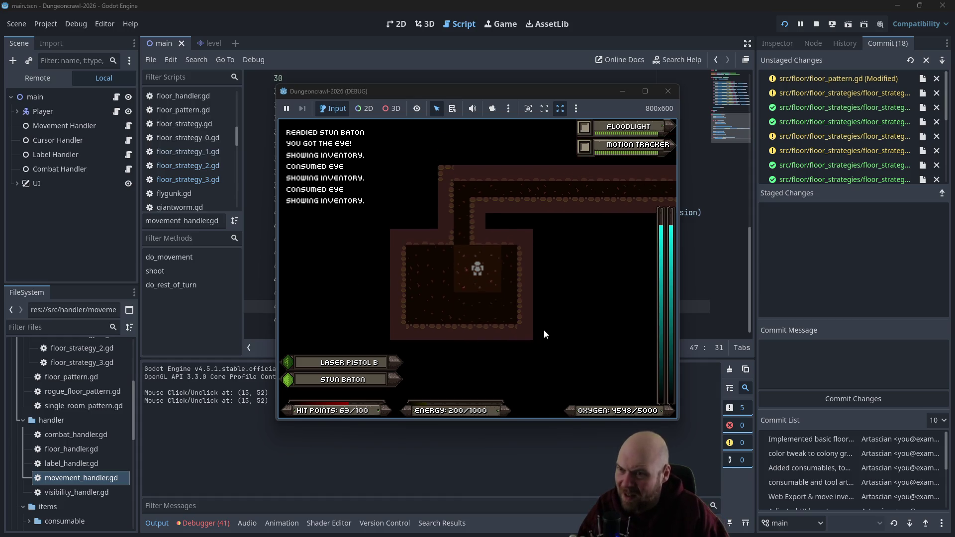
# - Turn the motion tracker back on and explore down and left through the corridors past the rogue bat
pyautogui.press('Right')
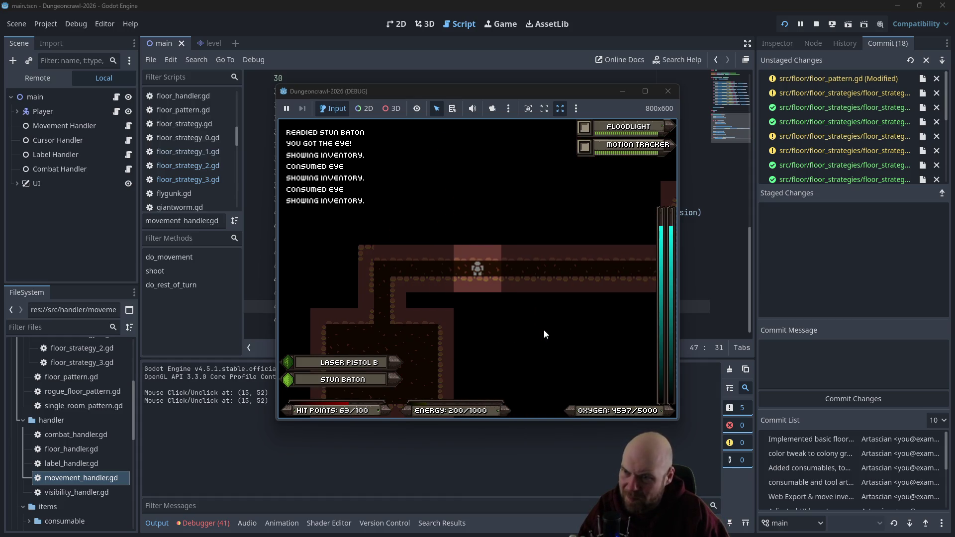
pyautogui.press('2')
pyautogui.press('Right')
pyautogui.press('Right')
pyautogui.press('Right')
pyautogui.press('Right')
pyautogui.press('Right')
pyautogui.press('Right')
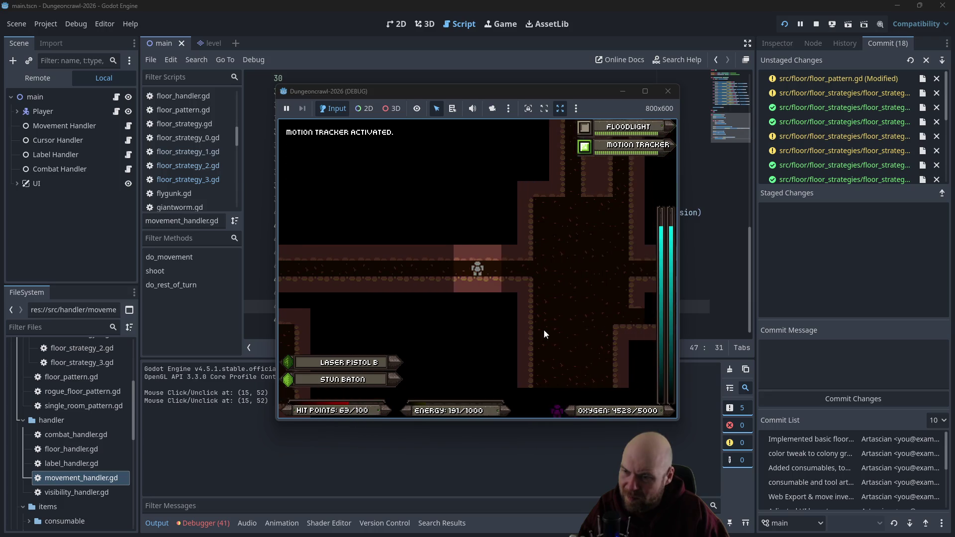
pyautogui.press('Down')
pyautogui.press('Down')
pyautogui.press('Down')
pyautogui.press('Down')
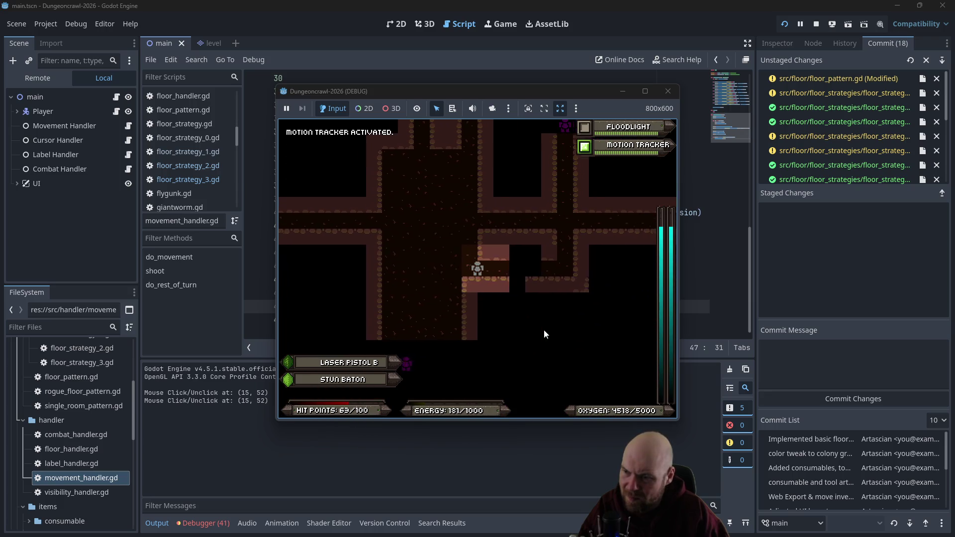
pyautogui.press('Left')
pyautogui.press('Down')
pyautogui.press('Left')
pyautogui.press('Down')
pyautogui.press('Down')
pyautogui.press('Down')
pyautogui.press('Right')
pyautogui.press('Right')
pyautogui.press('Right')
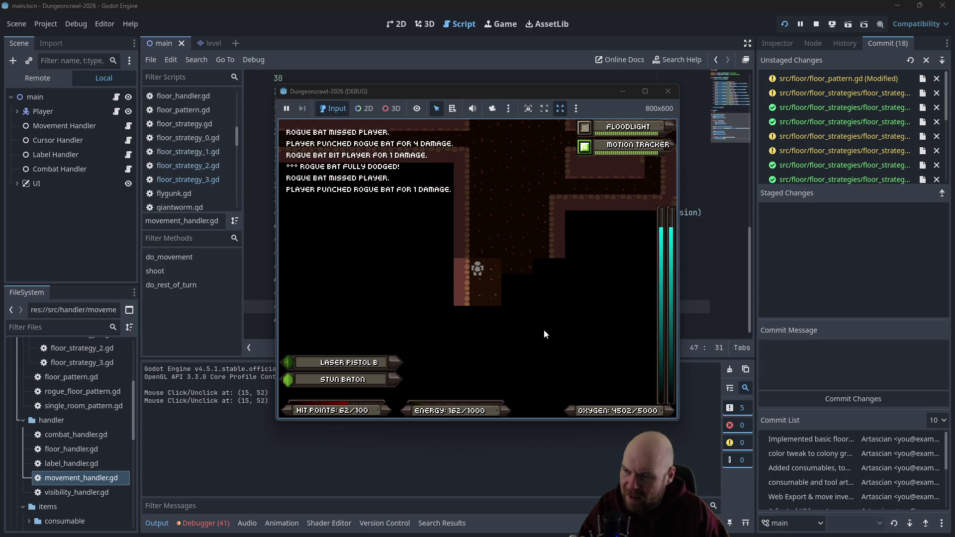
pyautogui.press('Down')
pyautogui.press('Down')
pyautogui.press('Down')
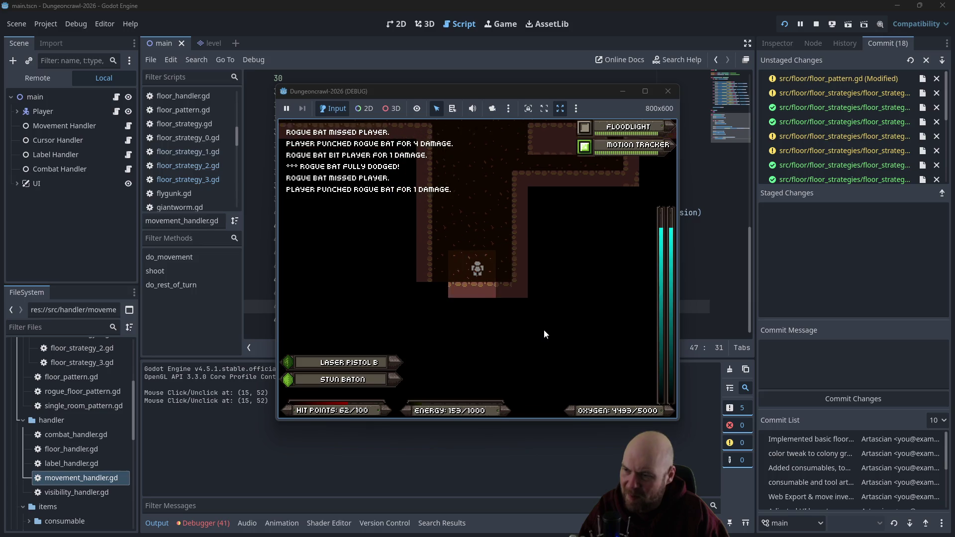
# - Head back up through the corridors and into the large room
pyautogui.press('Up')
pyautogui.press('Up')
pyautogui.press('Up')
pyautogui.press('Left')
pyautogui.press('Up')
pyautogui.press('Up')
pyautogui.press('Up')
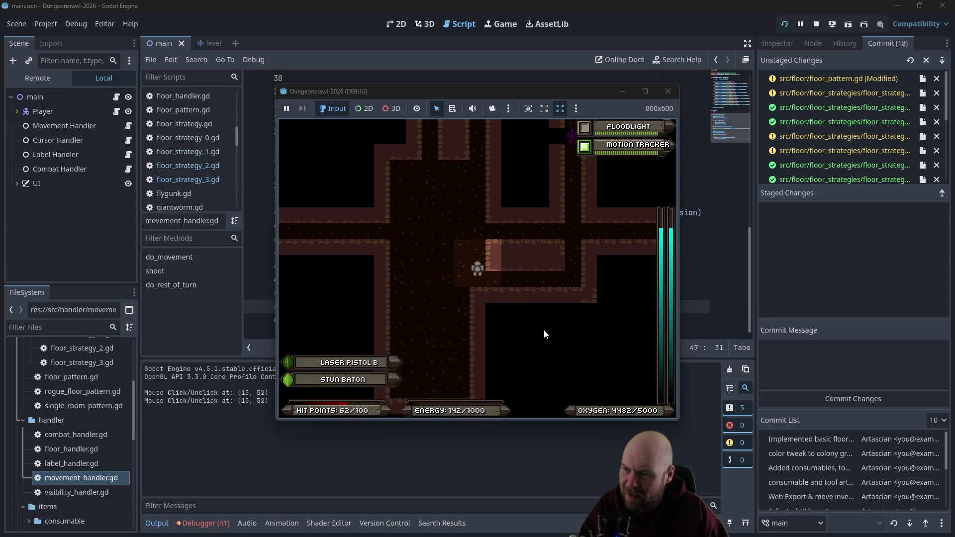
pyautogui.press('Right')
pyautogui.press('Right')
pyautogui.press('Right')
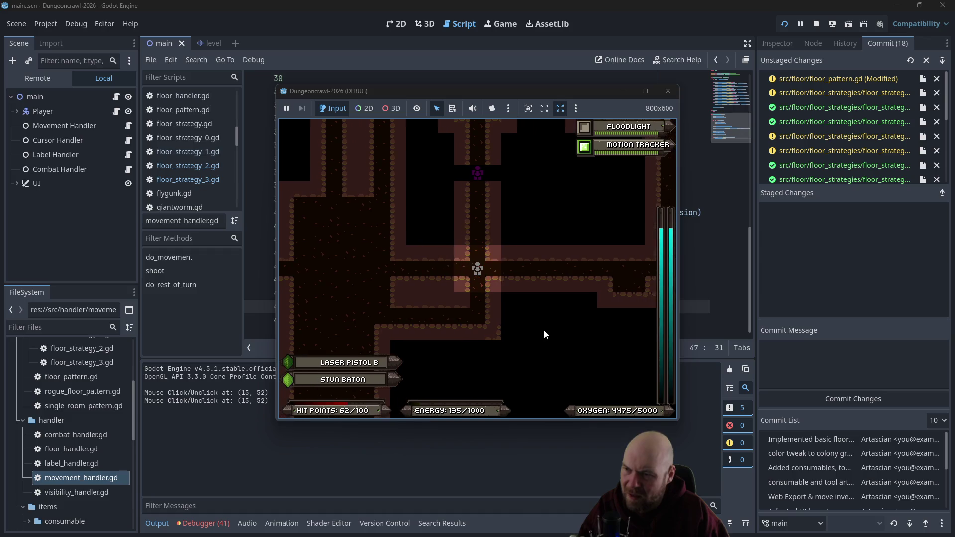
pyautogui.press('Up')
pyautogui.press('Up')
pyautogui.press('Up')
pyautogui.press('Up')
pyautogui.press('Up')
pyautogui.press('Up')
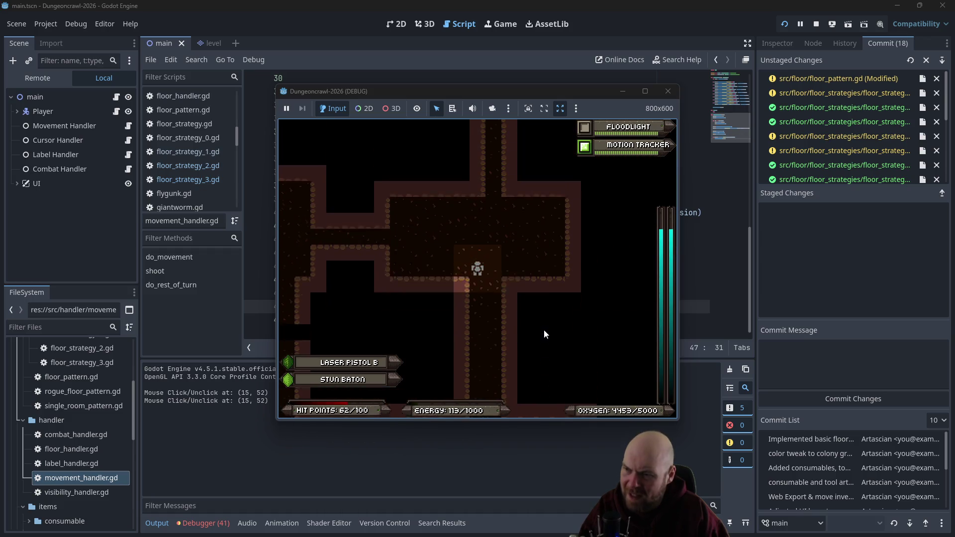
pyautogui.press('Up')
pyautogui.press('Up')
pyautogui.press('Up')
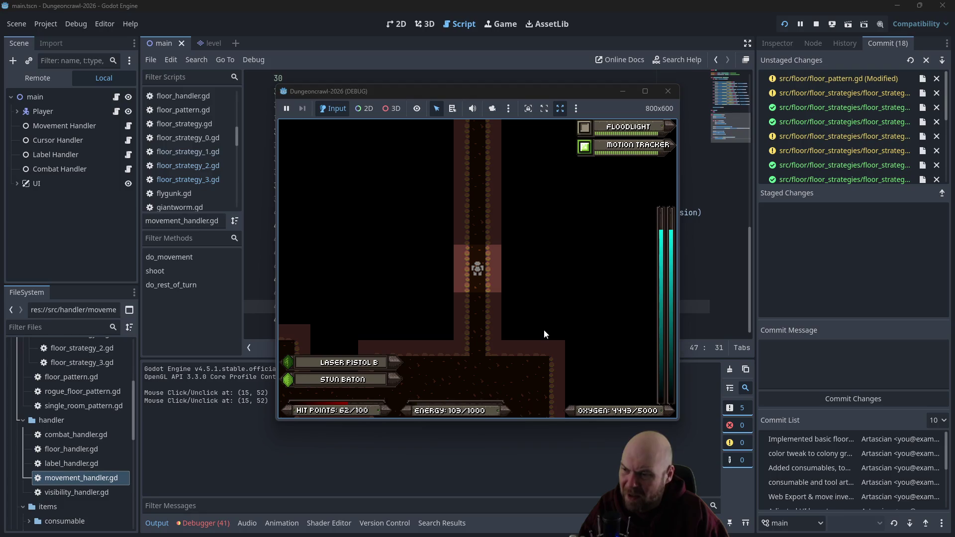
pyautogui.press('Up')
pyautogui.press('Up')
pyautogui.press('Right')
pyautogui.press('Left')
pyautogui.press('Left')
pyautogui.press('Left')
pyautogui.press('Up')
pyautogui.press('Up')
pyautogui.press('Up')
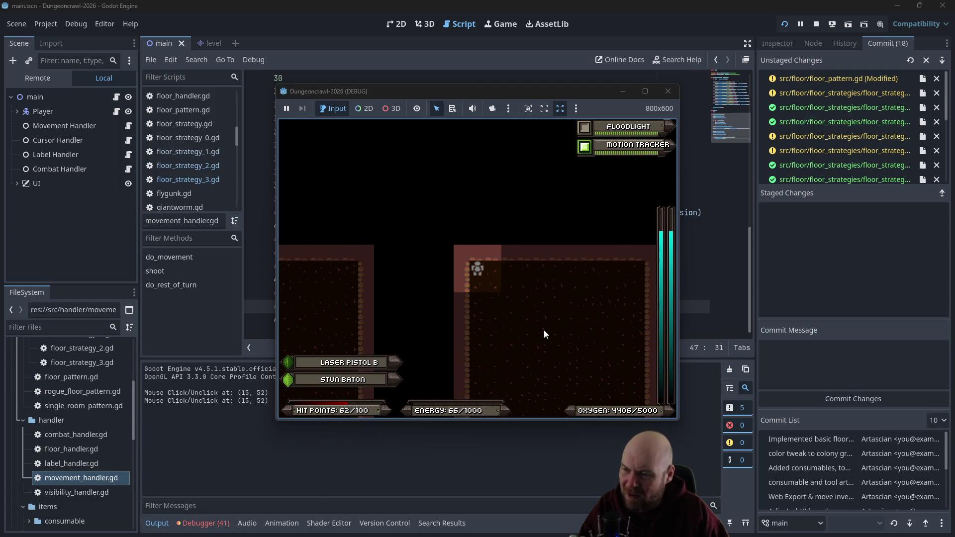
# - Leave the room by its bottom exit and walk up the vertical corridor toward the enemies
pyautogui.press('Down')
pyautogui.press('Down')
pyautogui.press('Down')
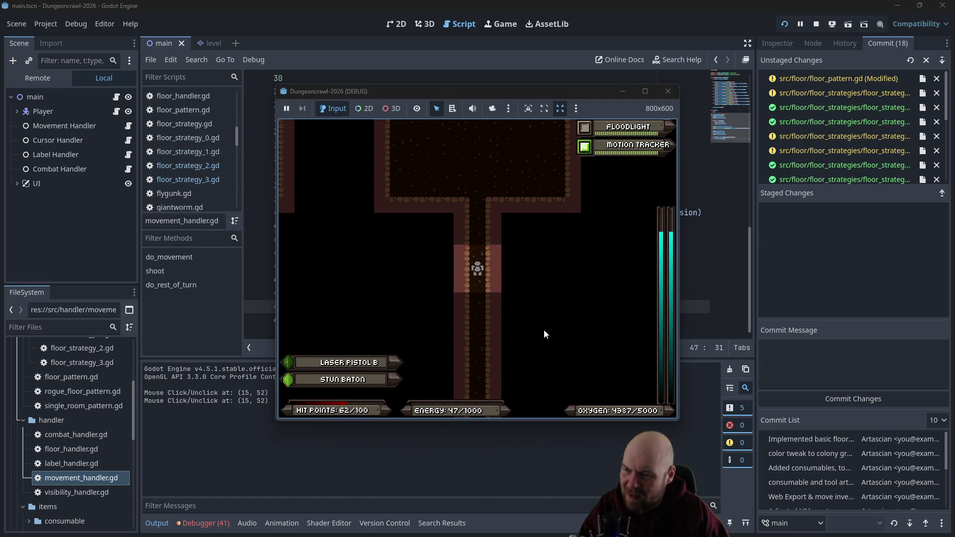
pyautogui.press('Left')
pyautogui.press('Left')
pyautogui.press('Left')
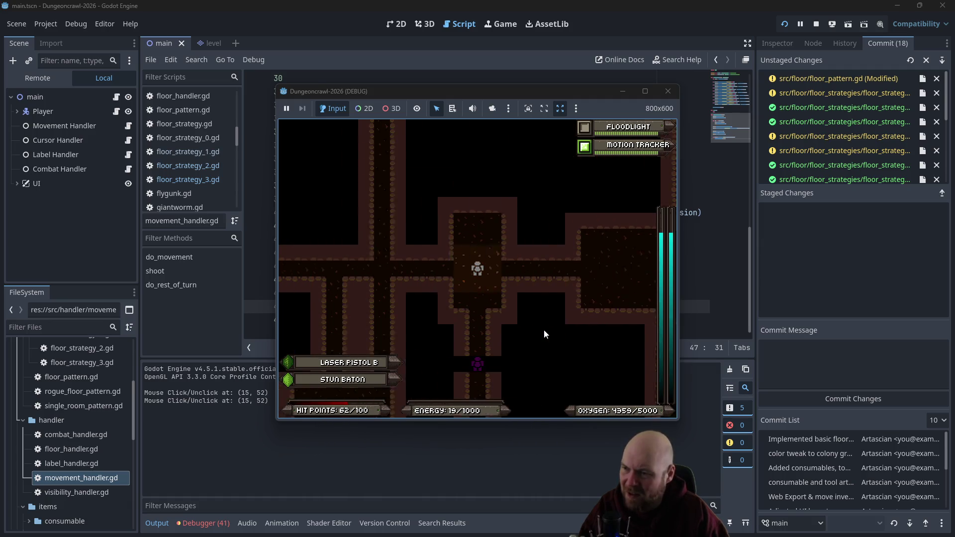
pyautogui.press('Right')
pyautogui.press('Right')
pyautogui.press('Right')
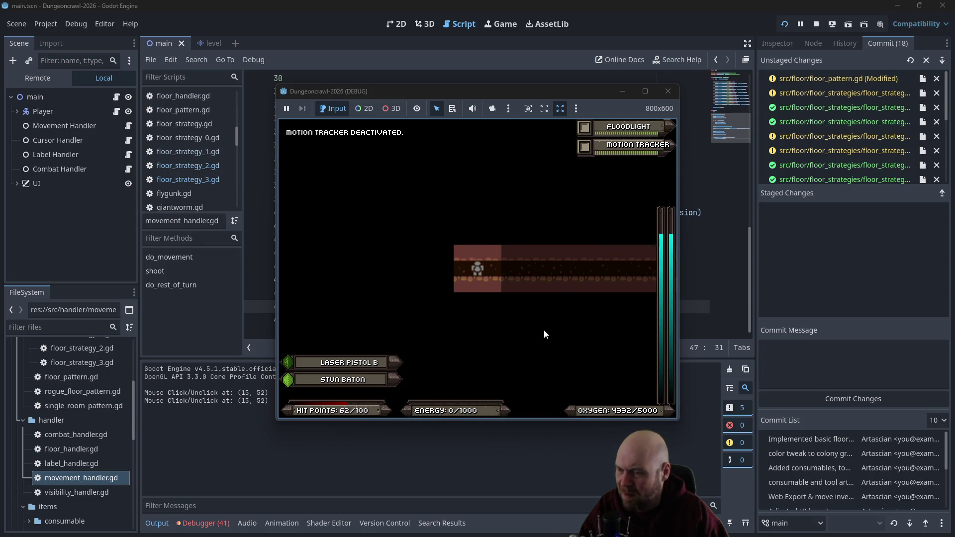
pyautogui.press('Up')
pyautogui.press('Up')
pyautogui.press('Up')
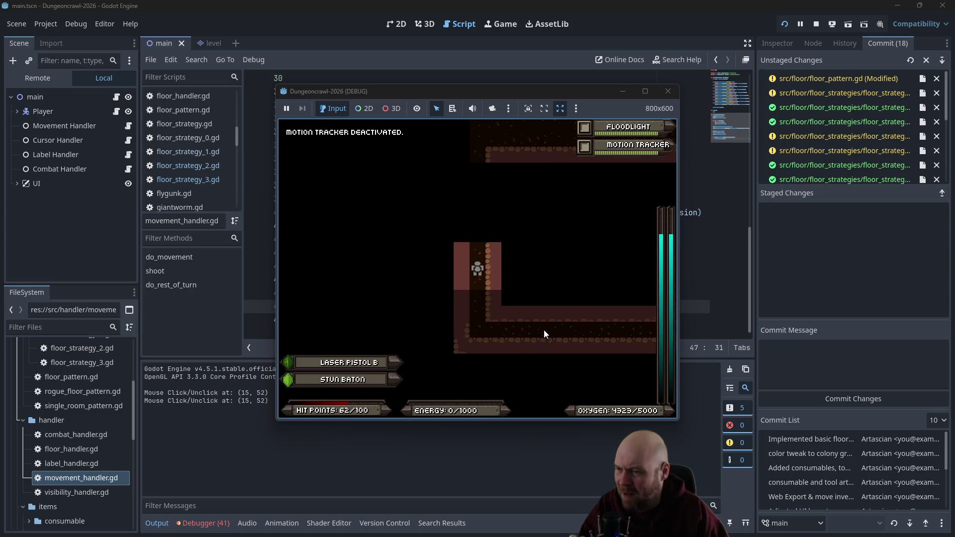
pyautogui.press('Up')
pyautogui.press('Up')
pyautogui.press('Up')
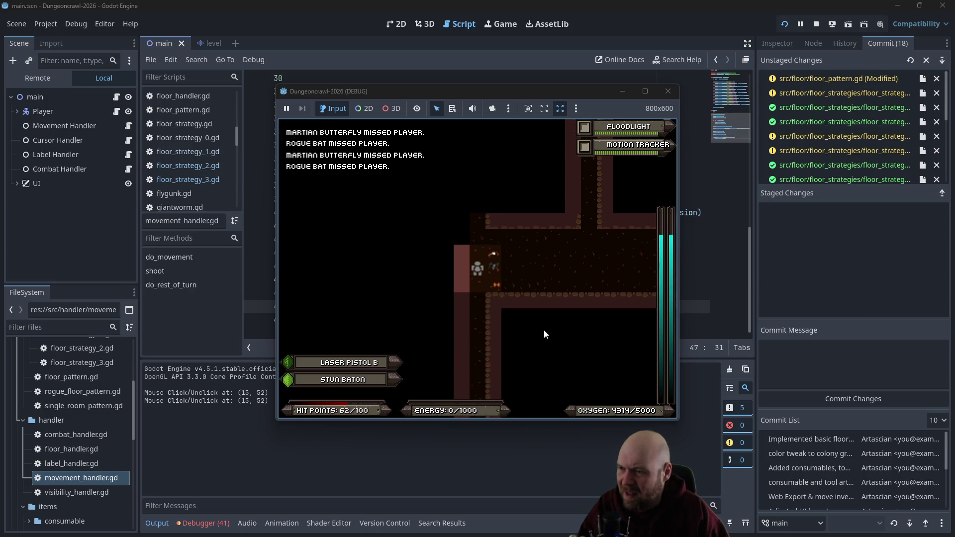
# - Fight the slime, Martian butterfly and bat at the top of the corridor
pyautogui.press('Up')
pyautogui.press('Up')
pyautogui.press('Up')
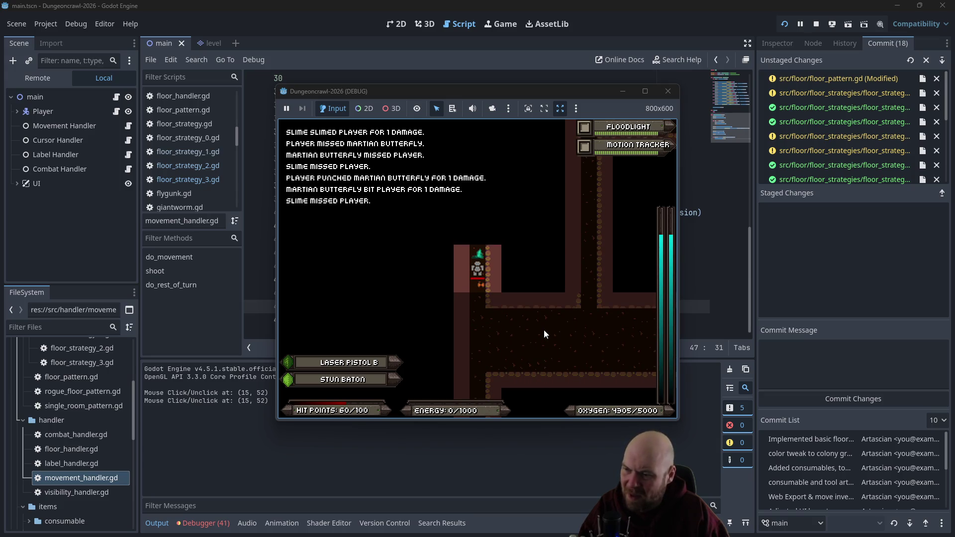
pyautogui.press('Up')
pyautogui.press('Up')
pyautogui.press('Up')
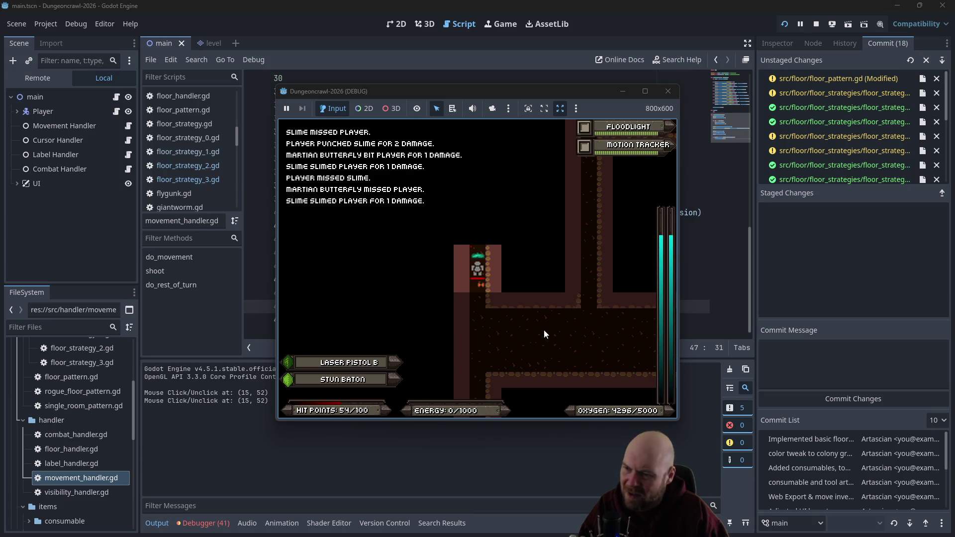
pyautogui.press('Up')
pyautogui.press('Up')
pyautogui.press('Up')
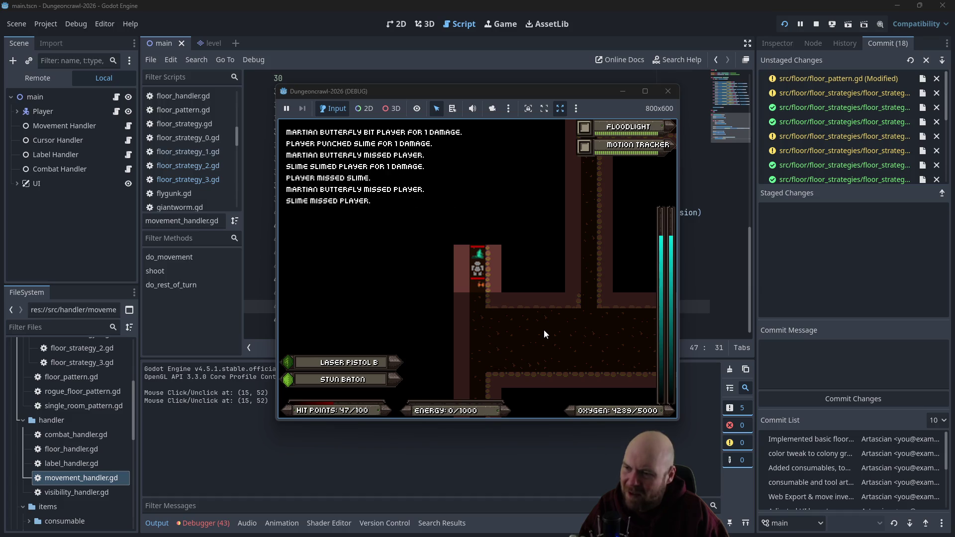
pyautogui.press('Up')
pyautogui.press('Up')
pyautogui.press('Up')
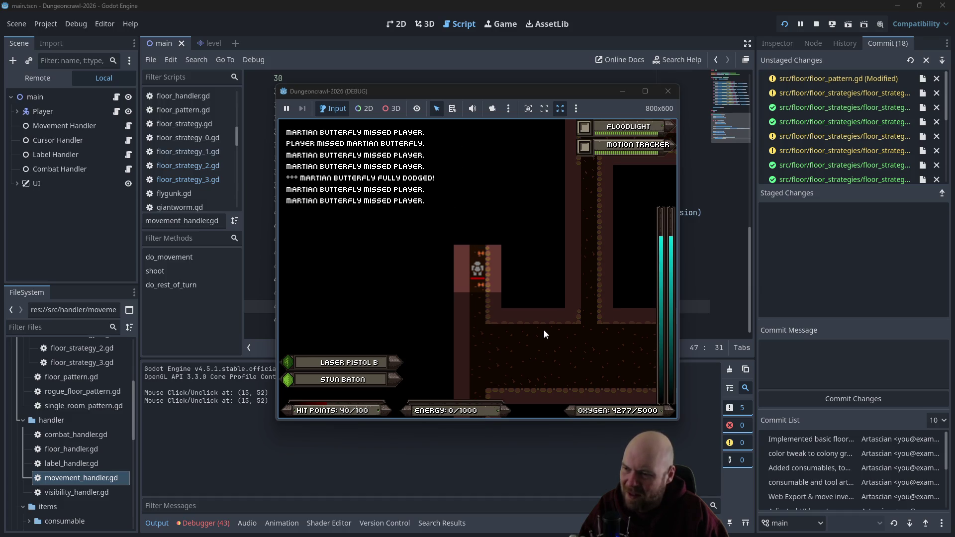
pyautogui.press('Down')
pyautogui.press('Down')
pyautogui.press('Down')
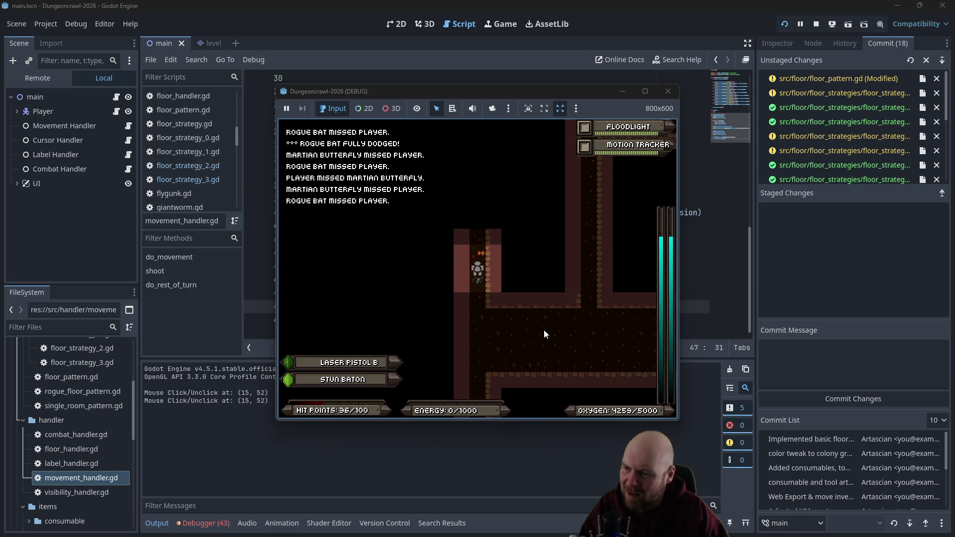
pyautogui.press('Up')
pyautogui.press('Up')
pyautogui.press('Up')
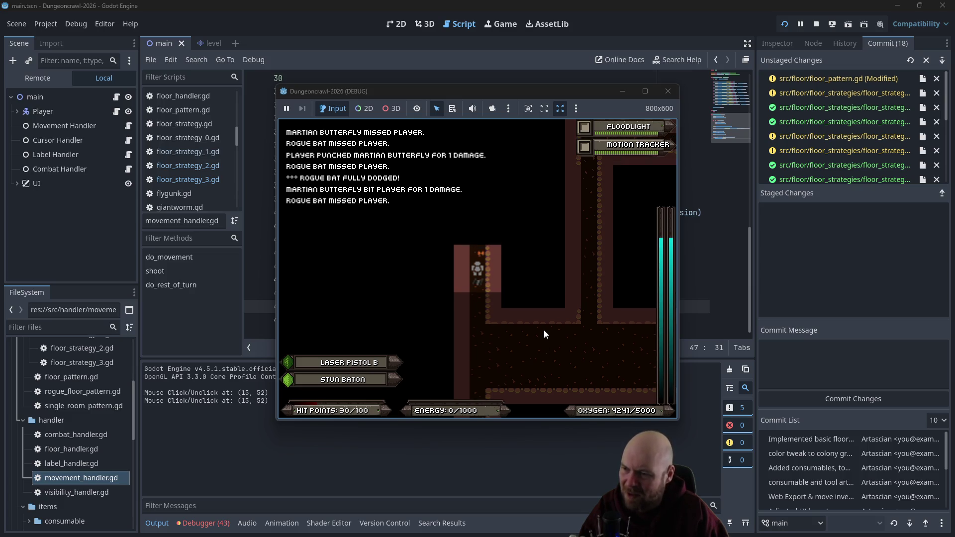
pyautogui.press('Down')
pyautogui.press('Down')
pyautogui.press('Down')
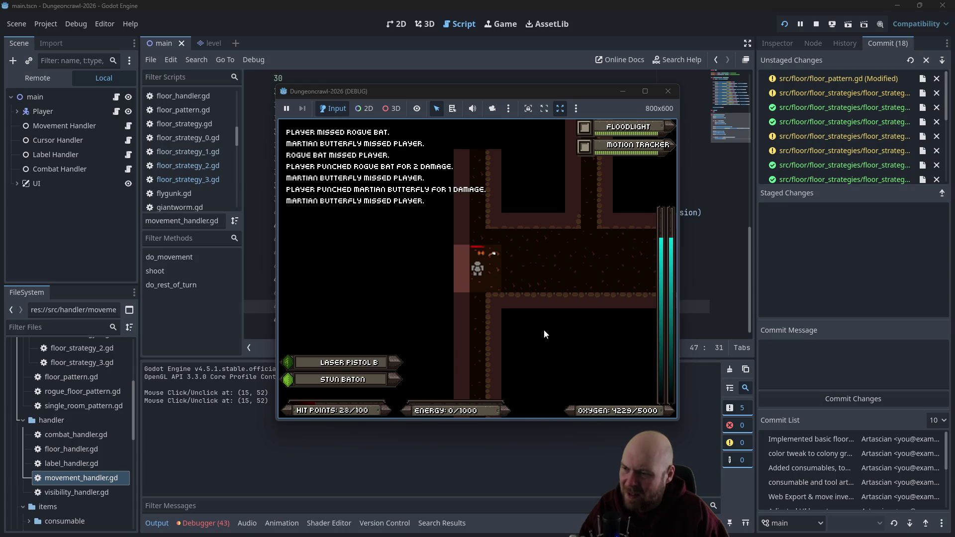
pyautogui.press('Up')
pyautogui.press('Up')
pyautogui.press('Up')
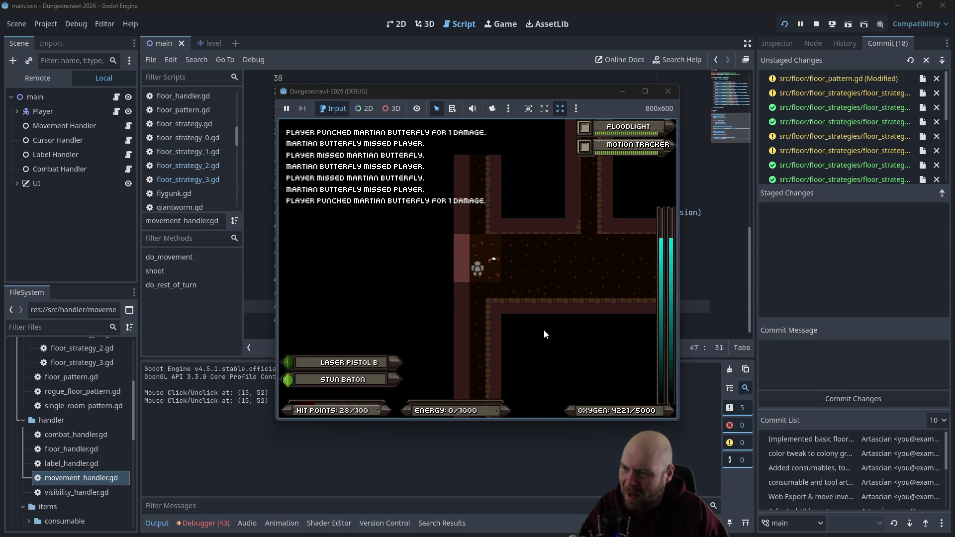
# - Pick up the Eye, then consume it and a Medgel Pack to restore energy and health
pyautogui.press('Down')
pyautogui.press('i')
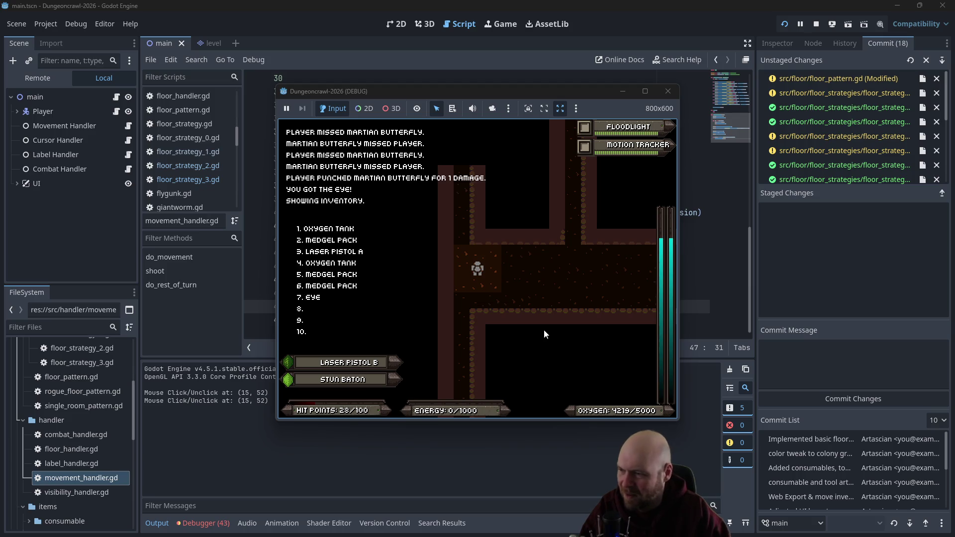
pyautogui.press('7')
pyautogui.press('i')
pyautogui.press('2')
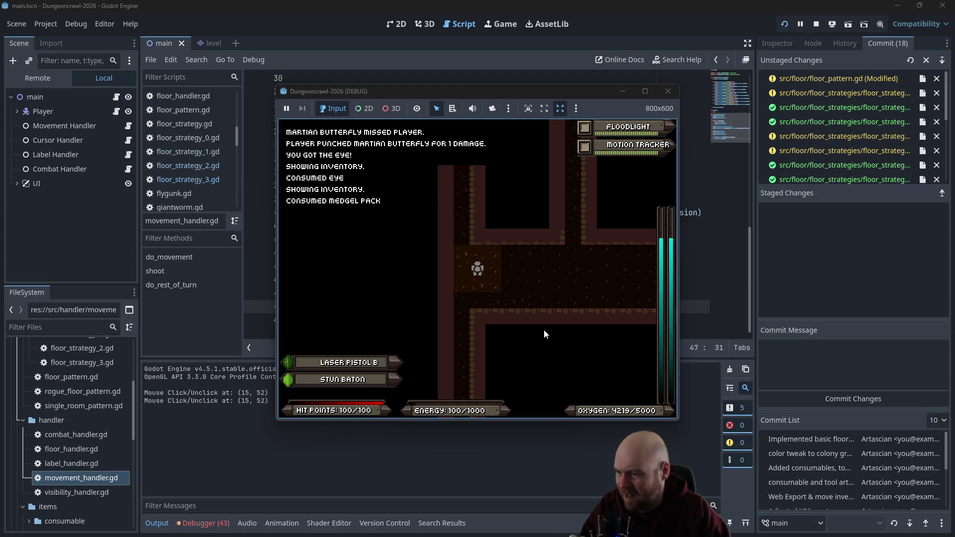
# - Equip the Terrain Scanner as a tool and activate it to reveal the map
pyautogui.press('Up')
pyautogui.press('Up')
pyautogui.press('Up')
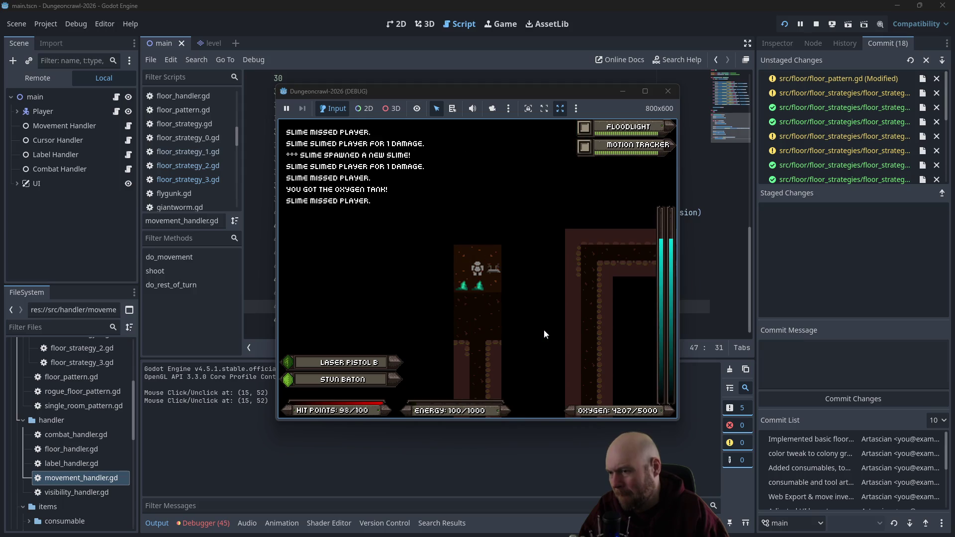
pyautogui.press('Up')
pyautogui.press('Right')
pyautogui.press('i')
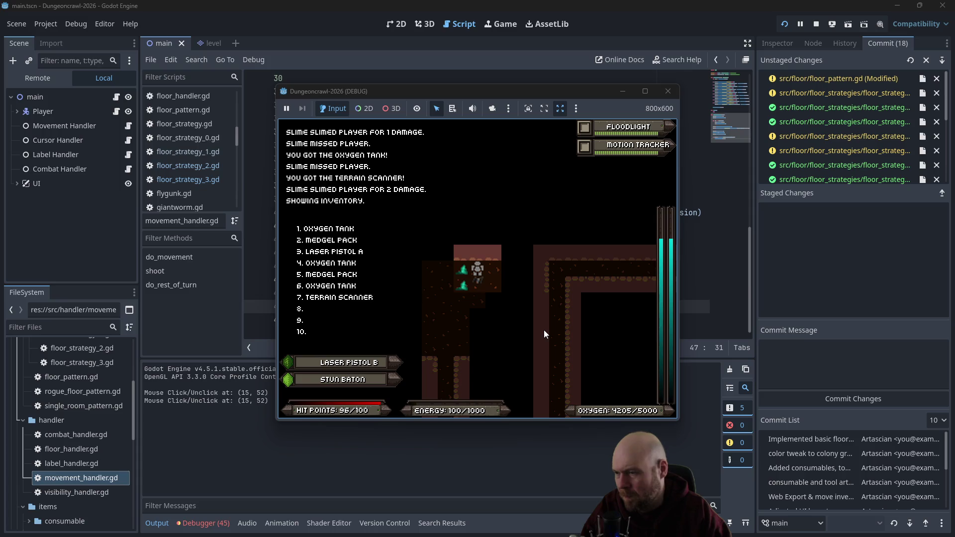
pyautogui.press('7')
pyautogui.press('Right')
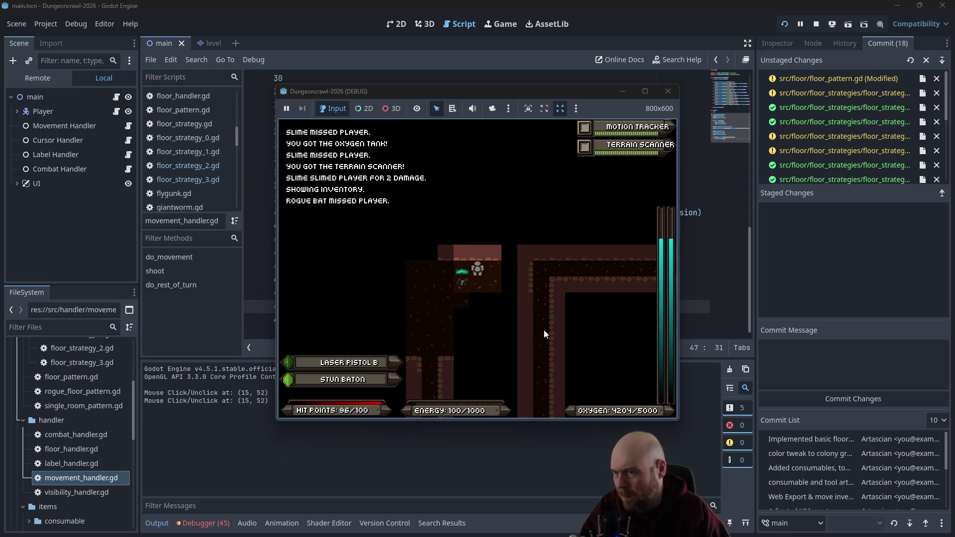
pyautogui.press('2')
# - Switch off the Terrain Scanner, beat the slime, and step onto the exit to the next floor
pyautogui.press('Up')
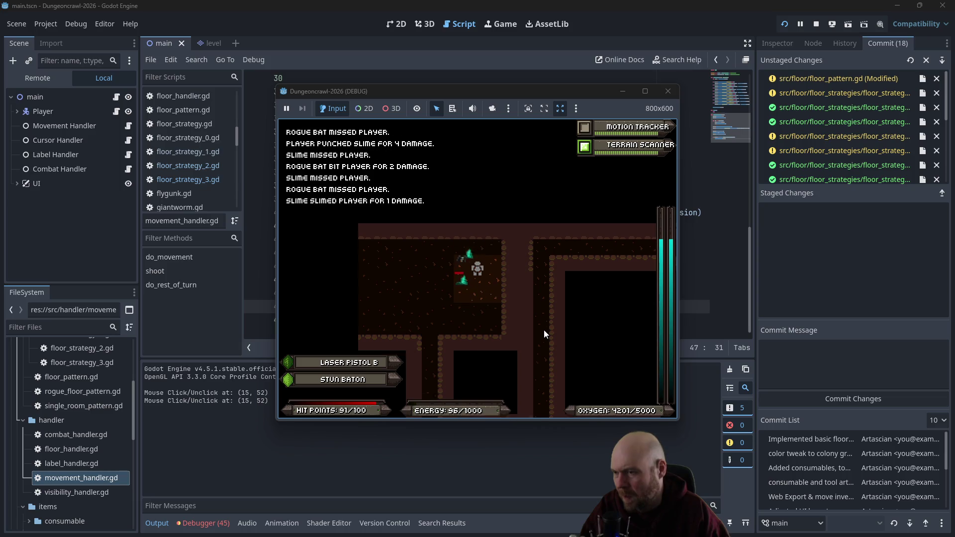
pyautogui.press('Up')
pyautogui.press('Down')
pyautogui.press('Down')
pyautogui.press('Down')
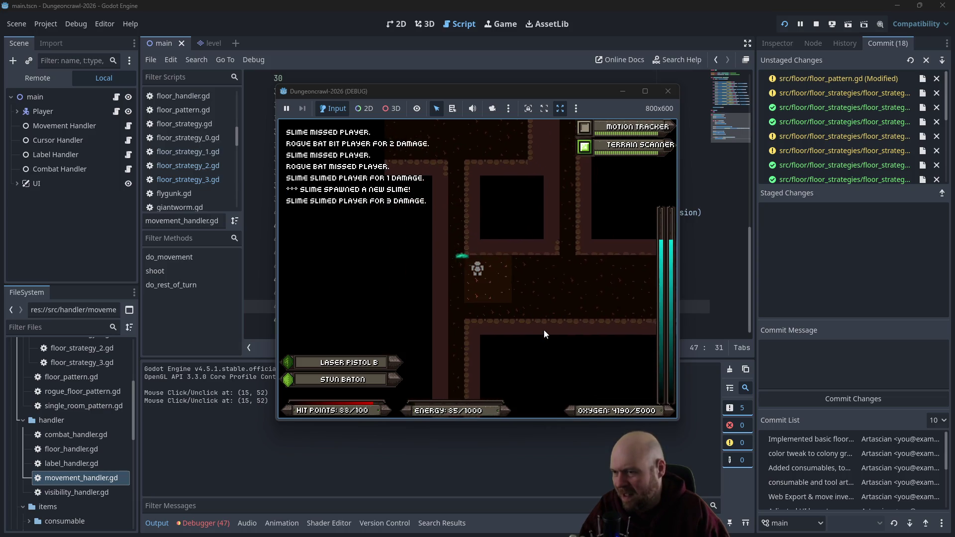
pyautogui.press('Right')
pyautogui.press('Right')
pyautogui.press('2')
pyautogui.press('Left')
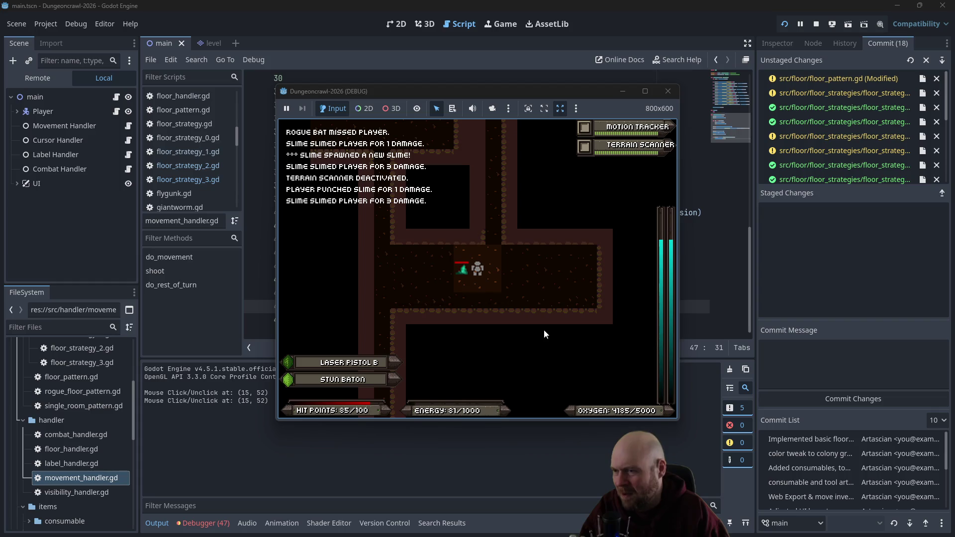
pyautogui.press('Right')
pyautogui.press('Up')
pyautogui.press('Up')
pyautogui.press('Up')
pyautogui.press('Down')
pyautogui.press('Down')
pyautogui.press('Up')
pyautogui.press('Up')
pyautogui.press('Up')
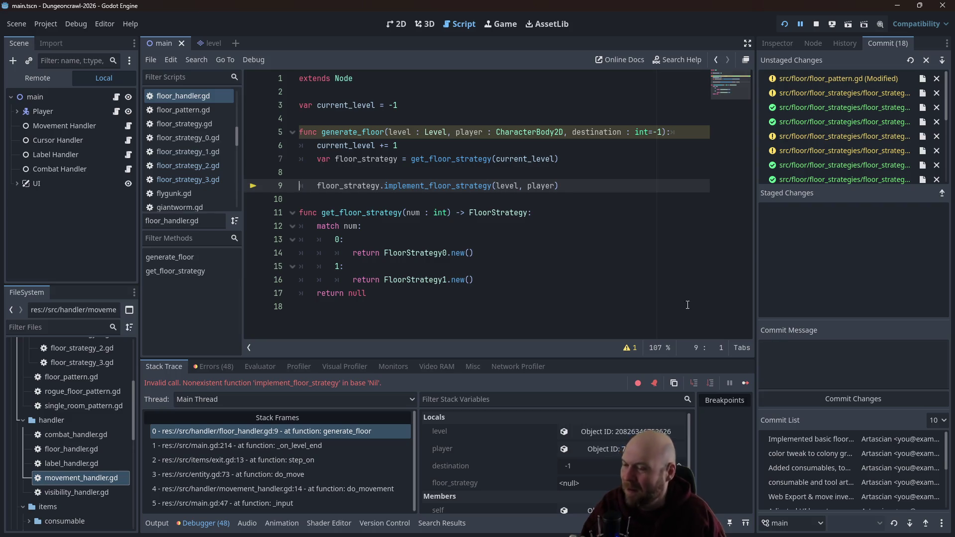
# - Add blank lines after the FloorStrategy1 return for match cases 2 and 3
pyautogui.click(480, 279)
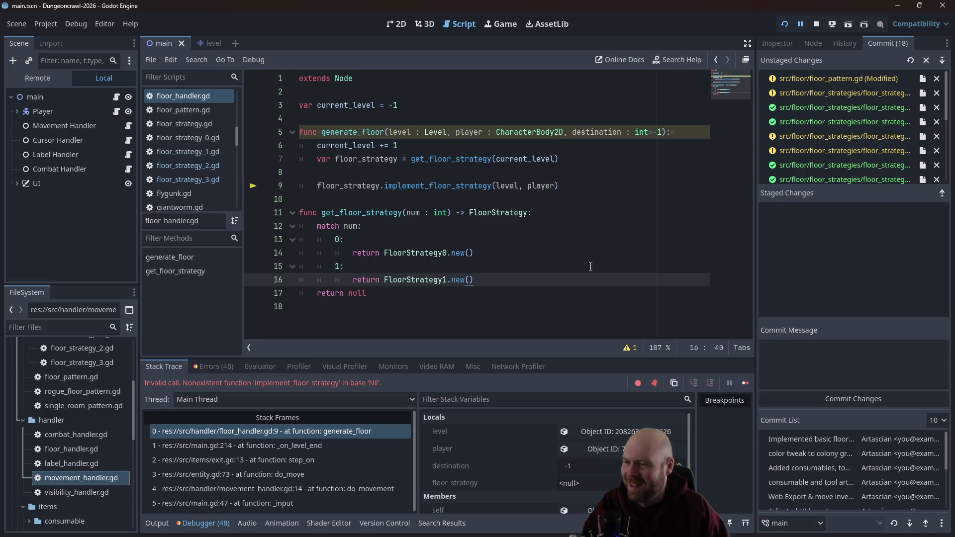
pyautogui.press('Return')
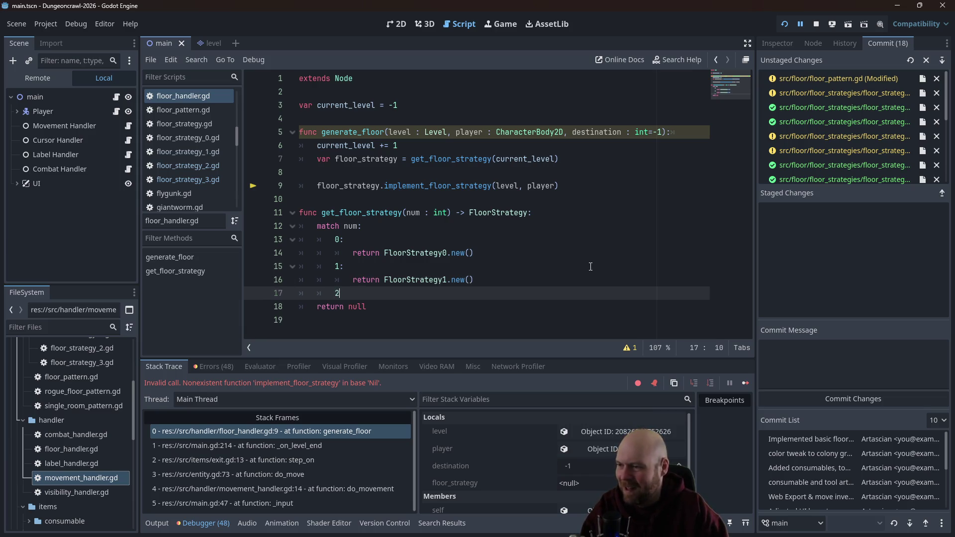
pyautogui.press('Return')
pyautogui.press('BackSpace')
pyautogui.press('Return')
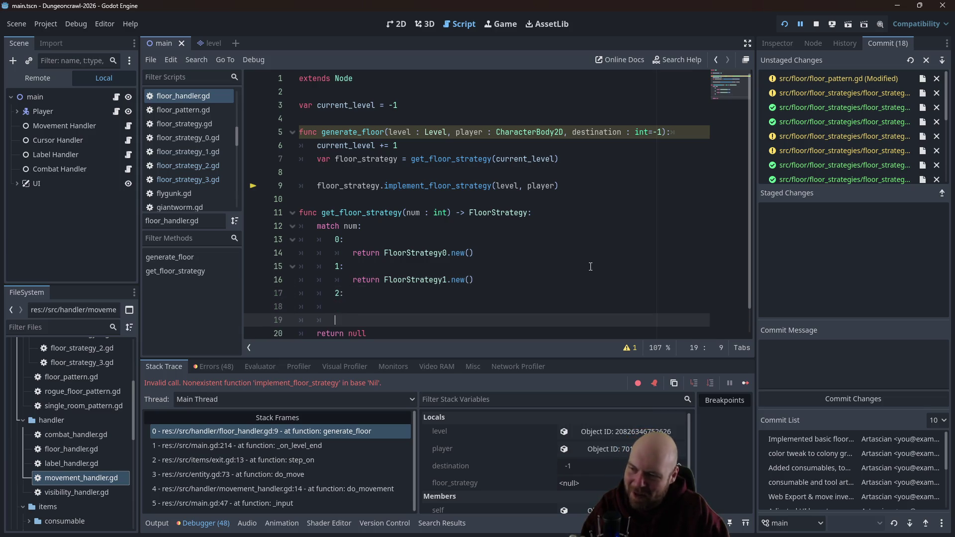
# - Make case 2 return FloorStrategy2.new() by copying and editing the FloorStrategy1 return line
pyautogui.moveTo(474, 280); pyautogui.dragTo(352, 279)
pyautogui.hotkey('ctrl', 'c')
pyautogui.click(369, 306)
pyautogui.hotkey('ctrl', 'v')
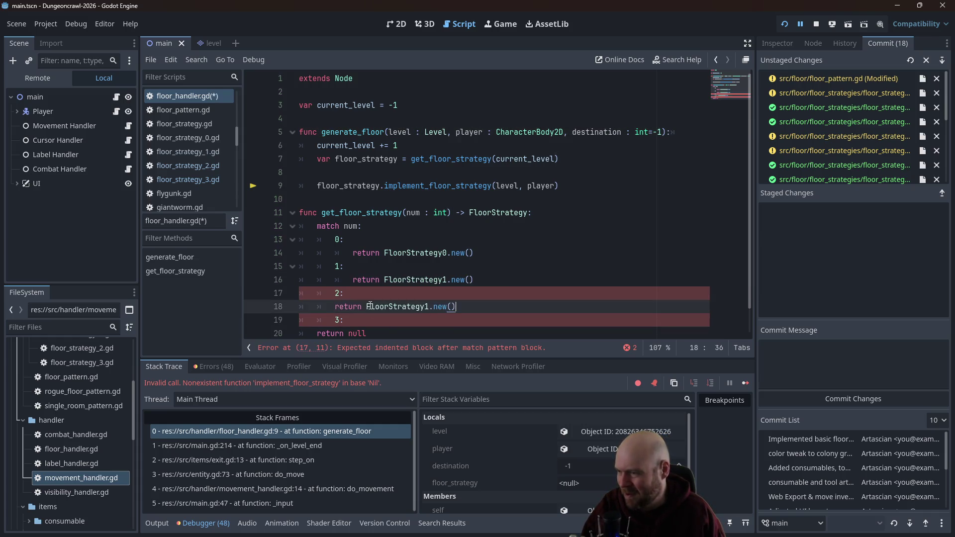
pyautogui.press('Tab')
pyautogui.hotkey('shift', 'Right')
pyautogui.write('2')
# - Make case 3 return FloorStrategy3.new() using the same pasted return line
pyautogui.click(566, 321)
pyautogui.press('Return')
pyautogui.hotkey('ctrl', 'v')
pyautogui.press('BackSpace')
pyautogui.write('3')
# - Save floor_handler.gd, stop the crashed game session and relaunch the project
pyautogui.hotkey('ctrl', 's')
pyautogui.click(621, 266)
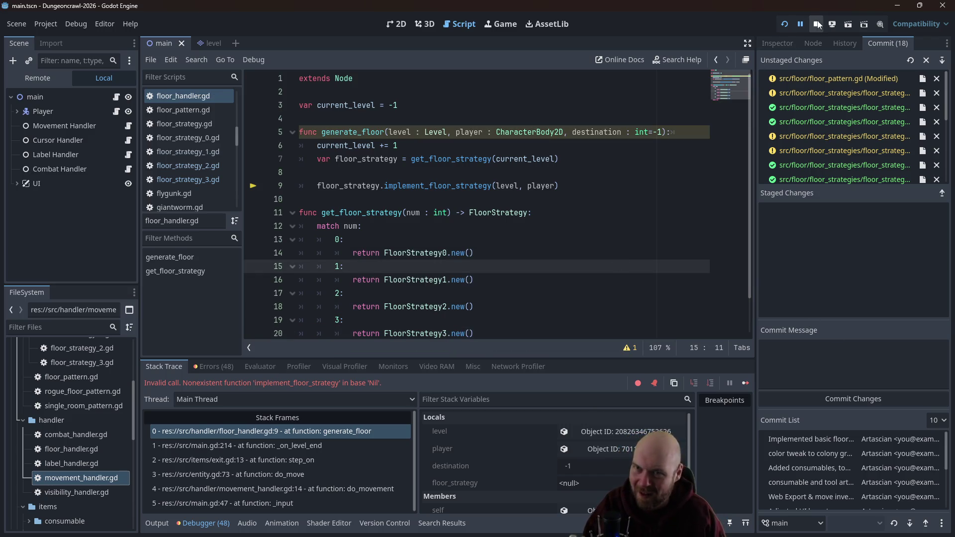
pyautogui.click(817, 24)
pyautogui.click(788, 23)
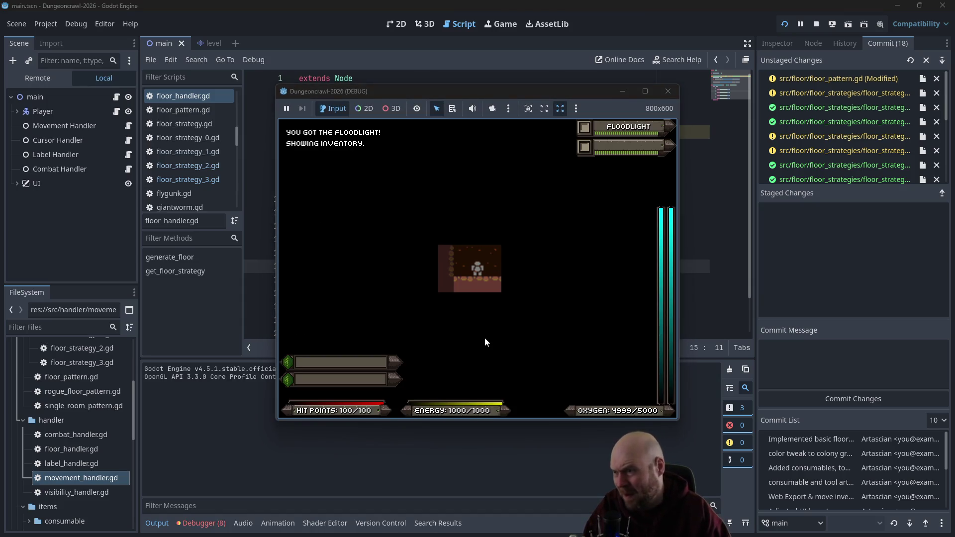
# - Light the room with the floodlight, fight through the corridor, then return to floor_handler.gd
pyautogui.press('Up')
pyautogui.press('Up')
pyautogui.press('Up')
pyautogui.press('1')
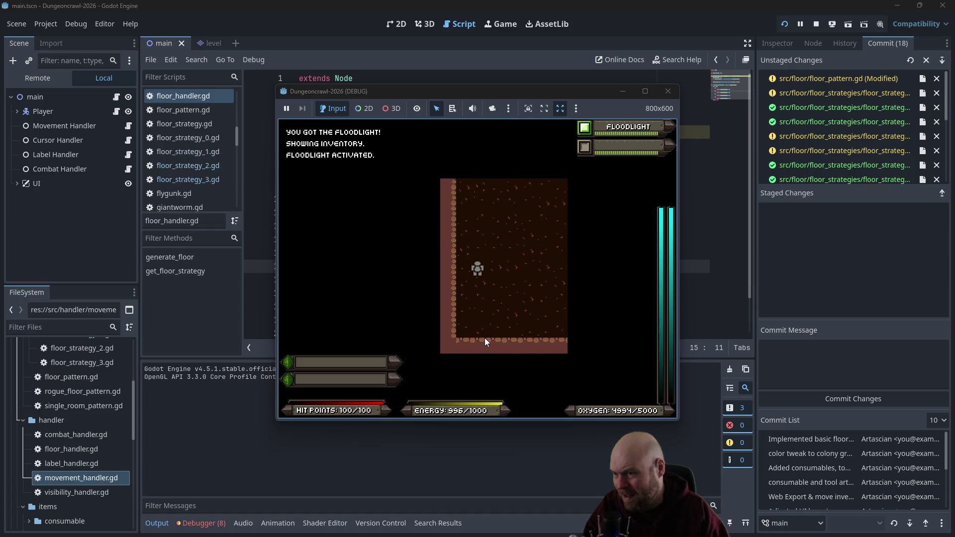
pyautogui.press('Right')
pyautogui.press('Right')
pyautogui.press('Right')
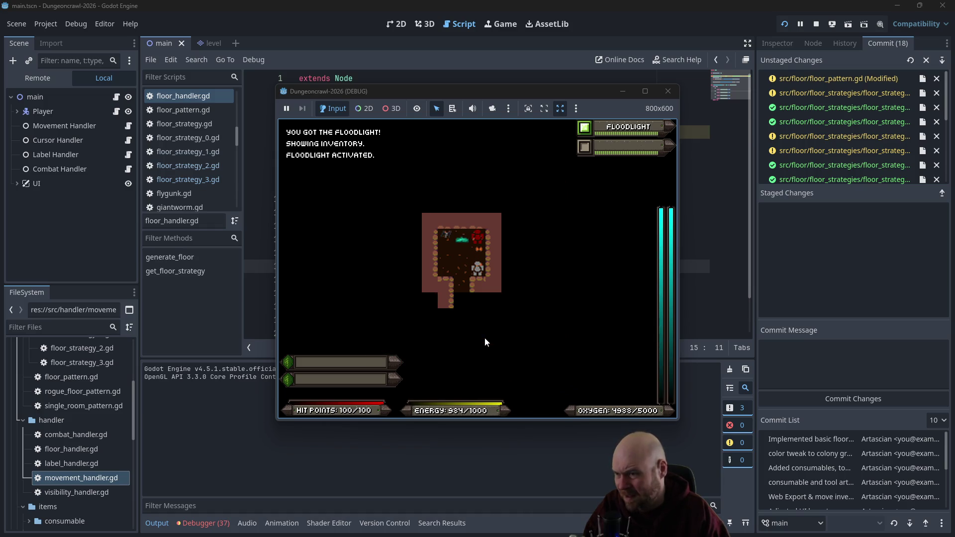
pyautogui.press('Up')
pyautogui.press('Up')
pyautogui.press('Up')
pyautogui.press('Up')
pyautogui.press('Up')
pyautogui.press('Up')
pyautogui.press('Up')
pyautogui.press('Up')
pyautogui.press('Up')
pyautogui.press('Up')
pyautogui.press('Up')
pyautogui.press('Up')
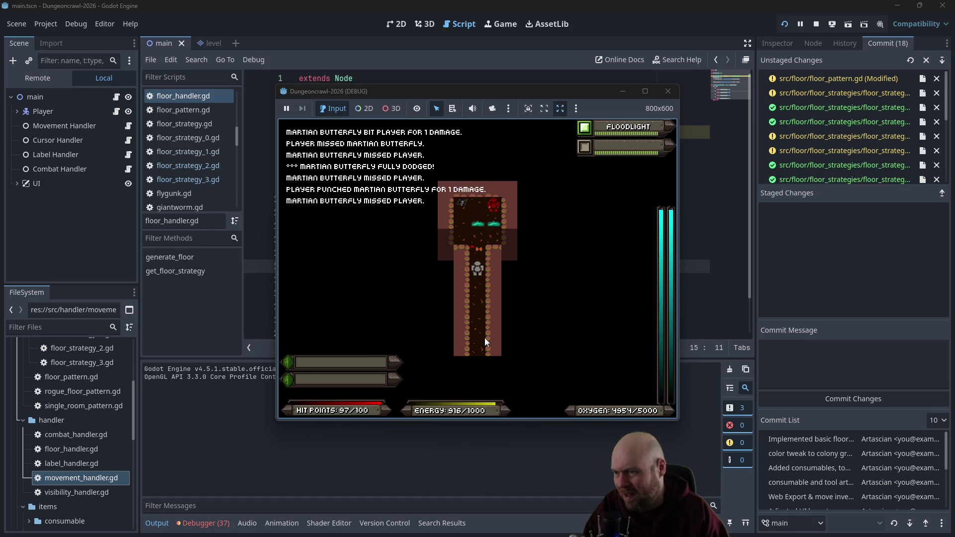
pyautogui.press('Up')
pyautogui.press('Up')
pyautogui.press('Up')
pyautogui.press('Up')
pyautogui.press('Up')
pyautogui.press('Up')
pyautogui.press('Up')
pyautogui.press('Up')
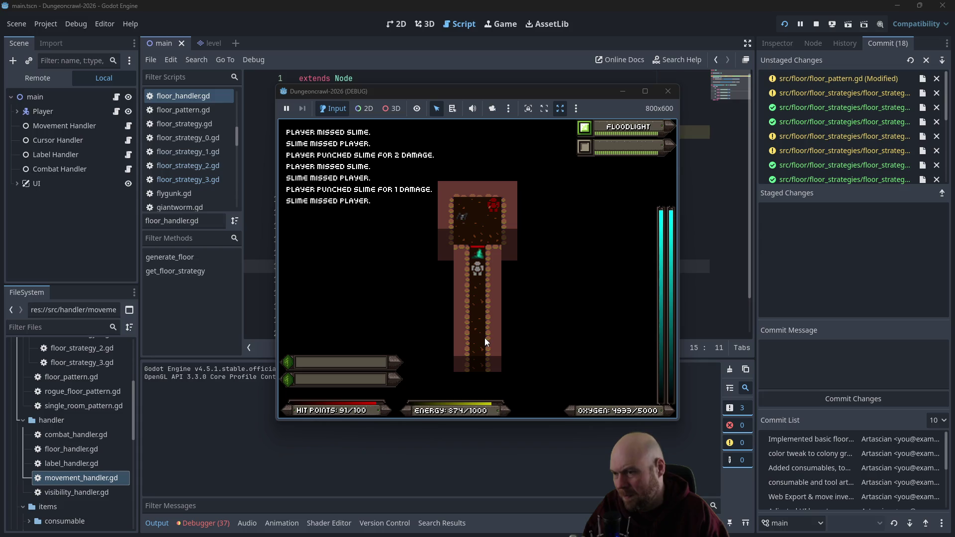
pyautogui.press('Up')
pyautogui.press('Up')
pyautogui.press('Up')
pyautogui.press('Up')
pyautogui.press('Up')
pyautogui.press('Up')
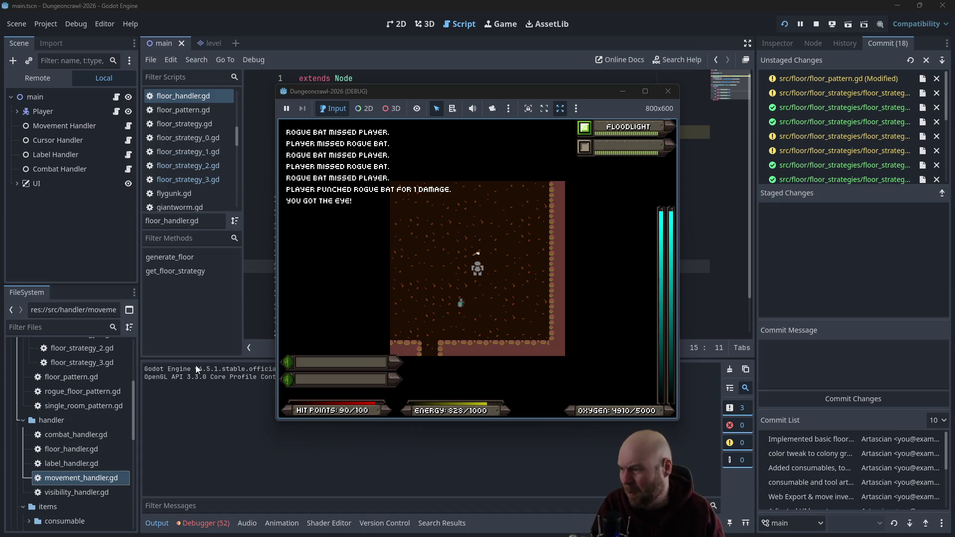
pyautogui.click(59, 443)
pyautogui.scroll(-1, 333, 305)
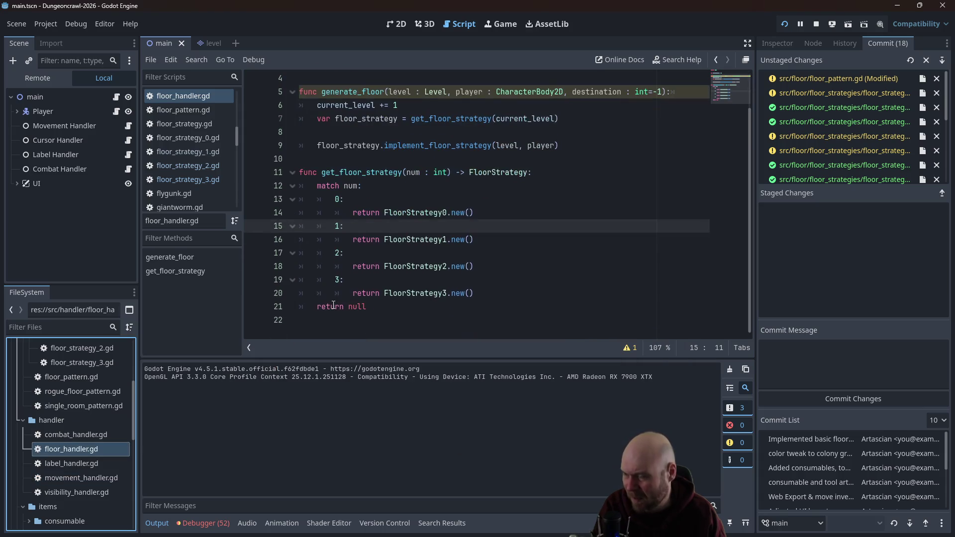
pyautogui.click(353, 213)
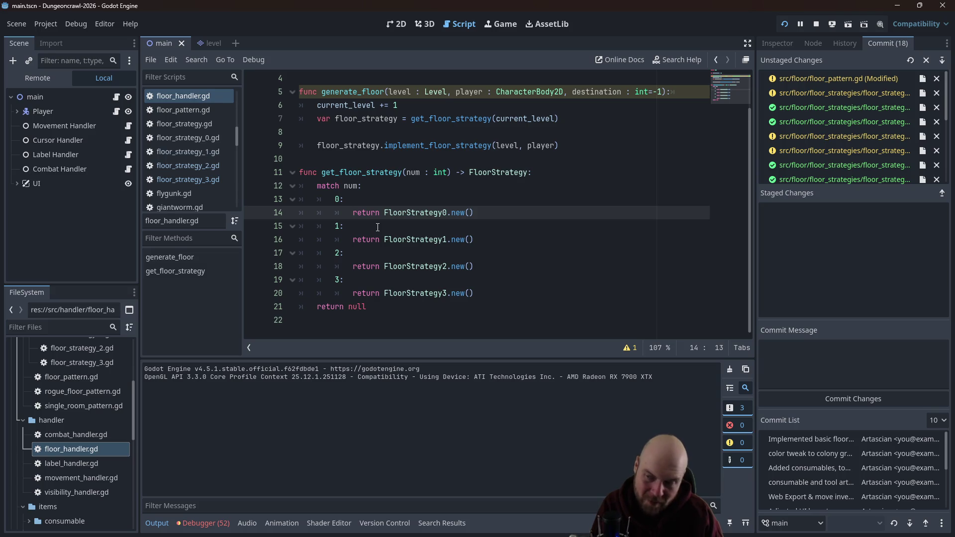
pyautogui.scroll(2, 273, 182)
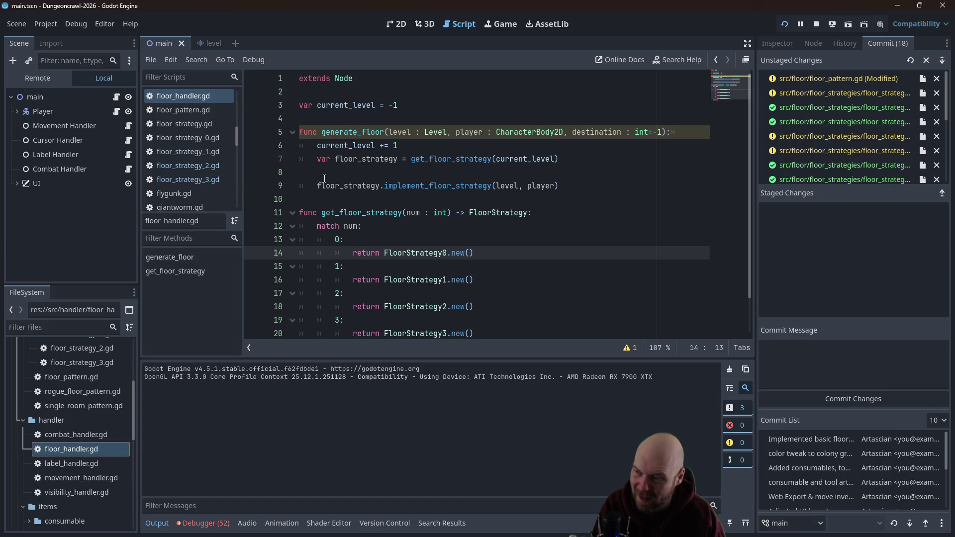
pyautogui.scroll(-1, 313, 184)
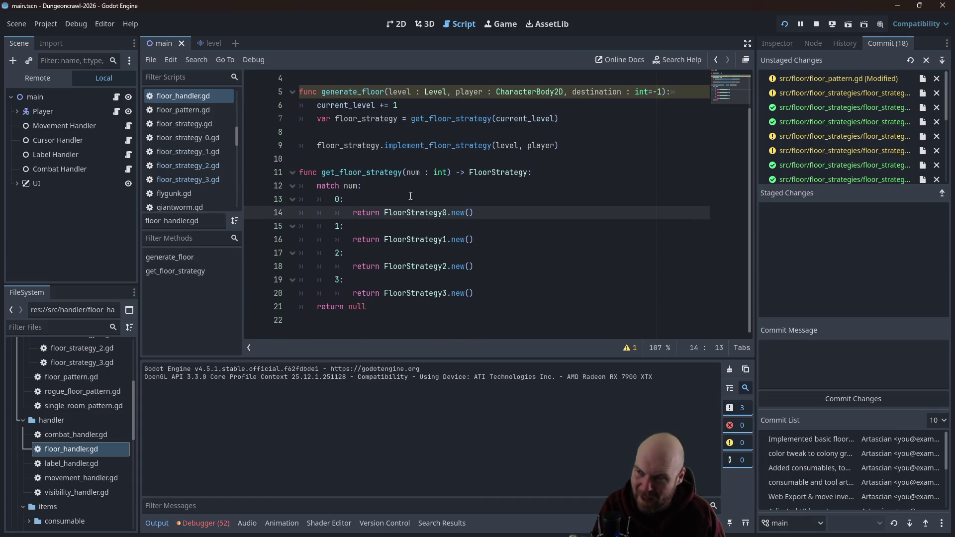
pyautogui.scroll(1, 471, 260)
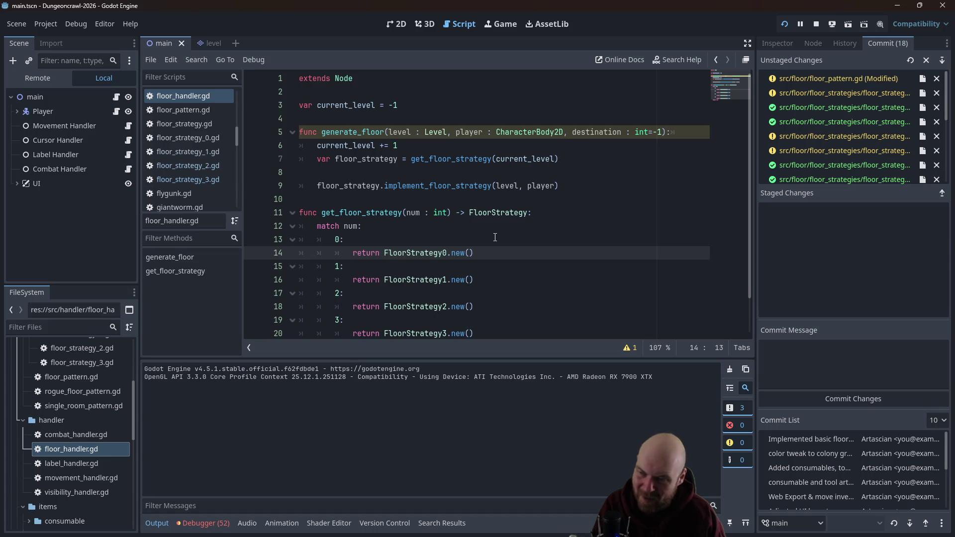
pyautogui.click(409, 281)
pyautogui.scroll(-1, 388, 224)
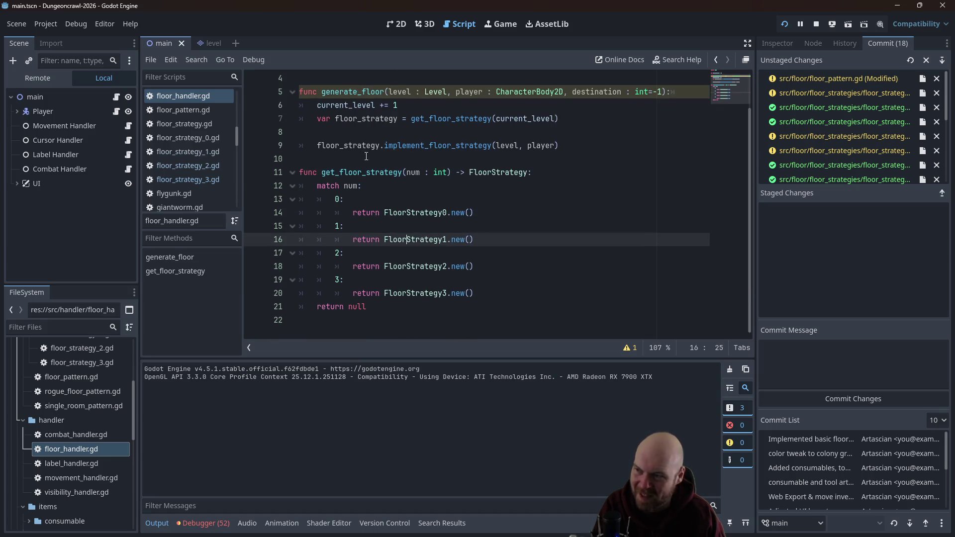
pyautogui.scroll(1, 355, 154)
pyautogui.click(425, 200)
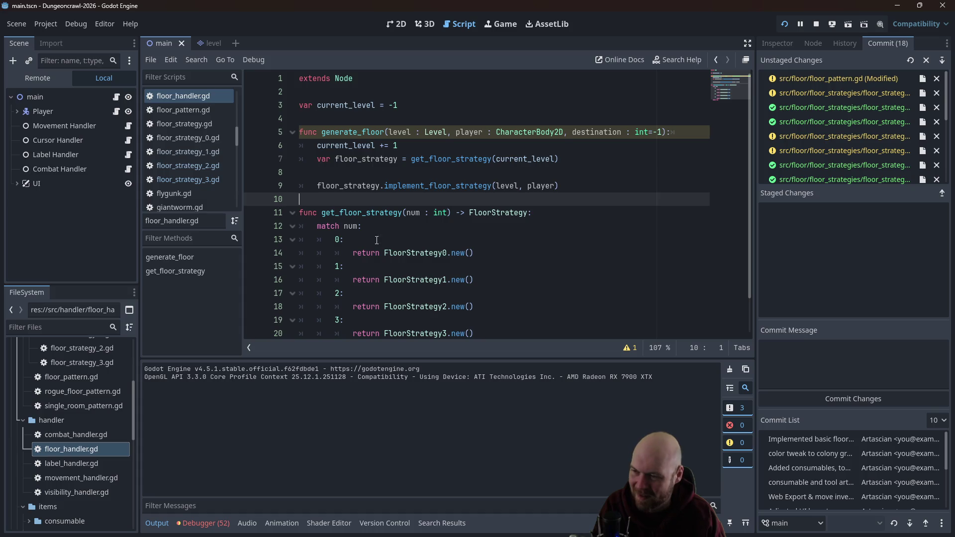
pyautogui.click(404, 254)
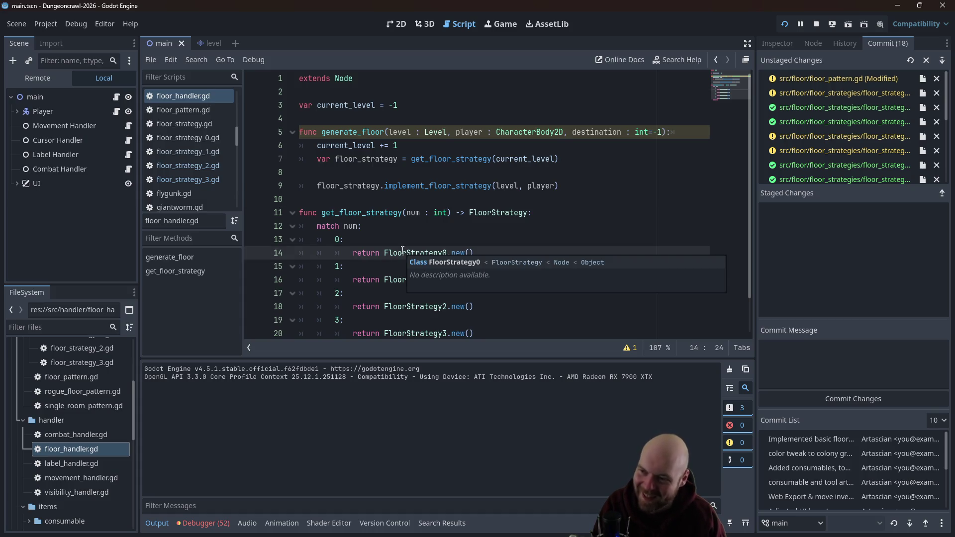
pyautogui.click(417, 169)
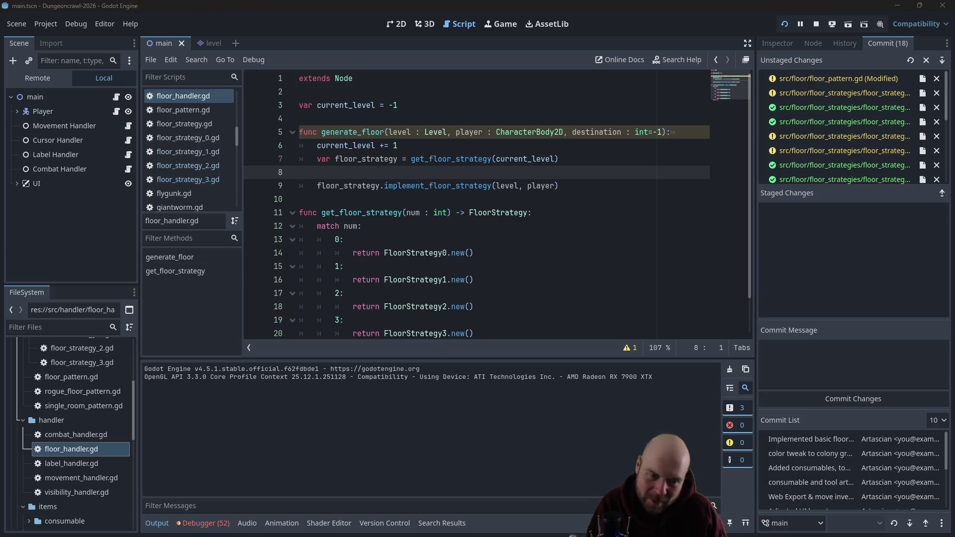
pyautogui.press('Up')
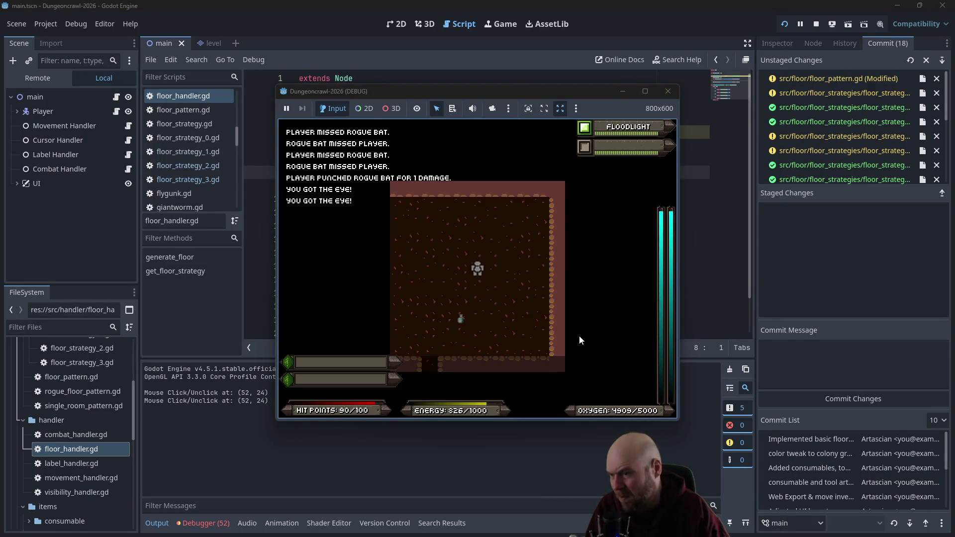
# - Collect an eye and an oxygen tank, then walk left and defeat the slime
pyautogui.press('Down')
pyautogui.press('Left')
pyautogui.press('Down')
pyautogui.press('Up')
pyautogui.press('Left')
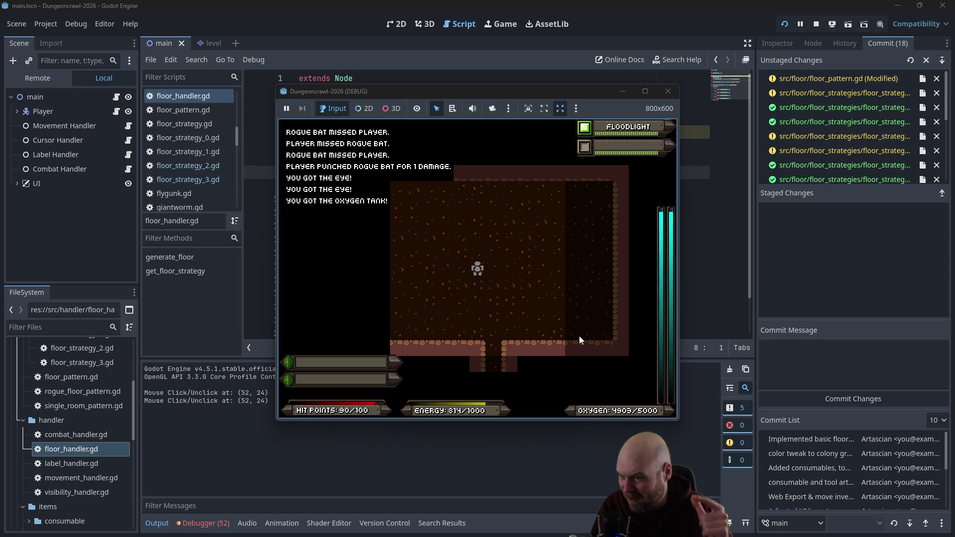
pyautogui.press('Left')
pyautogui.press('Left')
pyautogui.press('Left')
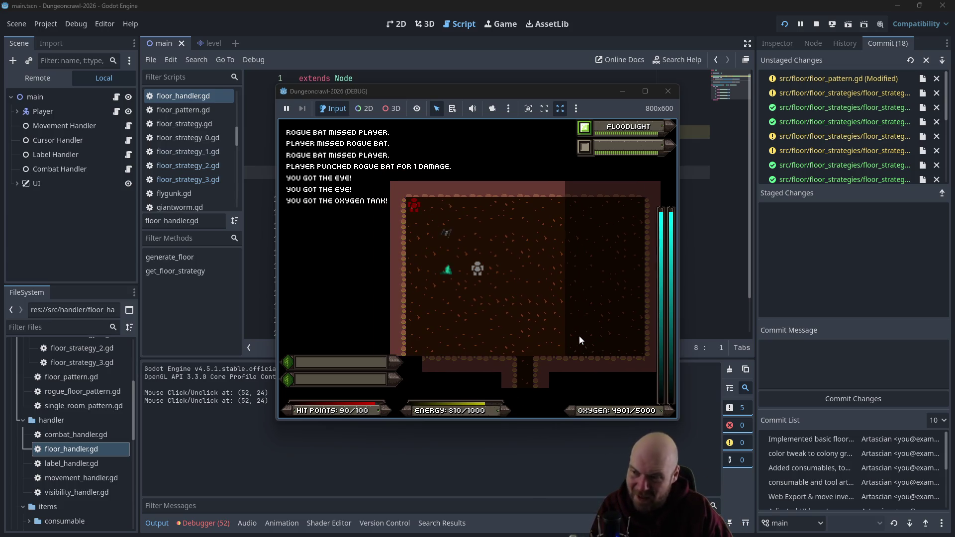
pyautogui.press('Left')
pyautogui.press('Left')
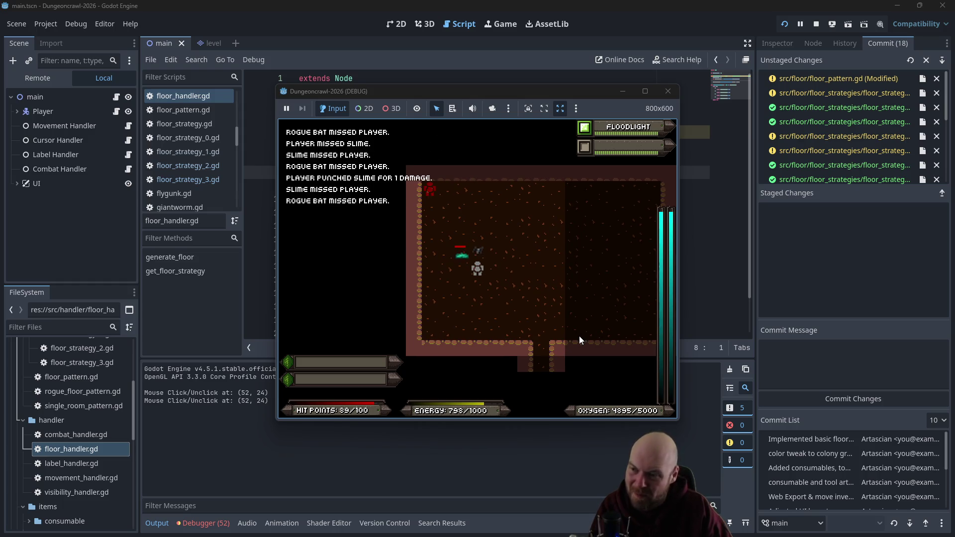
pyautogui.press('Left')
pyautogui.press('Left')
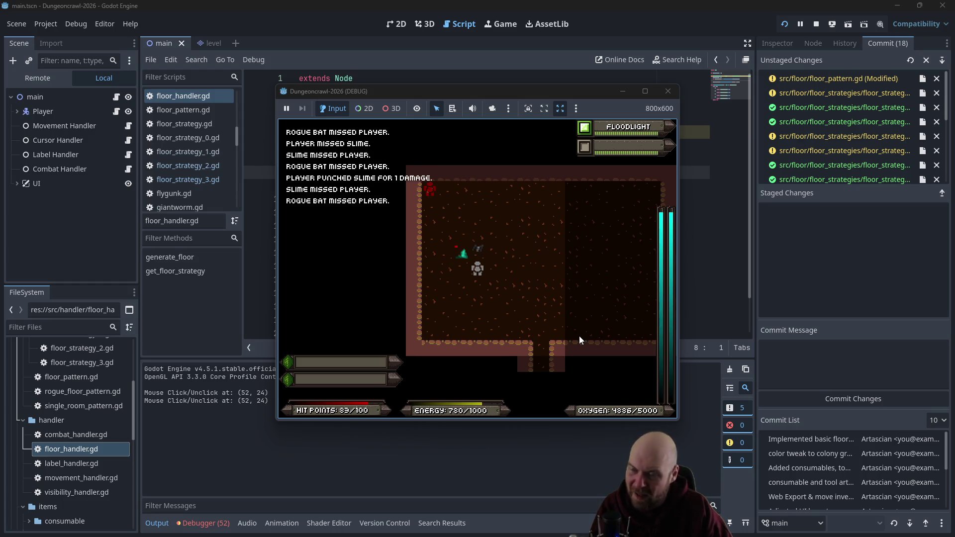
pyautogui.press('Up')
pyautogui.press('Up')
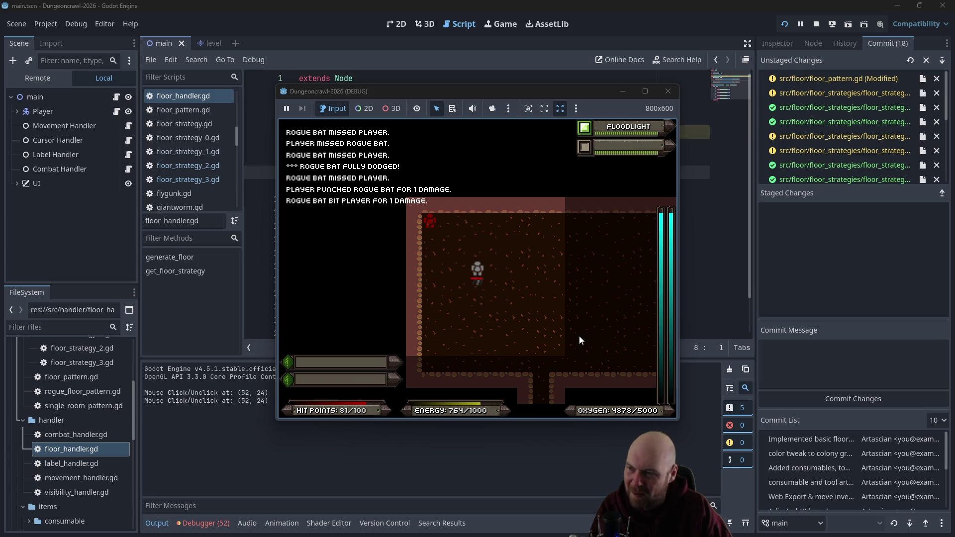
# - Fight the rogue bat down the corridor and pick up its oxygen tank and eye
pyautogui.press('Down')
pyautogui.press('Down')
pyautogui.press('Down')
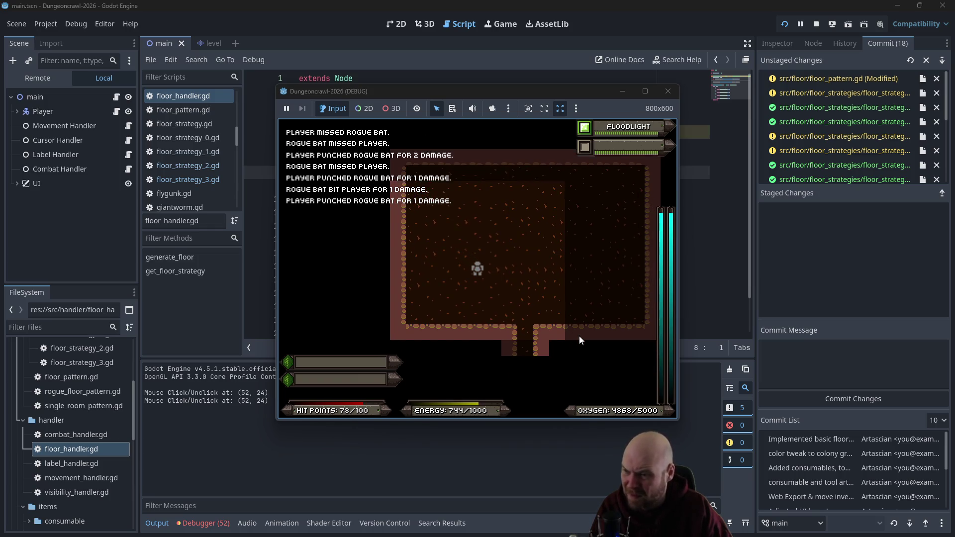
pyautogui.press('Down')
pyautogui.press('Down')
pyautogui.press('Down')
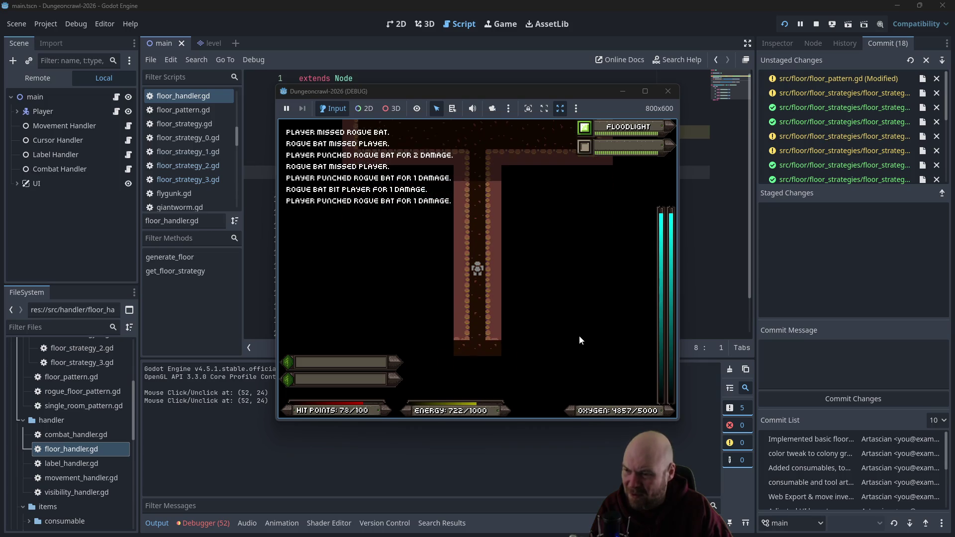
pyautogui.press('Down')
pyautogui.press('Down')
pyautogui.press('Down')
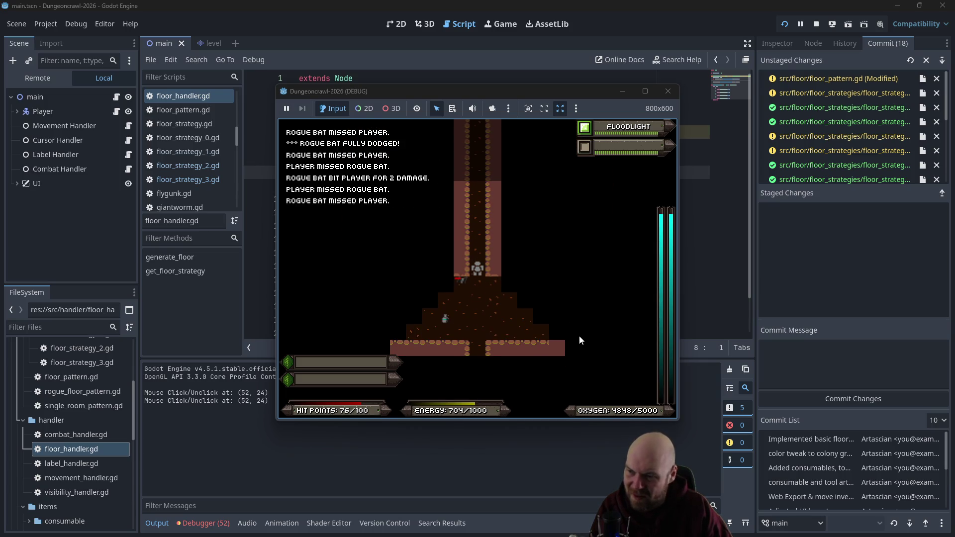
pyautogui.press('Left')
pyautogui.press('Down')
pyautogui.press('Left')
pyautogui.press('Left')
pyautogui.press('Left')
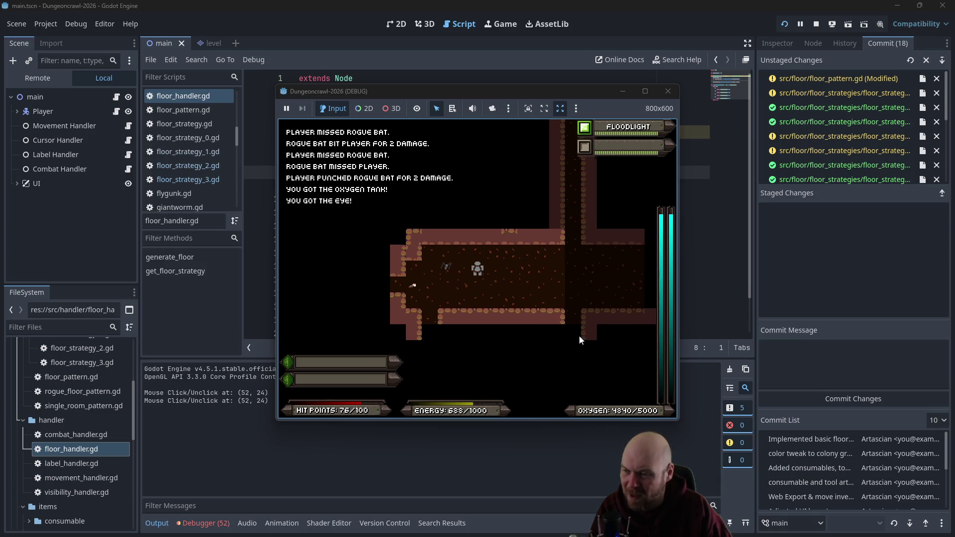
pyautogui.press('Left')
pyautogui.press('Left')
pyautogui.press('Left')
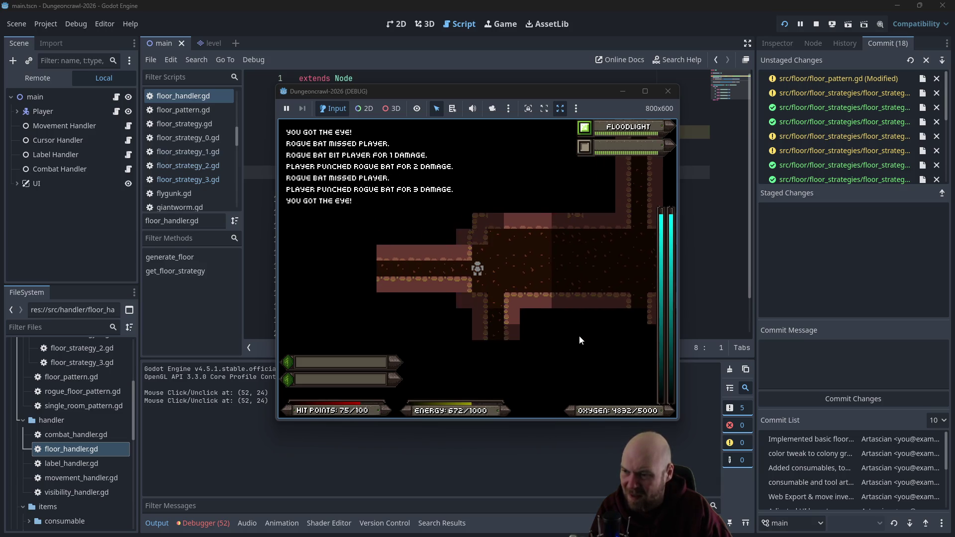
pyautogui.press('Left')
pyautogui.press('Left')
pyautogui.press('Left')
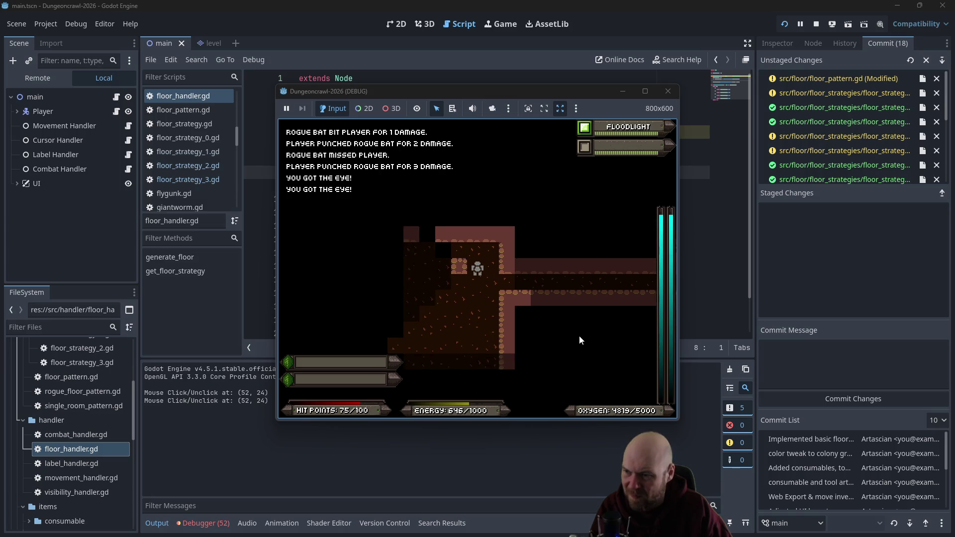
# - Grab the medgel pack, defeat the rogue eye for its eye, and show the inventory
pyautogui.press('Left')
pyautogui.press('Left')
pyautogui.press('Left')
pyautogui.press('Down')
pyautogui.press('Down')
pyautogui.press('Down')
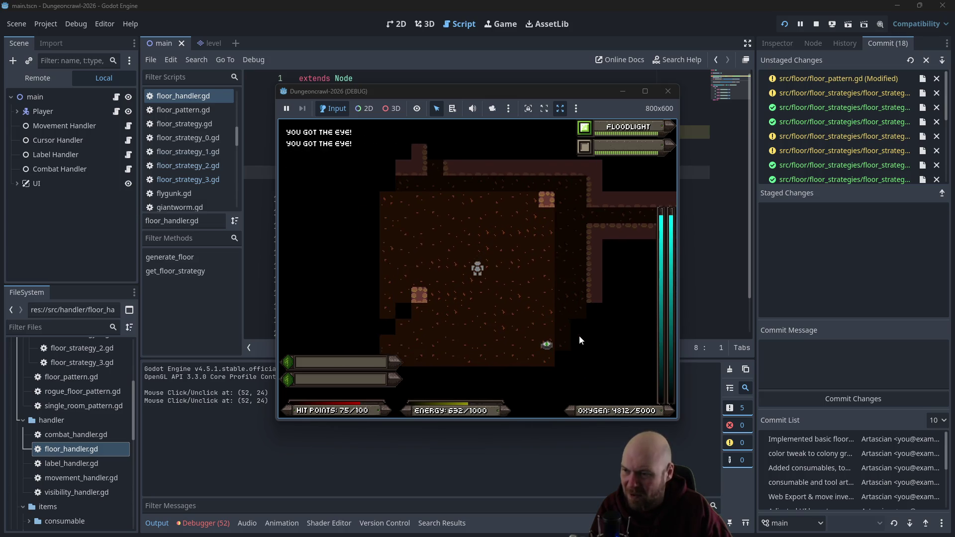
pyautogui.press('Right')
pyautogui.press('Right')
pyautogui.press('Right')
pyautogui.press('Down')
pyautogui.press('Down')
pyautogui.press('Down')
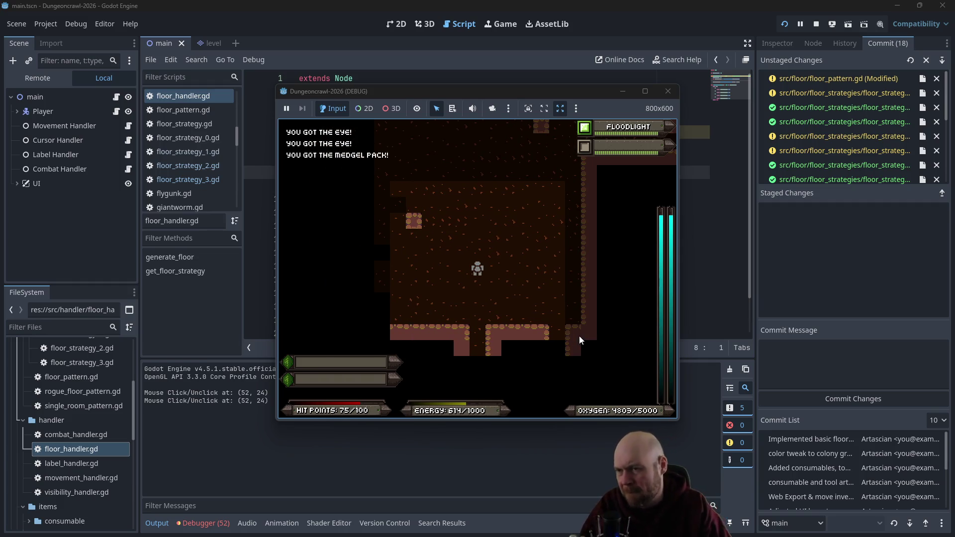
pyautogui.press('Down')
pyautogui.press('Down')
pyautogui.press('Down')
pyautogui.press('Up')
pyautogui.press('Up')
pyautogui.press('Up')
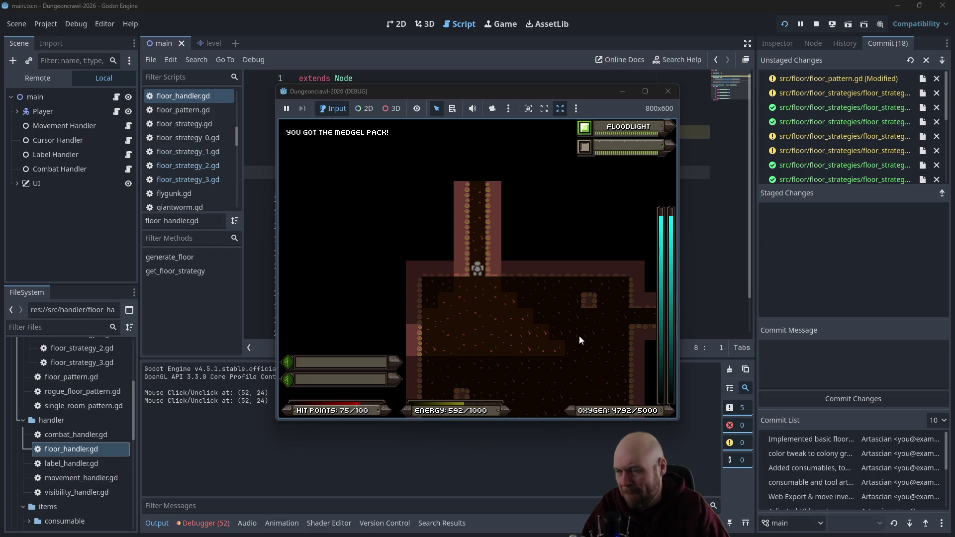
pyautogui.press('Down')
pyautogui.press('Down')
pyautogui.press('Down')
pyautogui.press('Right')
pyautogui.press('Right')
pyautogui.press('Right')
pyautogui.press('Down')
pyautogui.press('Down')
pyautogui.press('Down')
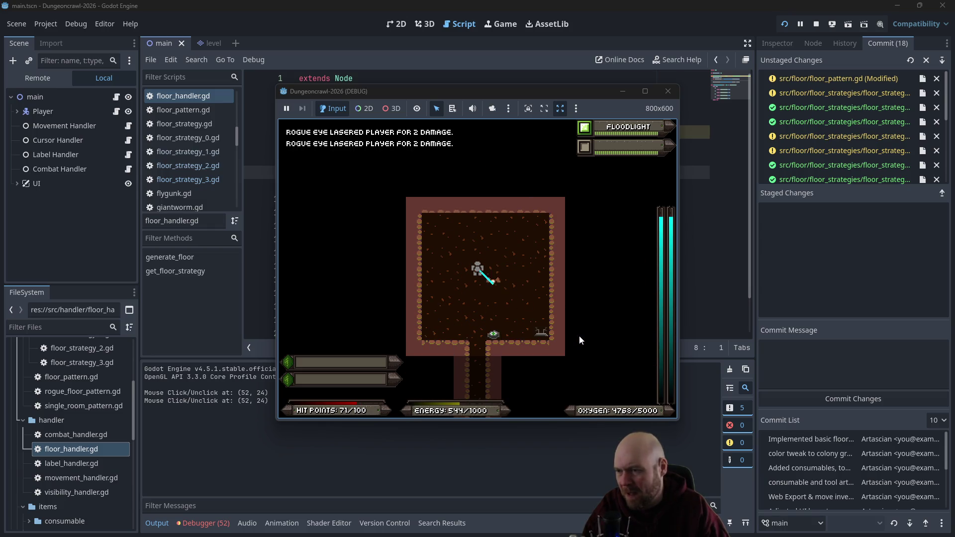
pyautogui.press('i')
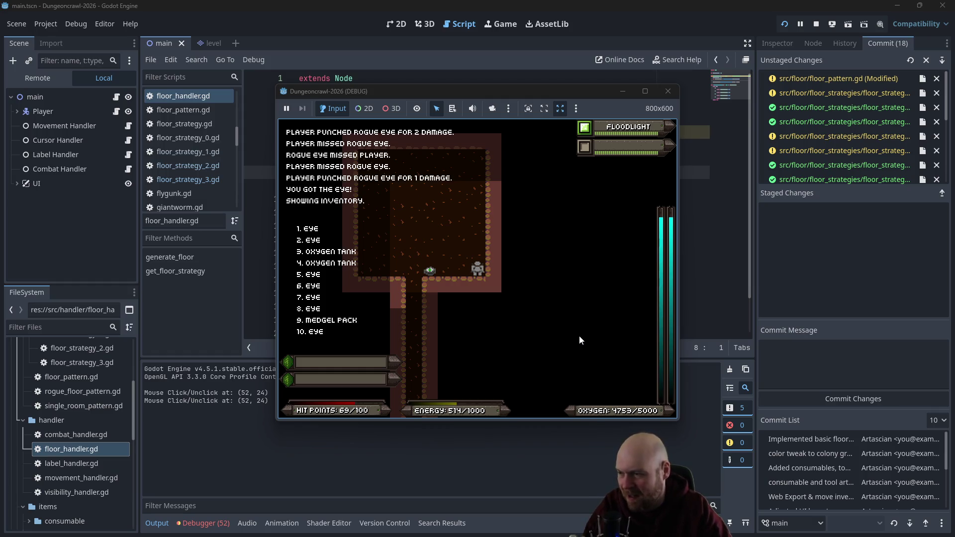
# - Consume eyes and an oxygen tank from the inventory until energy is full
pyautogui.press('1')
pyautogui.press('i')
pyautogui.press('1')
pyautogui.press('i')
pyautogui.press('1')
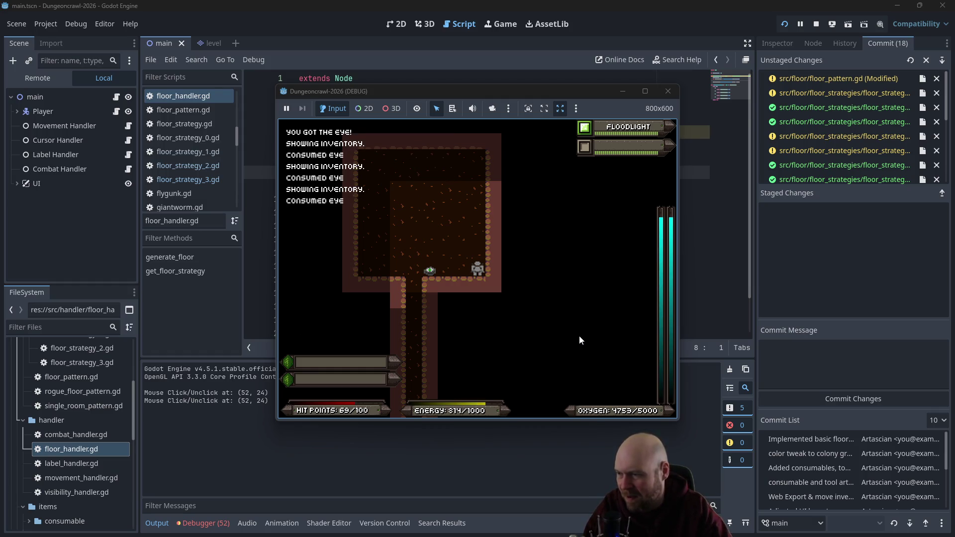
pyautogui.press('i')
pyautogui.press('1')
pyautogui.press('i')
pyautogui.press('3')
pyautogui.press('i')
pyautogui.press('1')
pyautogui.press('i')
pyautogui.press('1')
pyautogui.press('i')
# - Pick up the terrain scanner and Medgel Pack, then walk down into new rooms with the floodlight off
pyautogui.press('2')
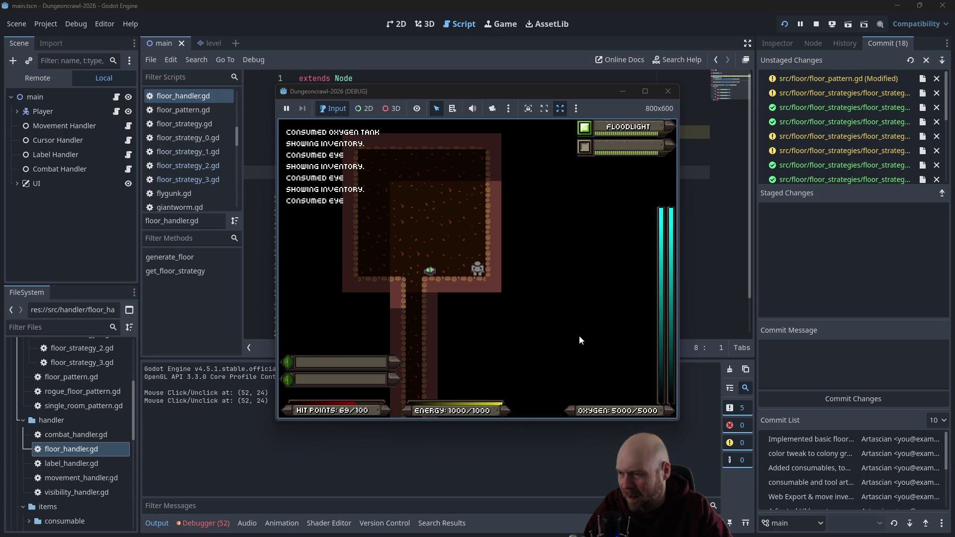
pyautogui.press('i')
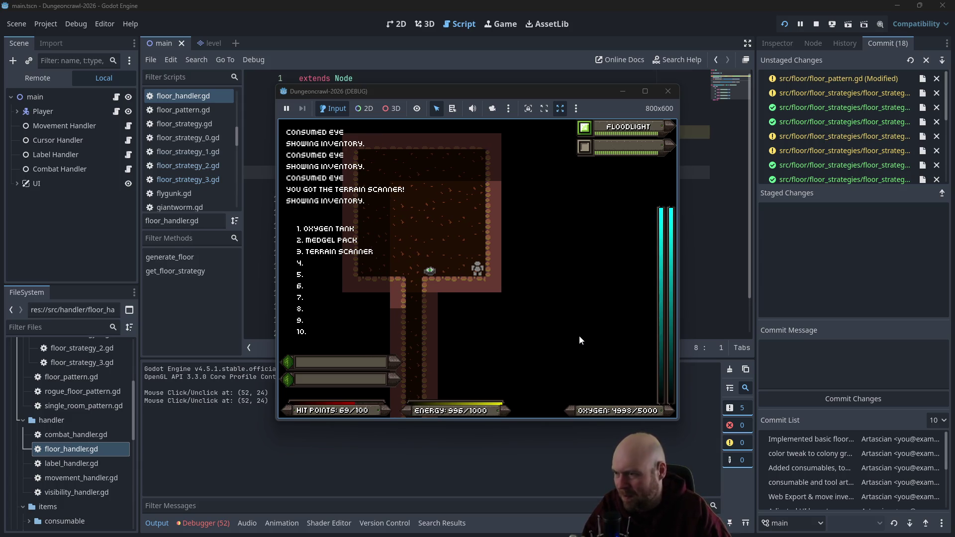
pyautogui.press('Left')
pyautogui.press('Left')
pyautogui.press('Left')
pyautogui.press('3')
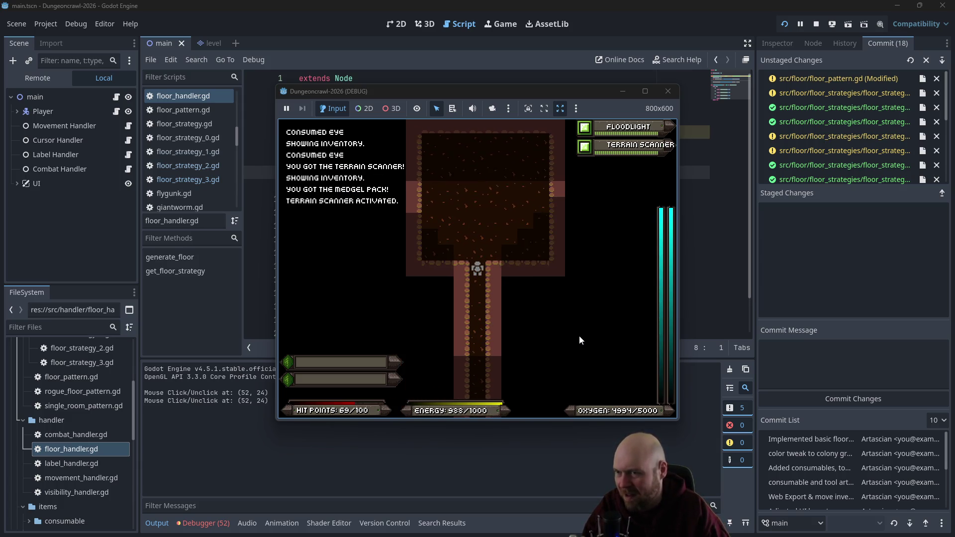
pyautogui.press('Down')
pyautogui.press('Down')
pyautogui.press('Down')
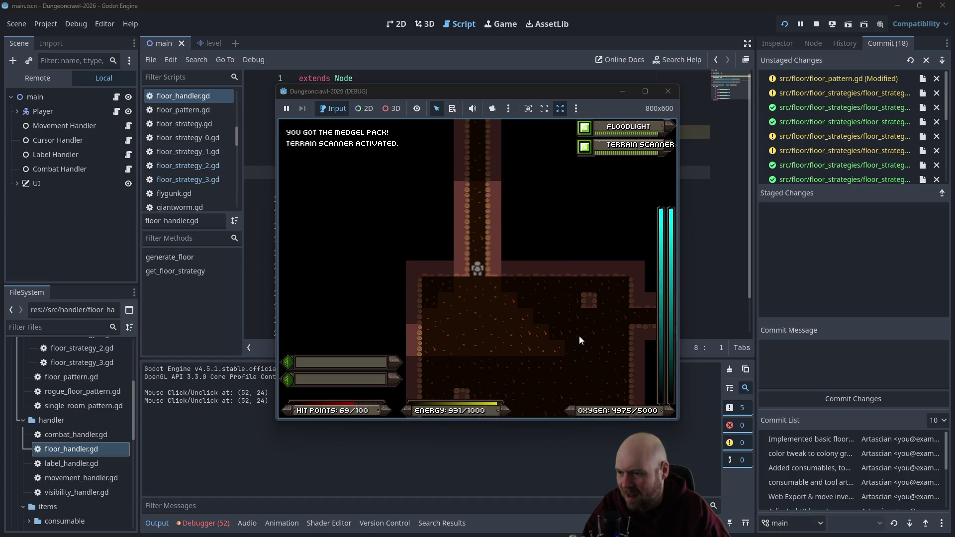
pyautogui.press('Down')
pyautogui.press('Down')
pyautogui.press('Down')
pyautogui.press('1')
pyautogui.press('Right')
pyautogui.press('Right')
pyautogui.press('Right')
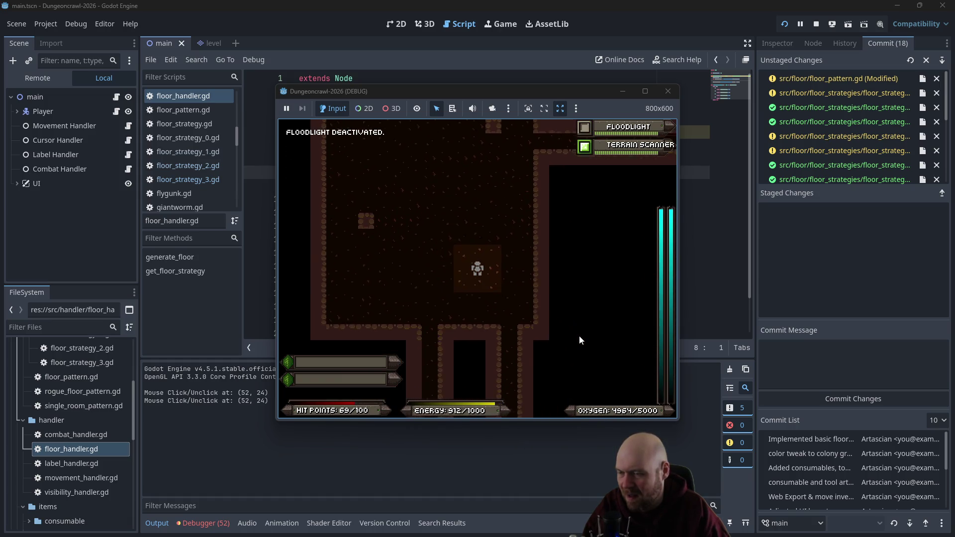
pyautogui.press('Down')
pyautogui.press('Down')
pyautogui.press('Down')
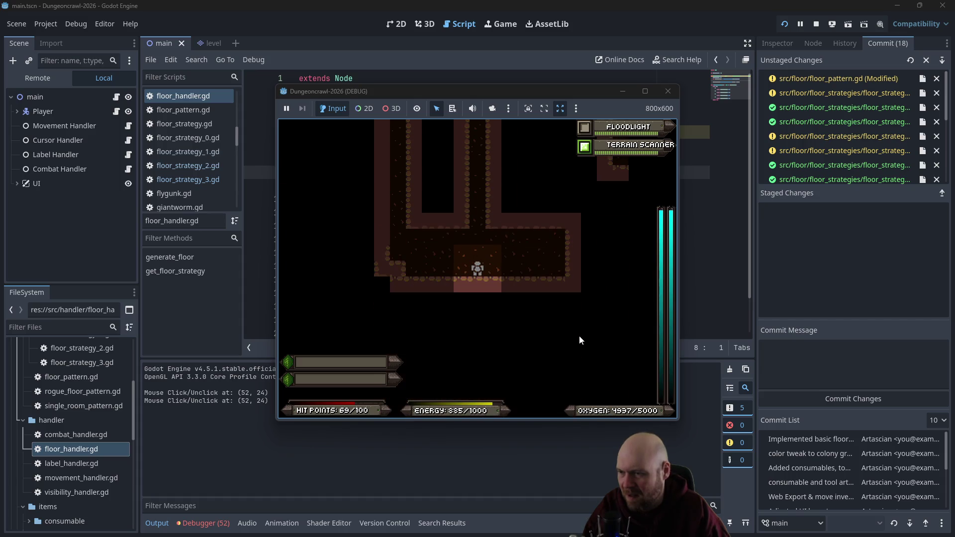
# - Pick up Laser Pistol A and put it into the first inventory slot
pyautogui.press('Up')
pyautogui.press('Right')
pyautogui.press('Up')
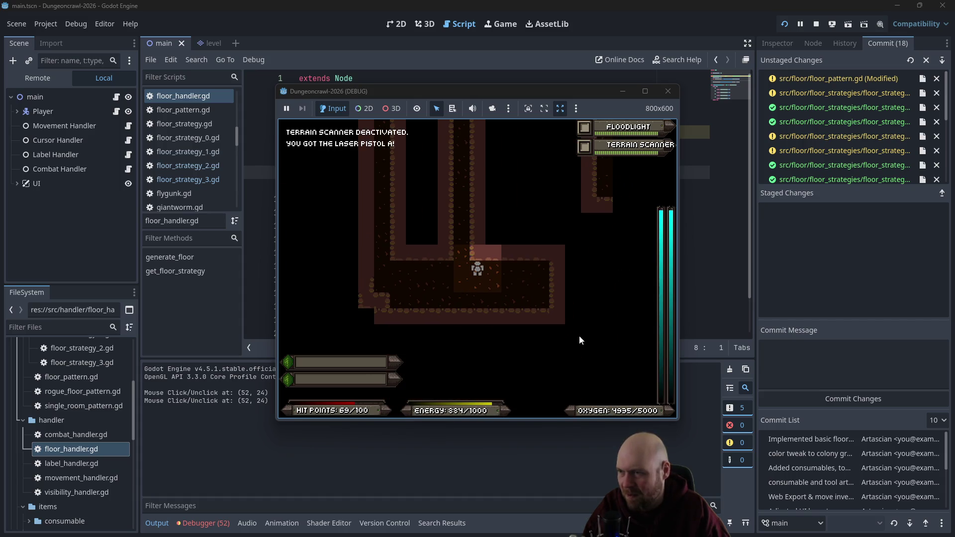
pyautogui.press('Down')
pyautogui.press('Left')
pyautogui.press('i')
pyautogui.press('4')
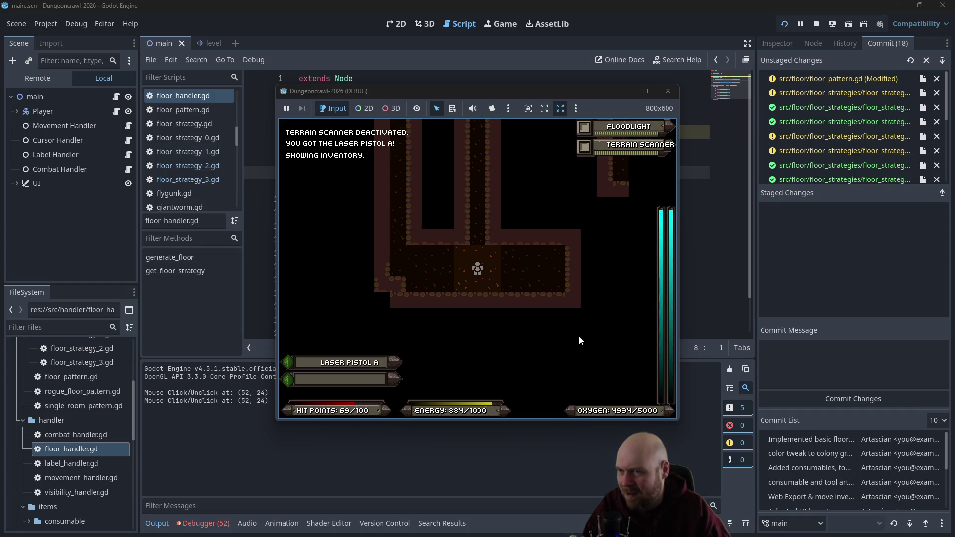
# - Ready Laser Pistol A, toggle the floodlight, and walk down the vertical corridor toward enemies
pyautogui.press('Up')
pyautogui.press('Up')
pyautogui.press('Up')
pyautogui.press('Up')
pyautogui.press('1')
pyautogui.press('Up')
pyautogui.press('1')
pyautogui.press('1')
pyautogui.press('f')
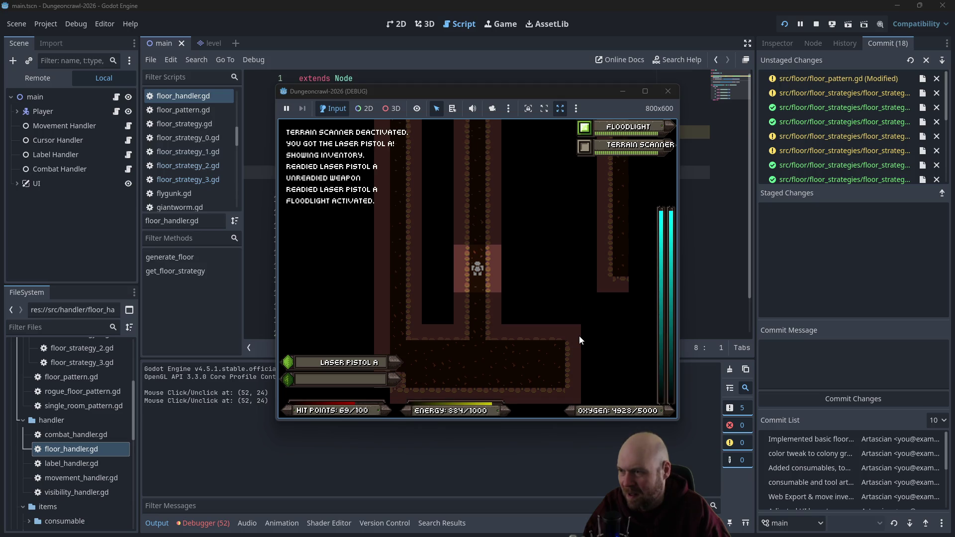
pyautogui.press('Up')
pyautogui.press('Up')
pyautogui.press('Up')
pyautogui.press('Up')
pyautogui.press('Up')
pyautogui.press('Up')
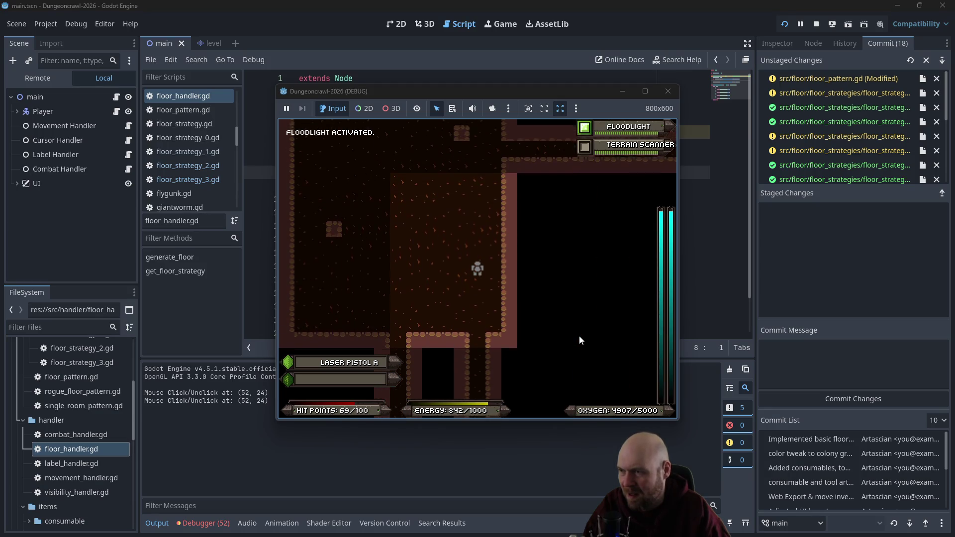
pyautogui.press('f')
pyautogui.press('Up')
pyautogui.press('Up')
pyautogui.press('Up')
pyautogui.press('Up')
pyautogui.press('Up')
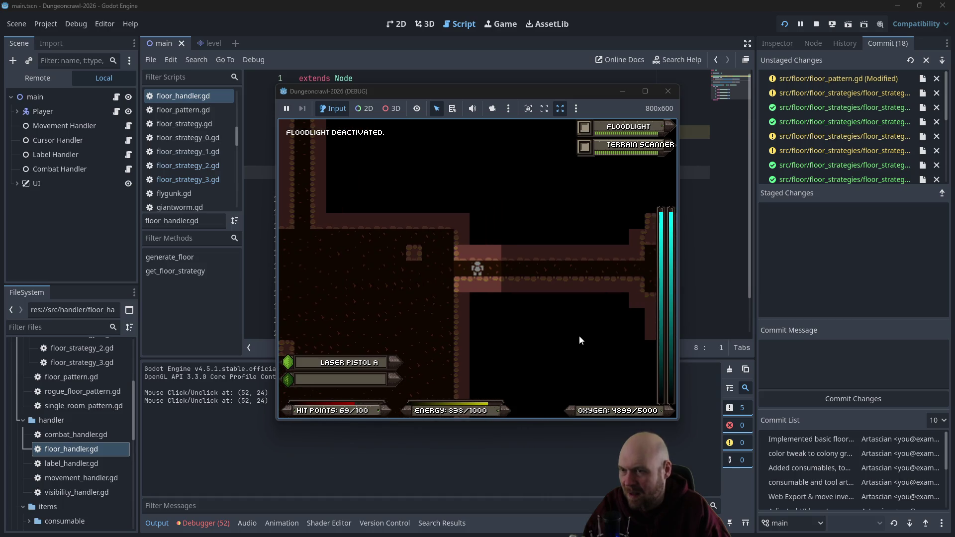
pyautogui.press('Down')
pyautogui.press('Down')
pyautogui.press('f')
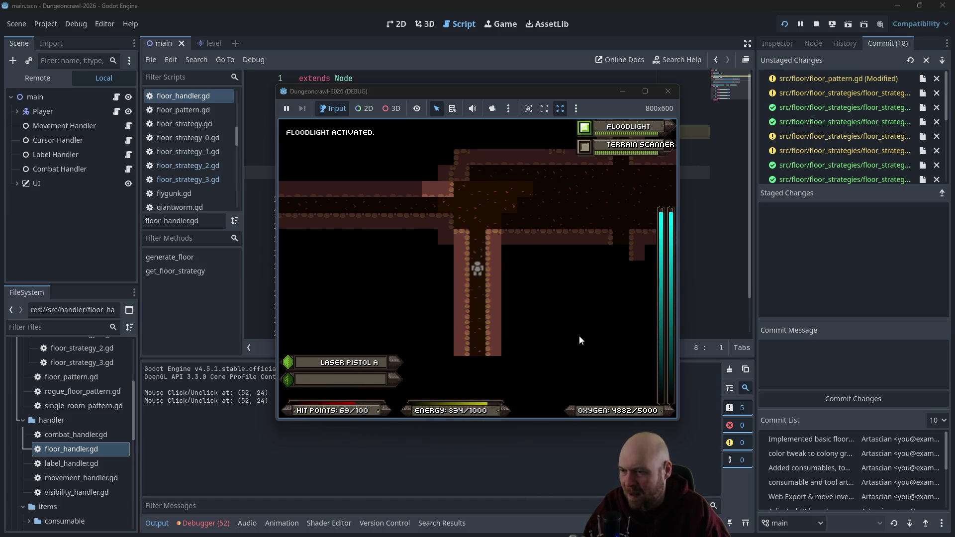
pyautogui.press('Down')
pyautogui.press('Down')
pyautogui.press('Down')
pyautogui.press('Down')
pyautogui.press('Down')
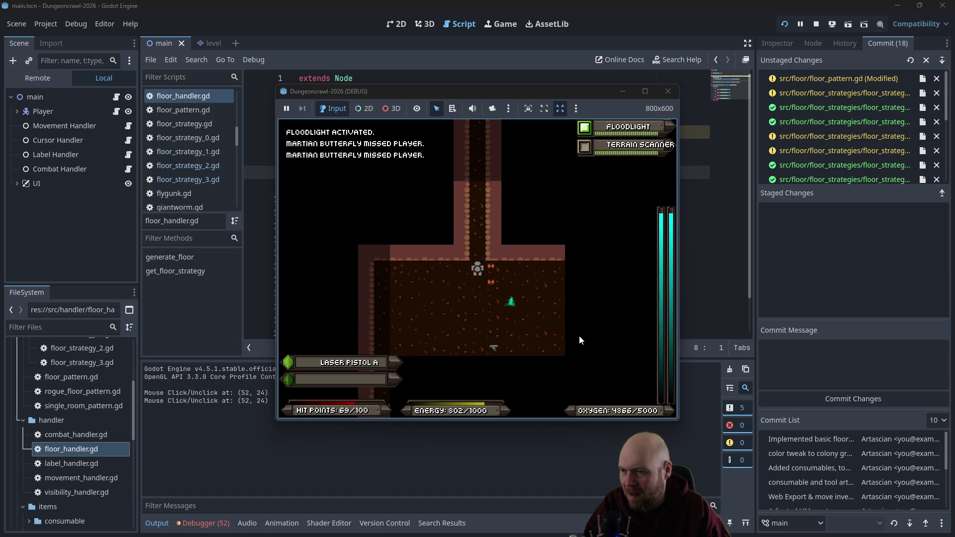
pyautogui.press('Up')
# - Fight the Martian butterfly, then move right and punch the slime
pyautogui.press('Down')
pyautogui.press('Down')
pyautogui.press('Down')
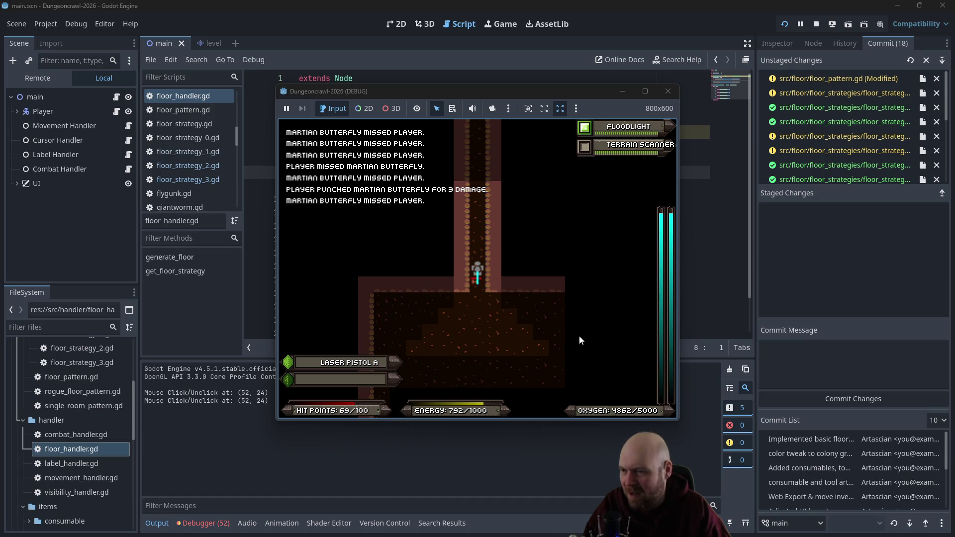
pyautogui.press('Down')
pyautogui.press('Down')
pyautogui.press('Down')
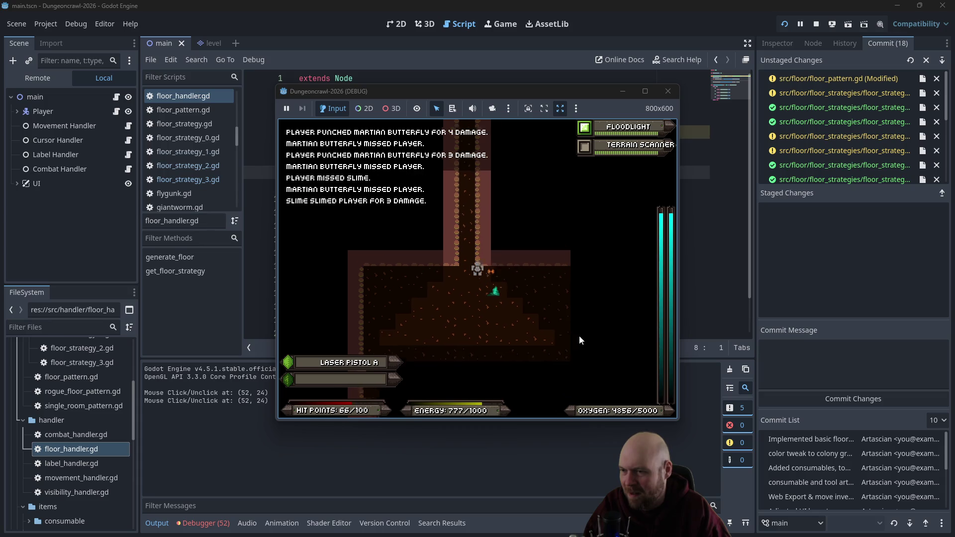
pyautogui.press('Down')
pyautogui.press('Down')
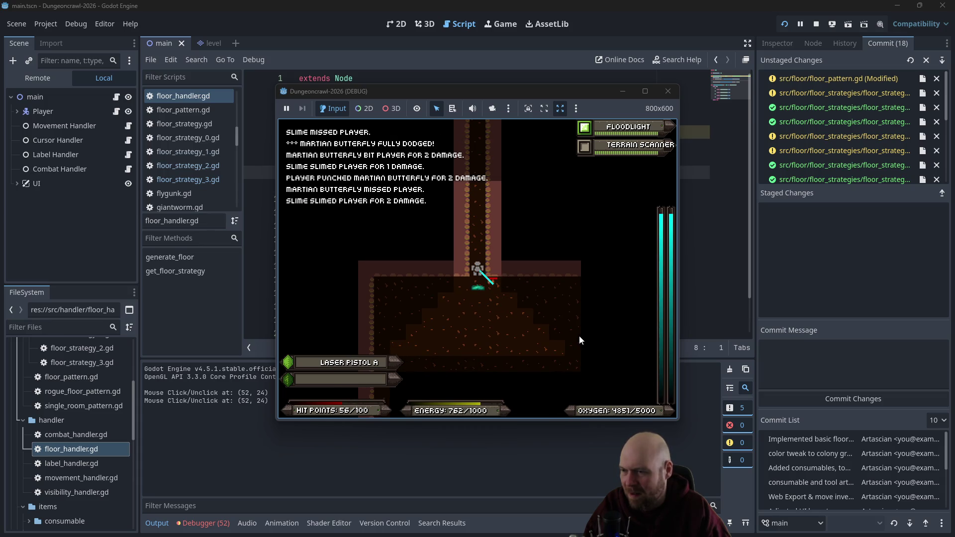
pyautogui.press('Up')
pyautogui.press('Down')
pyautogui.press('Down')
pyautogui.press('Down')
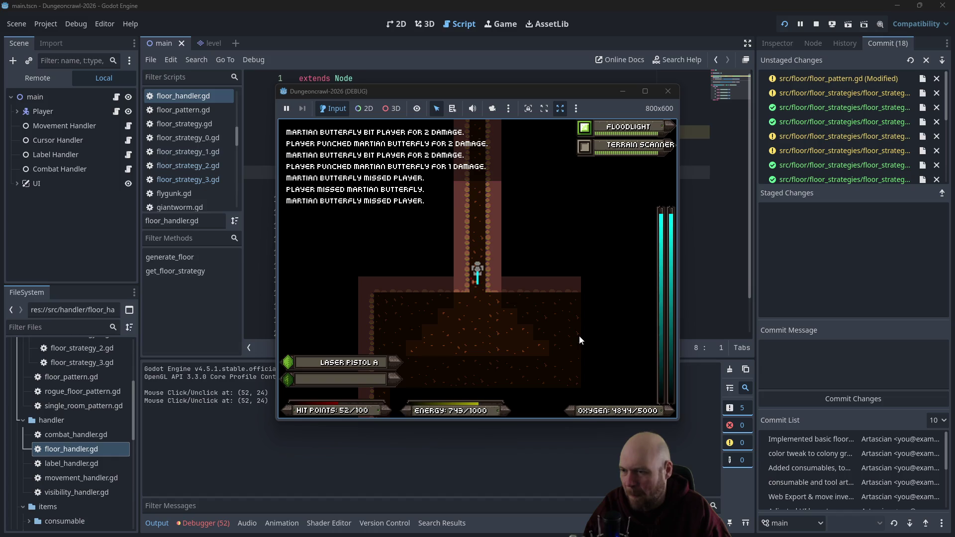
pyautogui.press('Down')
pyautogui.press('Down')
pyautogui.press('Right')
pyautogui.press('Right')
pyautogui.press('Right')
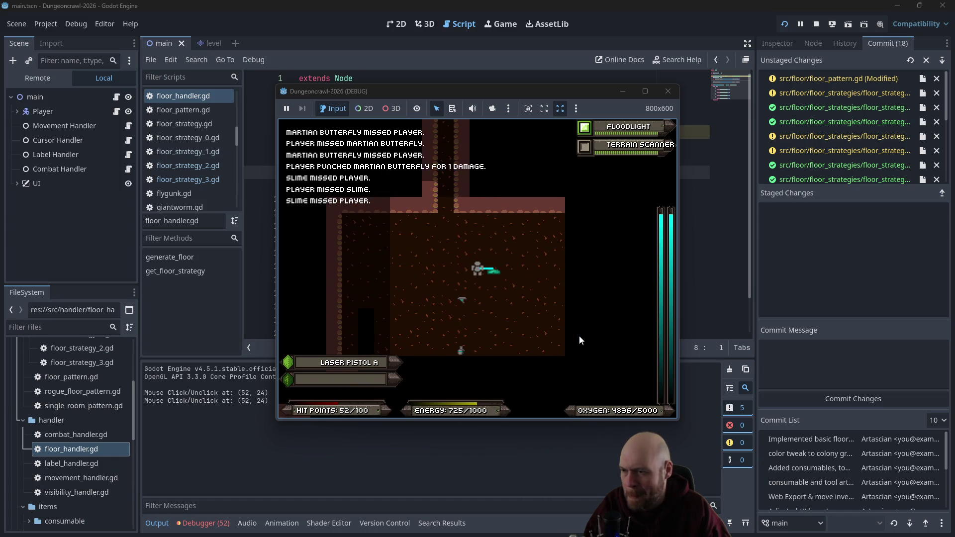
pyautogui.press('Right')
pyautogui.press('Right')
pyautogui.press('Right')
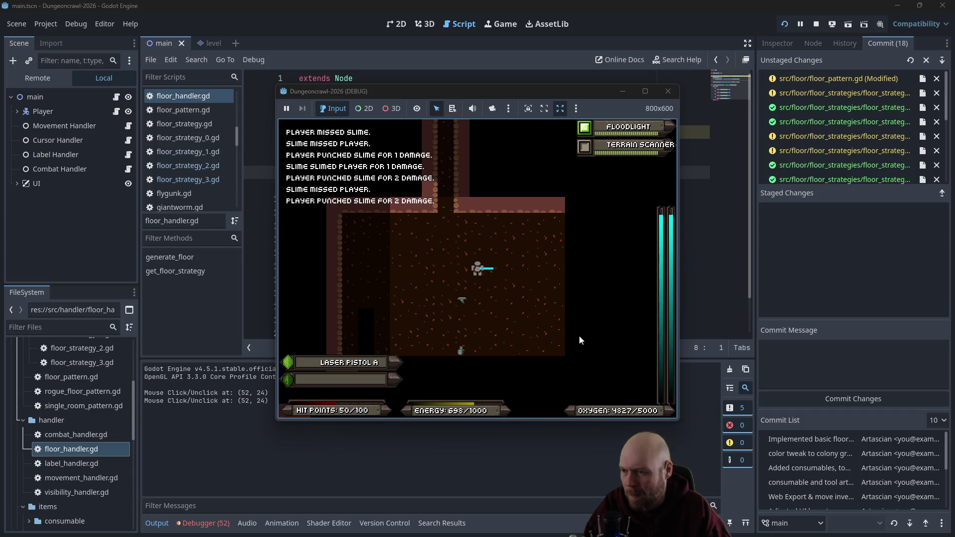
pyautogui.press('Down')
# - Pick up Laser Pistol B into the second slot, turn on the scanner and ready it
pyautogui.press('Left')
pyautogui.press('Down')
pyautogui.press('Down')
pyautogui.press('i')
pyautogui.press('3')
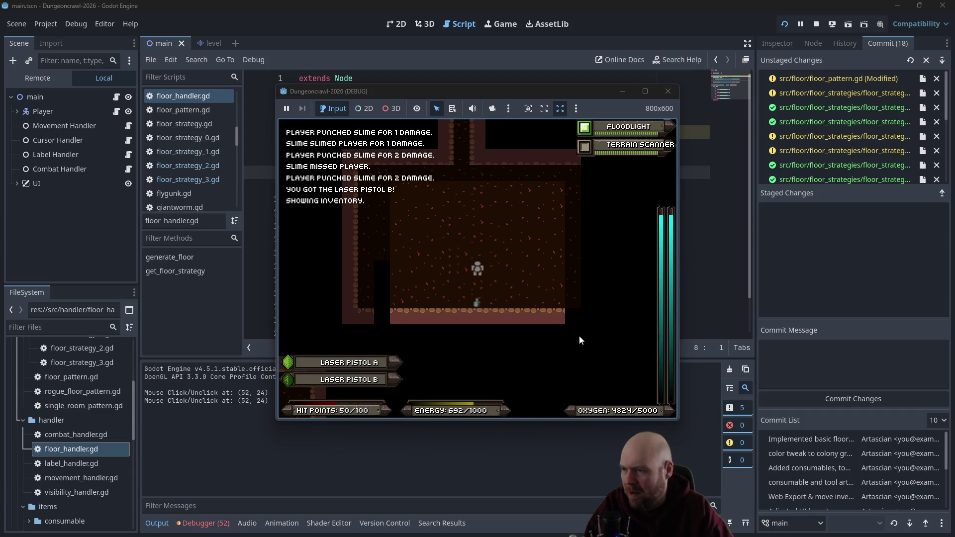
pyautogui.press('Down')
pyautogui.press('t')
pyautogui.press('2')
# - Take the oxygen tank, switch floodlight and scanner off, and re-enable the scanner in the corridor
pyautogui.press('Down')
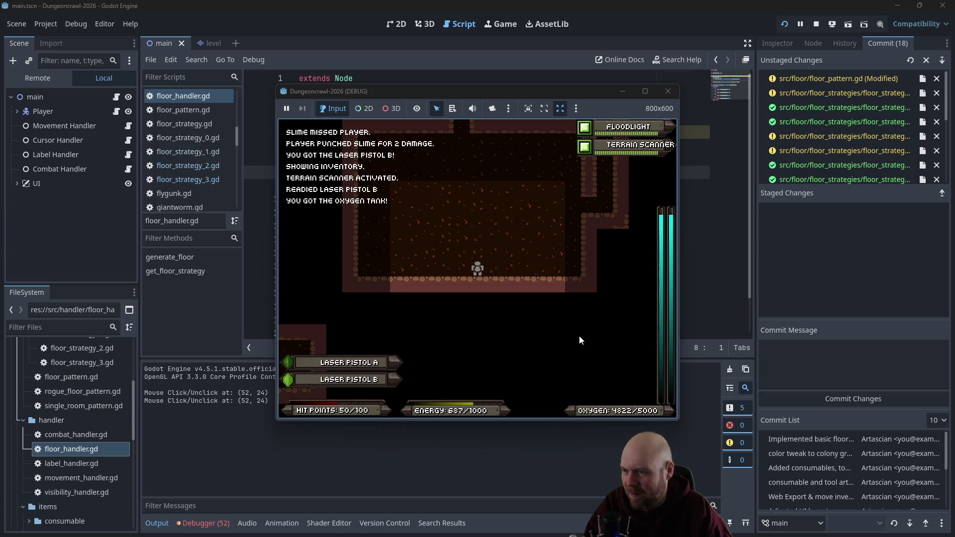
pyautogui.press('f')
pyautogui.press('t')
pyautogui.press('Right')
pyautogui.press('Right')
pyautogui.press('Right')
pyautogui.press('Up')
pyautogui.press('Up')
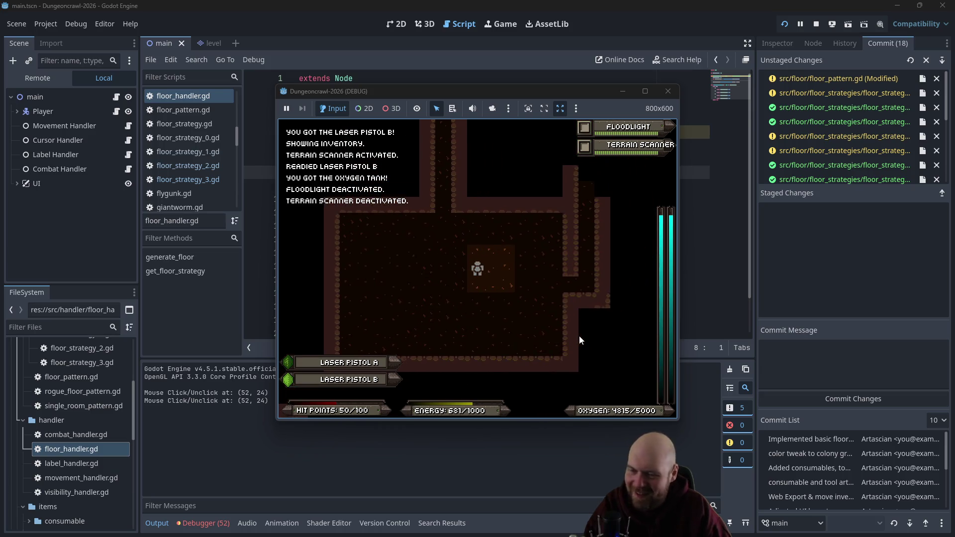
pyautogui.press('Down')
pyautogui.press('Down')
pyautogui.press('Down')
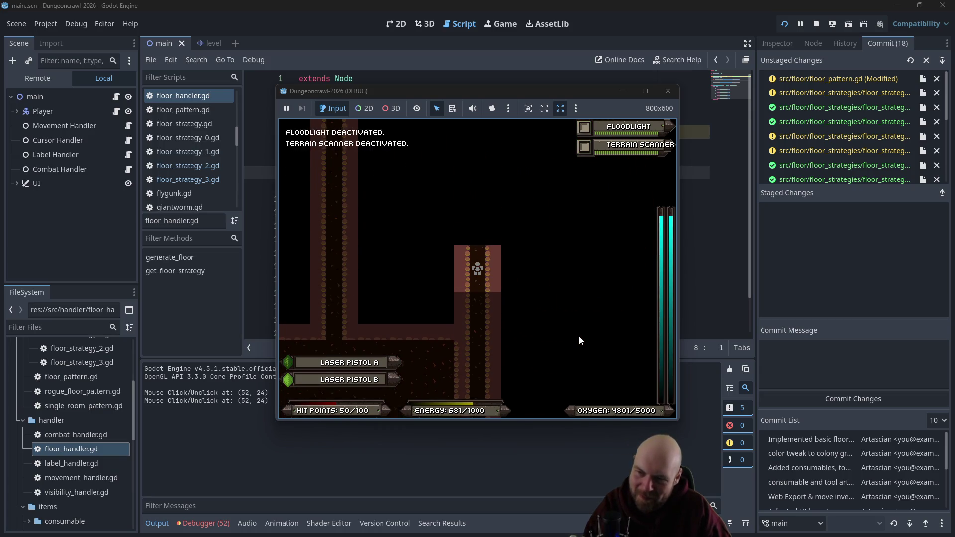
pyautogui.press('t')
# - Walk up the corridor and through the next room to the corridor below
pyautogui.press('Up')
pyautogui.press('Up')
pyautogui.press('Up')
pyautogui.press('Right')
pyautogui.press('Right')
pyautogui.press('Right')
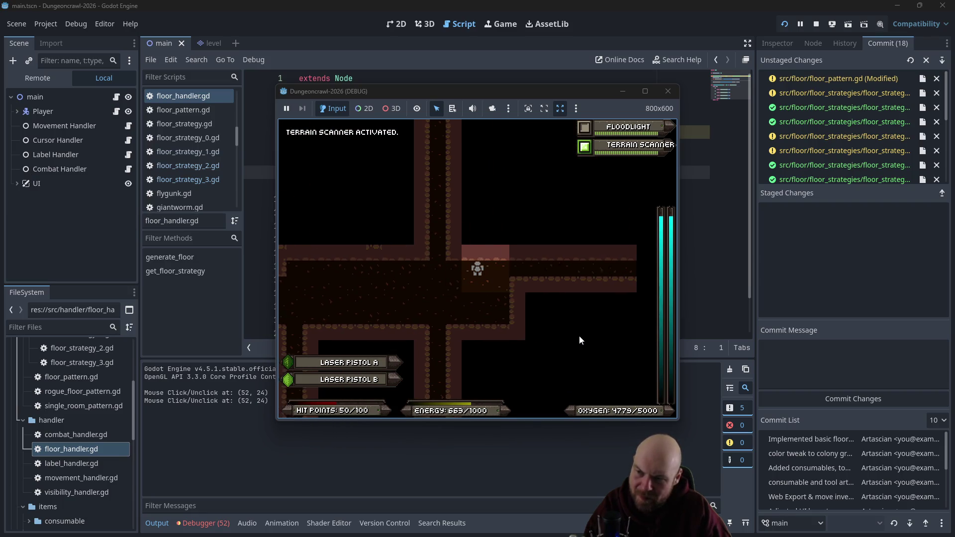
pyautogui.press('Right')
pyautogui.press('Right')
pyautogui.press('Right')
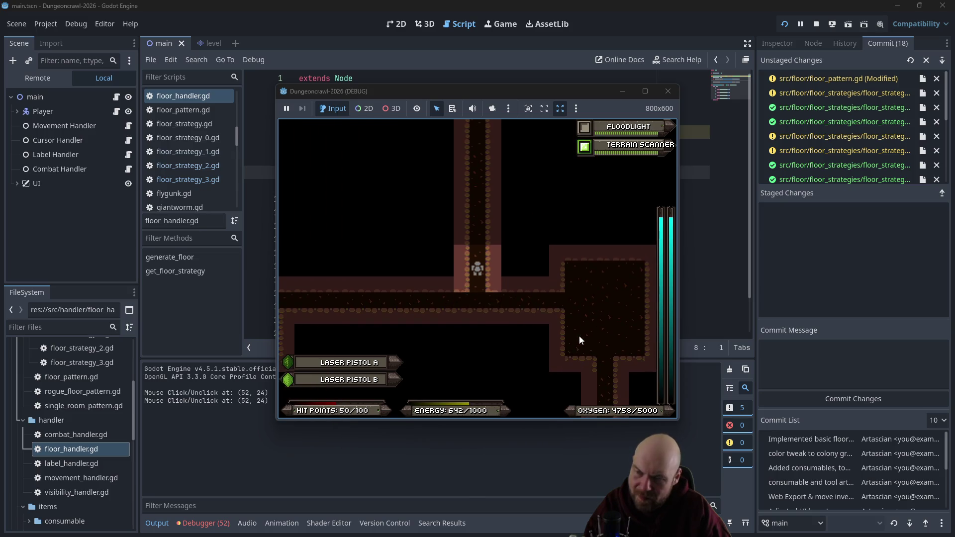
pyautogui.press('Down')
pyautogui.press('Down')
pyautogui.press('Down')
pyautogui.press('Up')
pyautogui.press('Up')
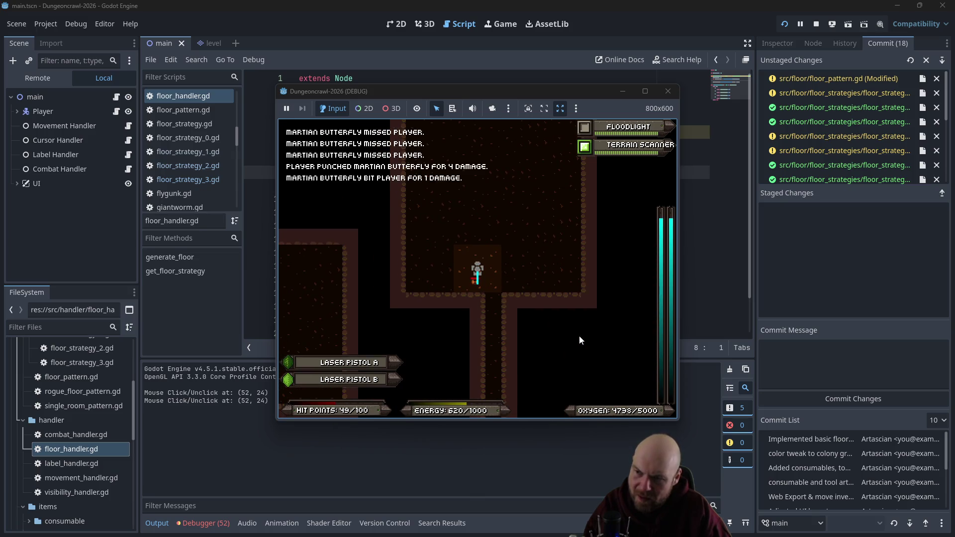
pyautogui.press('Down')
pyautogui.press('Down')
# - Fight the Martian butterfly and slime, turn off the scanner, and finish off the butterfly
pyautogui.press('Right')
pyautogui.press('Down')
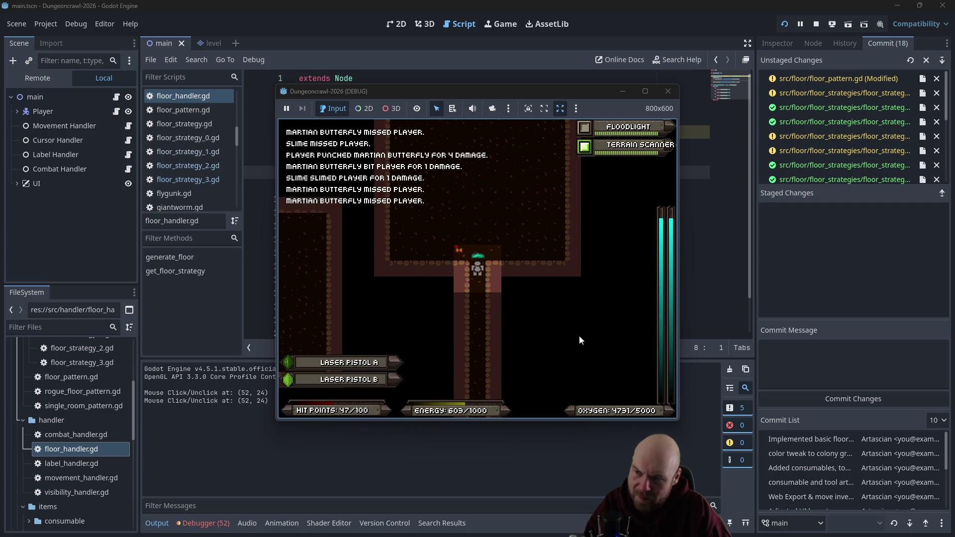
pyautogui.press('Up')
pyautogui.press('Up')
pyautogui.press('Up')
pyautogui.press('Up')
pyautogui.press('Up')
pyautogui.press('Up')
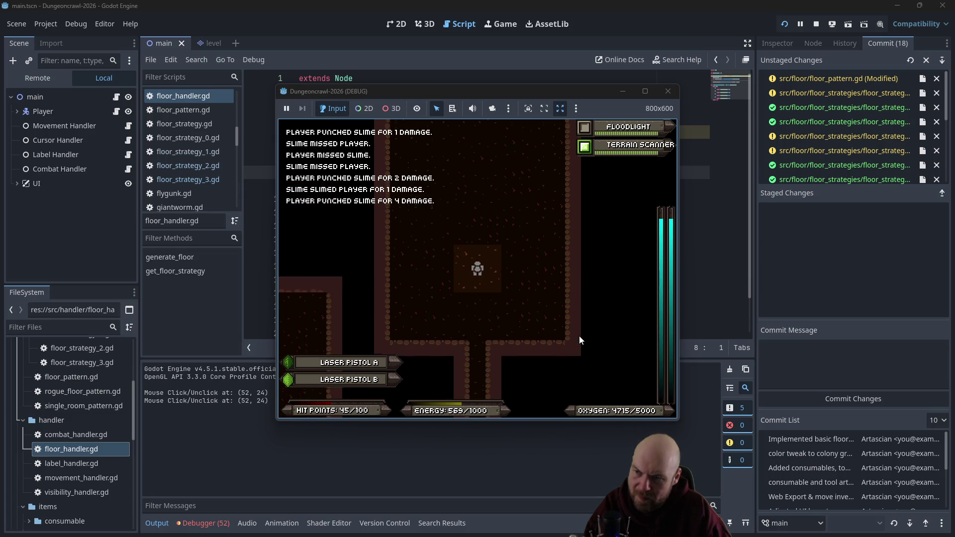
pyautogui.press('Up')
pyautogui.press('Up')
pyautogui.press('Up')
pyautogui.press('2')
pyautogui.press('Down')
pyautogui.press('Down')
pyautogui.press('Down')
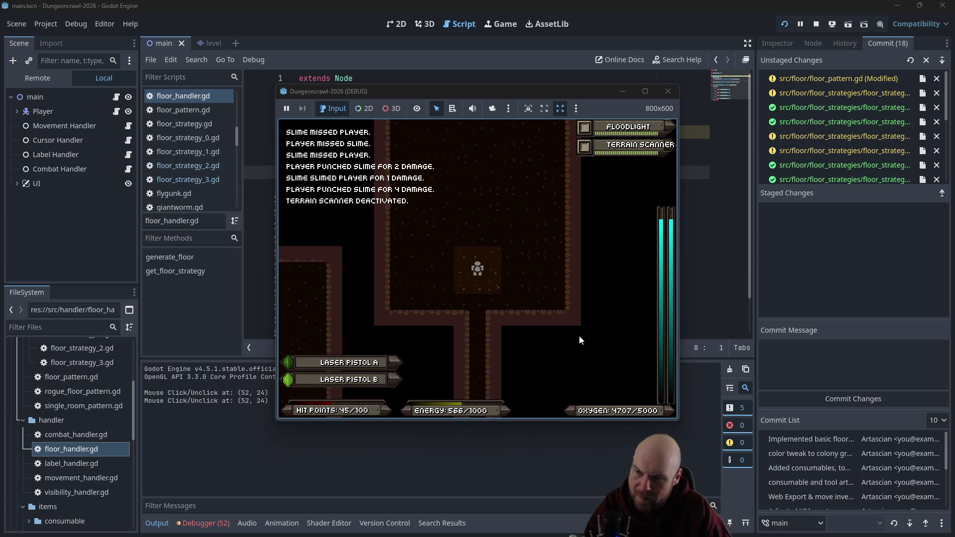
pyautogui.press('Down')
pyautogui.press('Down')
pyautogui.press('Down')
pyautogui.press('Left')
pyautogui.press('Left')
pyautogui.press('Left')
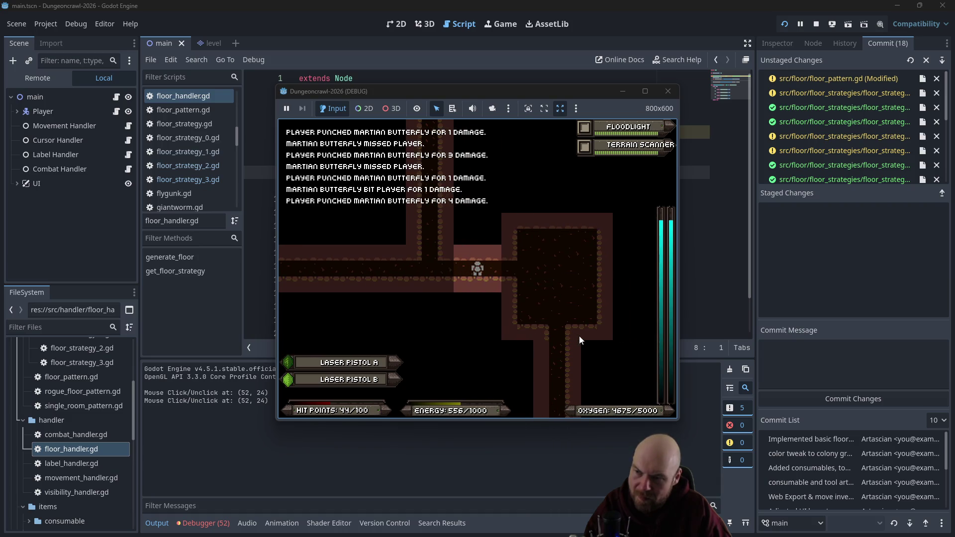
pyautogui.press('Left')
pyautogui.press('Left')
pyautogui.press('Left')
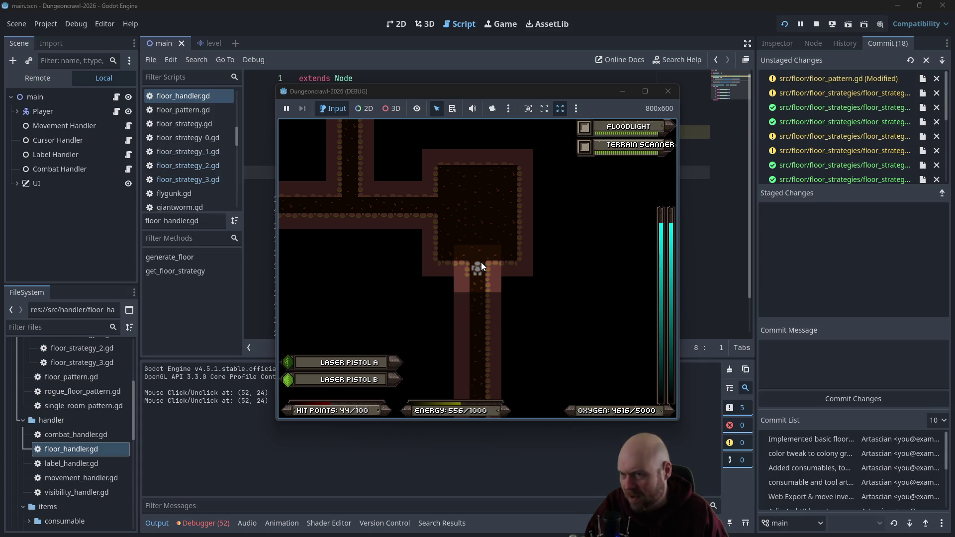
pyautogui.press('Down')
# - Attack the martian butterfly, then step up beside the rogue bat and attack it
pyautogui.press('Down')
pyautogui.press('Down')
pyautogui.press('Down')
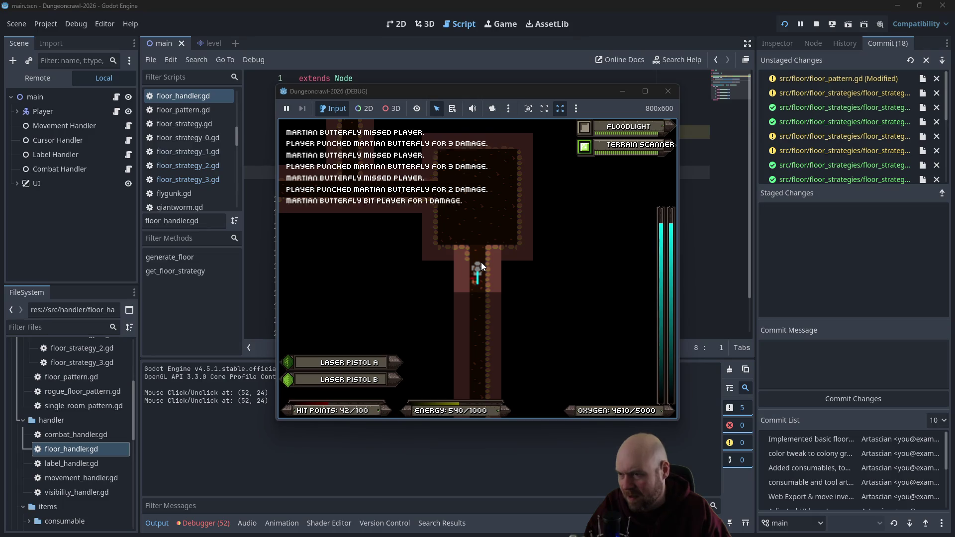
pyautogui.press('Down')
pyautogui.press('Down')
pyautogui.press('Down')
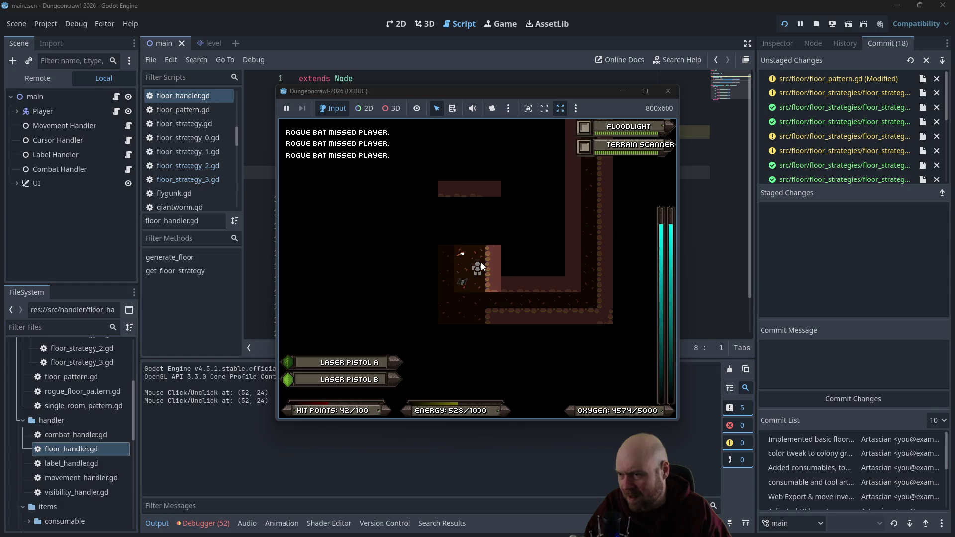
pyautogui.press('Up')
pyautogui.press('Up')
pyautogui.press('Down')
pyautogui.press('Down')
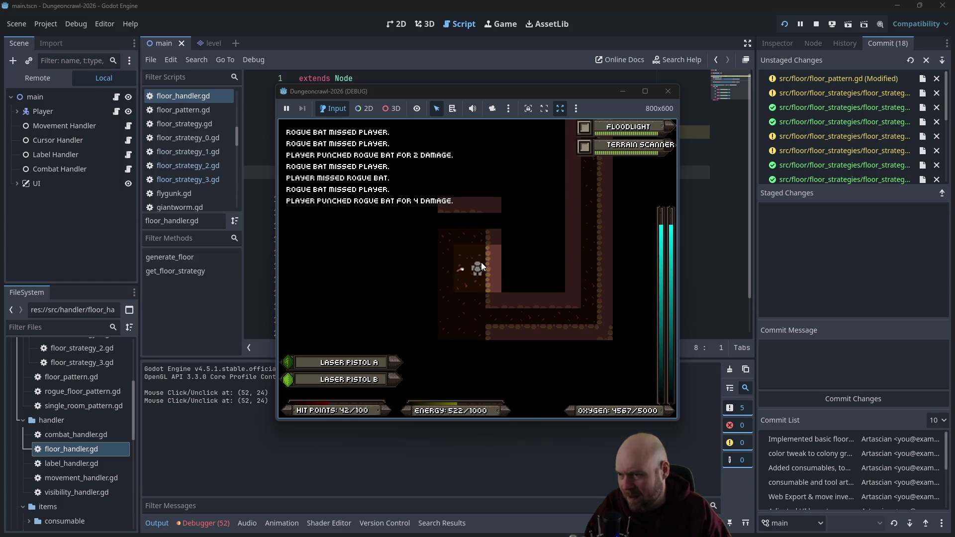
# - Consume the eye and the medgel pack from the inventory to restore health to 100
pyautogui.press('i')
pyautogui.press('5')
pyautogui.press('i')
pyautogui.press('2')
# - Collect nearby items while toggling the floodlight and terrain scanner along the corridor
pyautogui.press('Left')
pyautogui.press('Left')
pyautogui.press('Left')
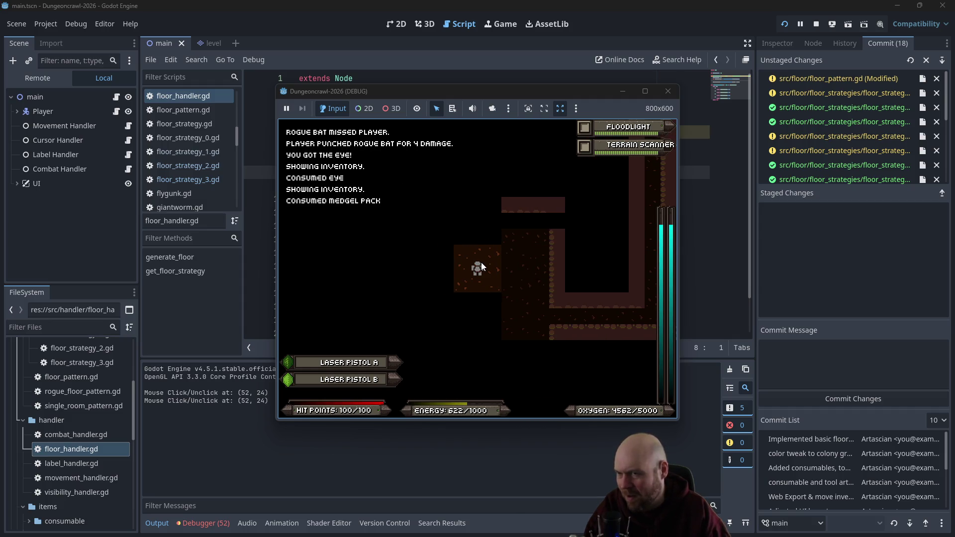
pyautogui.press('f')
pyautogui.press('f')
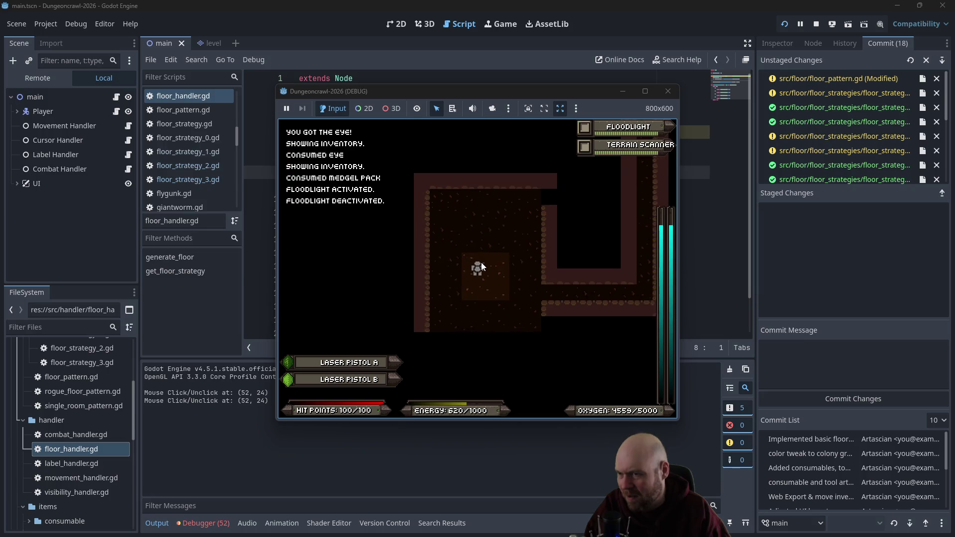
pyautogui.press('Down')
pyautogui.press('Down')
pyautogui.press('Down')
pyautogui.press('Right')
pyautogui.press('Right')
pyautogui.press('Right')
pyautogui.press('Right')
pyautogui.press('Right')
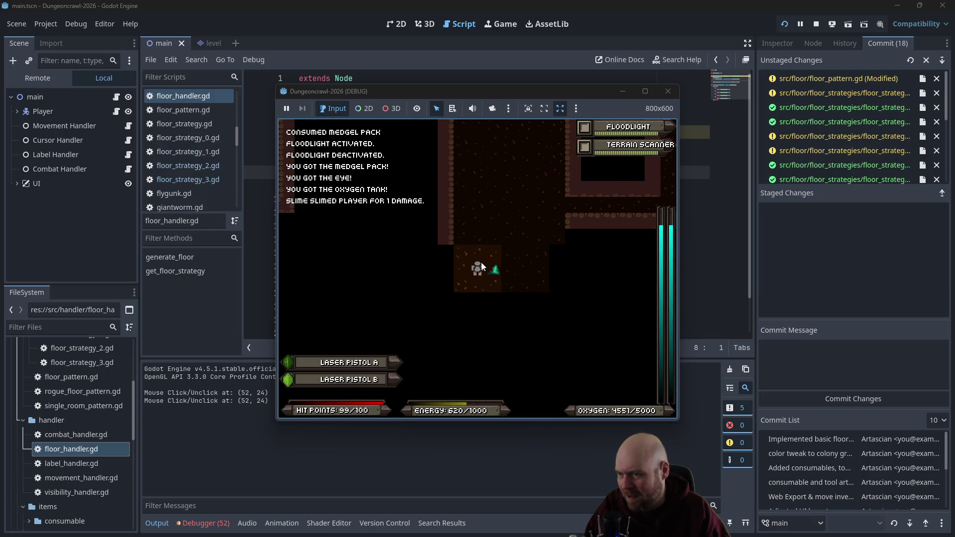
pyautogui.press('t')
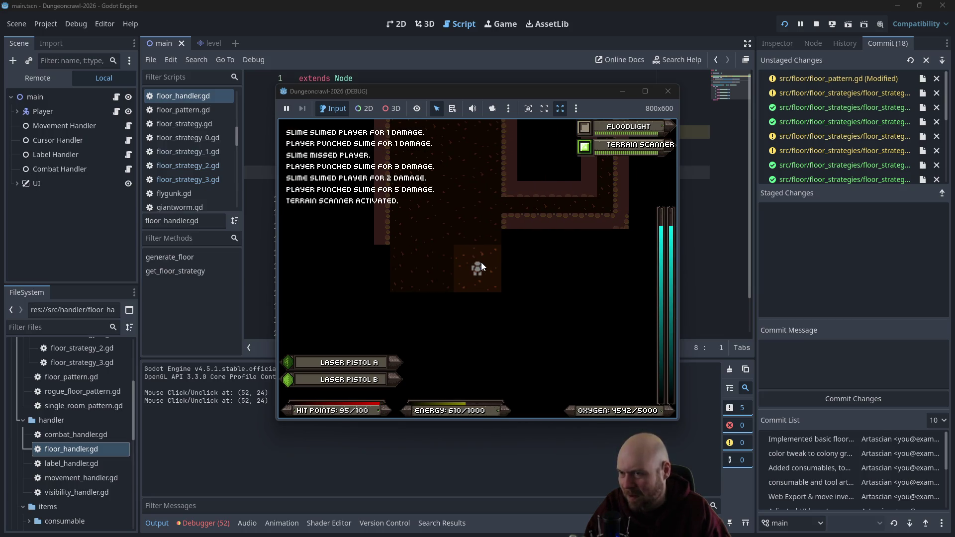
pyautogui.press('Right')
pyautogui.press('Right')
pyautogui.press('Right')
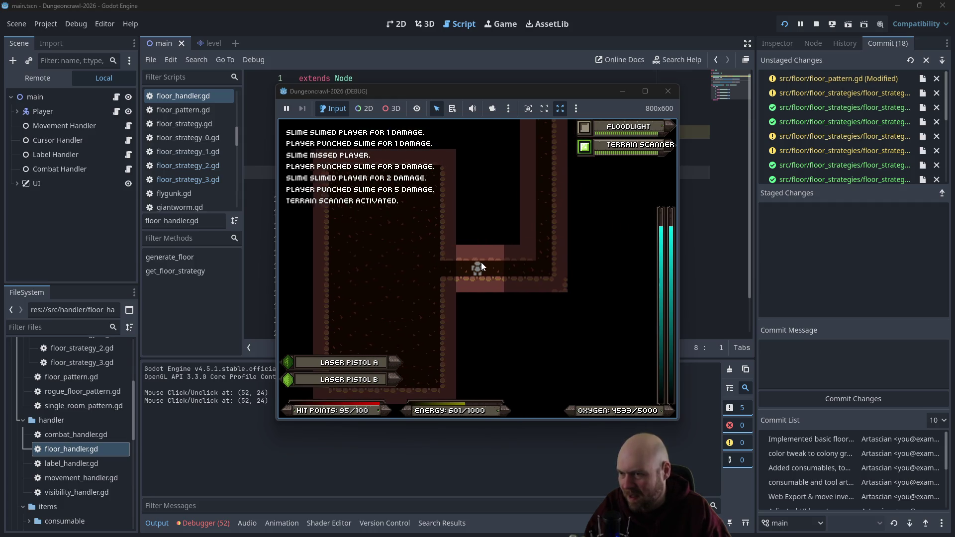
pyautogui.press('Up')
pyautogui.press('Up')
pyautogui.press('Up')
pyautogui.press('t')
# - Explore from the new room up to the cross-shaped junction and into the large room
pyautogui.press('Up')
pyautogui.press('Up')
pyautogui.press('Up')
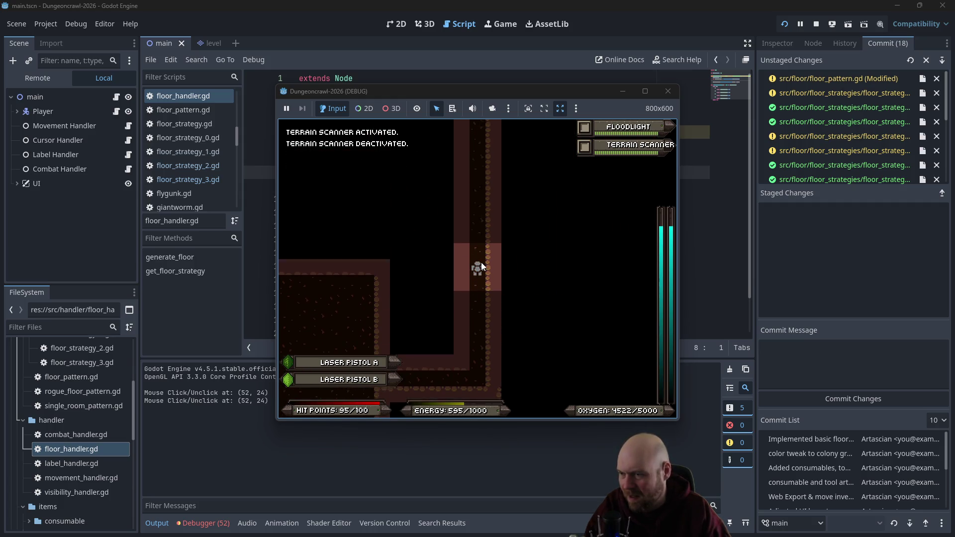
pyautogui.press('Left')
pyautogui.press('Left')
pyautogui.press('Left')
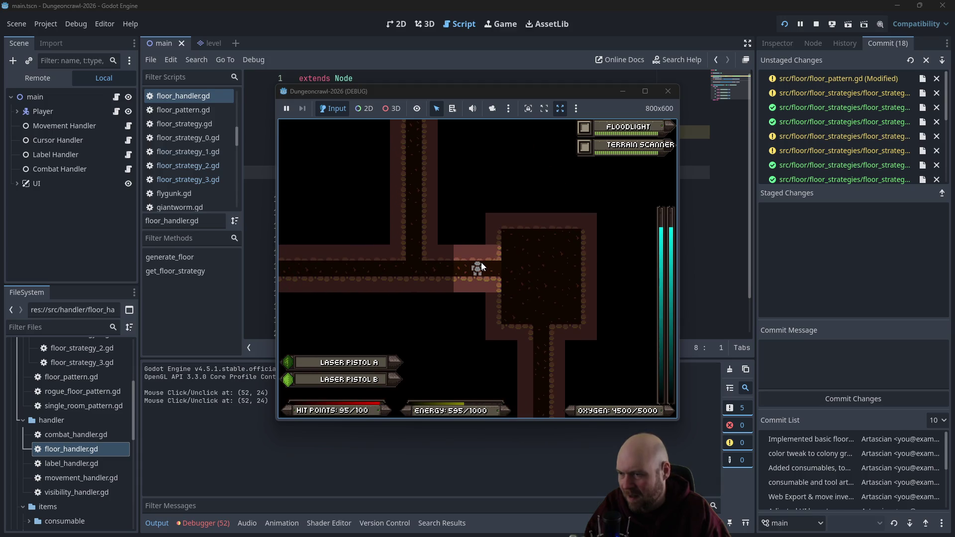
pyautogui.press('Right')
pyautogui.press('Up')
pyautogui.press('Up')
pyautogui.press('Up')
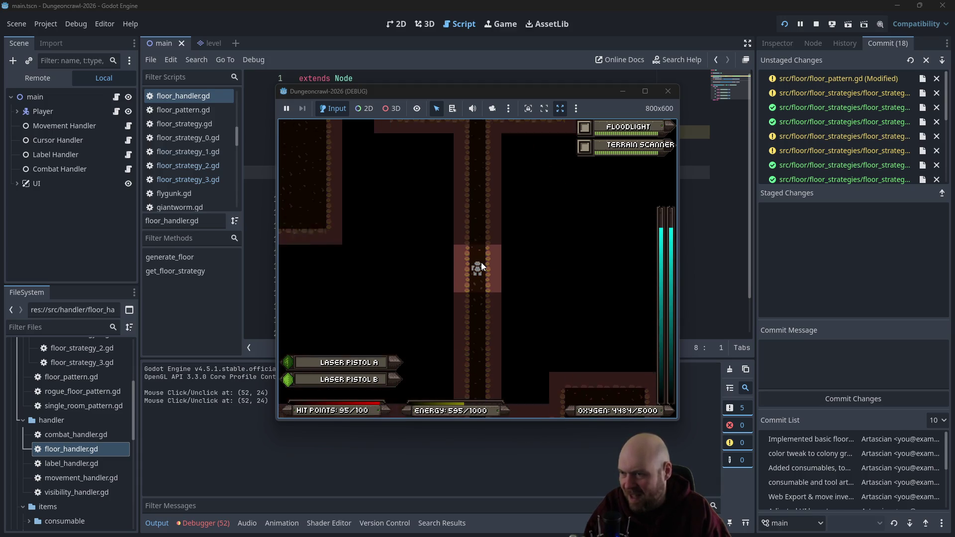
pyautogui.press('Up')
pyautogui.press('Up')
pyautogui.press('Up')
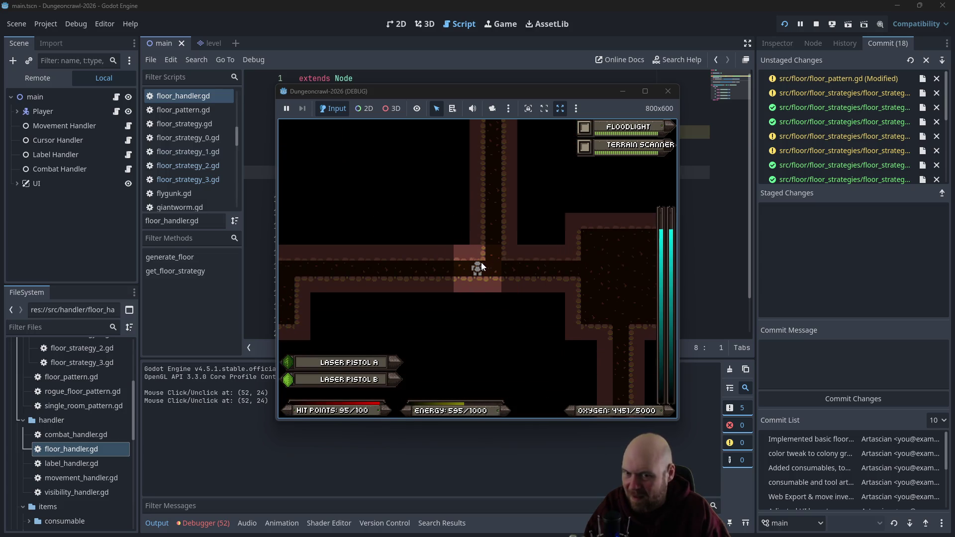
pyautogui.press('Left')
pyautogui.press('Left')
pyautogui.press('Left')
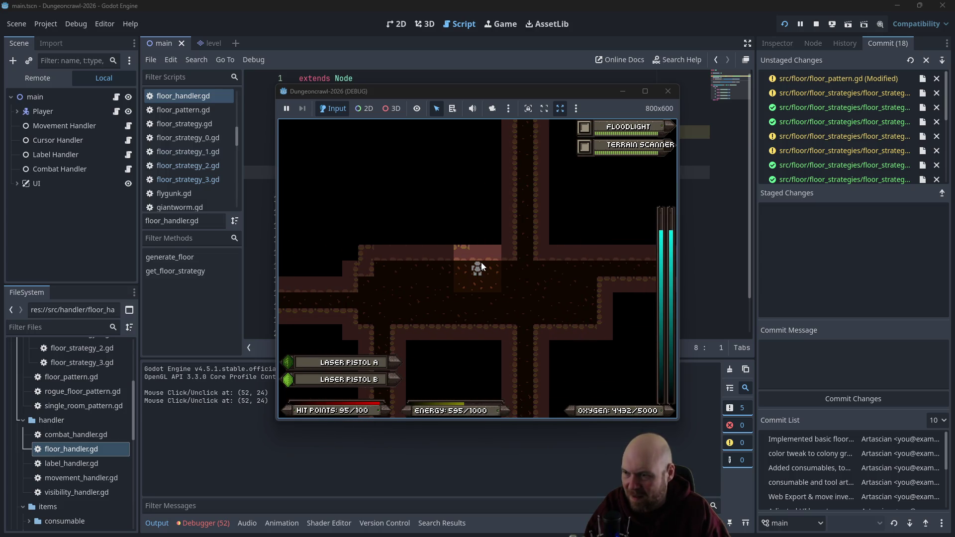
pyautogui.press('Left')
pyautogui.press('Left')
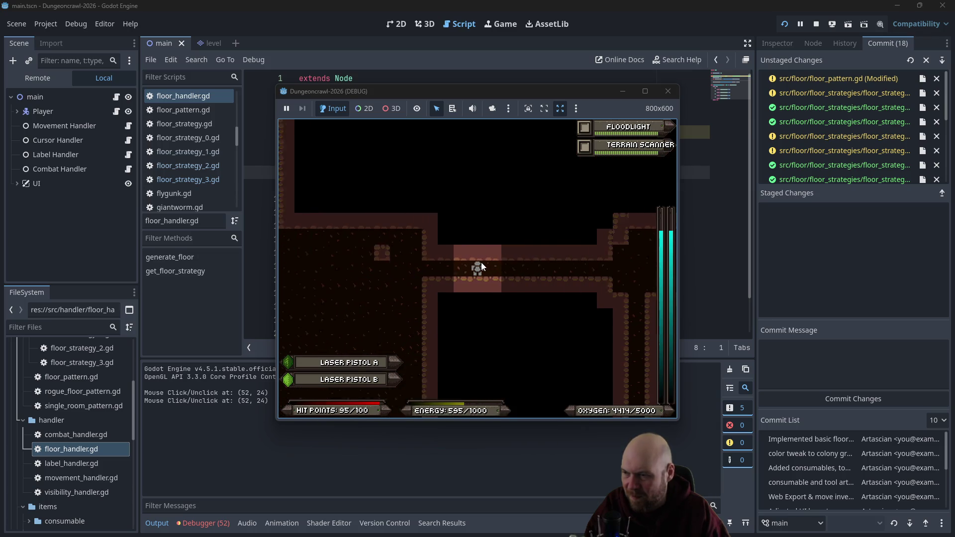
pyautogui.press('Down')
pyautogui.press('Down')
pyautogui.press('Down')
# - Tour the neighbouring rooms and corridors via the crossroads, ending in another room
pyautogui.press('Up')
pyautogui.press('Up')
pyautogui.press('Up')
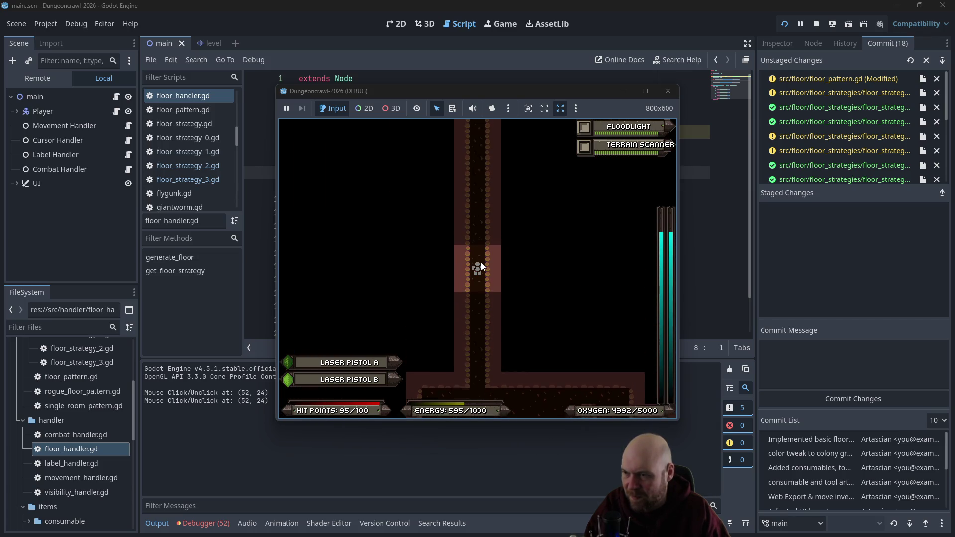
pyautogui.press('Down')
pyautogui.press('Down')
pyautogui.press('Down')
pyautogui.press('Right')
pyautogui.press('Right')
pyautogui.press('Right')
pyautogui.press('Up')
pyautogui.press('Up')
pyautogui.press('Up')
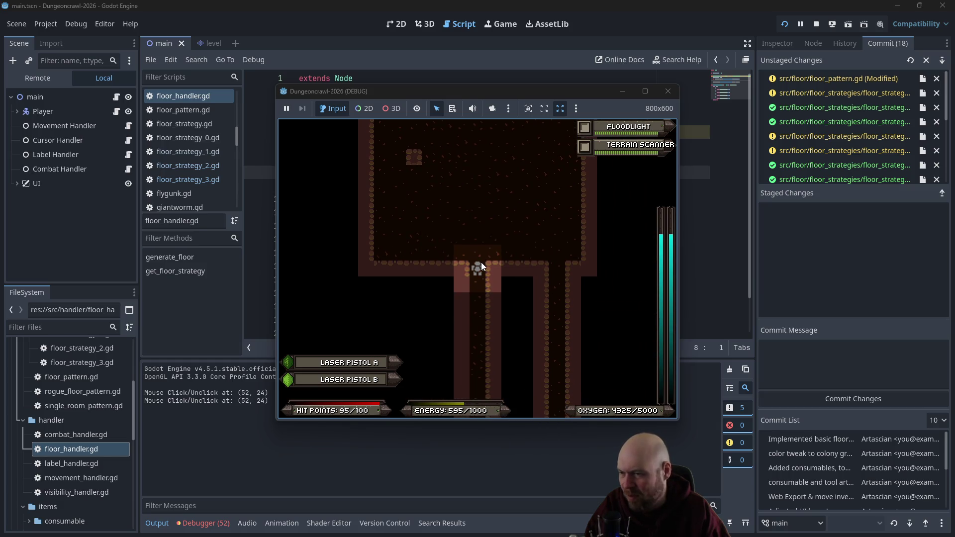
pyautogui.press('Down')
pyautogui.press('Down')
pyautogui.press('Down')
pyautogui.press('Left')
pyautogui.press('Left')
pyautogui.press('Left')
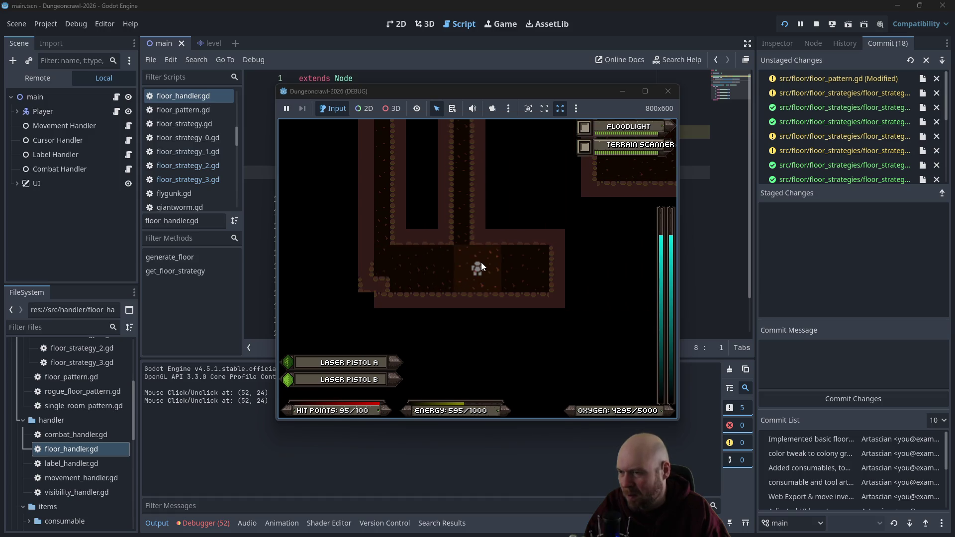
pyautogui.press('Up')
pyautogui.press('Up')
pyautogui.press('Up')
pyautogui.press('Left')
pyautogui.press('Left')
pyautogui.press('Left')
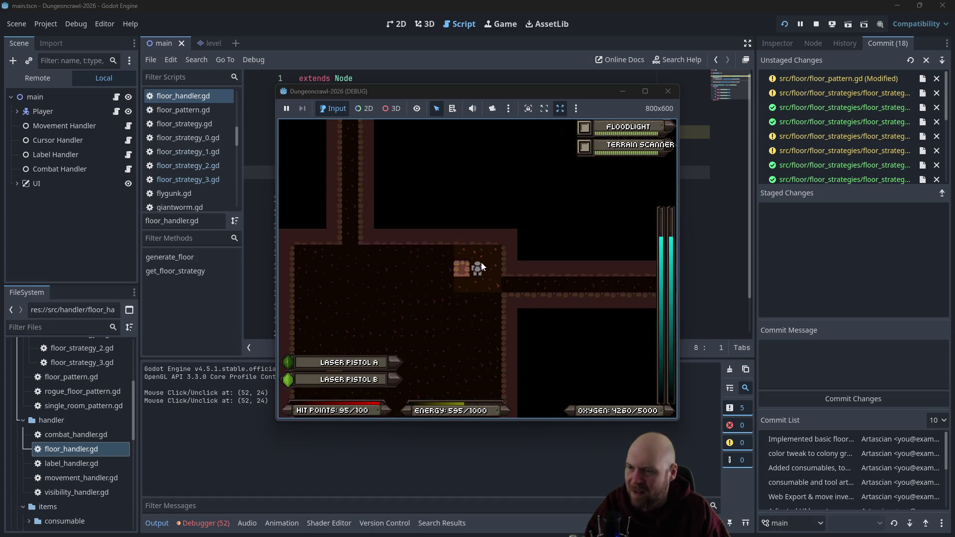
pyautogui.press('Right')
pyautogui.press('Right')
pyautogui.press('Right')
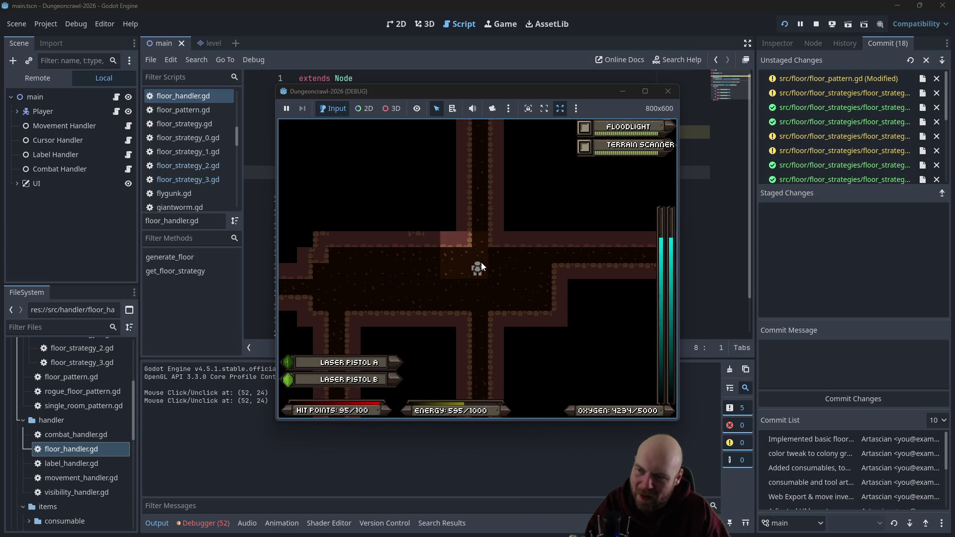
pyautogui.press('Up')
pyautogui.press('Up')
pyautogui.press('Up')
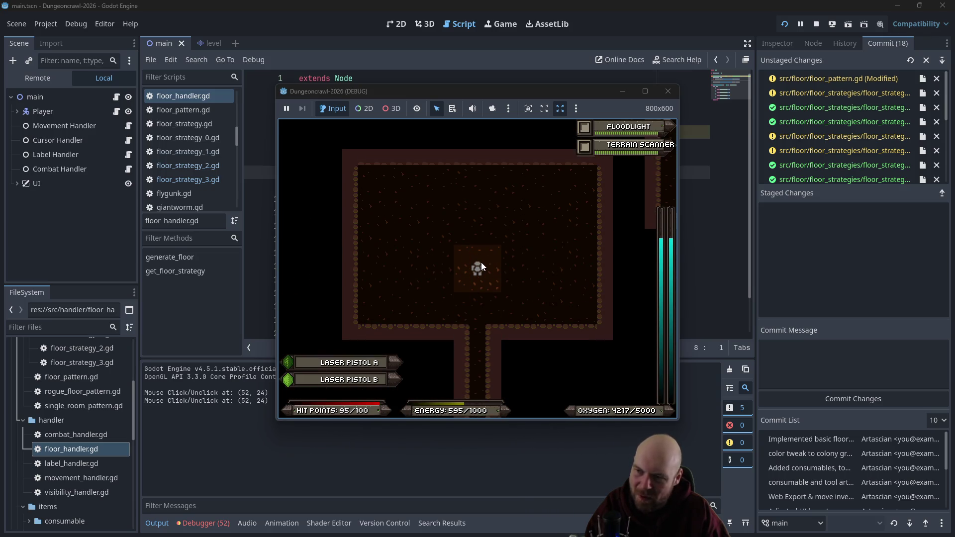
# - With the floodlight on, cross to the room's top-left corner and fire the laser at the adjacent bat
pyautogui.press('f')
pyautogui.press('Up')
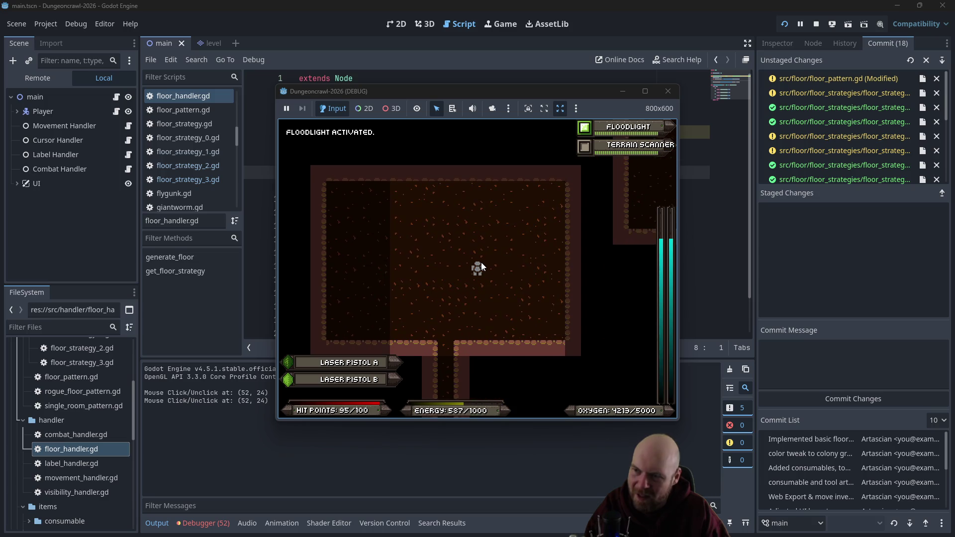
pyautogui.press('Left')
pyautogui.press('Left')
pyautogui.press('Left')
pyautogui.press('Up')
pyautogui.press('Up')
pyautogui.press('Up')
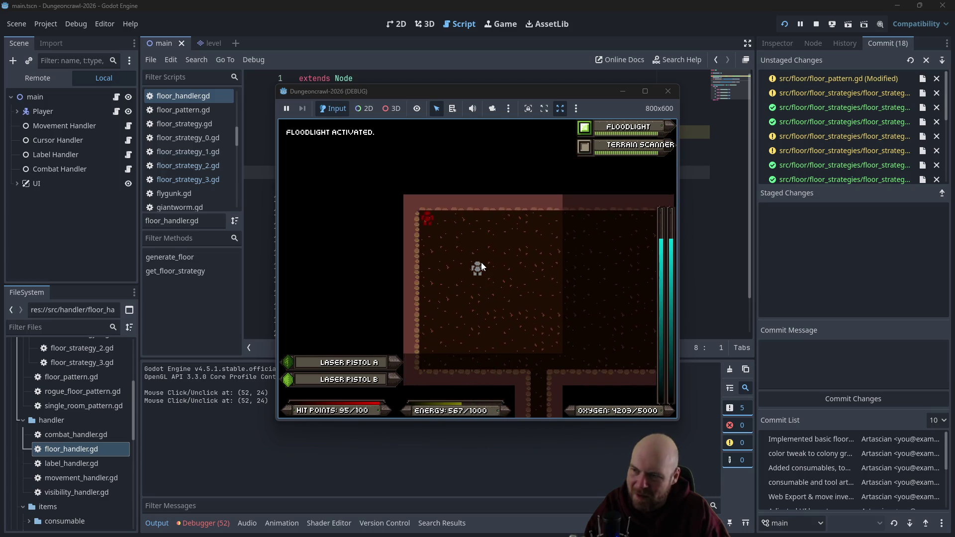
pyautogui.press('r')
pyautogui.press('space')
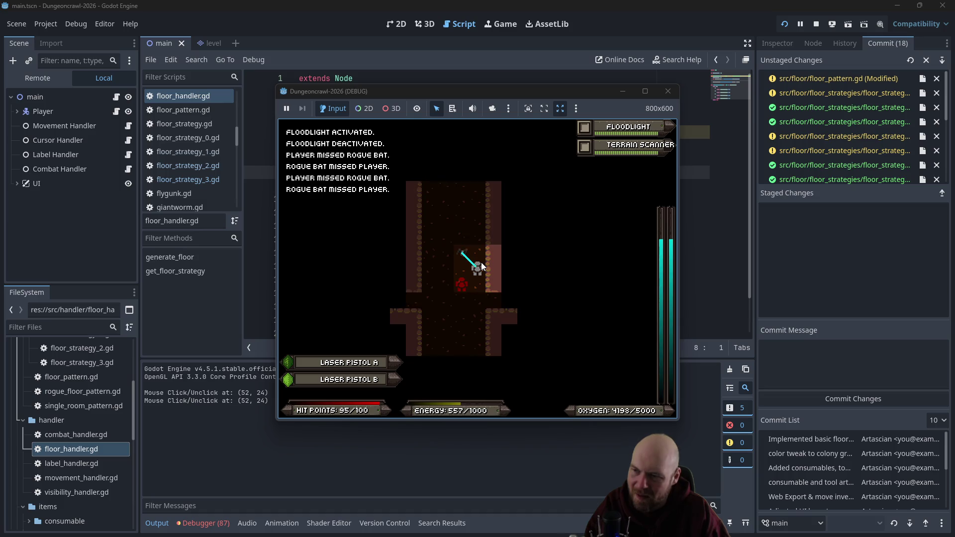
# - Shoot the bats in the corridor, then walk up to pick up the stun baton and eye
pyautogui.press('space')
pyautogui.press('space')
pyautogui.press('space')
pyautogui.press('f')
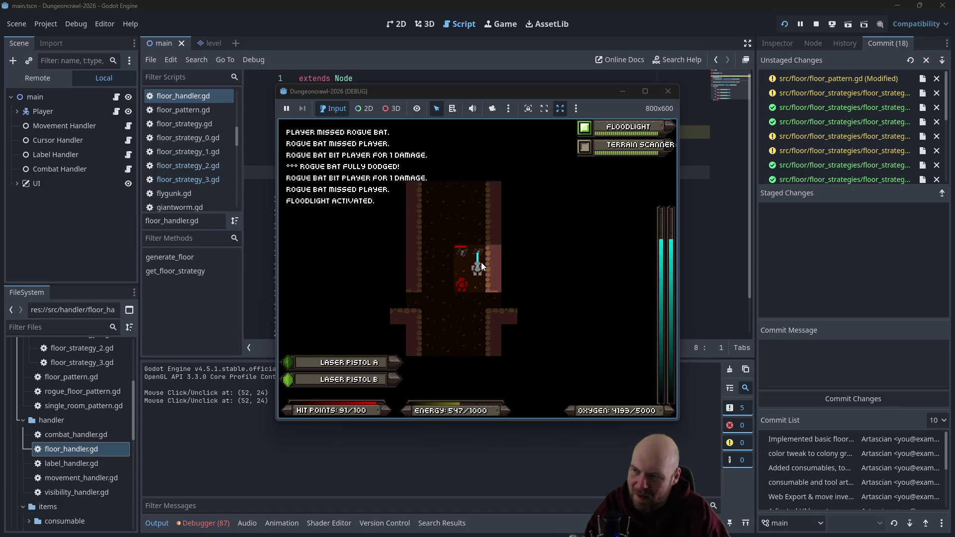
pyautogui.press('space')
pyautogui.press('space')
pyautogui.press('space')
pyautogui.press('space')
pyautogui.press('space')
pyautogui.press('space')
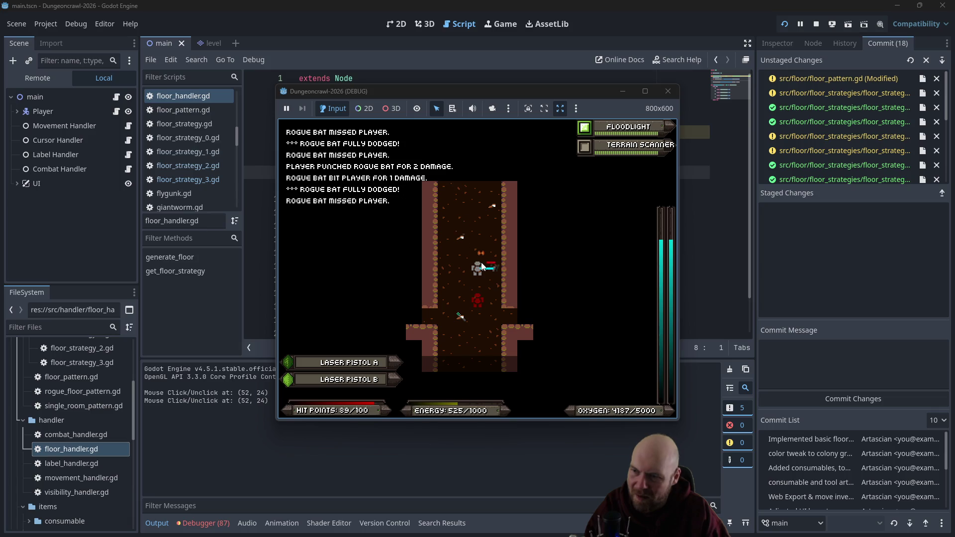
pyautogui.press('f')
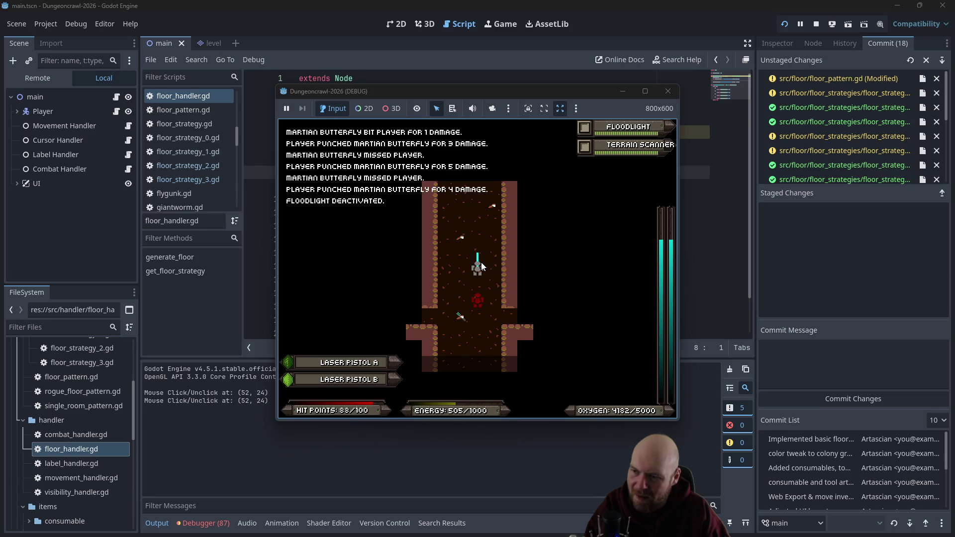
pyautogui.press('Up')
pyautogui.press('Up')
pyautogui.press('Up')
pyautogui.press('Up')
pyautogui.press('Up')
pyautogui.press('Up')
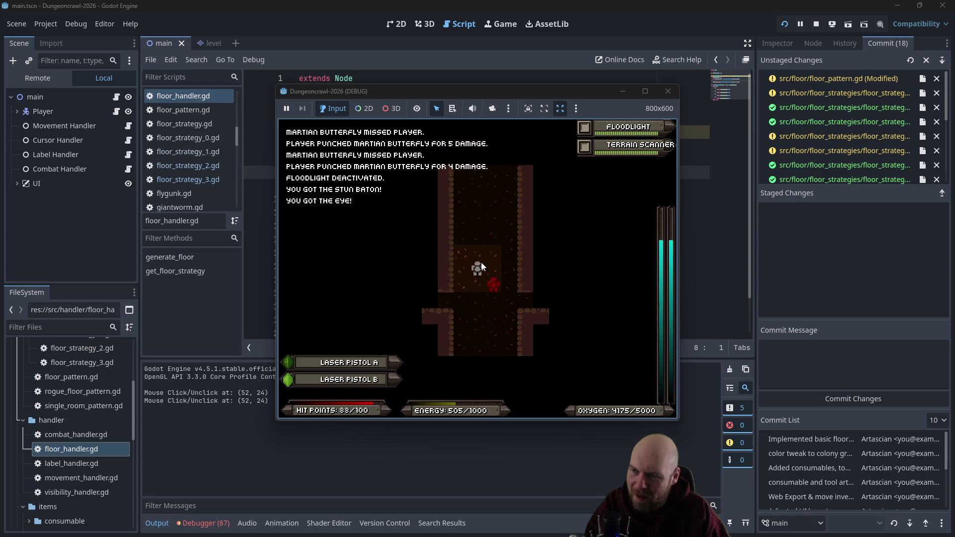
# - Consume four eyes and the oxygen tank, reaching 905/1000 energy and 5000/5000 oxygen
pyautogui.press('i')
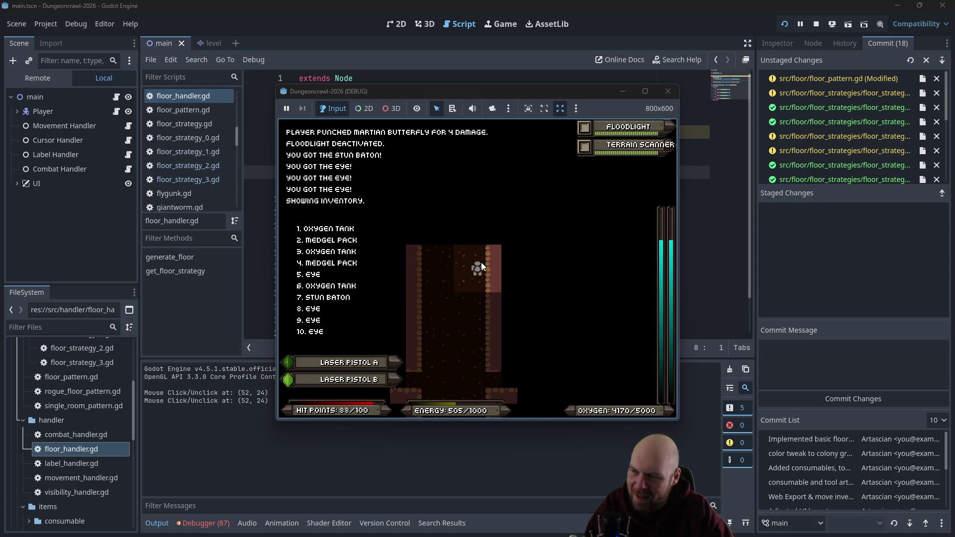
pyautogui.press('5')
pyautogui.press('i')
pyautogui.press('7')
pyautogui.press('i')
pyautogui.press('7')
pyautogui.press('i')
pyautogui.press('7')
pyautogui.press('i')
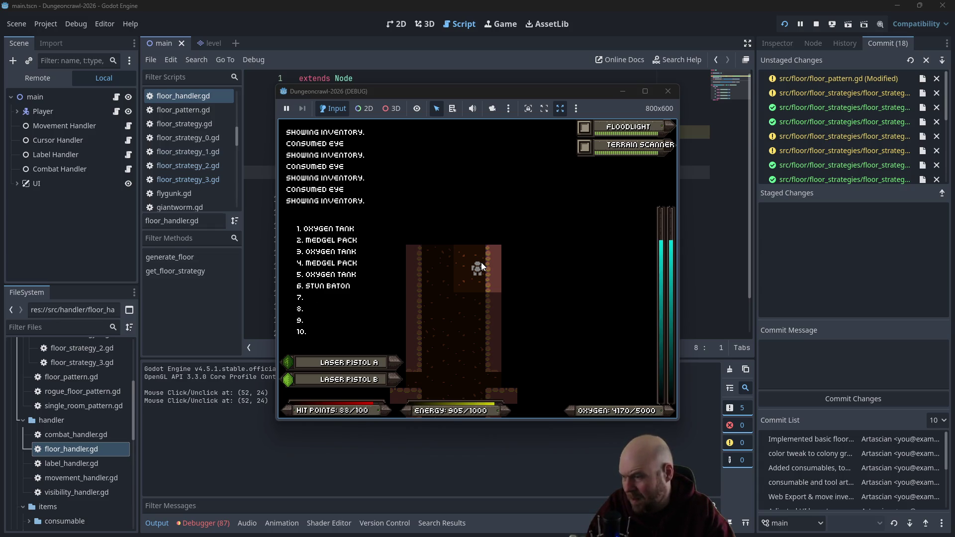
pyautogui.press('5')
pyautogui.press('i')
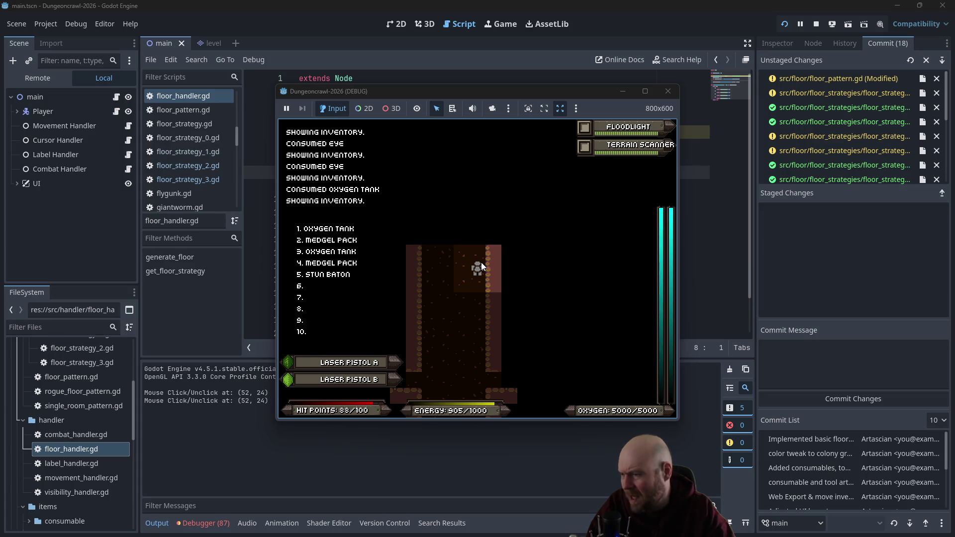
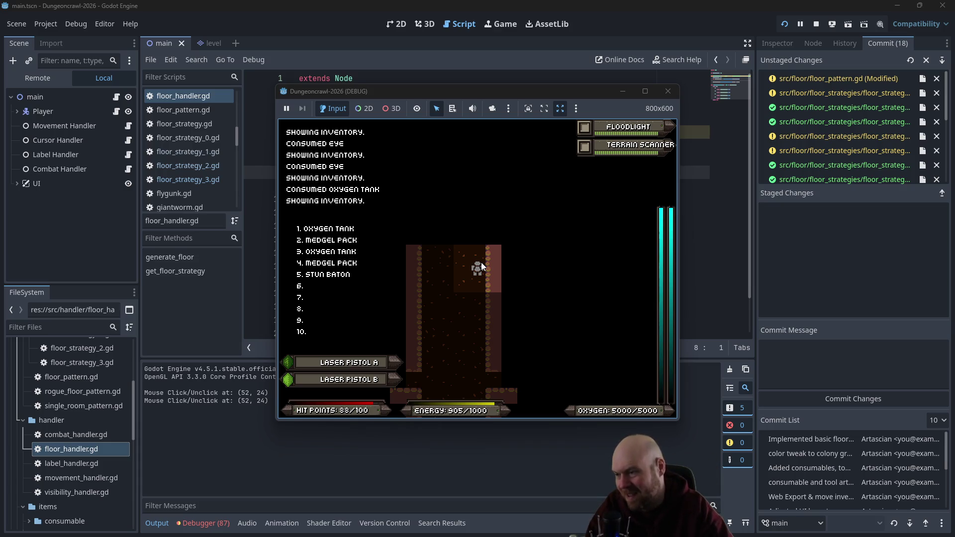
# - Use a medgel, walk through the corridors and side passage, and activate the terrain scanner
pyautogui.press('2')
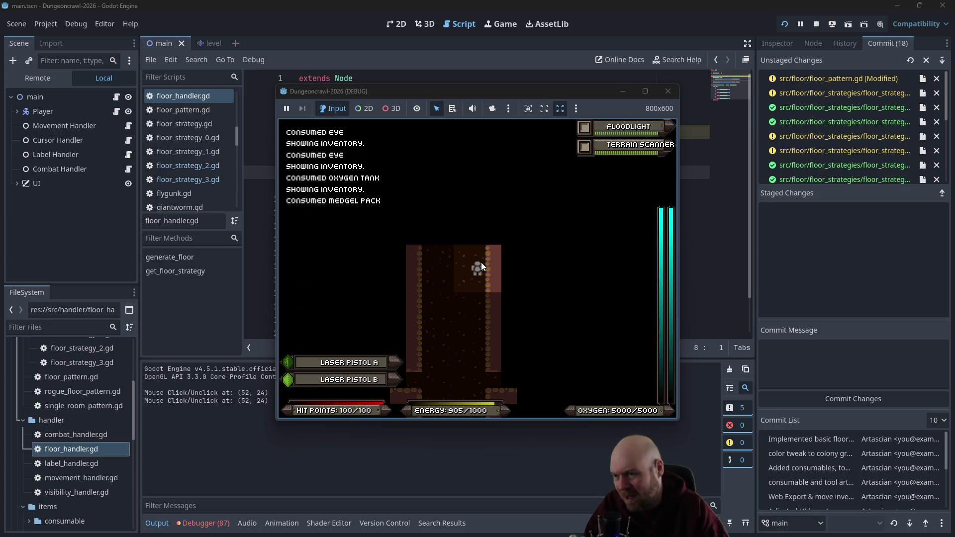
pyautogui.press('Left')
pyautogui.press('Left')
pyautogui.press('Down')
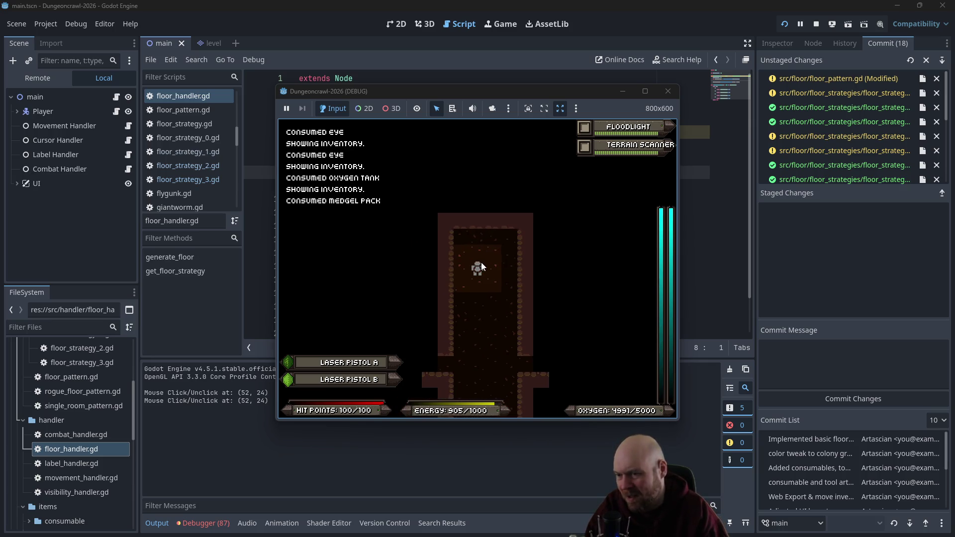
pyautogui.press('Down')
pyautogui.press('Down')
pyautogui.press('Down')
pyautogui.press('Left')
pyautogui.press('Left')
pyautogui.press('Left')
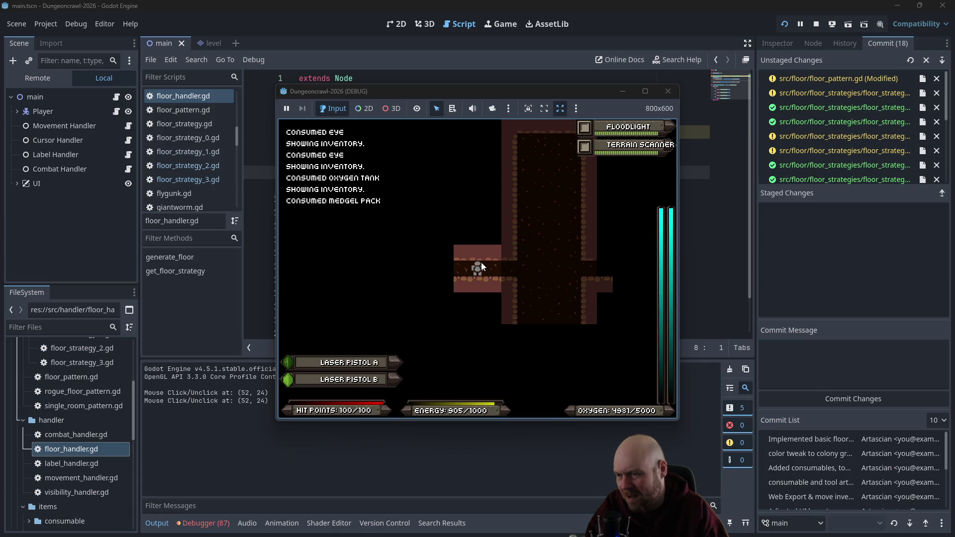
pyautogui.press('Left')
pyautogui.press('Left')
pyautogui.press('Left')
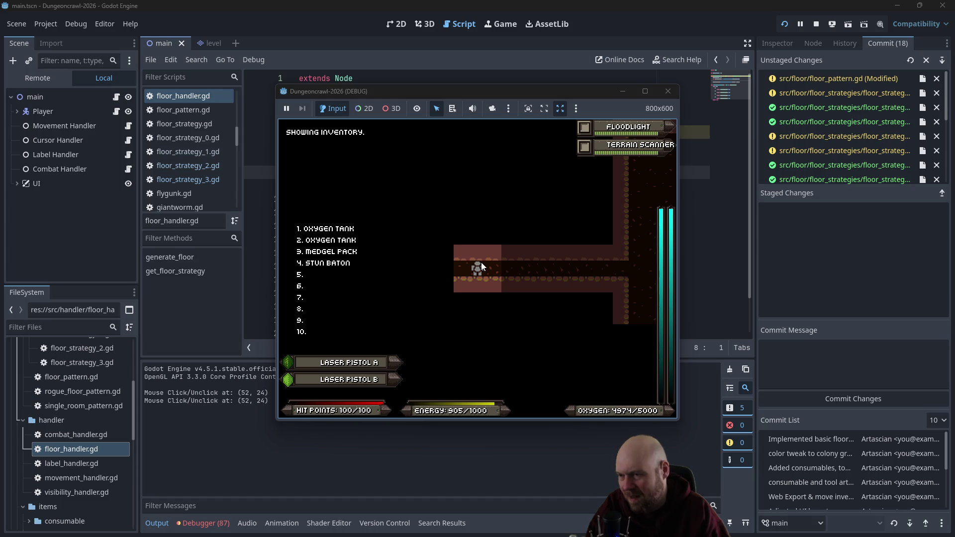
pyautogui.press('i')
pyautogui.press('Left')
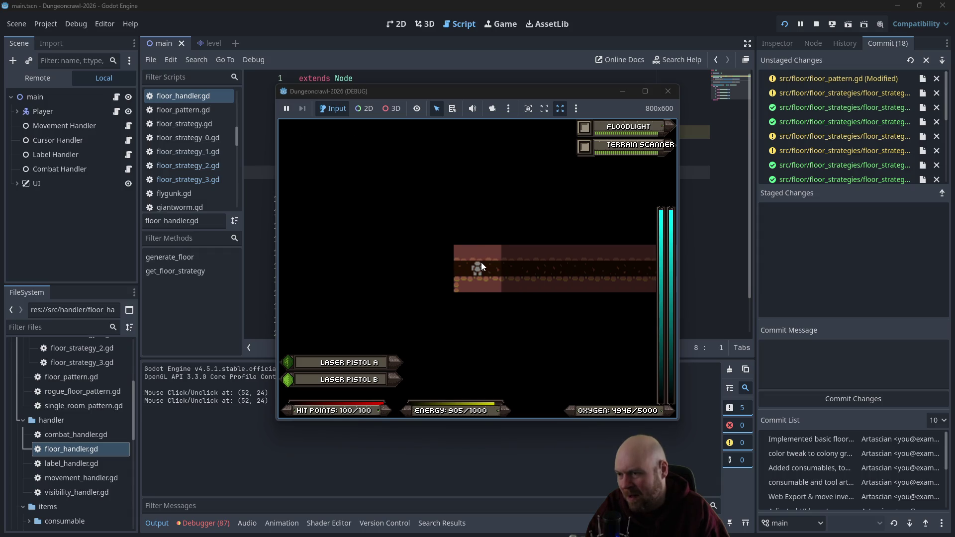
pyautogui.press('Up')
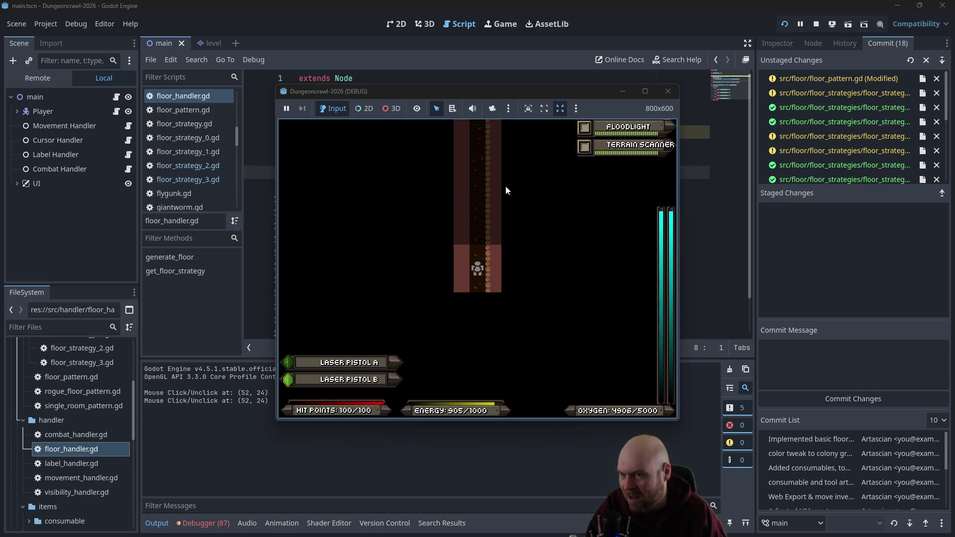
pyautogui.press('2')
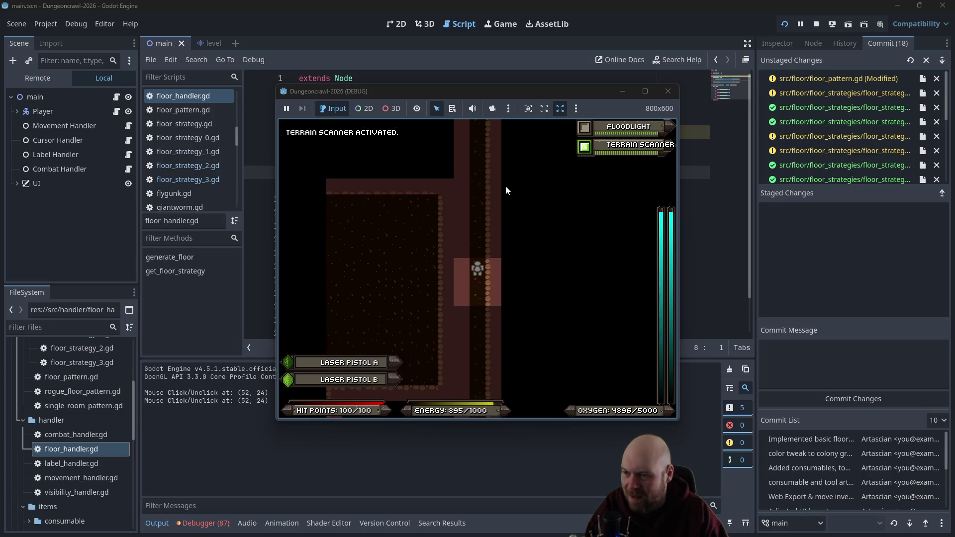
# - Fight the Martian butterfly, then move up the corridor into the next rooms
pyautogui.press('w')
pyautogui.press('s')
pyautogui.press('s')
pyautogui.press('s')
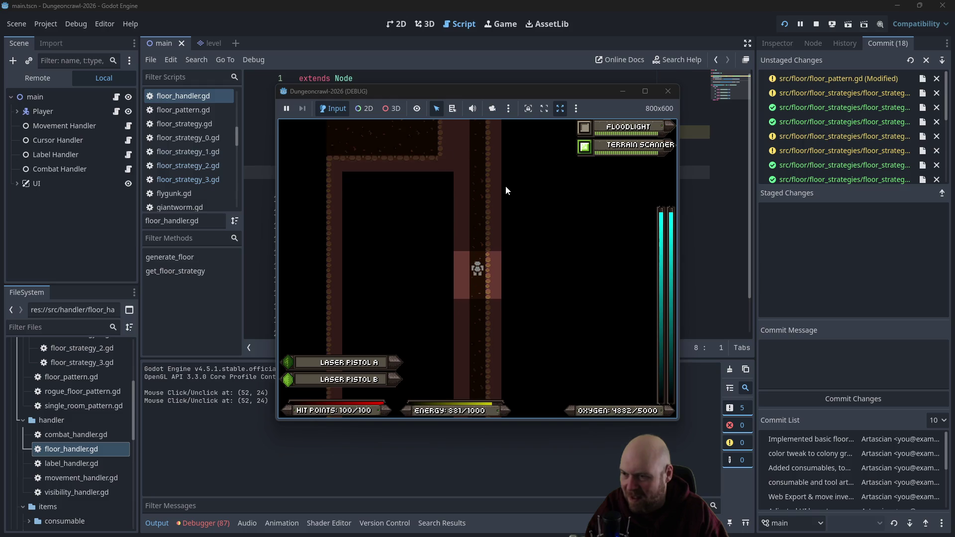
pyautogui.press('s')
pyautogui.press('s')
pyautogui.press('a')
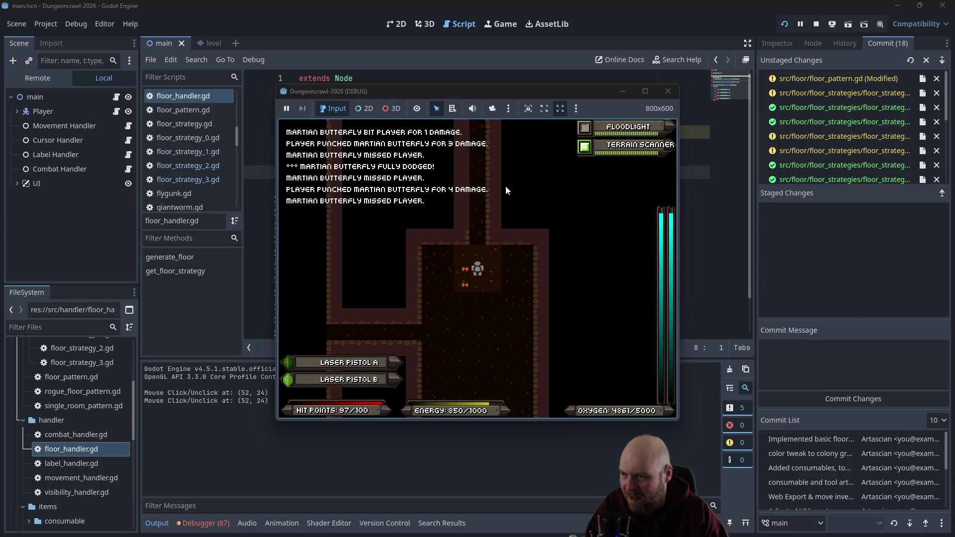
pyautogui.press('s')
pyautogui.press('s')
pyautogui.press('s')
pyautogui.press('d')
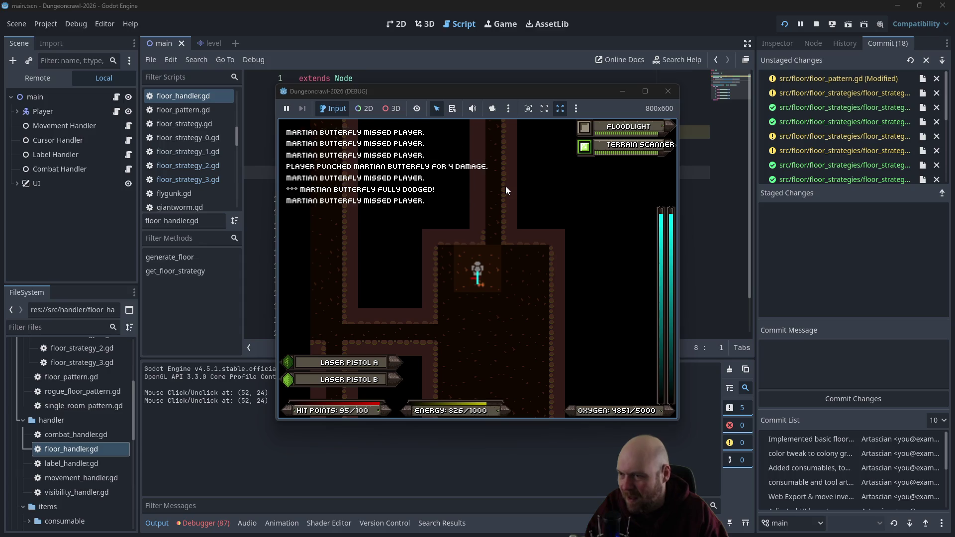
pyautogui.press('w')
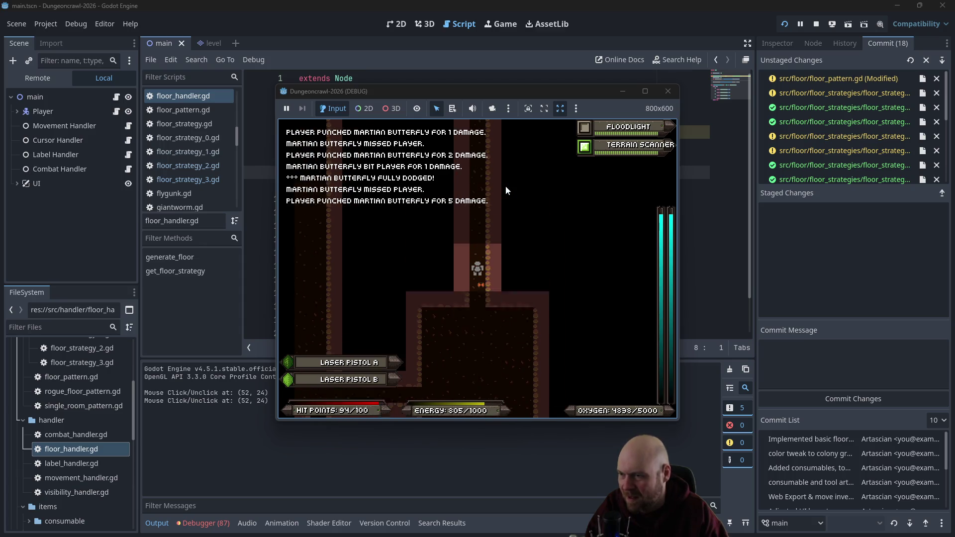
pyautogui.press('w')
pyautogui.press('s')
pyautogui.press('s')
pyautogui.press('s')
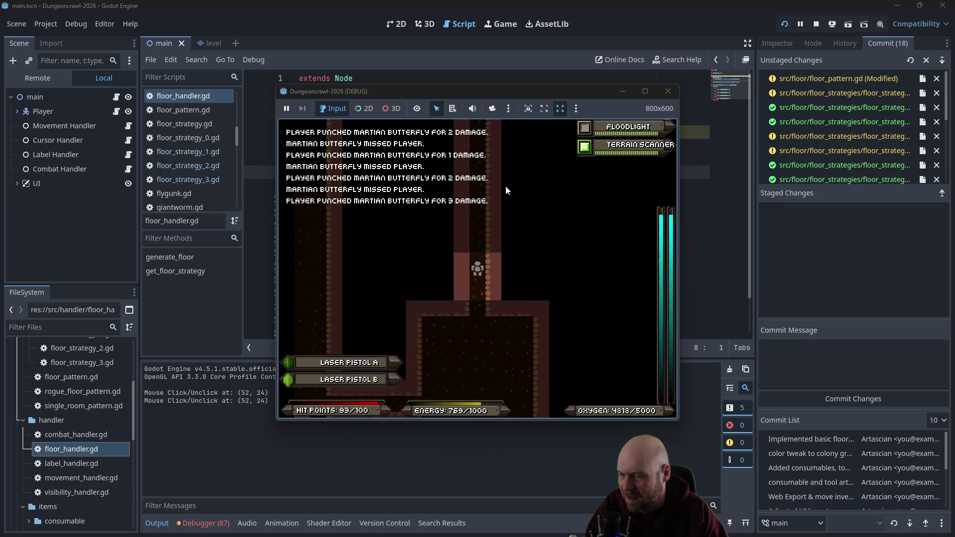
pyautogui.press('s')
pyautogui.press('s')
pyautogui.press('d')
pyautogui.press('d')
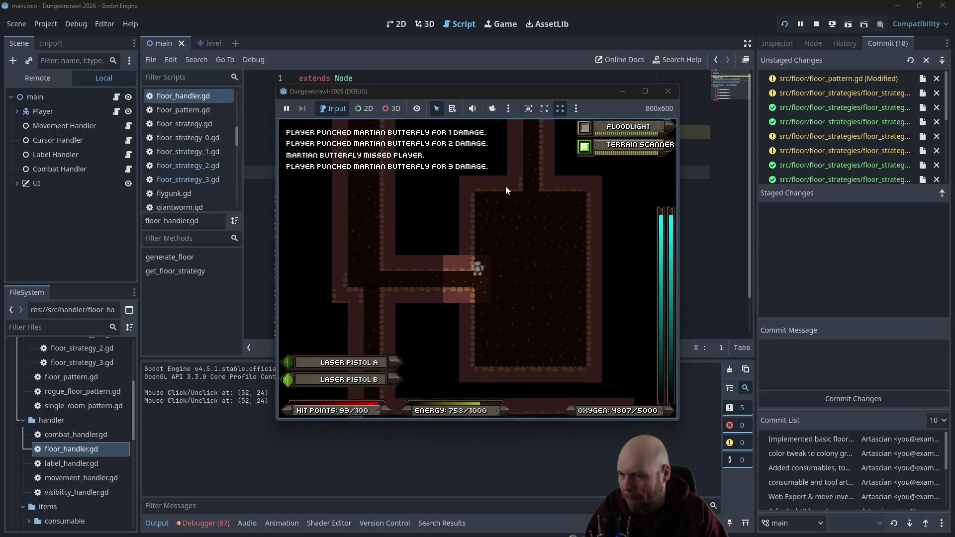
pyautogui.press('d')
pyautogui.press('d')
pyautogui.press('w')
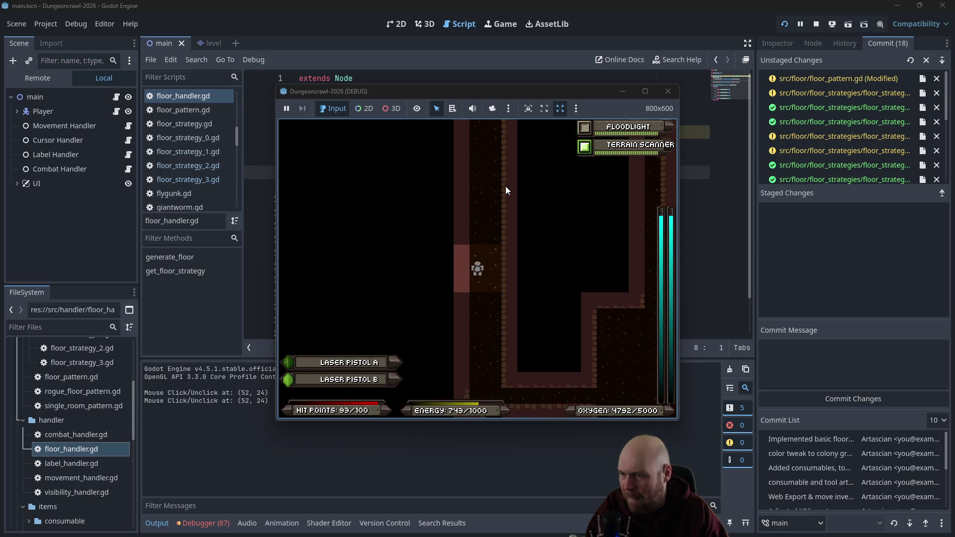
pyautogui.press('w')
pyautogui.press('w')
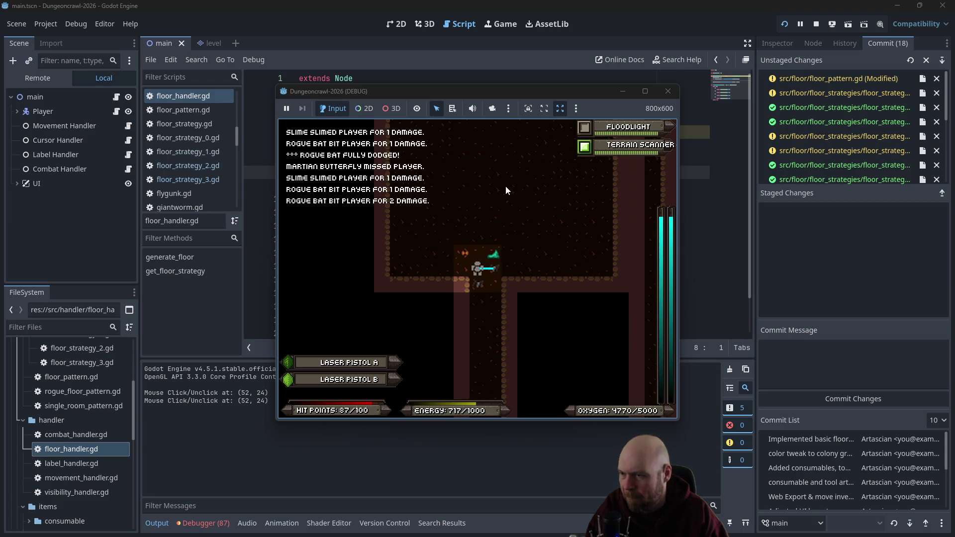
pyautogui.press('s')
pyautogui.press('s')
pyautogui.press('s')
# - Light the room with the floodlight, kill the slime, rogue bat and rogue eye, then stop the game
pyautogui.press('f')
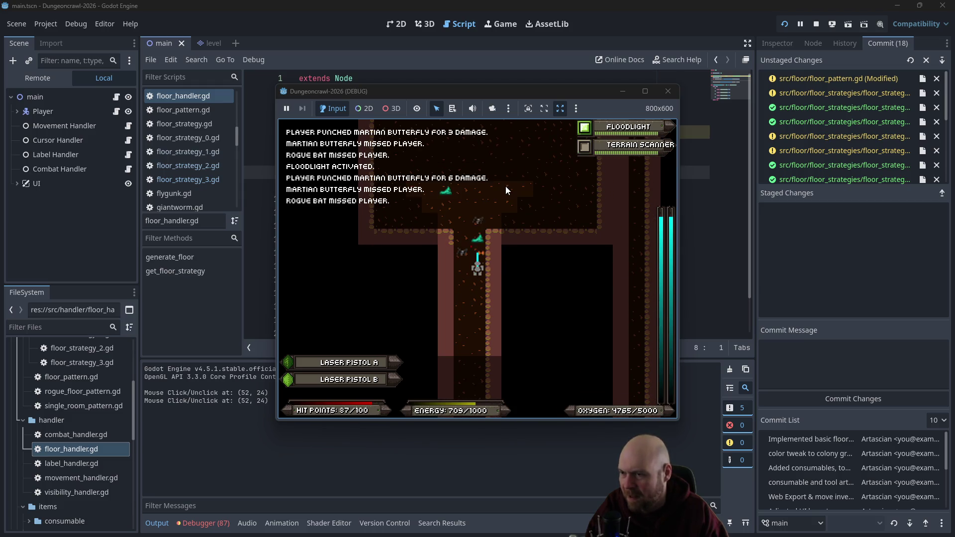
pyautogui.press('w')
pyautogui.press('w')
pyautogui.press('w')
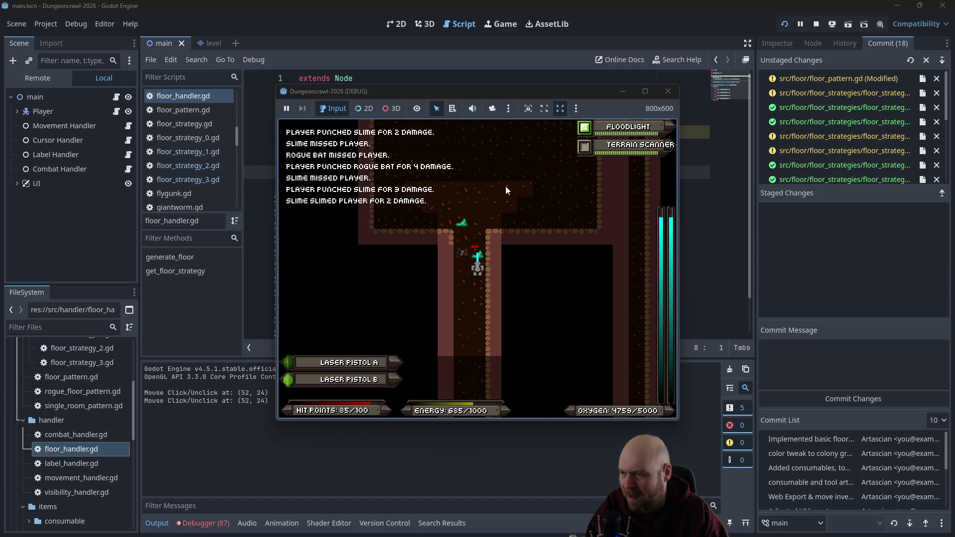
pyautogui.press('w')
pyautogui.press('w')
pyautogui.press('w')
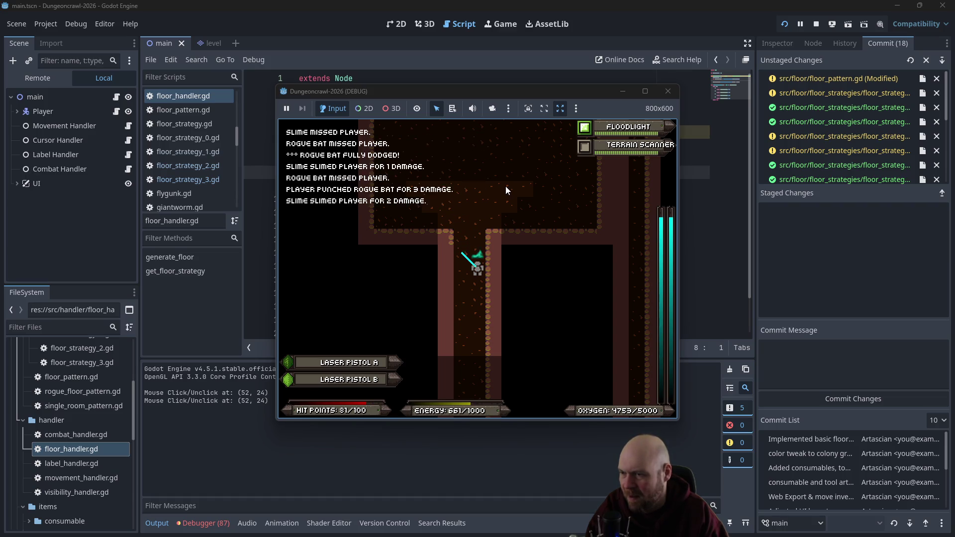
pyautogui.press('w')
pyautogui.press('a')
pyautogui.press('a')
pyautogui.press('a')
pyautogui.press('w')
pyautogui.press('w')
pyautogui.press('w')
pyautogui.press('a')
pyautogui.press('a')
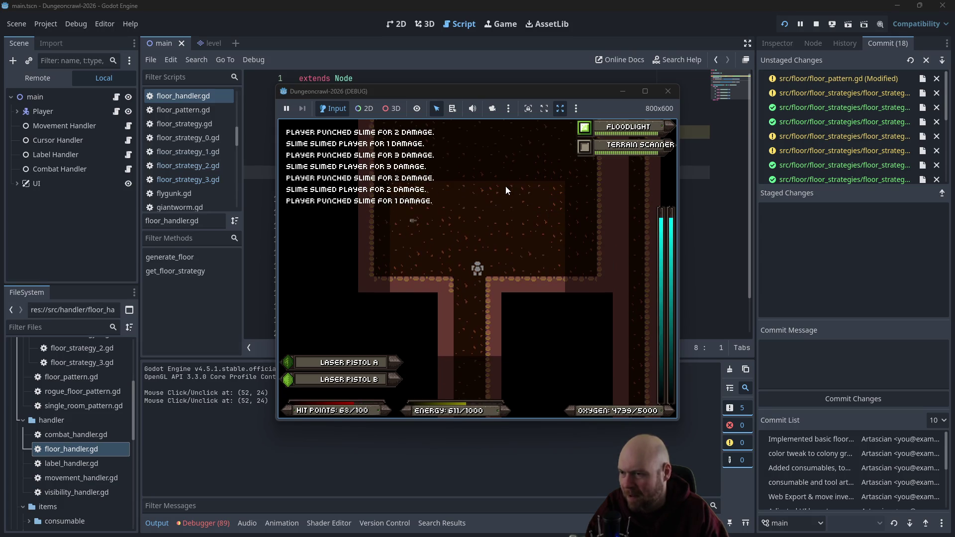
pyautogui.press('w')
pyautogui.press('w')
pyautogui.press('w')
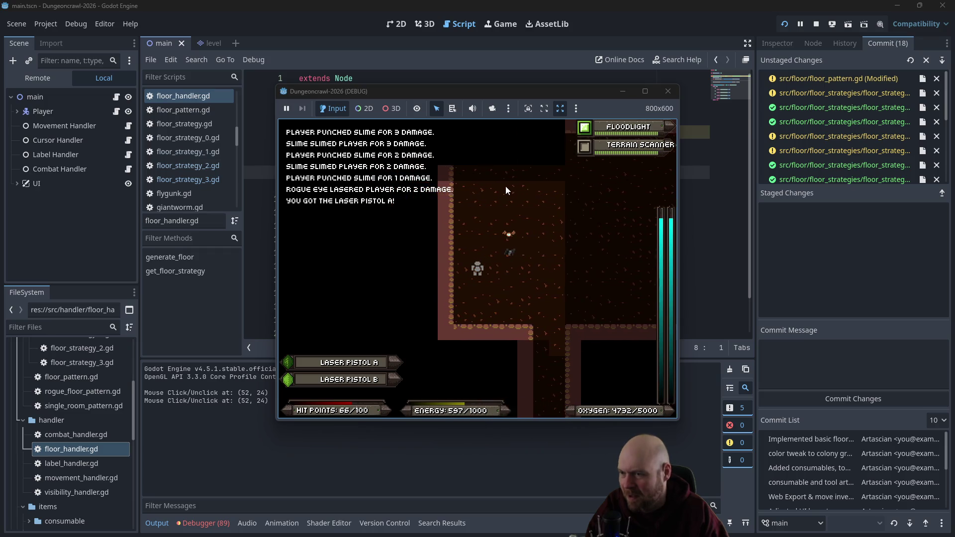
pyautogui.press('s')
pyautogui.press('s')
pyautogui.press('s')
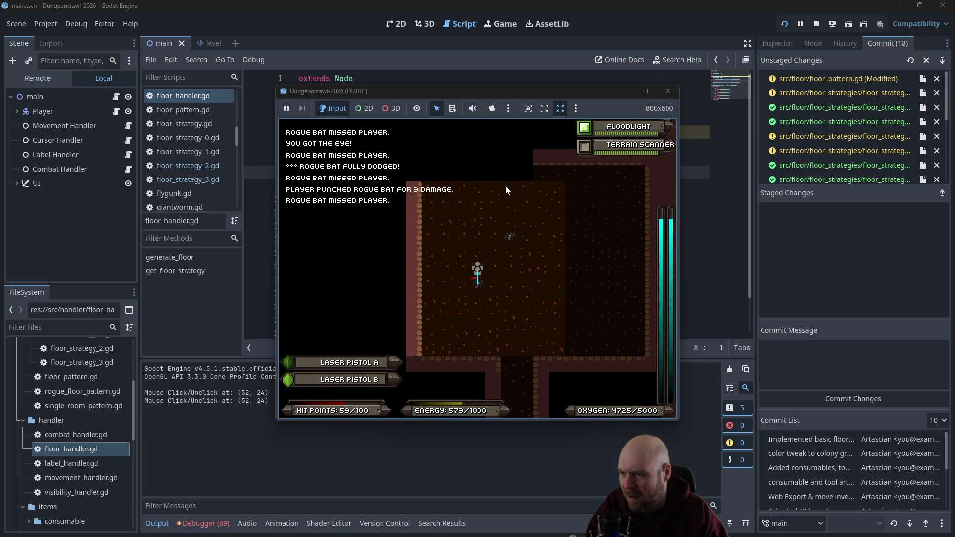
pyautogui.press('s')
pyautogui.press('s')
pyautogui.press('s')
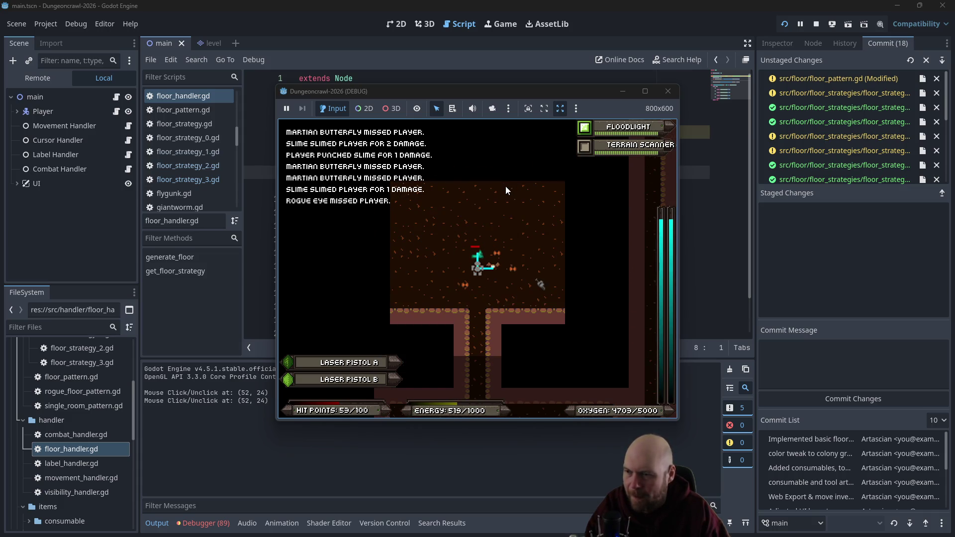
pyautogui.press('s')
pyautogui.press('s')
pyautogui.press('s')
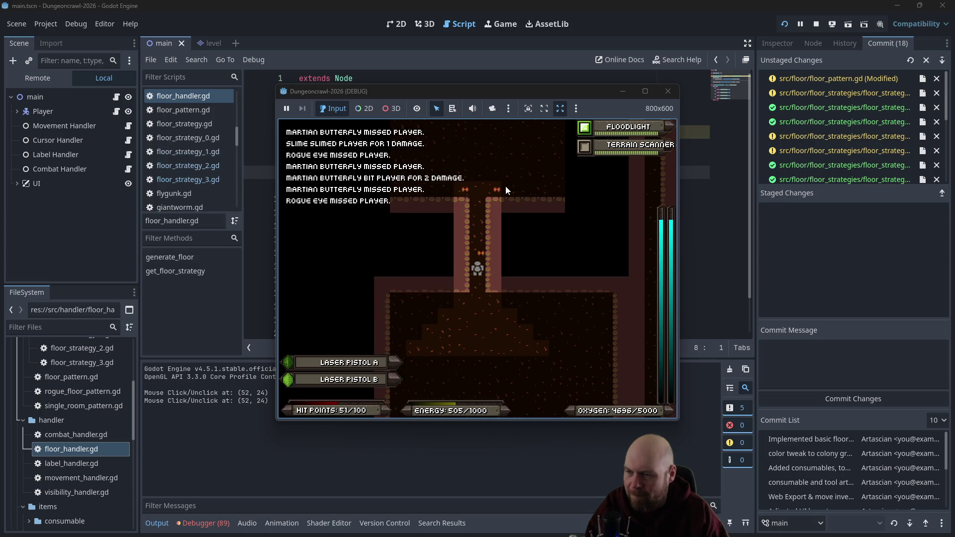
pyautogui.click(667, 91)
pyautogui.click(535, 145)
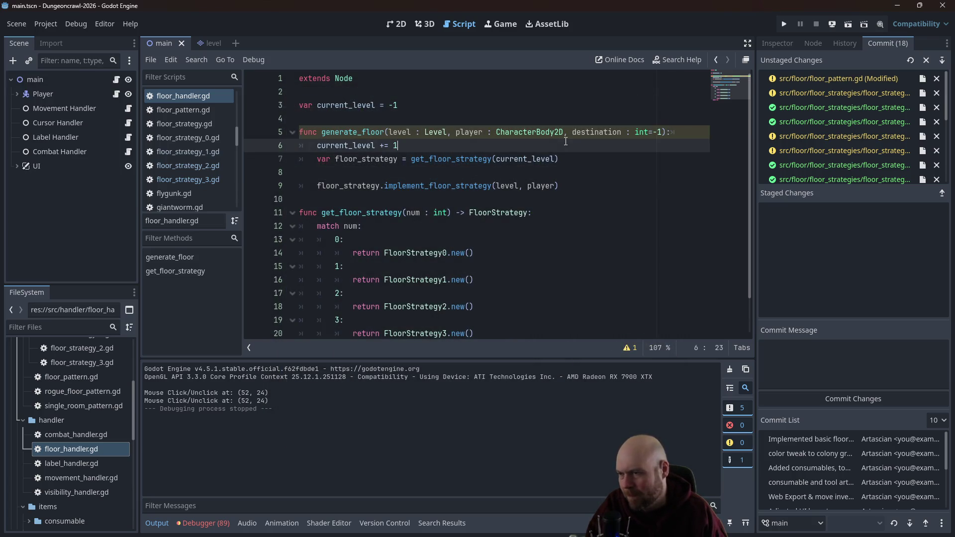
# - Browse floor_strategy_2.gd, floor_pattern.gd and floor_handler.gd in the script list
pyautogui.scroll(-1, 535, 165)
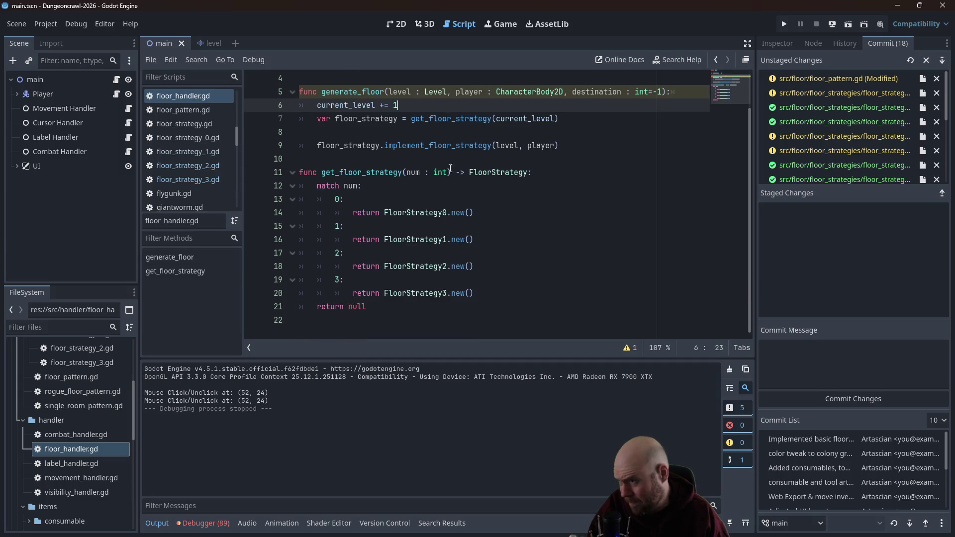
pyautogui.click(174, 161)
pyautogui.click(578, 151)
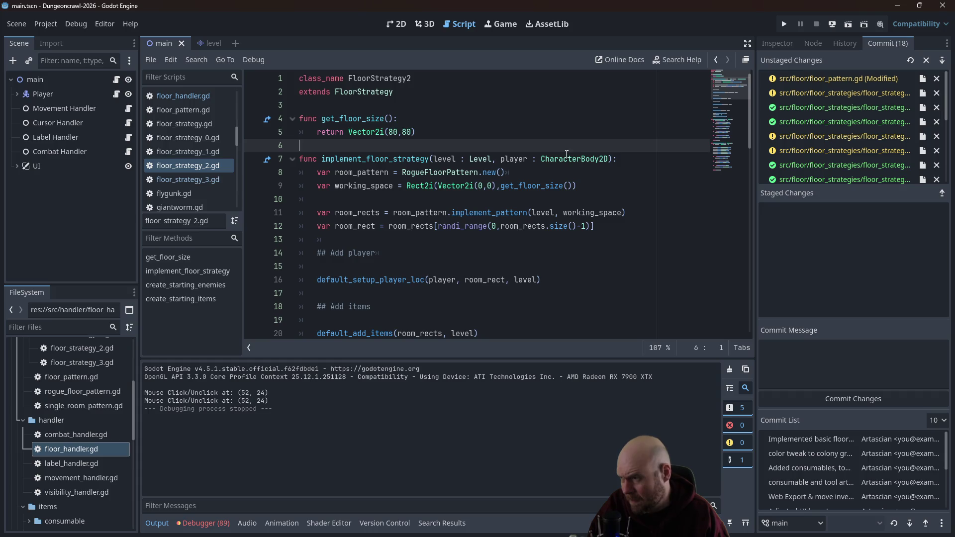
pyautogui.click(184, 110)
pyautogui.click(179, 99)
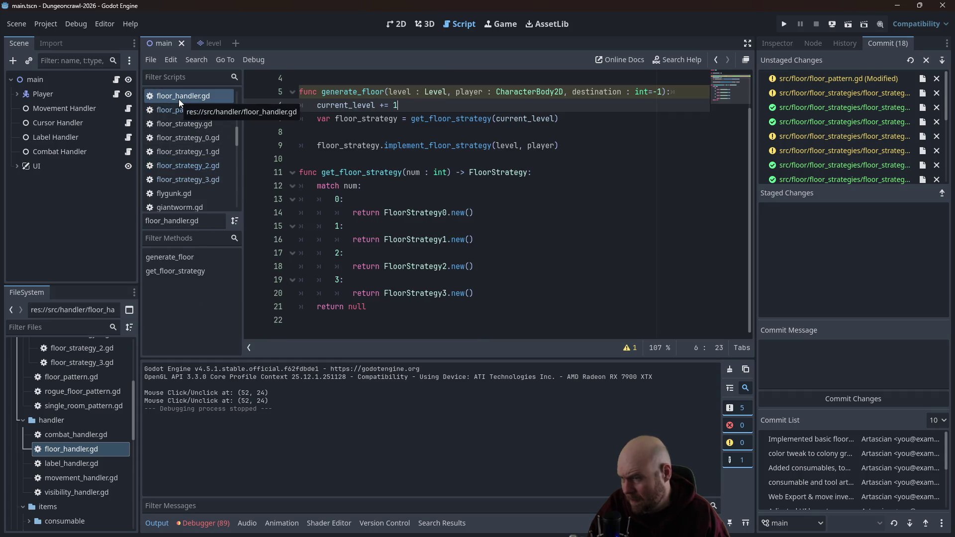
pyautogui.scroll(1, 498, 204)
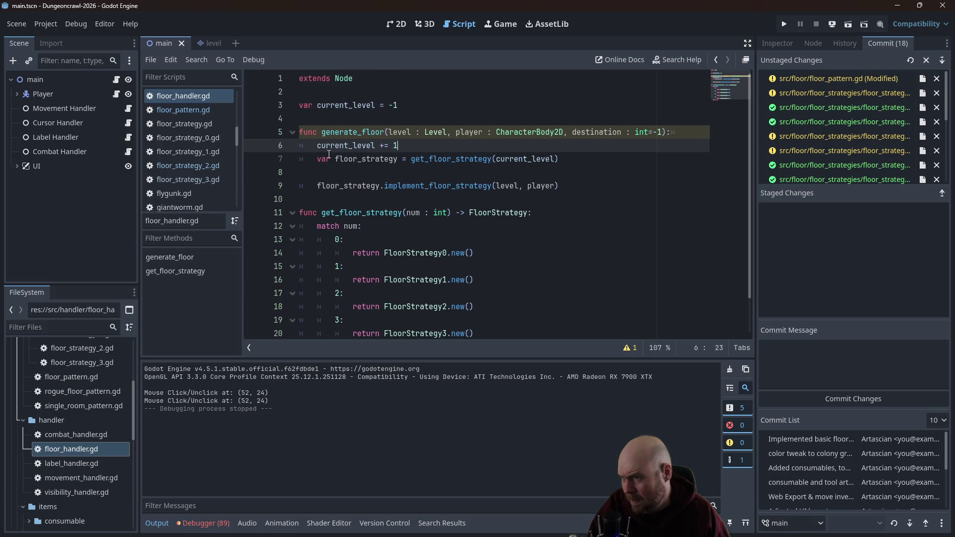
# - Check floor_strategy.gd, then floor_strategy_2.gd's enemy list at line 36, and glance at the Consumables note
pyautogui.click(165, 125)
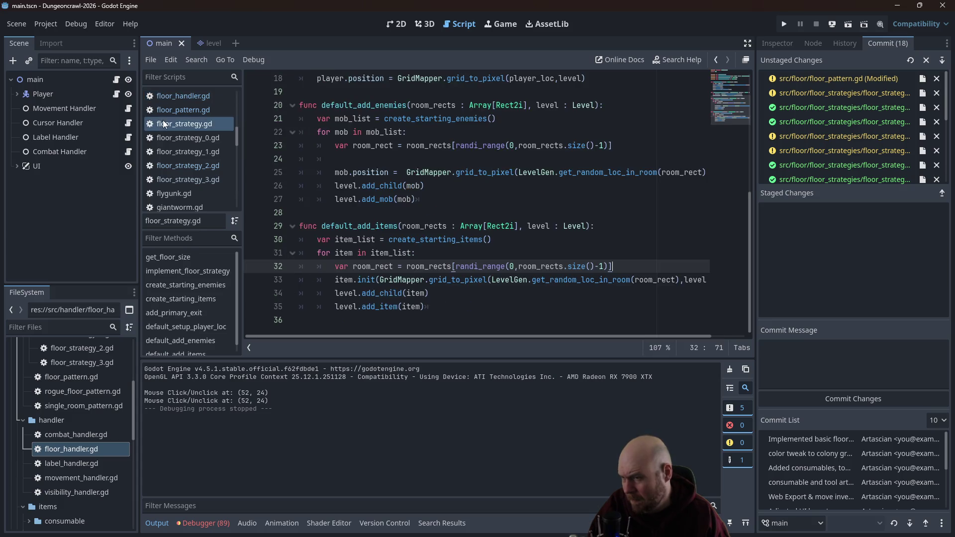
pyautogui.click(188, 161)
pyautogui.scroll(-3, 386, 189)
pyautogui.scroll(-7, 385, 190)
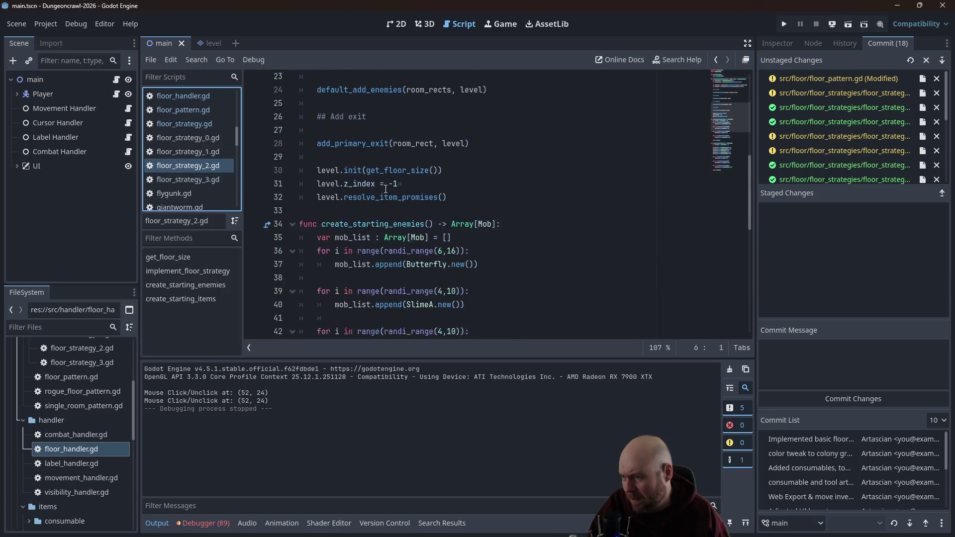
pyautogui.click(461, 146)
pyautogui.click(463, 146)
pyautogui.hotkey('alt', 'Tab')
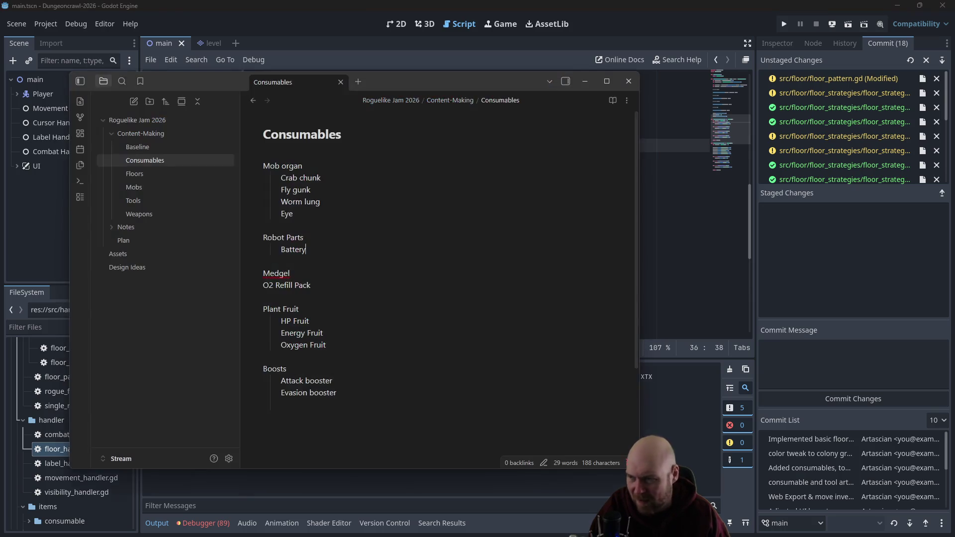
pyautogui.click(671, 206)
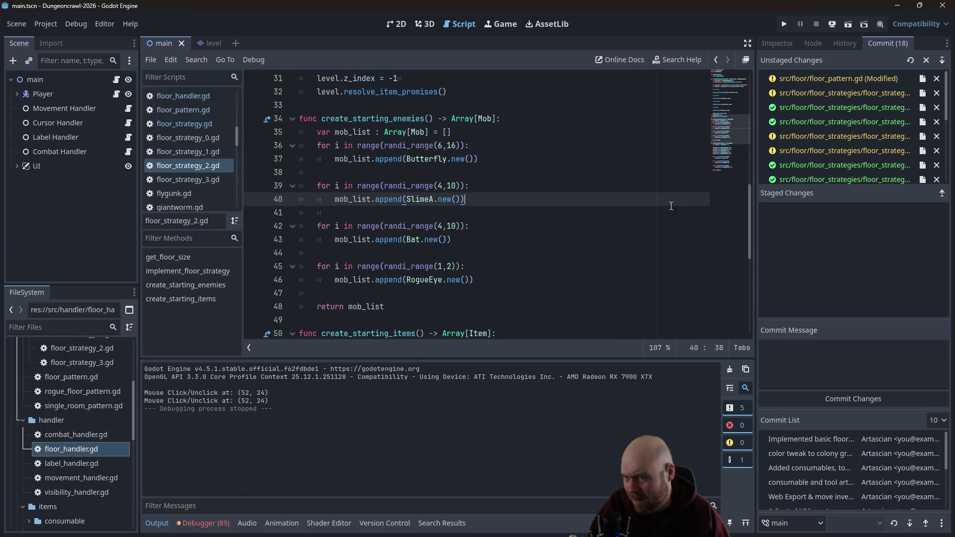
# - Change the Butterfly range to randi_range(3,8) and SlimeA's to randi_range(2,5)
pyautogui.doubleClick(441, 145)
pyautogui.write('3')
pyautogui.click(452, 146)
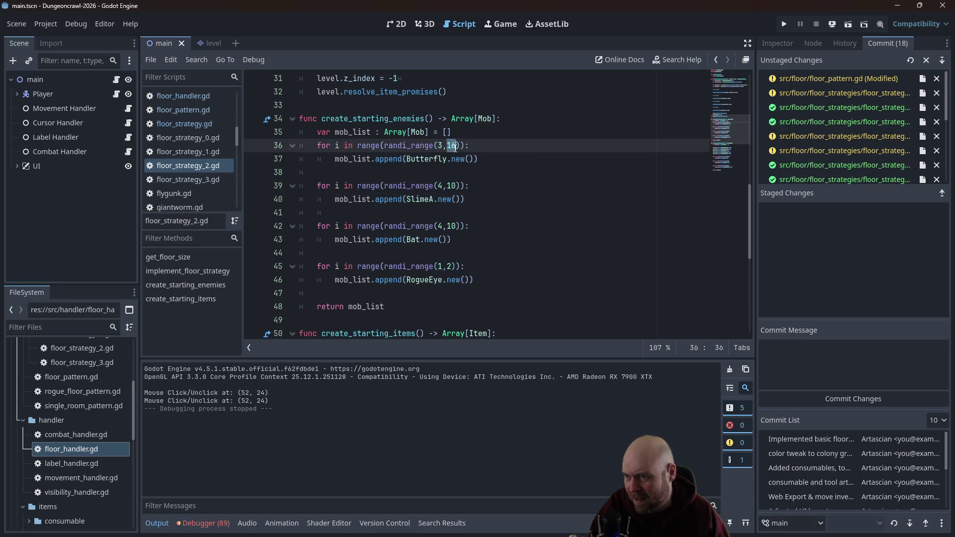
pyautogui.write('8')
pyautogui.click(442, 186)
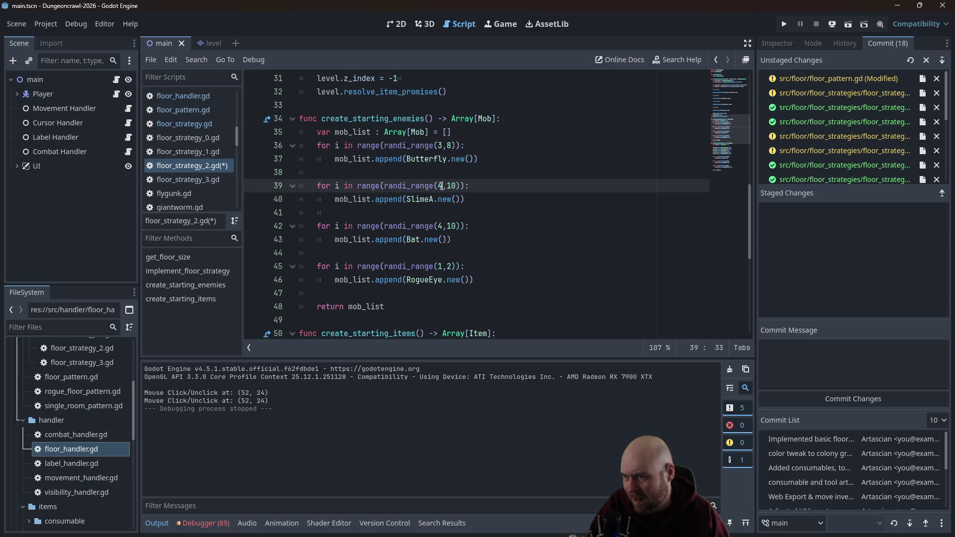
pyautogui.doubleClick(451, 186)
pyautogui.write('5')
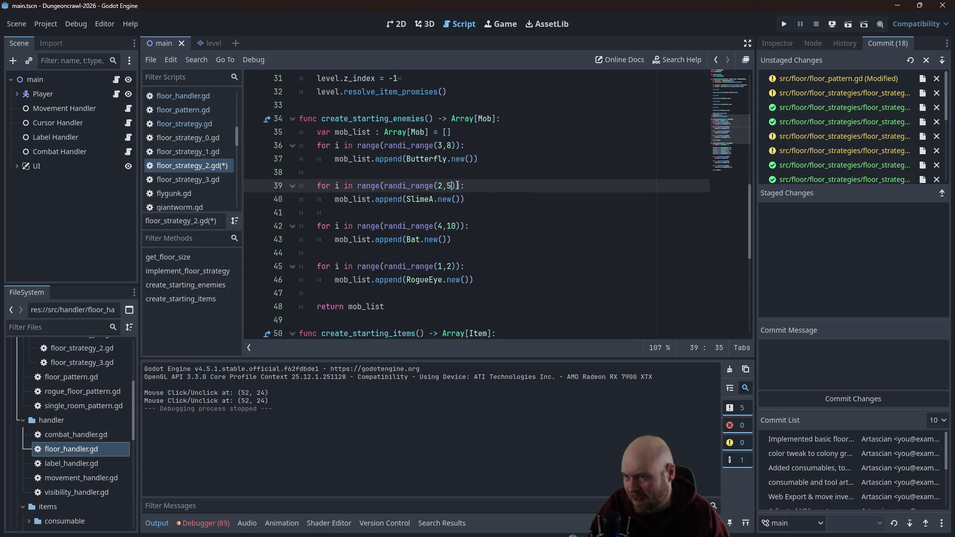
pyautogui.click(500, 204)
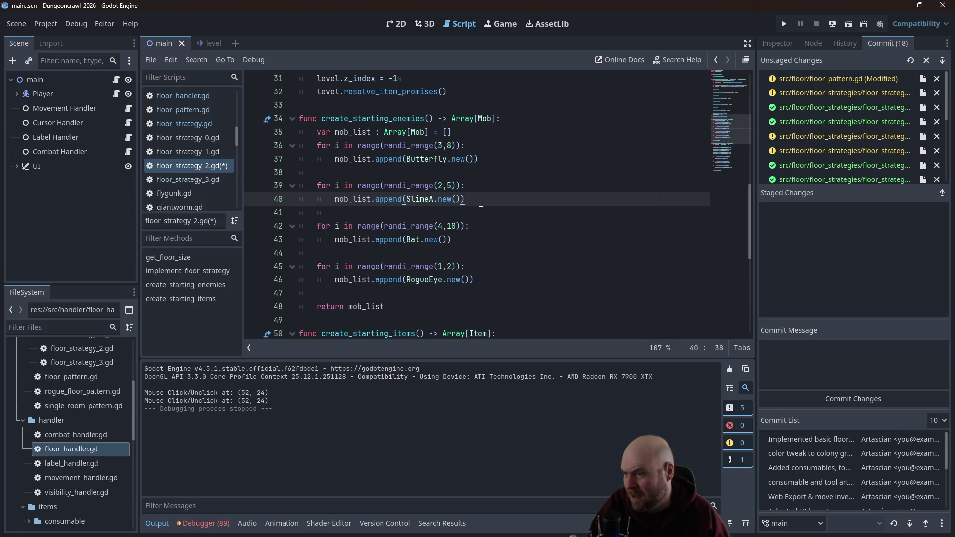
# - Change the Bat spawn range to randi_range(2,5)
pyautogui.click(440, 226)
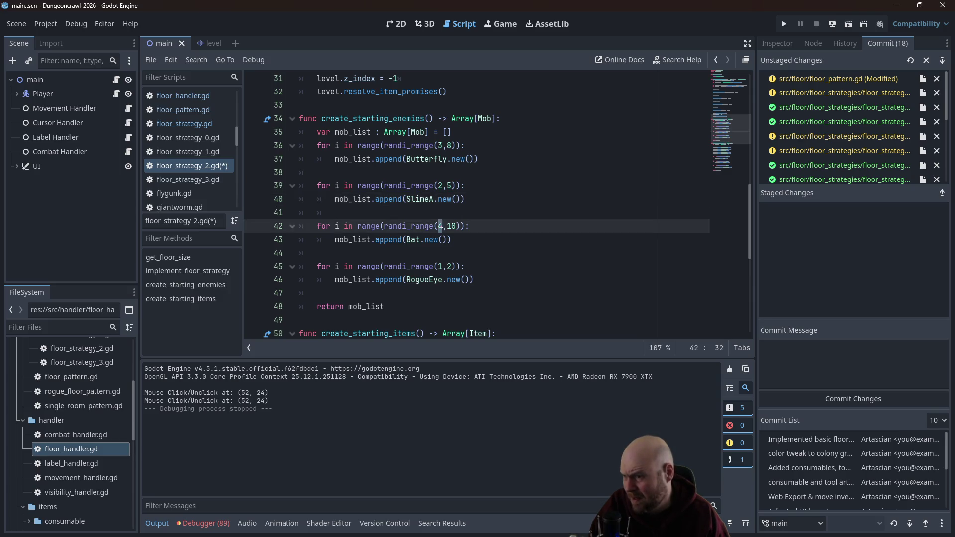
pyautogui.write('2')
pyautogui.click(453, 225)
pyautogui.doubleClick(453, 226)
pyautogui.write('5')
pyautogui.click(449, 267)
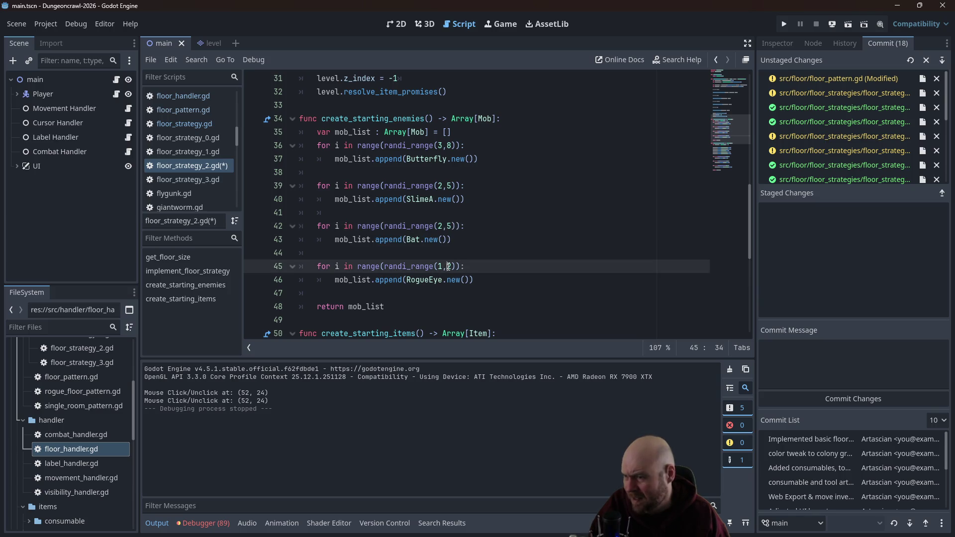
pyautogui.press('Up')
# - Review the Mobs note in Obsidian, then return to the script
pyautogui.hotkey('alt', 'Tab')
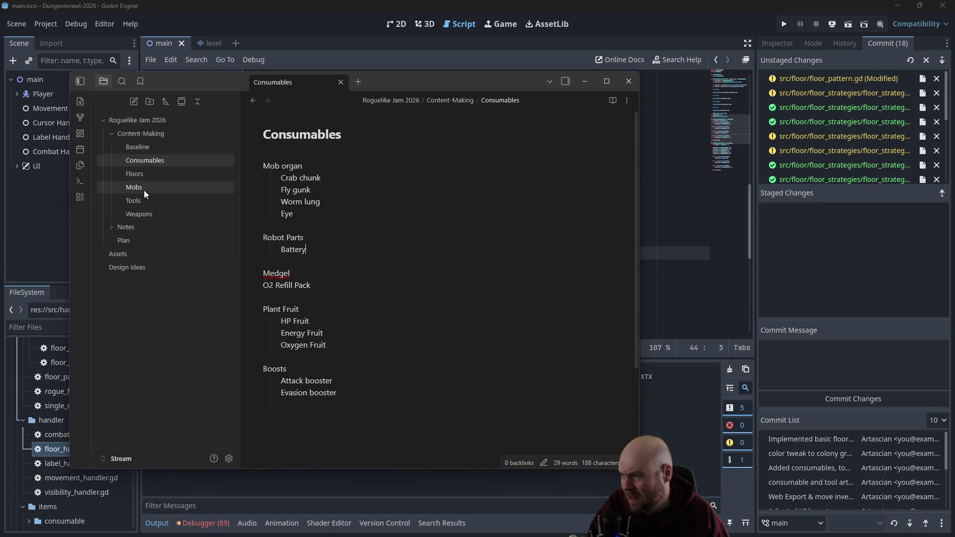
pyautogui.click(180, 187)
pyautogui.scroll(-5, 329, 215)
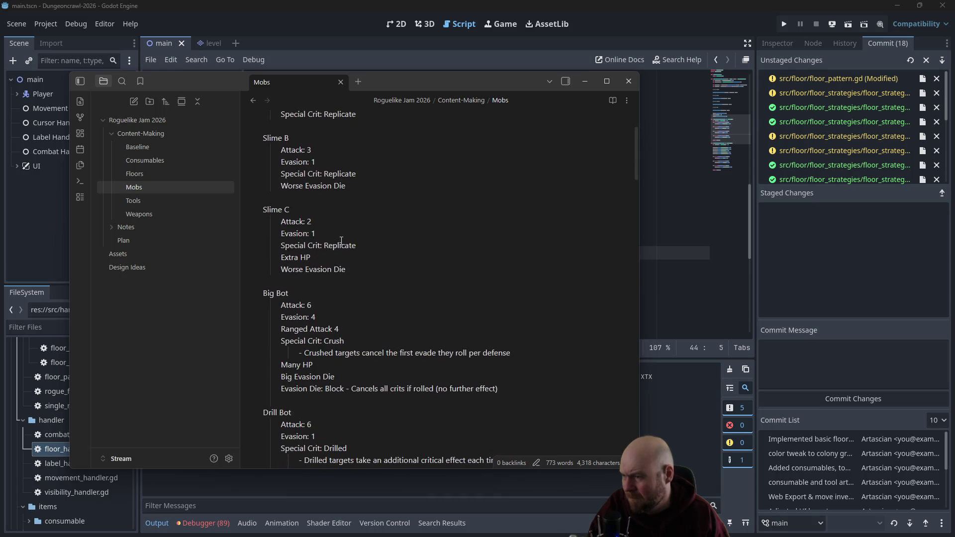
pyautogui.scroll(-6, 344, 243)
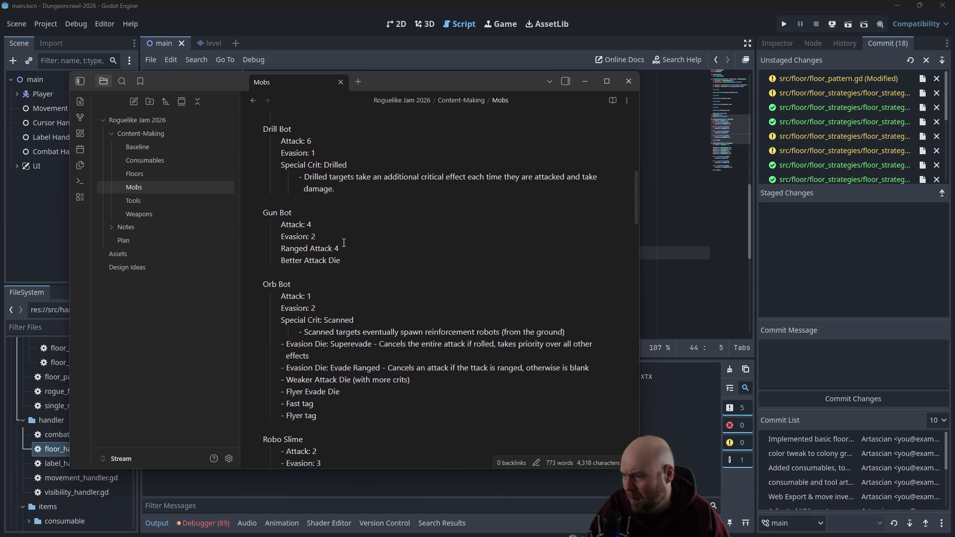
pyautogui.click(681, 214)
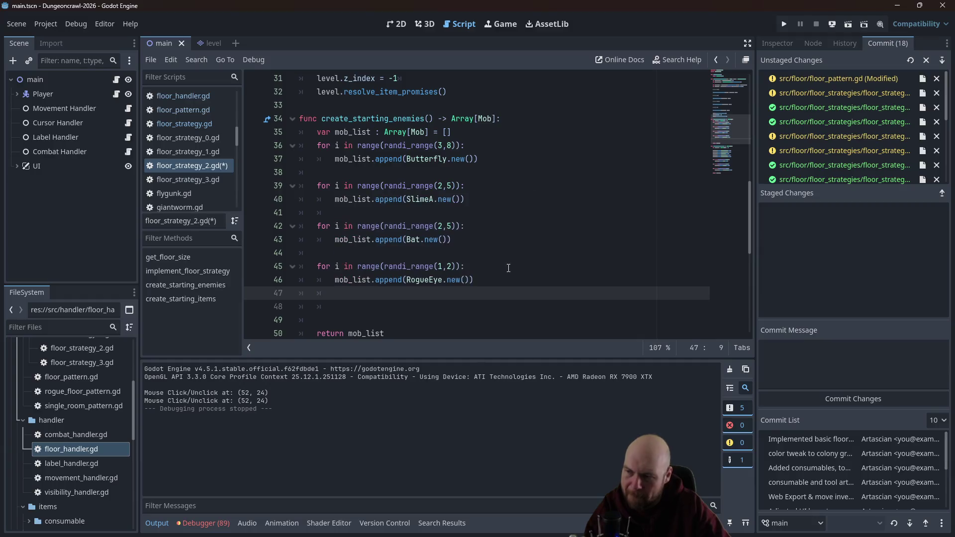
# - Below the RogueEye loop, add randi_range(8,16) loops appending CrabBot.new() and OrbBot.new()
pyautogui.press('Down')
pyautogui.write('(randi_')
pyautogui.write('range(8,16')
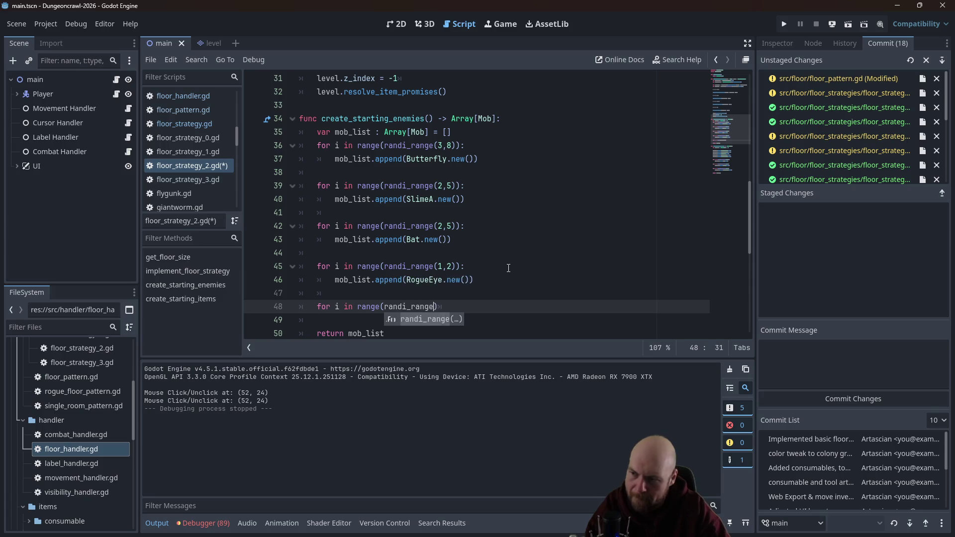
pyautogui.write('))')
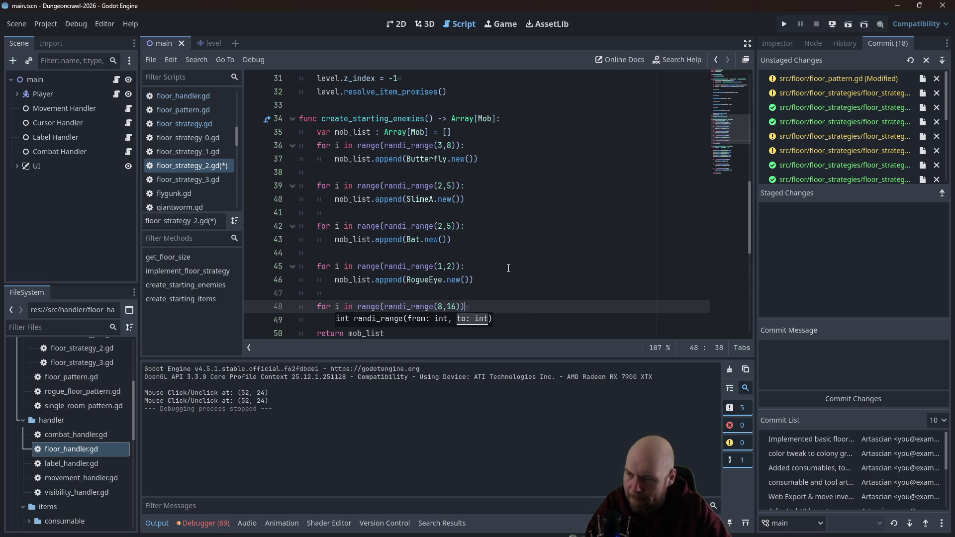
pyautogui.write(':')
pyautogui.press('Return')
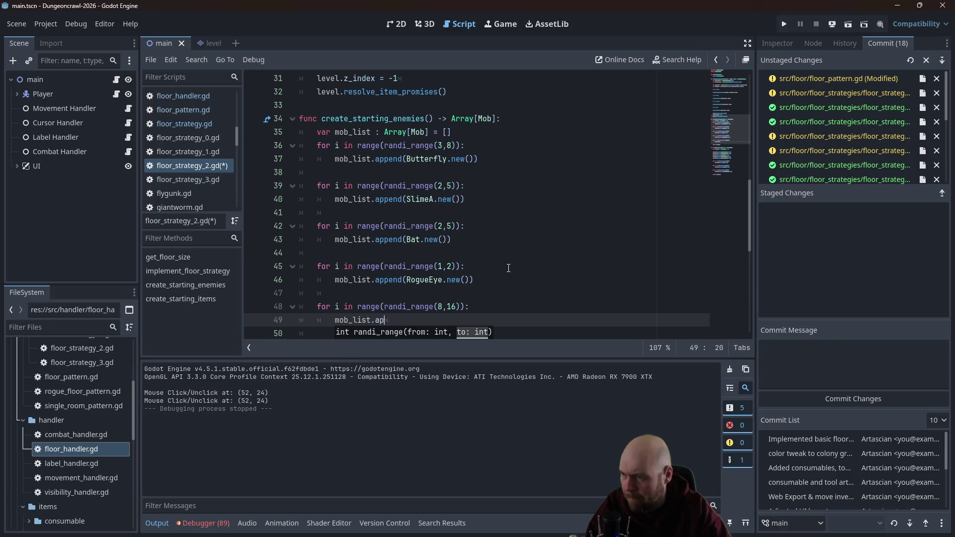
pyautogui.write('(Crab')
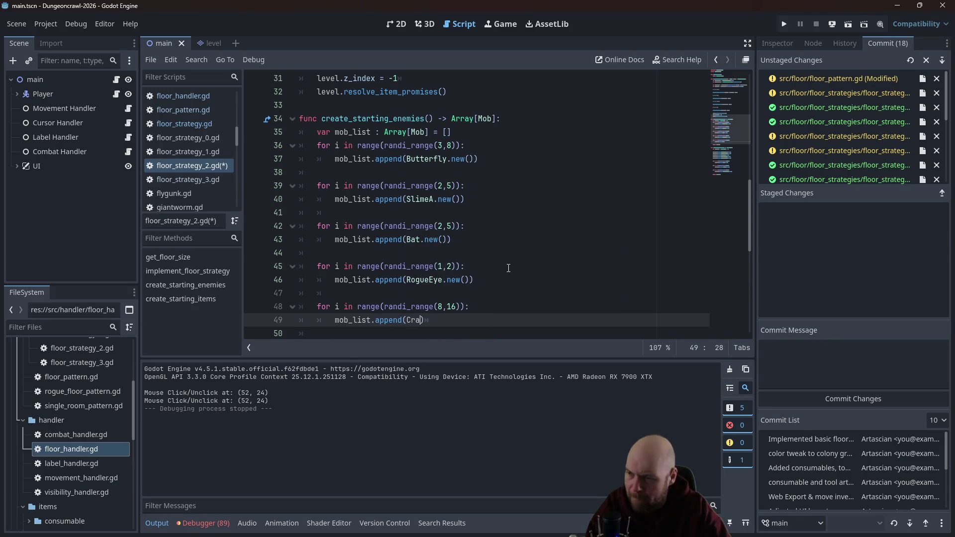
pyautogui.write('Bot.ne')
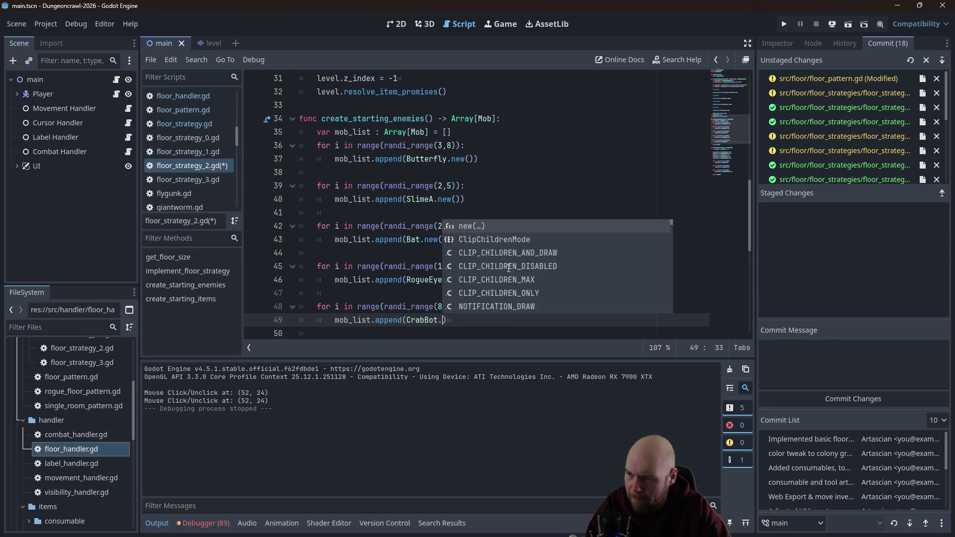
pyautogui.press('Return')
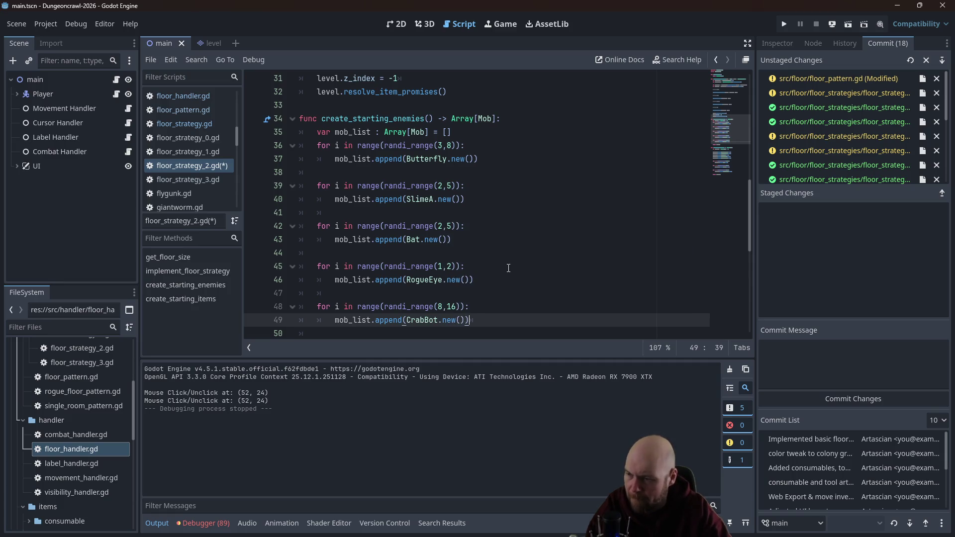
pyautogui.press('Return')
pyautogui.press('Return')
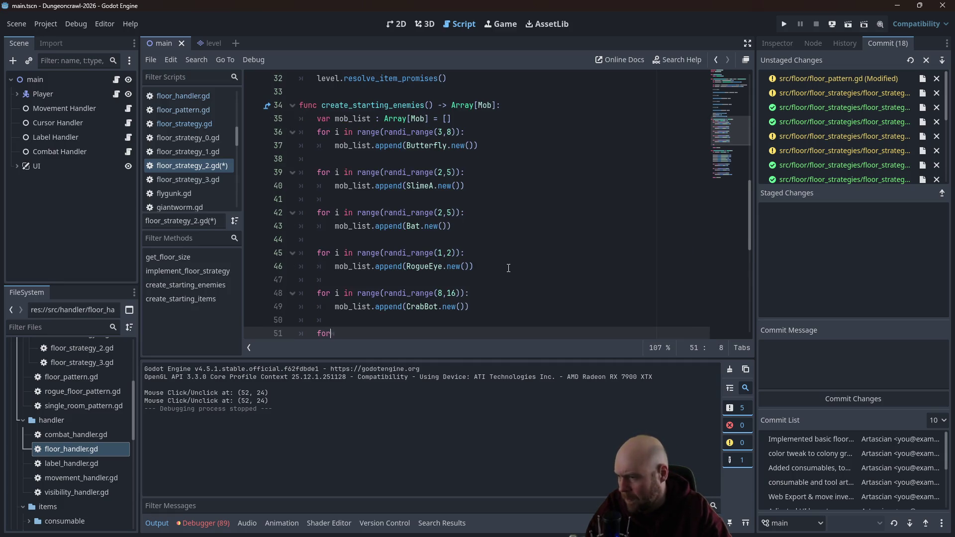
pyautogui.write('ge(ran')
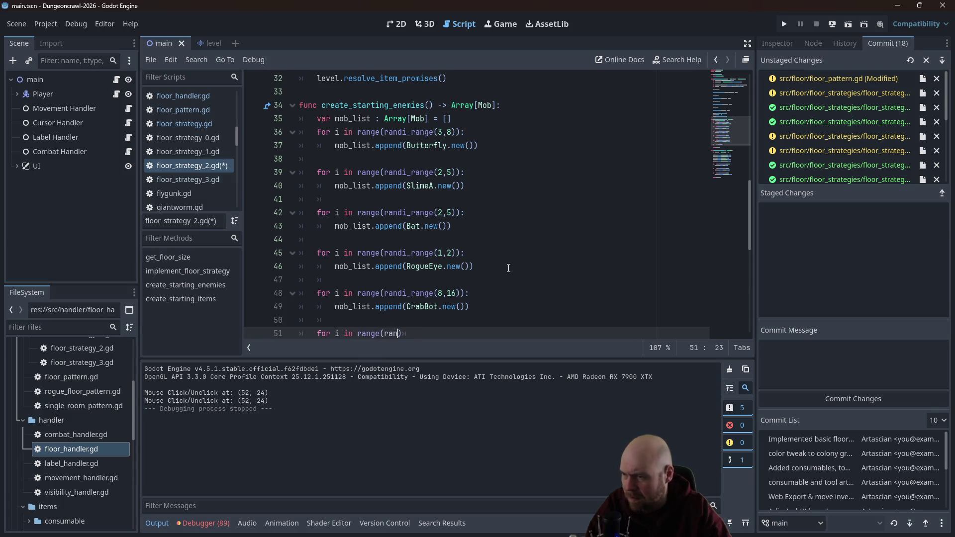
pyautogui.write('(8,16')
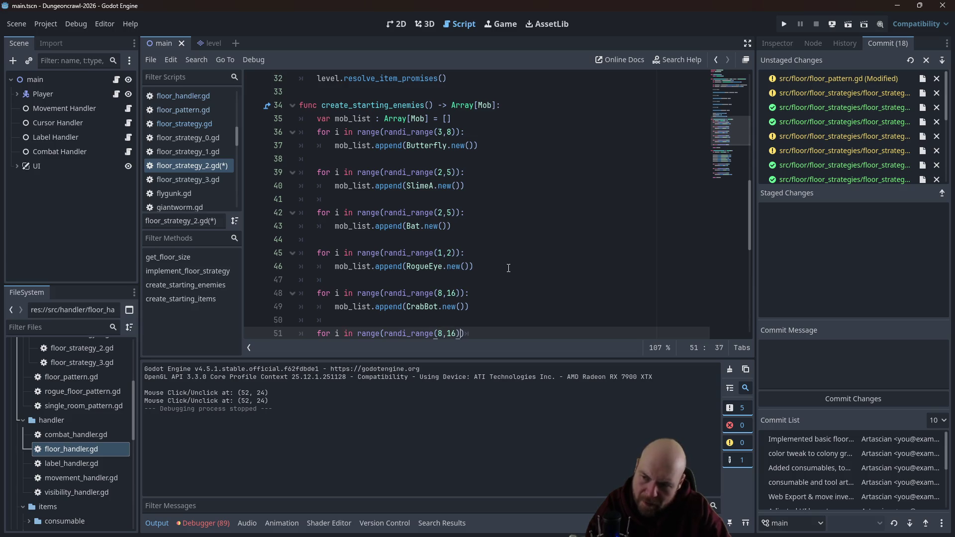
pyautogui.press('Return')
pyautogui.write('mob_list.a')
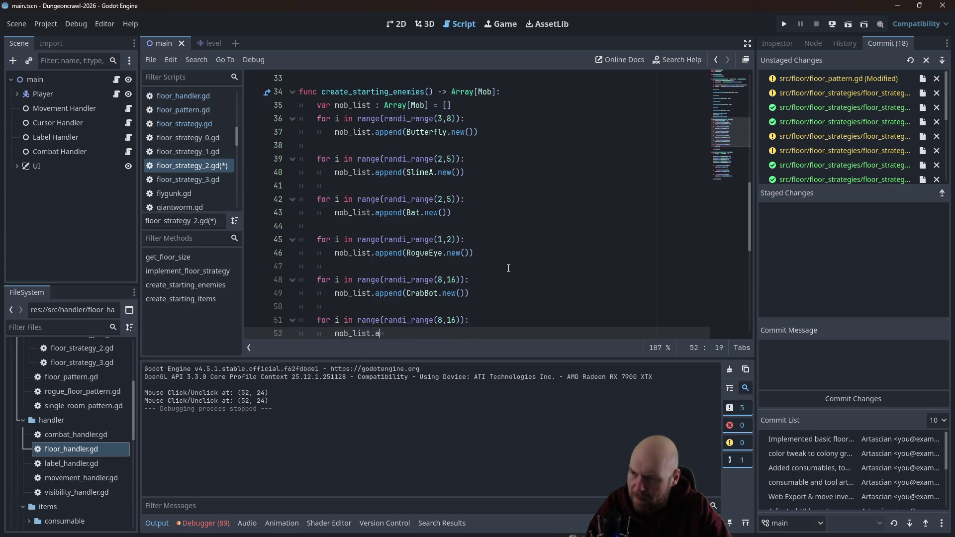
pyautogui.write('(OrbBot')
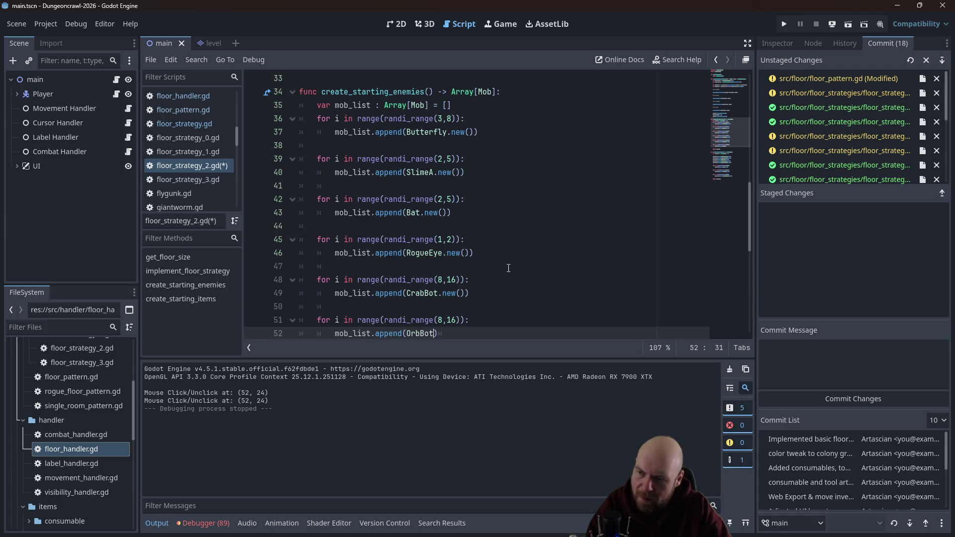
pyautogui.write('()')
pyautogui.press('Down')
pyautogui.press('Down')
pyautogui.press('Down')
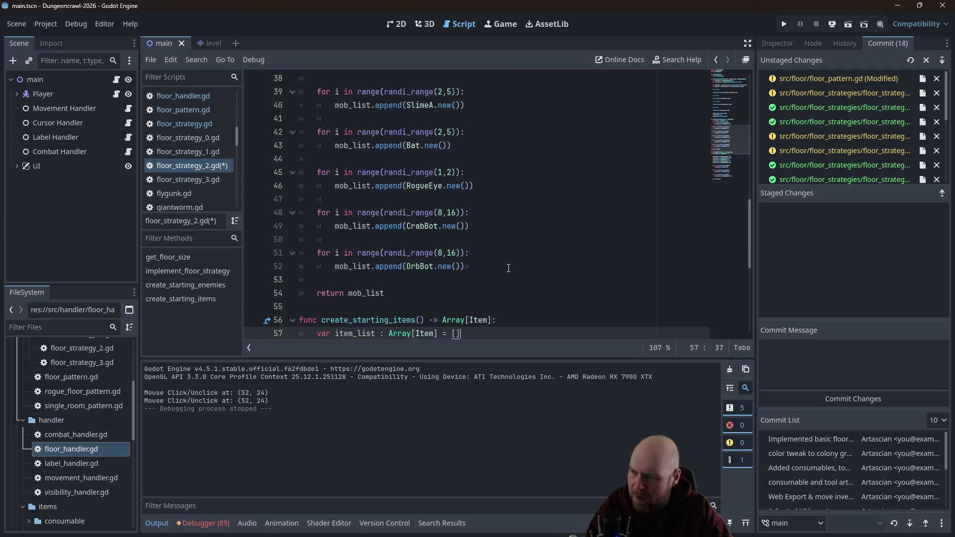
pyautogui.press('Down')
pyautogui.press('Down')
pyautogui.press('Down')
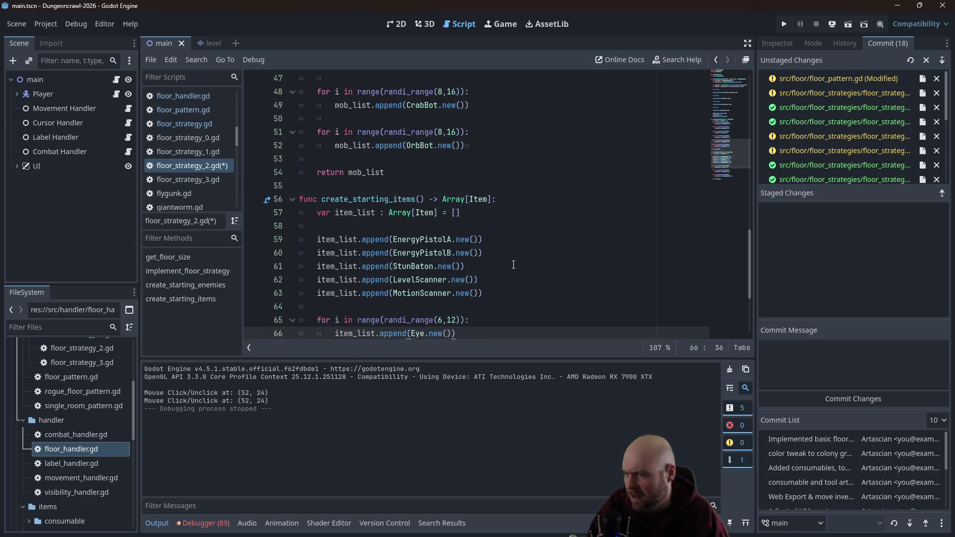
# - Change EnergyPistolA to EnergyPistolC and delete the StunBaton item line
pyautogui.click(448, 240)
pyautogui.press('BackSpace')
pyautogui.write('C')
pyautogui.press('Down')
pyautogui.press('Down')
pyautogui.press('End')
pyautogui.hotkey('shift', 'Home')
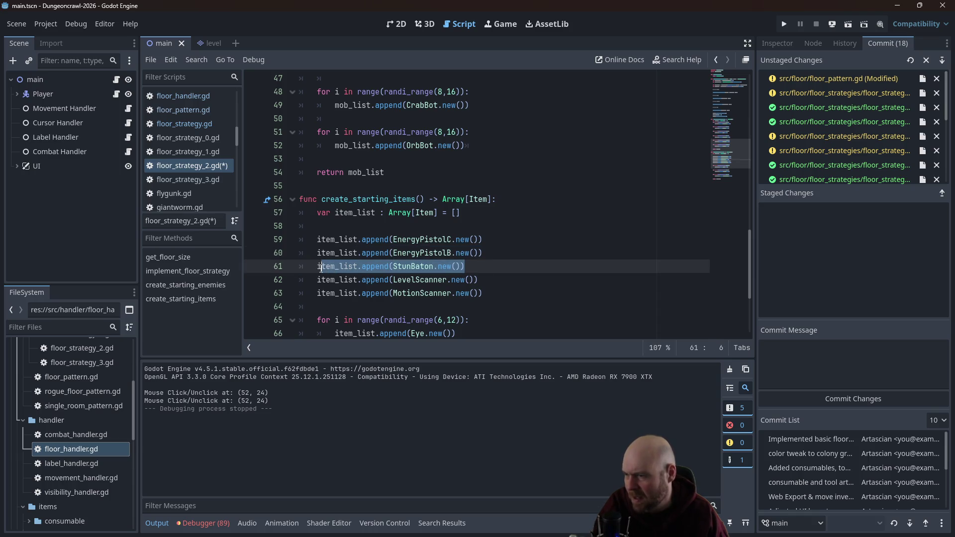
pyautogui.press('BackSpace')
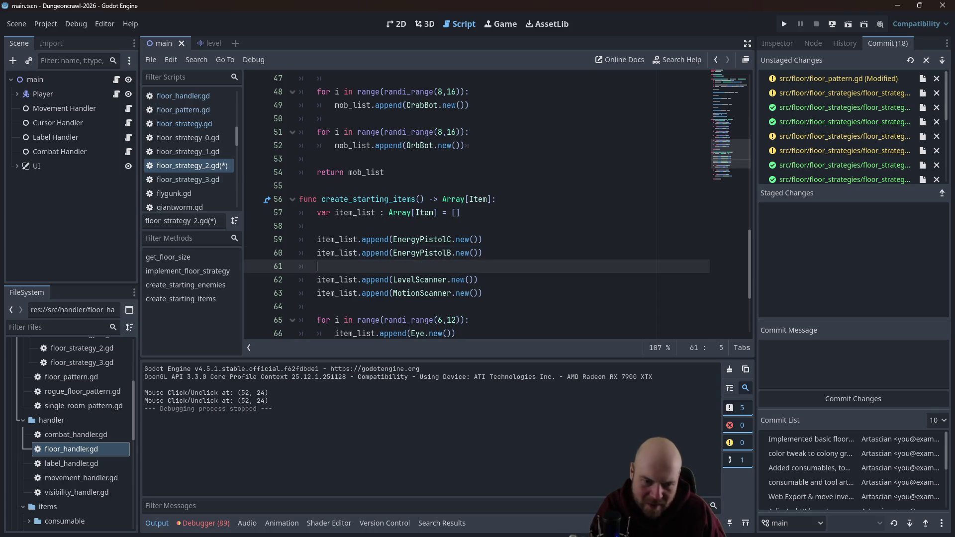
# - Consult the Weapons note, then restore the StunBaton line and make it EnergyRifleA
pyautogui.hotkey('alt', 'Tab')
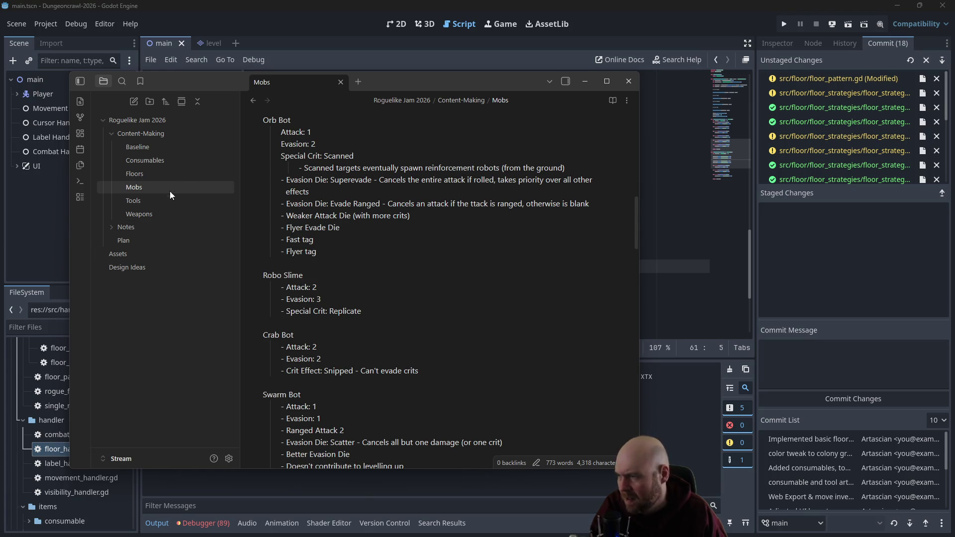
pyautogui.click(153, 213)
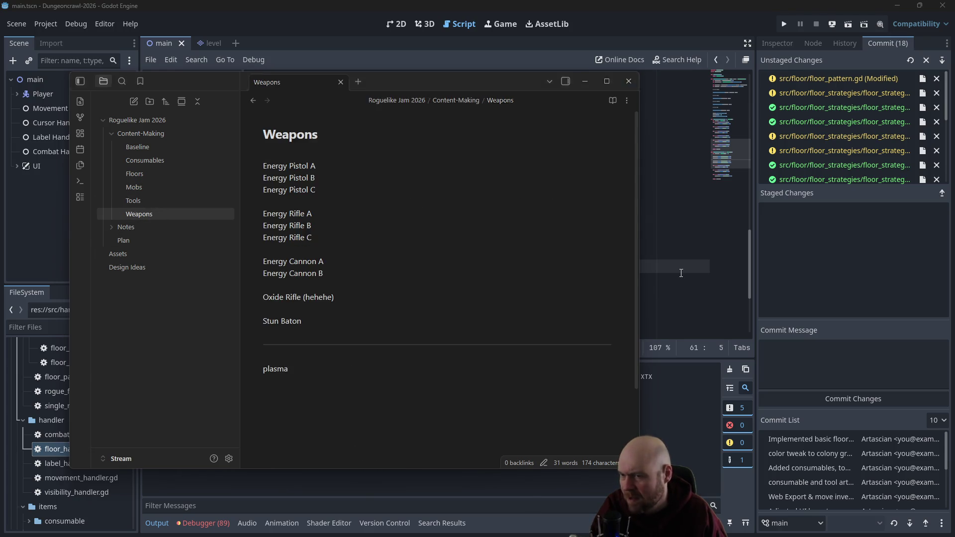
pyautogui.hotkey('alt', 'Tab')
pyautogui.write('item_list.append(StunBaton.new())')
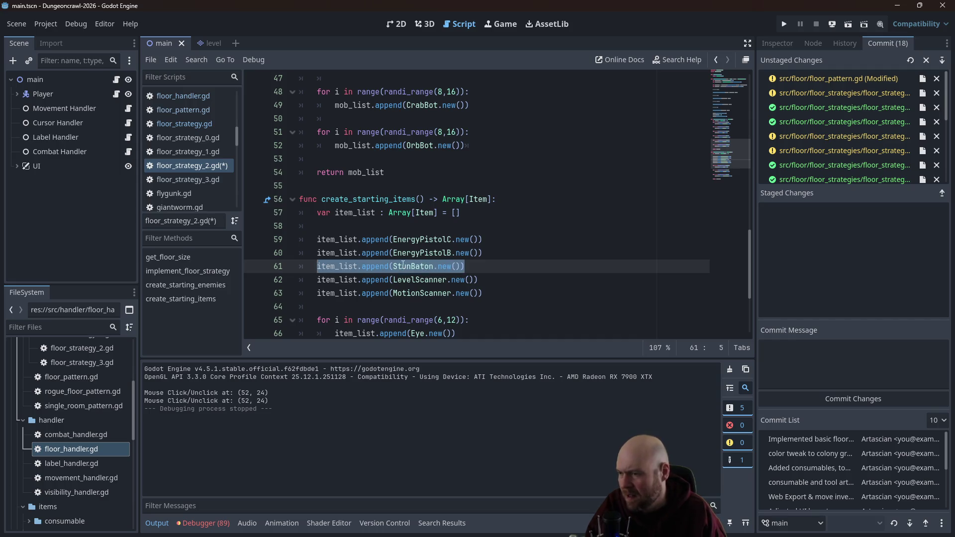
pyautogui.moveTo(433, 266); pyautogui.dragTo(395, 267)
pyautogui.write('EnergyRif')
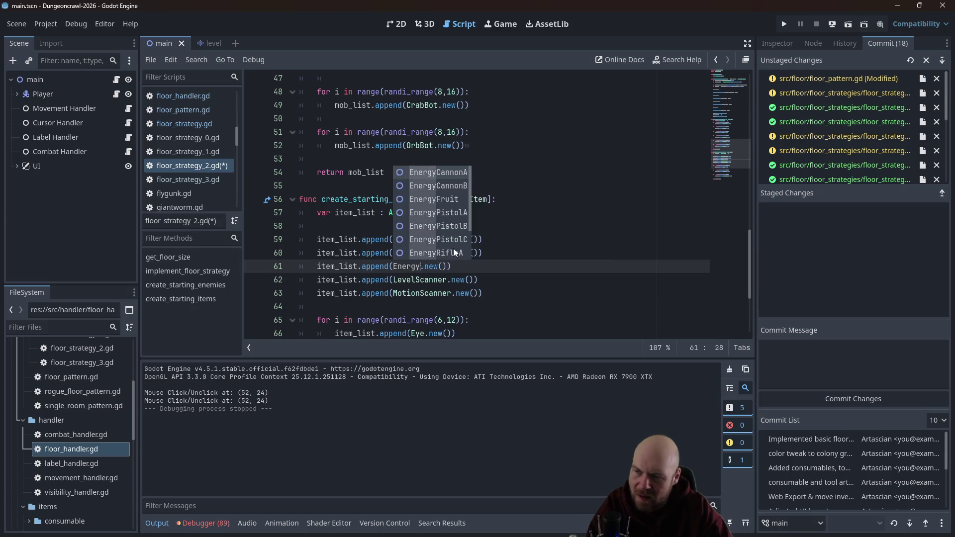
pyautogui.press('Return')
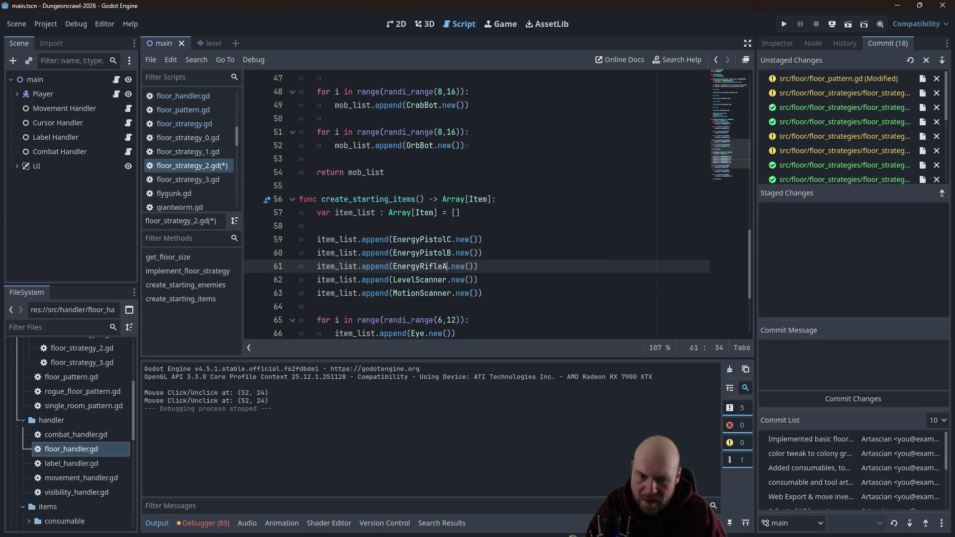
pyautogui.hotkey('alt', 'Tab')
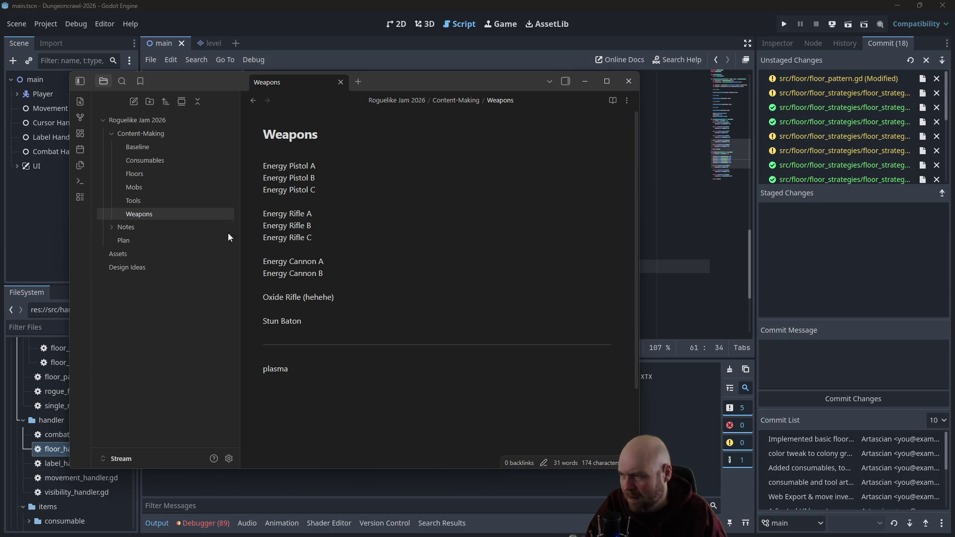
pyautogui.click(152, 200)
# - Replace the LevelScanner item on line 62 with MetalShield
pyautogui.scroll(-2, 323, 264)
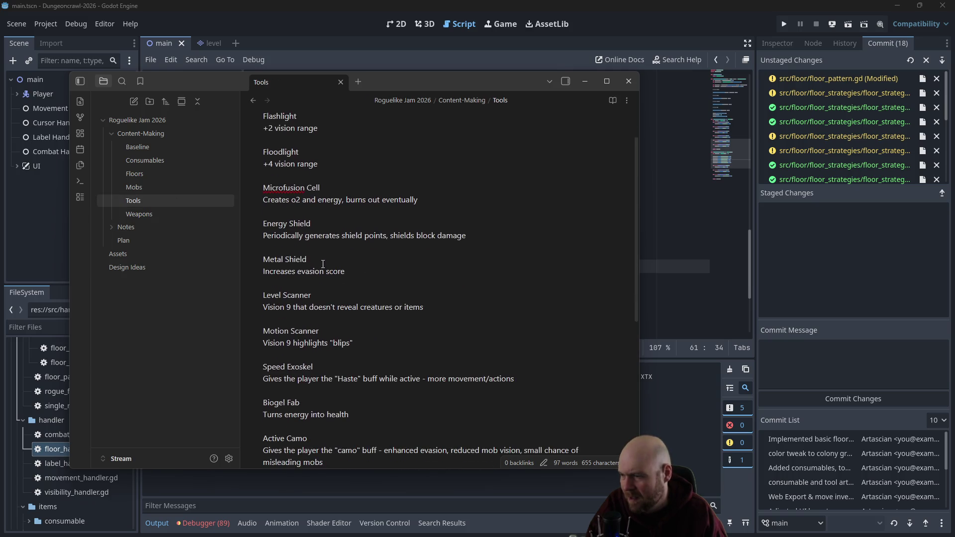
pyautogui.scroll(-4, 323, 264)
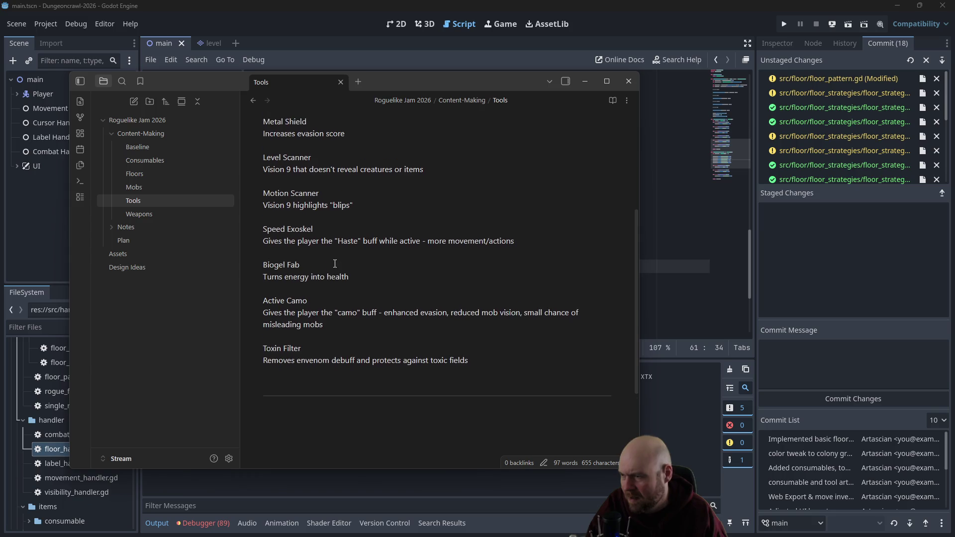
pyautogui.scroll(4, 334, 264)
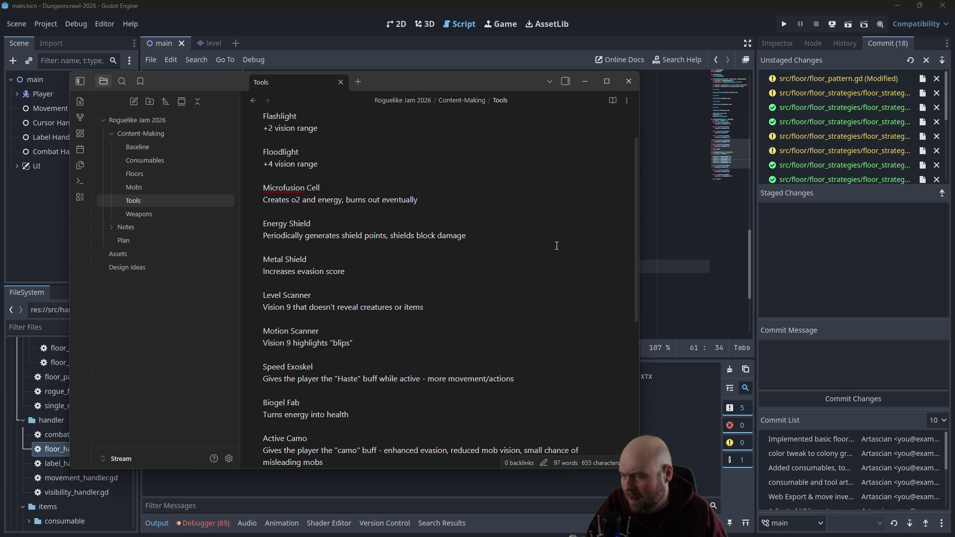
pyautogui.click(700, 250)
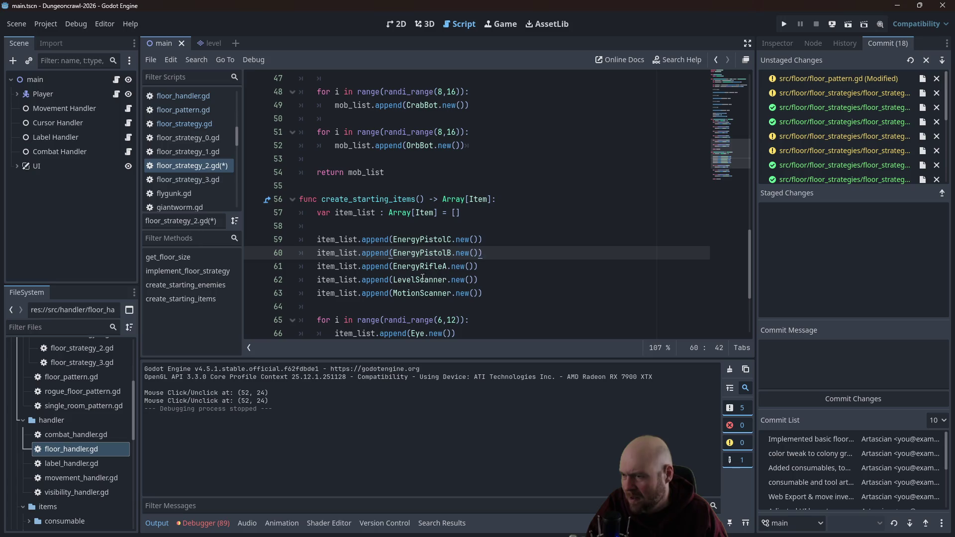
pyautogui.moveTo(395, 280); pyautogui.dragTo(447, 280)
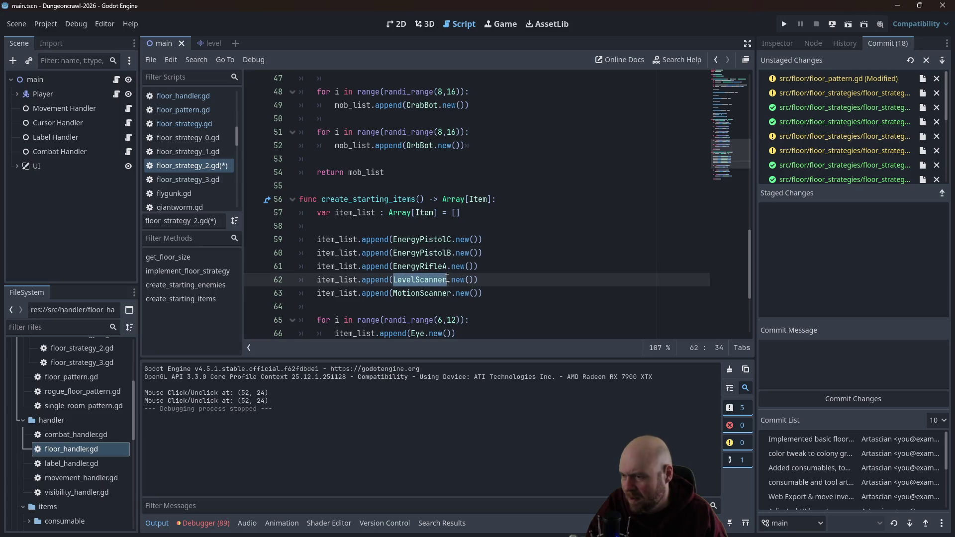
pyautogui.write('MetalShield')
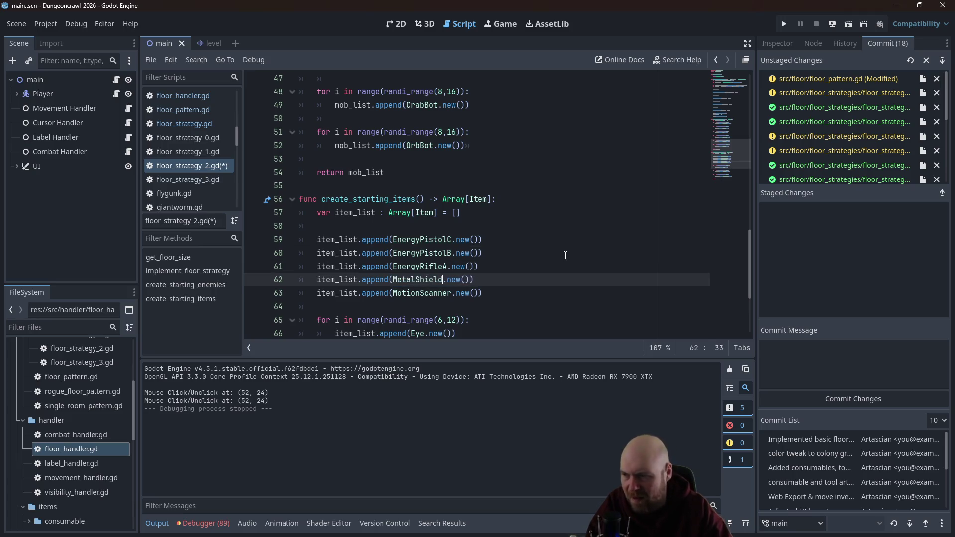
# - Replace MotionScanner on line 63 with EnergyShield and save the script
pyautogui.hotkey('alt', 'Tab')
pyautogui.scroll(2, 417, 279)
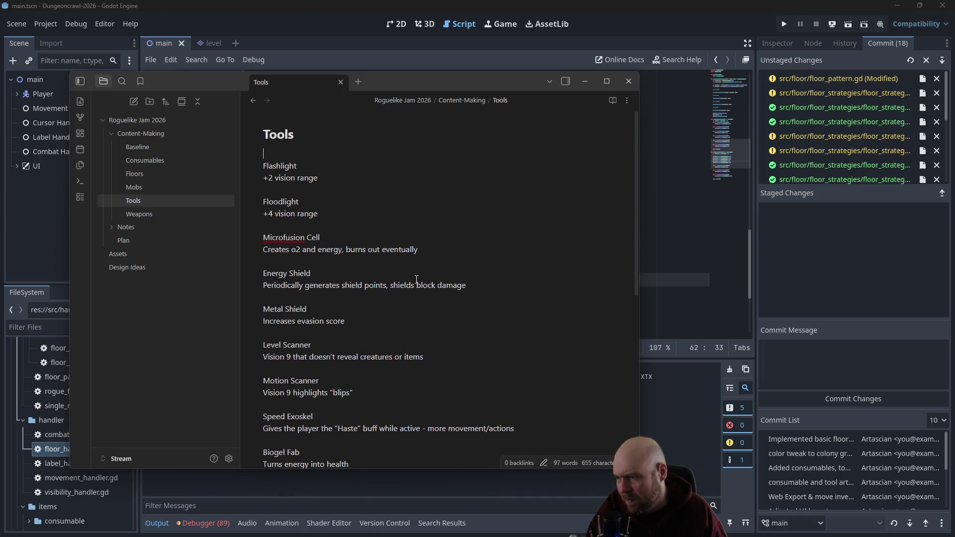
pyautogui.scroll(-8, 417, 279)
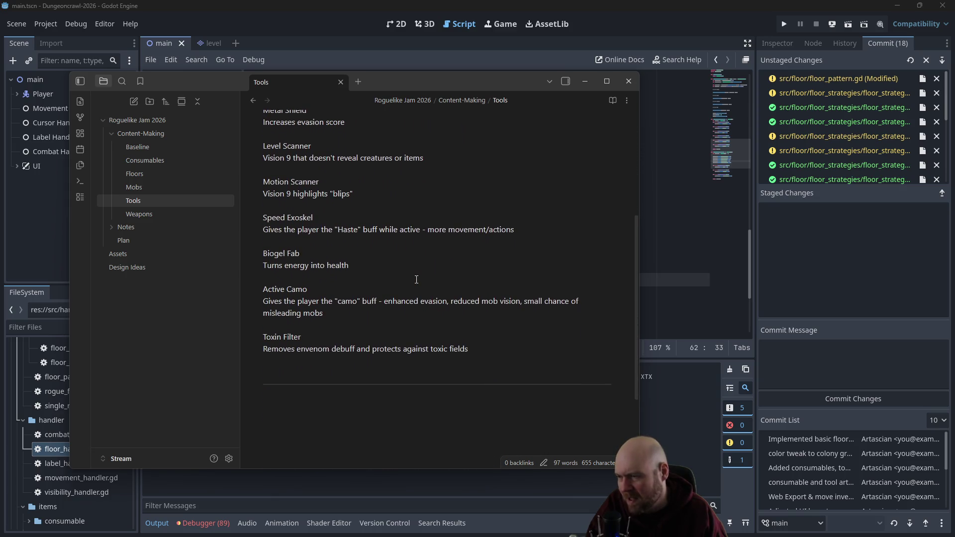
pyautogui.scroll(8, 416, 279)
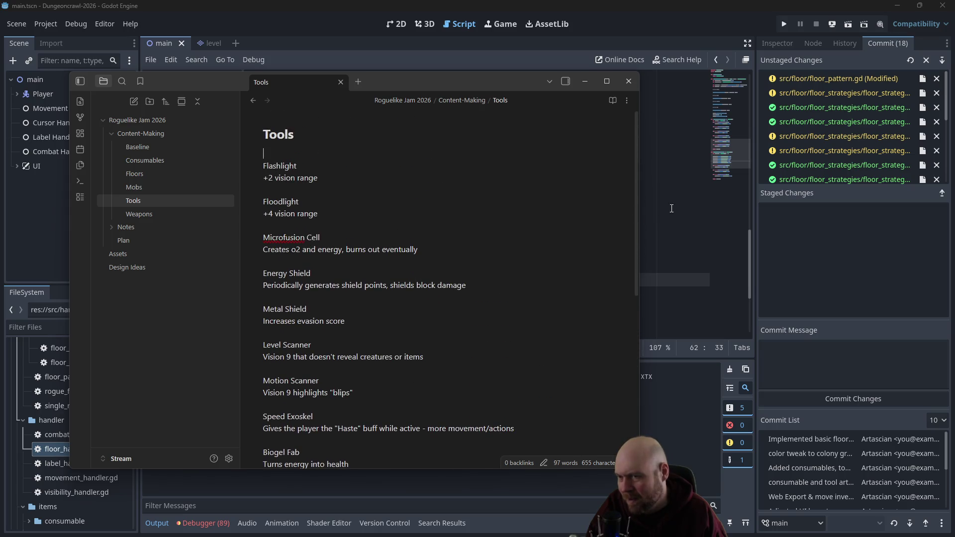
pyautogui.click(589, 216)
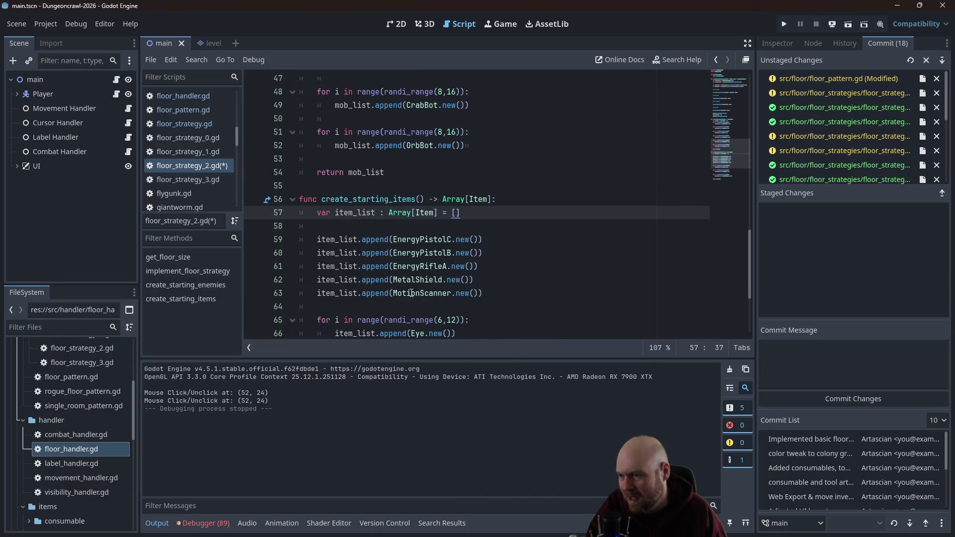
pyautogui.moveTo(394, 293); pyautogui.dragTo(452, 293)
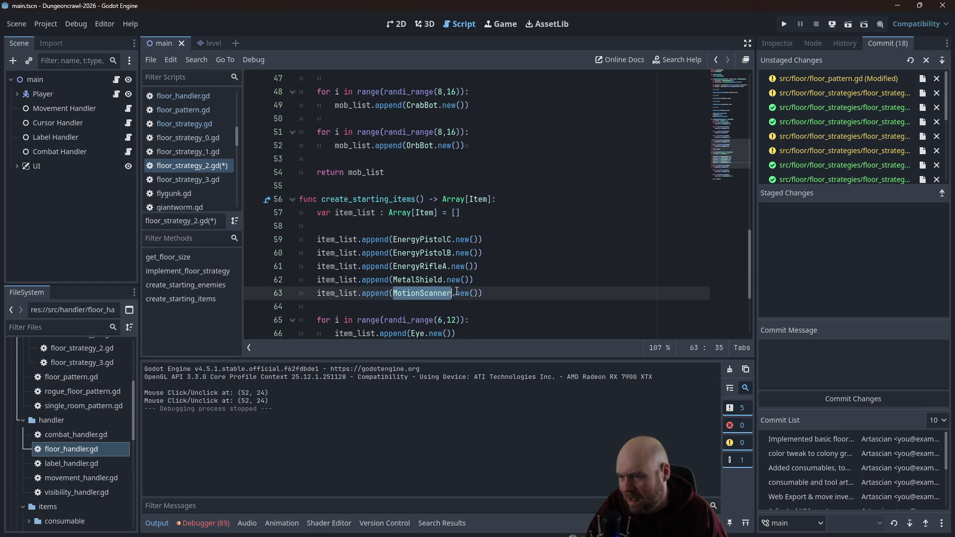
pyautogui.hotkey('alt', 'Tab')
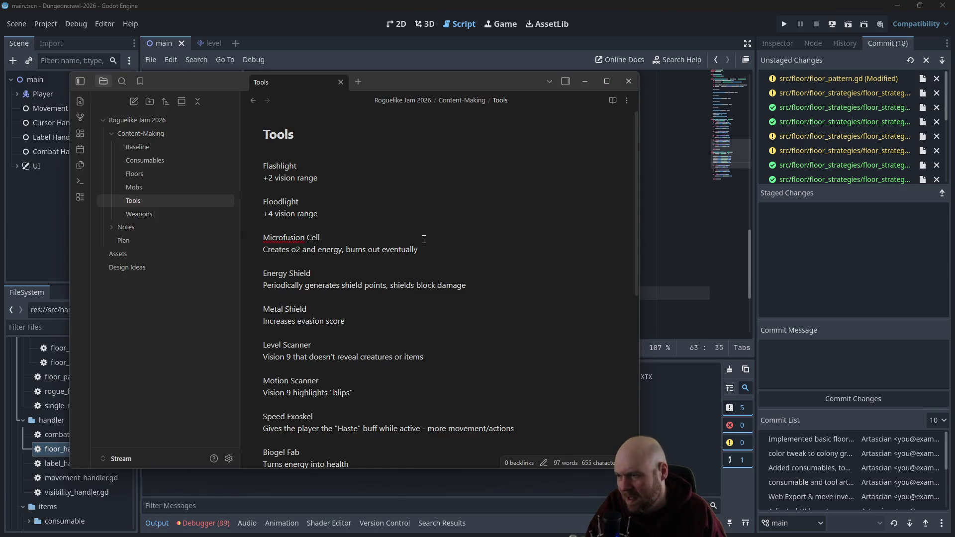
pyautogui.hotkey('alt', 'Tab')
pyautogui.click(498, 240)
pyautogui.moveTo(393, 293); pyautogui.dragTo(451, 293)
pyautogui.write('Energy')
pyautogui.write('Shield')
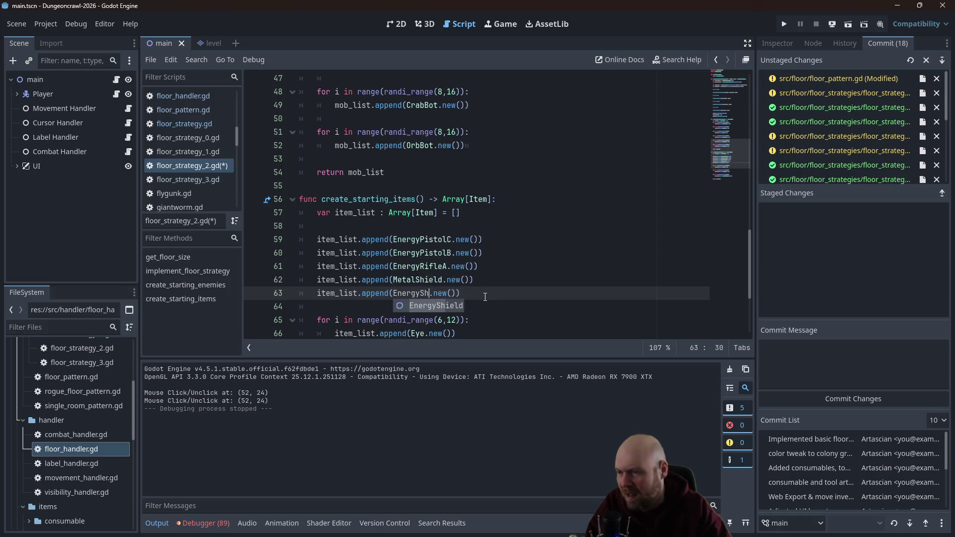
pyautogui.click(539, 314)
pyautogui.hotkey('ctrl', 's')
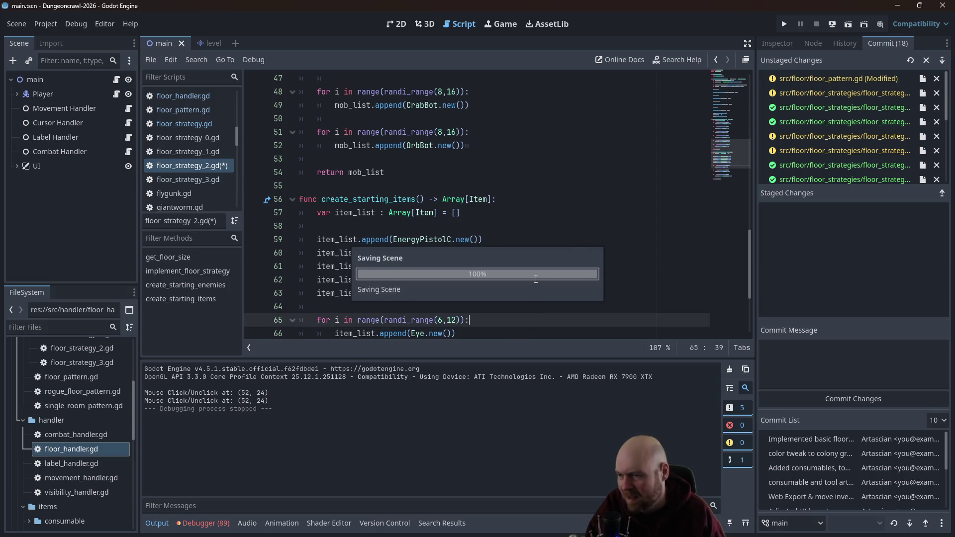
# - Review the Floors and Consumables notes in Obsidian for the starting items
pyautogui.click(555, 184)
pyautogui.scroll(-1, 555, 192)
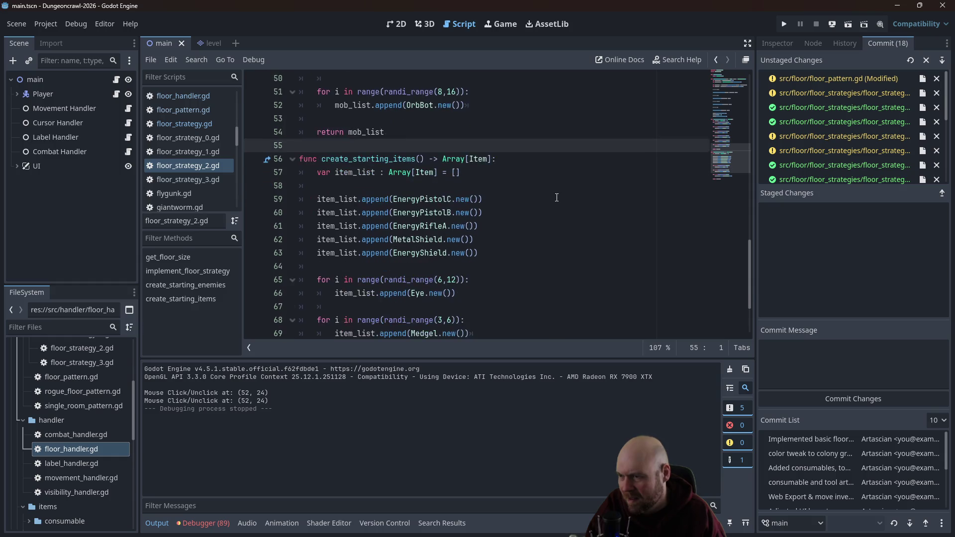
pyautogui.scroll(-2, 556, 198)
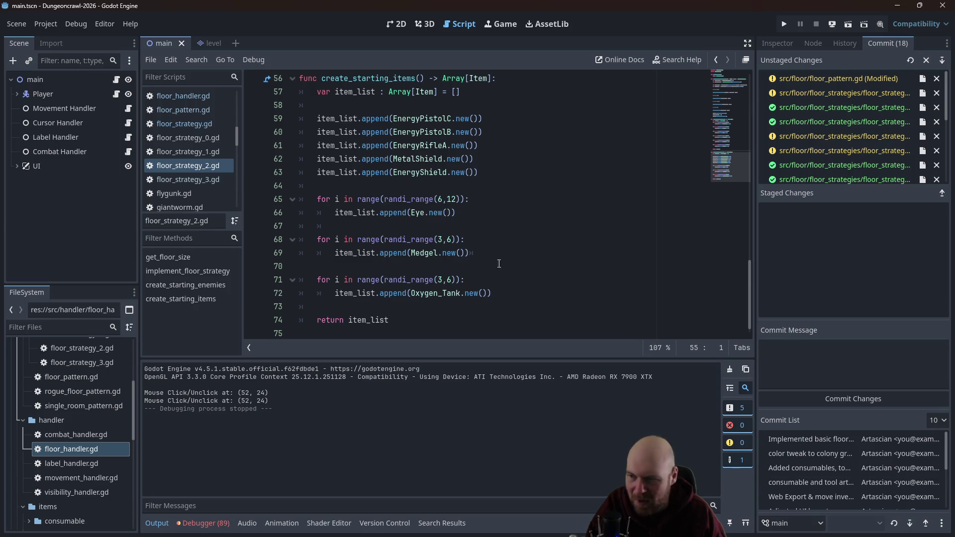
pyautogui.hotkey('alt', 'Tab')
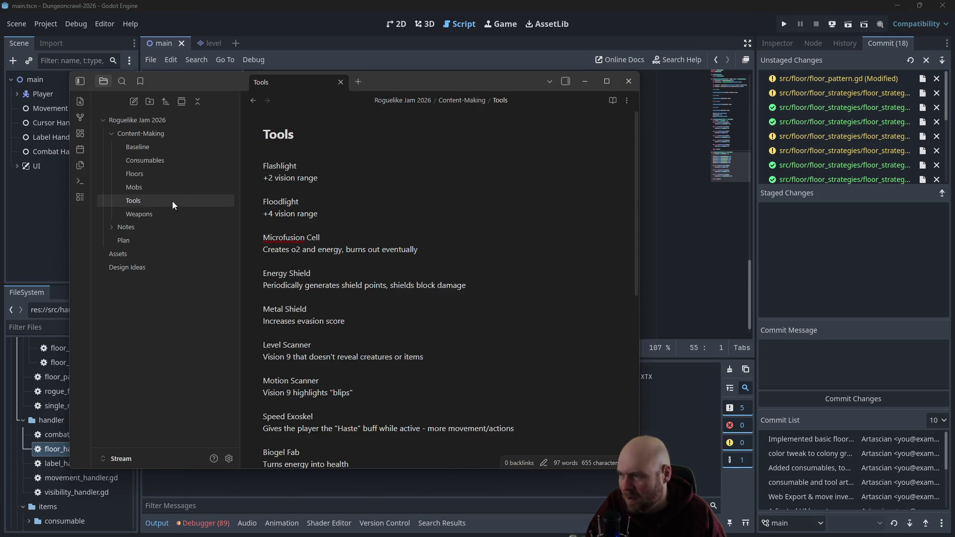
pyautogui.click(142, 173)
pyautogui.click(141, 161)
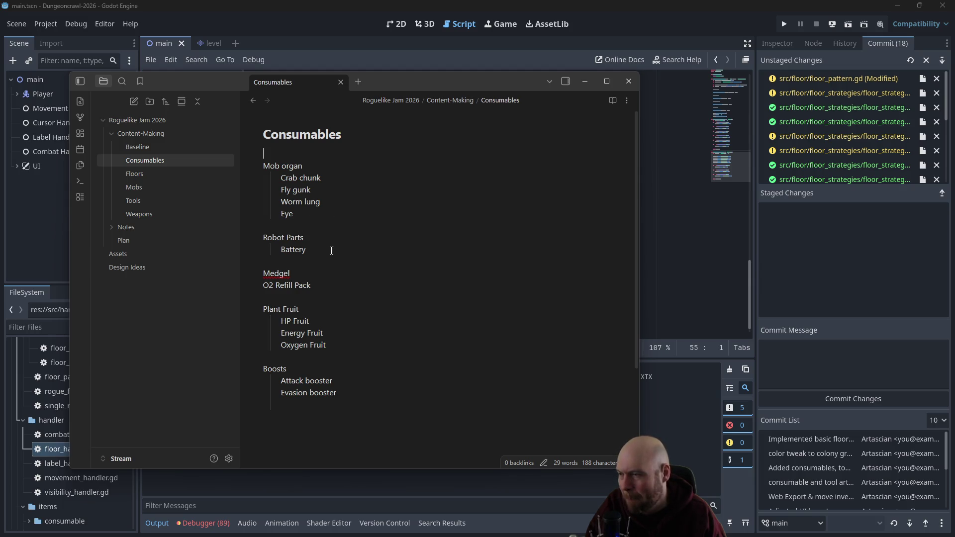
pyautogui.click(689, 267)
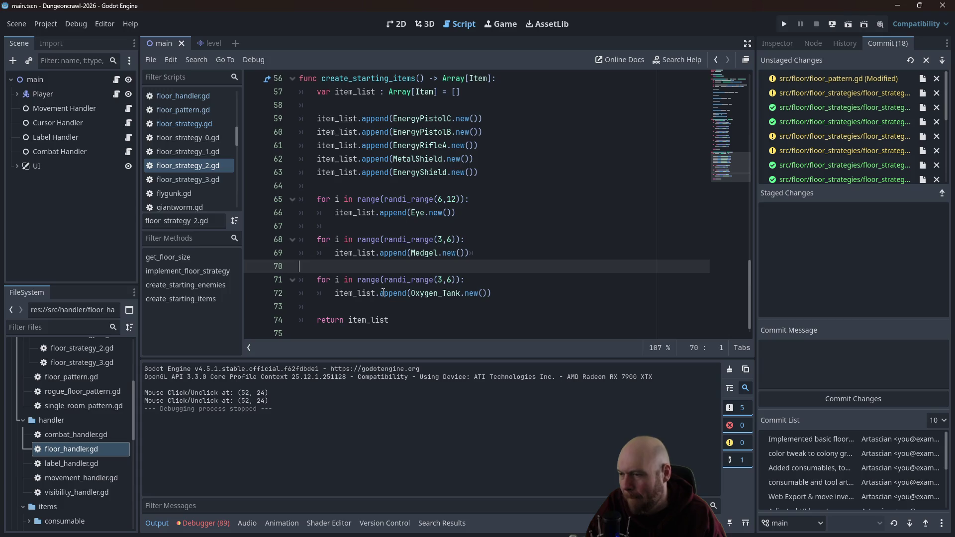
pyautogui.hotkey('alt', 'Tab')
pyautogui.hotkey('alt', 'Tab')
# - Swap Medgel for Battery on line 69 and delete the Oxygen_Tank loop on lines 71–72
pyautogui.click(411, 254)
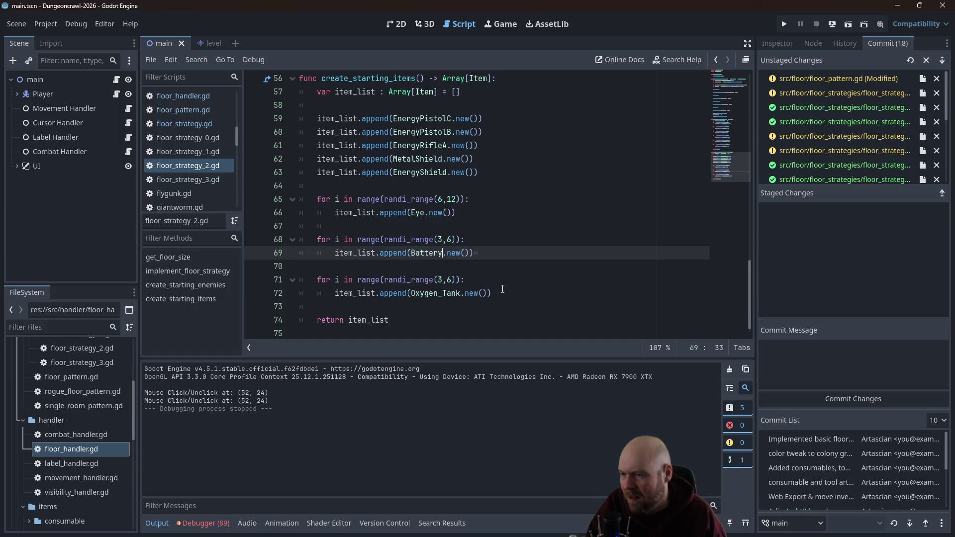
pyautogui.moveTo(503, 289); pyautogui.dragTo(498, 272)
pyautogui.press('BackSpace')
pyautogui.press('BackSpace')
# - Launch the game, take one step, then close and relaunch it
pyautogui.click(783, 23)
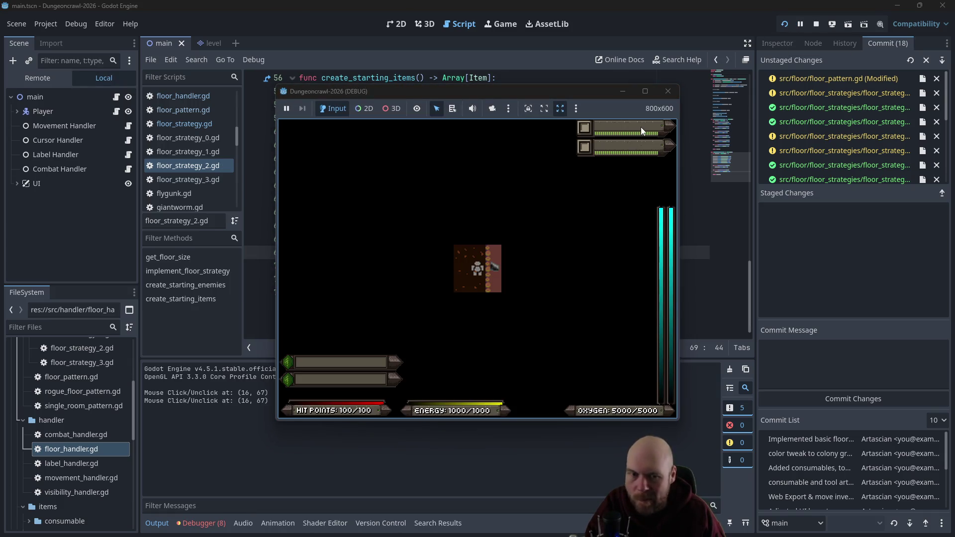
pyautogui.press('Right')
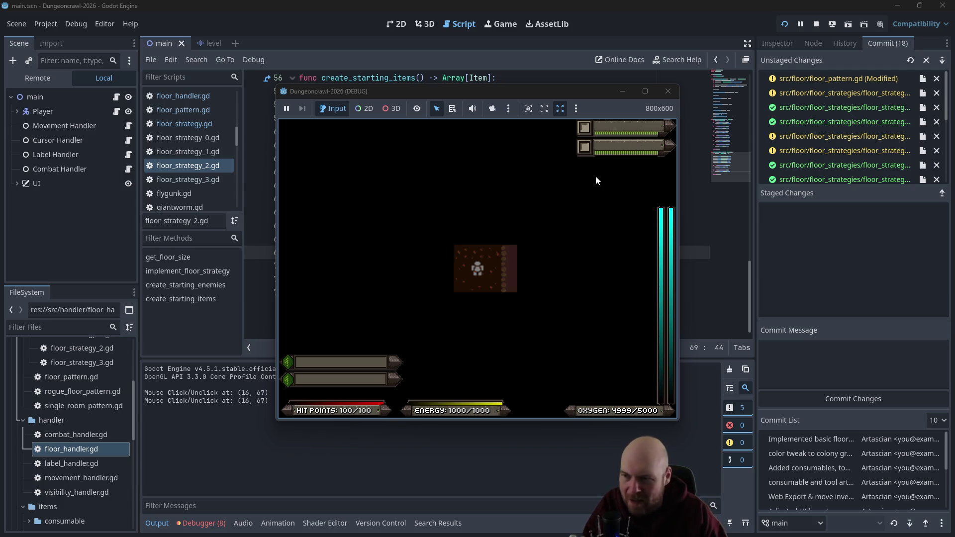
pyautogui.click(666, 90)
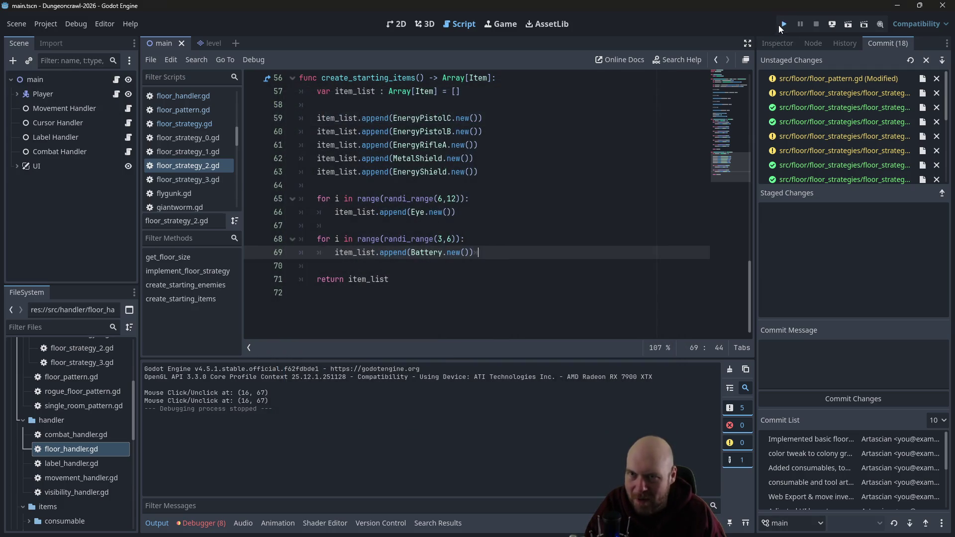
pyautogui.click(784, 25)
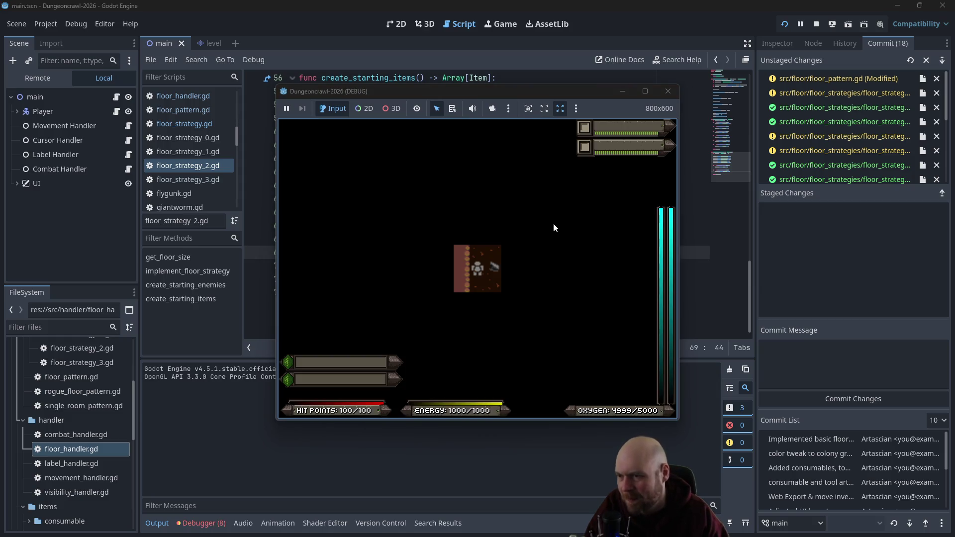
# - Pick up and activate the floodlight, then collect the eye and terrain scanner
pyautogui.press('Right')
pyautogui.press('i')
pyautogui.press('1')
pyautogui.press('Up')
pyautogui.press('Up')
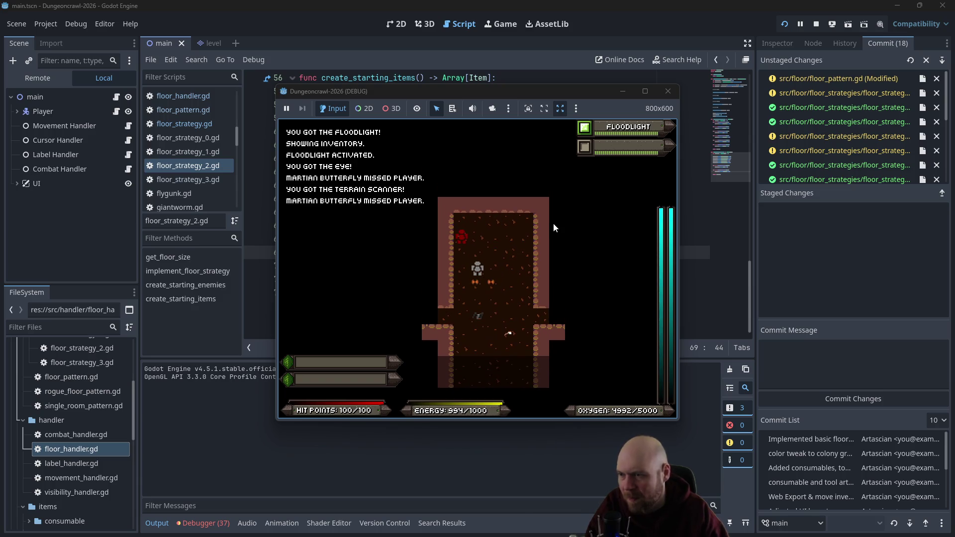
pyautogui.press('Up')
pyautogui.press('Up')
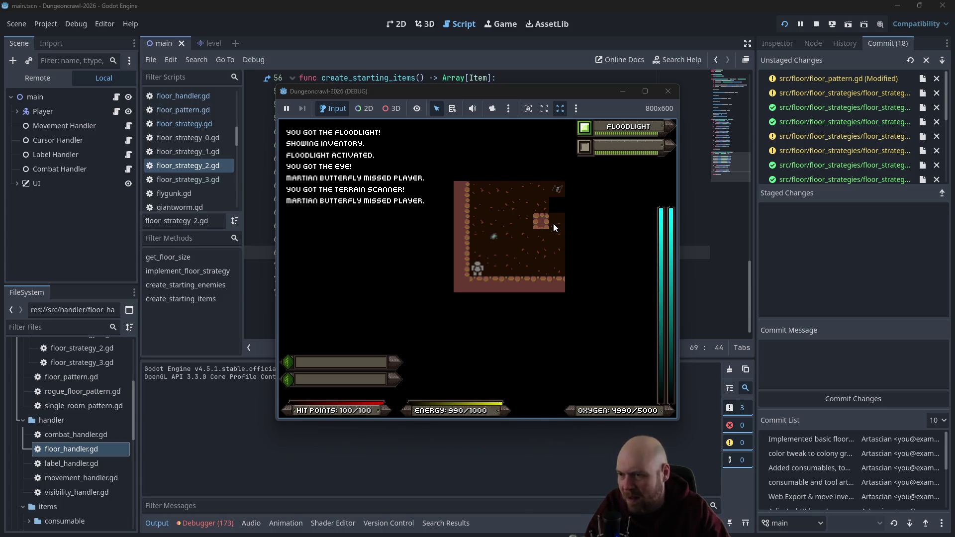
# - Fight the scout orb and crab bot through the larger room into the item room
pyautogui.press('Up')
pyautogui.press('Right')
pyautogui.press('Up')
pyautogui.press('Up')
pyautogui.press('Up')
pyautogui.press('Up')
pyautogui.press('Up')
pyautogui.press('Up')
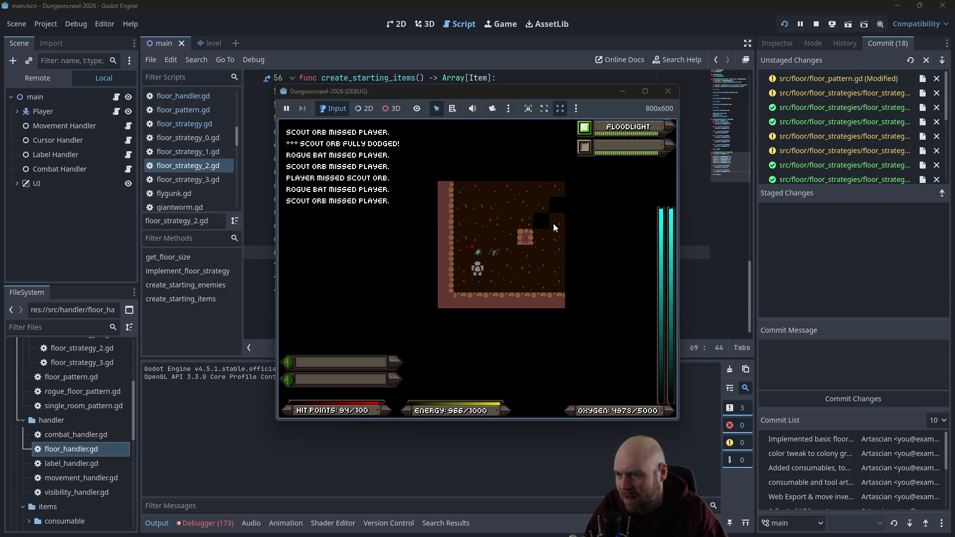
pyautogui.press('Up')
pyautogui.press('Up')
pyautogui.press('Up')
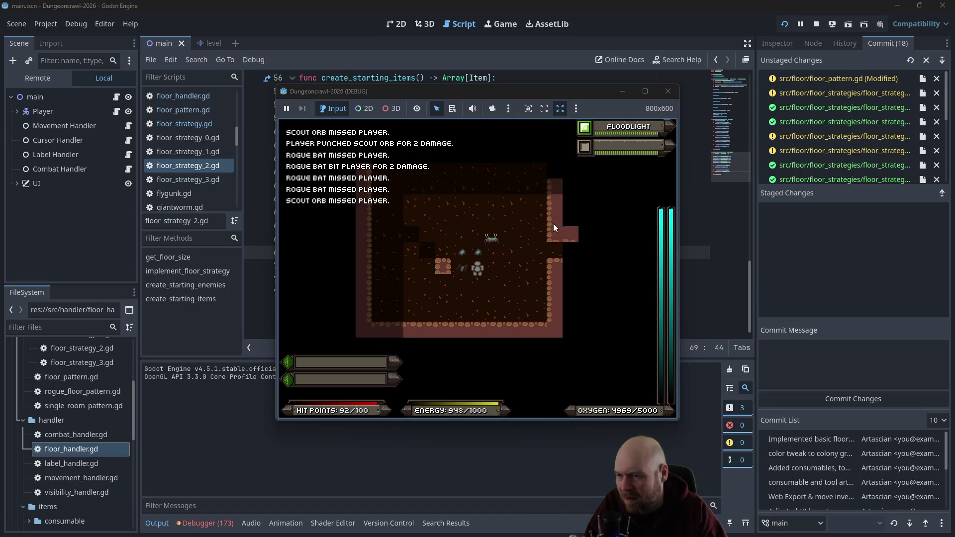
pyautogui.press('Right')
pyautogui.press('Right')
pyautogui.press('Right')
pyautogui.press('Down')
pyautogui.press('Up')
pyautogui.press('Up')
pyautogui.press('Up')
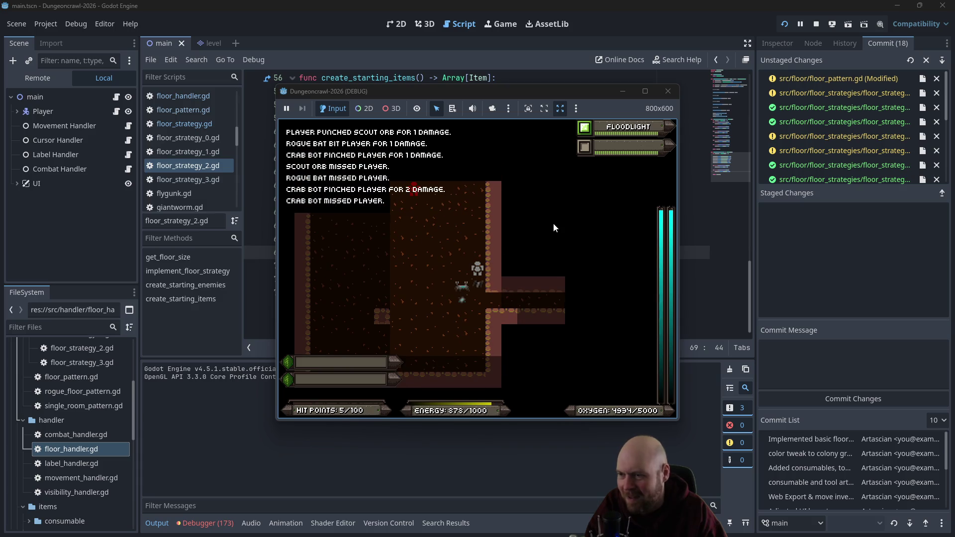
pyautogui.press('Up')
pyautogui.press('Up')
pyautogui.press('Up')
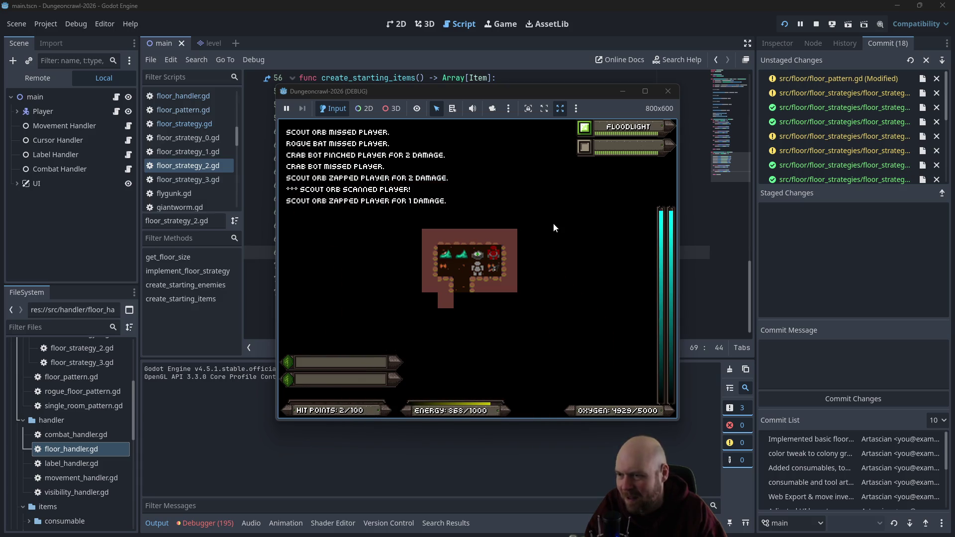
# - Check the inventory, walk down the corridor, and stop the running game
pyautogui.press('Down')
pyautogui.press('Down')
pyautogui.press('Down')
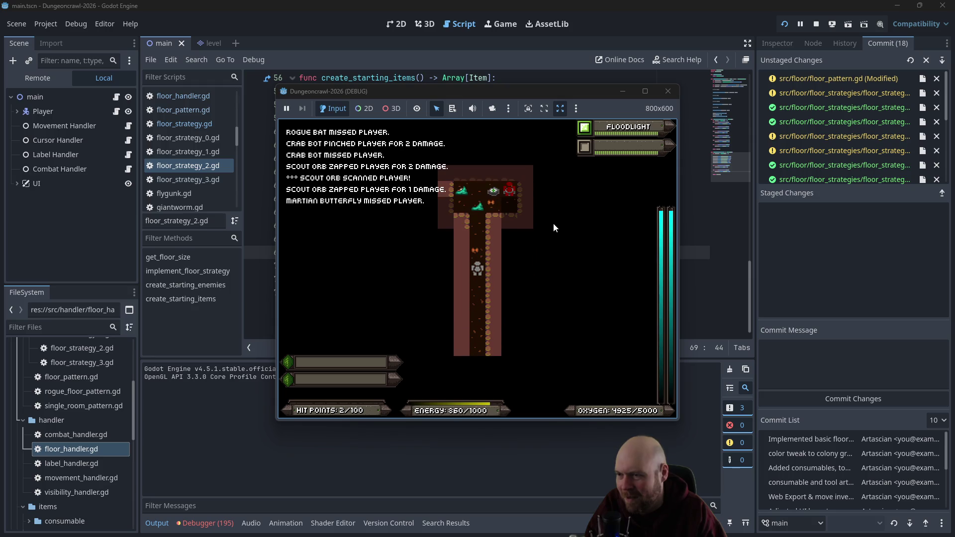
pyautogui.press('i')
pyautogui.press('Escape')
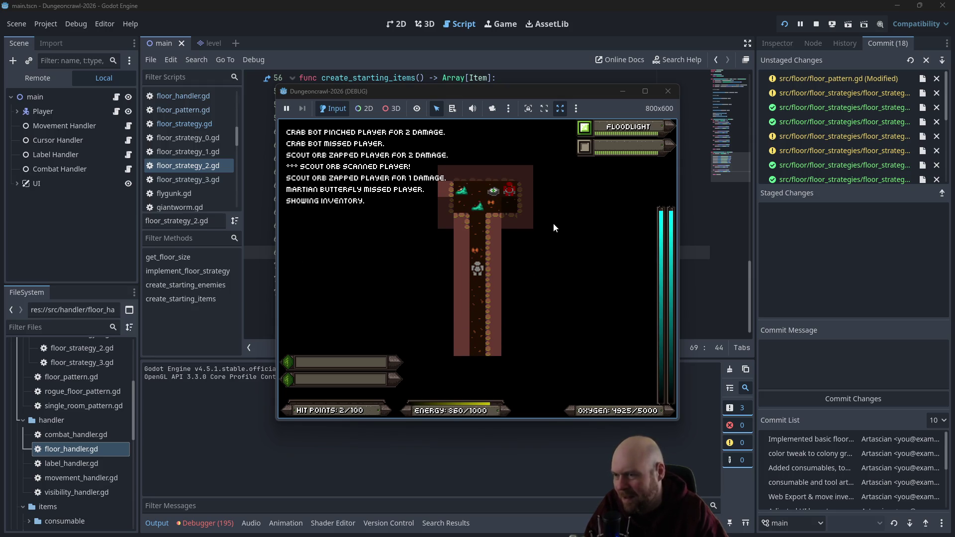
pyautogui.press('Down')
pyautogui.press('Down')
pyautogui.press('Down')
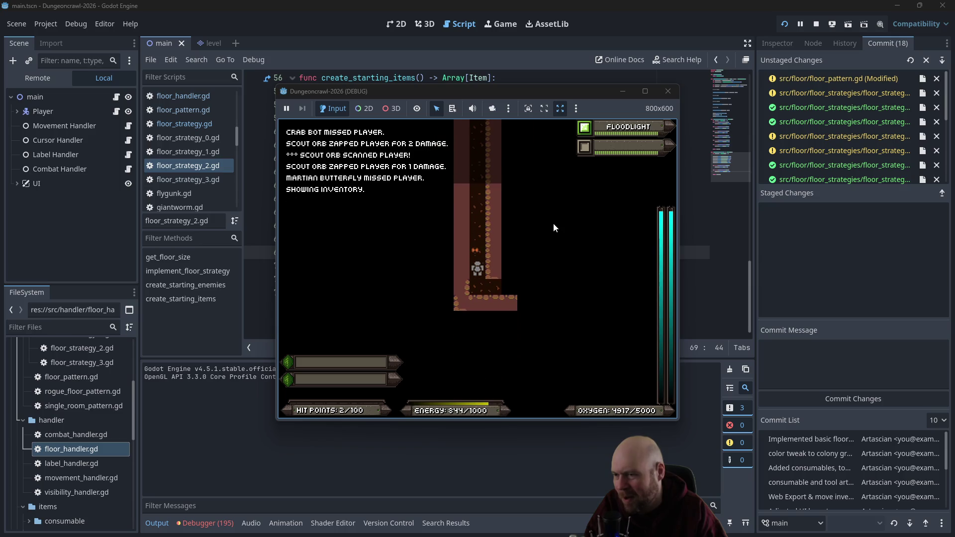
pyautogui.press('Down')
pyautogui.press('Down')
pyautogui.press('Down')
pyautogui.press('Right')
pyautogui.press('Right')
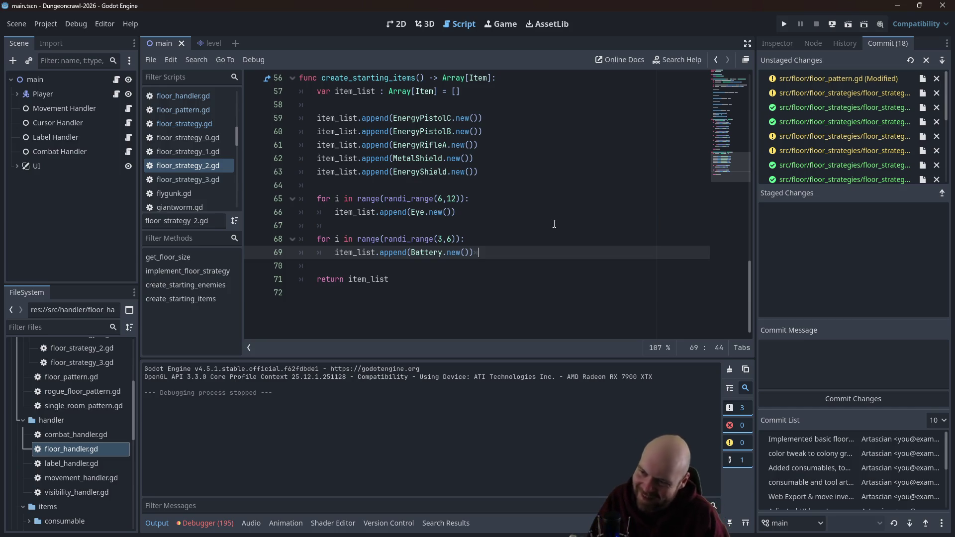
# - Scroll up to the create_starting_enemies CrabBot/OrbBot loops and relaunch the game
pyautogui.scroll(5, 495, 233)
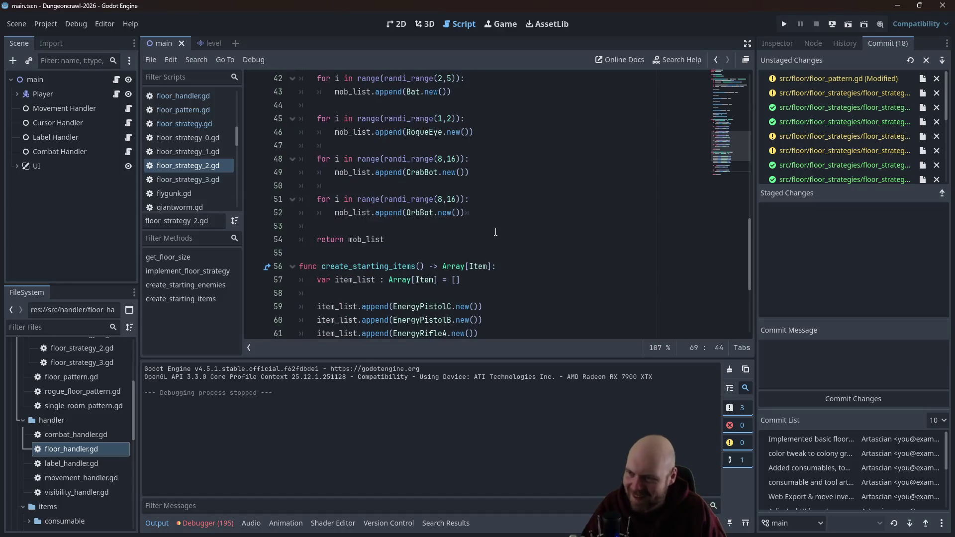
pyautogui.click(782, 21)
# - Pick up and switch on the floodlight, then grab the motion tracker
pyautogui.press('Right')
pyautogui.press('i')
pyautogui.press('1')
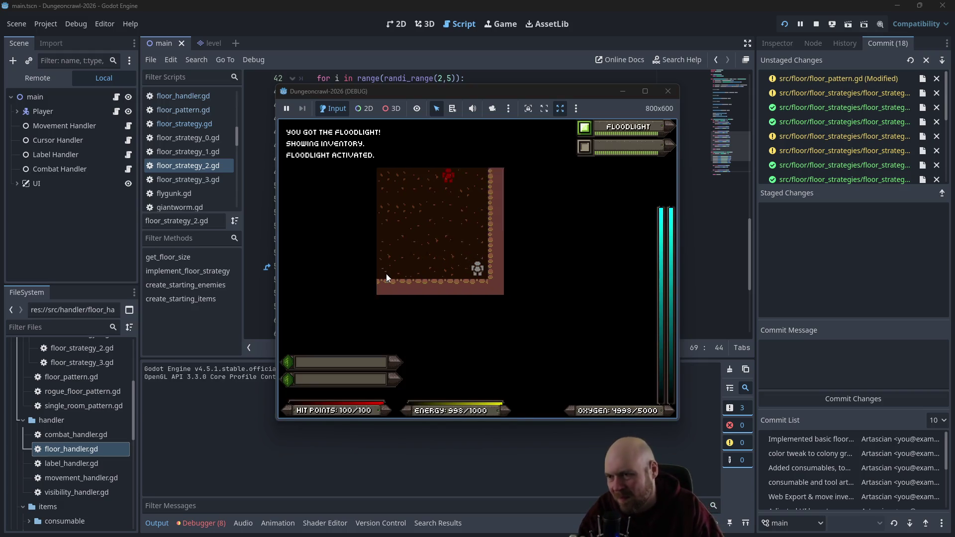
pyautogui.press('Up')
pyautogui.press('Up')
pyautogui.press('Up')
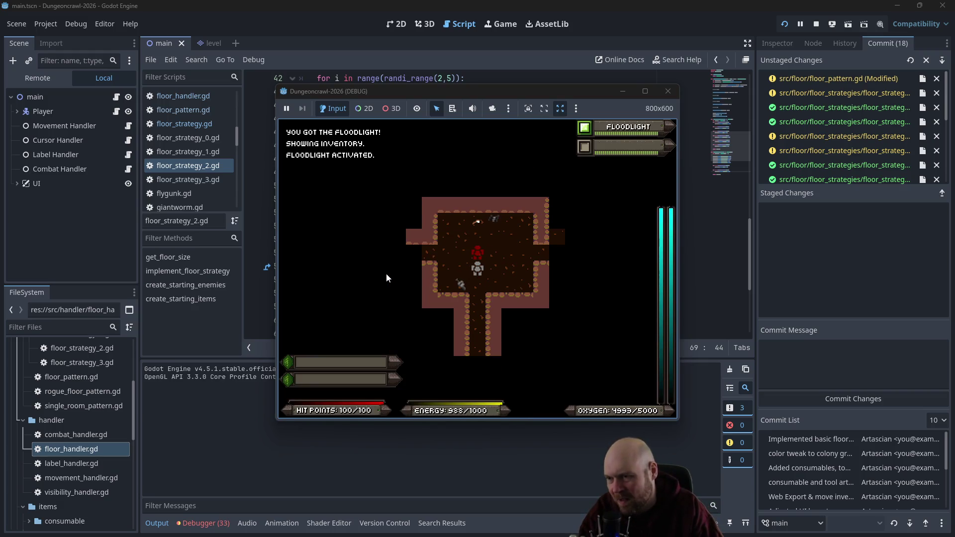
pyautogui.press('Down')
pyautogui.press('Left')
pyautogui.press('i')
pyautogui.press('i')
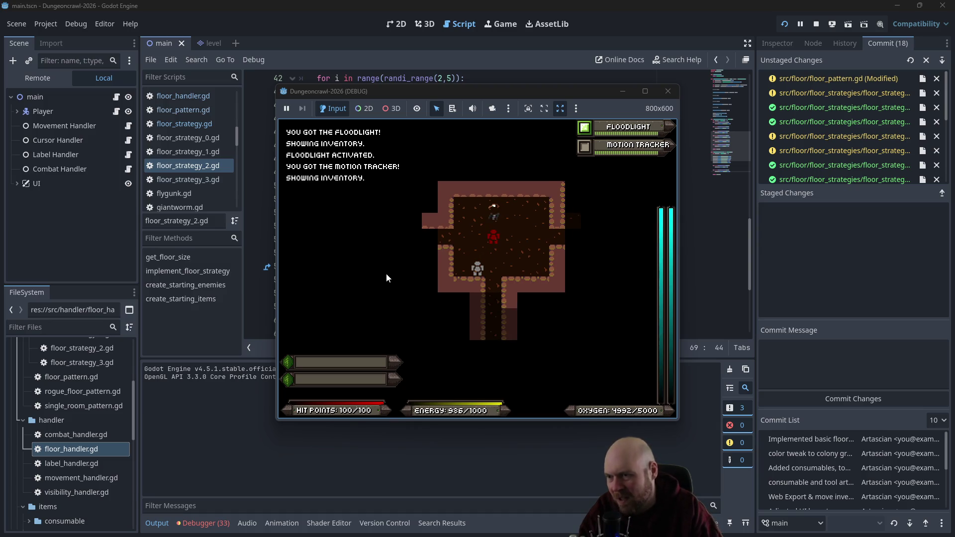
# - Cross the room, defeat the rogue bat, and exit into the long corridor
pyautogui.press('Right')
pyautogui.press('Up')
pyautogui.press('Right')
pyautogui.press('Right')
pyautogui.press('Left')
pyautogui.press('Right')
pyautogui.press('Right')
pyautogui.press('Up')
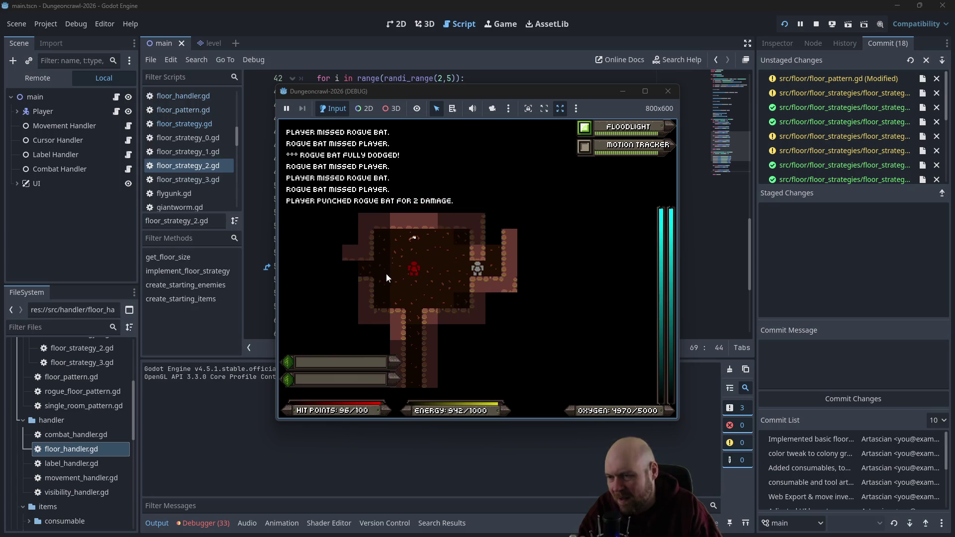
pyautogui.press('Right')
pyautogui.press('Up')
pyautogui.press('Up')
pyautogui.press('Up')
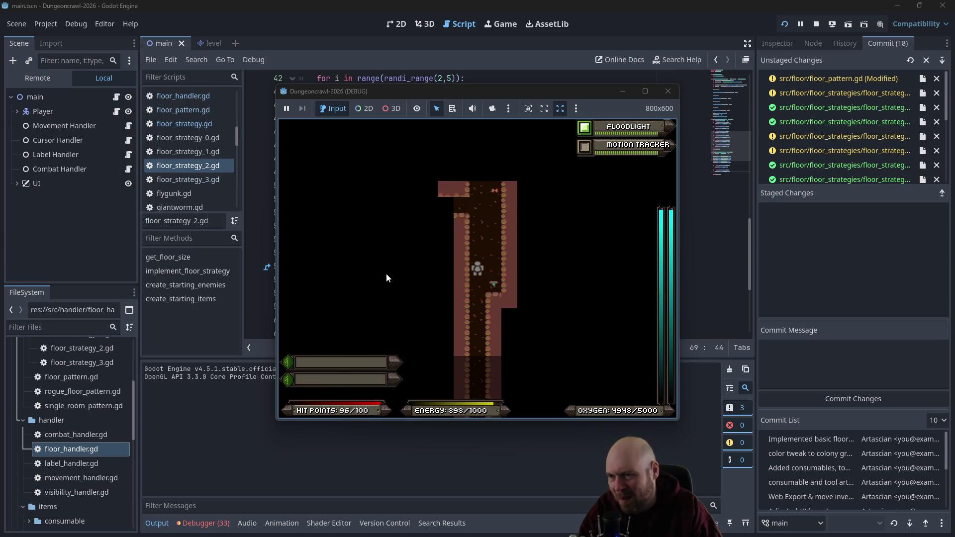
# - Grab and equip Laser Pistol B, then attack the Martian butterfly
pyautogui.press('Right')
pyautogui.press('Down')
pyautogui.press('i')
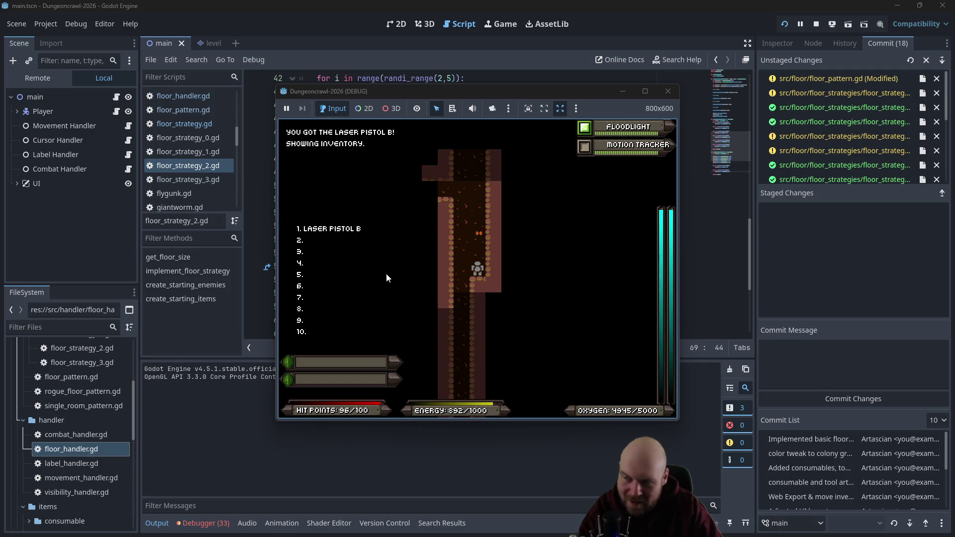
pyautogui.press('1')
pyautogui.press('Up')
pyautogui.press('Up')
pyautogui.press('Up')
pyautogui.press('Up')
pyautogui.press('Up')
pyautogui.press('Up')
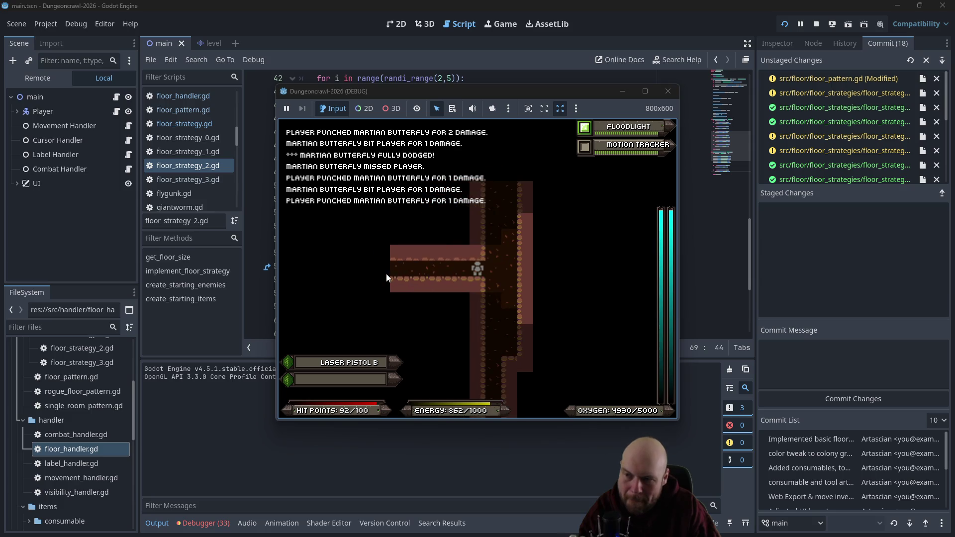
# - Finish the rogue bat, grab the medgel pack, and collect the rogue eye's dropped eye
pyautogui.press('Left')
pyautogui.press('Left')
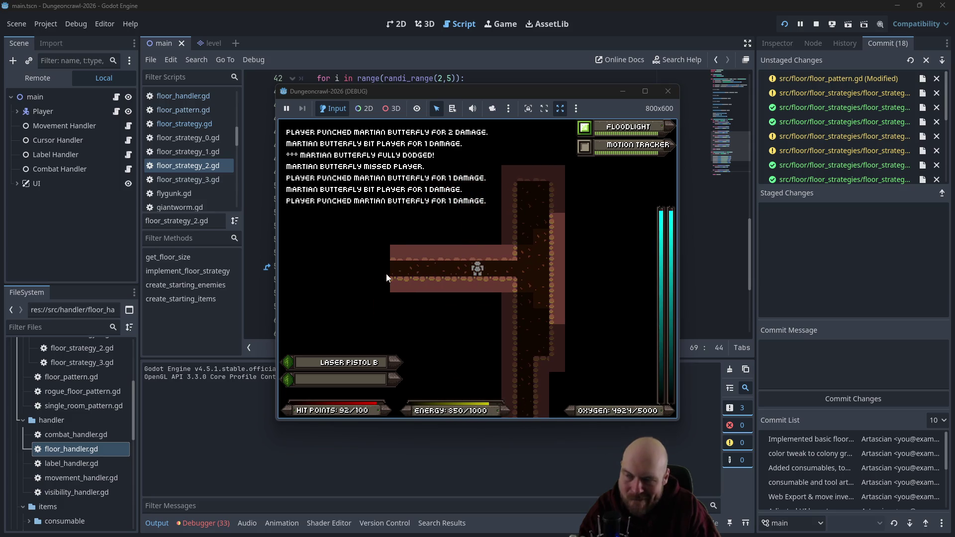
pyautogui.press('Left')
pyautogui.press('Left')
pyautogui.press('Left')
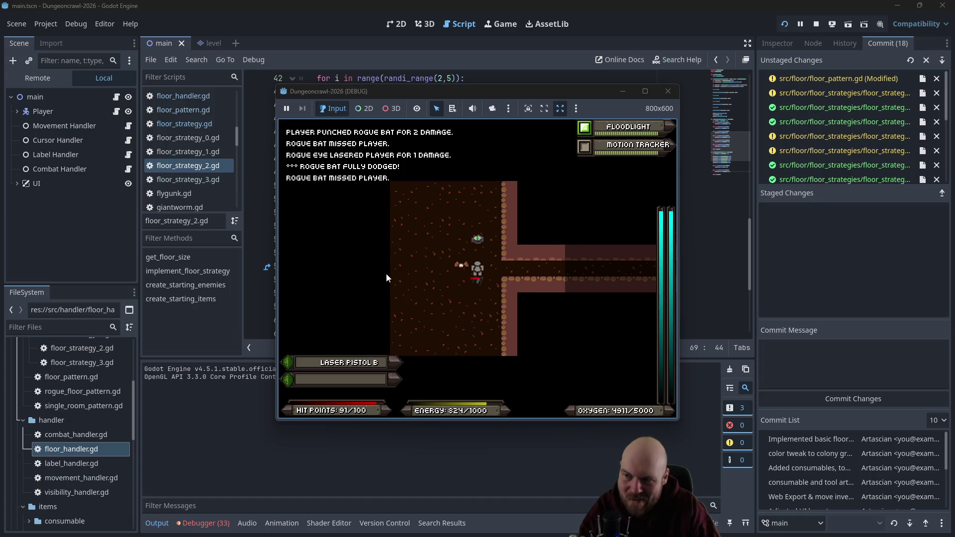
pyautogui.press('Right')
pyautogui.press('Right')
pyautogui.click(386, 273)
pyautogui.press('Left')
pyautogui.press('Left')
pyautogui.press('Left')
pyautogui.press('Left')
pyautogui.press('Up')
pyautogui.press('Up')
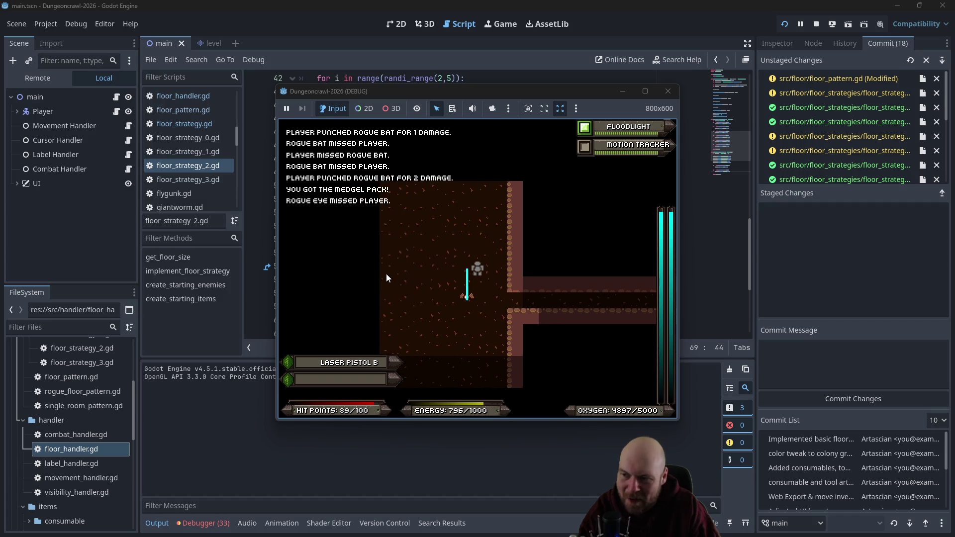
pyautogui.press('Left')
pyautogui.press('Down')
pyautogui.press('Down')
pyautogui.press('Down')
# - Attack the Martian butterfly and rogue eye, then move away into the corridor
pyautogui.press('Down')
pyautogui.press('Down')
pyautogui.press('Down')
pyautogui.press('Left')
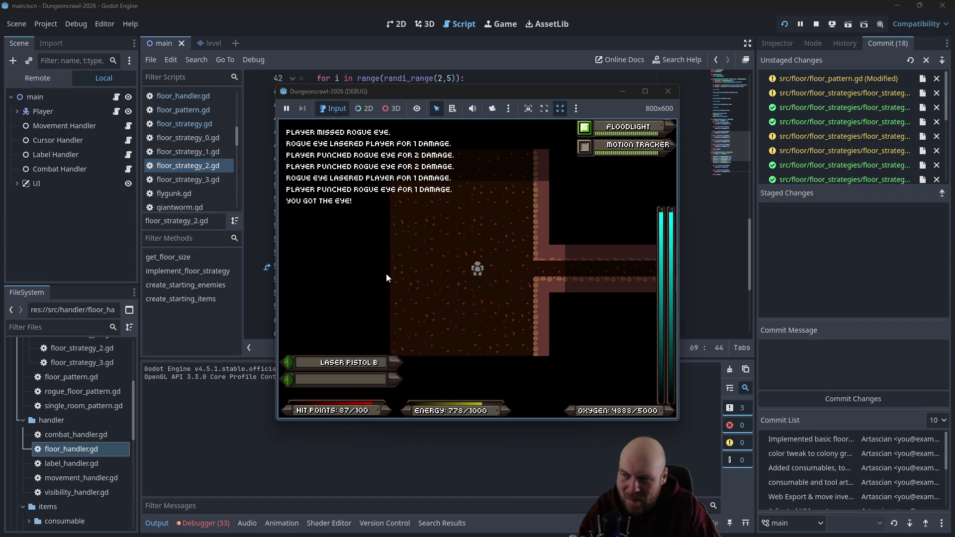
pyautogui.press('Left')
pyautogui.press('Left')
pyautogui.press('Left')
pyautogui.press('Left')
pyautogui.press('Left')
pyautogui.press('1')
# - Ready Laser Pistol B and fight the rogue bat, then head into the new corridor
pyautogui.press('Down')
pyautogui.press('Left')
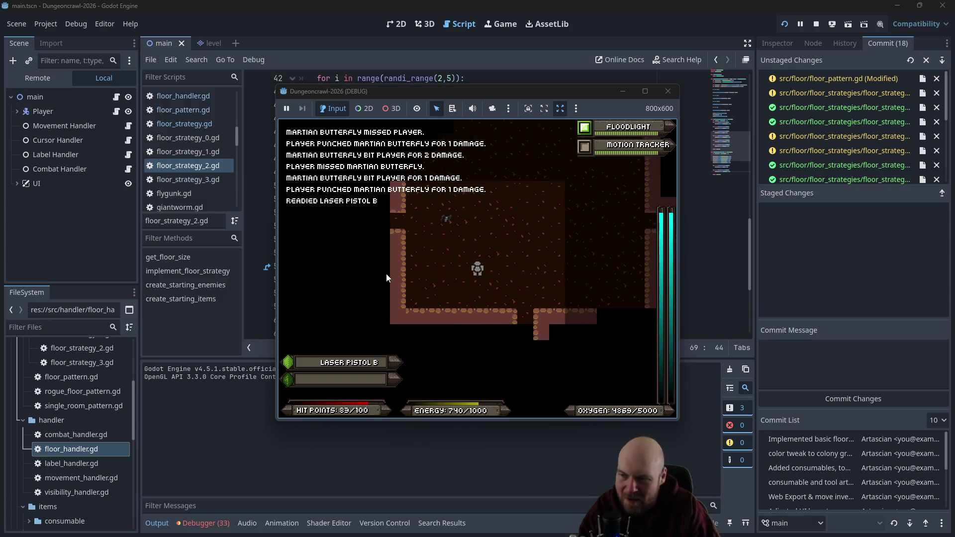
pyautogui.press('Up')
pyautogui.press('Left')
pyautogui.press('Up')
pyautogui.press('Left')
pyautogui.press('Up')
pyautogui.press('Down')
pyautogui.press('Right')
pyautogui.press('Down')
pyautogui.press('Right')
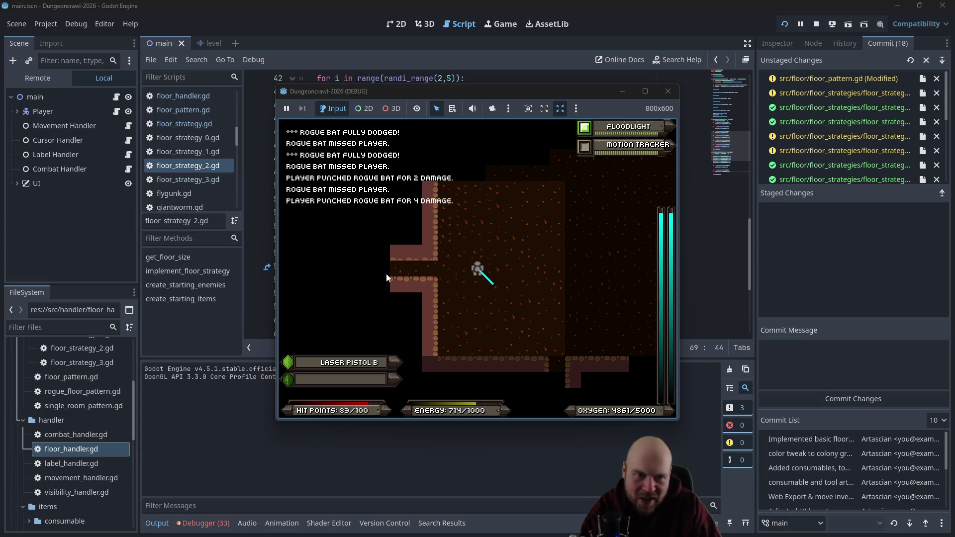
pyautogui.press('Down')
pyautogui.press('Right')
pyautogui.press('Down')
pyautogui.press('Right')
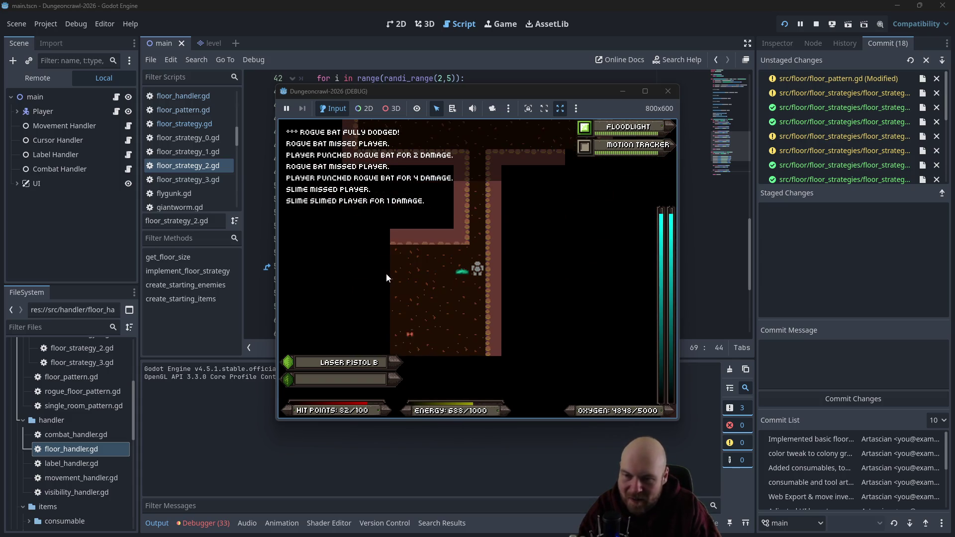
# - Attack the slime and then the Martian butterfly
pyautogui.press('Down')
pyautogui.press('Up')
pyautogui.press('Left')
pyautogui.press('Up')
pyautogui.press('Left')
pyautogui.press('Up')
pyautogui.press('Left')
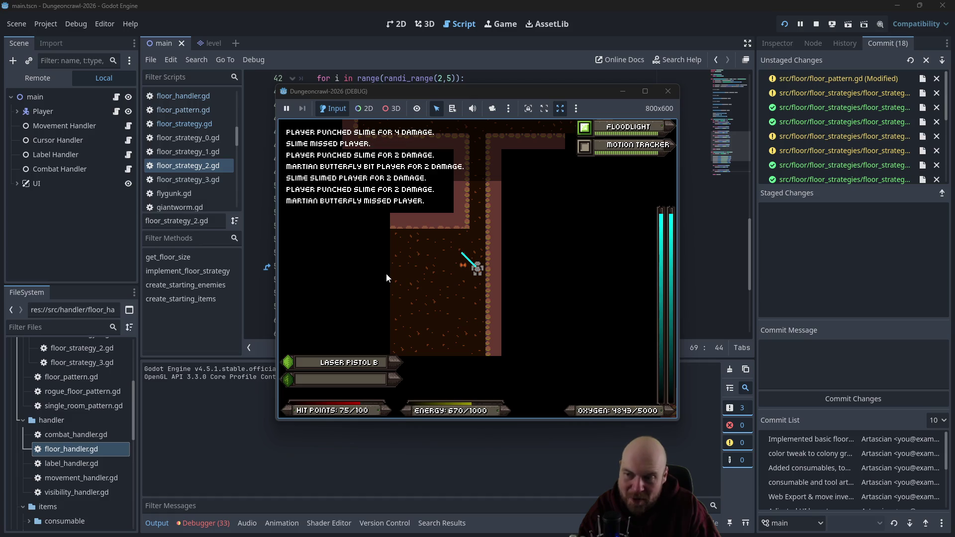
pyautogui.press('Left')
pyautogui.press('Left')
pyautogui.press('Left')
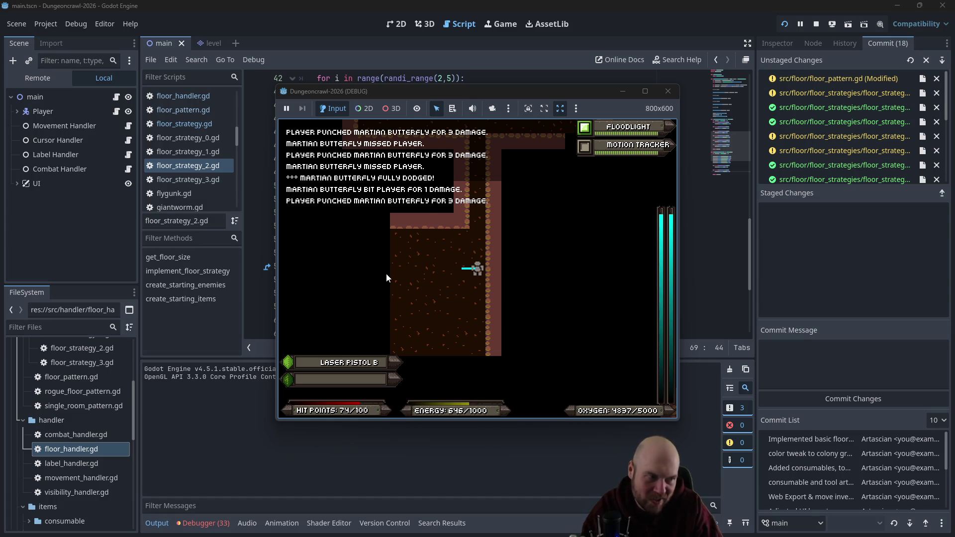
pyautogui.press('Left')
pyautogui.press('Left')
pyautogui.press('Left')
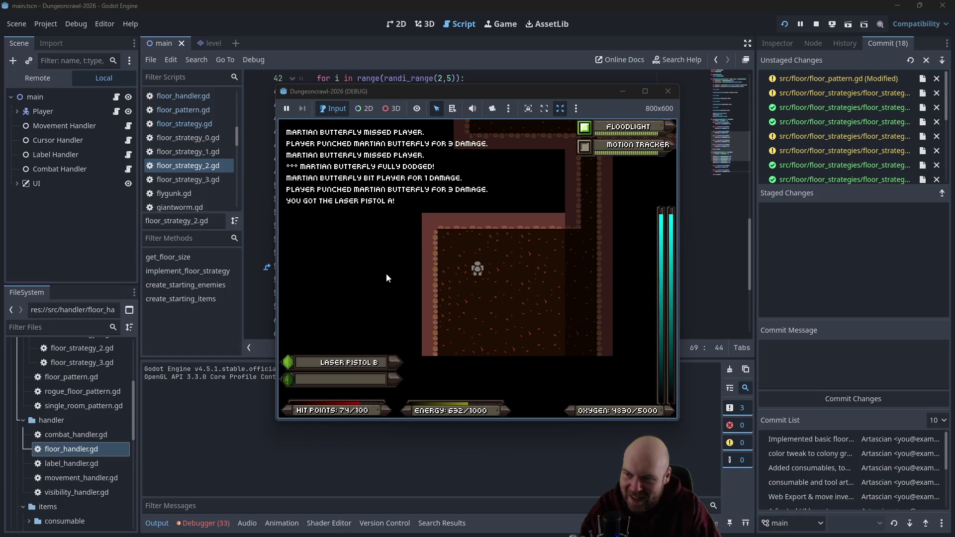
# - Pick up Laser Pistol A, shoot the rogue bat, and grab the oxygen tank
pyautogui.press('i')
pyautogui.press('4')
pyautogui.press('Left')
pyautogui.press('Left')
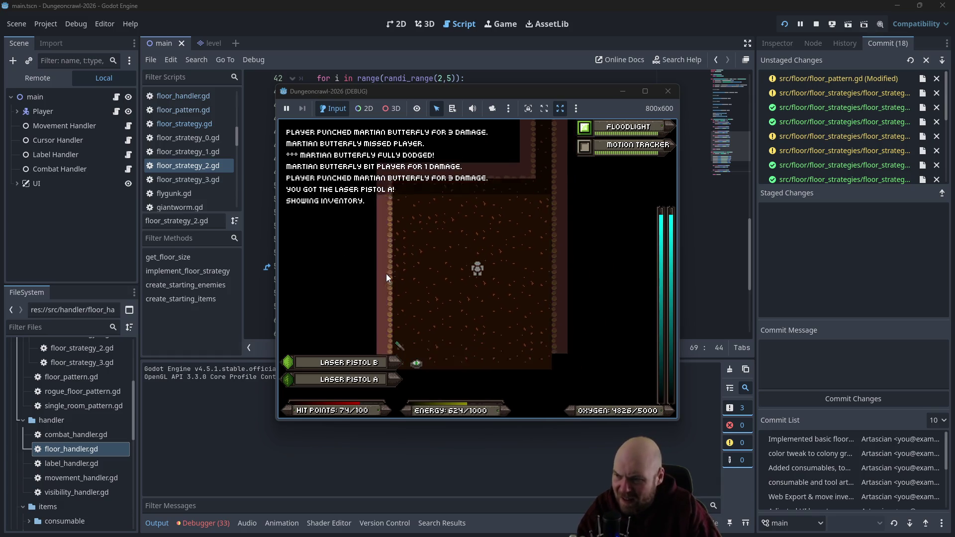
pyautogui.press('Down')
pyautogui.press('Right')
pyautogui.press('Right')
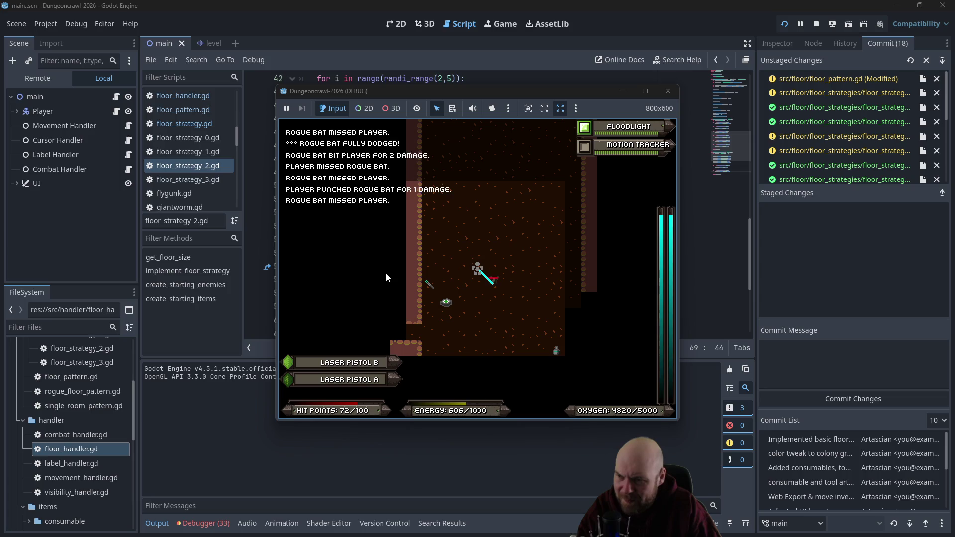
pyautogui.press('Right')
pyautogui.press('Right')
pyautogui.press('Right')
pyautogui.press('Down')
pyautogui.press('Down')
pyautogui.press('Down')
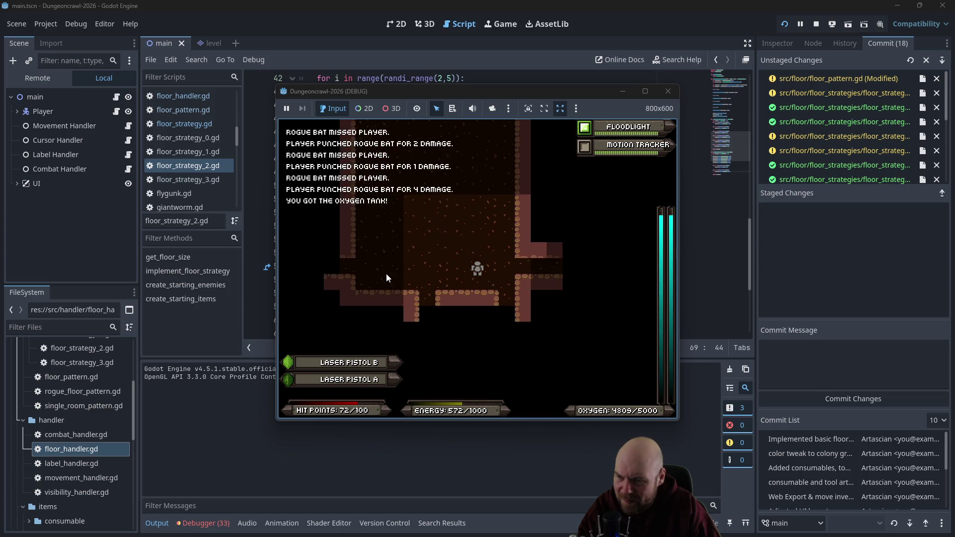
# - Pick up a battery to refill energy, grab another, and fight the scout orb
pyautogui.press('Right')
pyautogui.press('Right')
pyautogui.press('Right')
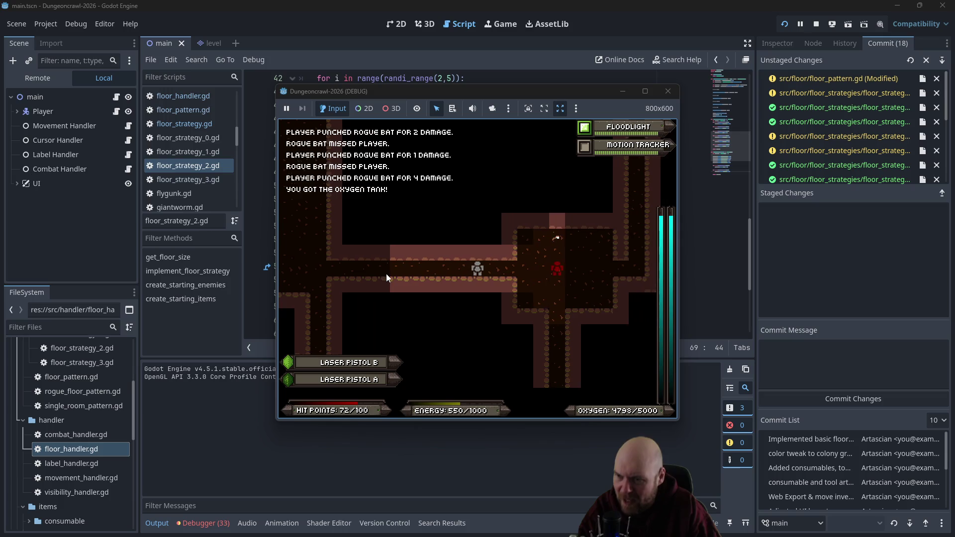
pyautogui.press('Right')
pyautogui.press('Right')
pyautogui.press('Right')
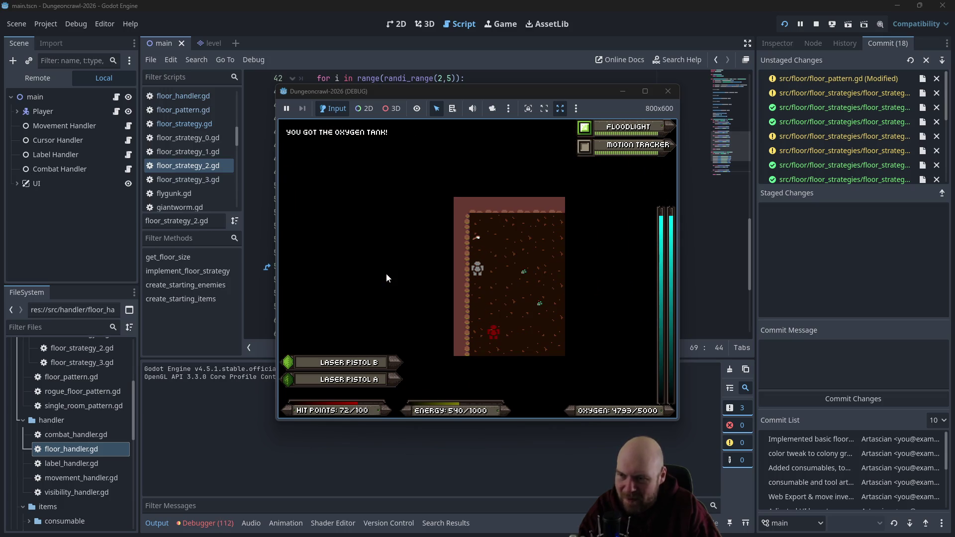
pyautogui.press('Right')
pyautogui.press('i')
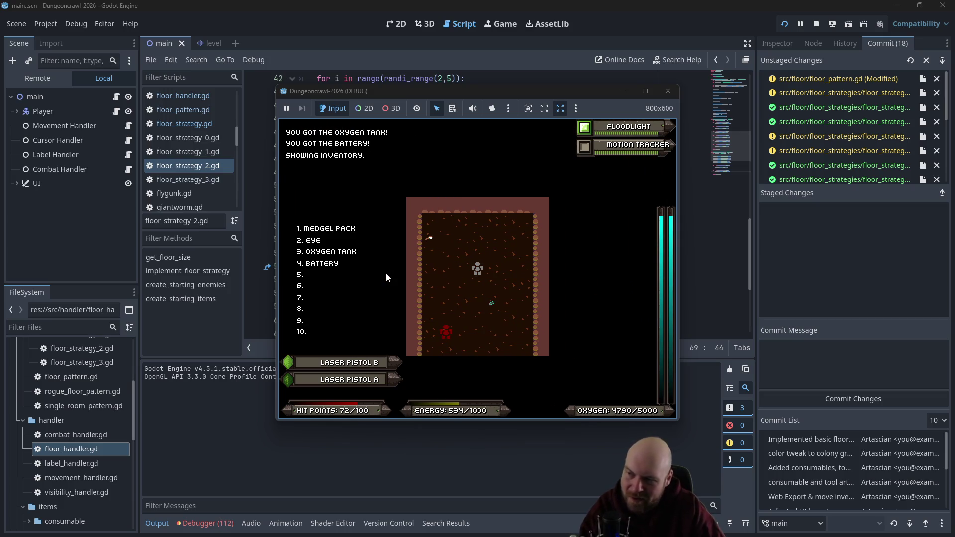
pyautogui.press('4')
pyautogui.press('Down')
pyautogui.press('Down')
pyautogui.press('Down')
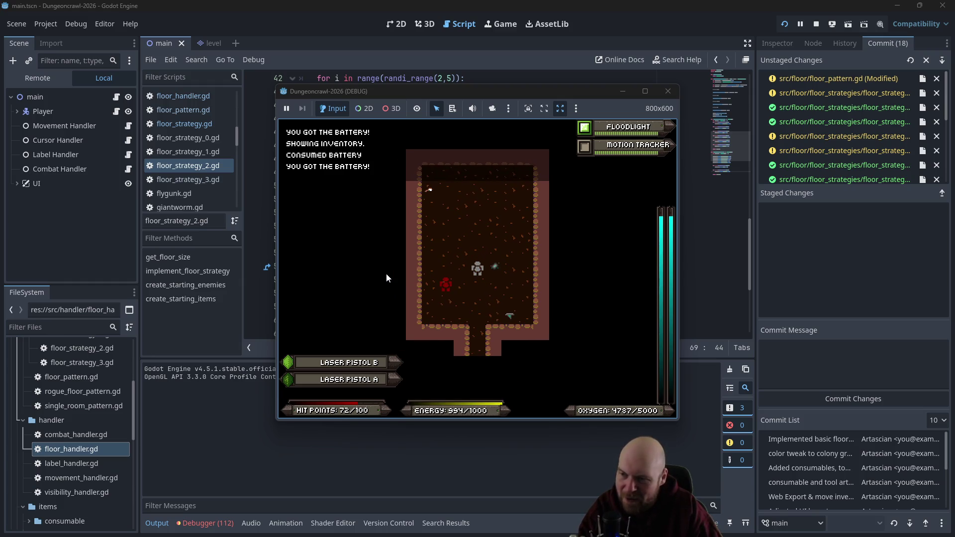
pyautogui.press('Right')
pyautogui.press('Right')
pyautogui.press('Right')
pyautogui.press('Right')
pyautogui.press('Right')
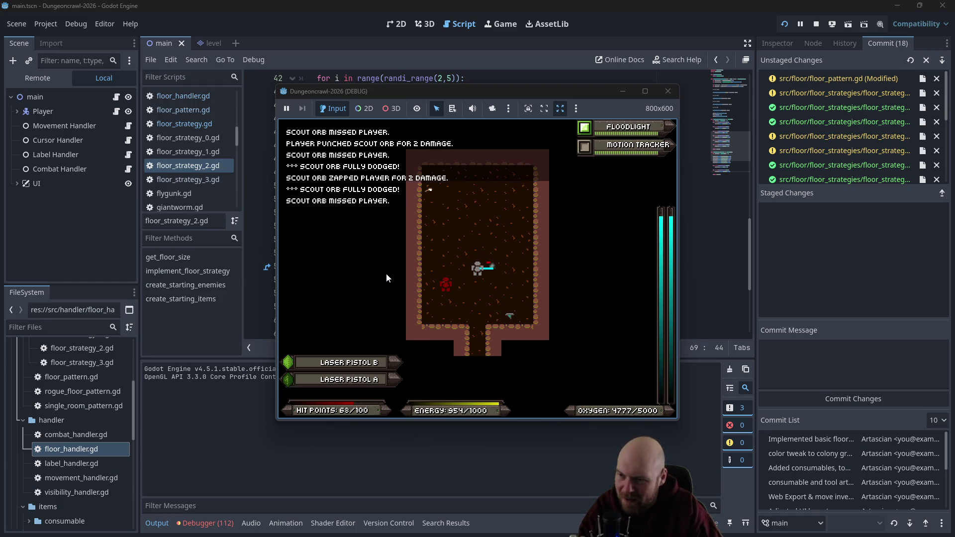
# - Walk down the corridor, collect a battery, punch the crab bot, and reach the crossroads
pyautogui.press('Down')
pyautogui.press('Down')
pyautogui.press('Down')
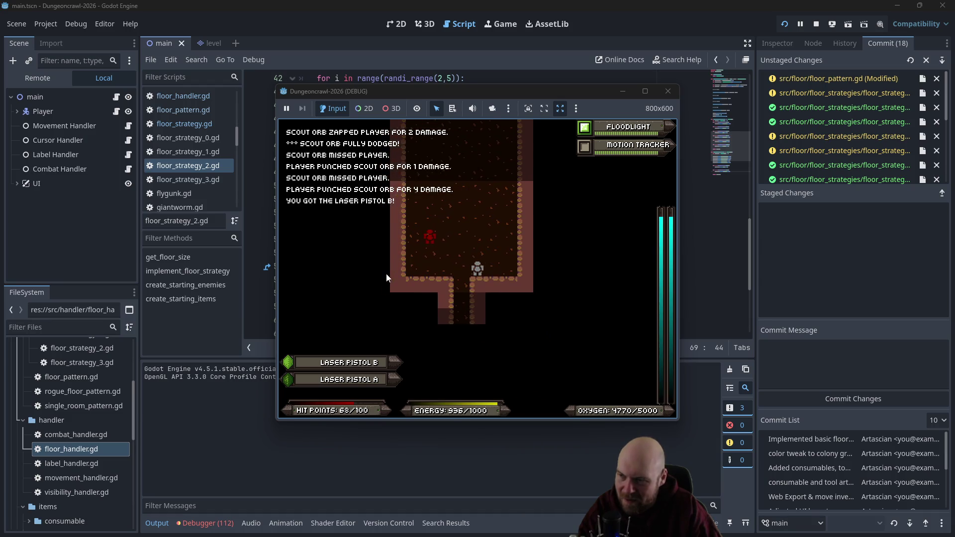
pyautogui.press('Down')
pyautogui.press('Down')
pyautogui.press('Down')
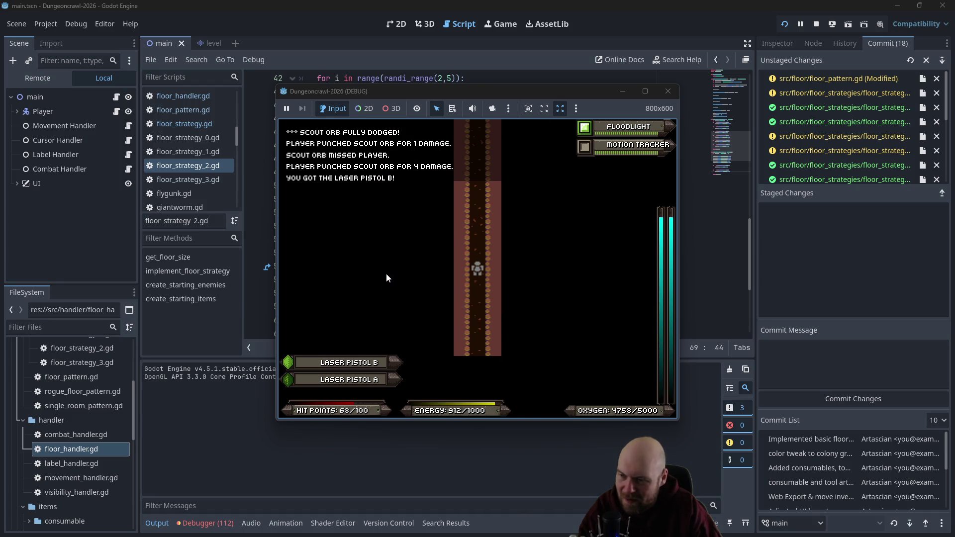
pyautogui.press('Down')
pyautogui.press('Down')
pyautogui.press('Left')
pyautogui.press('Left')
pyautogui.press('Left')
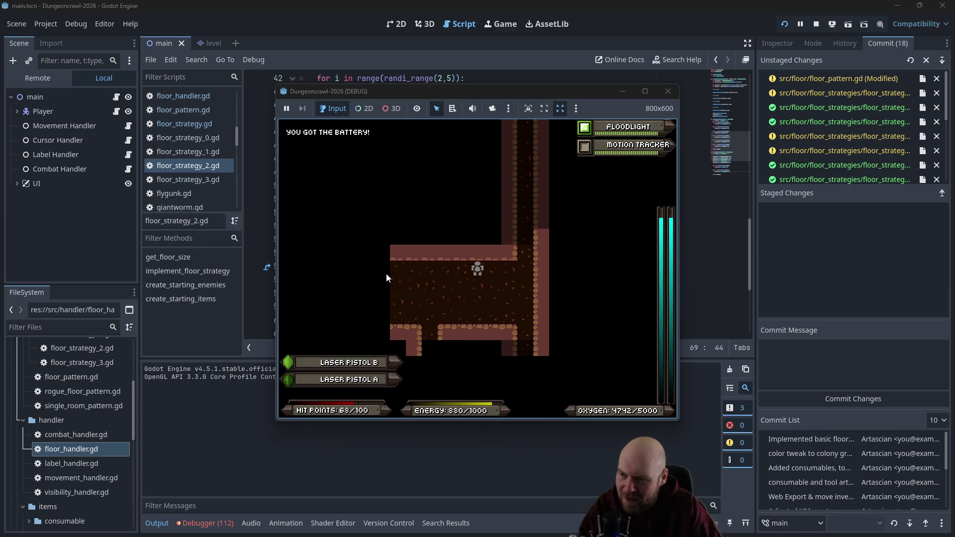
pyautogui.press('Left')
pyautogui.press('Left')
pyautogui.press('Down')
pyautogui.press('Down')
pyautogui.press('Down')
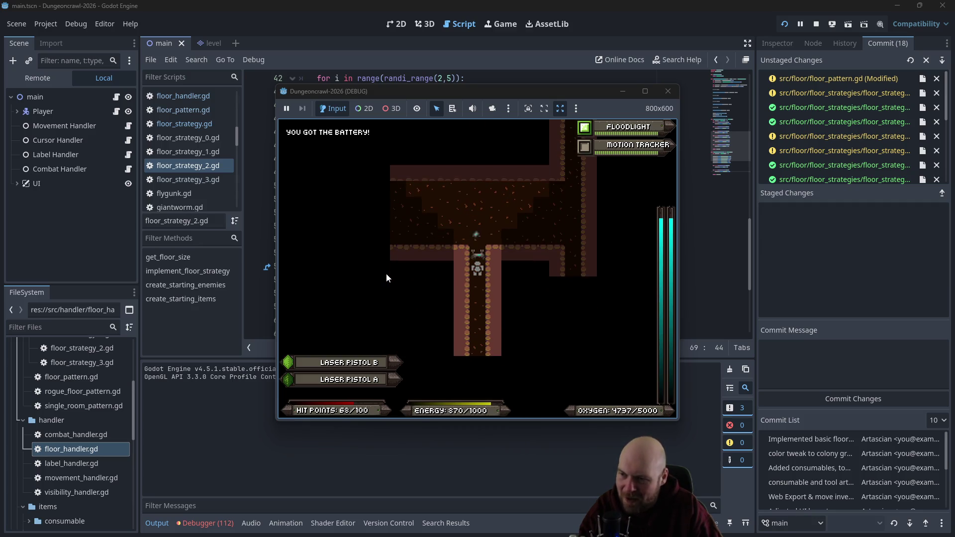
pyautogui.press('Up')
pyautogui.press('Up')
pyautogui.press('Up')
pyautogui.press('Up')
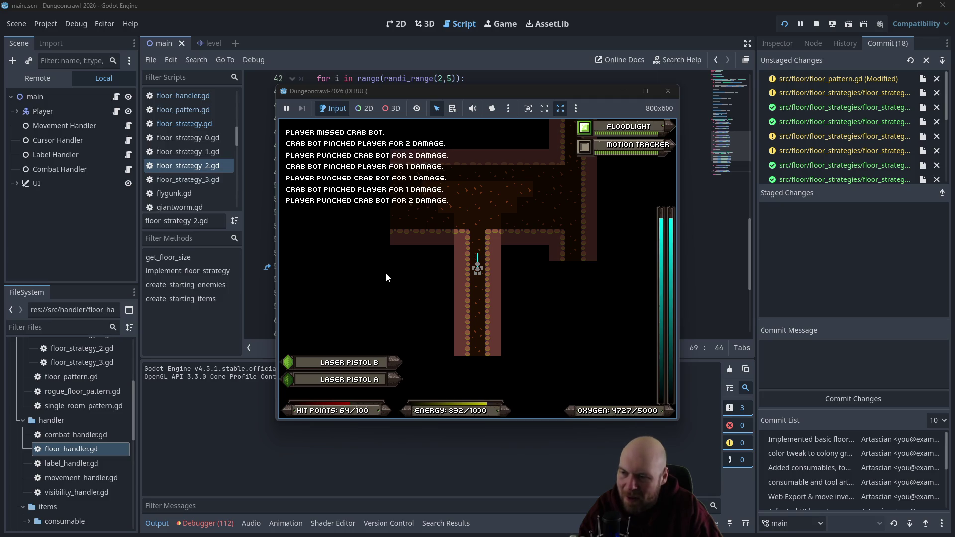
pyautogui.press('Up')
pyautogui.press('Right')
pyautogui.press('Right')
pyautogui.press('Right')
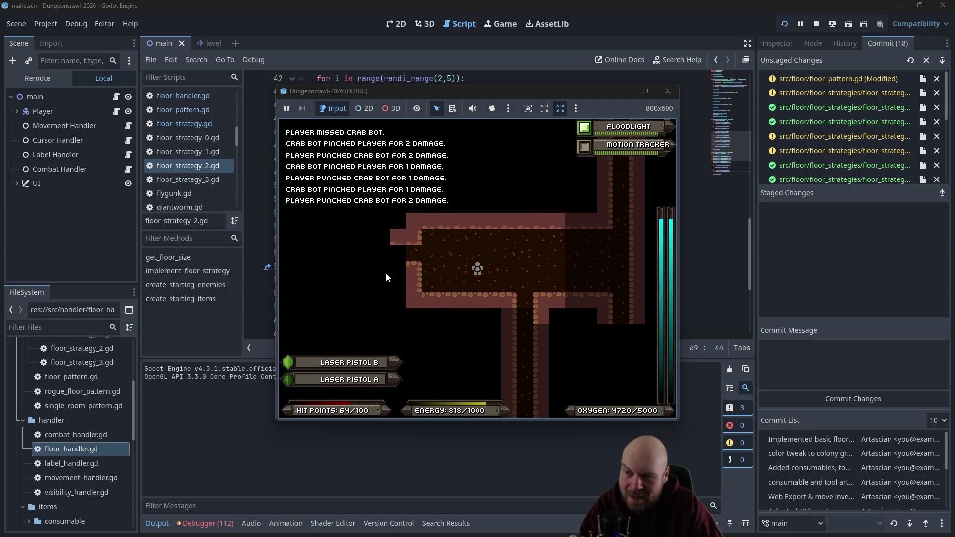
pyautogui.press('Left')
pyautogui.press('Left')
pyautogui.press('Left')
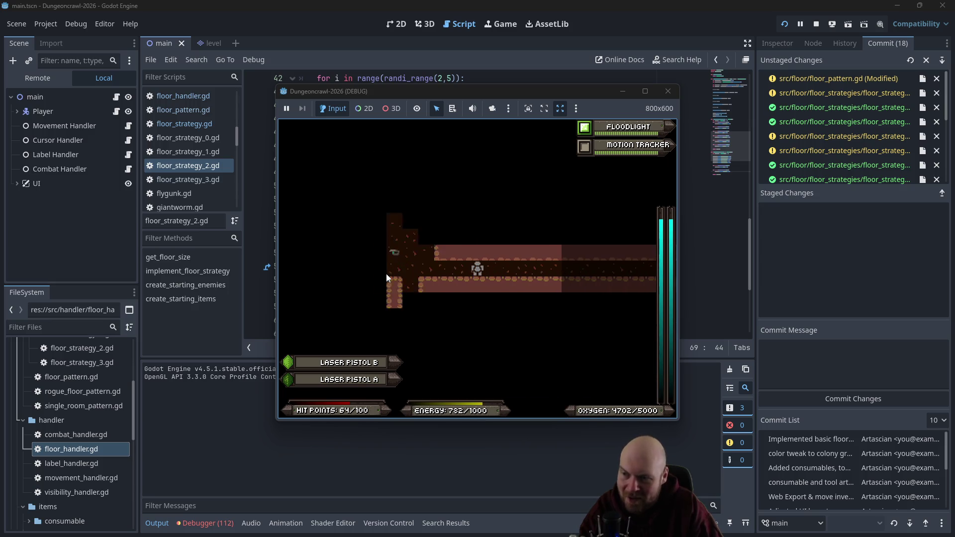
# - Pick up Laser Pistol C and ready Laser Pistols A and C
pyautogui.press('Up')
pyautogui.press('i')
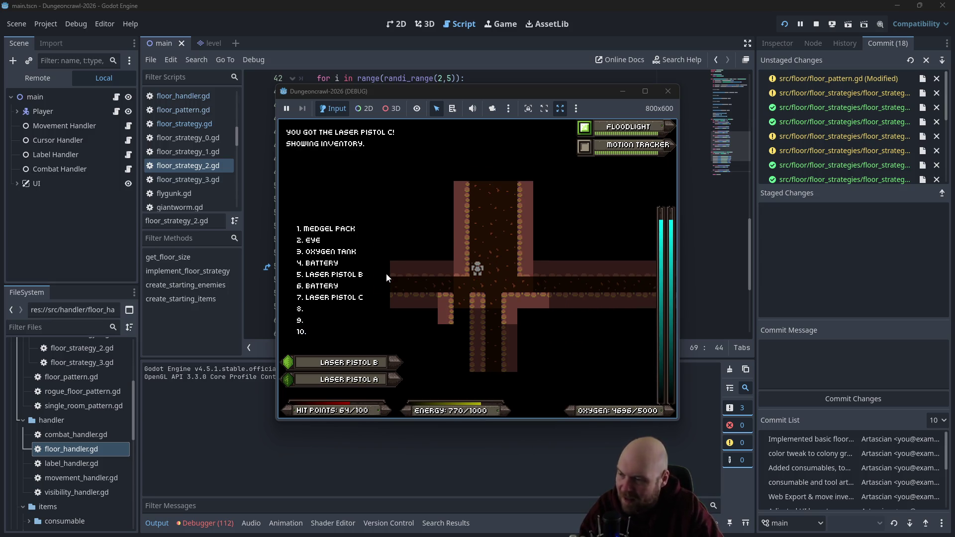
pyautogui.press('5')
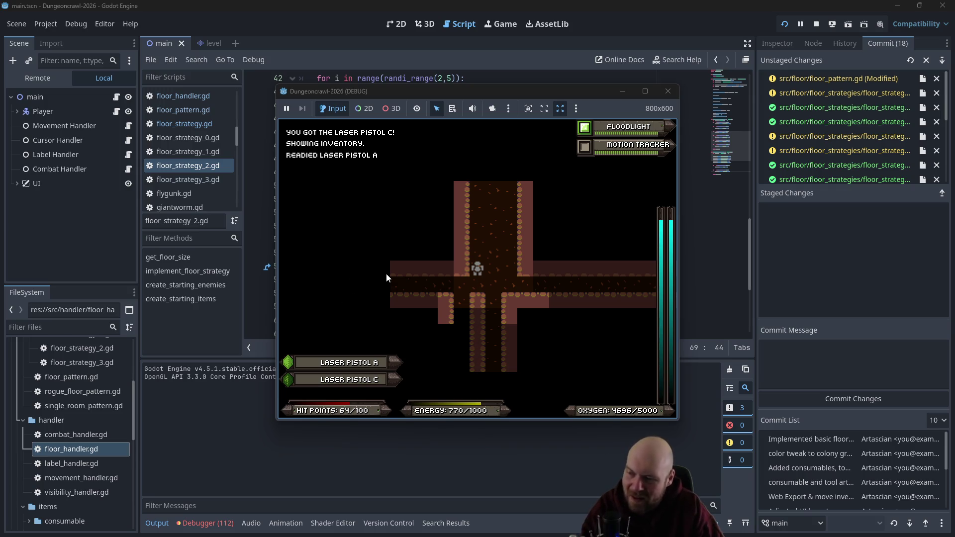
pyautogui.press('7')
pyautogui.press('Up')
pyautogui.press('Down')
pyautogui.press('Left')
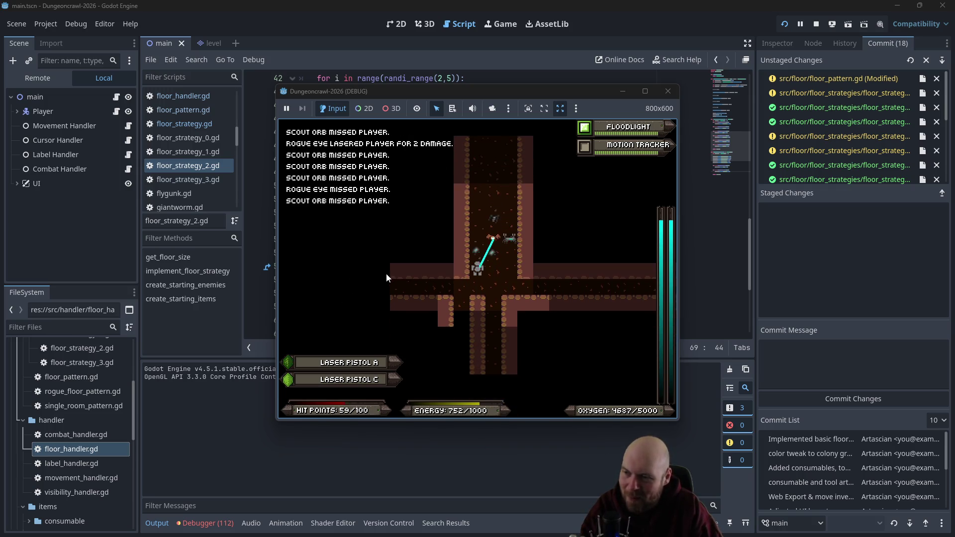
# - Kill the scout orb and attack the crab bot
pyautogui.press('Left')
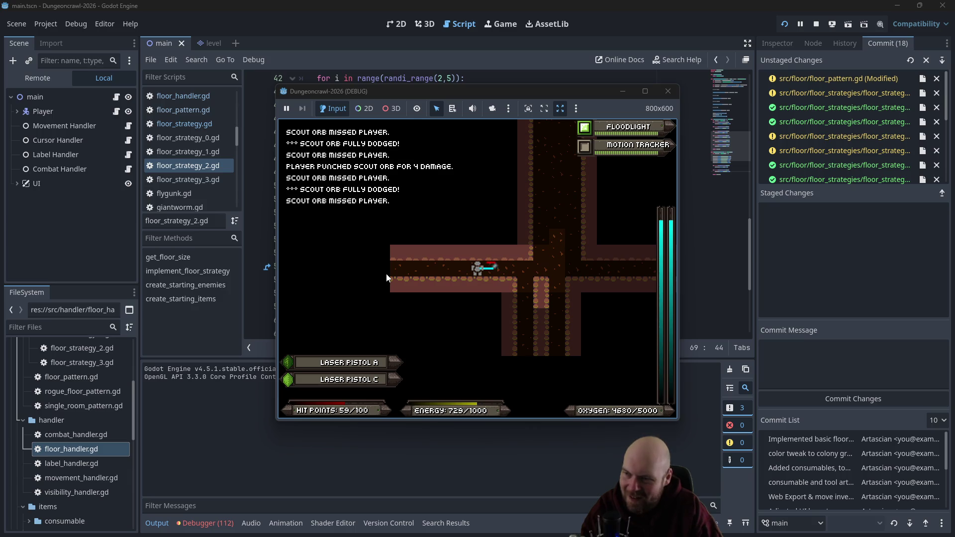
pyautogui.press('Right')
pyautogui.press('Right')
pyautogui.press('Right')
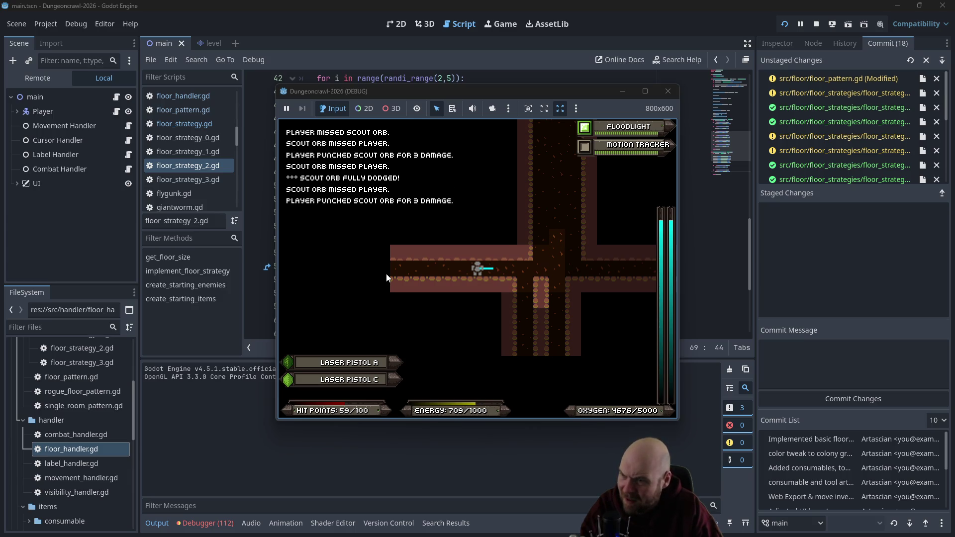
pyautogui.press('Right')
pyautogui.press('f')
pyautogui.press('Return')
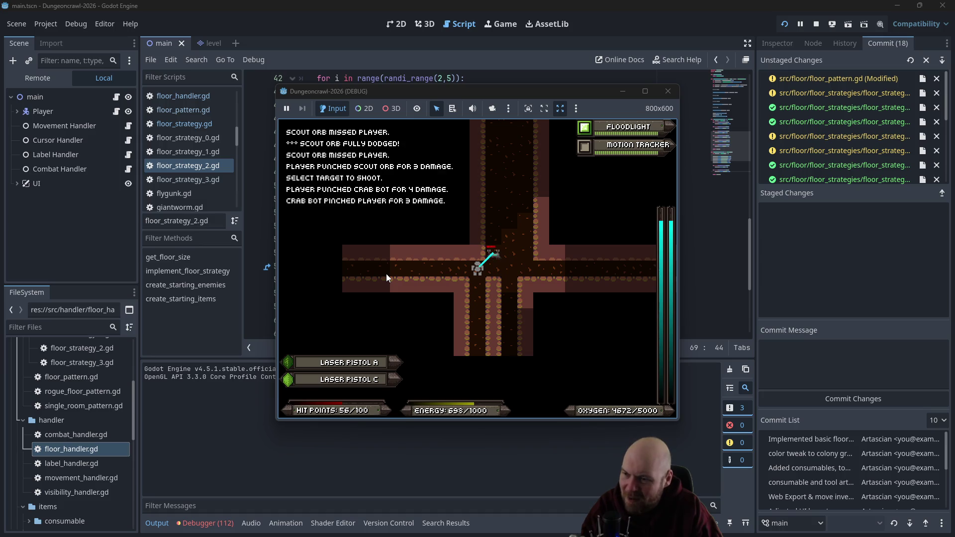
pyautogui.press('Return')
pyautogui.press('Right')
pyautogui.press('Right')
pyautogui.press('Right')
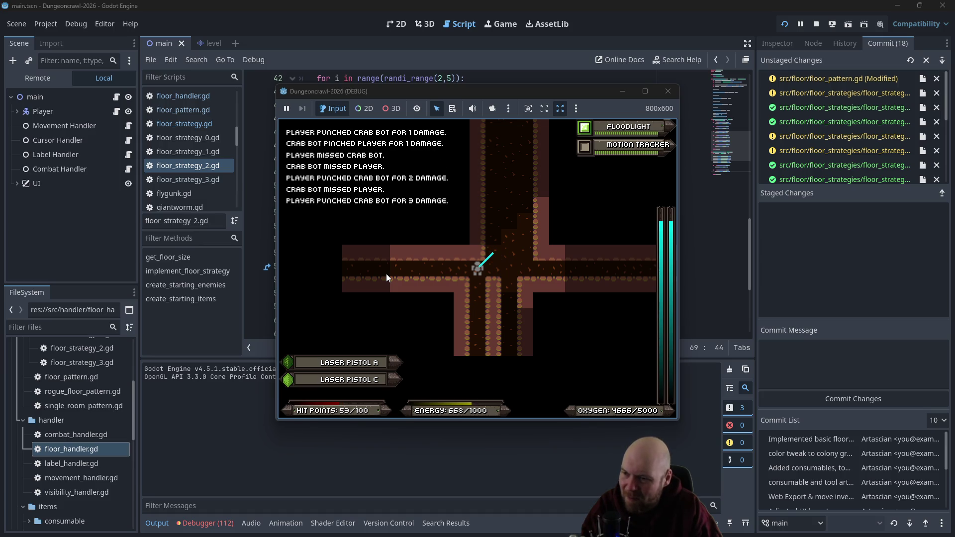
# - Fight the scout orb, rogue bat, and rogue eye, collecting the eye
pyautogui.press('Right')
pyautogui.press('Right')
pyautogui.press('Right')
pyautogui.press('f')
pyautogui.press('Return')
pyautogui.press('Right')
pyautogui.press('Right')
pyautogui.press('Right')
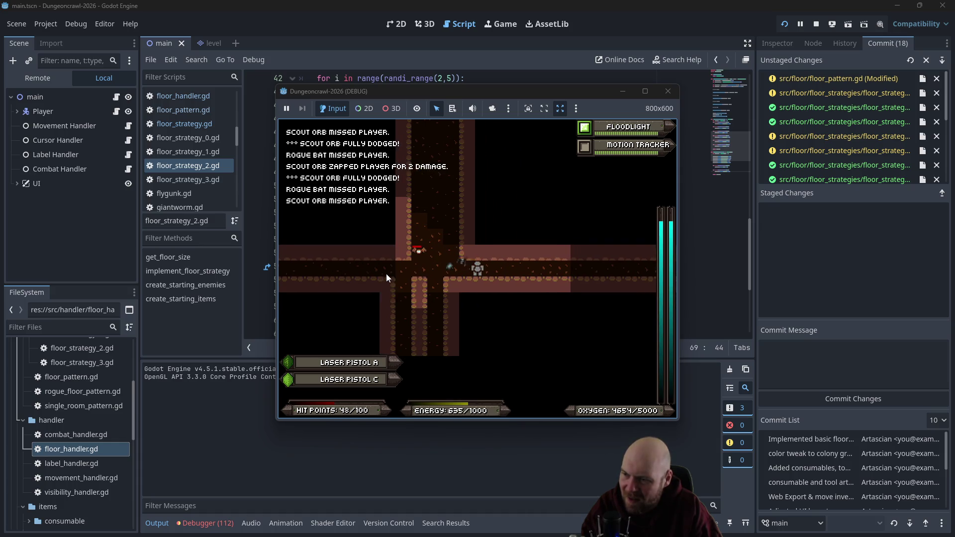
pyautogui.press('Left')
pyautogui.press('Left')
pyautogui.press('Left')
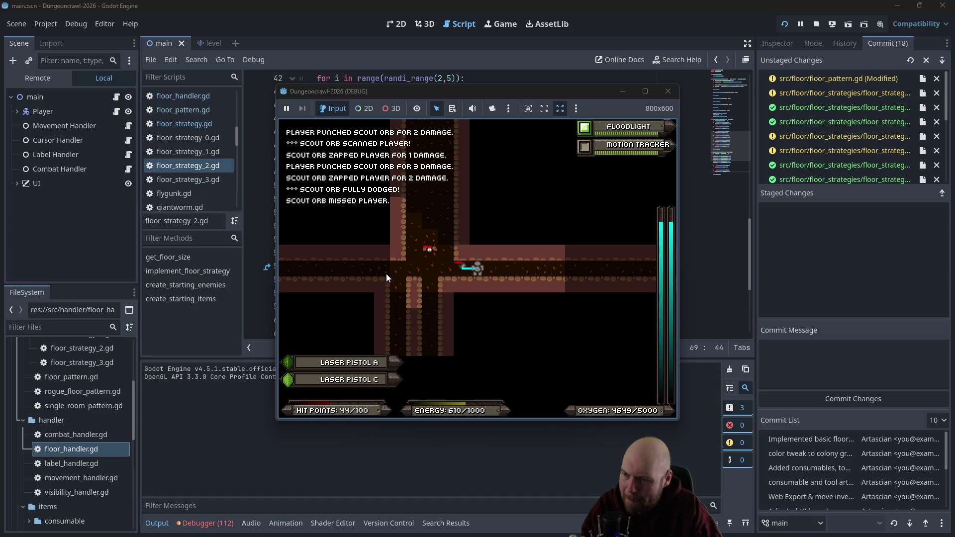
pyautogui.press('Left')
pyautogui.press('Left')
pyautogui.press('Left')
pyautogui.press('Up')
pyautogui.press('Up')
pyautogui.press('Up')
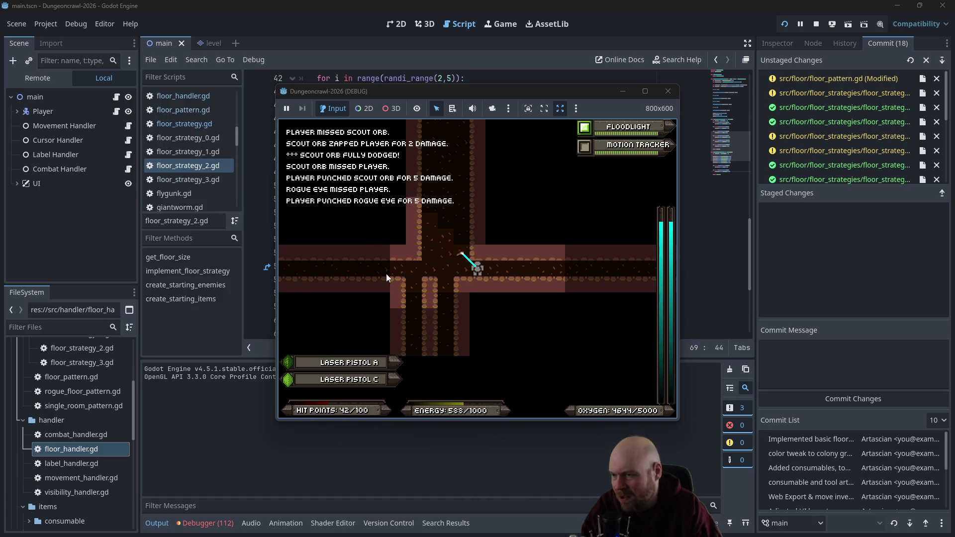
# - Pick up Laser Rifle A and ready it
pyautogui.press('Up')
pyautogui.press('Up')
pyautogui.press('Up')
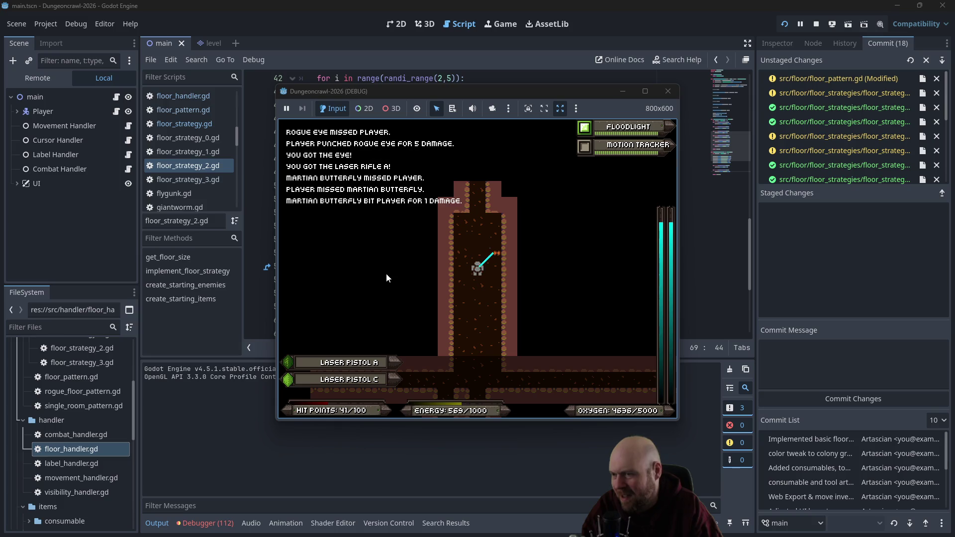
pyautogui.press('Up')
pyautogui.press('Up')
pyautogui.press('Up')
pyautogui.press('i')
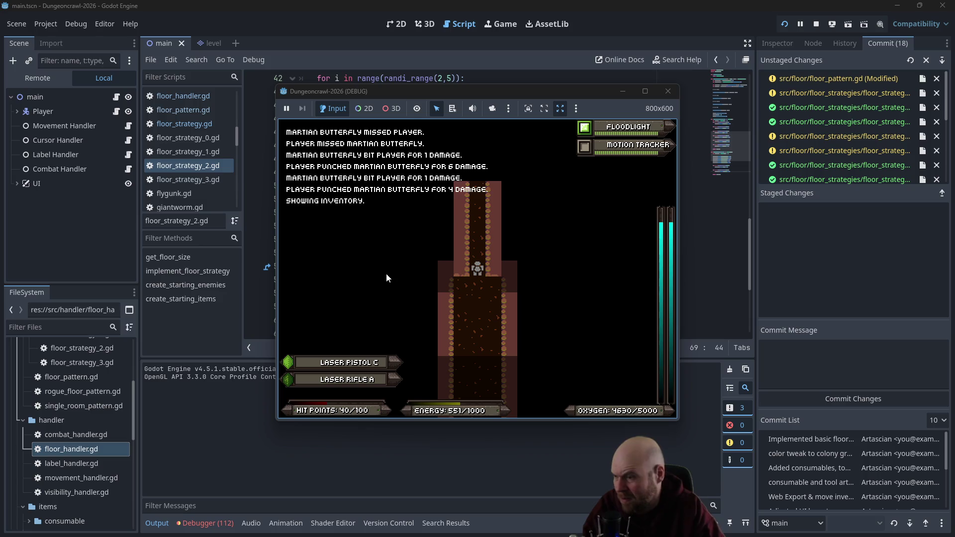
pyautogui.press('9')
pyautogui.press('Up')
pyautogui.press('Up')
pyautogui.press('Up')
pyautogui.press('Up')
pyautogui.press('Up')
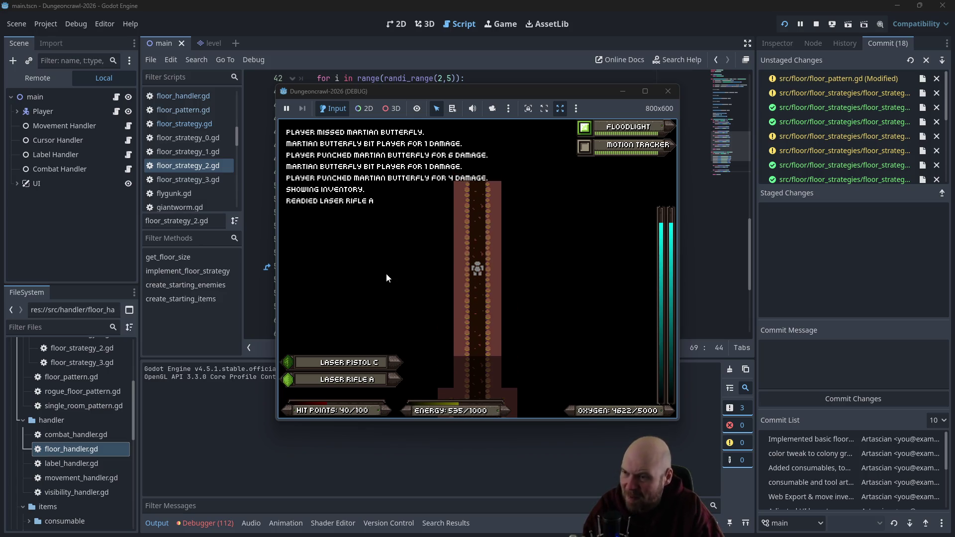
# - Fight the rogue bat, crab bot, and scout orb in the room above
pyautogui.press('Up')
pyautogui.press('Up')
pyautogui.press('Up')
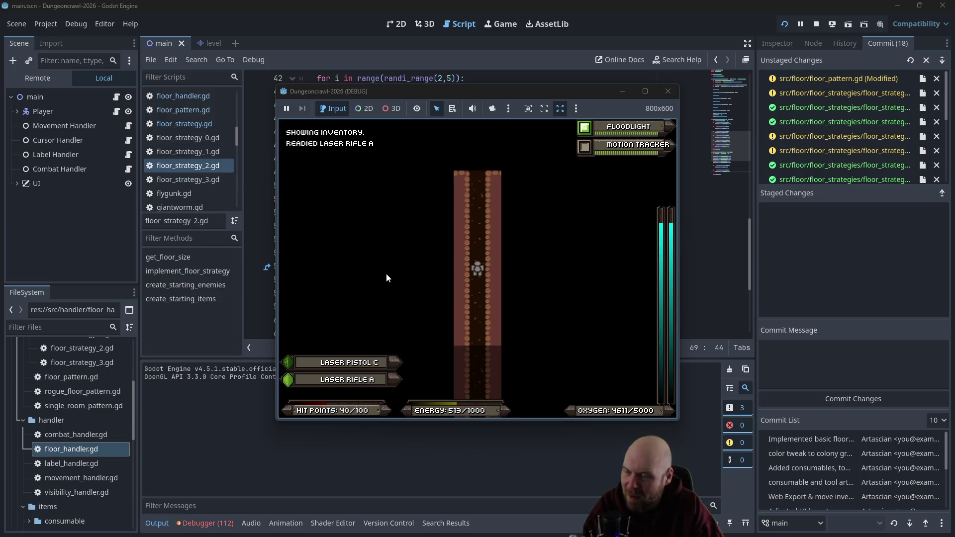
pyautogui.press('Up')
pyautogui.press('Up')
pyautogui.press('Up')
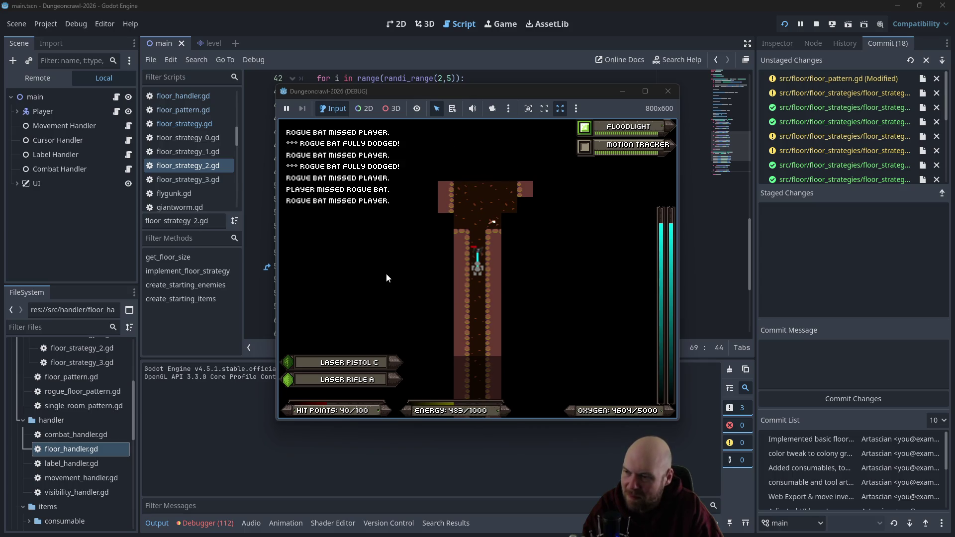
pyautogui.press('Up')
pyautogui.press('Up')
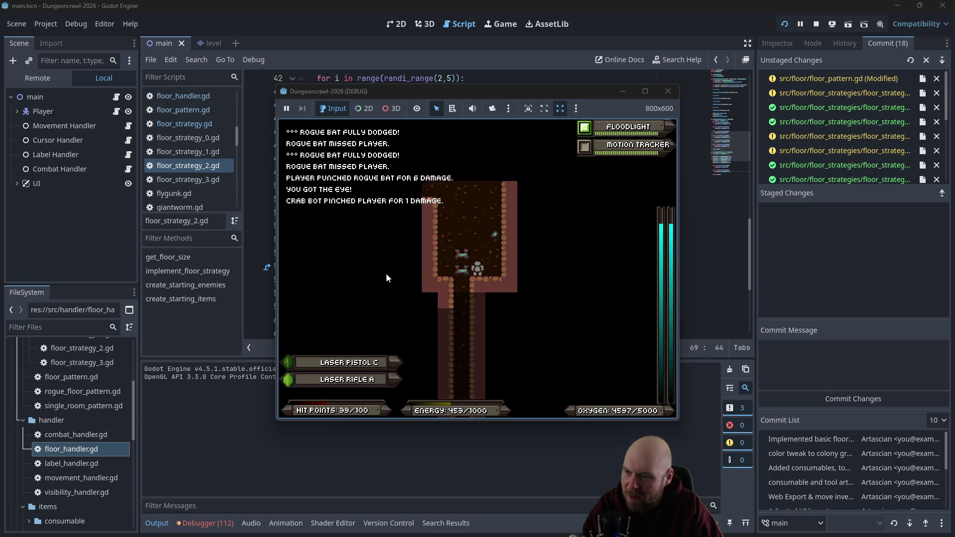
pyautogui.press('Up')
pyautogui.press('Up')
pyautogui.press('Up')
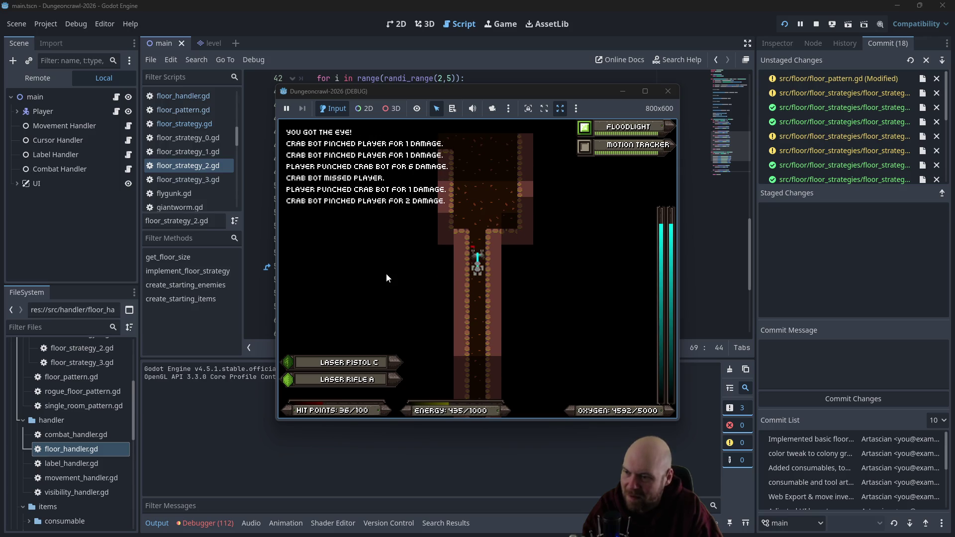
pyautogui.press('Up')
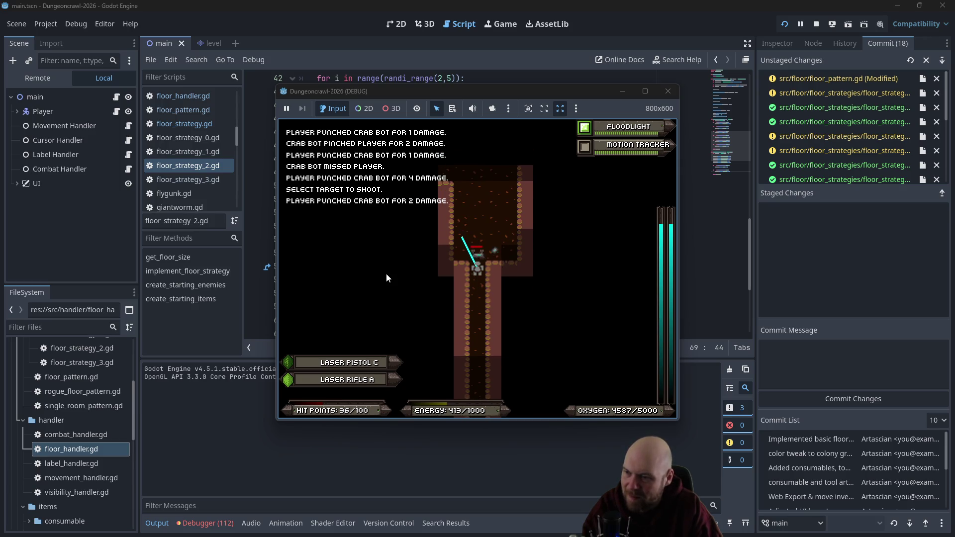
pyautogui.press('Up')
pyautogui.press('Up')
pyautogui.press('f')
pyautogui.press('Up')
pyautogui.press('Up')
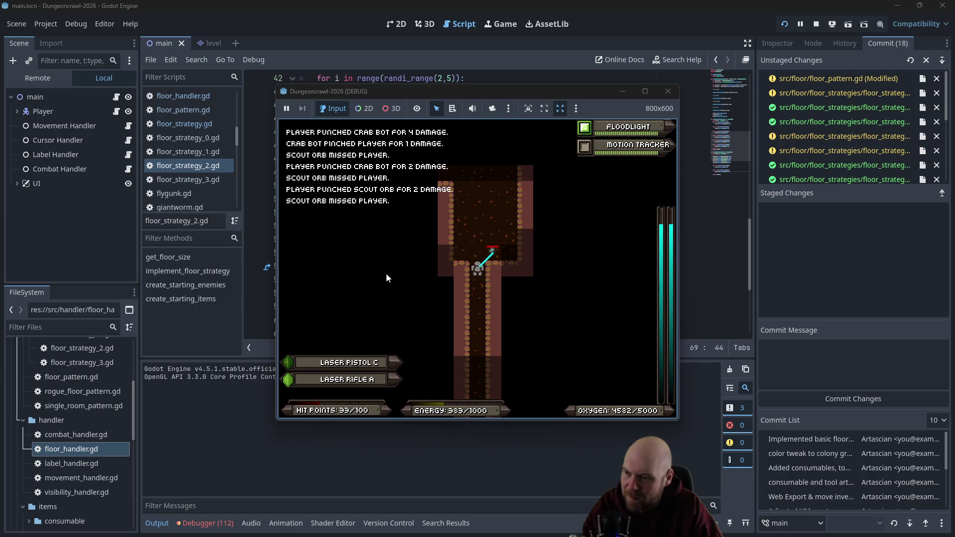
pyautogui.press('Up')
pyautogui.press('Up')
pyautogui.press('Up')
pyautogui.press('Up')
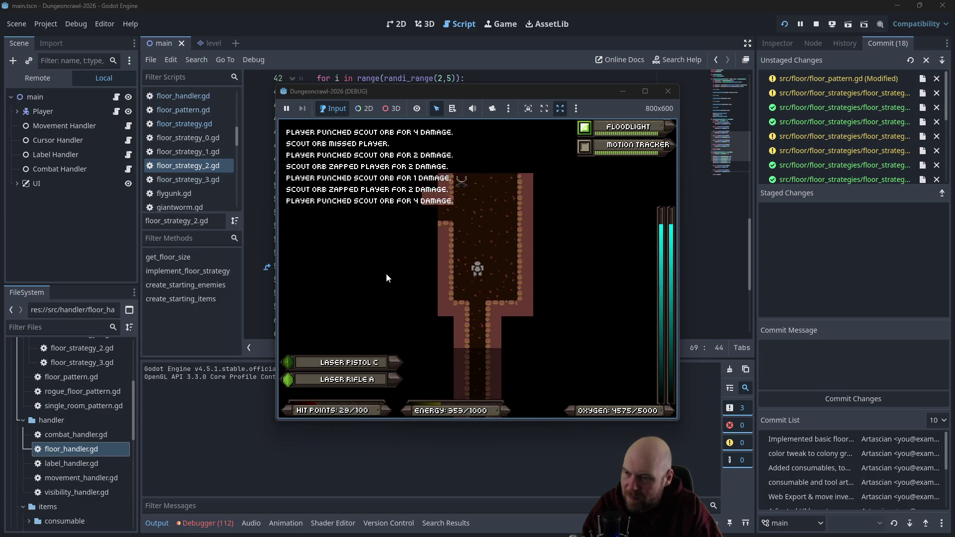
pyautogui.press('Up')
pyautogui.press('Up')
pyautogui.press('Up')
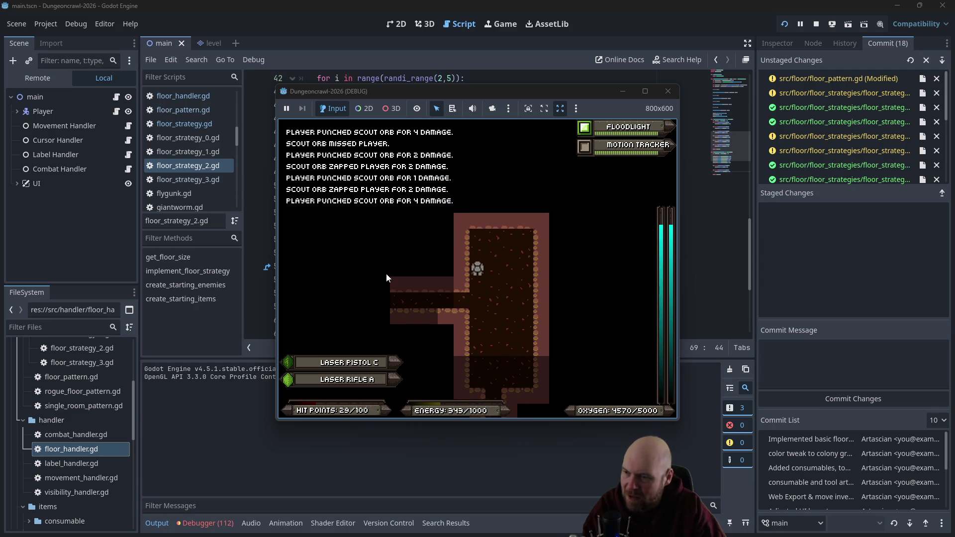
# - Consume two eyes, the battery and the Medgel pack to restore energy and health to 100/100
pyautogui.press('i')
pyautogui.press('0')
pyautogui.press('8')
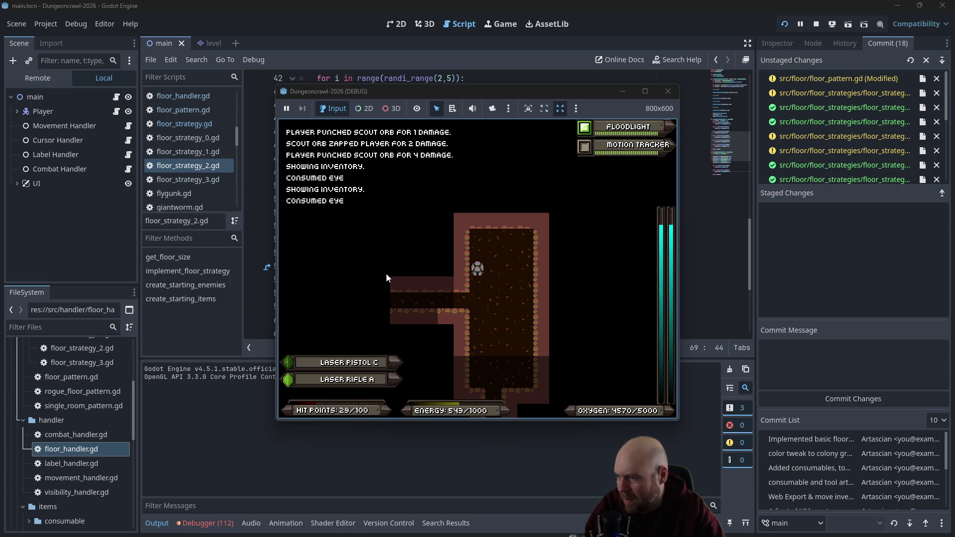
pyautogui.press('6')
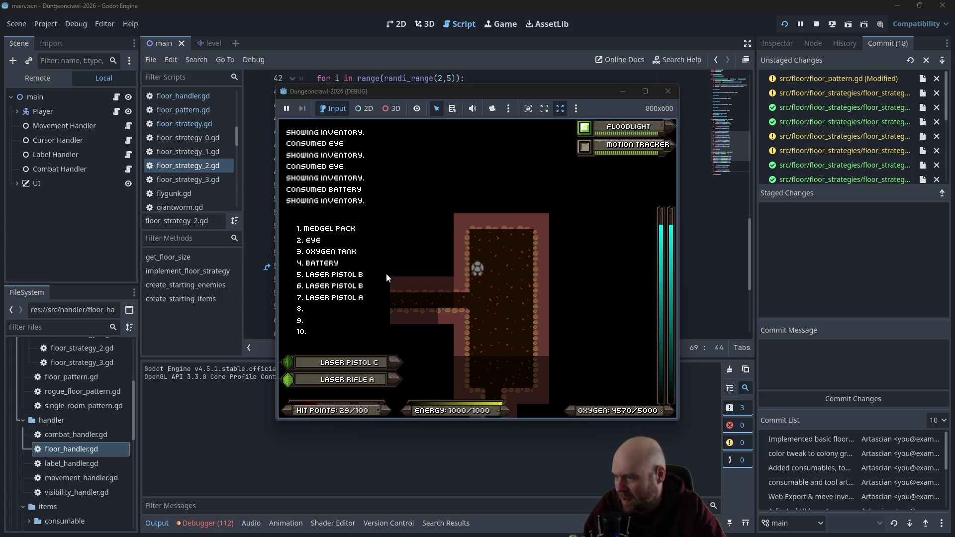
pyautogui.press('2')
pyautogui.press('i')
pyautogui.press('1')
pyautogui.press('Right')
# - Walk left onto the Energy Shield to pick it up, then step down one tile
pyautogui.press('Left')
pyautogui.press('i')
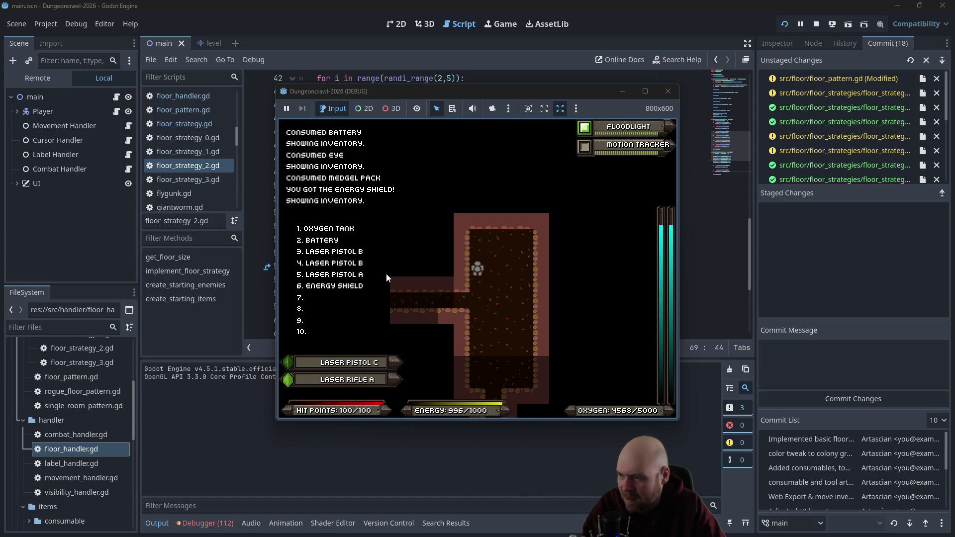
pyautogui.press('Escape')
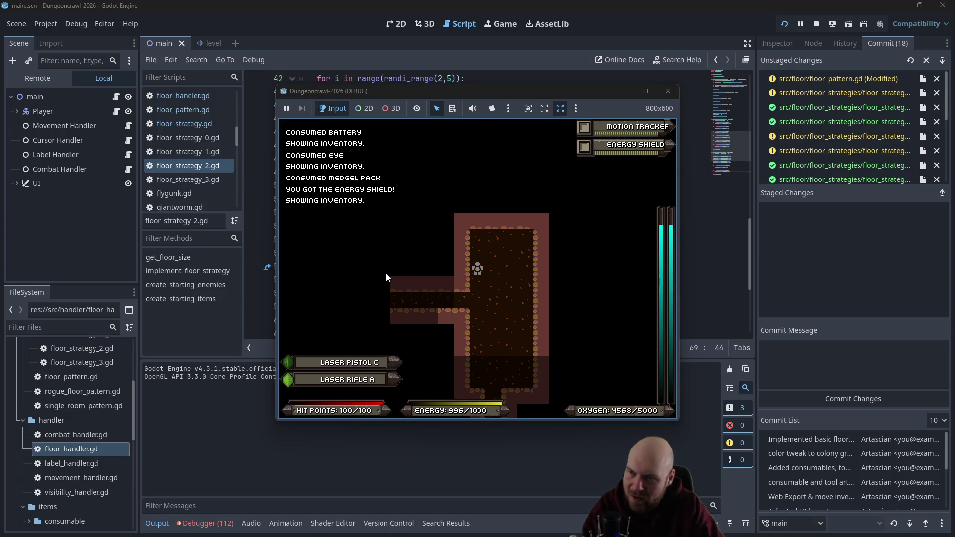
pyautogui.press('Down')
# - Ready Laser Pistol C and Laser Rifle A, then switch on the energy shield and motion tracker
pyautogui.press('1')
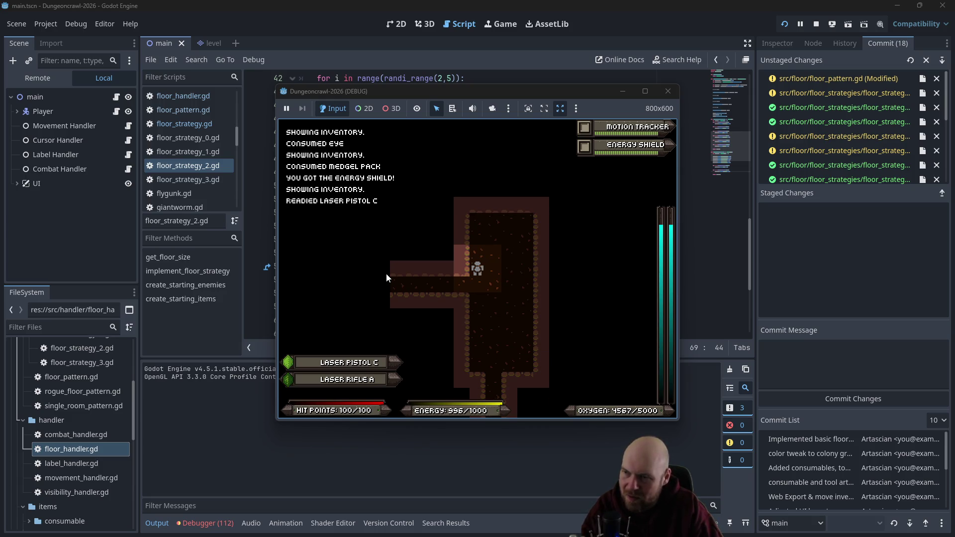
pyautogui.press('1')
pyautogui.press('2')
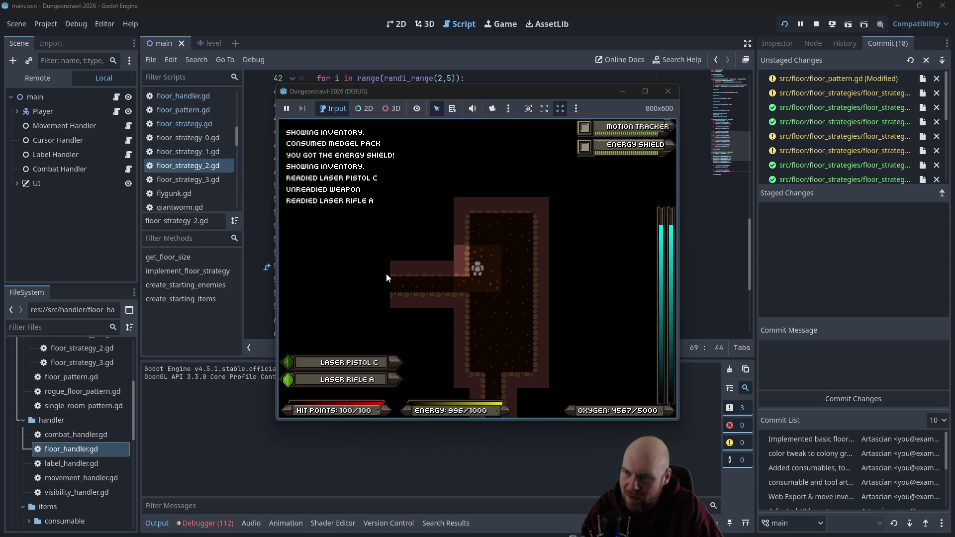
pyautogui.press('4')
pyautogui.press('Left')
pyautogui.press('Left')
pyautogui.press('Left')
pyautogui.press('3')
pyautogui.press('Left')
pyautogui.press('Left')
pyautogui.press('Left')
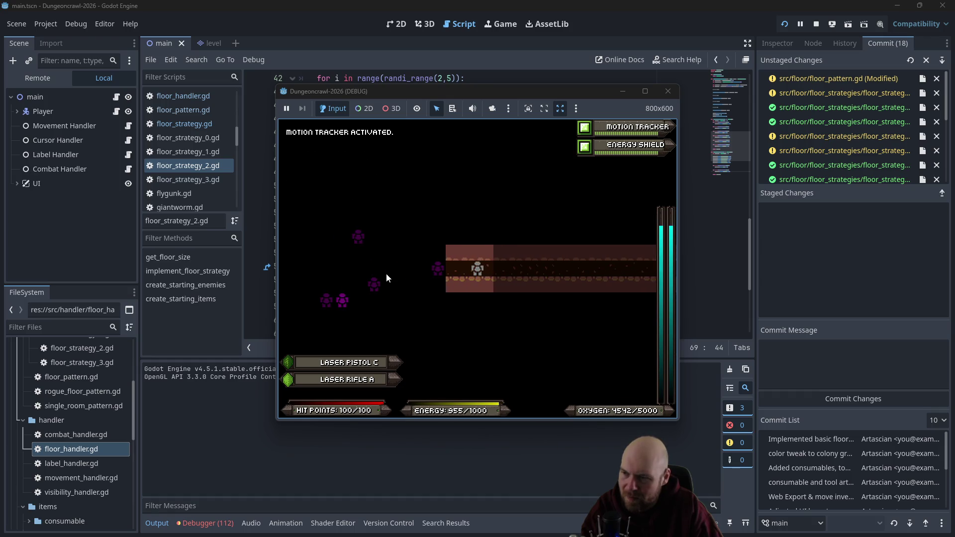
# - Fight off the crab bots, martian butterfly, scout orb and slime around the player
pyautogui.press('Left')
pyautogui.press('Left')
pyautogui.press('Left')
pyautogui.press('Left')
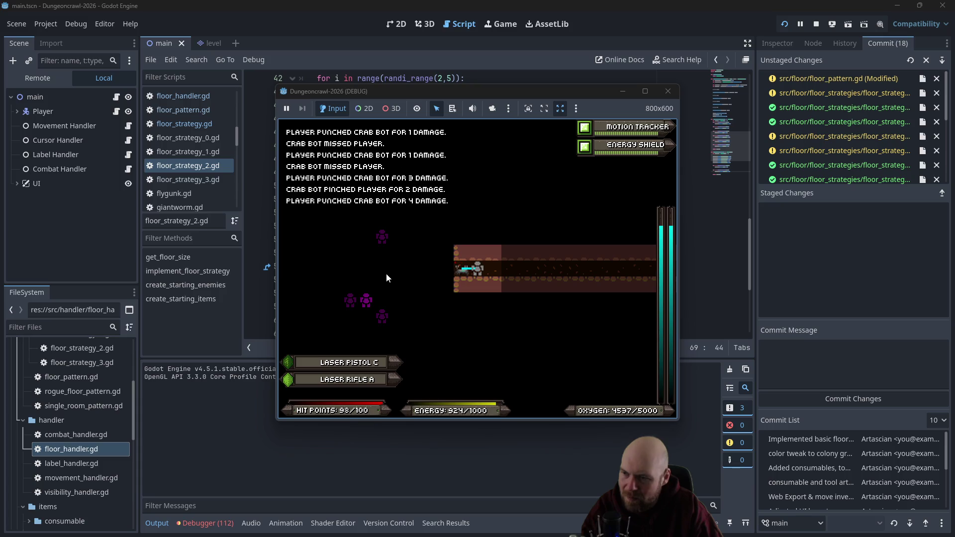
pyautogui.press('Right')
pyautogui.press('Right')
pyautogui.press('Left')
pyautogui.press('Left')
pyautogui.press('Left')
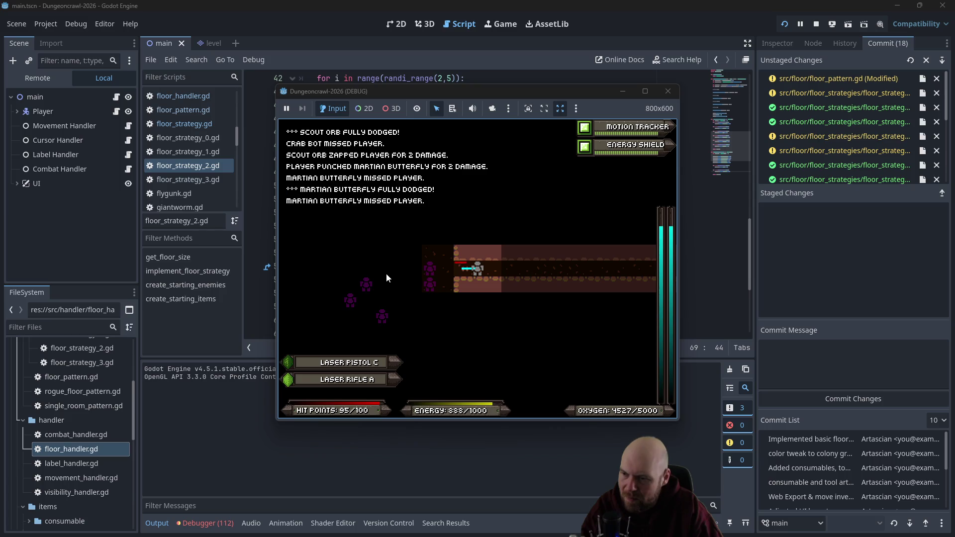
pyautogui.press('Left')
pyautogui.press('Left')
pyautogui.press('Left')
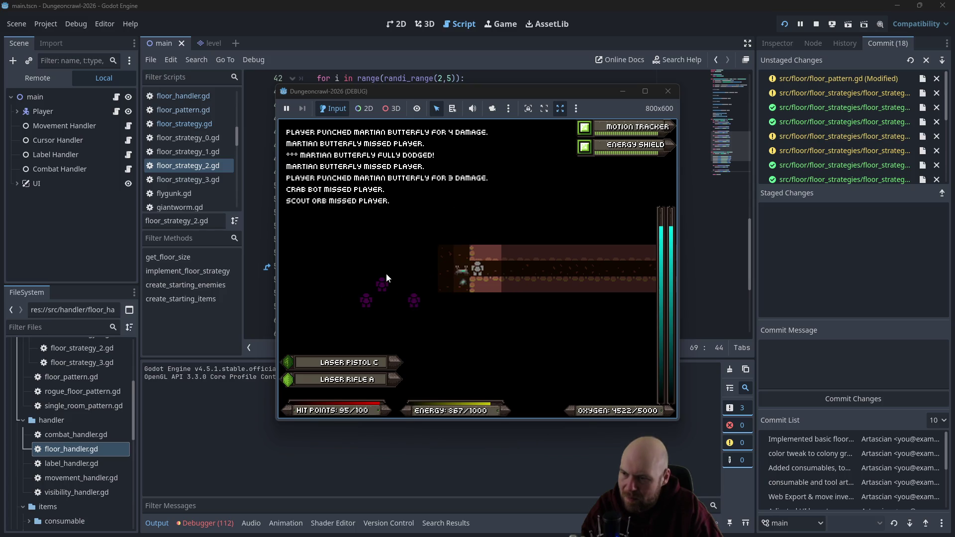
pyautogui.press('Left')
pyautogui.press('Left')
pyautogui.press('Left')
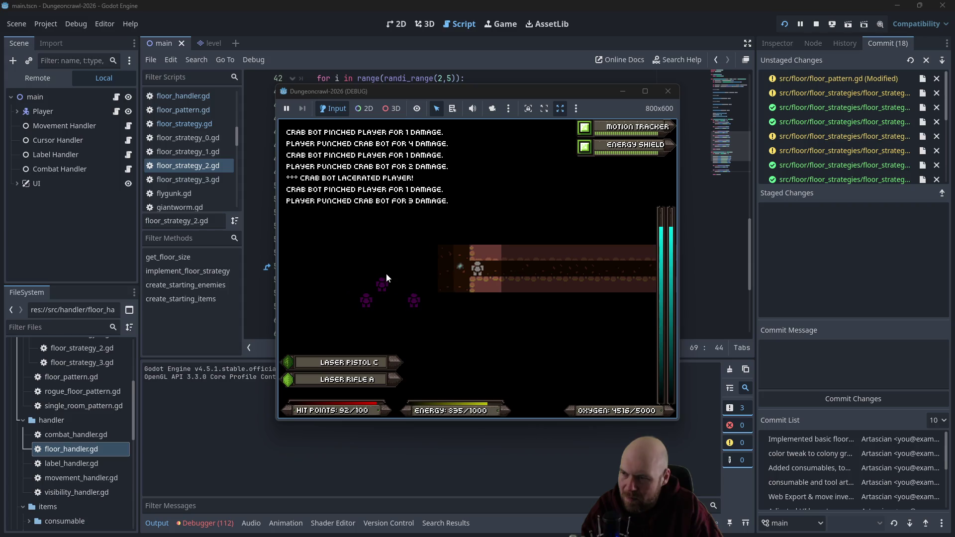
pyautogui.press('Left')
pyautogui.press('Left')
pyautogui.press('Left')
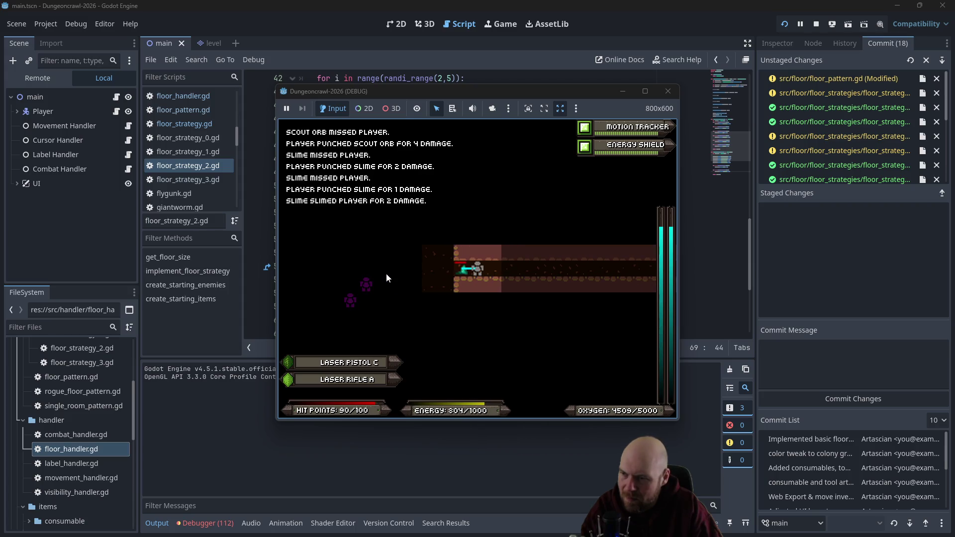
pyautogui.press('Left')
pyautogui.press('Left')
pyautogui.press('Left')
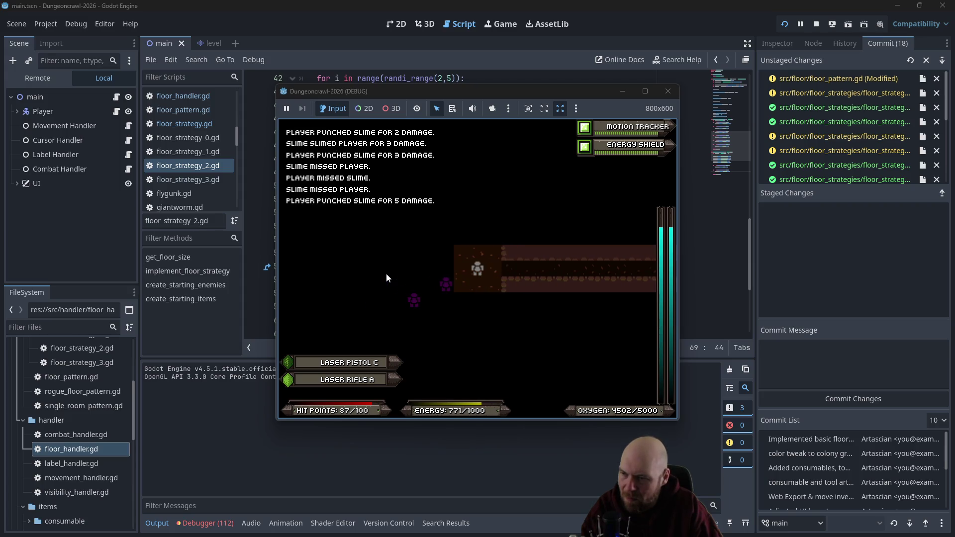
pyautogui.press('Left')
pyautogui.press('Left')
pyautogui.press('Left')
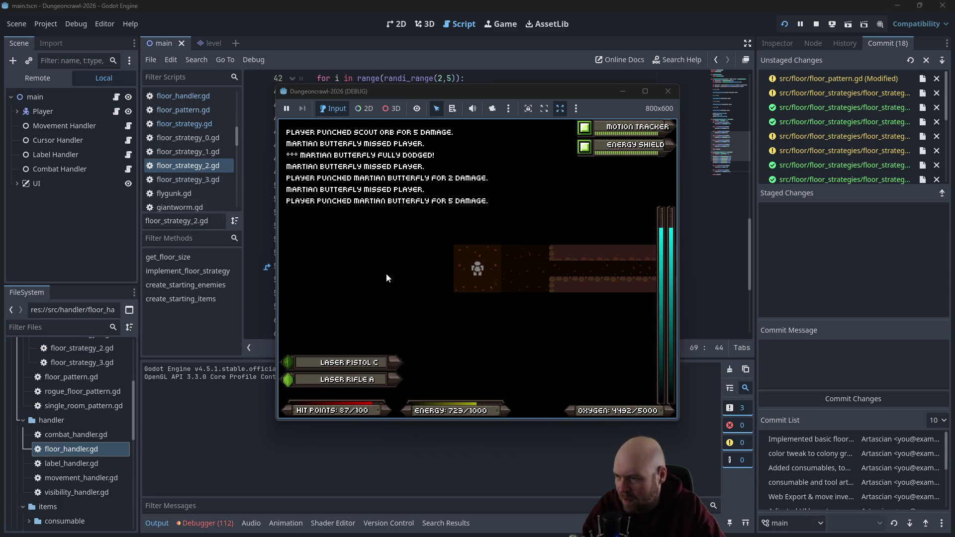
# - Switch on the floodlight to light the room and move up-left to collect the eyes
pyautogui.press('i')
pyautogui.press('Escape')
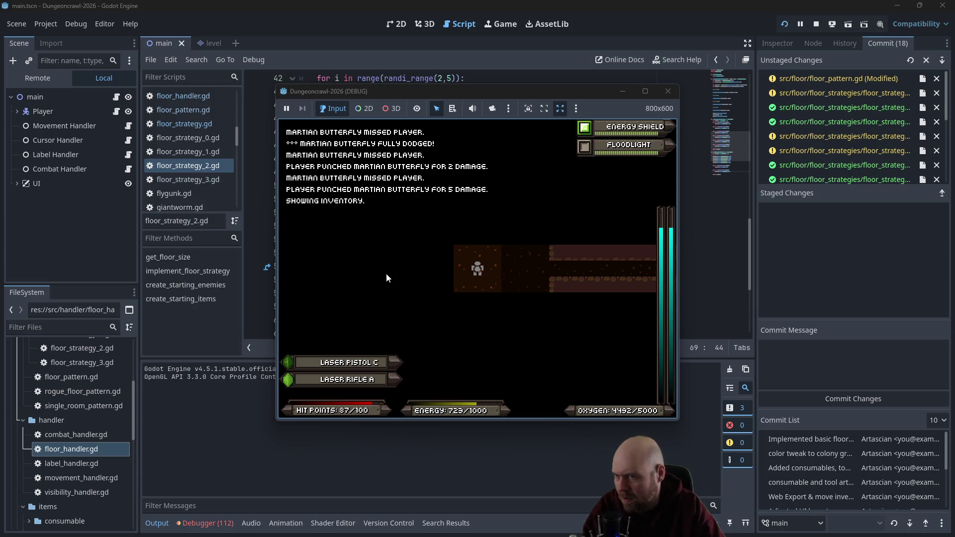
pyautogui.press('2')
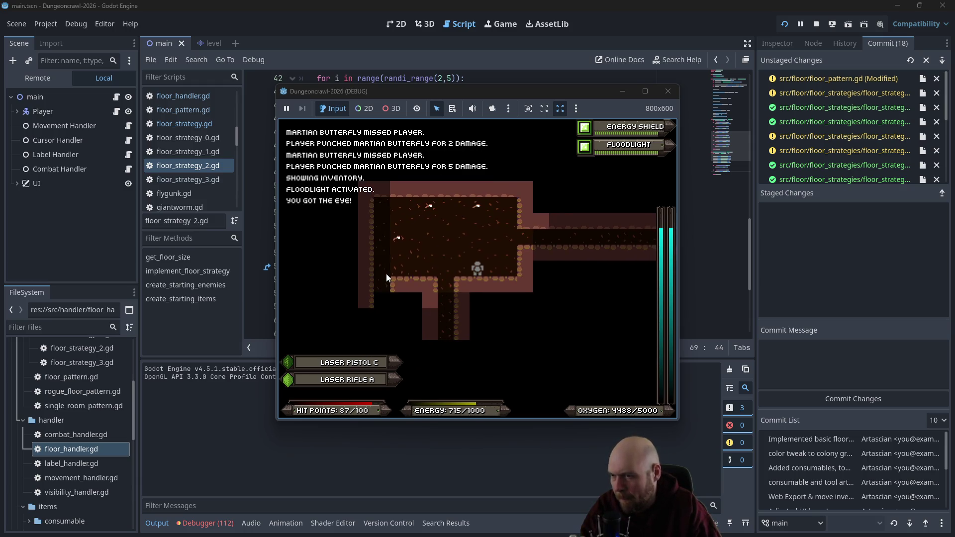
pyautogui.press('Left')
pyautogui.press('Left')
pyautogui.press('Up')
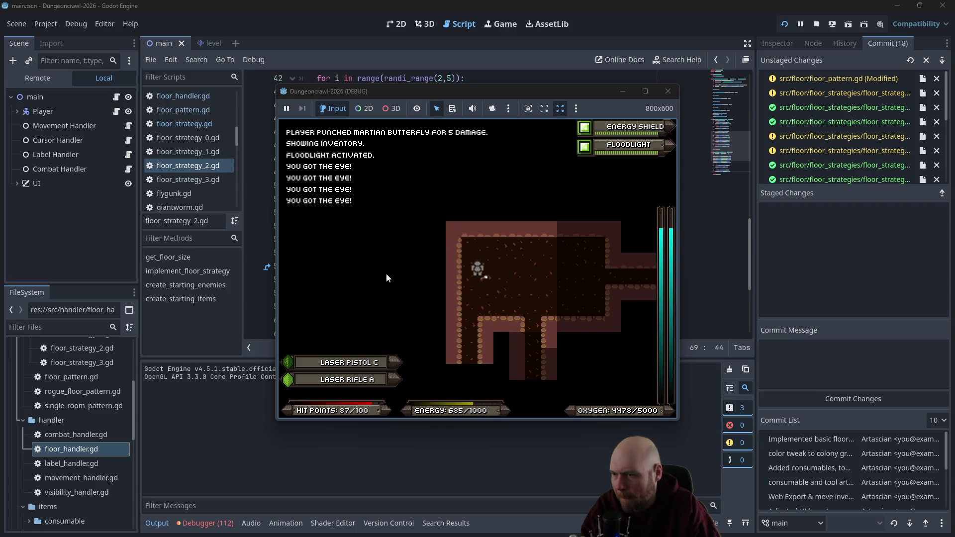
# - Equip the Motion Tracker and eat several eyes to refill energy
pyautogui.press('i')
pyautogui.press('6')
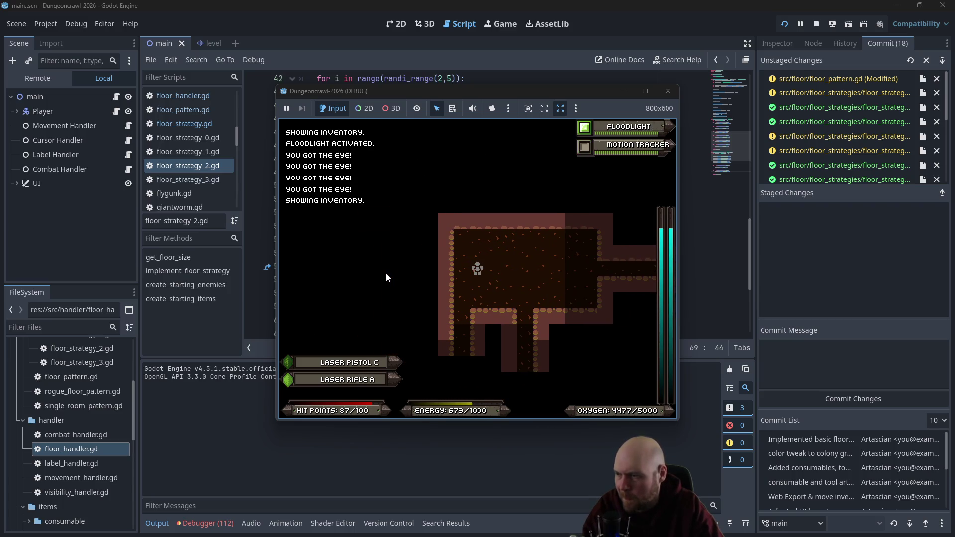
pyautogui.press('6')
pyautogui.press('i')
pyautogui.press('6')
pyautogui.press('i')
pyautogui.press('6')
pyautogui.press('i')
pyautogui.press('6')
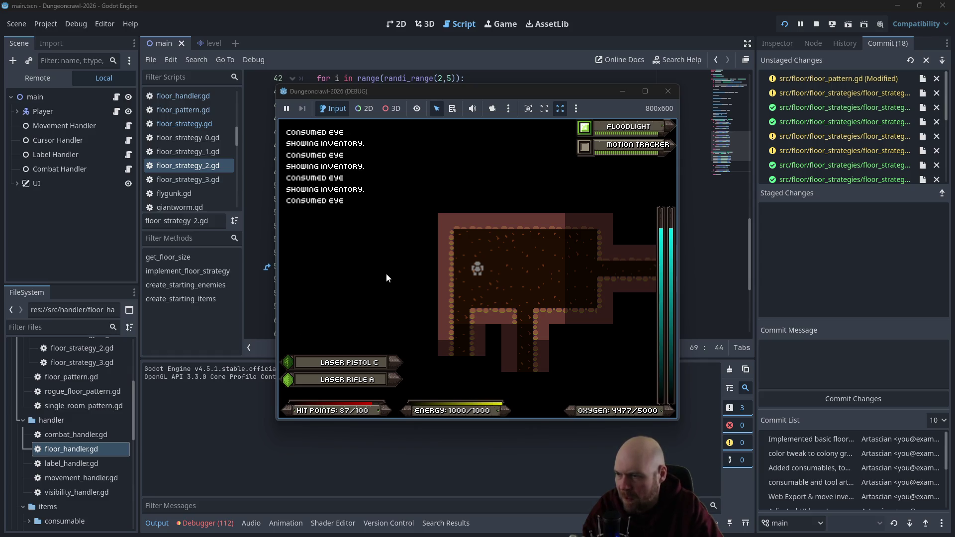
# - Head down the corridor into the right passage, defeating the slime and rogue eye and grabbing items
pyautogui.press('Down')
pyautogui.press('Down')
pyautogui.press('Down')
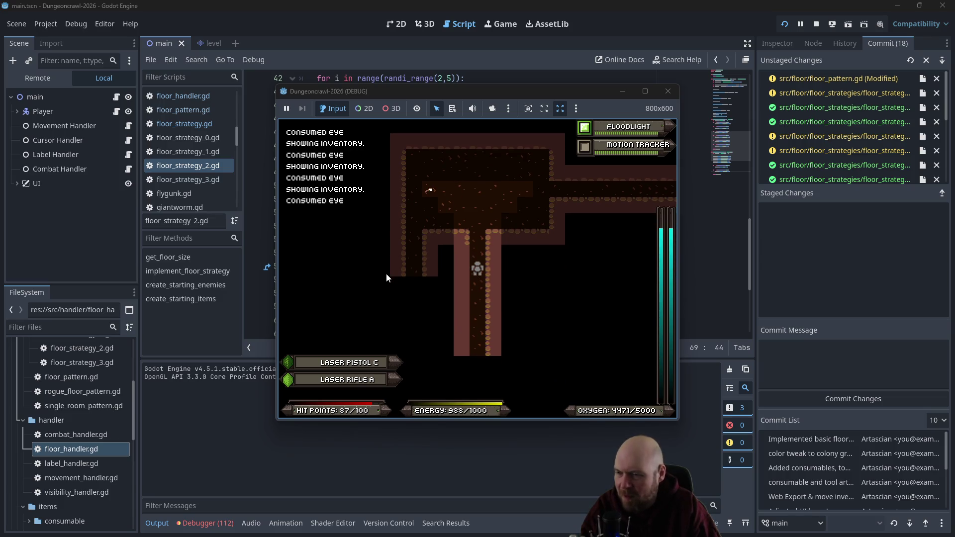
pyautogui.press('Up')
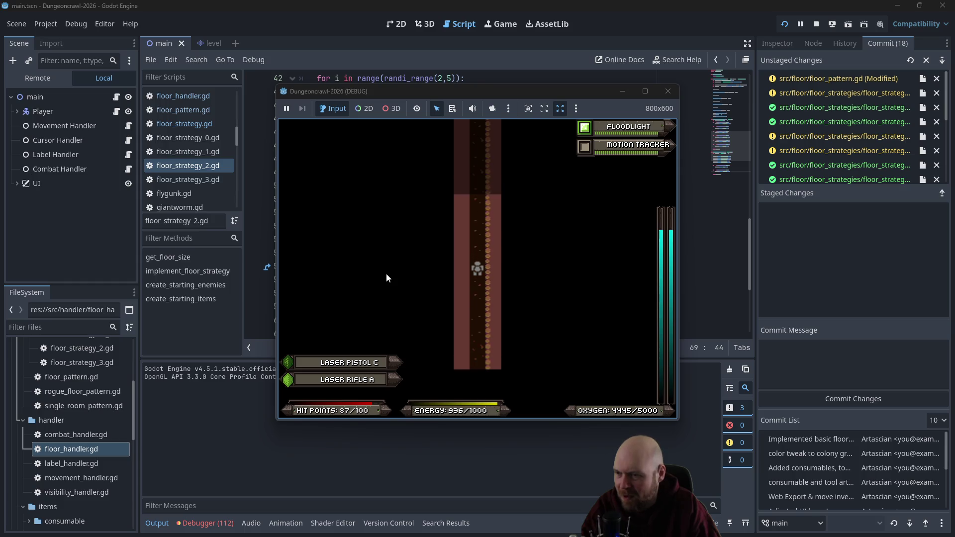
pyautogui.press('Down')
pyautogui.press('Down')
pyautogui.press('Right')
pyautogui.press('Right')
pyautogui.press('Right')
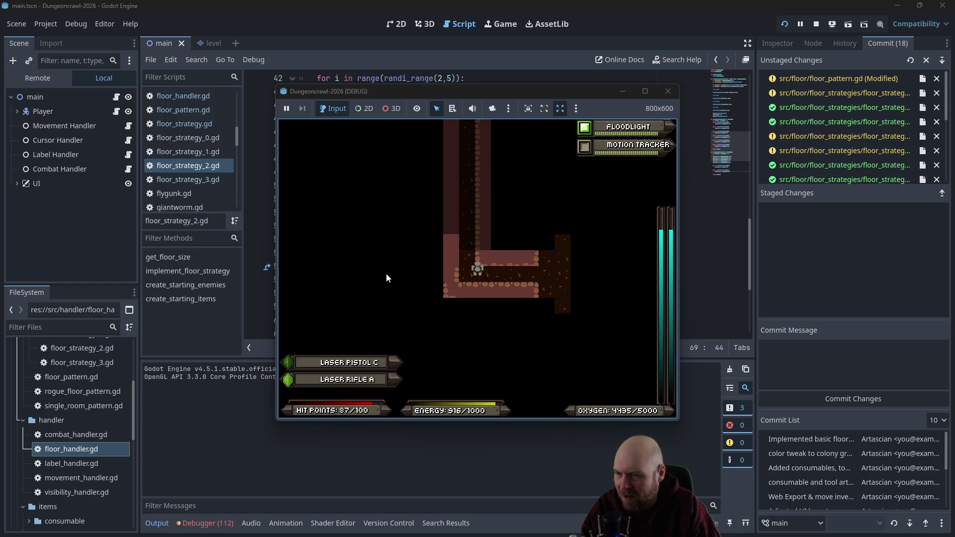
pyautogui.press('Right')
pyautogui.press('Right')
pyautogui.press('Right')
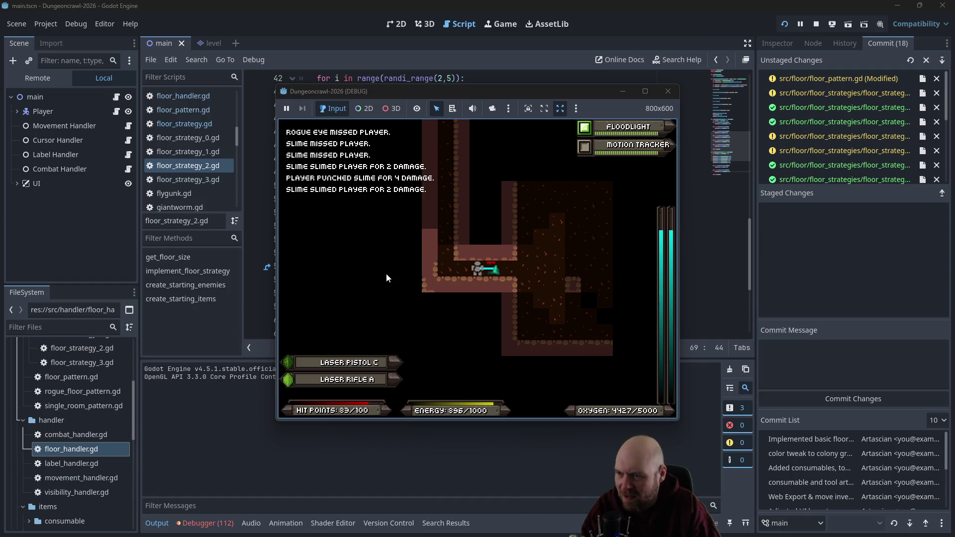
pyautogui.press('Right')
pyautogui.press('Right')
pyautogui.press('Right')
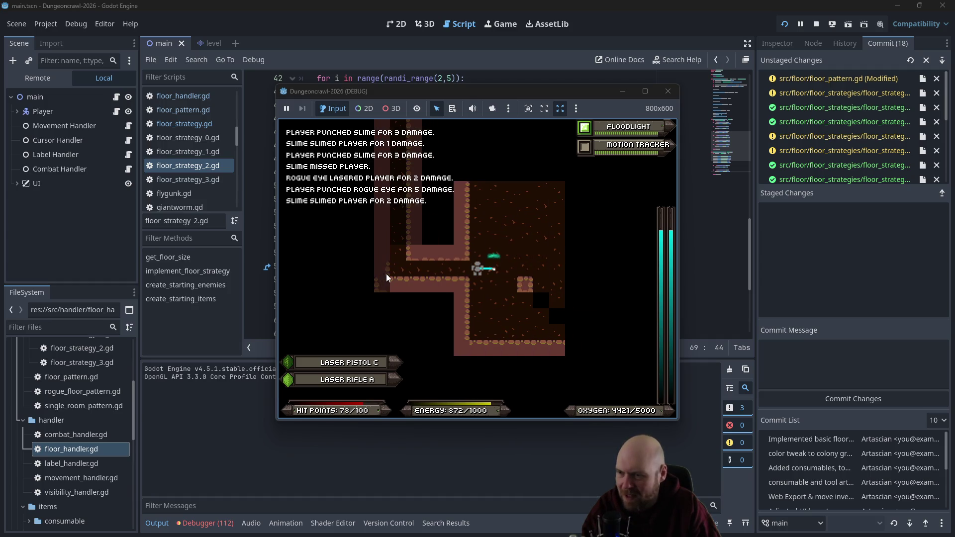
pyautogui.press('Up')
pyautogui.press('Up')
pyautogui.press('Up')
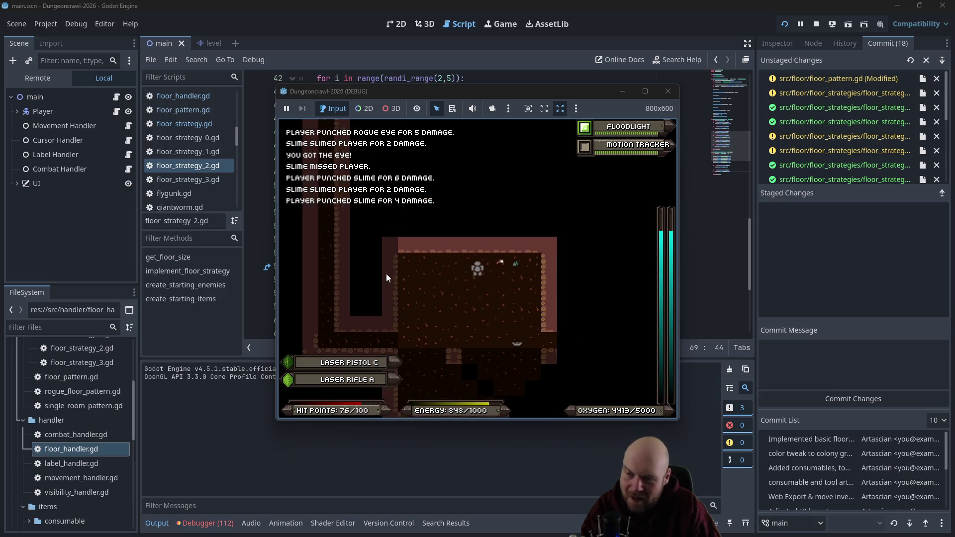
# - Continue right along the corridor and down into the junction room to attack the scout orb
pyautogui.press('Right')
pyautogui.press('Right')
pyautogui.press('Right')
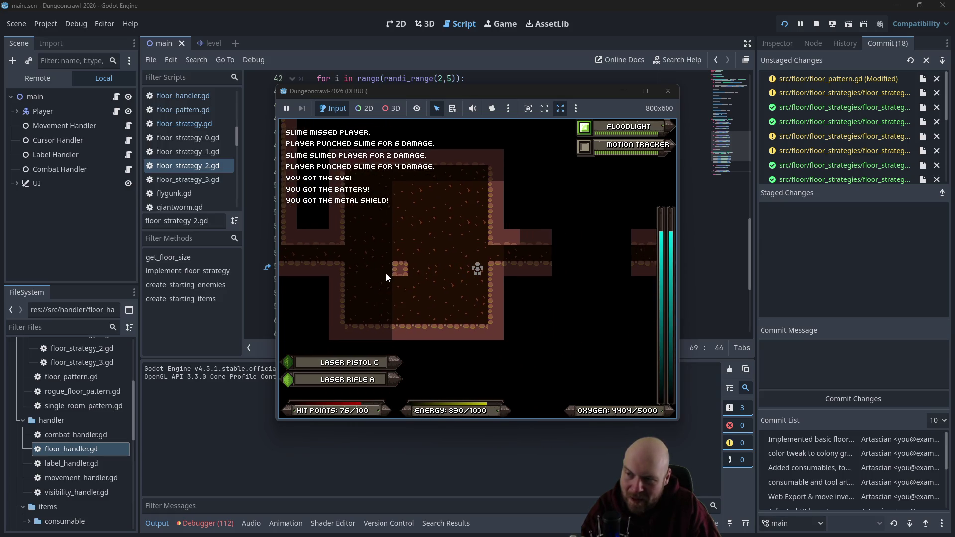
pyautogui.press('Right')
pyautogui.press('Right')
pyautogui.press('Right')
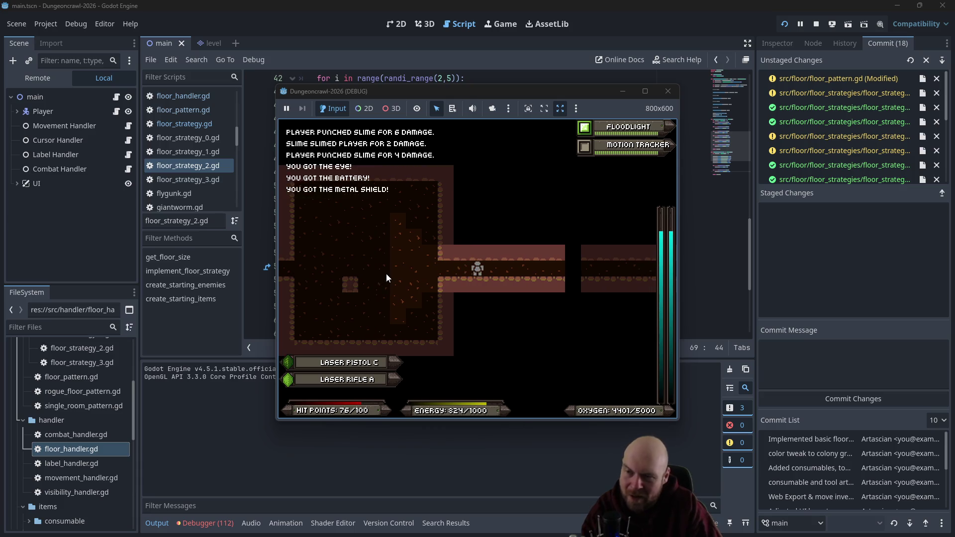
pyautogui.press('Right')
pyautogui.press('Right')
pyautogui.press('Right')
pyautogui.press('Down')
pyautogui.press('Down')
pyautogui.press('Down')
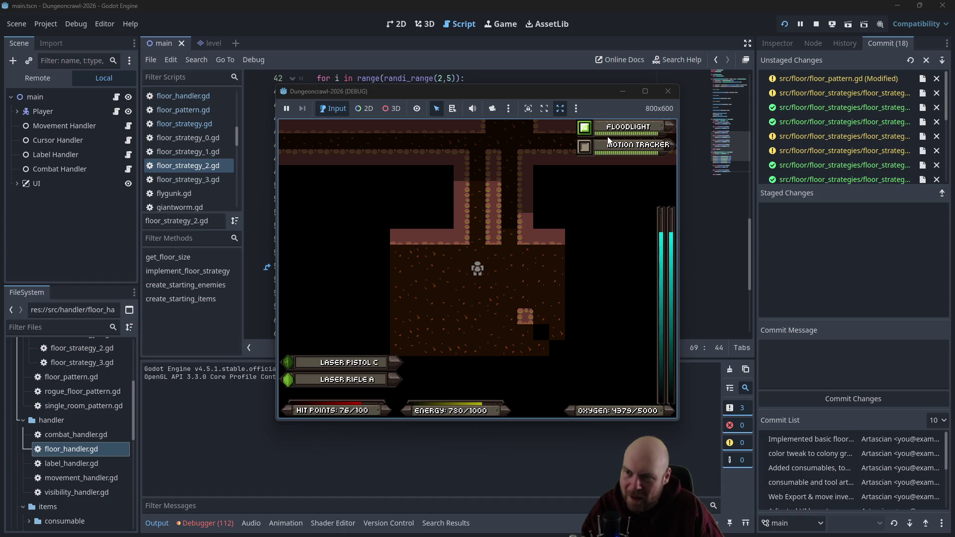
pyautogui.press('Right')
pyautogui.press('Right')
pyautogui.press('Right')
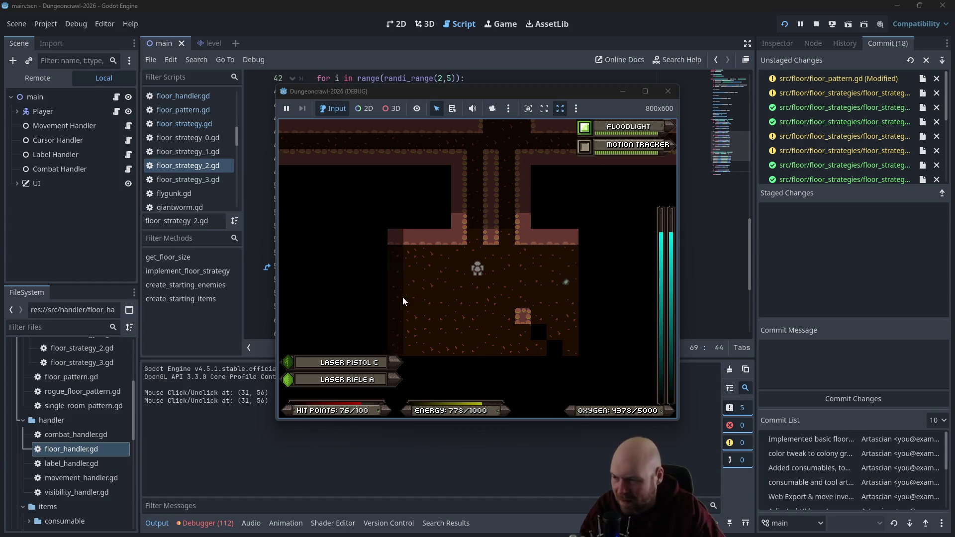
# - Defeat the scout orb and crab bot, then move into the larger room
pyautogui.press('Down')
pyautogui.press('Right')
pyautogui.press('Right')
pyautogui.press('Right')
pyautogui.press('Right')
pyautogui.press('Right')
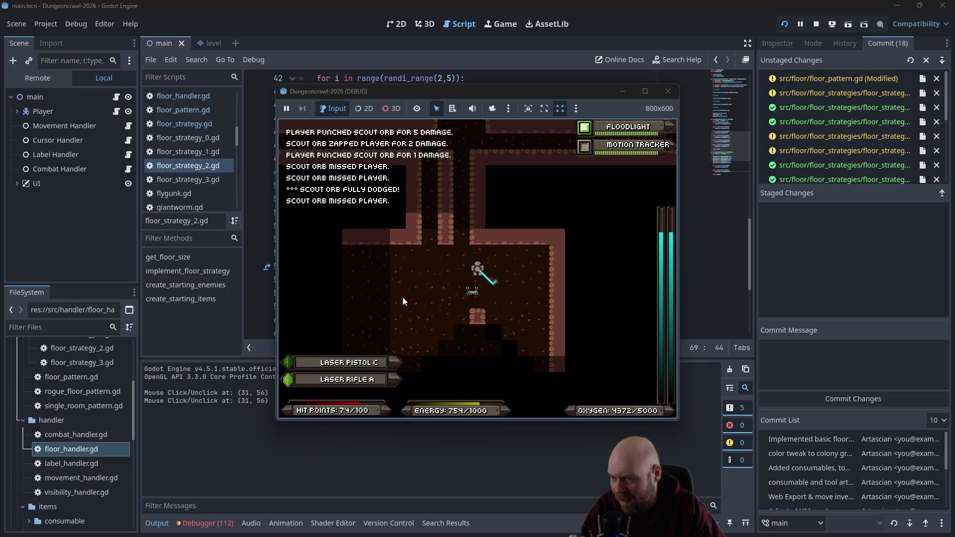
pyautogui.press('Left')
pyautogui.press('Left')
pyautogui.press('Left')
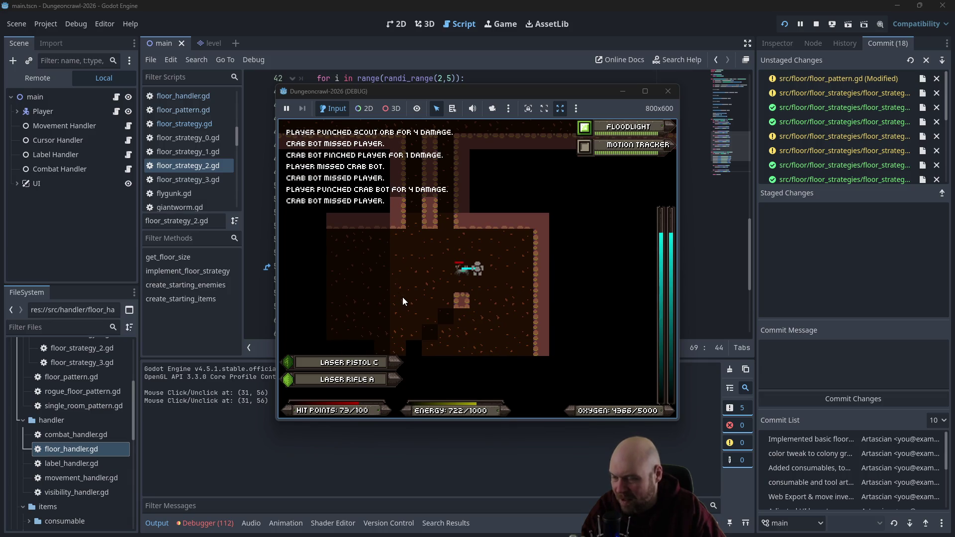
pyautogui.press('Down')
pyautogui.press('Down')
pyautogui.press('Down')
pyautogui.press('Right')
pyautogui.press('Right')
pyautogui.press('Right')
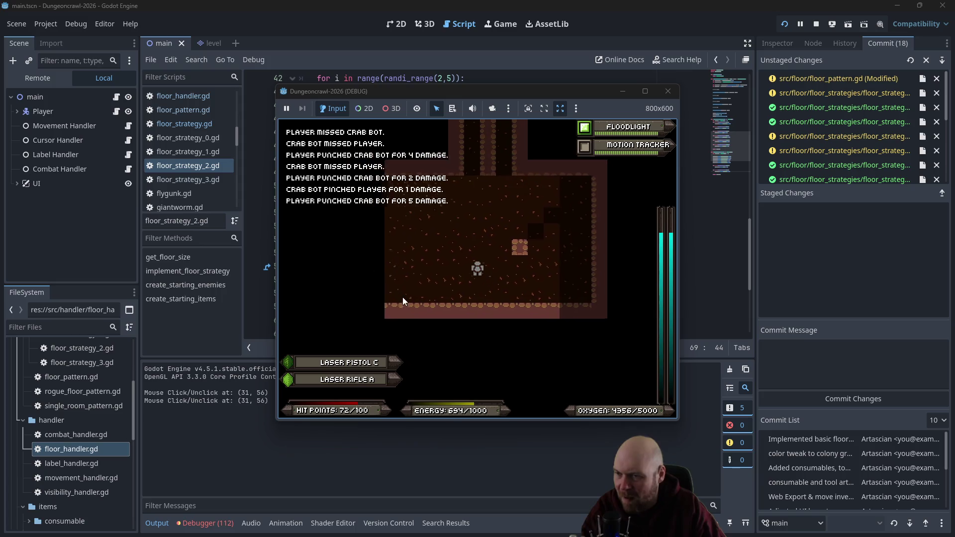
# - Go up the corridor into the next room and finish off the Scout Orb there
pyautogui.press('Right')
pyautogui.press('Right')
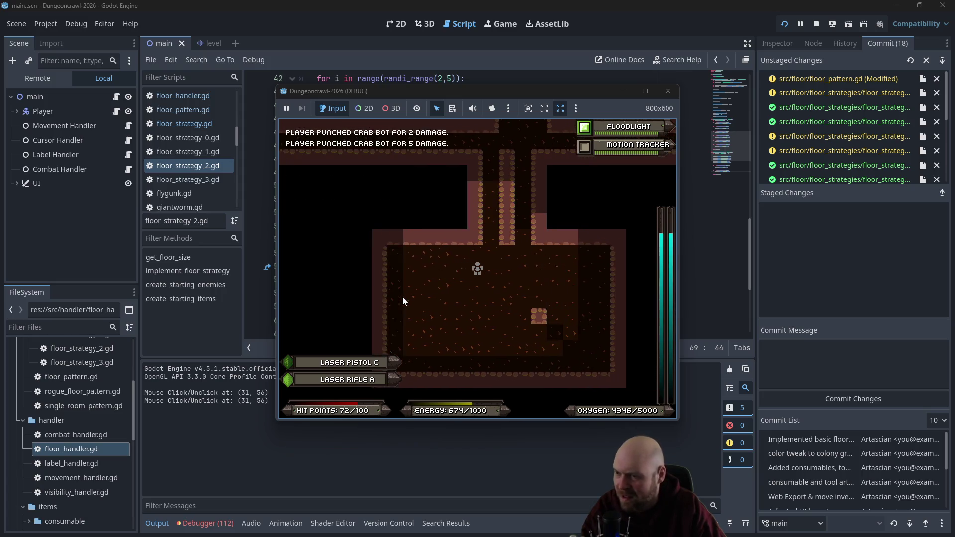
pyautogui.press('Up')
pyautogui.press('Up')
pyautogui.press('Up')
pyautogui.press('Down')
pyautogui.press('Down')
pyautogui.press('Right')
pyautogui.press('Right')
pyautogui.press('Right')
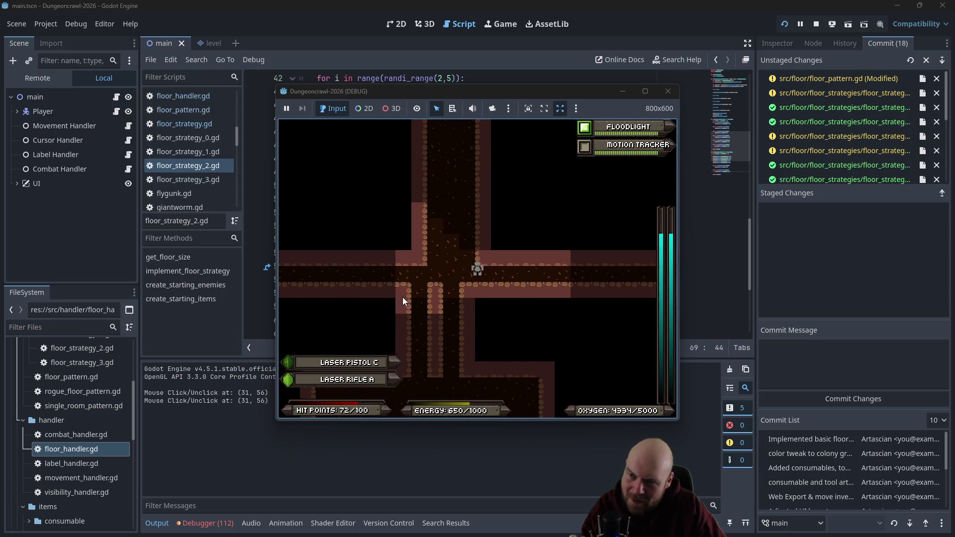
pyautogui.press('Right')
pyautogui.press('Right')
pyautogui.press('Right')
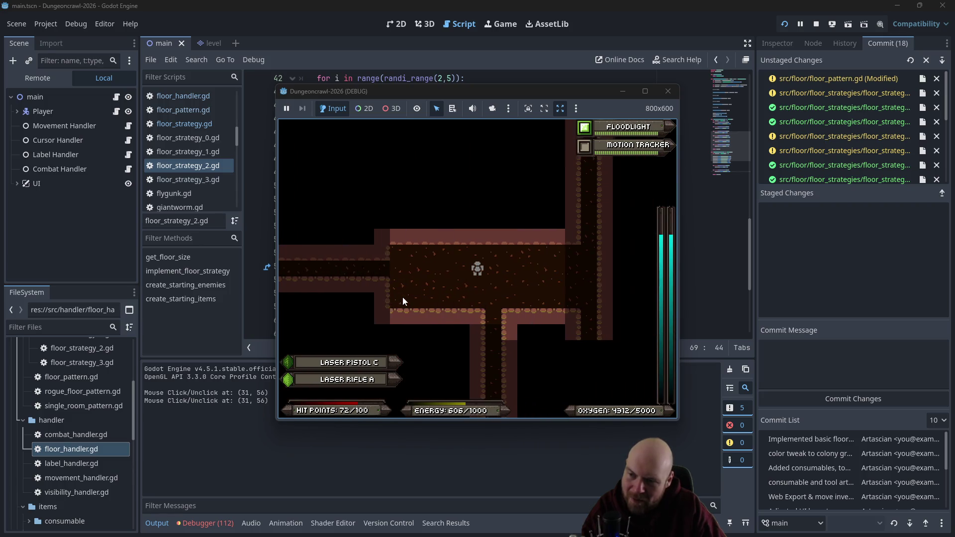
pyautogui.press('Right')
pyautogui.press('Right')
pyautogui.press('Left')
pyautogui.press('Left')
pyautogui.press('Left')
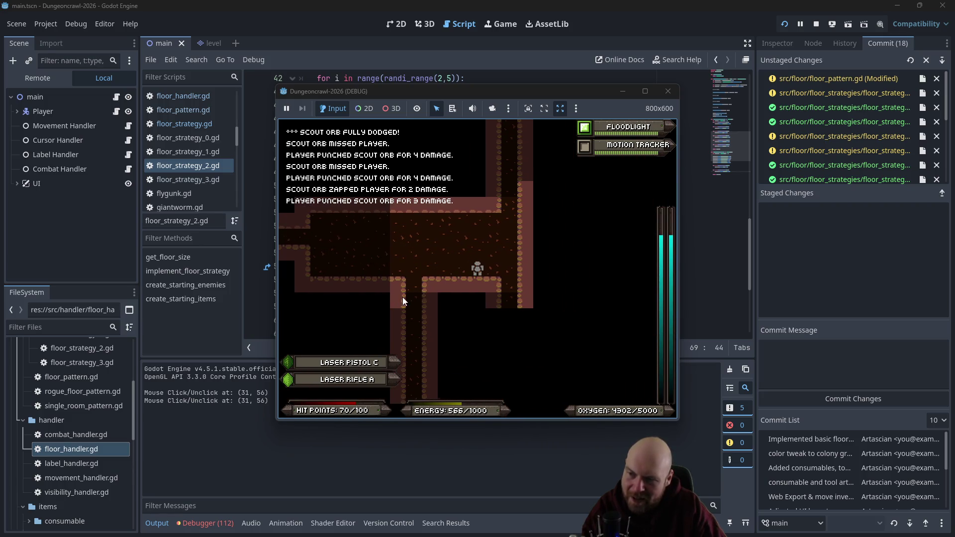
pyautogui.press('Down')
pyautogui.press('Down')
pyautogui.press('Down')
pyautogui.press('Down')
pyautogui.press('Down')
pyautogui.press('Down')
# - Descend into the room below and fight the rogue bat, slime and scout orb
pyautogui.press('Left')
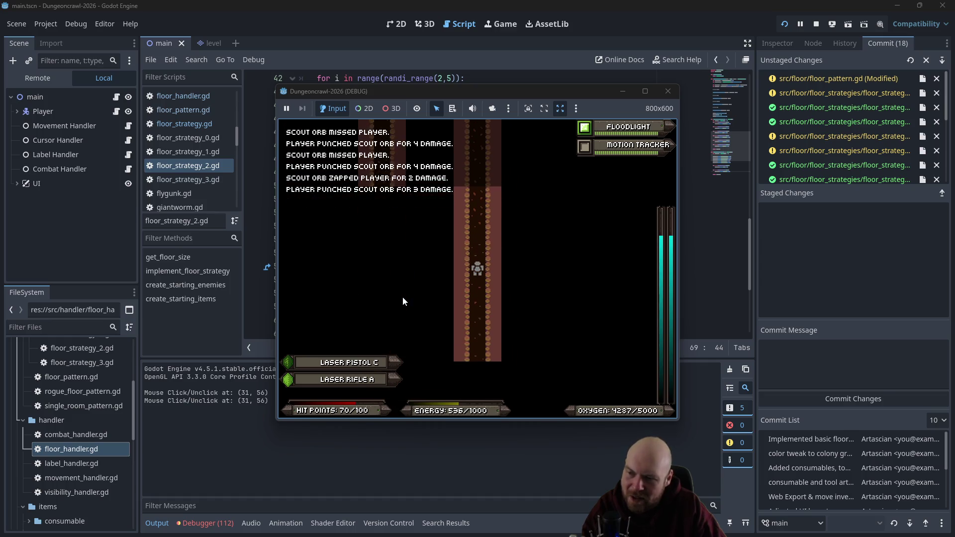
pyautogui.press('Right')
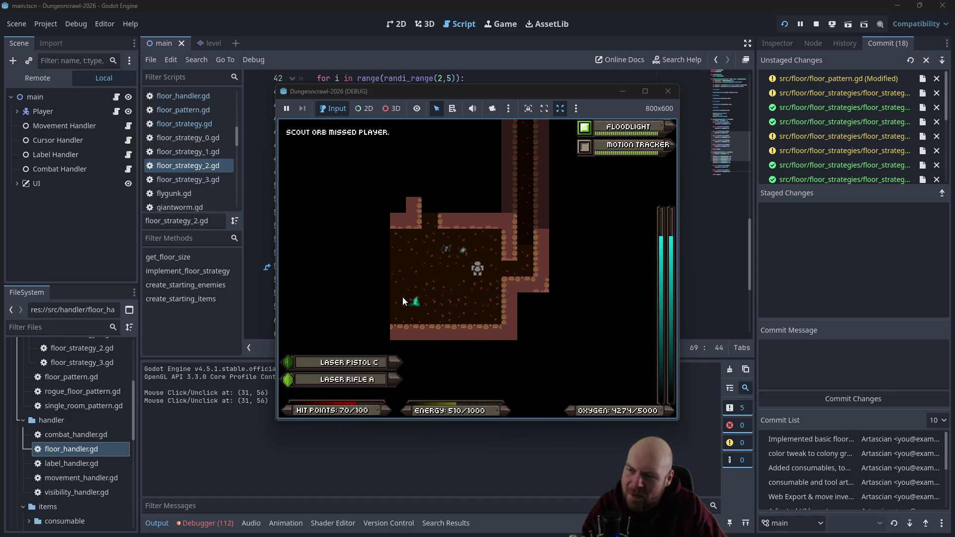
pyautogui.press('Left')
pyautogui.press('Left')
pyautogui.press('Left')
pyautogui.press('Left')
pyautogui.press('Left')
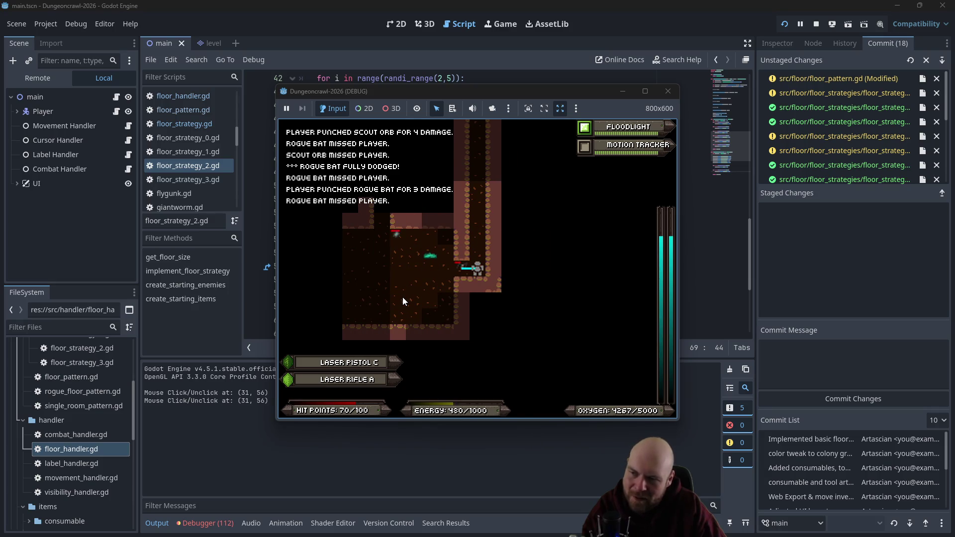
pyautogui.press('Left')
pyautogui.press('Left')
pyautogui.press('Left')
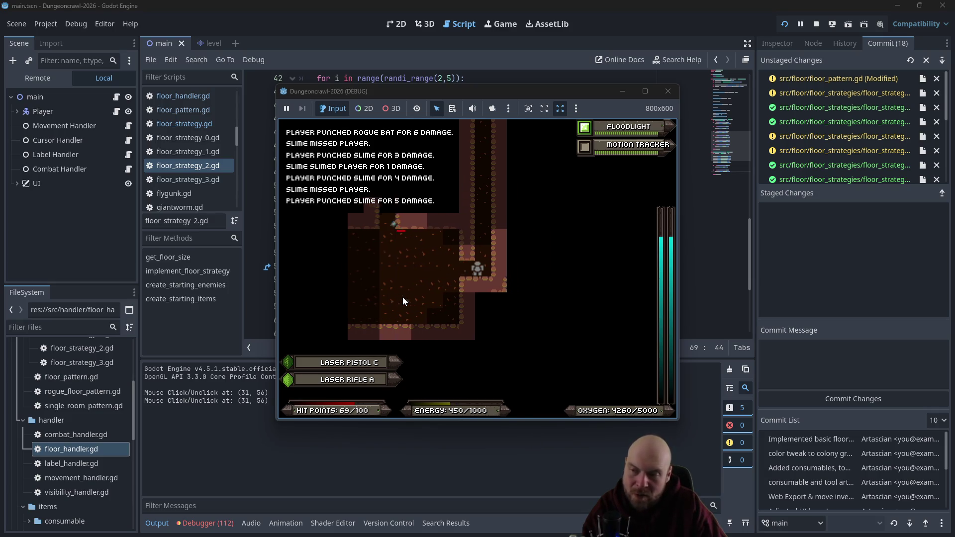
pyautogui.press('Left')
pyautogui.press('Left')
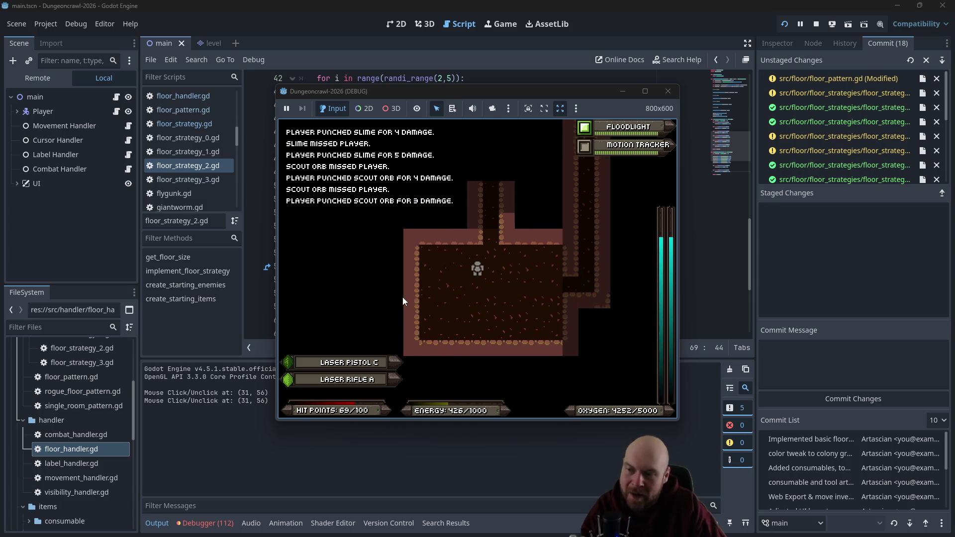
# - Keep exploring through corridors and rooms until energy drops to 0/1000 and the floodlight goes out
pyautogui.press('Up')
pyautogui.press('Up')
pyautogui.press('Up')
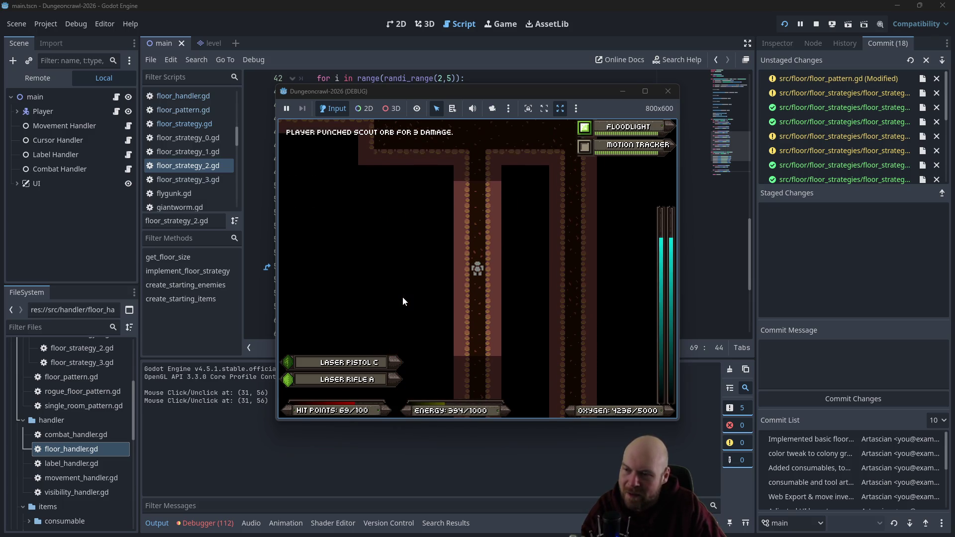
pyautogui.press('Up')
pyautogui.press('Up')
pyautogui.press('Up')
pyautogui.press('Right')
pyautogui.press('Right')
pyautogui.press('Right')
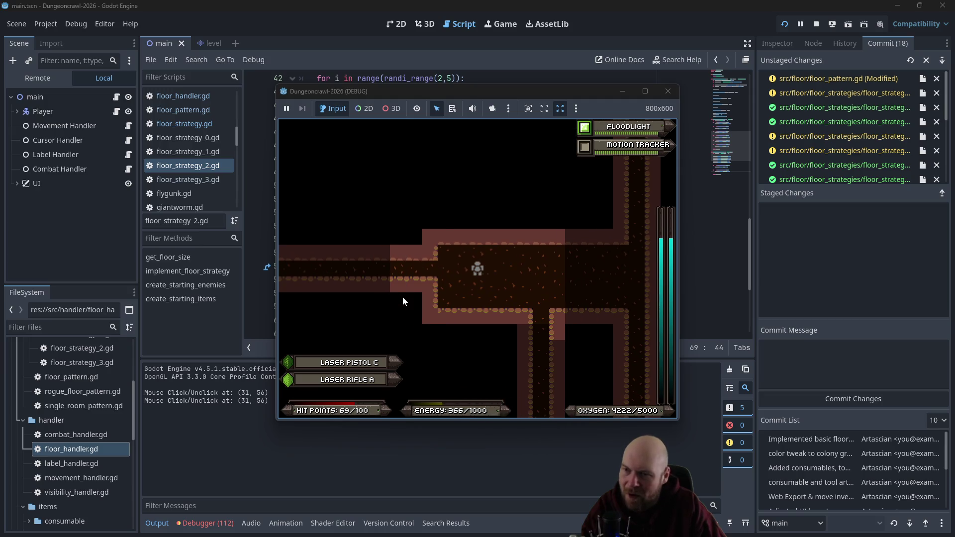
pyautogui.press('Down')
pyautogui.press('Down')
pyautogui.press('Down')
pyautogui.press('Down')
pyautogui.press('Down')
pyautogui.press('Down')
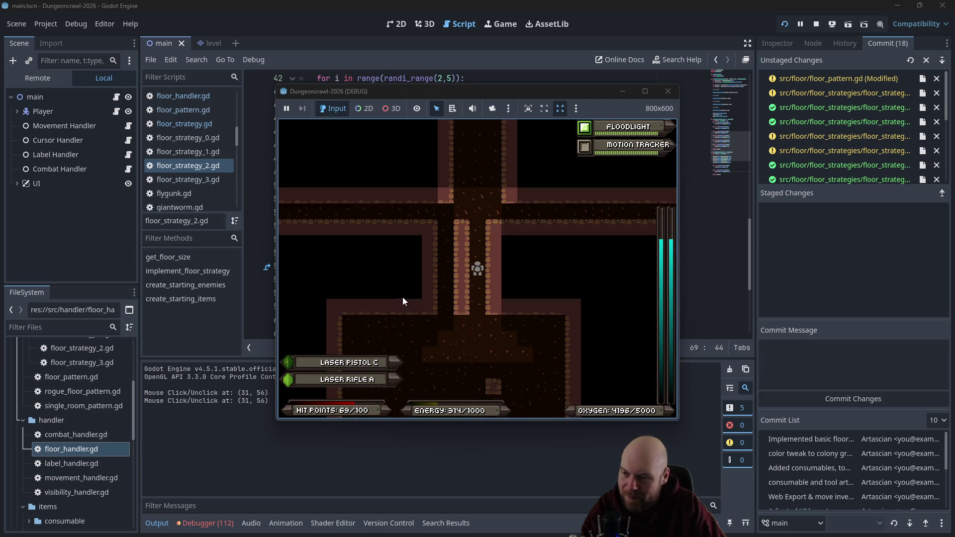
pyautogui.press('Left')
pyautogui.press('Up')
pyautogui.press('Up')
pyautogui.press('Up')
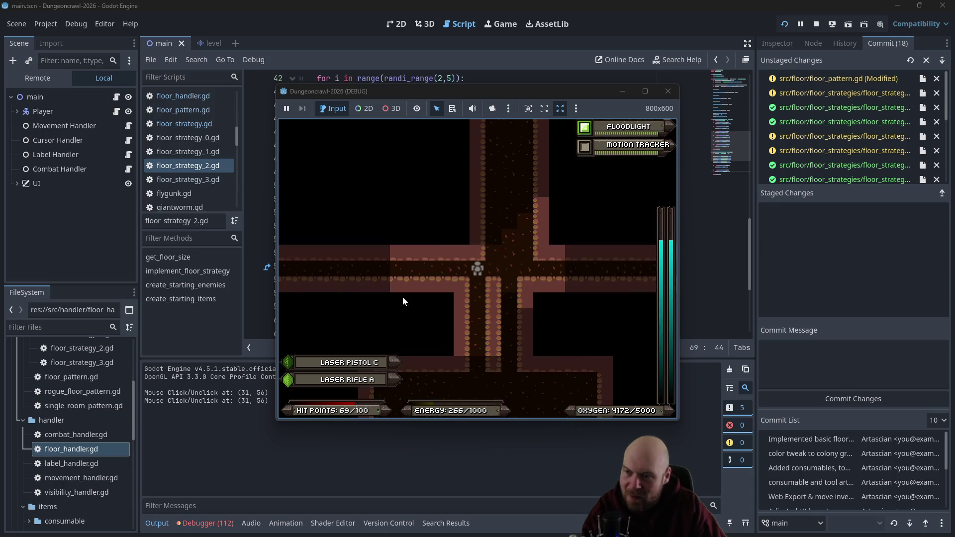
pyautogui.press('Up')
pyautogui.press('Up')
pyautogui.press('Up')
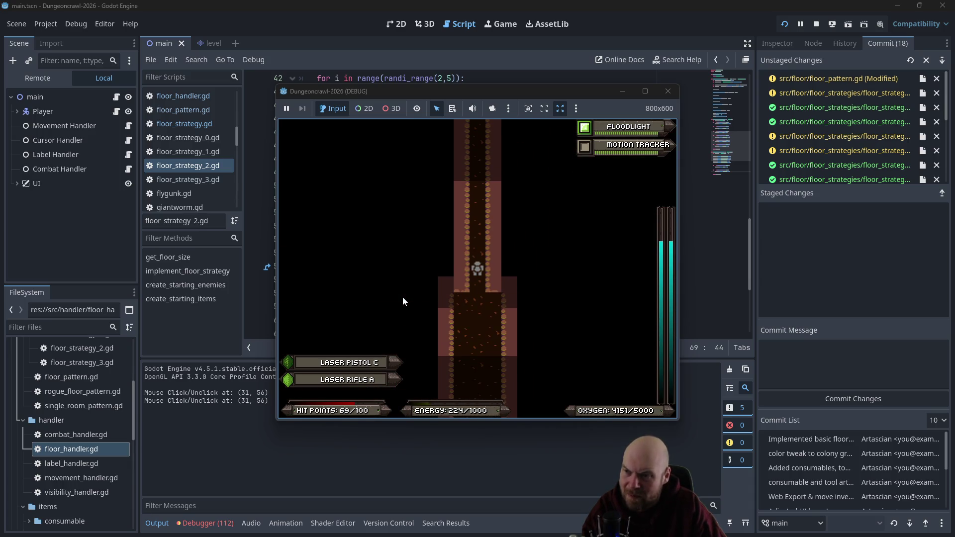
pyautogui.press('Down')
pyautogui.press('Down')
pyautogui.press('Down')
pyautogui.press('Left')
pyautogui.press('Left')
pyautogui.press('Left')
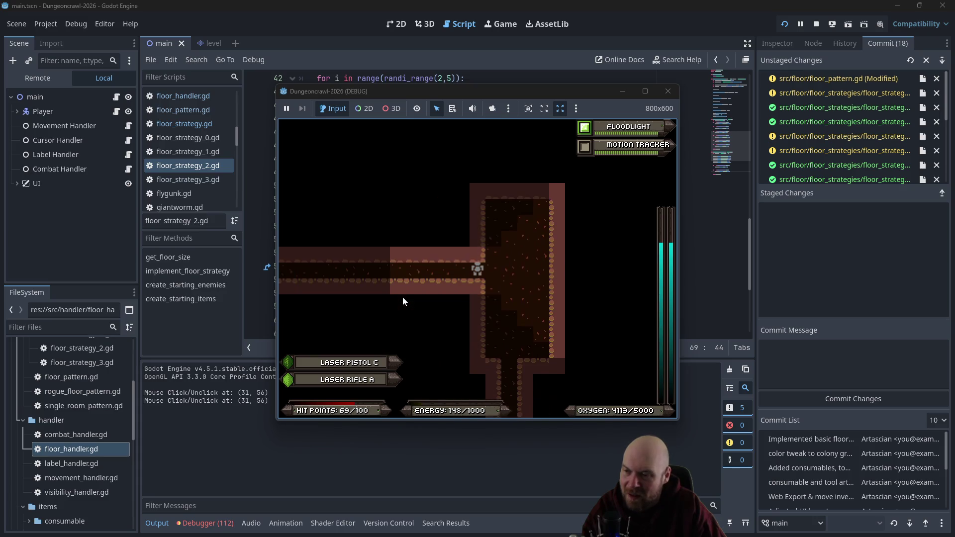
pyautogui.press('Left')
pyautogui.press('Left')
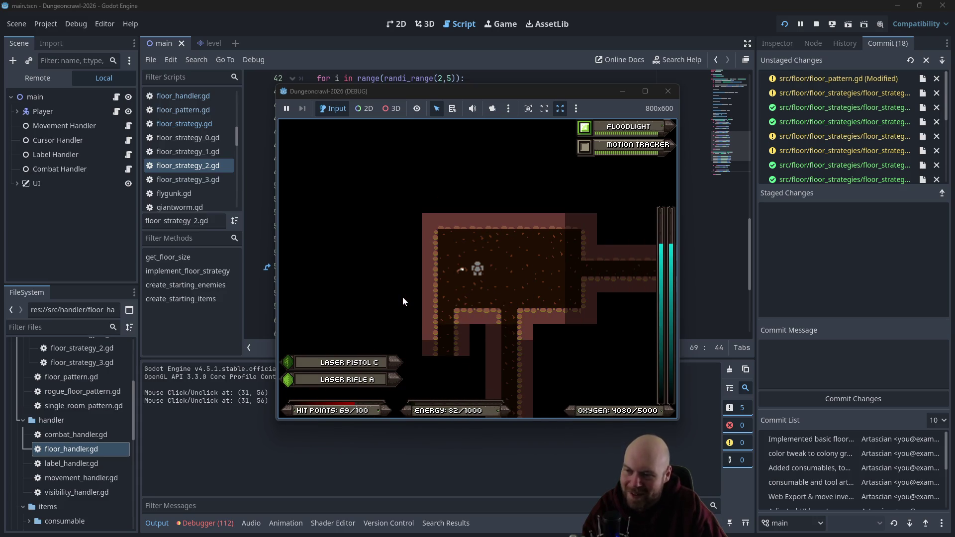
pyautogui.press('Down')
pyautogui.press('Down')
pyautogui.press('Down')
pyautogui.press('Down')
pyautogui.press('Down')
pyautogui.press('Down')
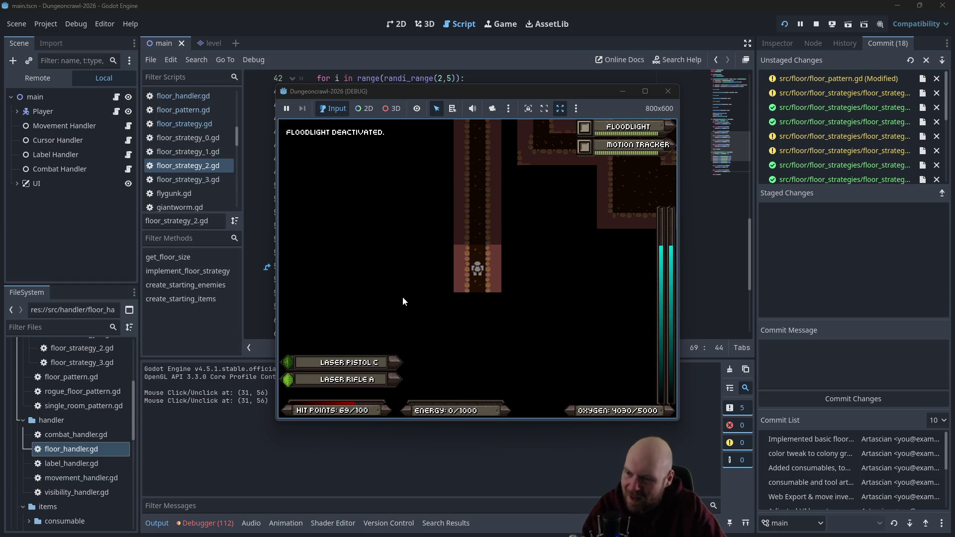
# - Consume eyes from the inventory to restore the player's energy
pyautogui.press('i')
pyautogui.press('7')
pyautogui.press('i')
pyautogui.press('7')
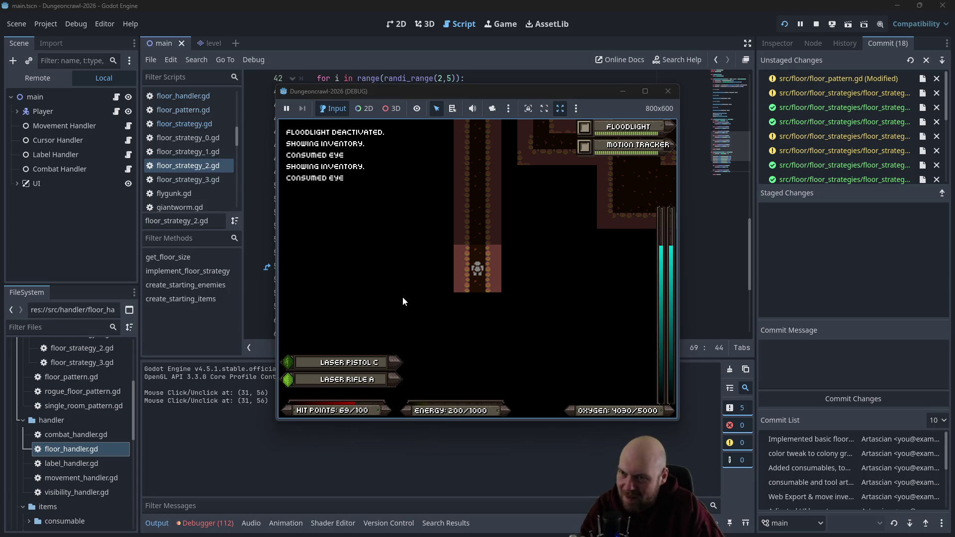
# - Turn on the floodlight, advance down the corridor and destroy the crab bots
pyautogui.press('f')
pyautogui.press('Down')
pyautogui.press('Down')
pyautogui.press('Down')
pyautogui.press('Down')
pyautogui.press('Down')
pyautogui.press('Down')
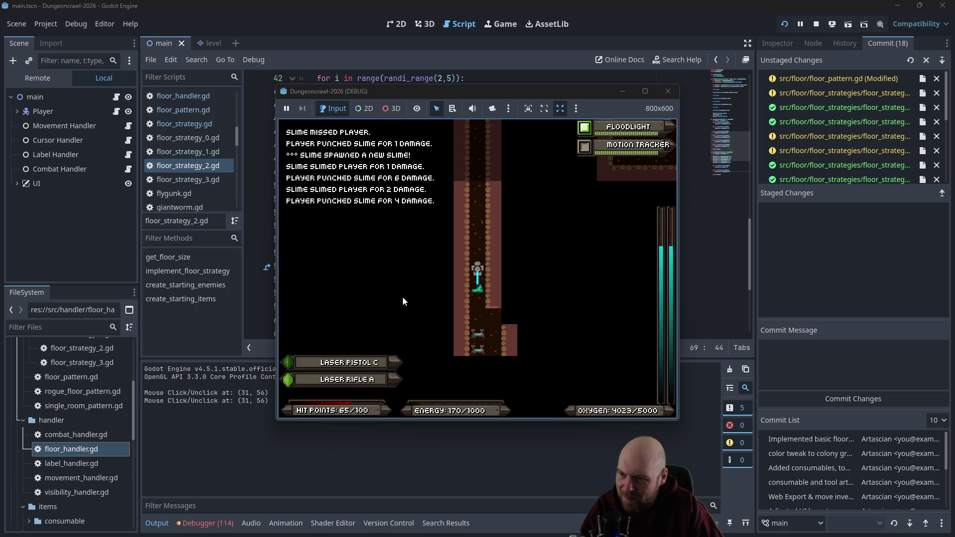
pyautogui.press('1')
pyautogui.press('Down')
pyautogui.press('1')
pyautogui.press('Down')
pyautogui.press('1')
pyautogui.press('Down')
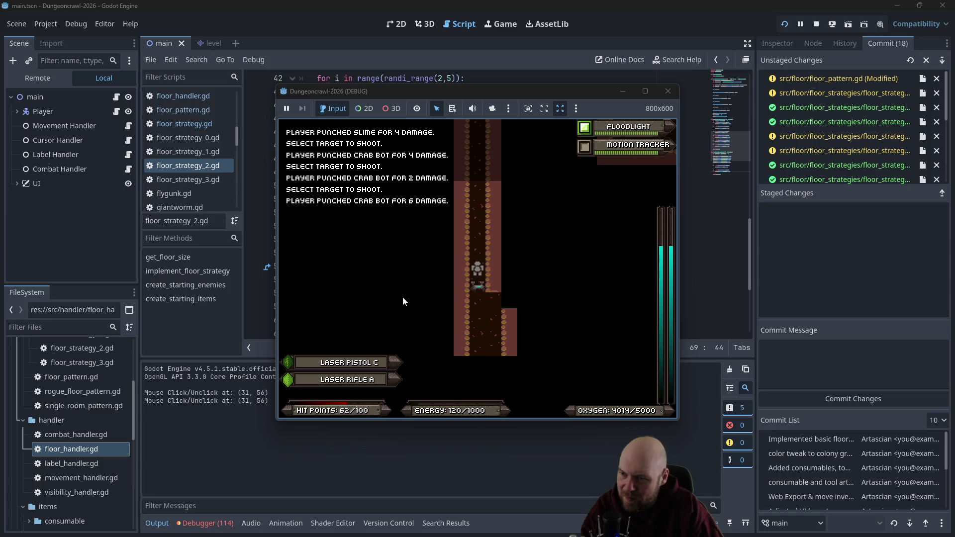
pyautogui.press('1')
pyautogui.press('Down')
pyautogui.press('1')
pyautogui.press('Down')
pyautogui.press('1')
pyautogui.press('Down')
pyautogui.press('1')
pyautogui.press('Down')
pyautogui.press('1')
pyautogui.press('Down')
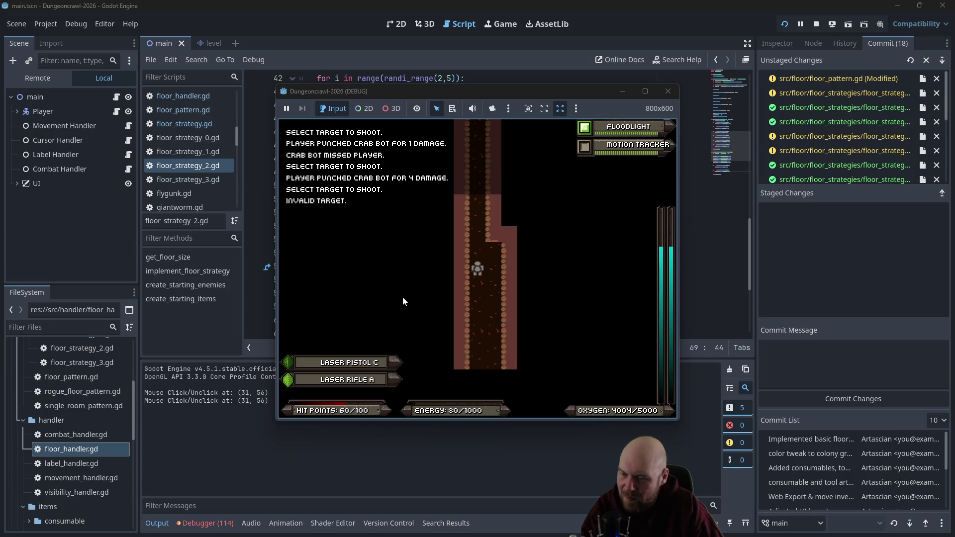
pyautogui.press('Down')
pyautogui.press('Down')
pyautogui.press('Down')
pyautogui.press('Down')
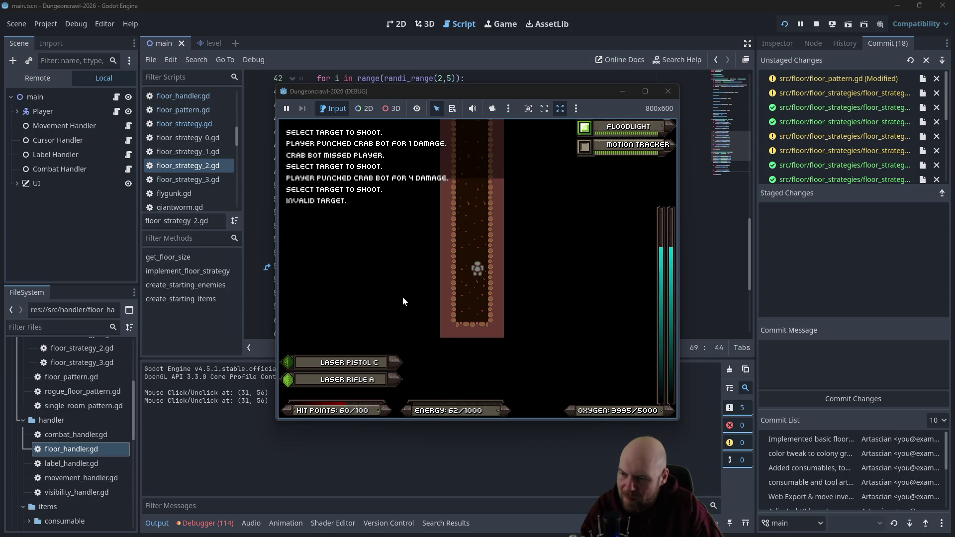
# - Recharge with a battery, walk through a room to the crossroads, then consume an eye
pyautogui.press('i')
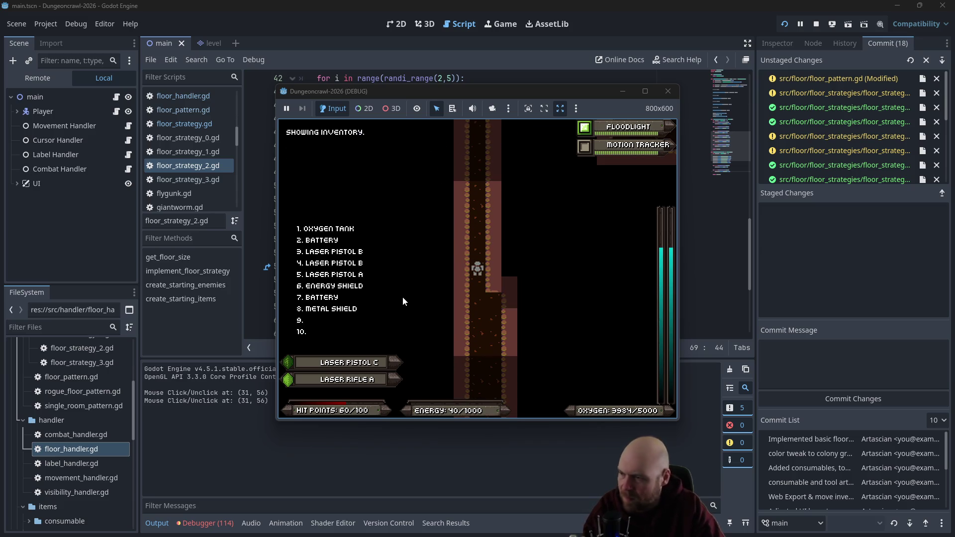
pyautogui.press('2')
pyautogui.press('Up')
pyautogui.press('Up')
pyautogui.press('Up')
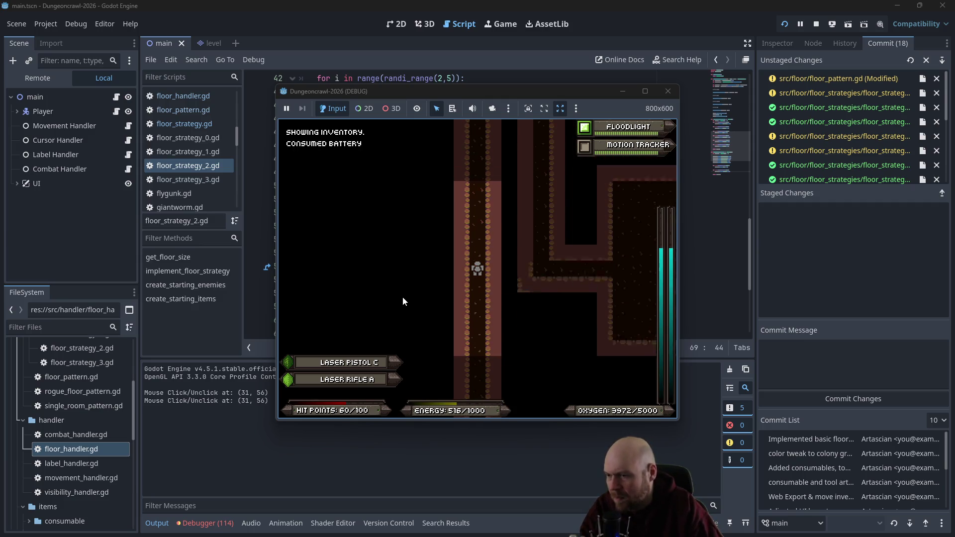
pyautogui.press('Right')
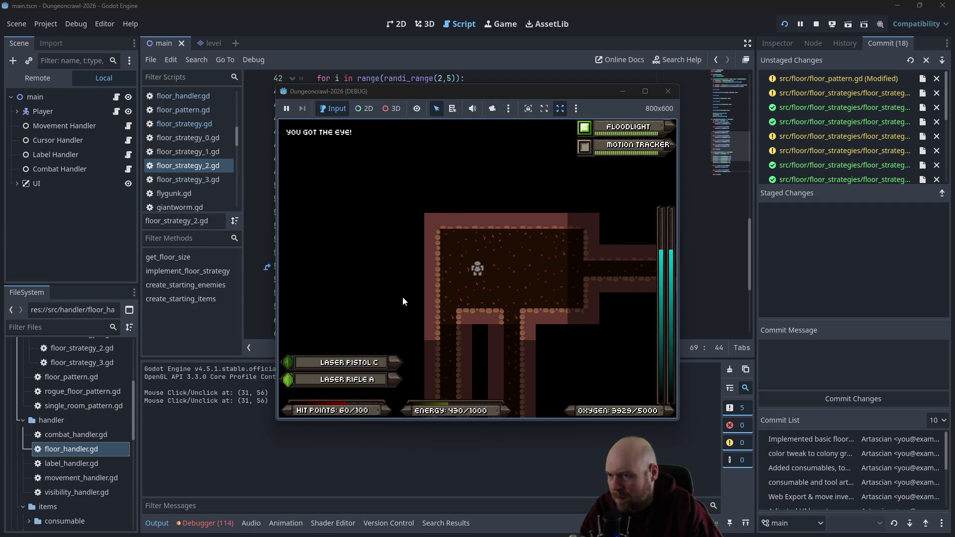
pyautogui.press('Down')
pyautogui.press('Down')
pyautogui.press('Down')
pyautogui.press('Down')
pyautogui.press('Down')
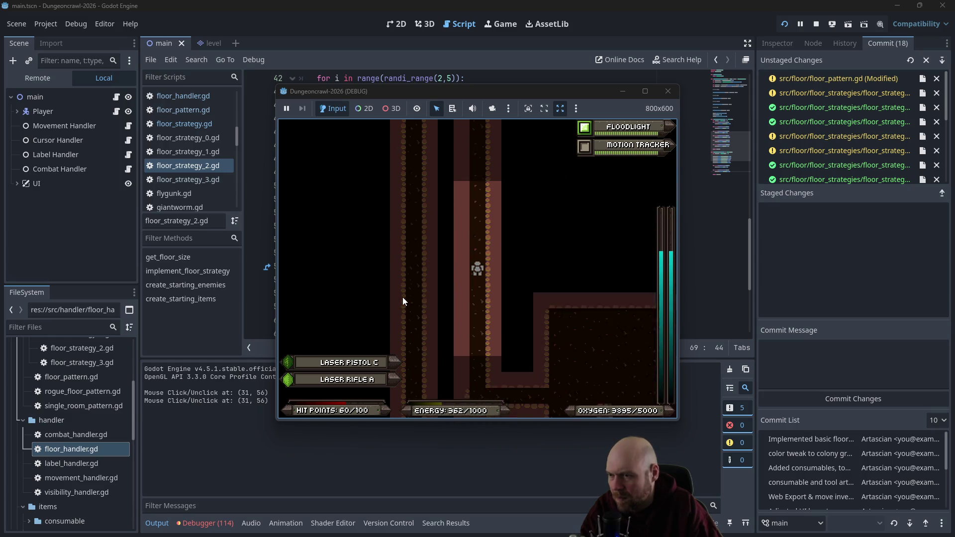
pyautogui.press('Left')
pyautogui.press('Left')
pyautogui.press('Left')
pyautogui.press('Right')
pyautogui.press('Right')
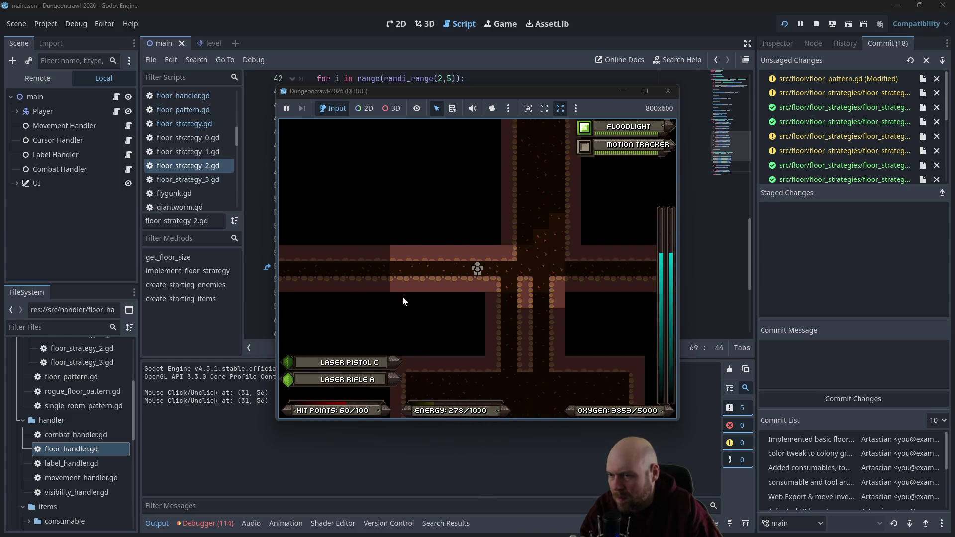
pyautogui.press('i')
pyautogui.press('8')
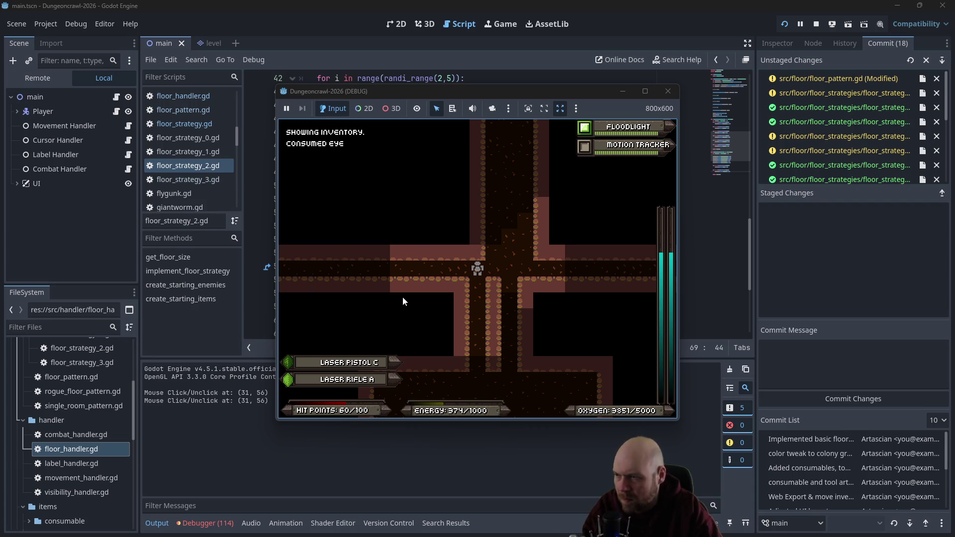
# - Explore the rooms and corridors below the crossroads, then return past it into a room
pyautogui.press('Down')
pyautogui.press('Down')
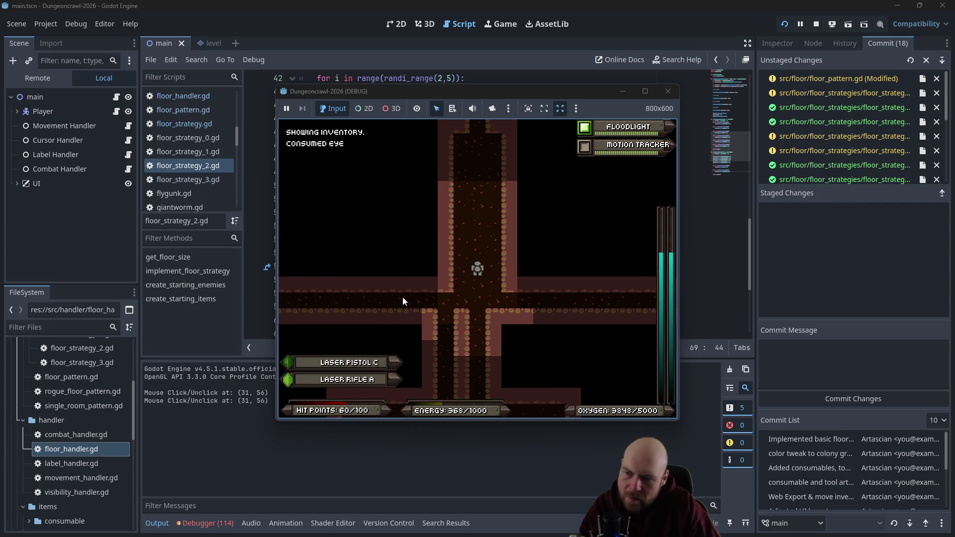
pyautogui.press('Down')
pyautogui.press('Down')
pyautogui.press('Left')
pyautogui.press('Left')
pyautogui.press('Left')
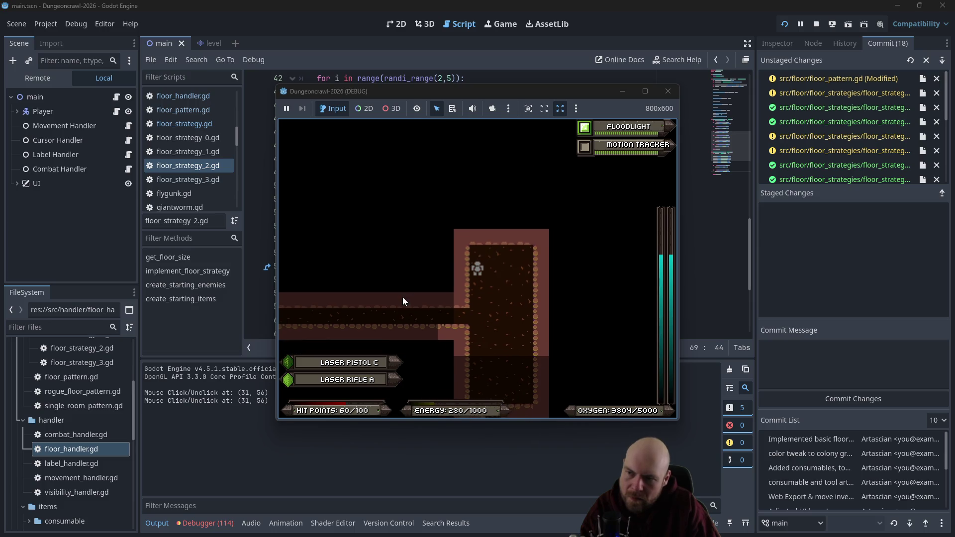
pyautogui.press('Left')
pyautogui.press('Left')
pyautogui.press('Left')
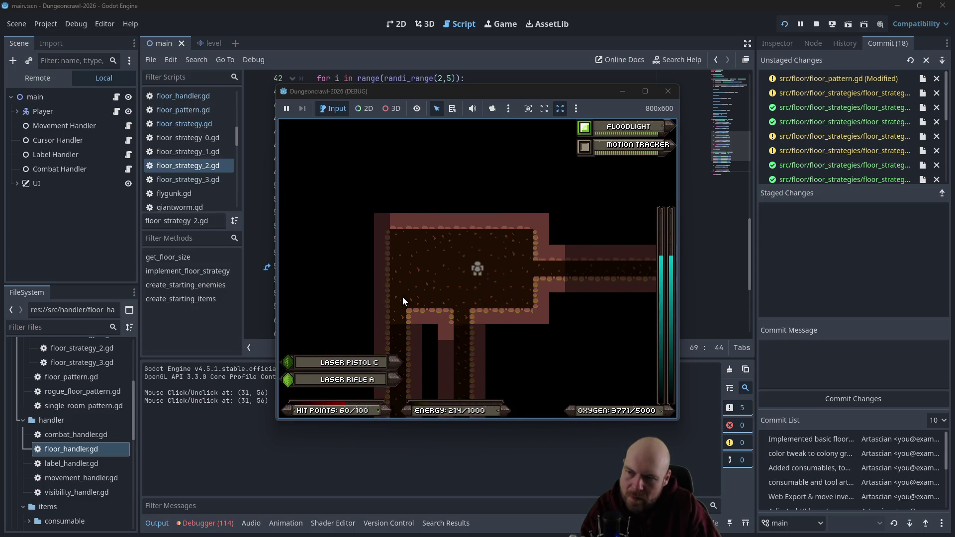
pyautogui.press('Down')
pyautogui.press('Down')
pyautogui.press('Down')
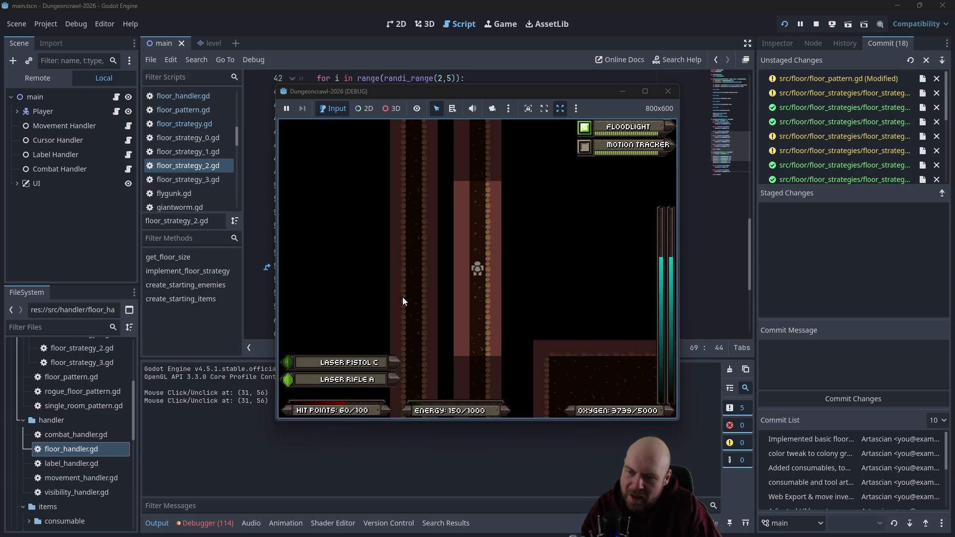
pyautogui.press('Right')
pyautogui.press('Right')
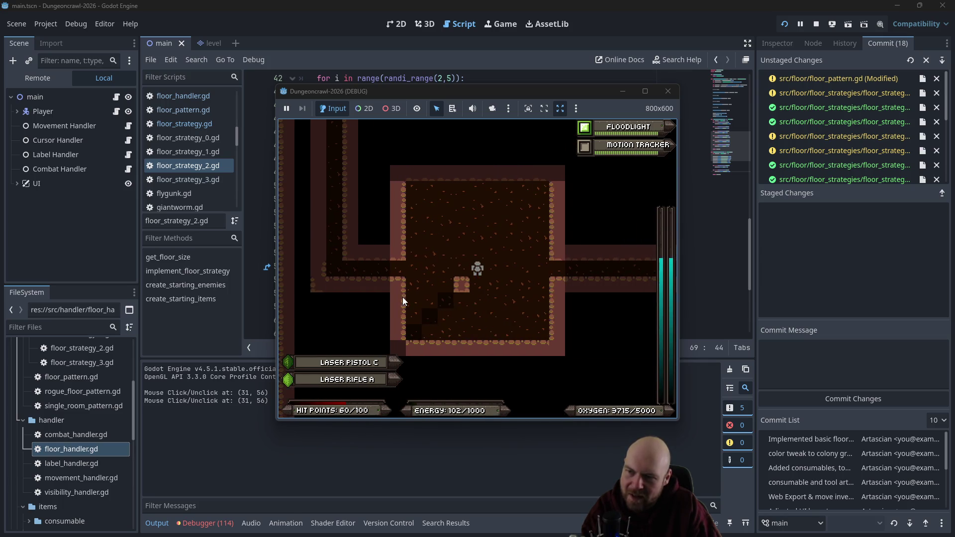
pyautogui.press('Right')
pyautogui.press('Right')
pyautogui.press('Down')
pyautogui.press('Down')
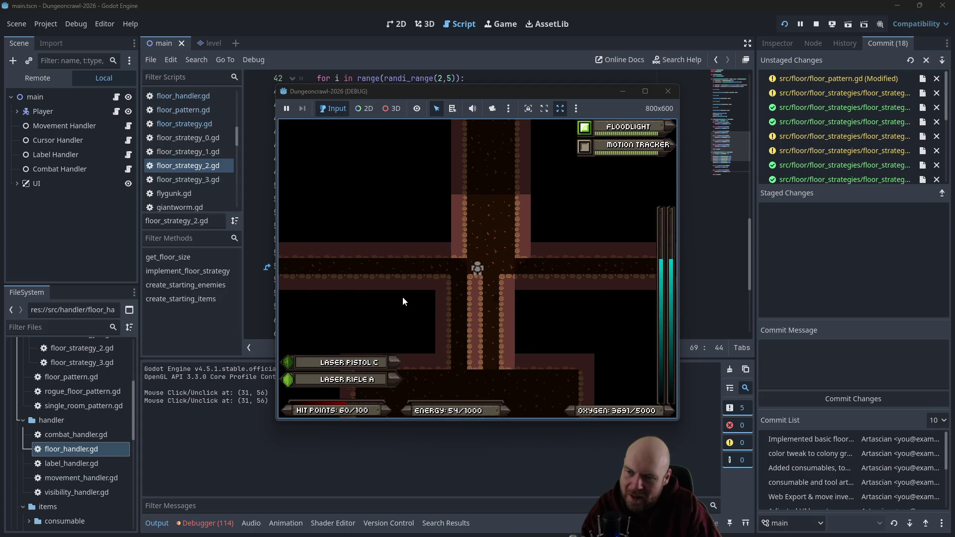
pyautogui.press('Down')
pyautogui.press('Down')
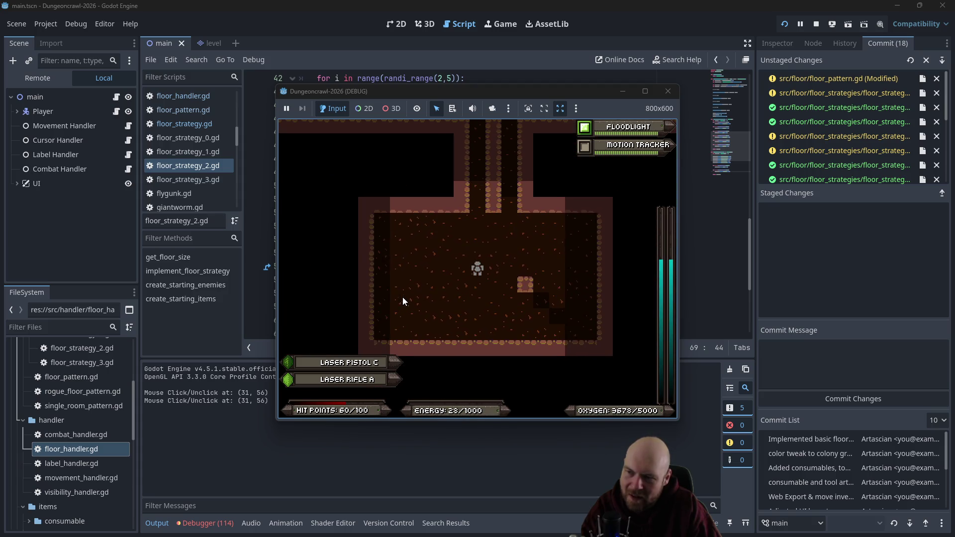
pyautogui.press('Up')
pyautogui.press('Up')
pyautogui.press('Up')
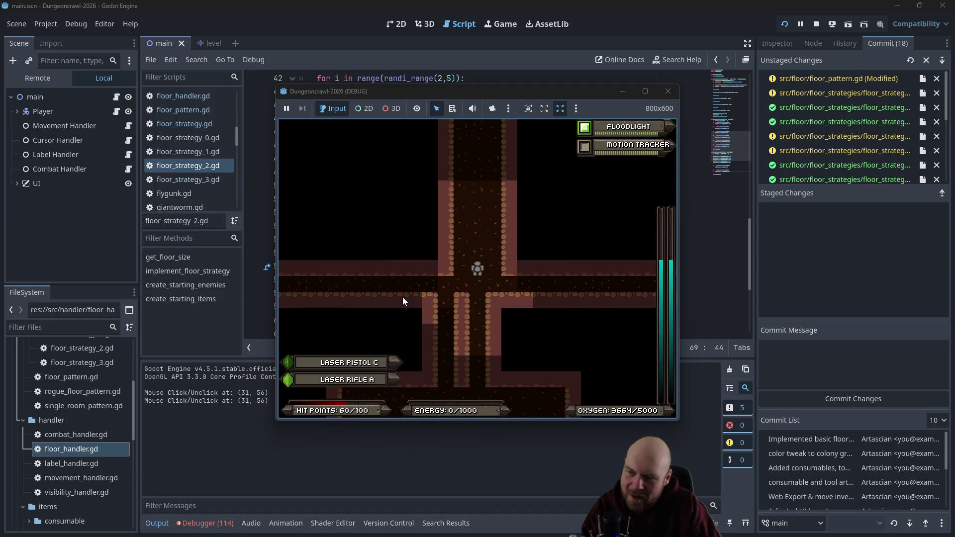
pyautogui.press('Right')
pyautogui.press('Right')
pyautogui.press('Right')
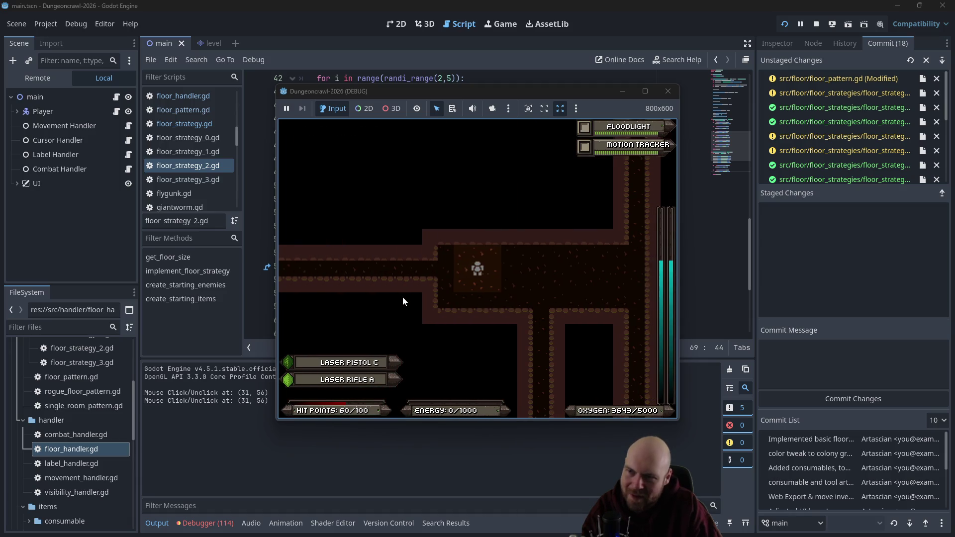
# - Refill energy with a battery and switch the floodlight back on
pyautogui.press('i')
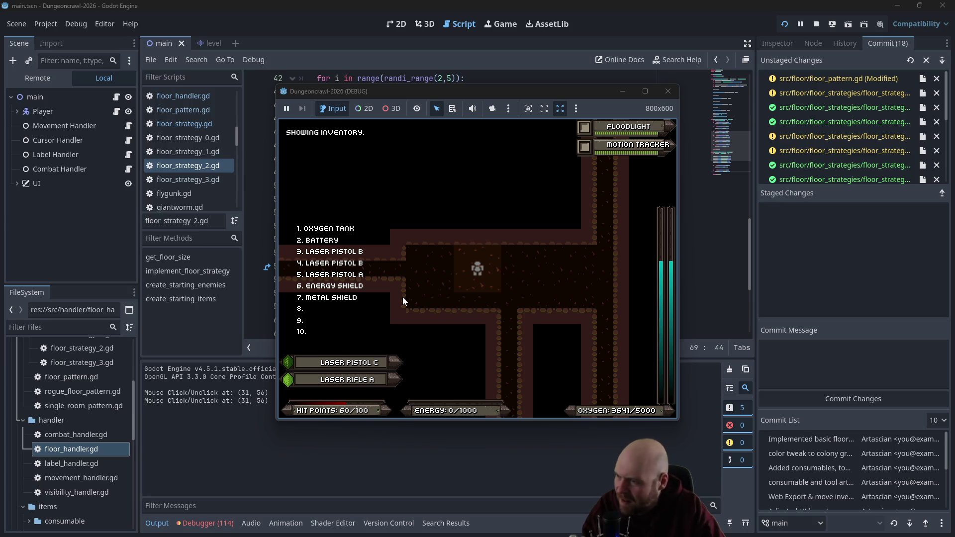
pyautogui.press('2')
pyautogui.press('f')
pyautogui.press('Right')
pyautogui.press('Right')
pyautogui.press('Right')
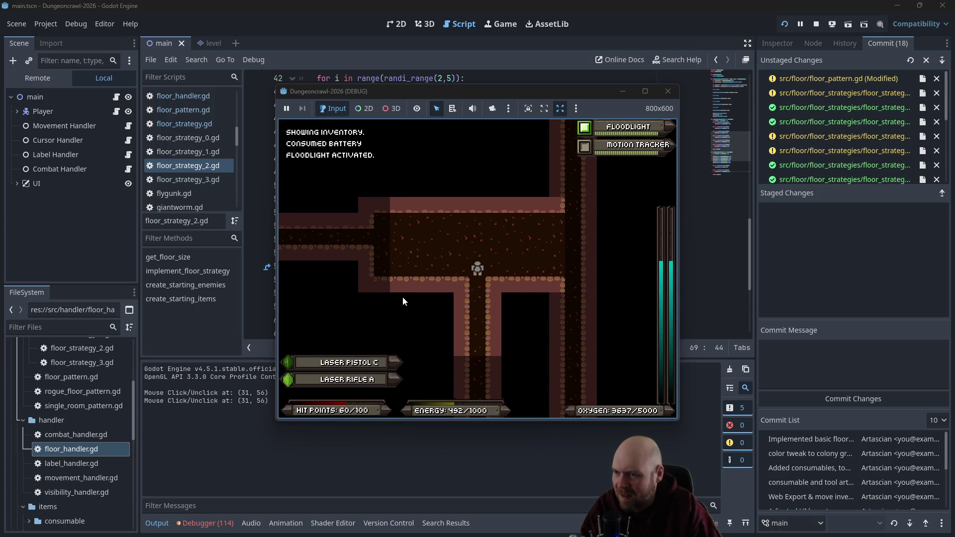
pyautogui.press('Down')
pyautogui.press('Down')
# - Walk the long corridors left and up into the room with enemies
pyautogui.press('Left')
pyautogui.press('Left')
pyautogui.press('Left')
pyautogui.press('Down')
pyautogui.press('Down')
pyautogui.press('Down')
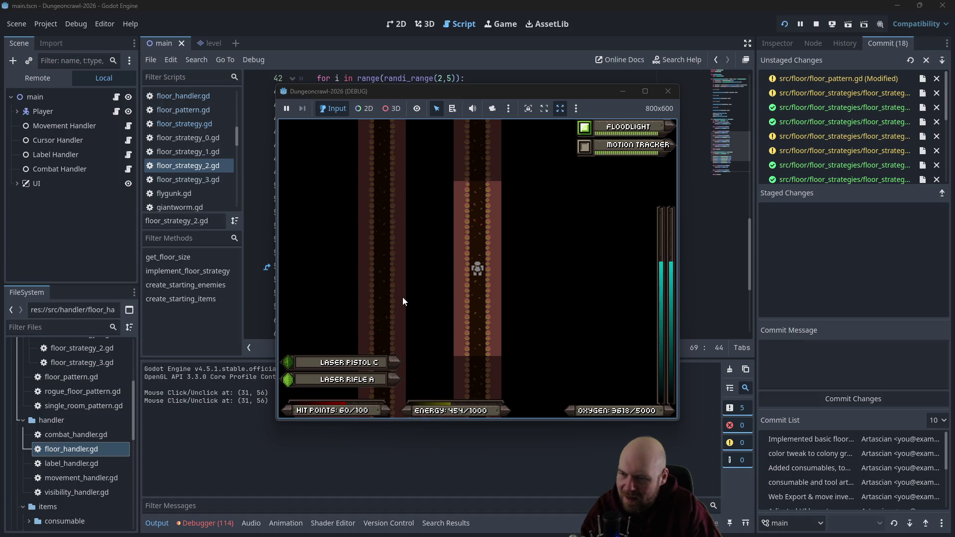
pyautogui.press('Left')
pyautogui.press('Left')
pyautogui.press('Left')
pyautogui.press('Up')
pyautogui.press('Up')
pyautogui.press('Up')
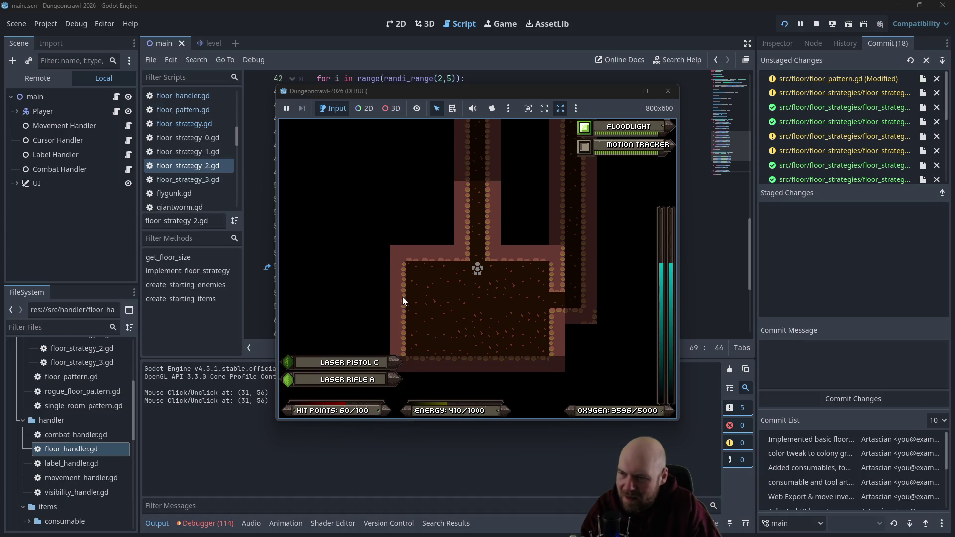
pyautogui.press('Up')
pyautogui.press('Up')
pyautogui.press('Up')
pyautogui.press('Right')
pyautogui.press('Right')
pyautogui.press('Right')
pyautogui.press('Up')
pyautogui.press('Up')
pyautogui.press('Up')
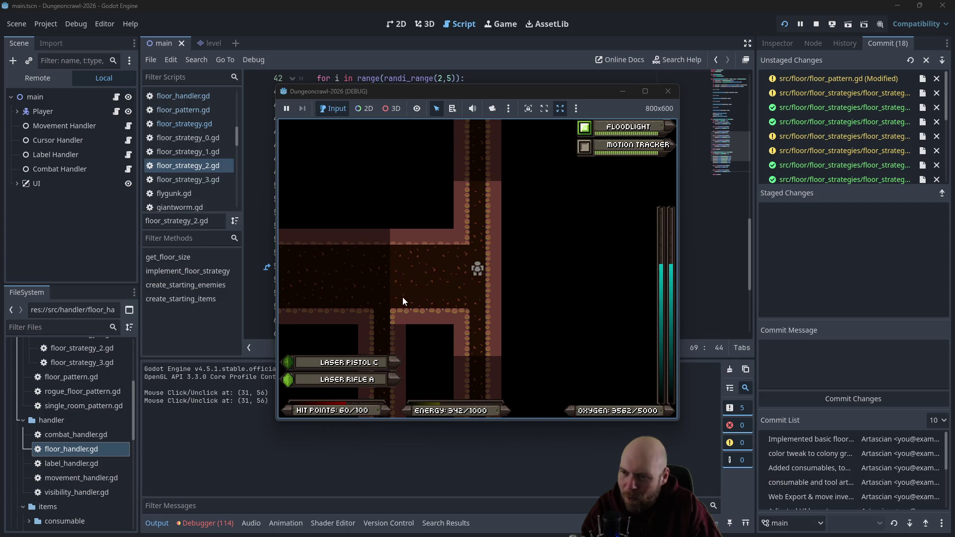
pyautogui.press('Up')
pyautogui.press('Up')
pyautogui.press('Up')
pyautogui.press('Right')
pyautogui.press('Right')
pyautogui.press('Right')
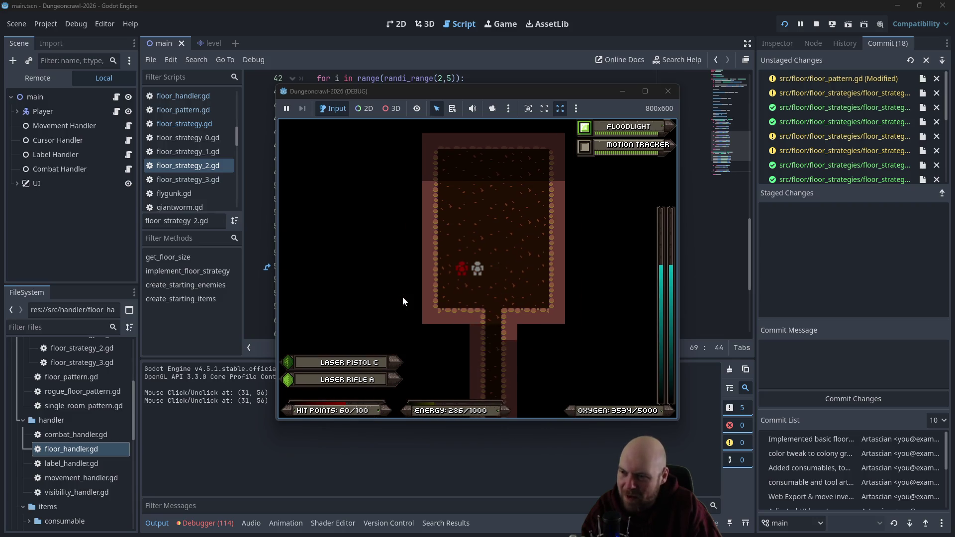
# - Pick up the medgel pack, punch the slime to death and grab its eye
pyautogui.press('Left')
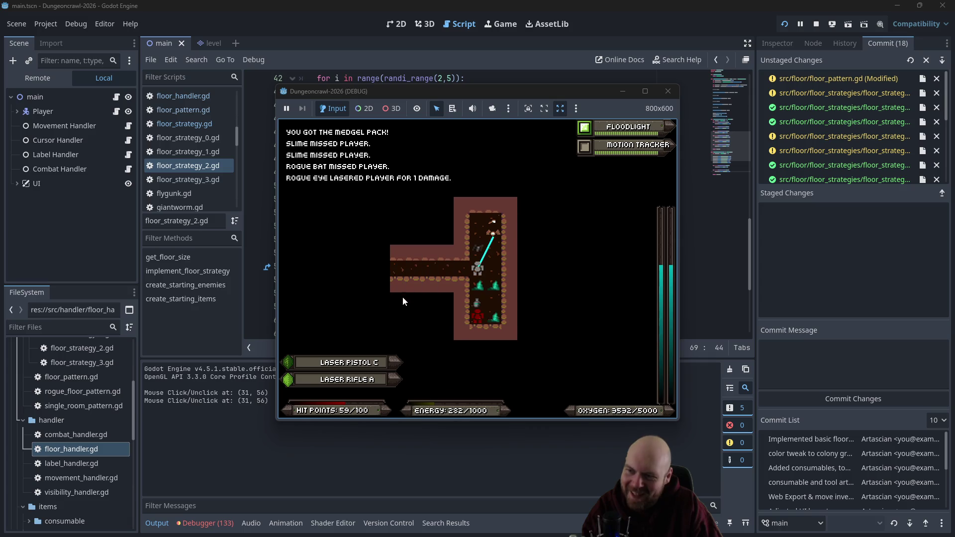
pyautogui.press('Right')
pyautogui.press('Right')
pyautogui.press('Right')
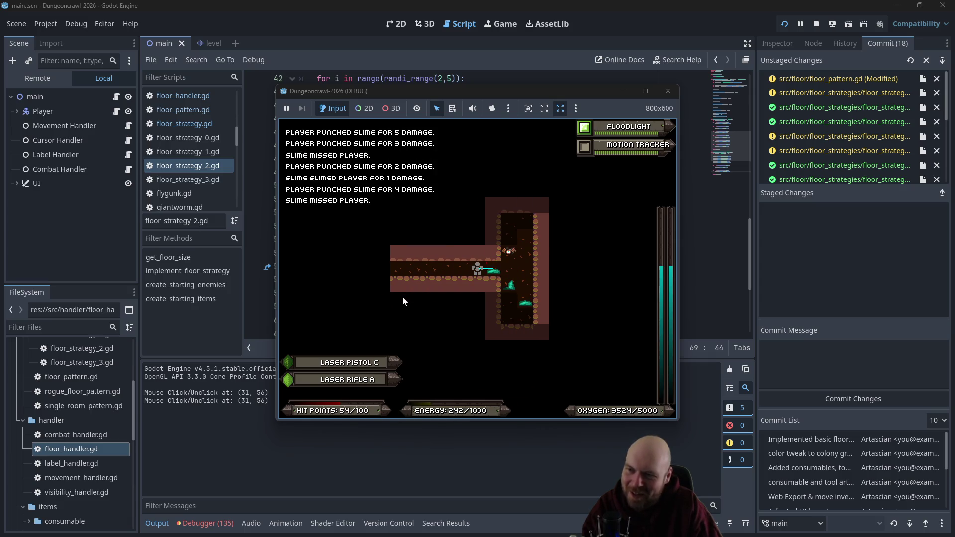
pyautogui.press('Right')
pyautogui.press('Right')
pyautogui.press('Right')
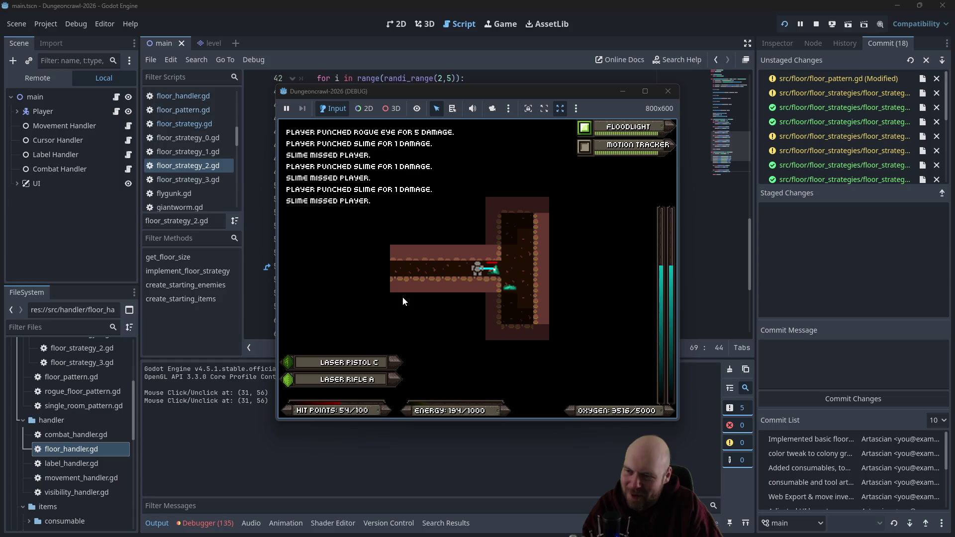
pyautogui.press('Right')
pyautogui.press('Right')
pyautogui.press('Right')
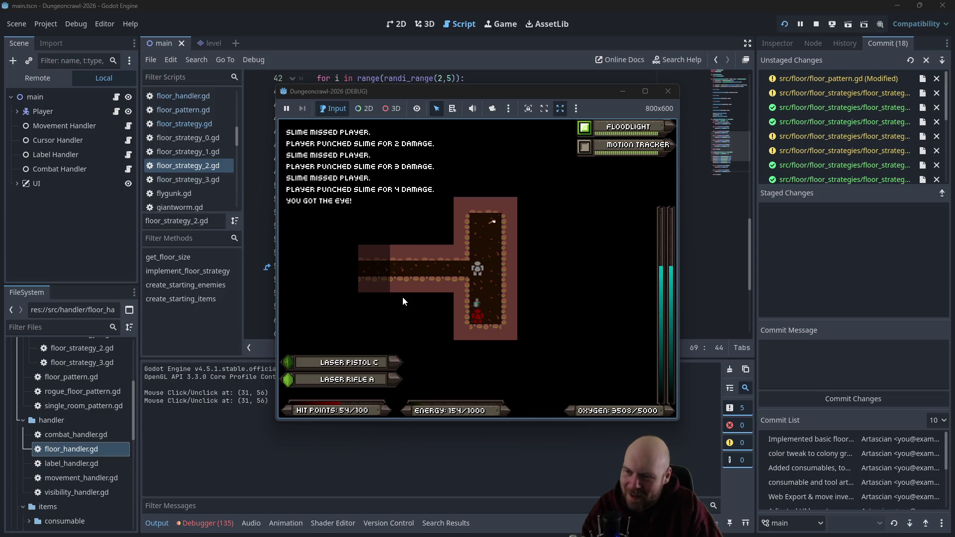
# - Stop the game and open floor_strategy_3.gd at create_starting_enemies
pyautogui.click(653, 91)
pyautogui.click(177, 182)
pyautogui.scroll(-8, 388, 254)
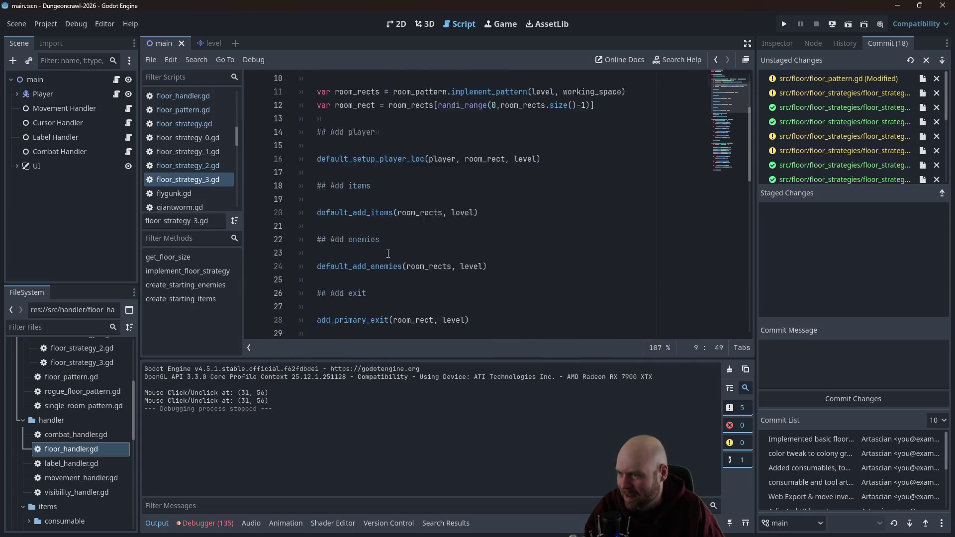
pyautogui.scroll(-3, 388, 254)
pyautogui.scroll(3, 398, 250)
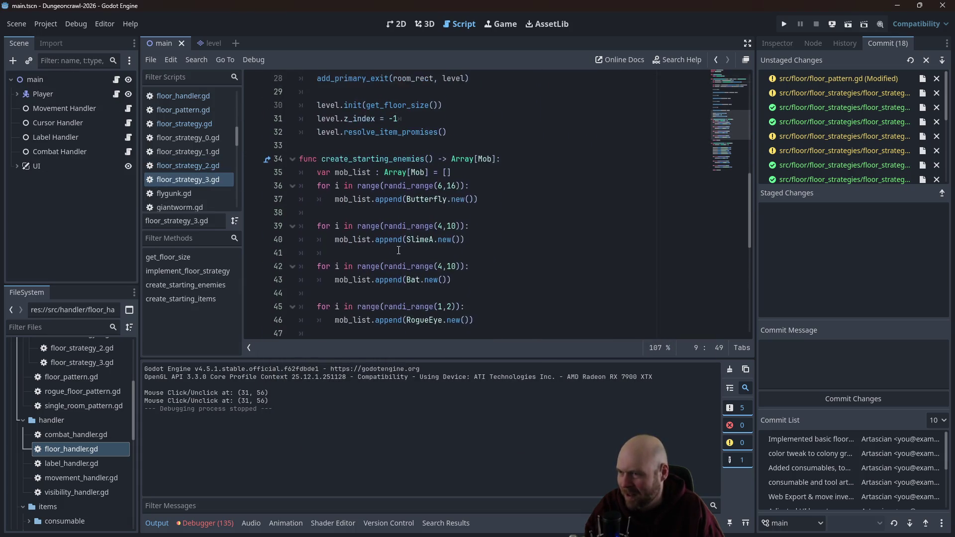
pyautogui.moveTo(430, 238)
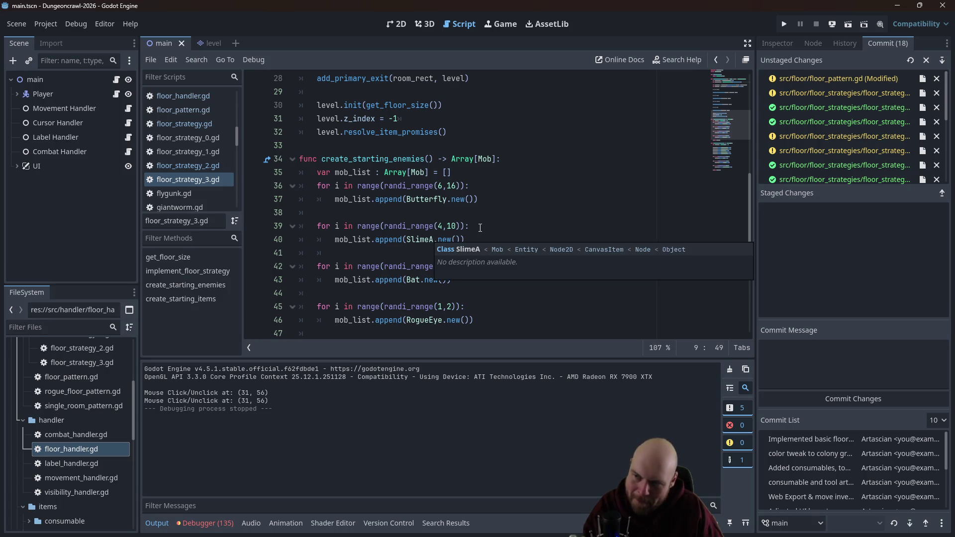
pyautogui.hotkey('alt', 'Tab')
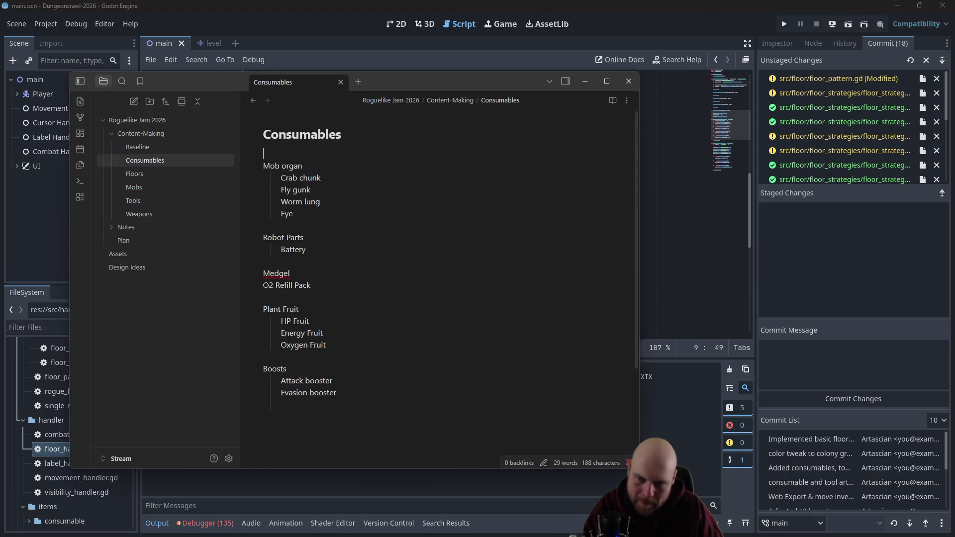
# - Review the robot entries in Obsidian's Mobs note, then return to floor_strategy_3.gd in Godot
pyautogui.click(156, 187)
pyautogui.scroll(-5, 388, 284)
pyautogui.scroll(-2, 394, 283)
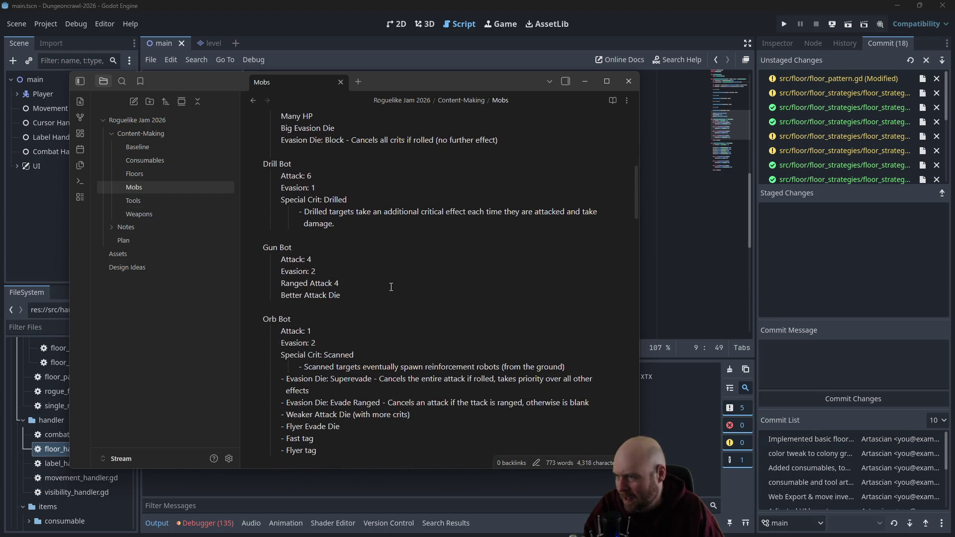
pyautogui.scroll(1, 390, 287)
pyautogui.click(667, 253)
pyautogui.scroll(-2, 485, 273)
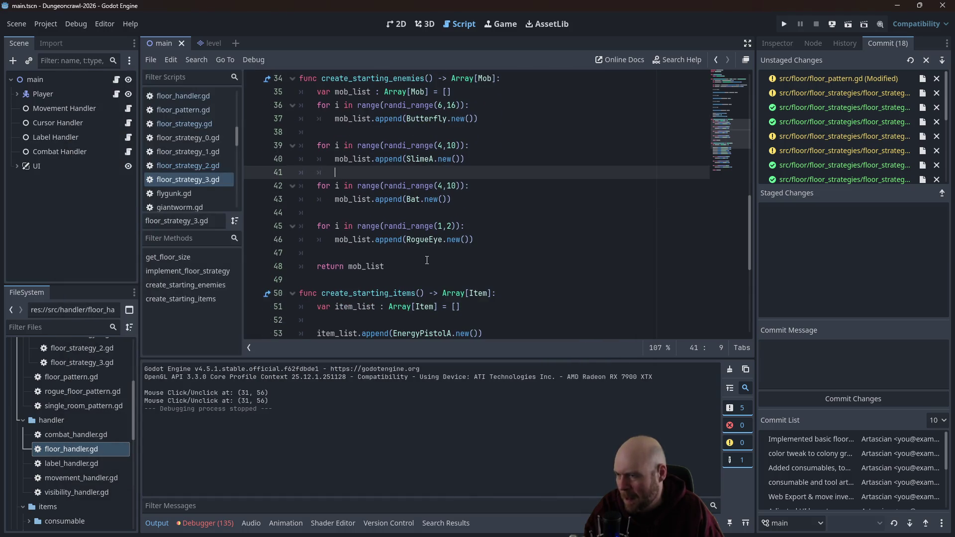
# - Copy the enemy loops from floor_strategy_2.gd and paste them over floor_strategy_3.gd's loops
pyautogui.click(183, 166)
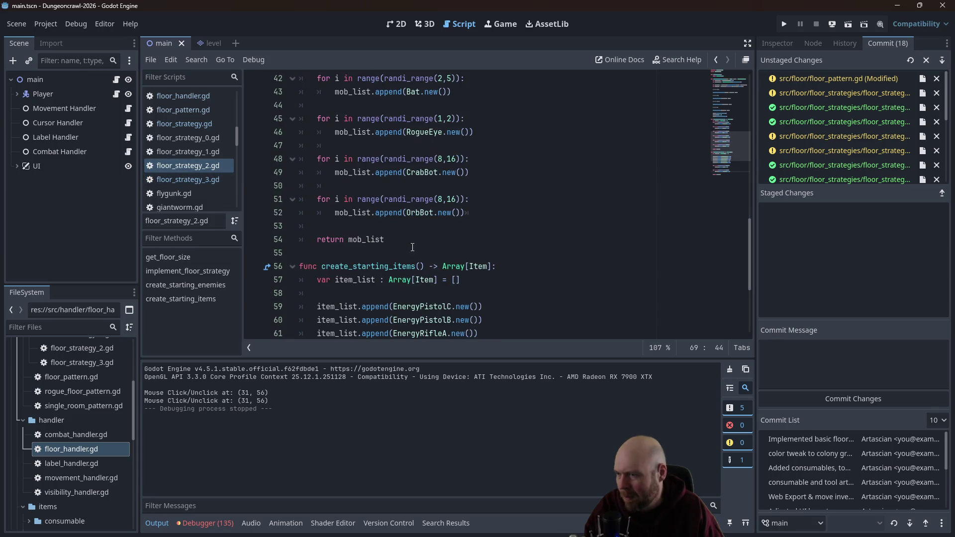
pyautogui.scroll(2, 413, 247)
pyautogui.moveTo(486, 281)
pyautogui.mouseDown()
pyautogui.moveTo(315, 216)
pyautogui.moveTo(316, 179)
pyautogui.moveTo(301, 165)
pyautogui.mouseUp()
pyautogui.hotkey('ctrl', 'c')
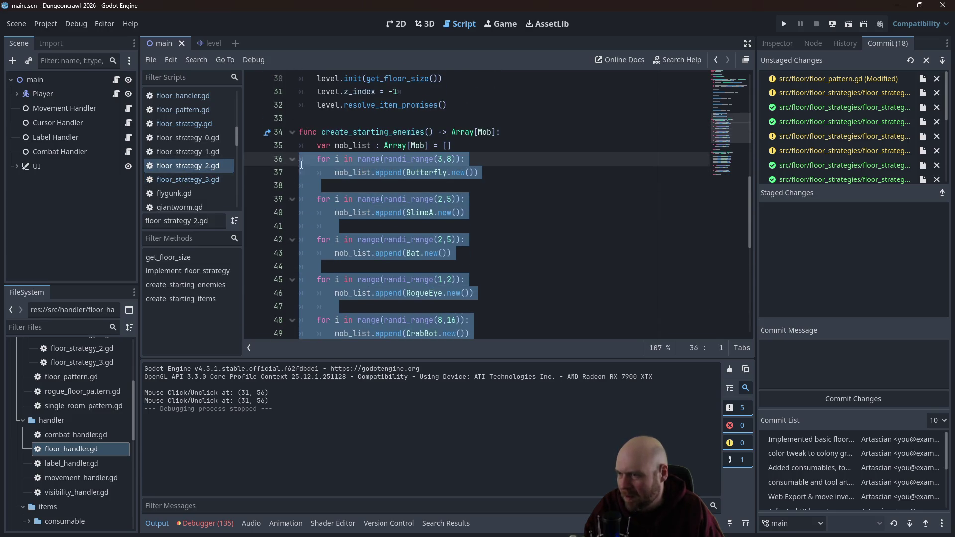
pyautogui.click(190, 178)
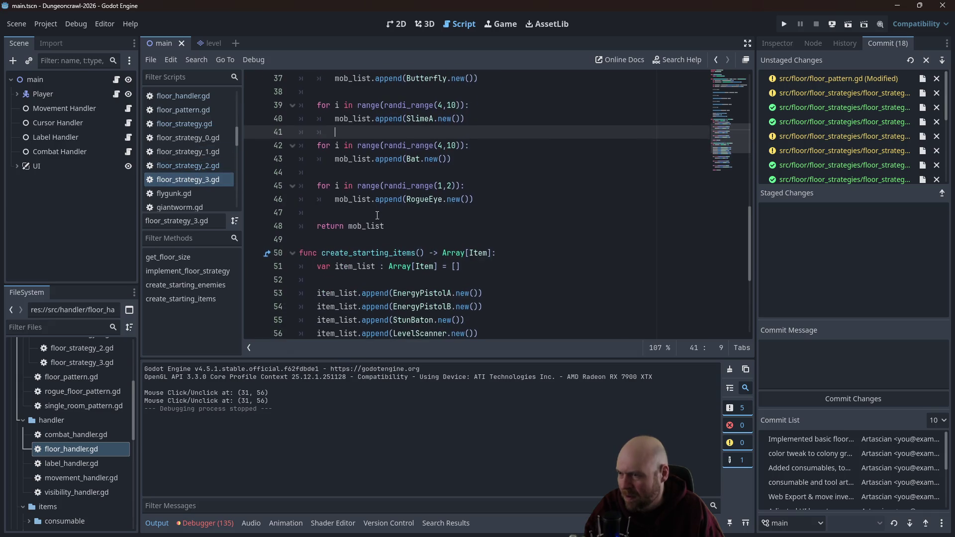
pyautogui.moveTo(474, 202)
pyautogui.mouseDown()
pyautogui.moveTo(319, 185)
pyautogui.moveTo(309, 159)
pyautogui.moveTo(289, 148)
pyautogui.mouseUp()
pyautogui.scroll(2, 318, 186)
pyautogui.hotkey('ctrl', 'v')
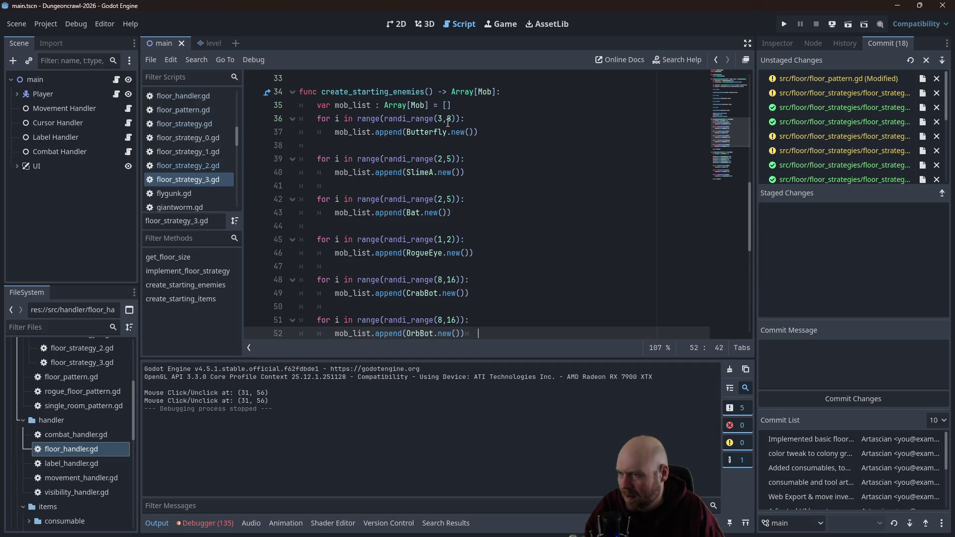
# - Set Butterflies to 1–2 and rename the Bat loop to Kestrel with lower bound 4
pyautogui.click(442, 120)
pyautogui.press('BackSpace')
pyautogui.write('2')
pyautogui.click(439, 158)
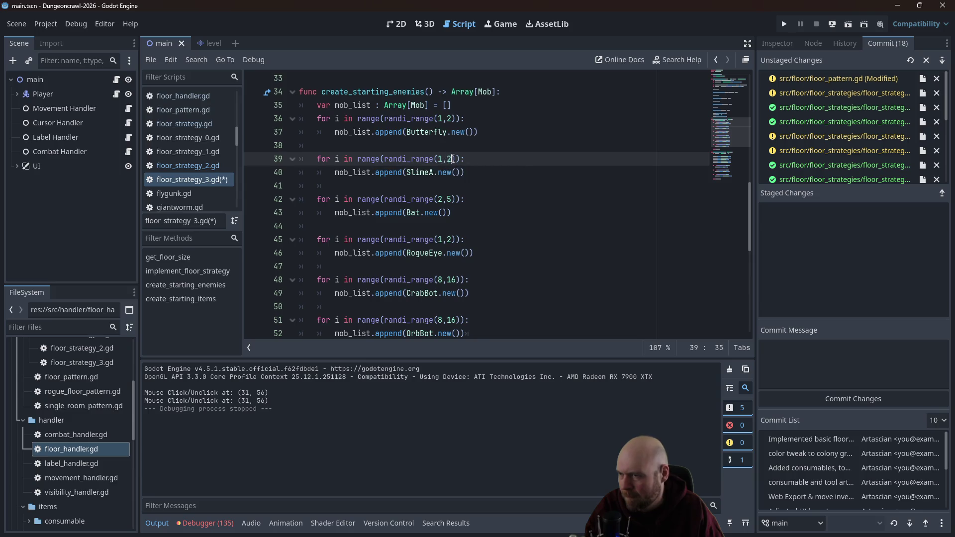
pyautogui.click(442, 199)
pyautogui.moveTo(458, 207); pyautogui.dragTo(426, 189)
pyautogui.click(424, 213)
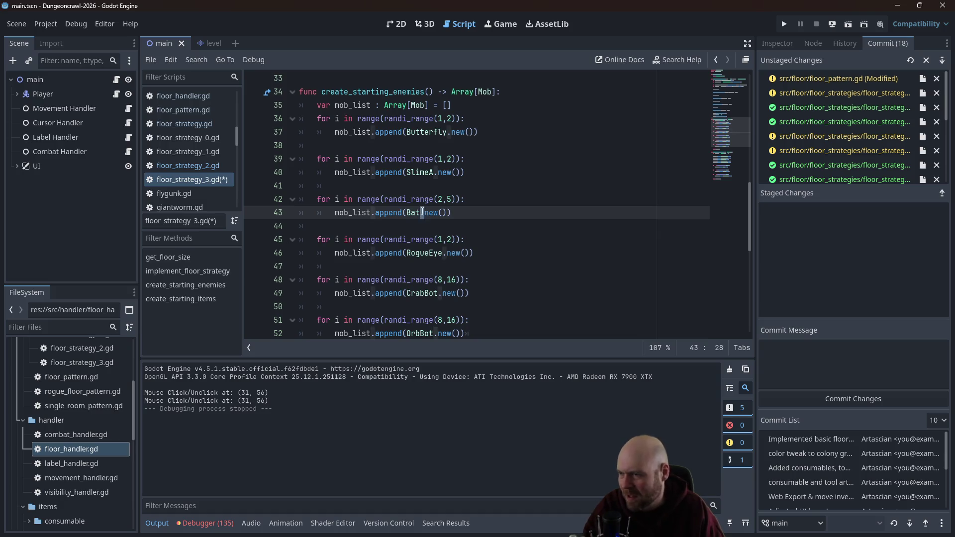
pyautogui.write('Kestrel')
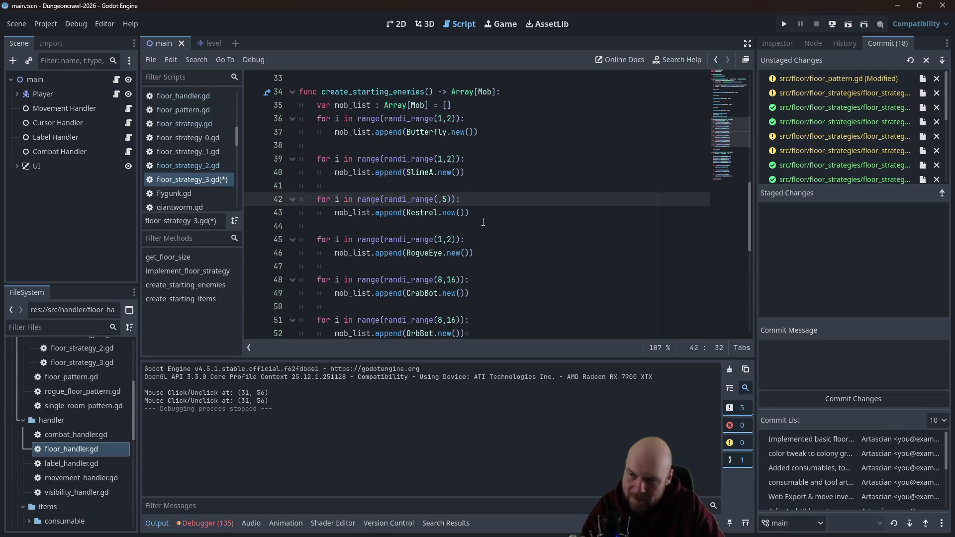
pyautogui.write('4')
pyautogui.press('Right')
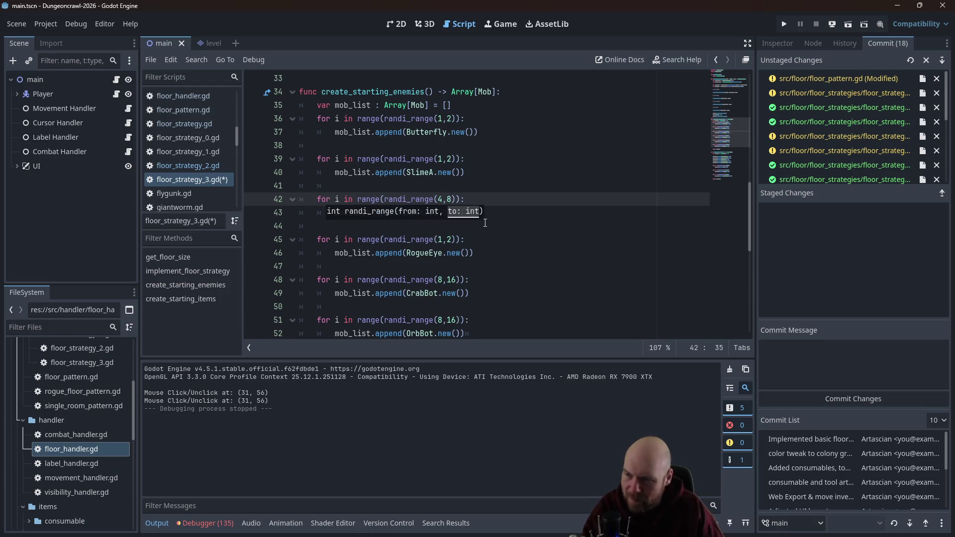
pyautogui.click(483, 222)
# - Set the CrabBot and OrbBot spawn ranges to 4–9
pyautogui.click(498, 291)
pyautogui.scroll(-1, 499, 290)
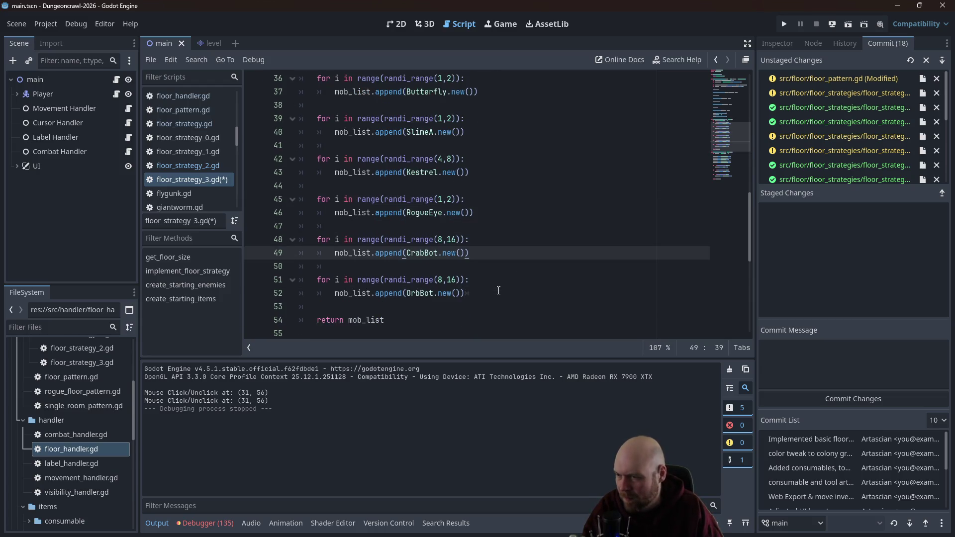
pyautogui.click(440, 240)
pyautogui.click(438, 280)
pyautogui.write('4')
pyautogui.doubleClick(450, 240)
pyautogui.write('9')
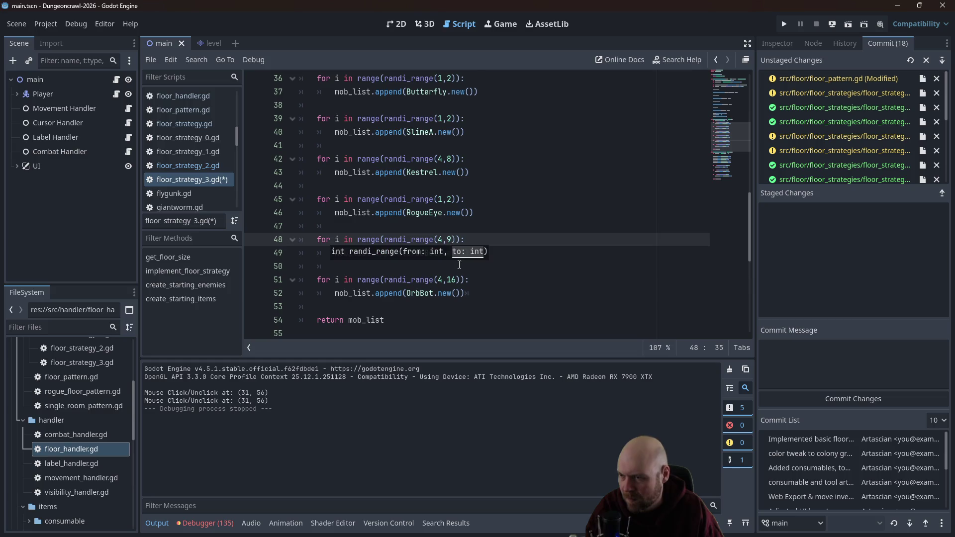
pyautogui.click(456, 280)
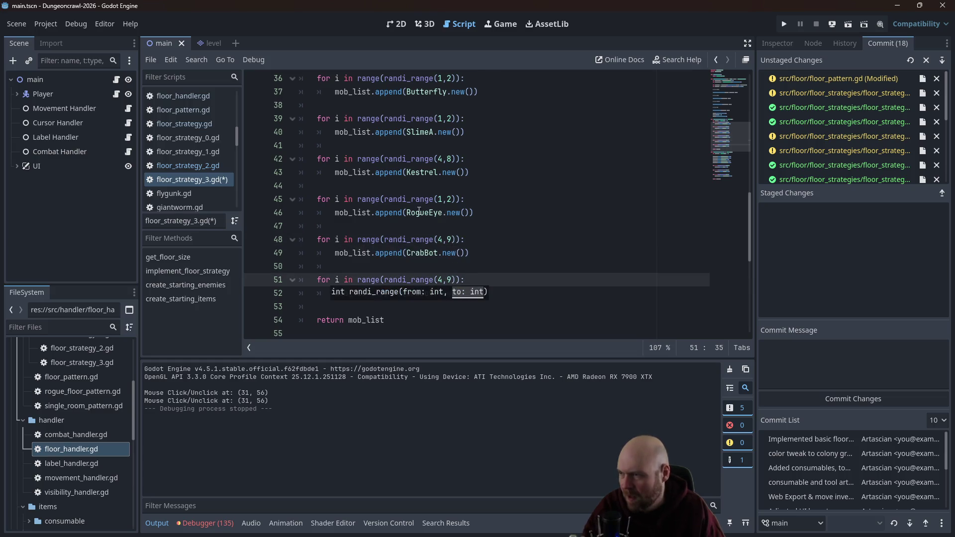
pyautogui.click(504, 204)
# - Recheck the enemy stats in Obsidian's Mobs note before returning to the script
pyautogui.hotkey('alt', 'Tab')
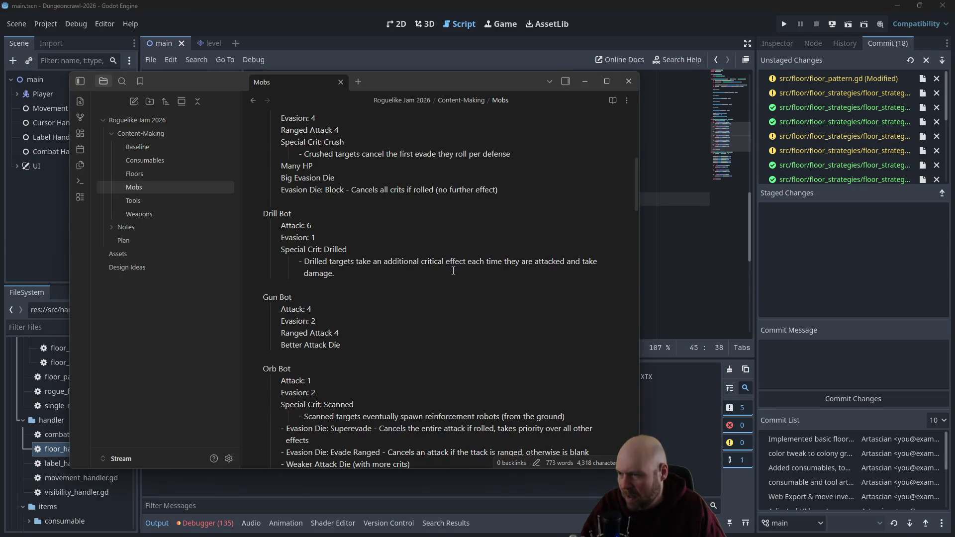
pyautogui.scroll(-7, 413, 300)
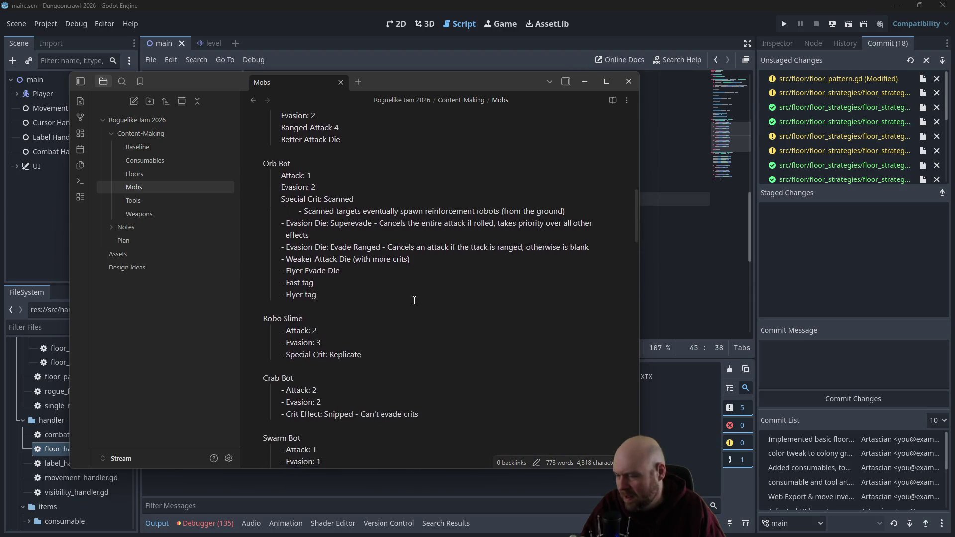
pyautogui.scroll(-3, 415, 304)
pyautogui.scroll(1, 414, 306)
pyautogui.scroll(-1, 412, 307)
pyautogui.hotkey('alt', 'Tab')
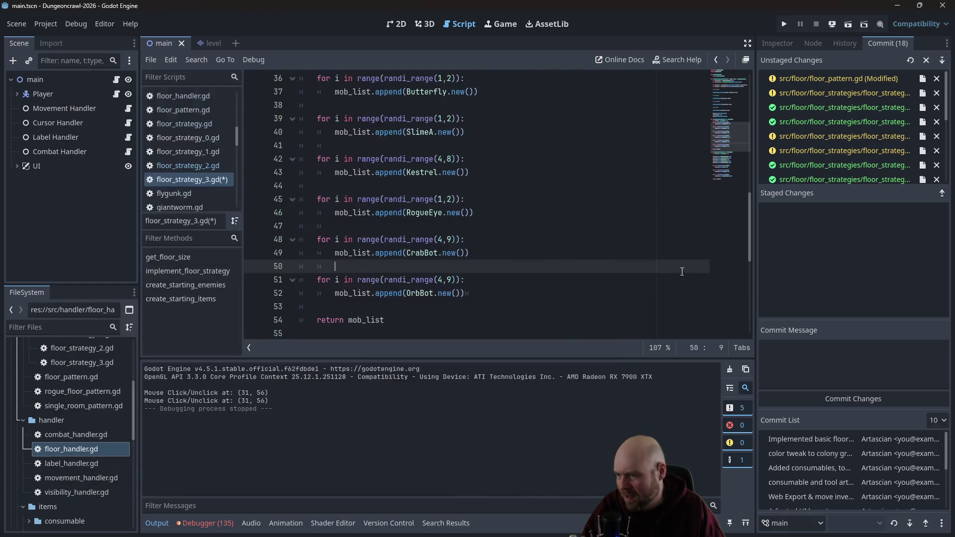
# - Below the OrbBot loop, start a new loop typing 'for i in range(randi_range()'
pyautogui.click(472, 307)
pyautogui.press('Return')
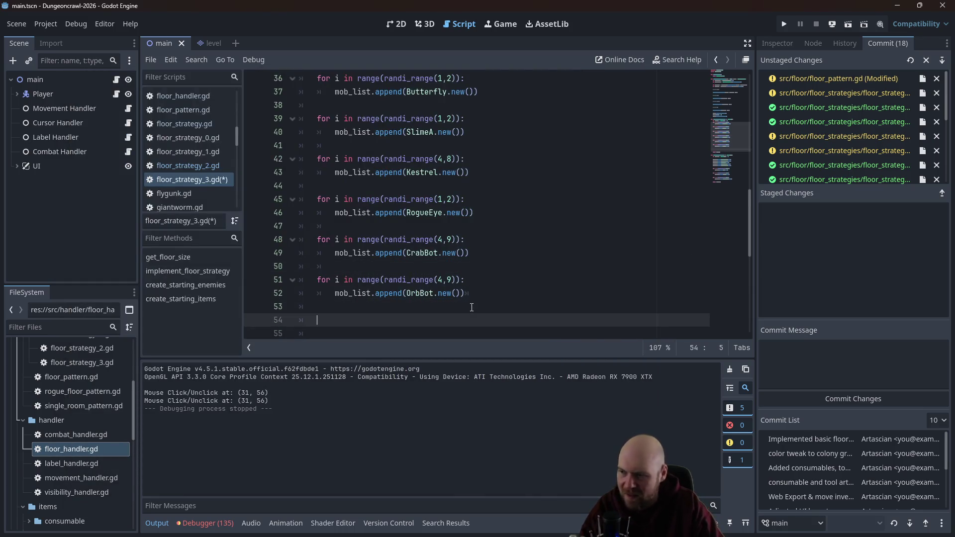
pyautogui.write('for i in rang')
pyautogui.write('e(randi_range')
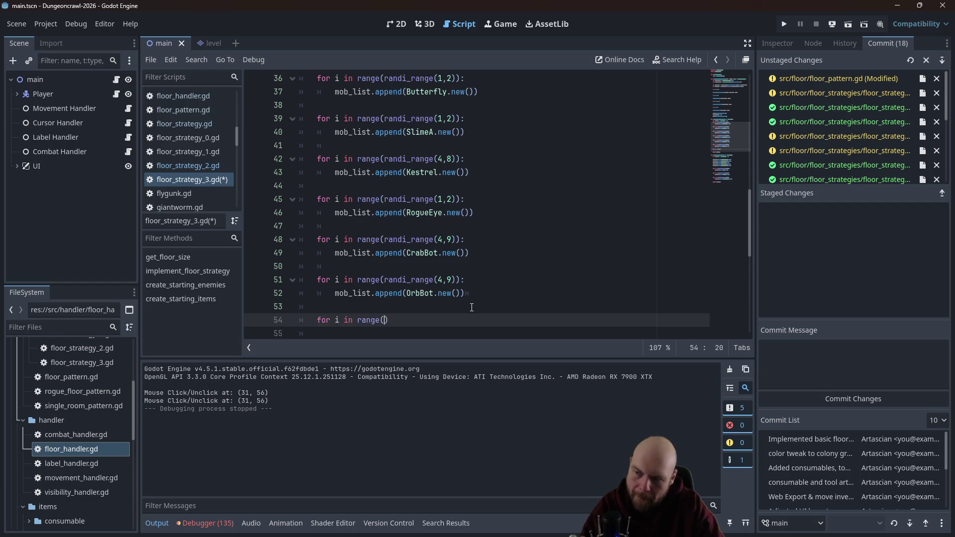
pyautogui.write('(5,10')
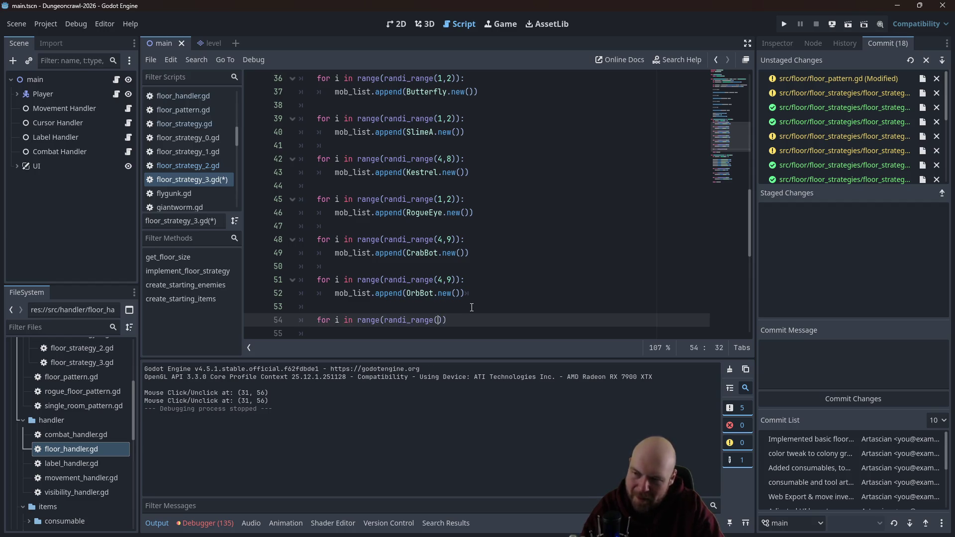
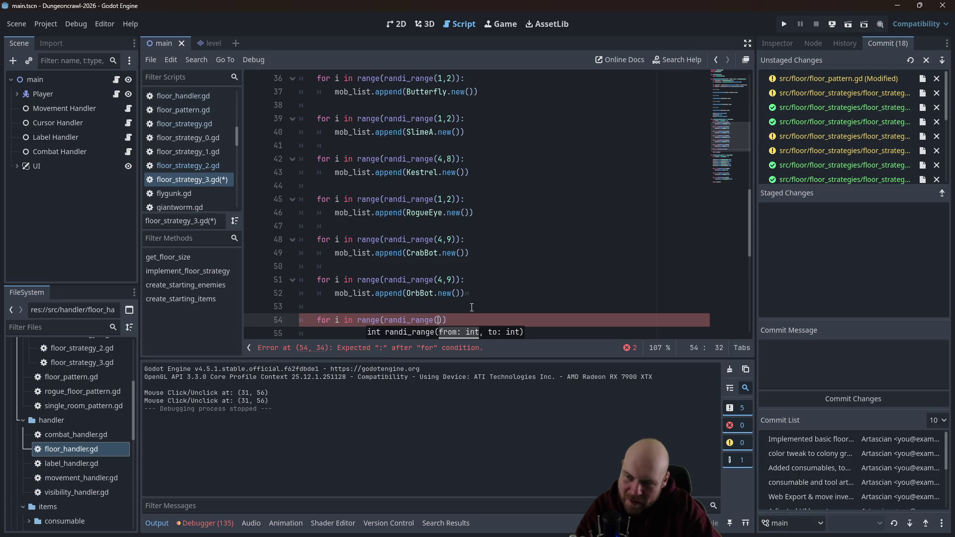
# - Finish the DogBot spawn loop with a body that appends a DogBot to the list
pyautogui.press('End')
pyautogui.write(':')
pyautogui.press('Return')
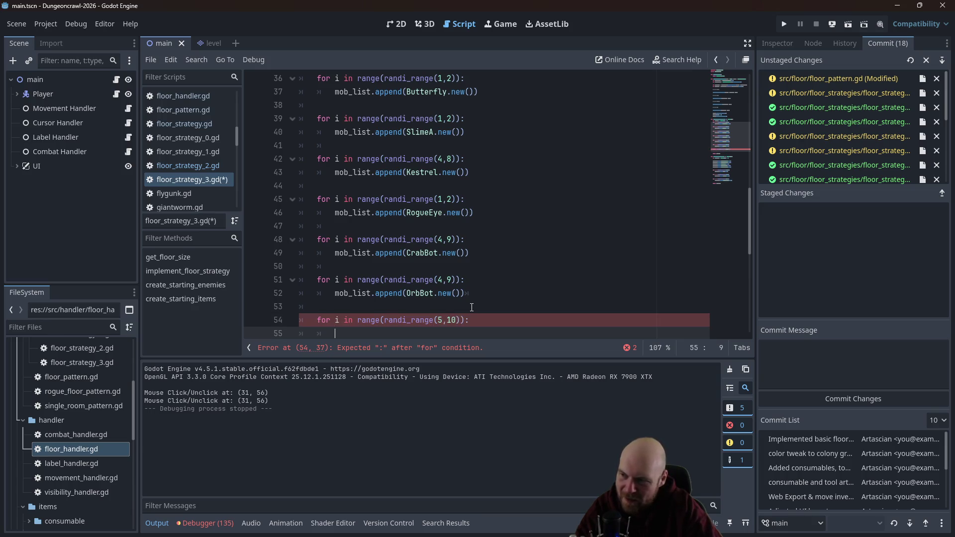
pyautogui.write('_list.append(')
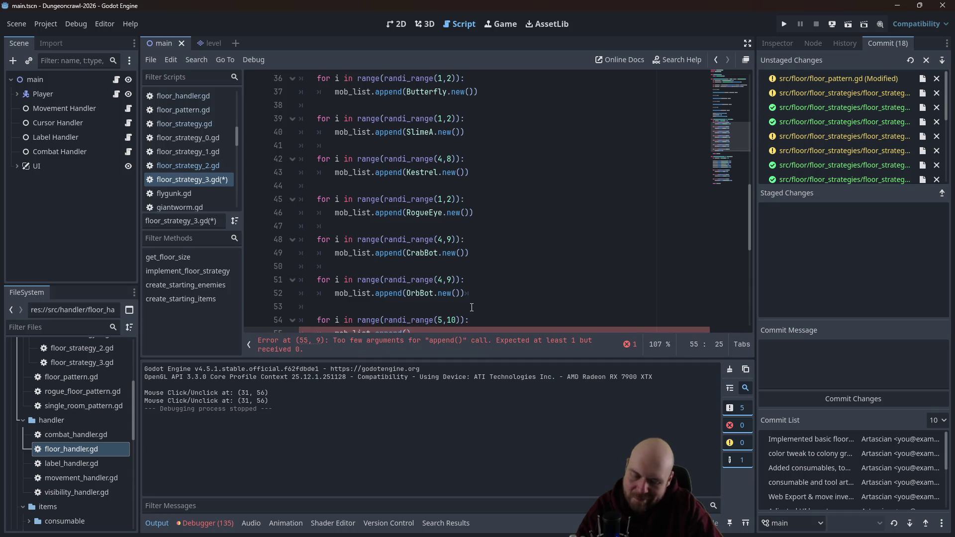
pyautogui.write('DogBot.')
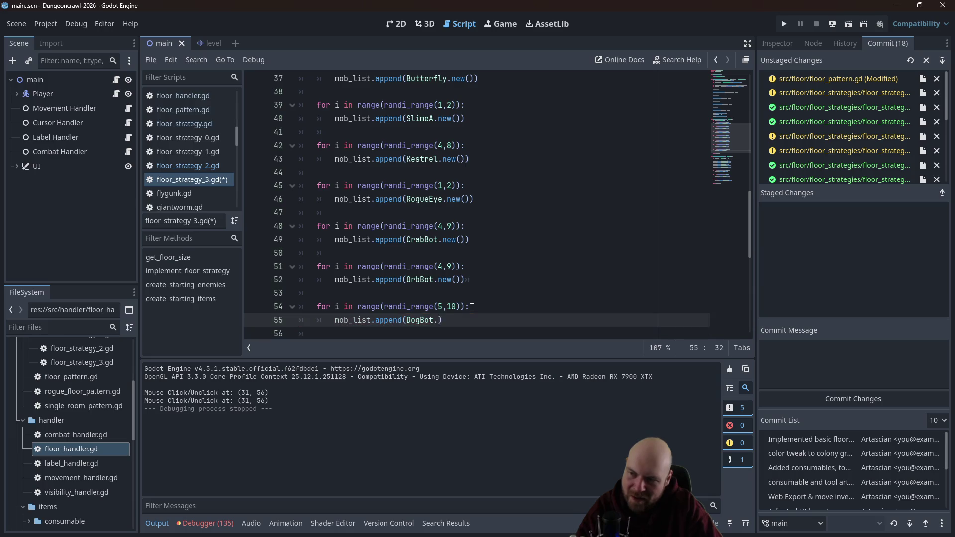
pyautogui.press('Down')
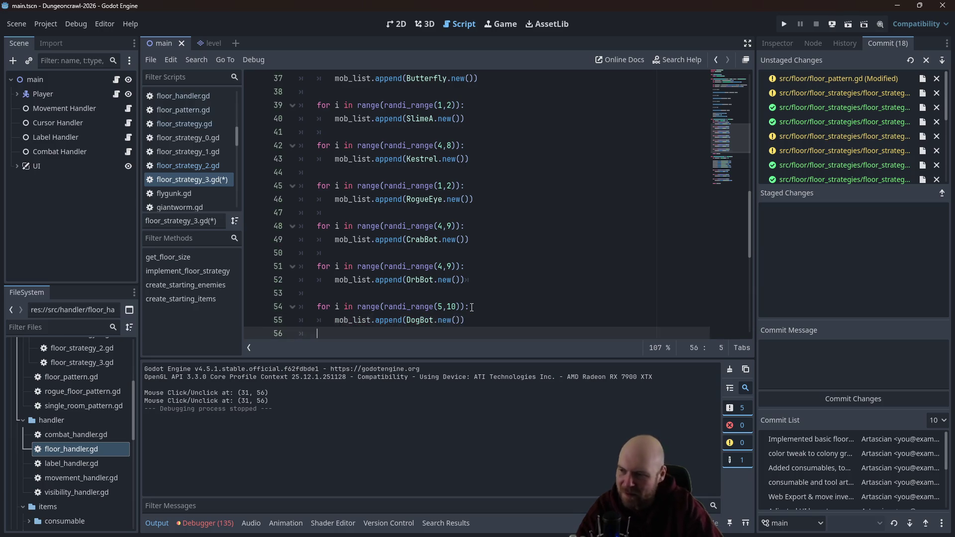
# - Check the mob design notes, then return to floor_strategy_3.gd
pyautogui.hotkey('alt', 'Tab')
pyautogui.scroll(-5, 479, 315)
pyautogui.scroll(-5, 478, 315)
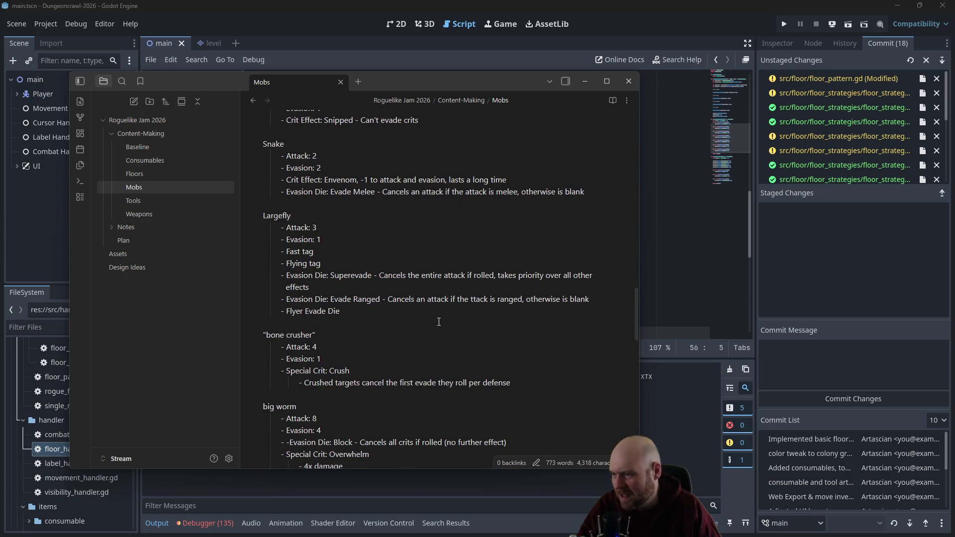
pyautogui.hotkey('alt', 'Tab')
pyautogui.scroll(-2, 497, 269)
# - Duplicate the DogBot spawn loop directly below the original
pyautogui.click(498, 252)
pyautogui.keyDown('shift'); pyautogui.click(287, 218); pyautogui.keyUp('shift')
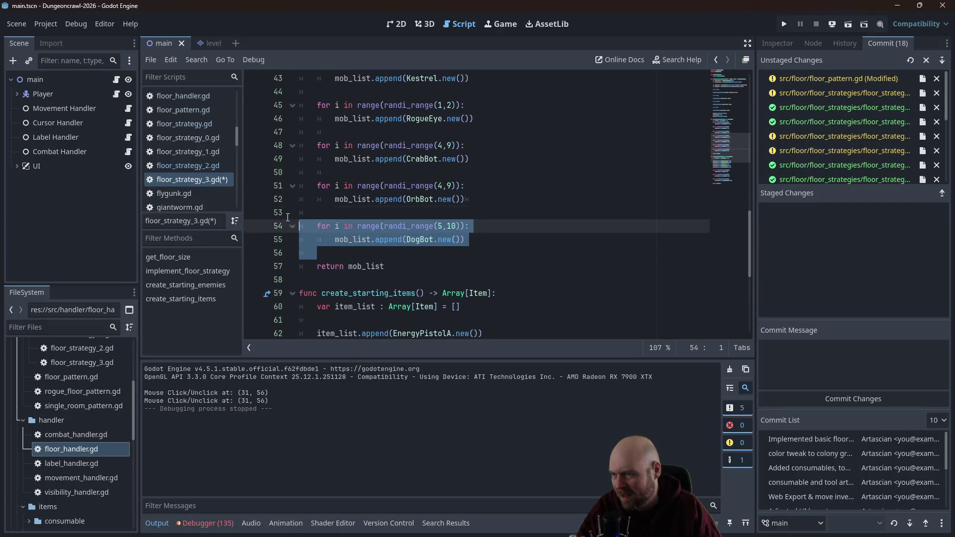
pyautogui.hotkey('ctrl', 'c')
pyautogui.click(376, 256)
pyautogui.press('Return')
pyautogui.press('Return')
pyautogui.press('Up')
pyautogui.hotkey('ctrl', 'v')
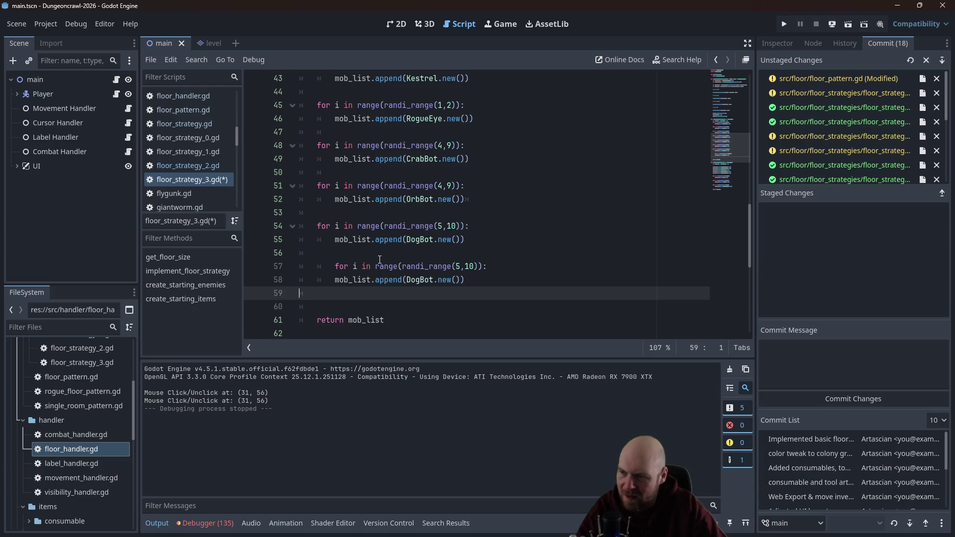
pyautogui.press('Up')
pyautogui.press('Up')
pyautogui.hotkey('shift', 'Tab')
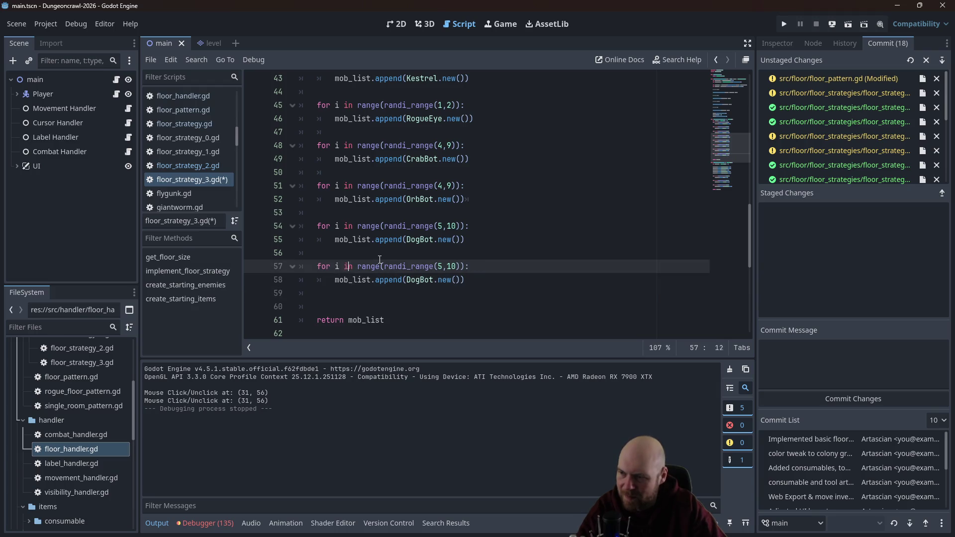
# - Turn the copied loop into a Snake spawn loop with its own count range
pyautogui.press('Down')
pyautogui.hotkey('ctrl', 'Right')
pyautogui.hotkey('ctrl', 'Right')
pyautogui.press('Delete')
pyautogui.press('Delete')
pyautogui.press('Delete')
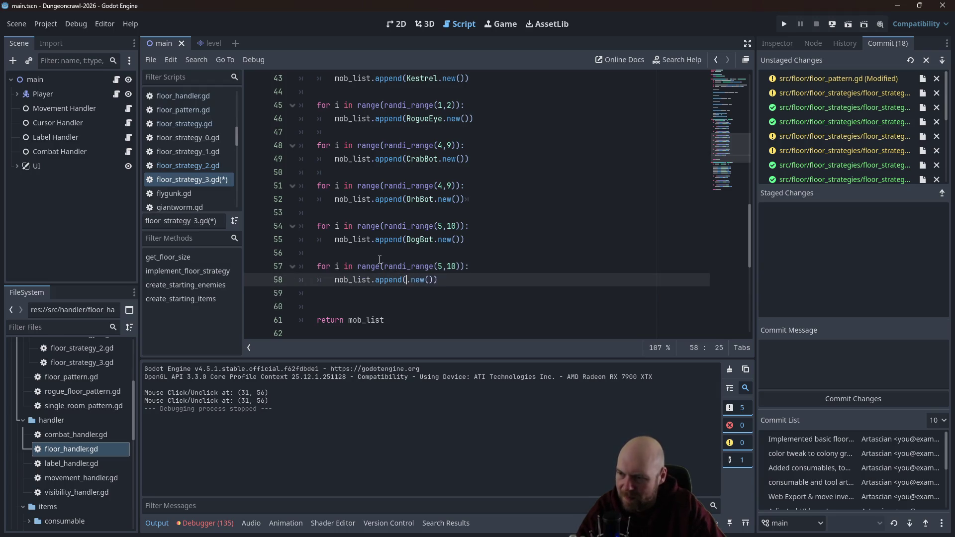
pyautogui.write('e')
pyautogui.press('Escape')
pyautogui.press('Up')
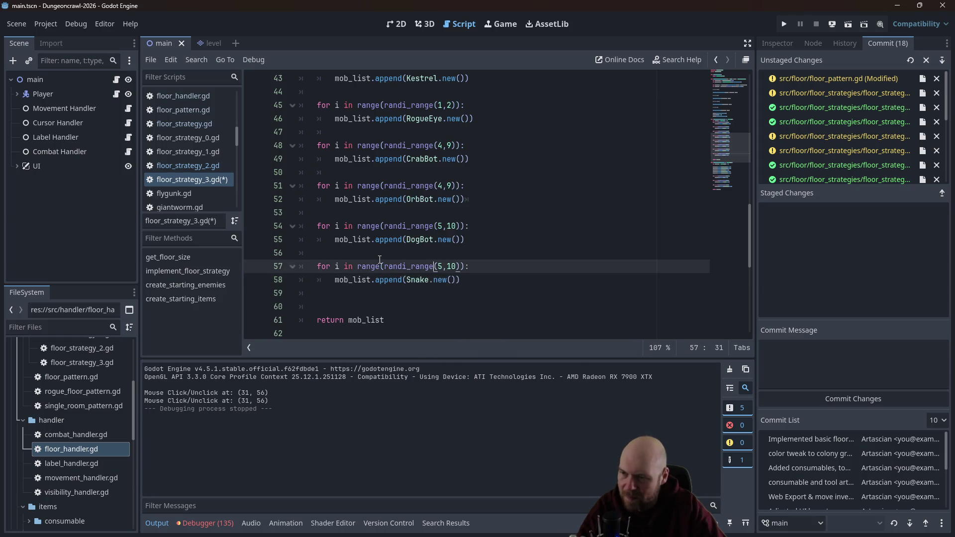
pyautogui.press('Right')
pyautogui.press('Right')
pyautogui.press('Right')
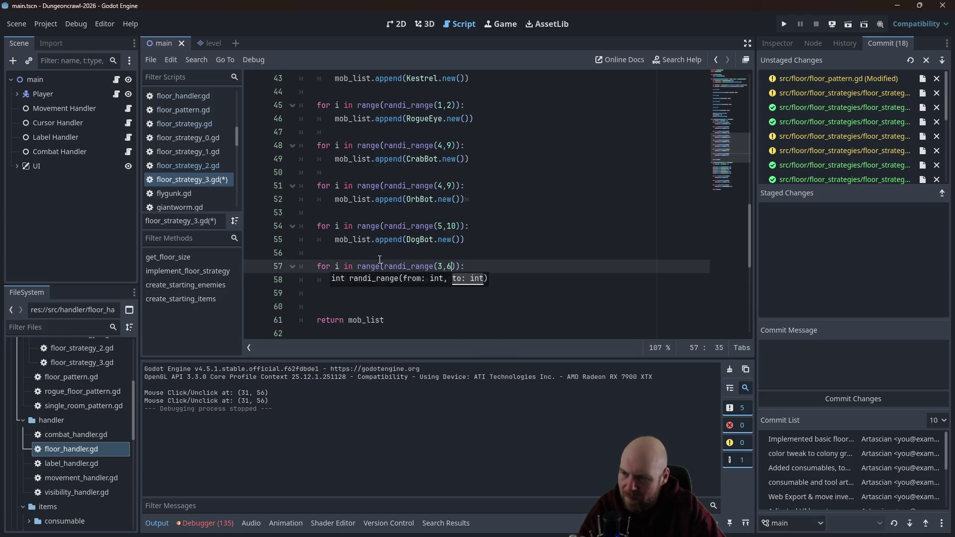
# - Paste another loop copy as a Bonesnapper spawn loop and save the script
pyautogui.press('Down')
pyautogui.press('Down')
pyautogui.press('Down')
pyautogui.hotkey('ctrl', 'v')
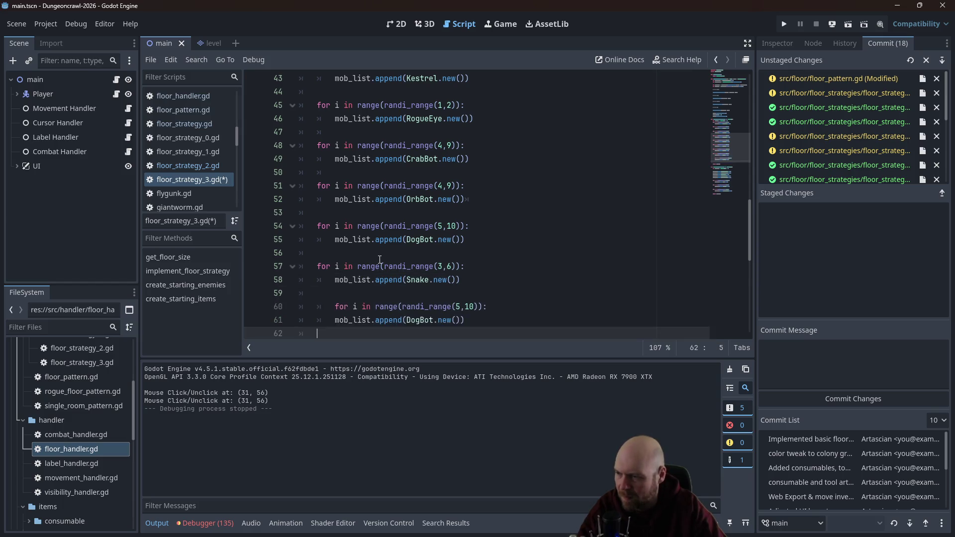
pyautogui.press('Up')
pyautogui.press('Up')
pyautogui.press('Delete')
pyautogui.press('Right')
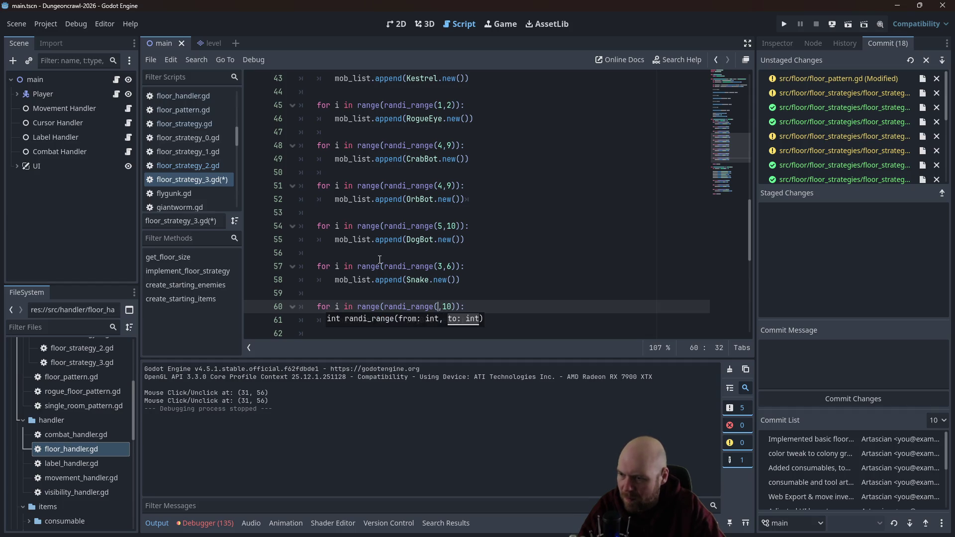
pyautogui.press('Down')
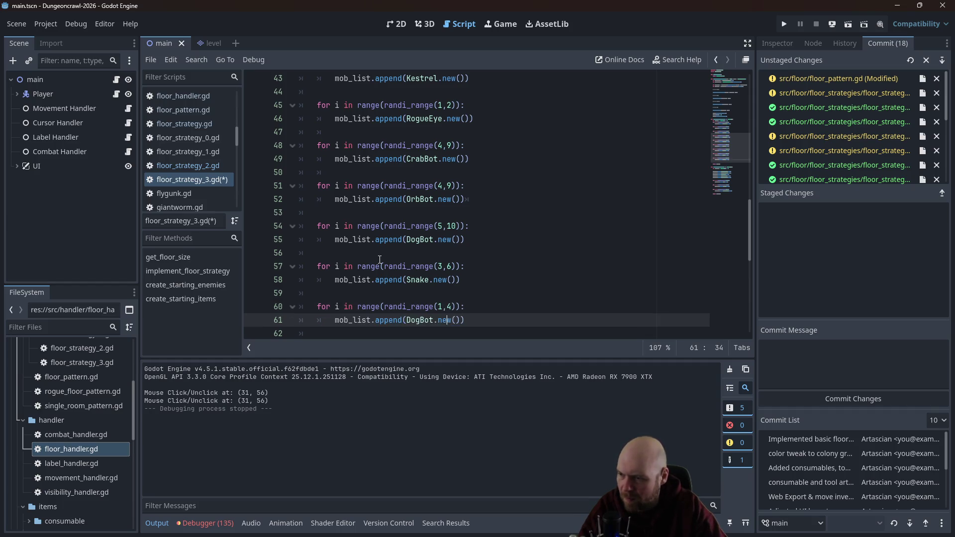
pyautogui.write('Bone')
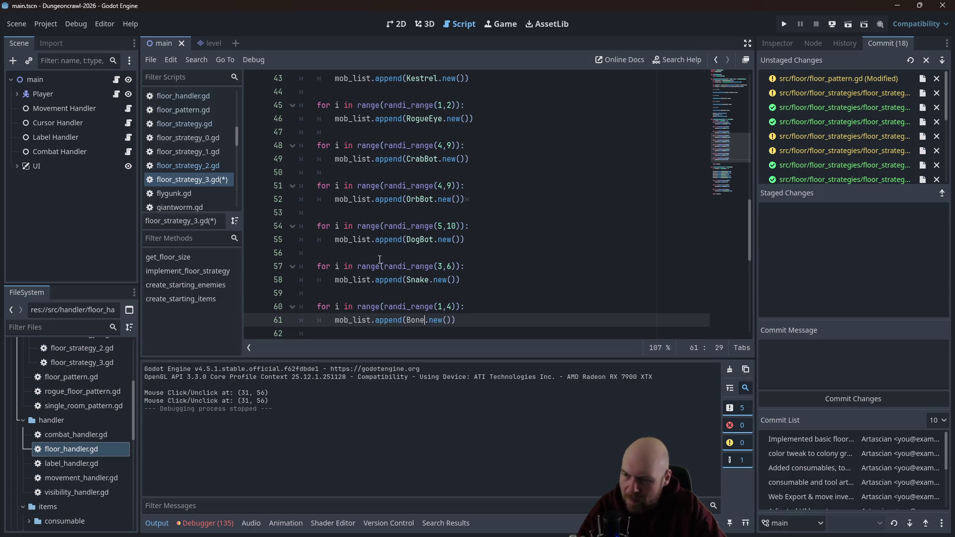
pyautogui.press('Return')
pyautogui.hotkey('ctrl', 's')
# - Rename the first starting item from EnergyPistolA to EnergyRifleB
pyautogui.scroll(-3, 469, 203)
pyautogui.scroll(-2, 469, 203)
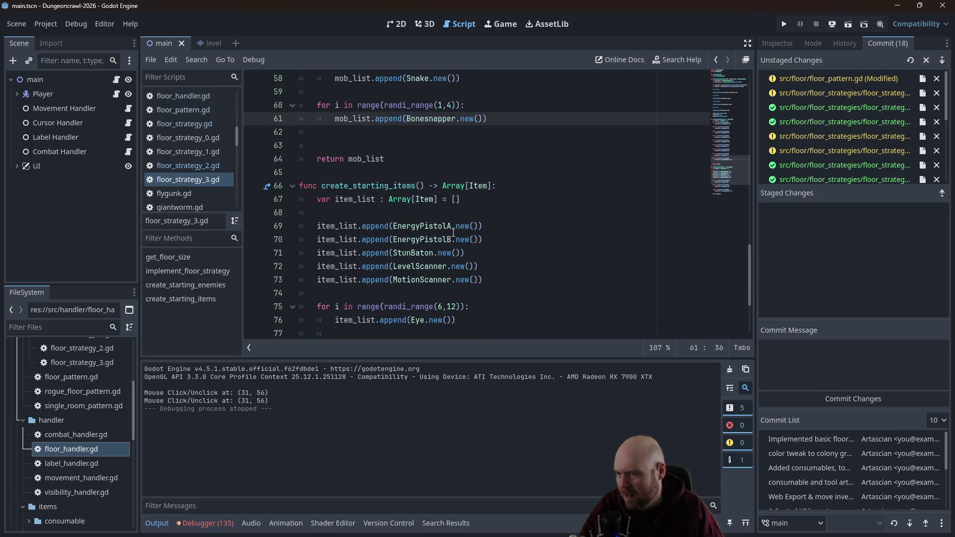
pyautogui.moveTo(451, 227); pyautogui.dragTo(416, 225)
pyautogui.write('RifleB')
pyautogui.press('Return')
pyautogui.press('Down')
# - Delete the EnergyPistolB and StunBaton starting item lines
pyautogui.click(465, 253)
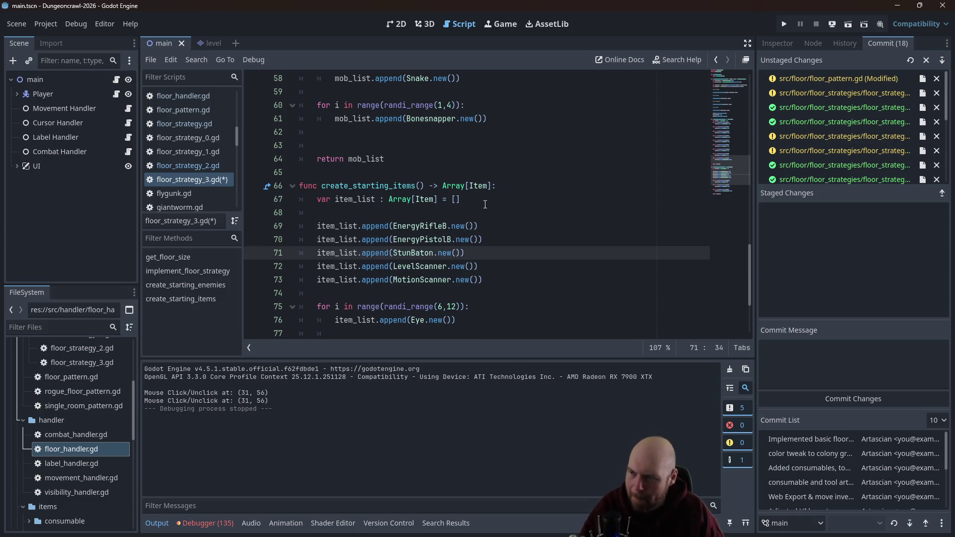
pyautogui.moveTo(466, 253); pyautogui.dragTo(270, 239)
pyautogui.press('BackSpace')
pyautogui.press('BackSpace')
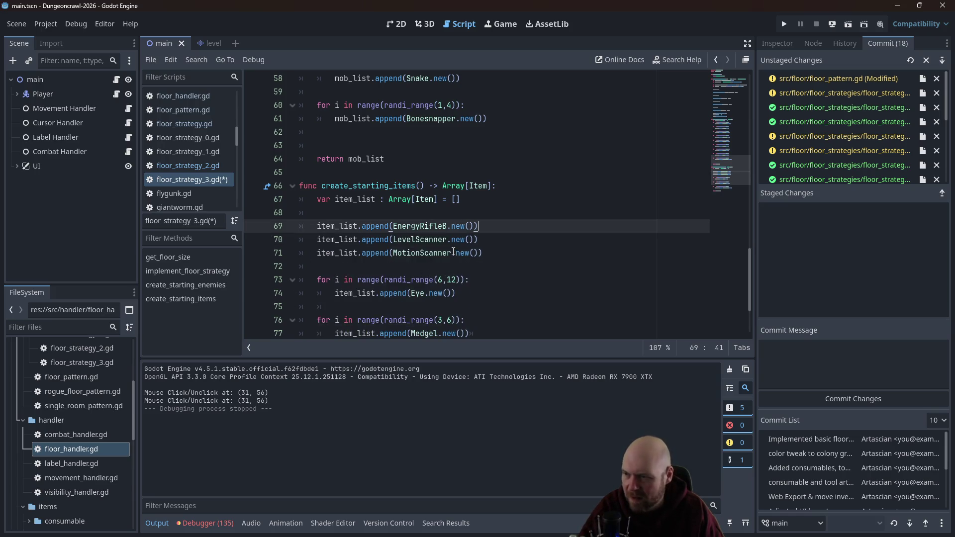
pyautogui.hotkey('alt', 'Tab')
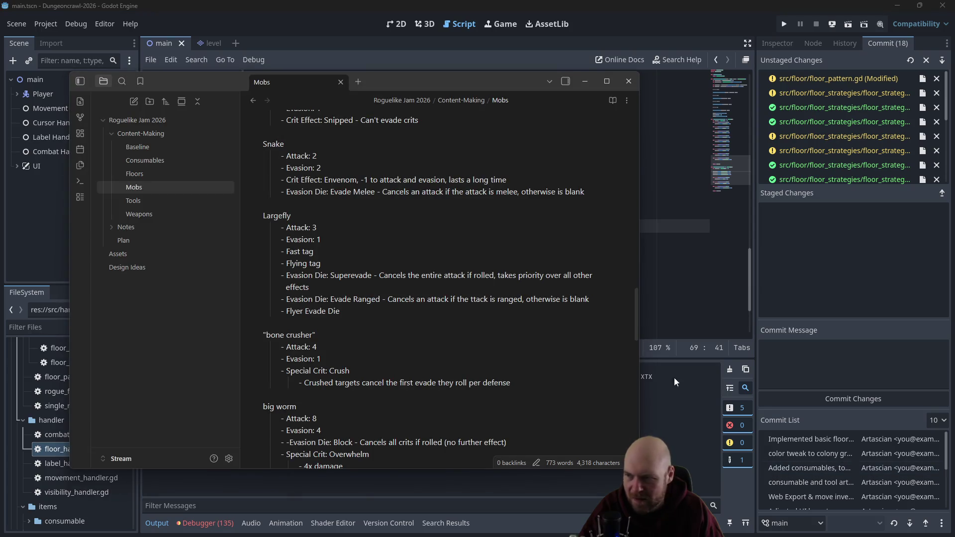
# - Read through the Obsidian Tools note's gear list, then bring the Godot script forward again
pyautogui.click(156, 201)
pyautogui.scroll(-5, 309, 329)
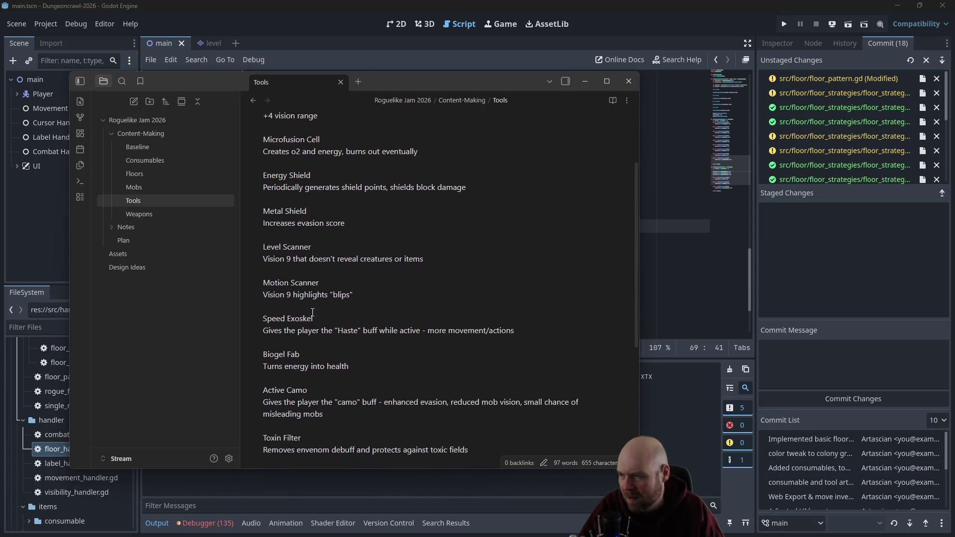
pyautogui.scroll(-2, 316, 341)
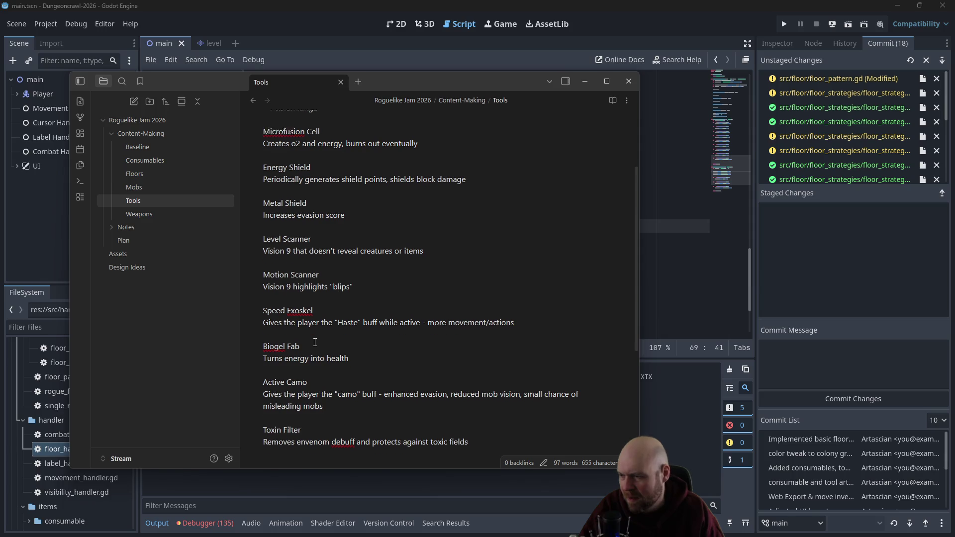
pyautogui.scroll(2, 315, 343)
pyautogui.scroll(2, 325, 341)
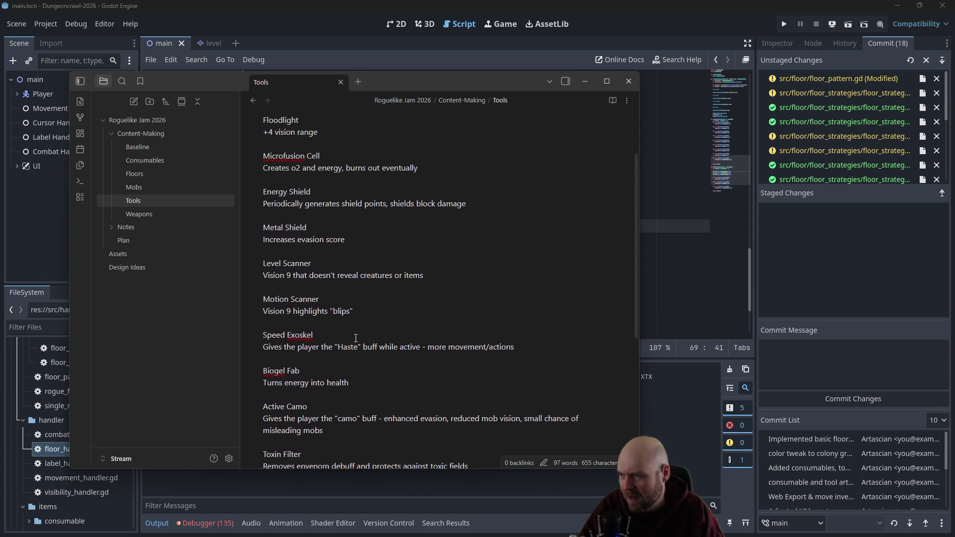
pyautogui.click(702, 284)
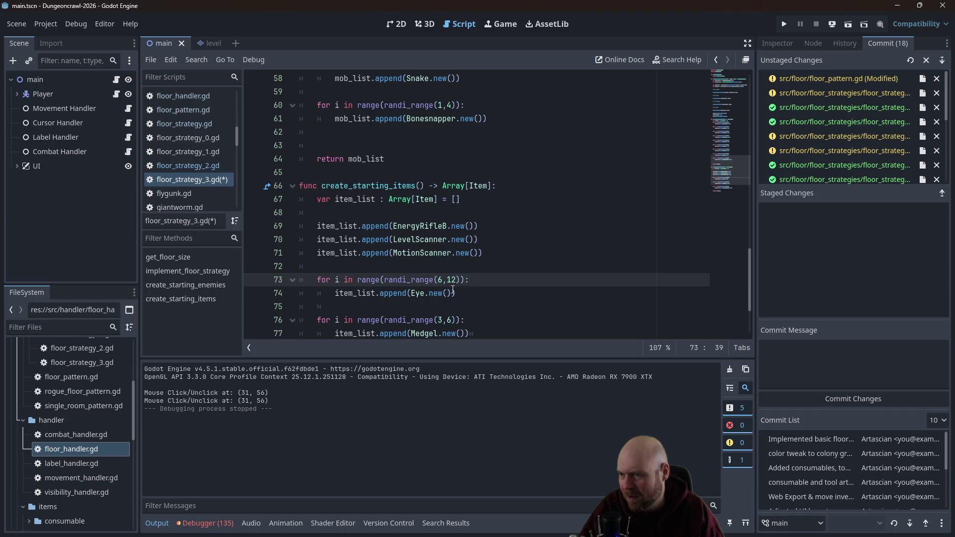
# - Replace the LevelScanner starting item with BiogelFab
pyautogui.click(495, 252)
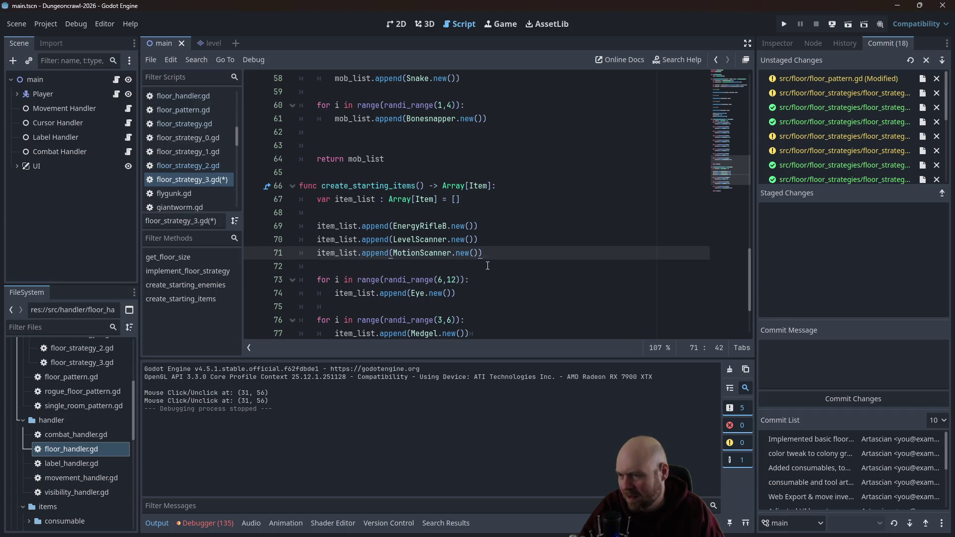
pyautogui.moveTo(392, 239); pyautogui.dragTo(447, 239)
pyautogui.write('Bio')
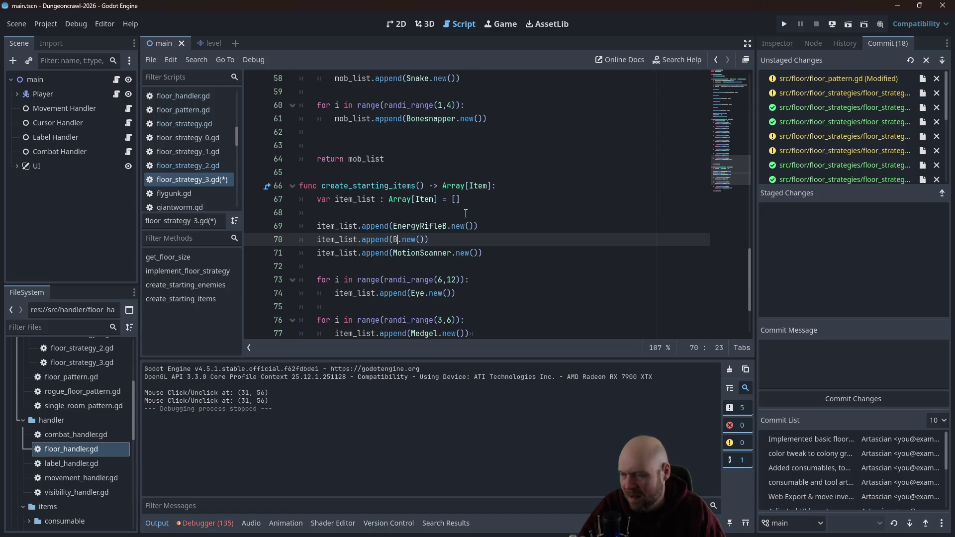
pyautogui.press('Return')
# - Delete MotionScanner and try entering a Microfusion cell item in its place
pyautogui.press('Down')
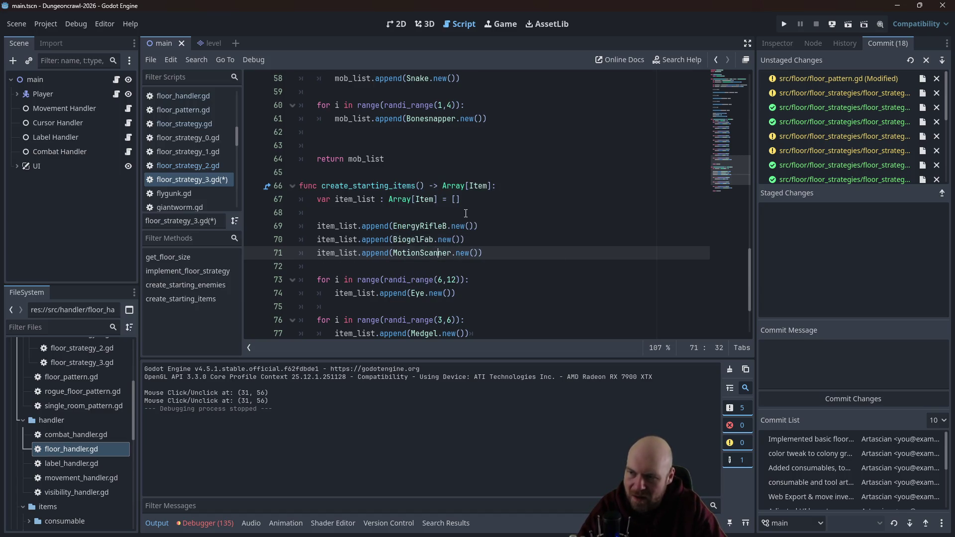
pyautogui.press('BackSpace')
pyautogui.press('BackSpace')
pyautogui.press('BackSpace')
pyautogui.write('Microf')
pyautogui.write('usionC')
pyautogui.write('ell')
pyautogui.press('BackSpace')
pyautogui.press('BackSpace')
pyautogui.press('BackSpace')
pyautogui.press('BackSpace')
pyautogui.write('cro')
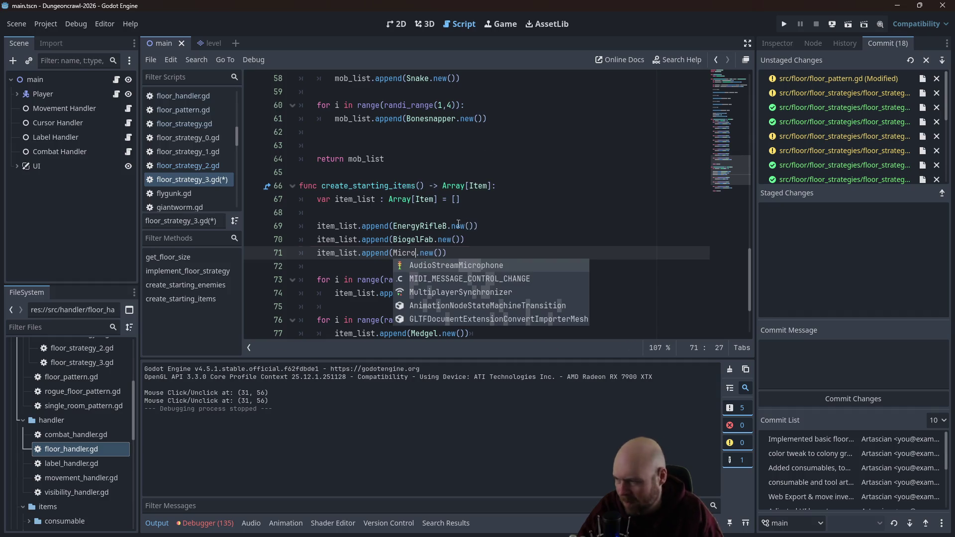
pyautogui.scroll(-5, 72, 454)
# - Check the tools folder for item names and set the third item to PortableCell
pyautogui.click(31, 469)
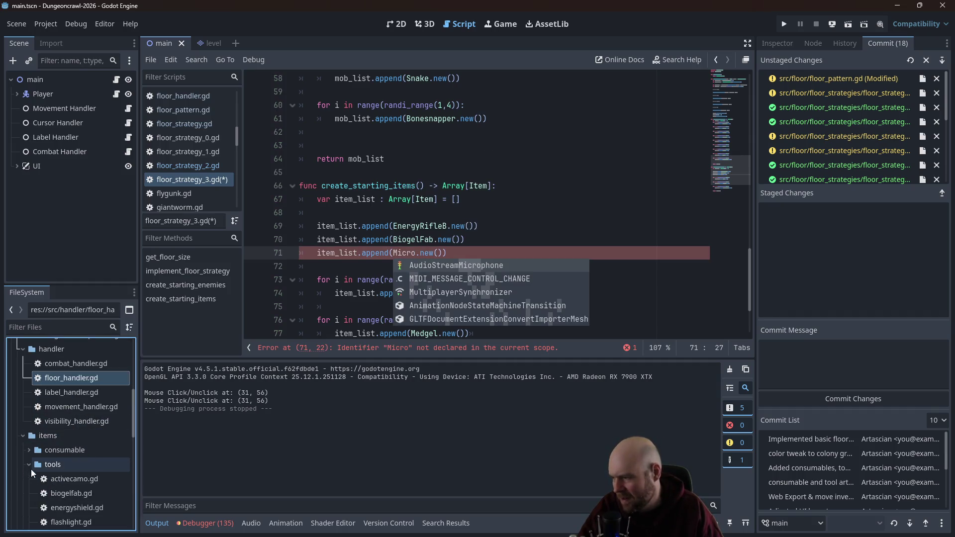
pyautogui.scroll(-4, 50, 473)
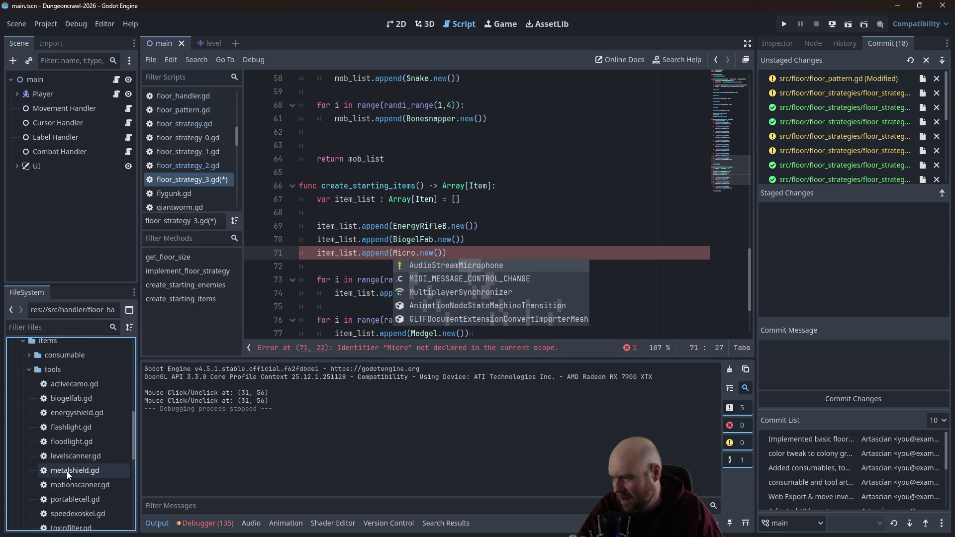
pyautogui.scroll(-1, 67, 473)
pyautogui.click(398, 244)
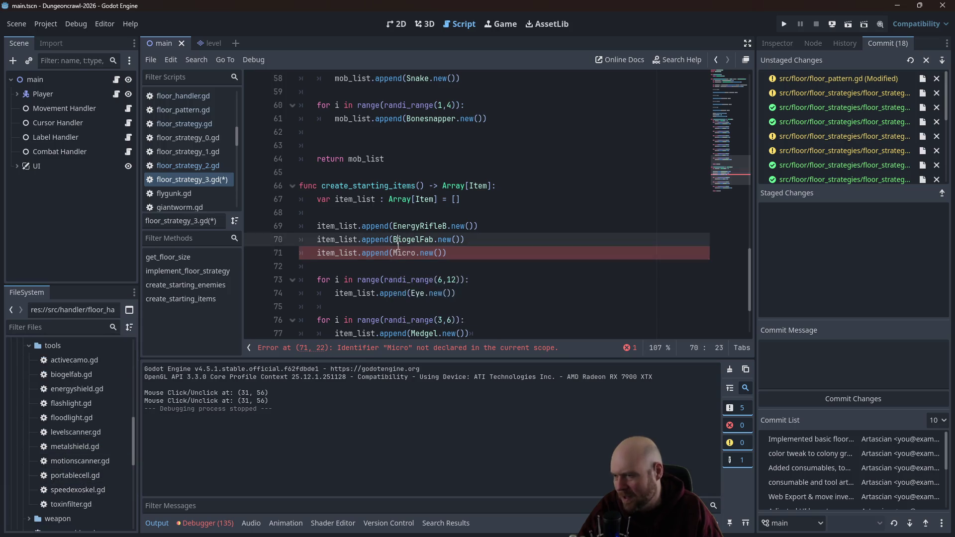
pyautogui.doubleClick(404, 253)
pyautogui.write('Portabl')
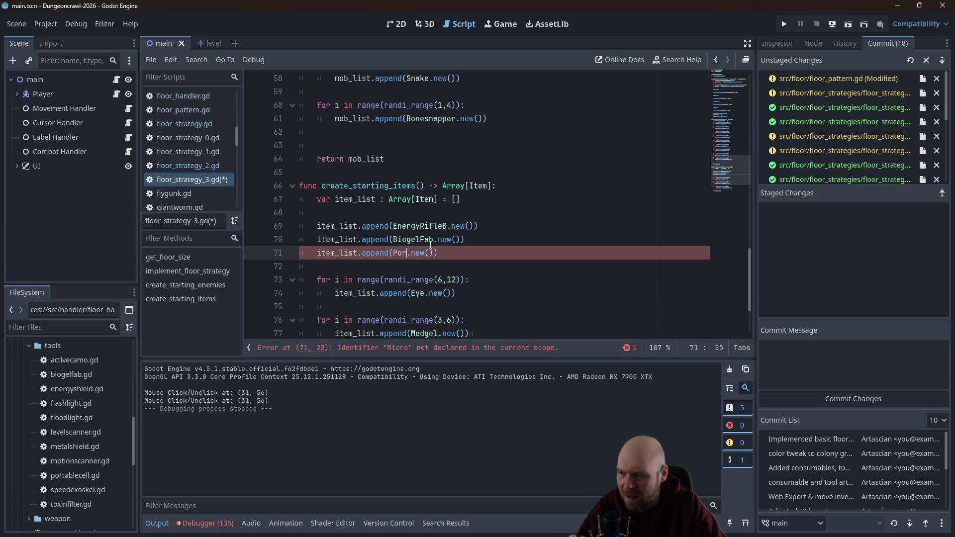
pyautogui.write('e')
pyautogui.press('Return')
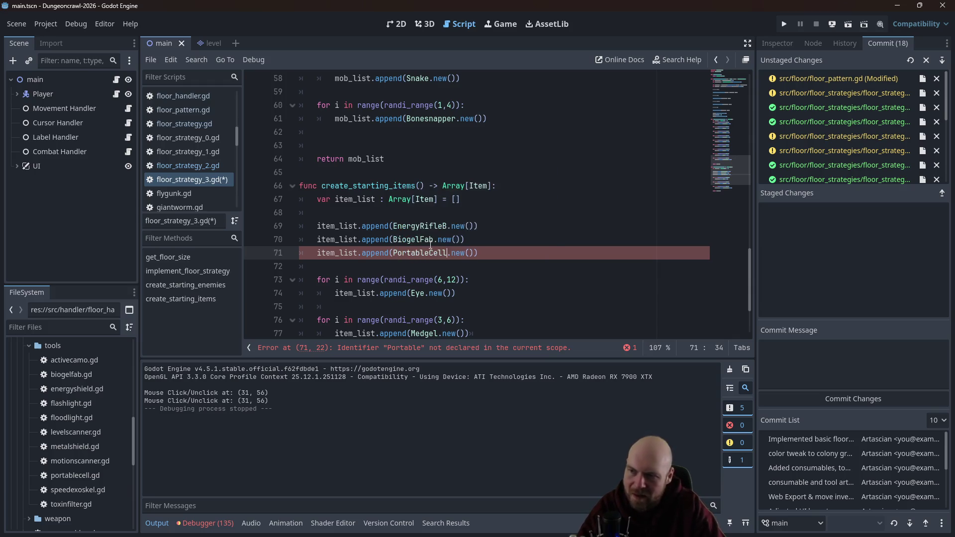
# - Save floor_strategy_3.gd and launch the game
pyautogui.click(482, 213)
pyautogui.hotkey('ctrl', 's')
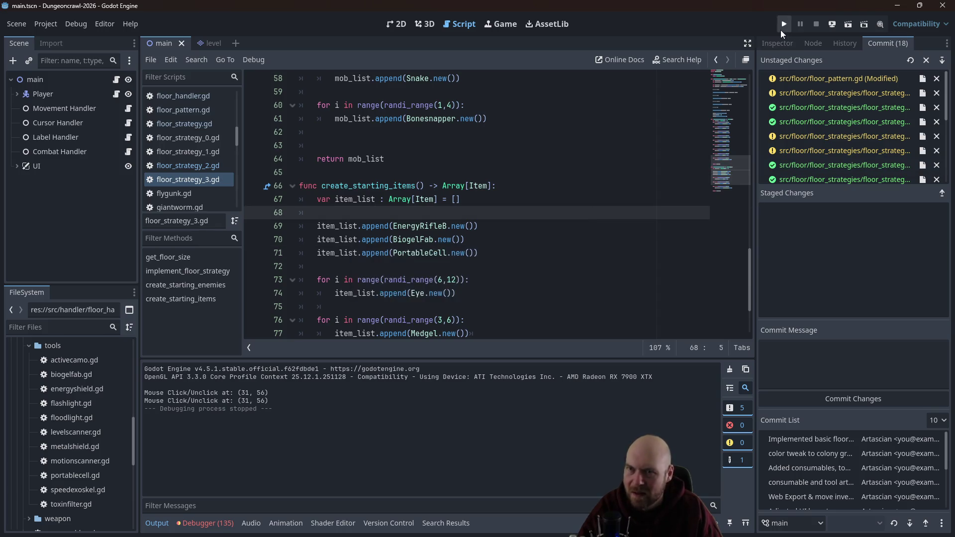
pyautogui.scroll(-3, 478, 209)
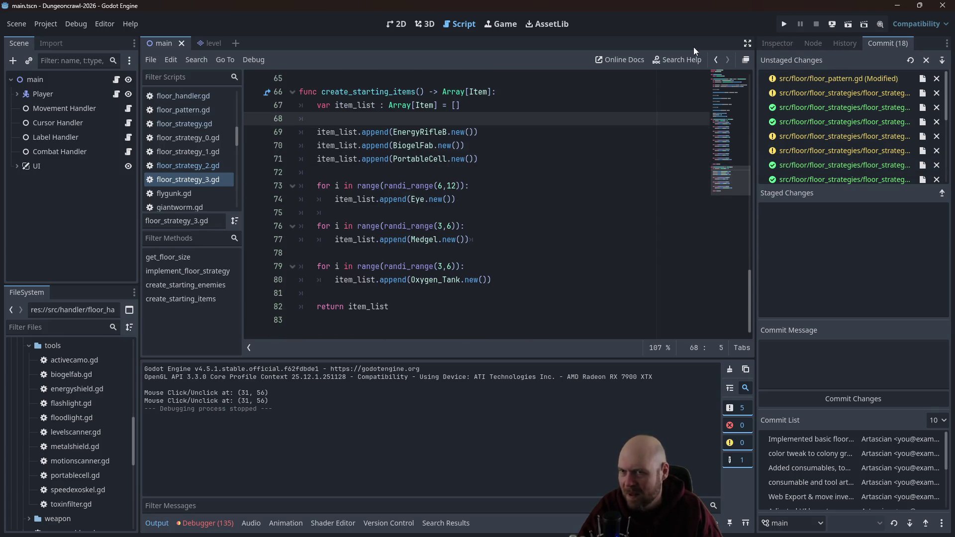
pyautogui.click(781, 24)
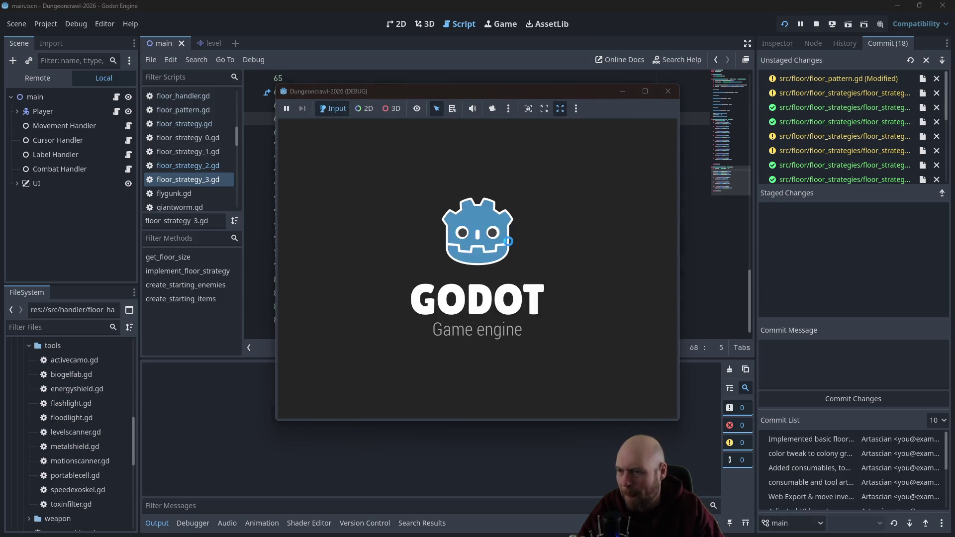
# - Explore the floor, picking up the floodlight, oxygen tank, Laser Pistol A and the eye
pyautogui.press('Right')
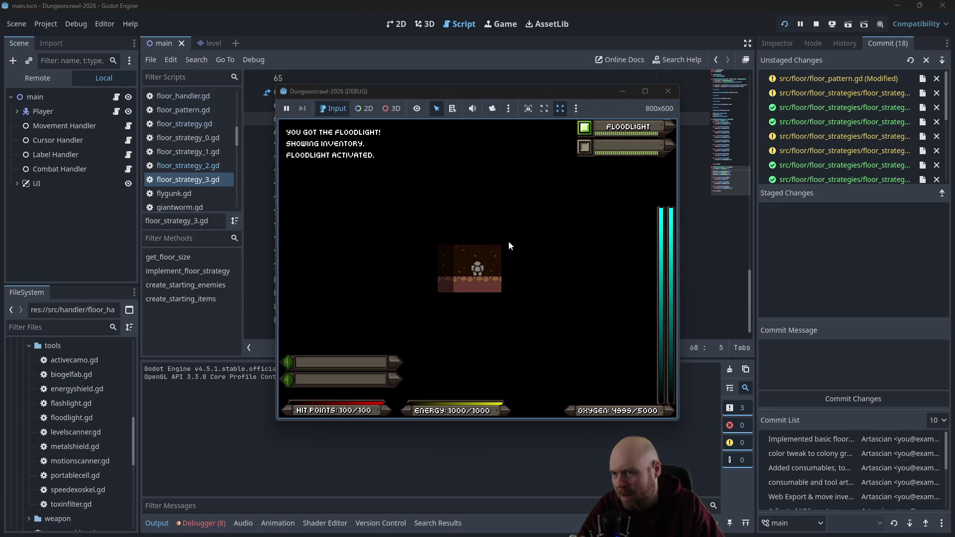
pyautogui.press('Up')
pyautogui.press('Up')
pyautogui.press('Up')
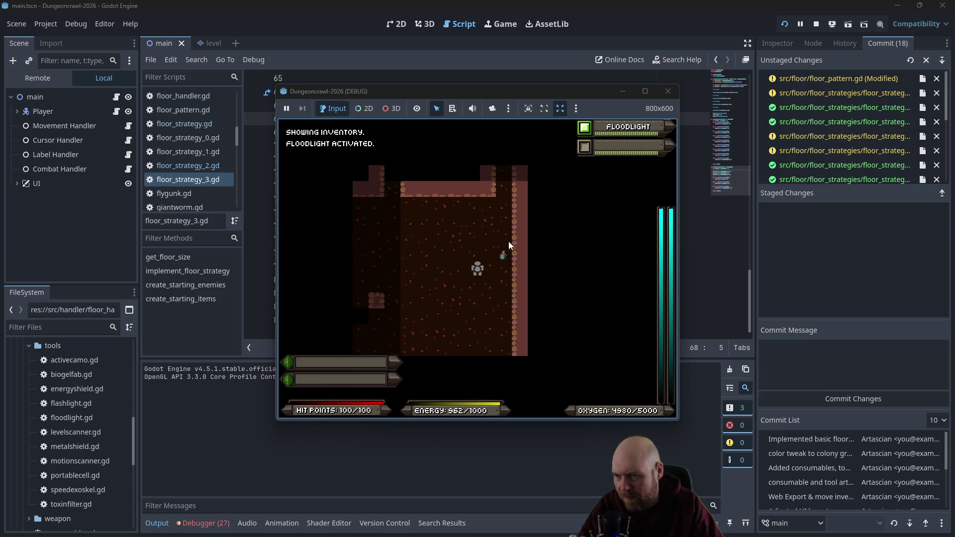
pyautogui.press('Right')
pyautogui.press('Left')
pyautogui.press('Left')
pyautogui.press('Left')
pyautogui.press('Down')
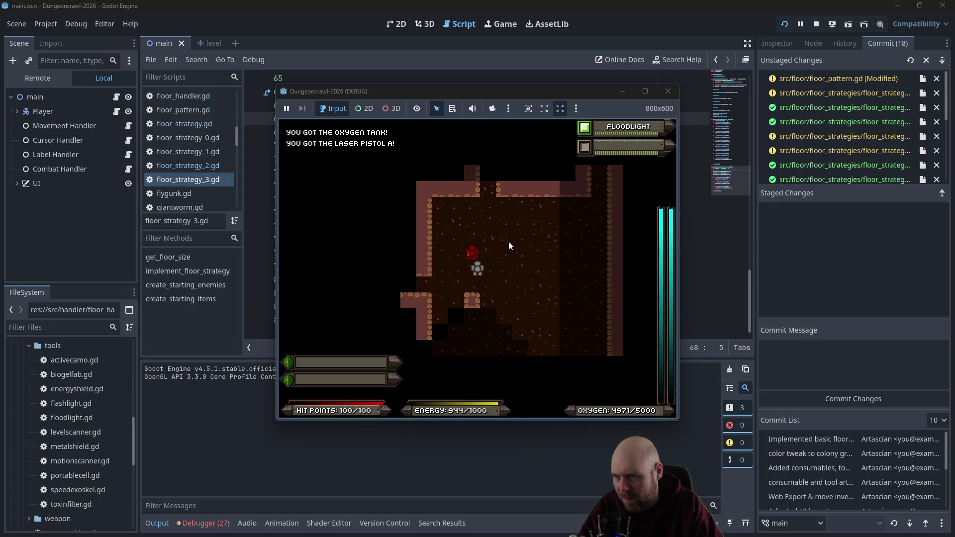
pyautogui.press('Up')
pyautogui.press('Up')
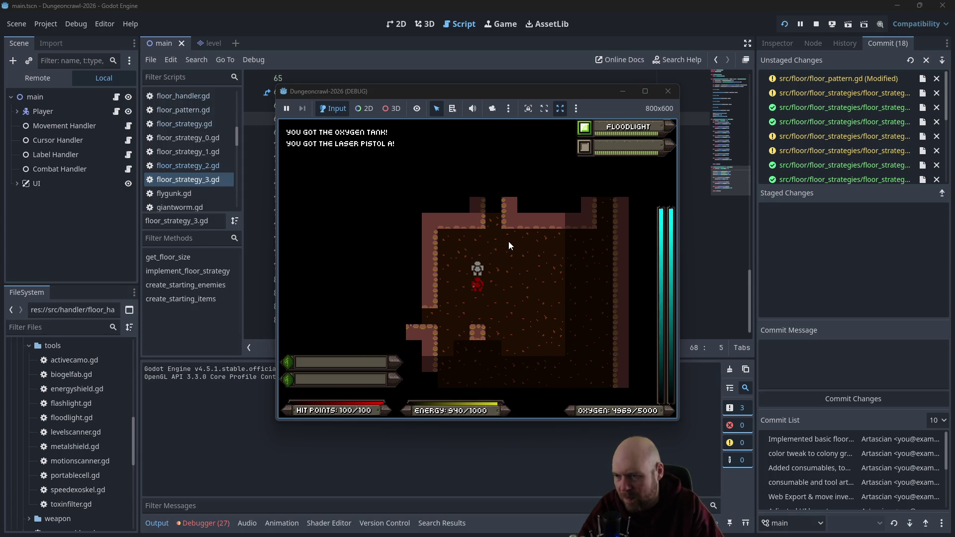
pyautogui.press('Right')
pyautogui.press('Right')
pyautogui.press('Right')
pyautogui.press('Right')
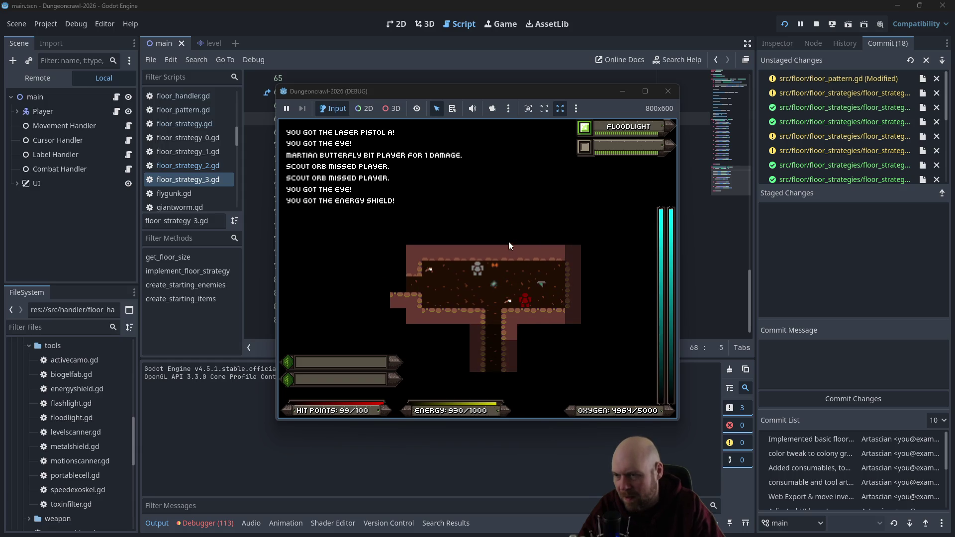
# - Check the inventory and ready Laser Pistol A and Laser Pistol B as weapons
pyautogui.press('i')
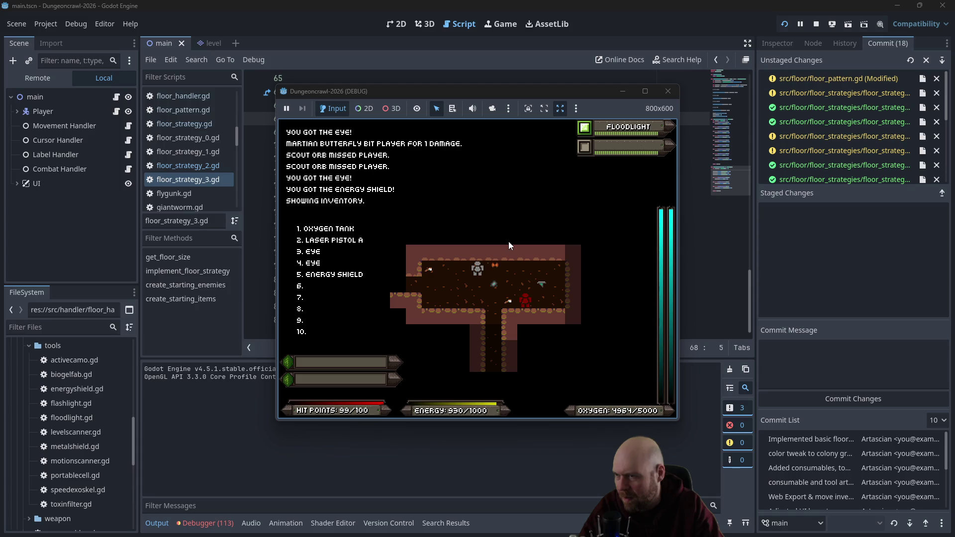
pyautogui.press('2')
pyautogui.press('Right')
pyautogui.press('Right')
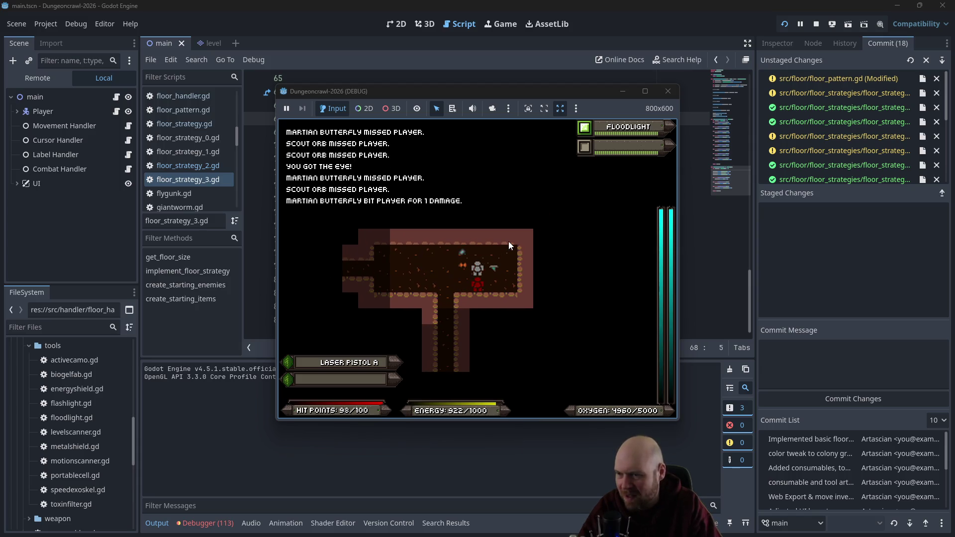
pyautogui.press('Right')
pyautogui.press('i')
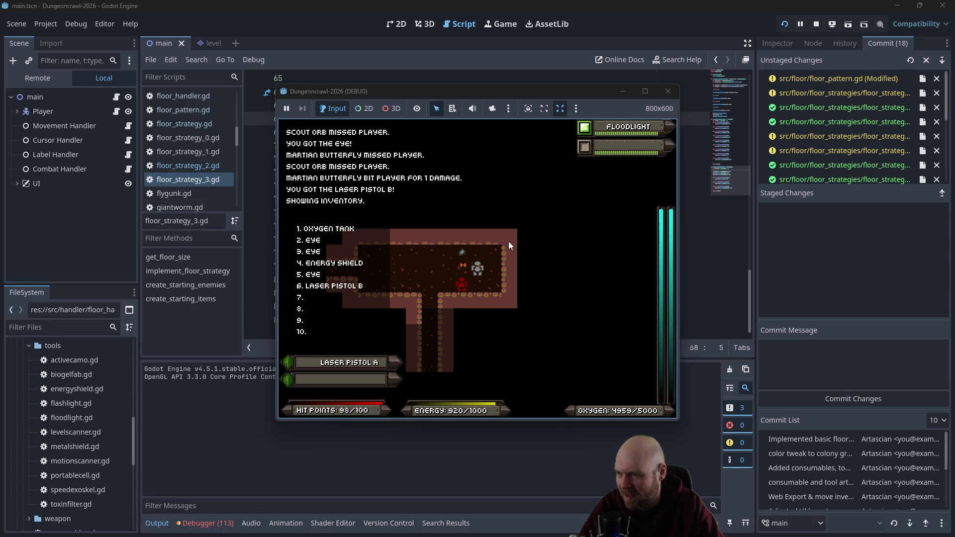
pyautogui.press('6')
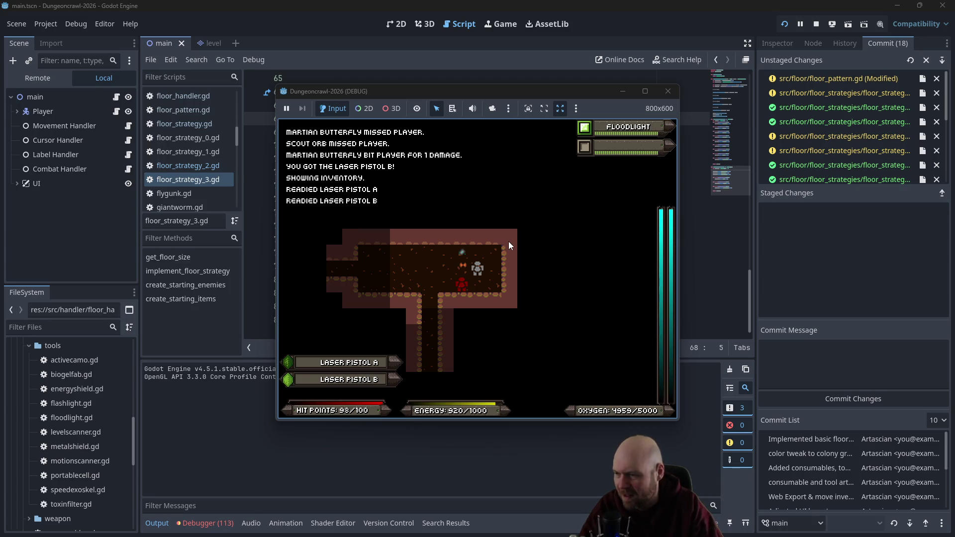
# - Fight the Martian Butterfly, Scout Orb and Dog Bot, then pick up the battery
pyautogui.press('Left')
pyautogui.press('Left')
pyautogui.press('Left')
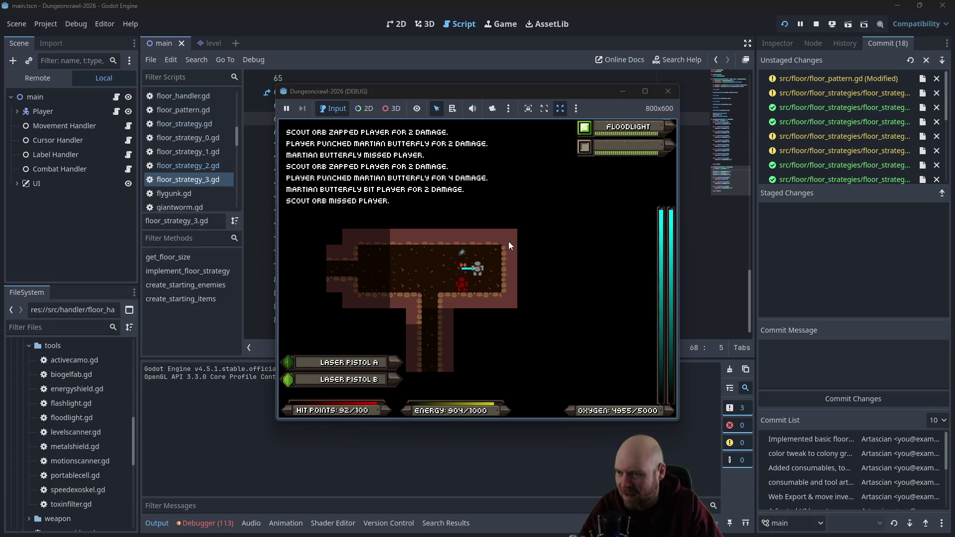
pyautogui.press('Left')
pyautogui.press('Left')
pyautogui.press('Left')
pyautogui.press('Left')
pyautogui.press('Left')
pyautogui.press('Left')
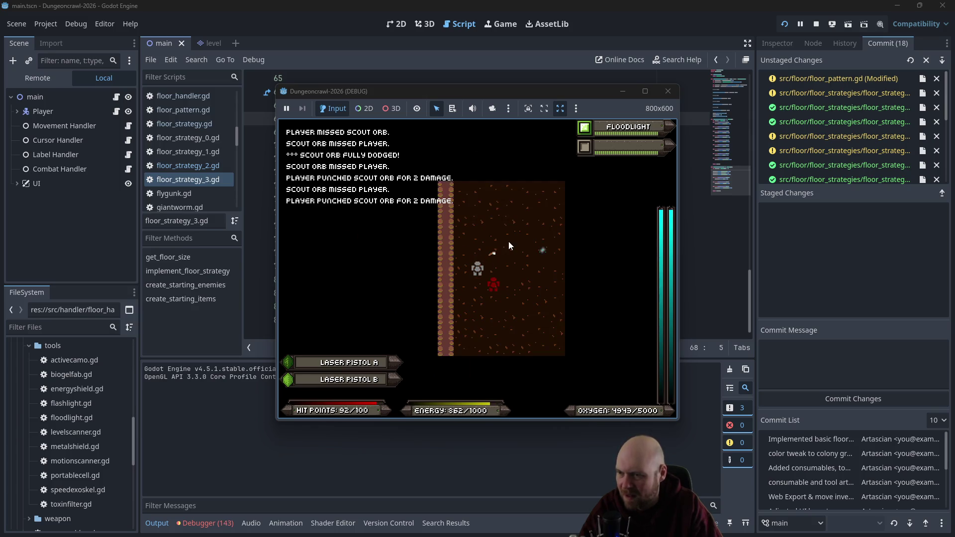
pyautogui.press('Right')
pyautogui.press('Right')
pyautogui.press('Right')
pyautogui.press('Right')
pyautogui.press('Right')
pyautogui.press('Right')
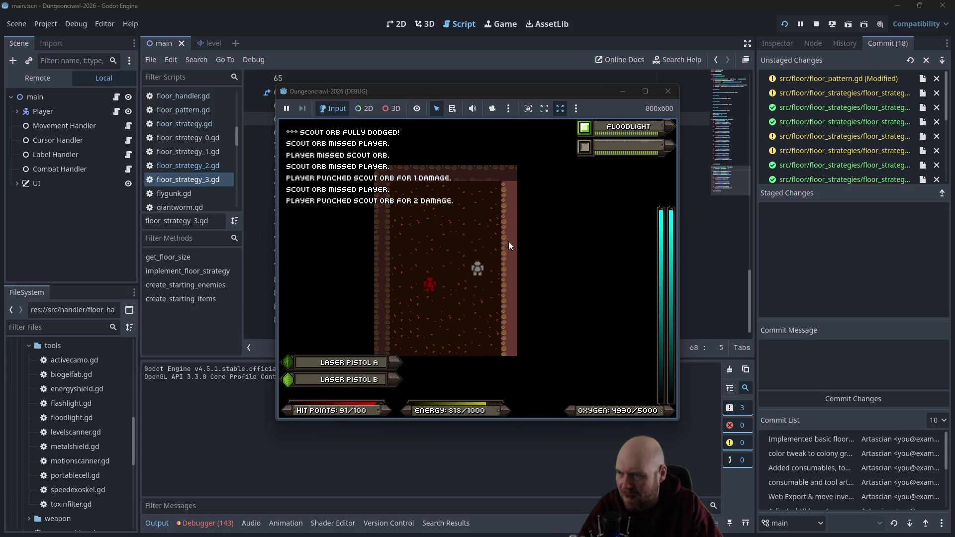
pyautogui.press('Up')
pyautogui.press('Up')
pyautogui.press('Left')
pyautogui.press('Down')
pyautogui.press('a')
pyautogui.press('Return')
pyautogui.press('Up')
pyautogui.press('Up')
pyautogui.press('Up')
pyautogui.press('Down')
pyautogui.press('Down')
pyautogui.press('Down')
pyautogui.press('Left')
# - Walk out along the corridor, peeking into the room above, to its dead end
pyautogui.press('Down')
pyautogui.press('Down')
pyautogui.press('Down')
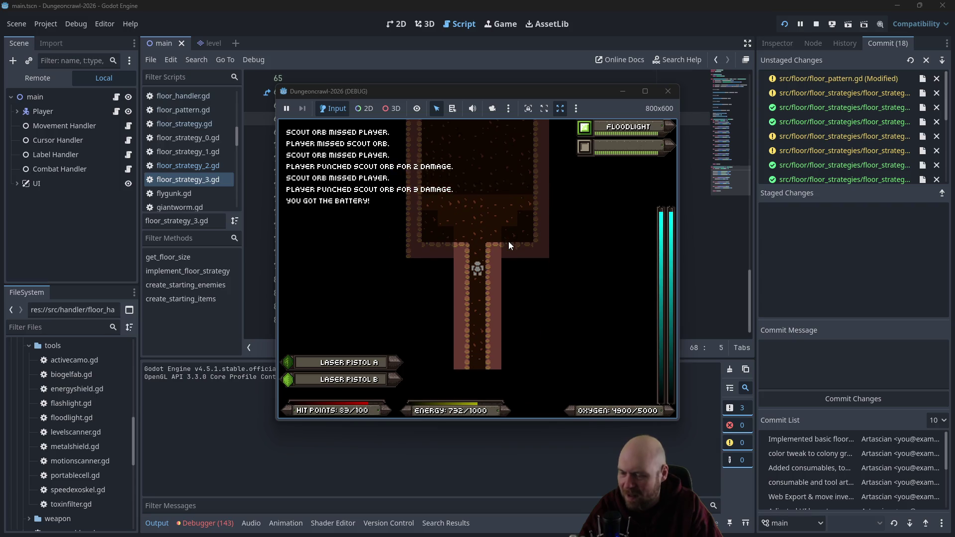
pyautogui.press('Down')
pyautogui.press('Down')
pyautogui.press('Down')
pyautogui.press('Up')
pyautogui.press('Up')
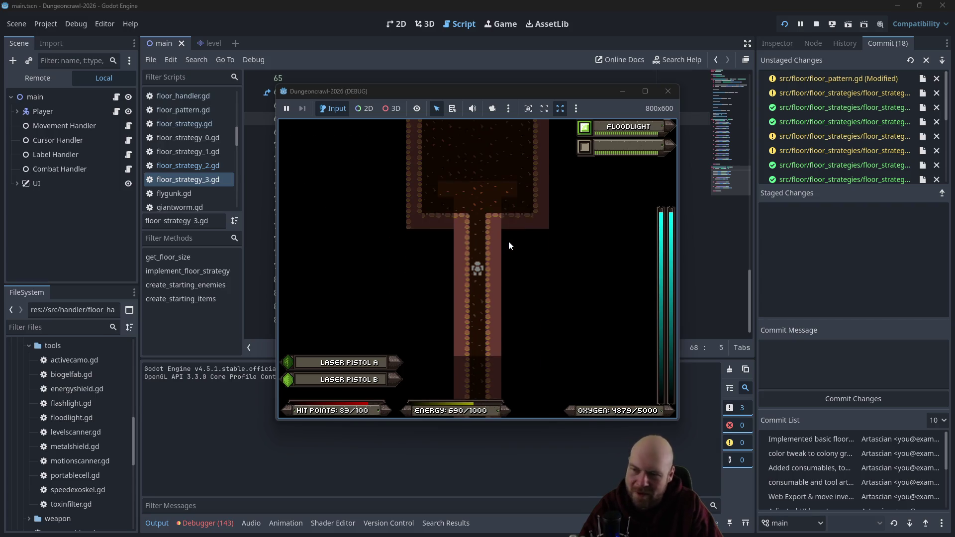
pyautogui.press('Up')
pyautogui.press('Up')
pyautogui.press('Up')
pyautogui.press('Down')
pyautogui.press('Down')
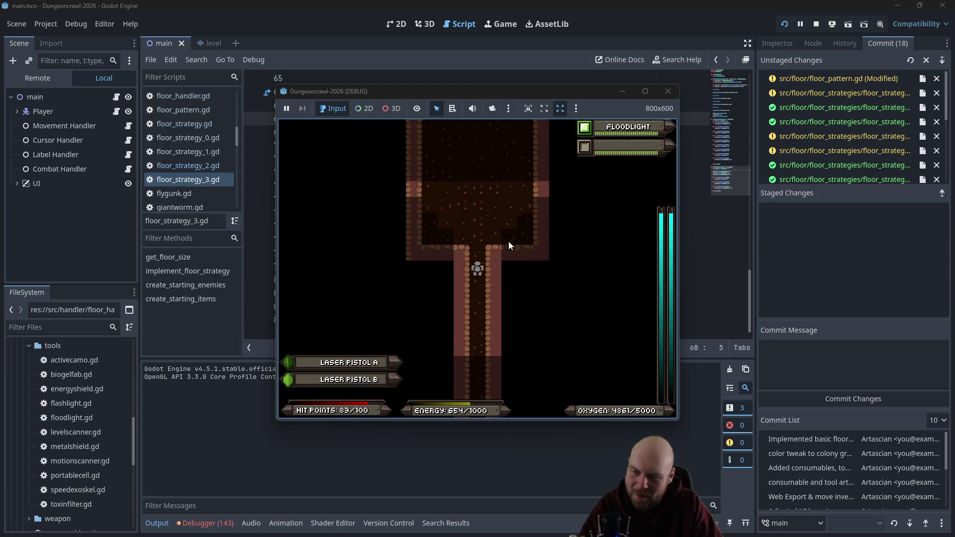
pyautogui.press('Down')
pyautogui.press('Down')
pyautogui.press('Down')
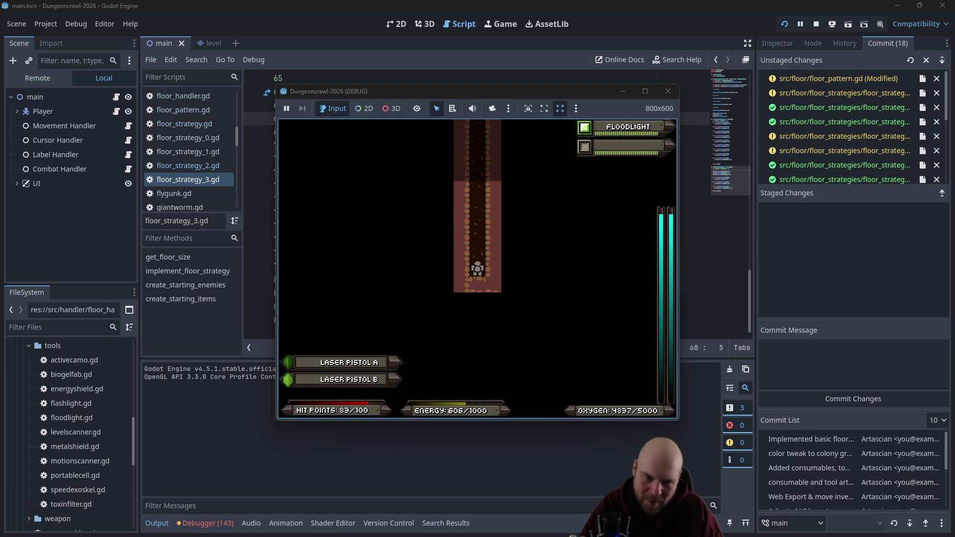
pyautogui.hotkey('alt', 'Tab')
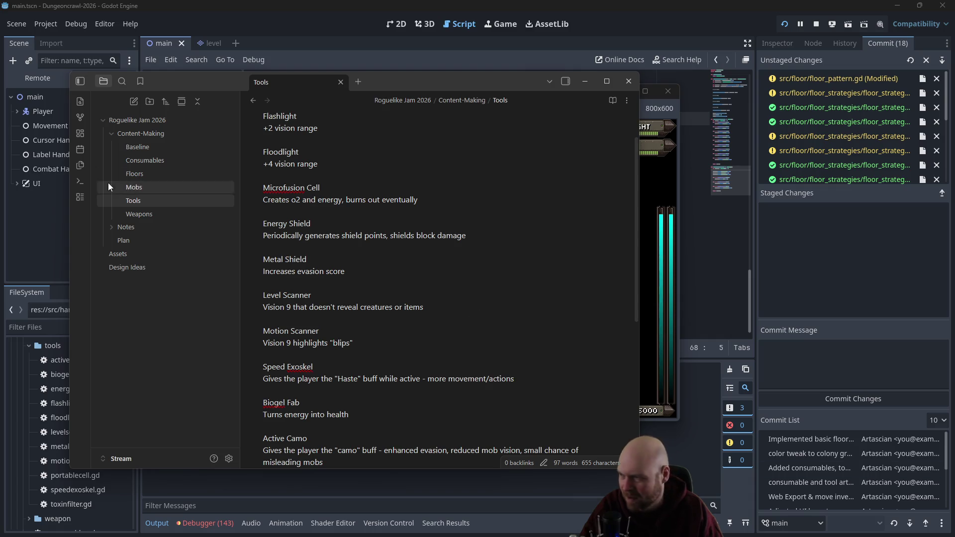
# - Add the TOFIX bullet 'Sometimes a tunnel gets cut off, MUST FIX' to the Plan note
pyautogui.click(156, 146)
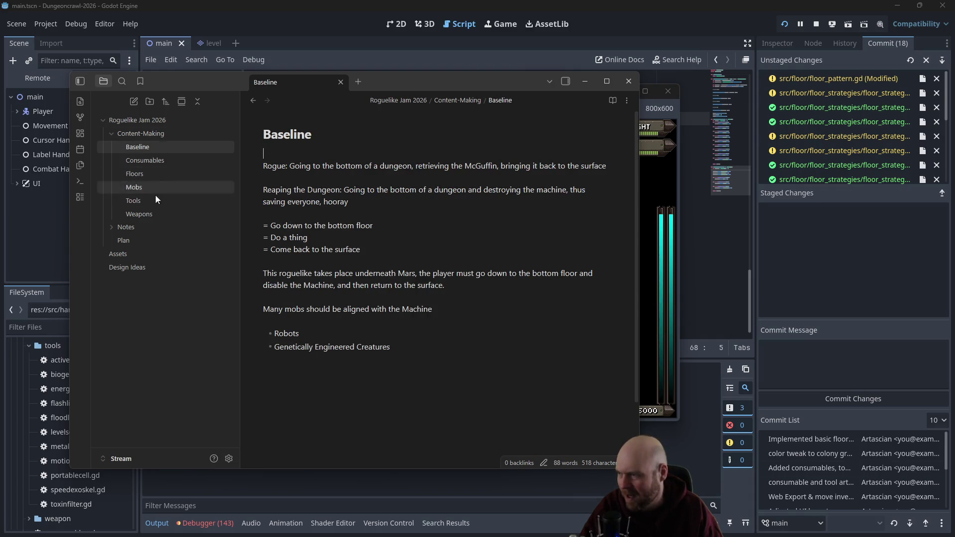
pyautogui.click(142, 229)
pyautogui.click(132, 230)
pyautogui.click(135, 241)
pyautogui.scroll(-10, 348, 288)
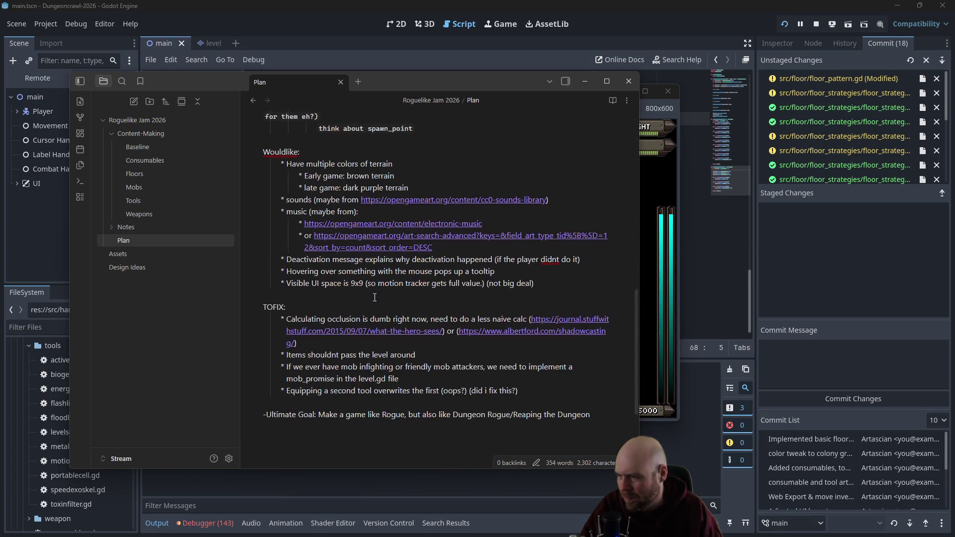
pyautogui.scroll(-1, 291, 316)
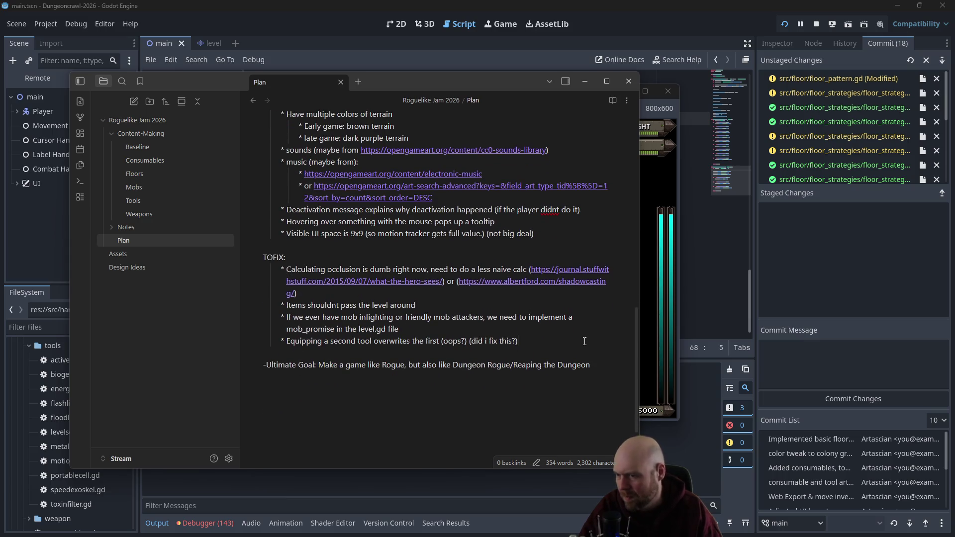
pyautogui.press('Return')
pyautogui.write('Sometimes t')
pyautogui.write('he level')
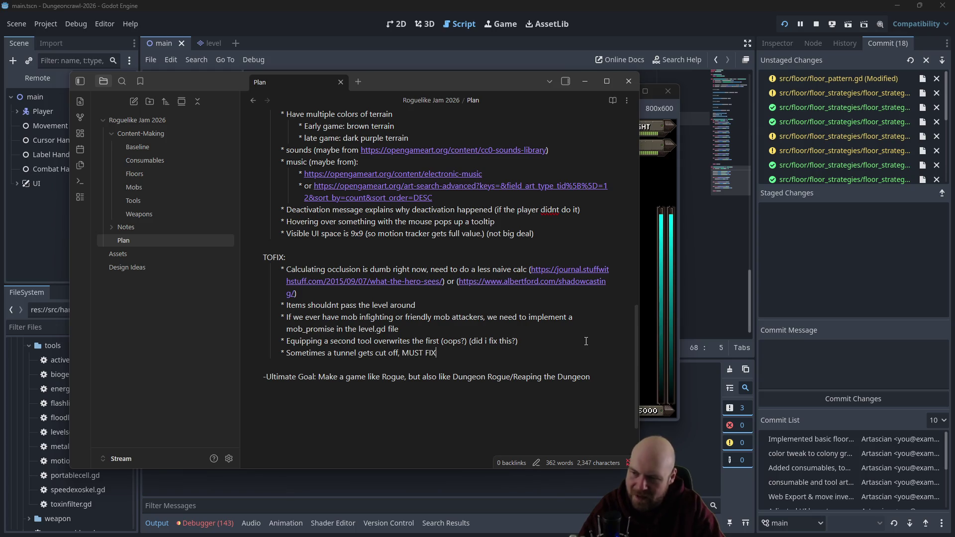
pyautogui.click(651, 245)
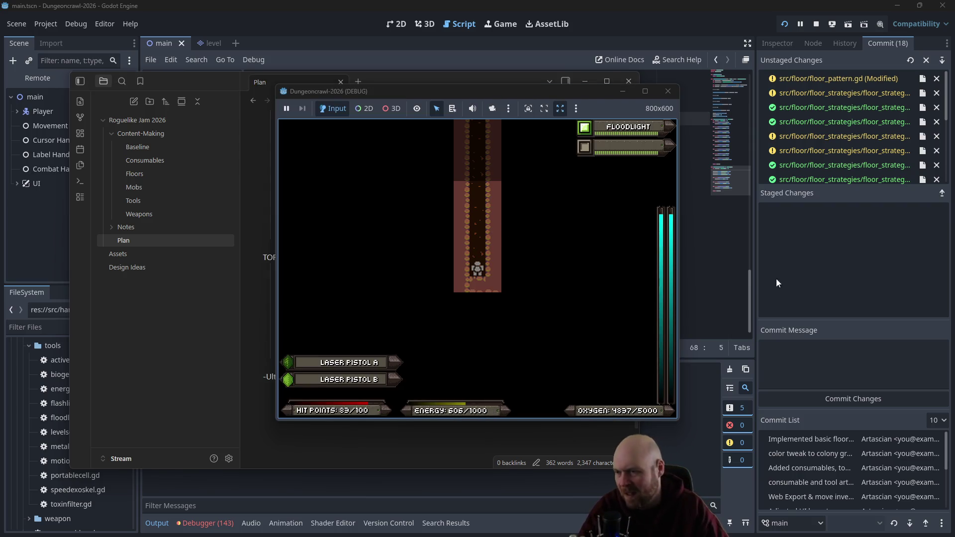
# - Walk onto the exit, hit the Nil floor-strategy crash, restart the game and grab the floodlight
pyautogui.press('w')
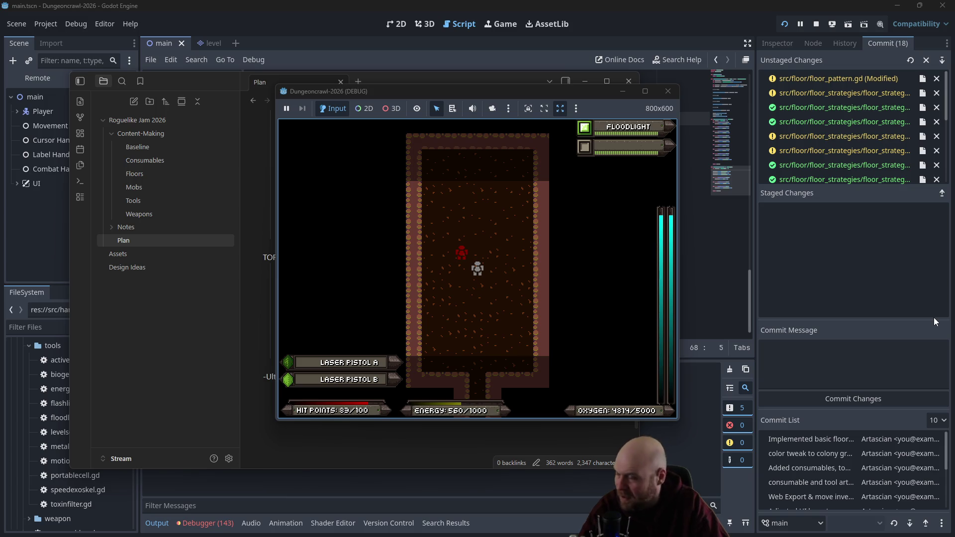
pyautogui.press('Down')
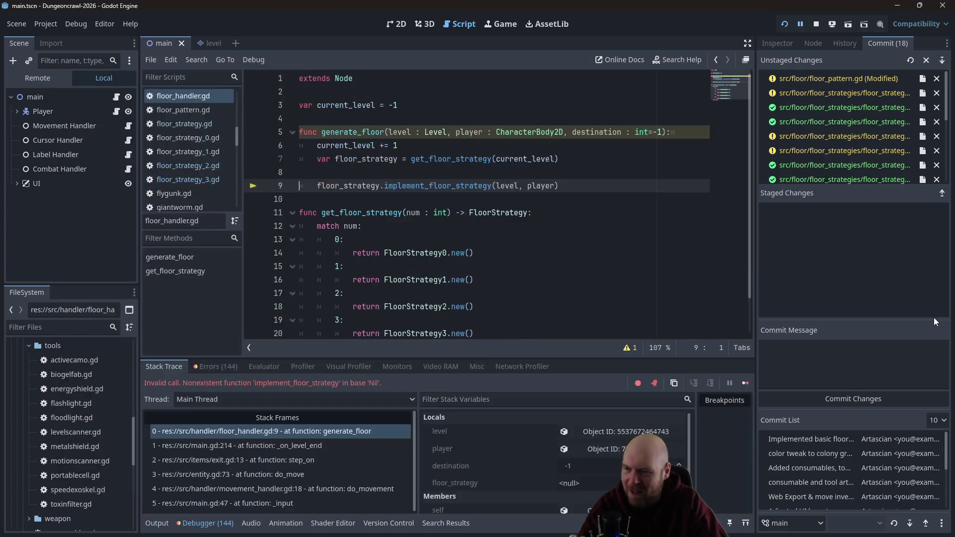
pyautogui.click(813, 25)
pyautogui.click(786, 31)
pyautogui.press('Right')
# - Switch on the floodlight and move past the Rogue Eye's fire into the slime room
pyautogui.press('1')
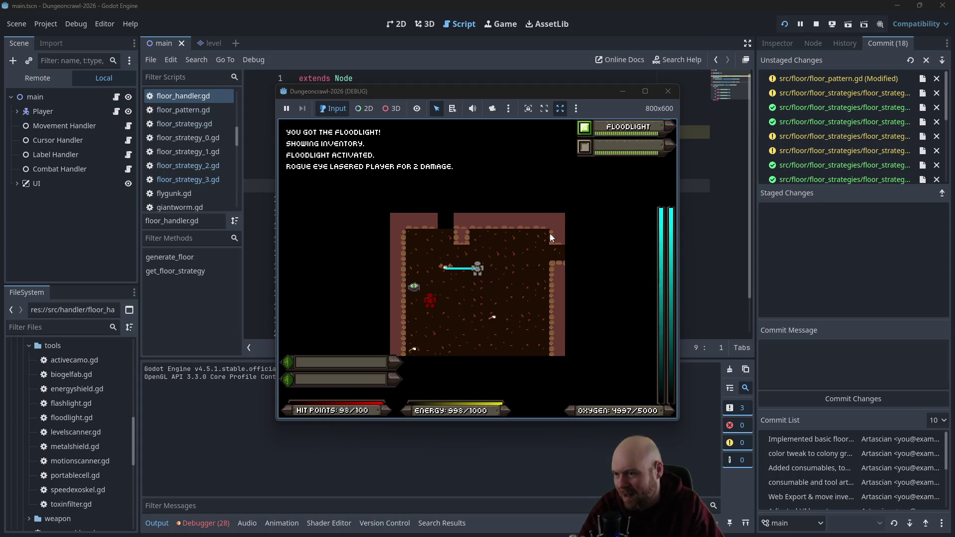
pyautogui.press('KP_1')
pyautogui.press('Left')
pyautogui.press('KP_1')
pyautogui.press('KP_1')
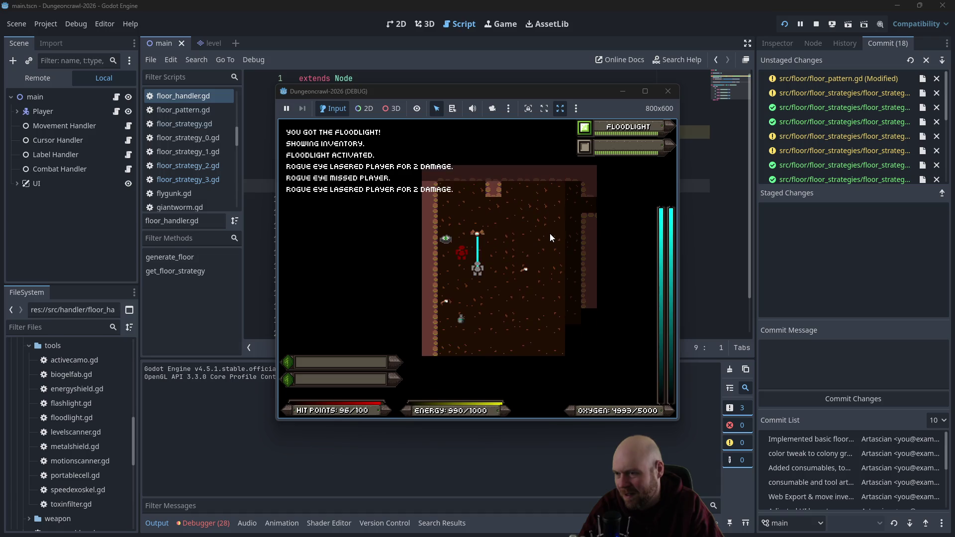
pyautogui.press('Left')
pyautogui.press('KP_3')
pyautogui.press('Down')
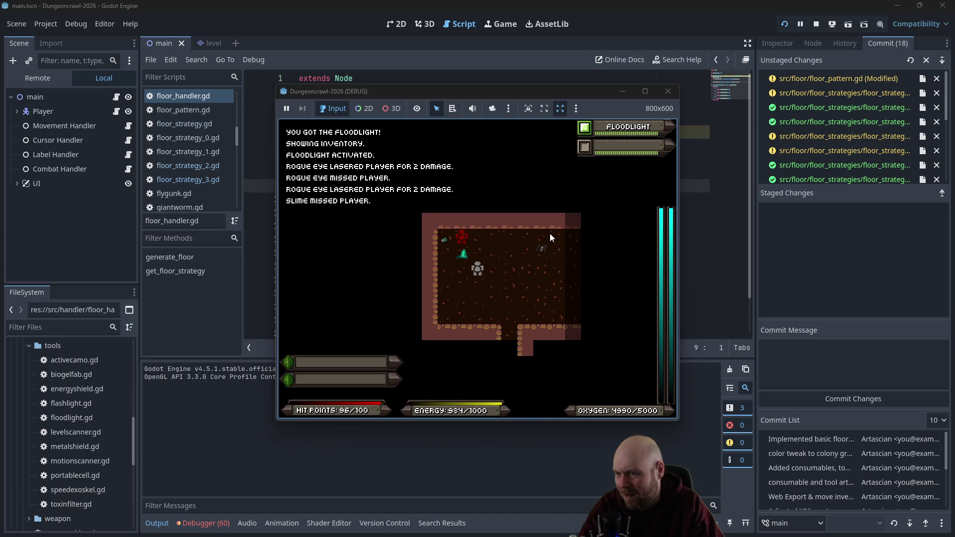
pyautogui.press('Down')
pyautogui.press('Down')
# - Advance up the corridor into the cross-shaped room and fight the dog bot heading left
pyautogui.press('Left')
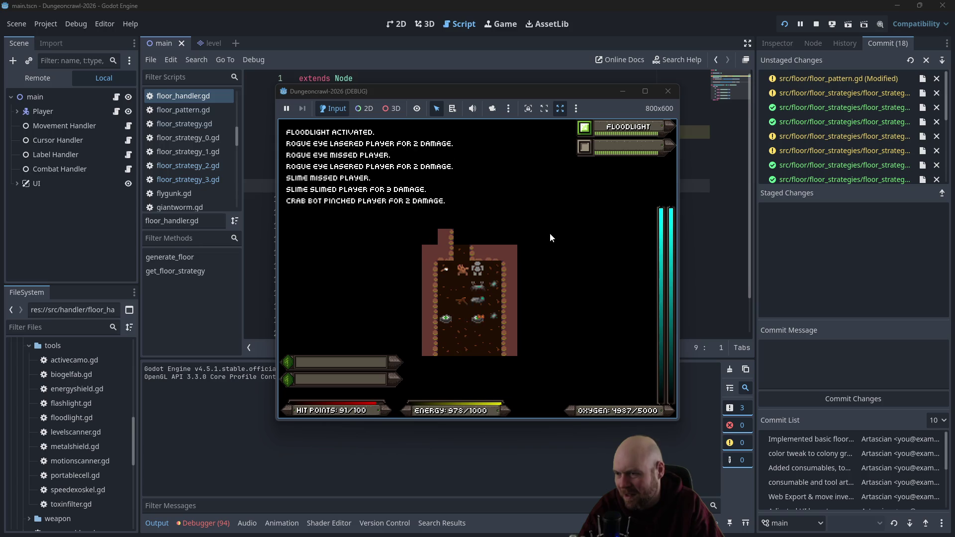
pyautogui.press('Up')
pyautogui.press('Up')
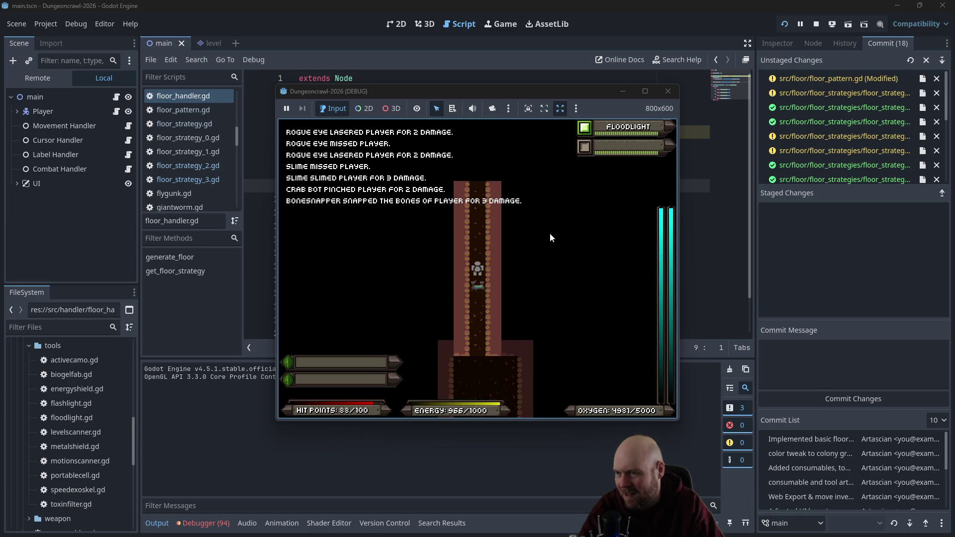
pyautogui.press('Up')
pyautogui.press('Up')
pyautogui.press('Up')
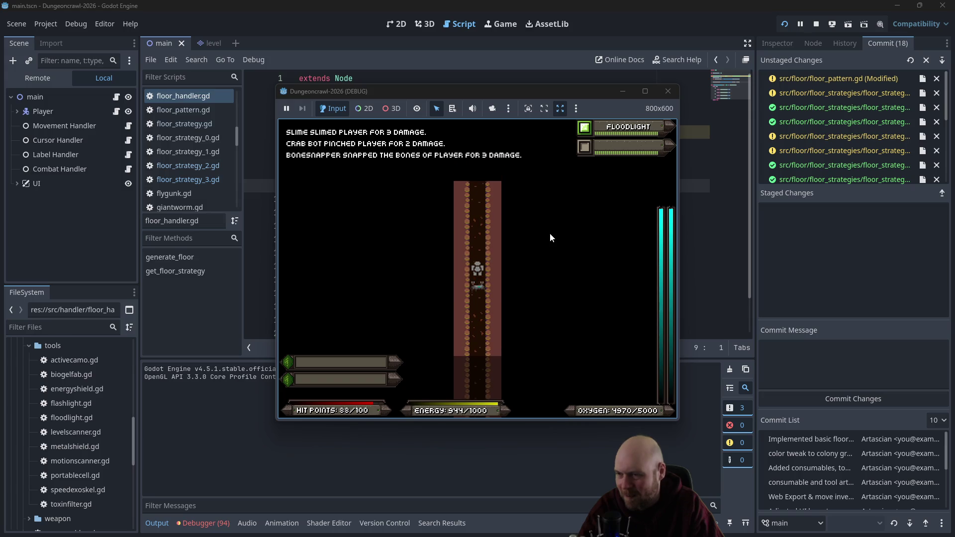
pyautogui.press('Up')
pyautogui.press('Left')
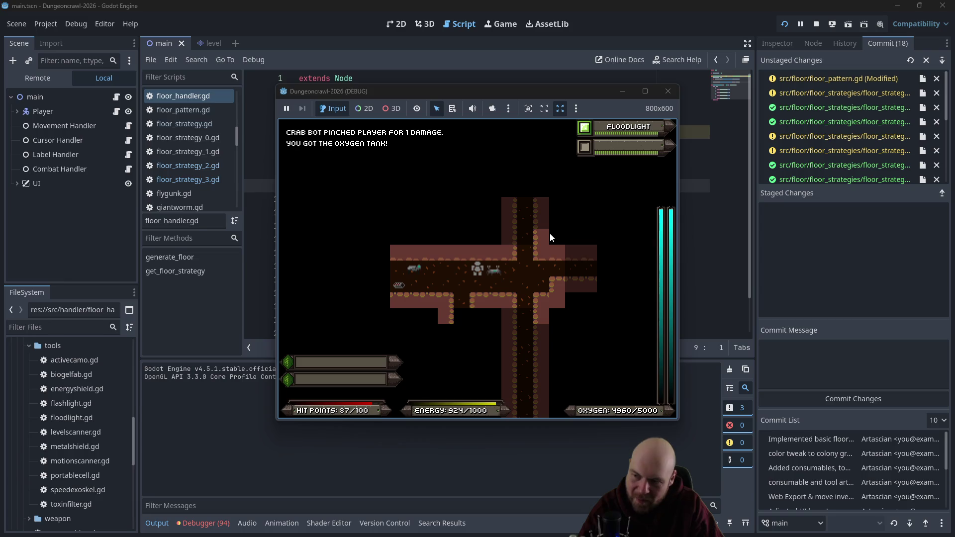
pyautogui.press('Left')
pyautogui.press('Left')
pyautogui.press('Left')
pyautogui.press('Down')
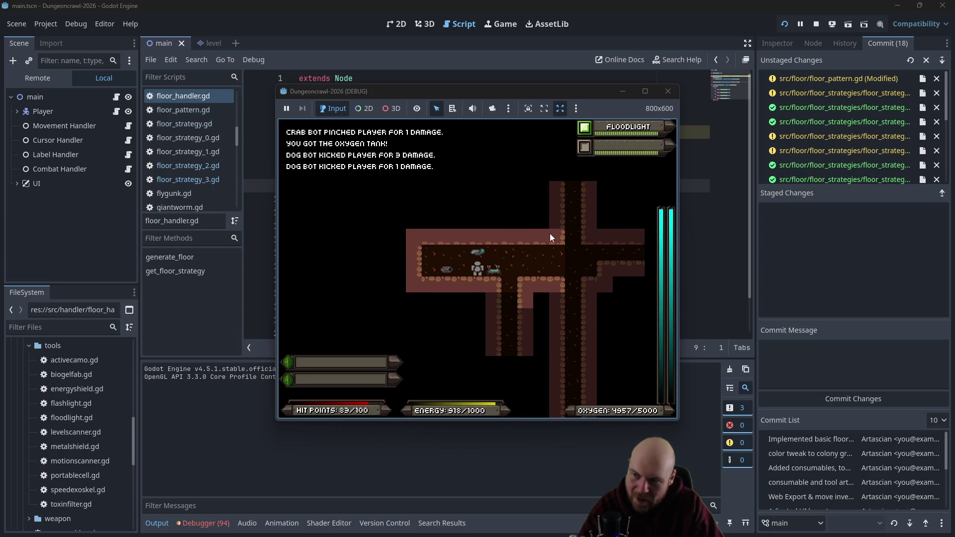
pyautogui.press('Left')
# - Pick up and activate the biogel fabricator, then defeat the crab bot and dog bot
pyautogui.press('i')
pyautogui.press('2')
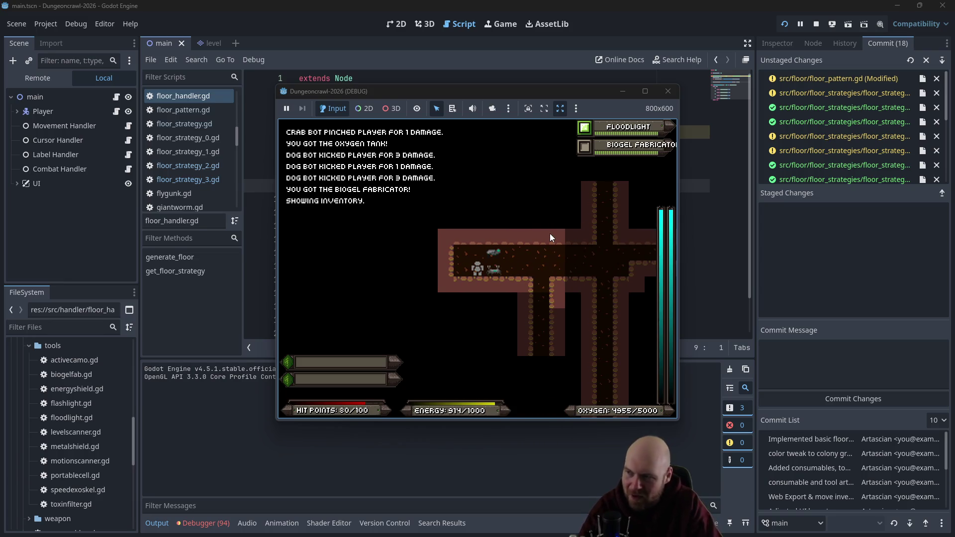
pyautogui.press('2')
pyautogui.press('Right')
pyautogui.press('Right')
pyautogui.press('Right')
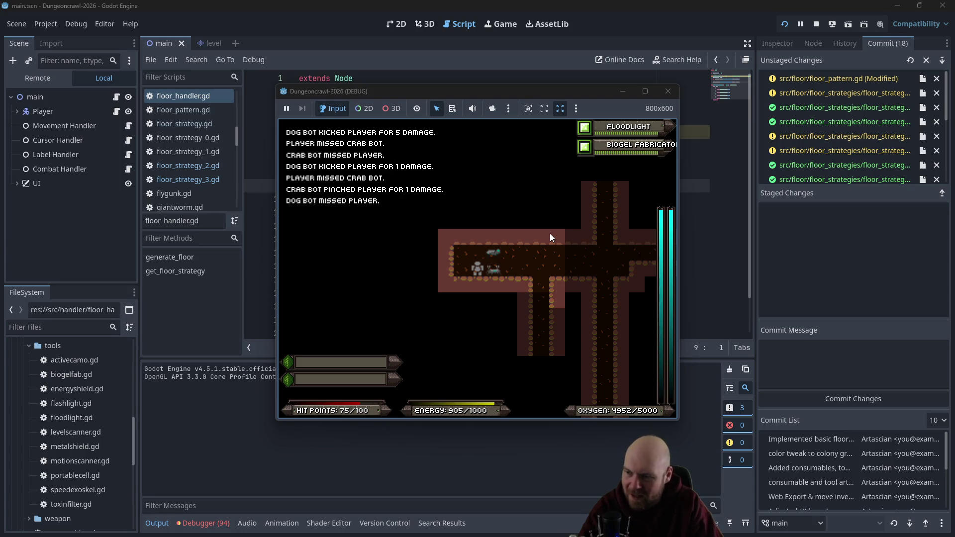
pyautogui.press('Right')
pyautogui.press('Right')
pyautogui.press('Right')
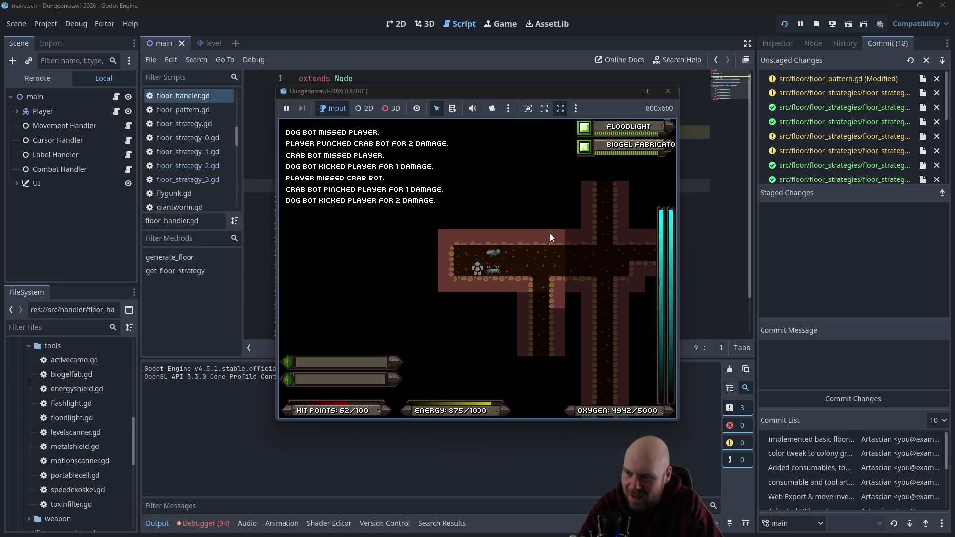
pyautogui.press('Up')
pyautogui.press('Up')
pyautogui.press('Up')
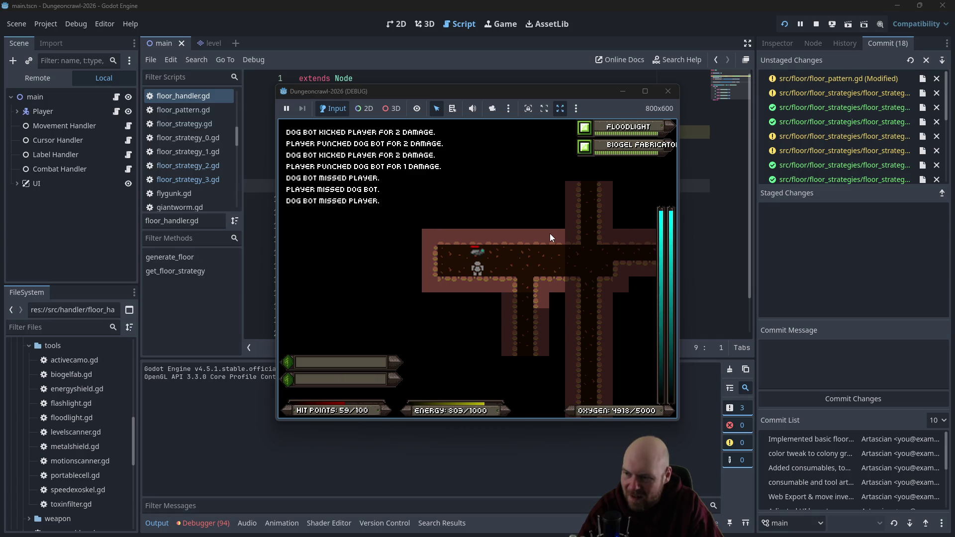
pyautogui.press('Up')
pyautogui.press('Up')
pyautogui.press('Up')
pyautogui.press('Right')
pyautogui.press('Right')
pyautogui.press('Right')
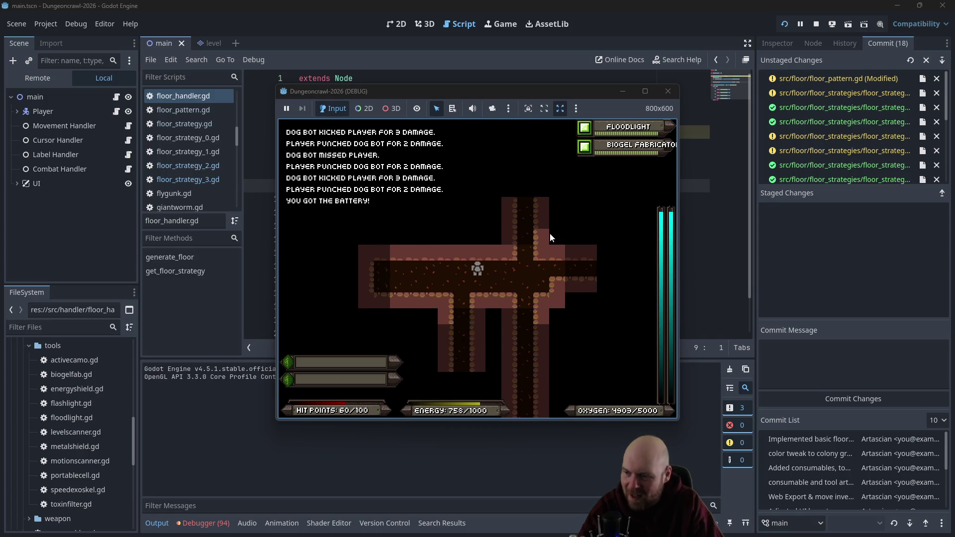
# - Head left down the corridor, defeating the scout orb, crab bot and Bonesnapper
pyautogui.press('Left')
pyautogui.press('Left')
pyautogui.press('Left')
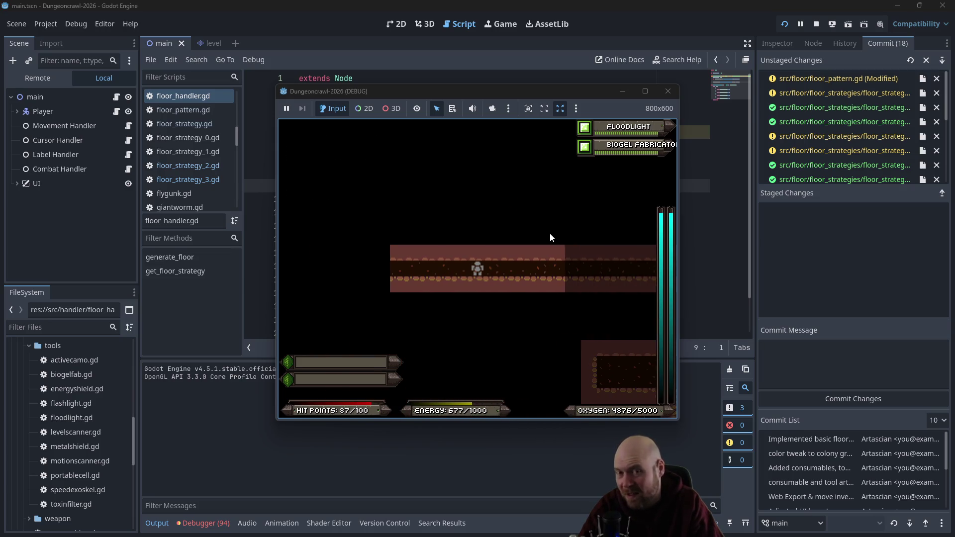
pyautogui.press('Left')
pyautogui.press('Left')
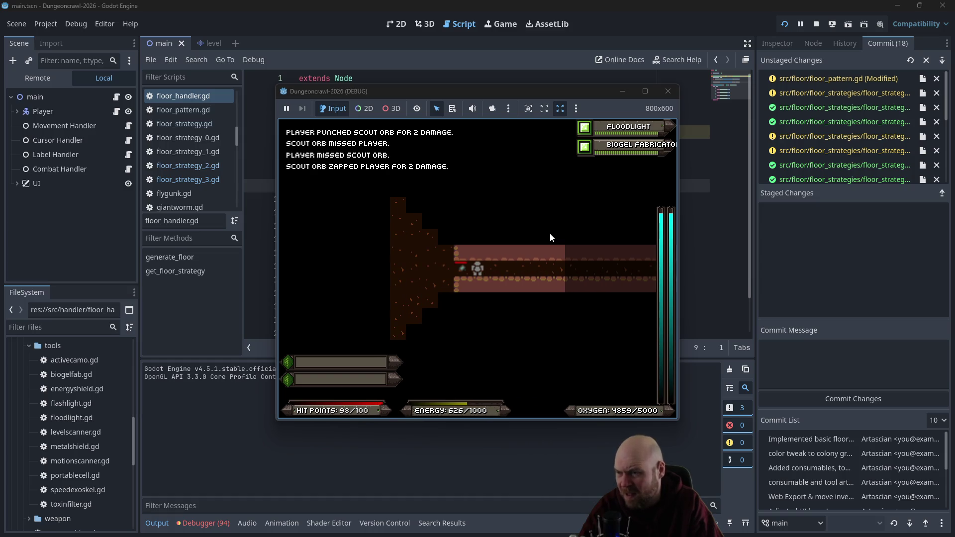
pyautogui.press('Left')
pyautogui.press('Left')
pyautogui.press('Left')
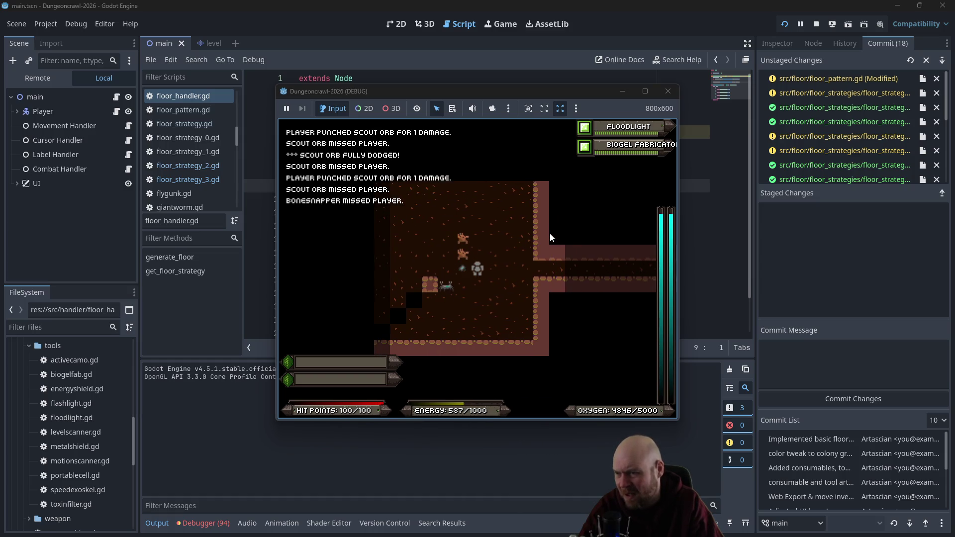
pyautogui.press('Left')
pyautogui.press('Left')
pyautogui.press('Left')
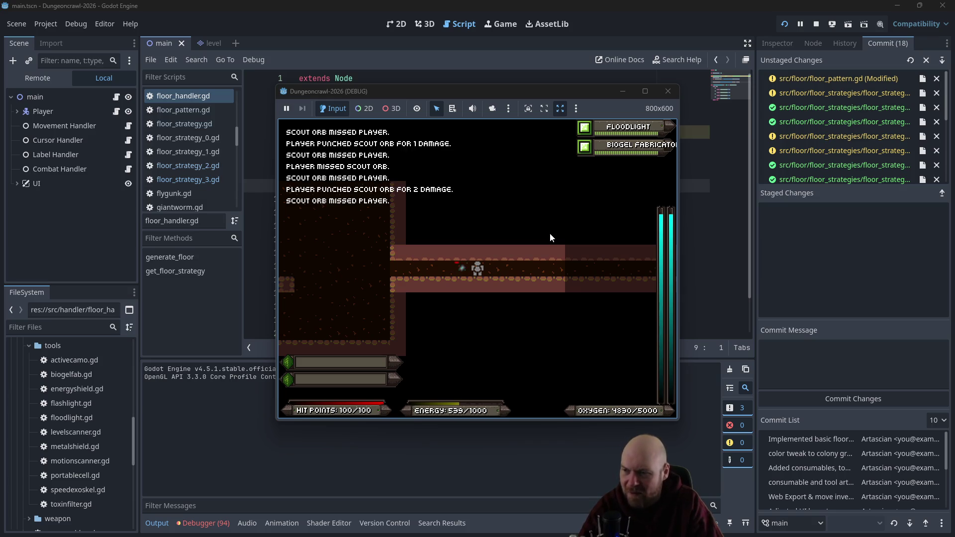
pyautogui.press('Left')
pyautogui.press('Left')
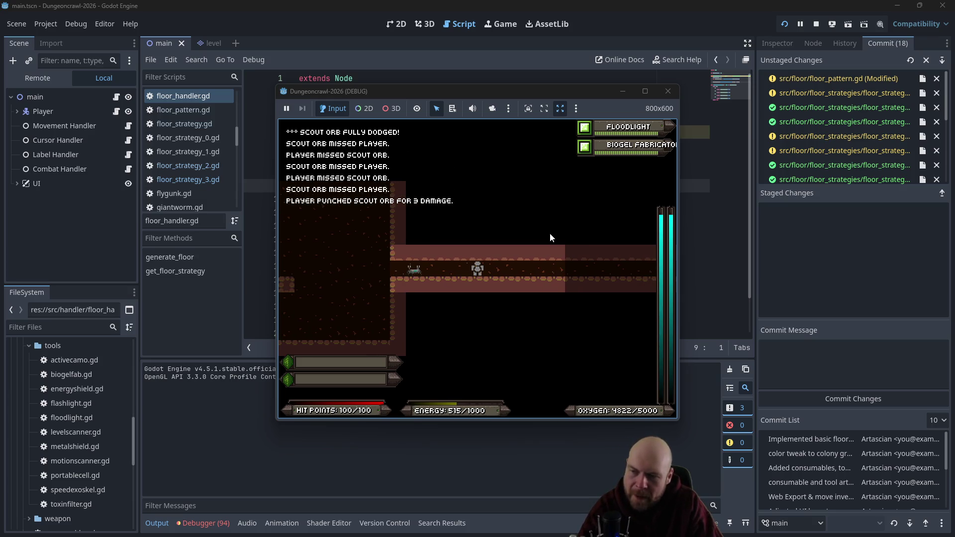
pyautogui.press('Left')
pyautogui.press('Left')
pyautogui.press('Left')
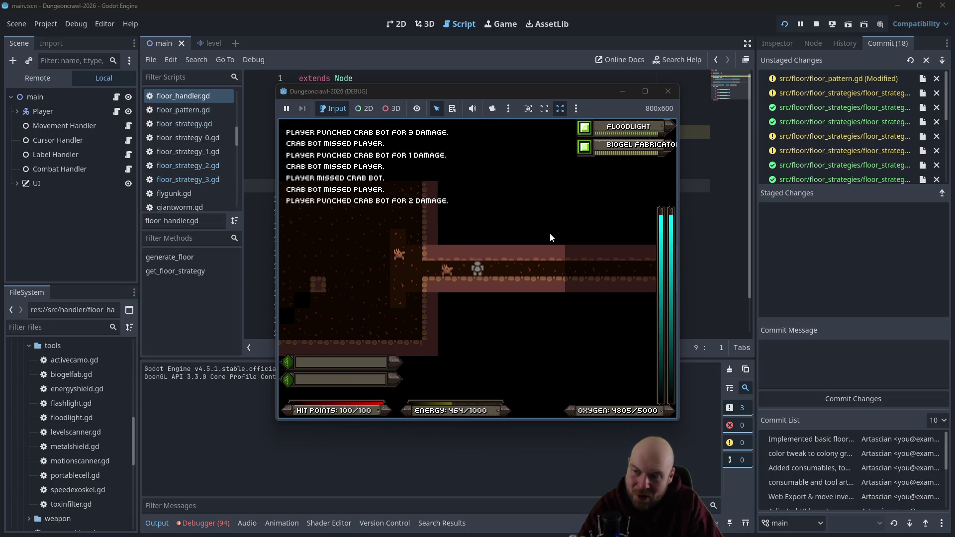
pyautogui.press('Left')
pyautogui.press('Left')
pyautogui.press('Left')
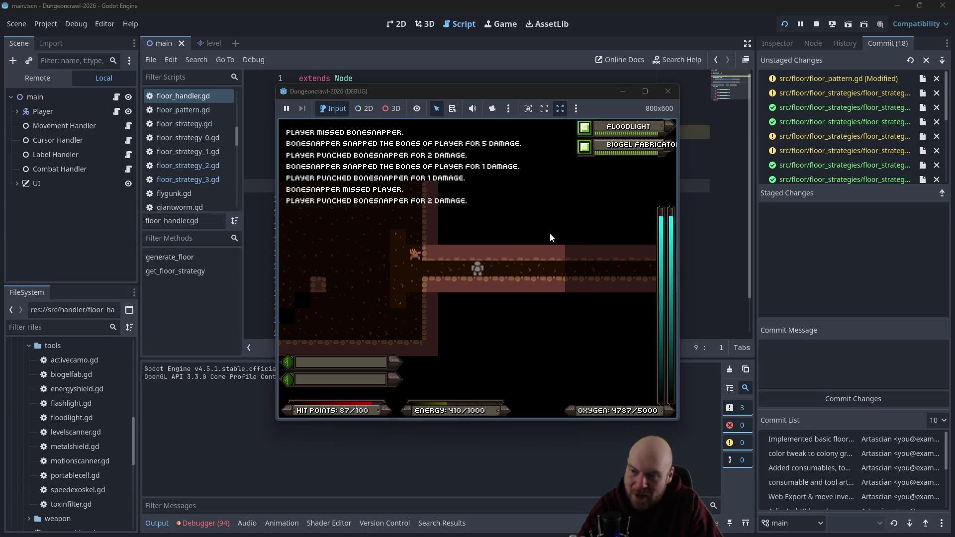
pyautogui.press('Left')
pyautogui.press('Left')
pyautogui.press('Left')
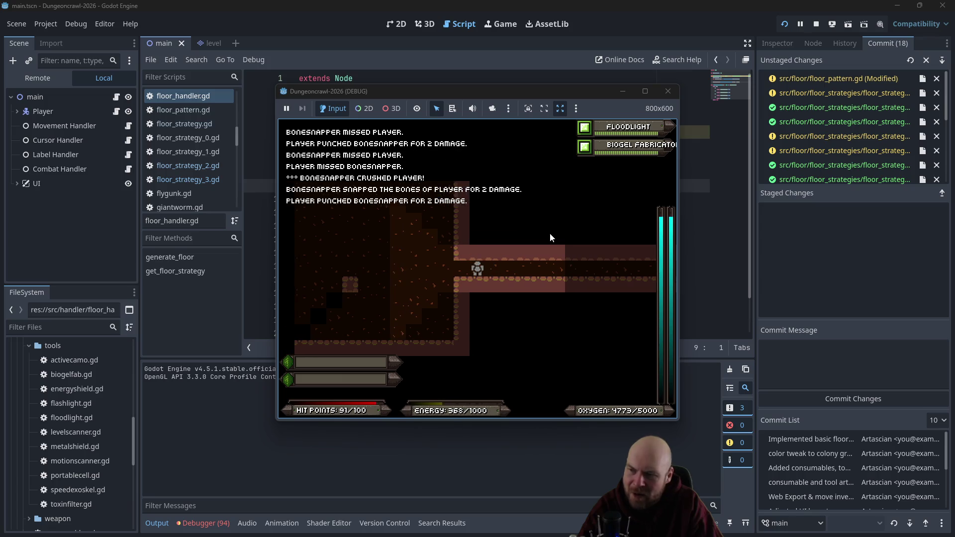
# - Explore through the room and along a new corridor into the large open cave
pyautogui.press('Left')
pyautogui.press('Left')
pyautogui.press('Left')
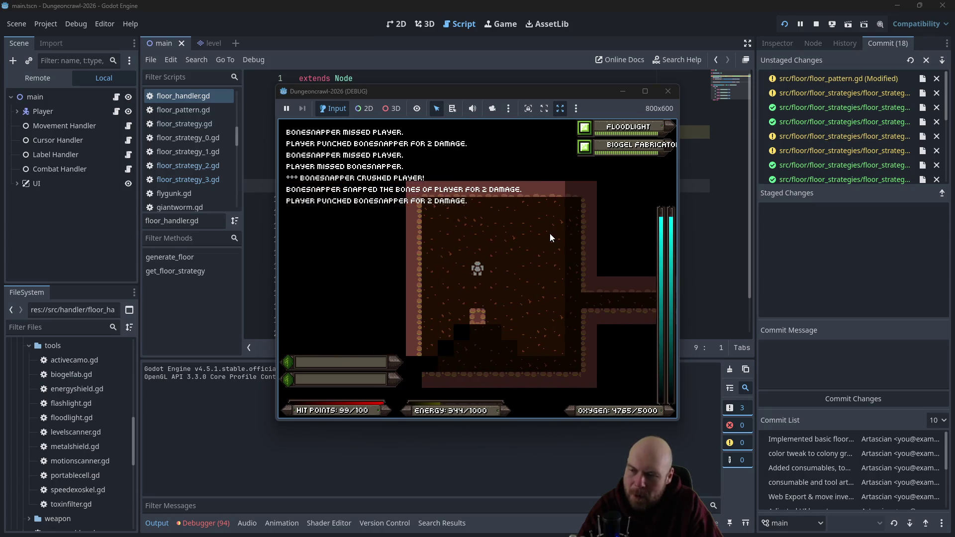
pyautogui.press('Up')
pyautogui.press('Down')
pyautogui.press('Right')
pyautogui.press('Right')
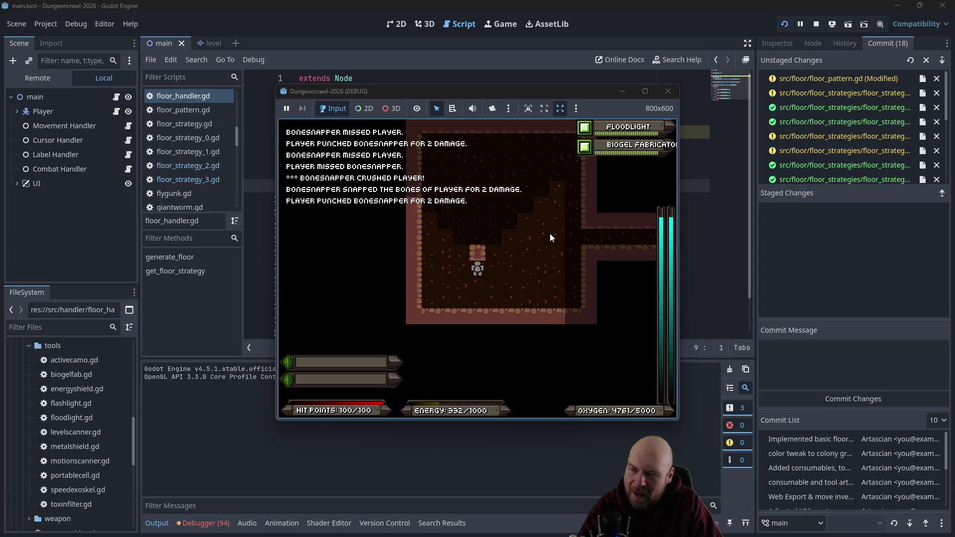
pyautogui.press('Right')
pyautogui.press('Right')
pyautogui.press('Right')
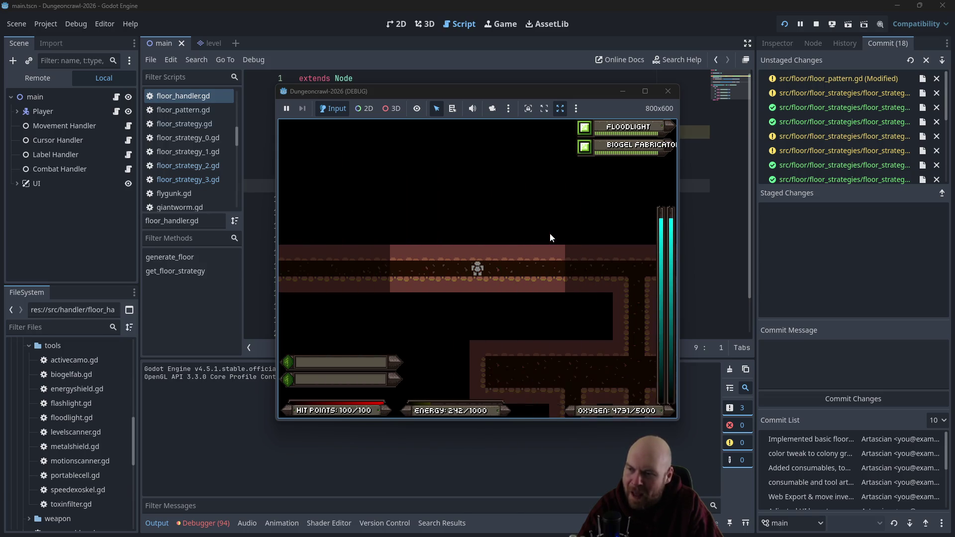
pyautogui.press('Right')
pyautogui.press('Right')
pyautogui.press('Right')
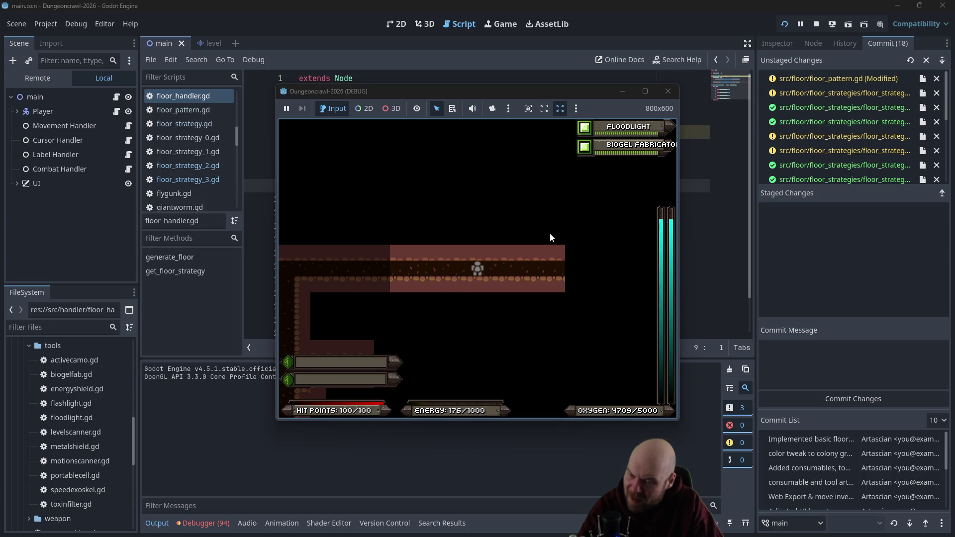
pyautogui.press('Right')
pyautogui.press('Right')
pyautogui.press('Right')
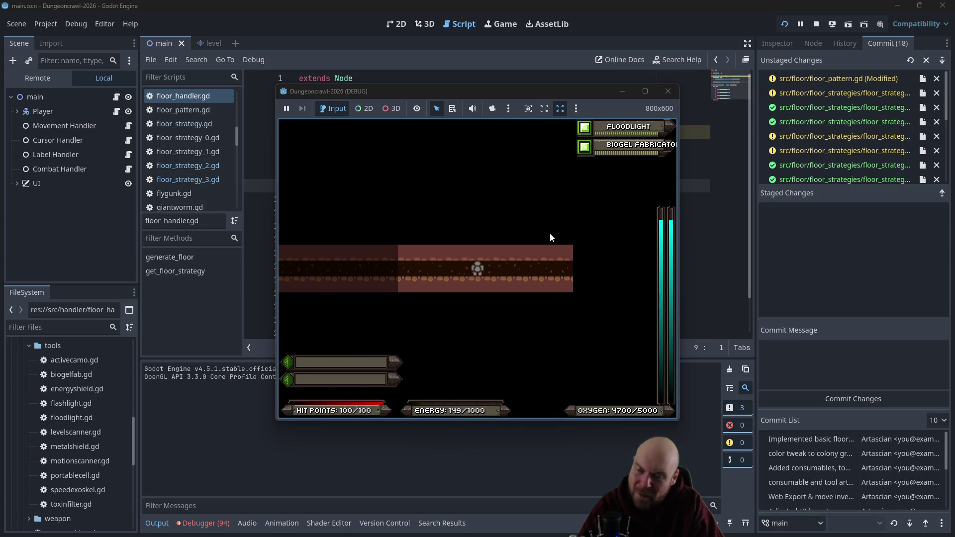
pyautogui.press('Right')
pyautogui.press('Right')
pyautogui.press('Up')
pyautogui.press('Up')
pyautogui.press('Up')
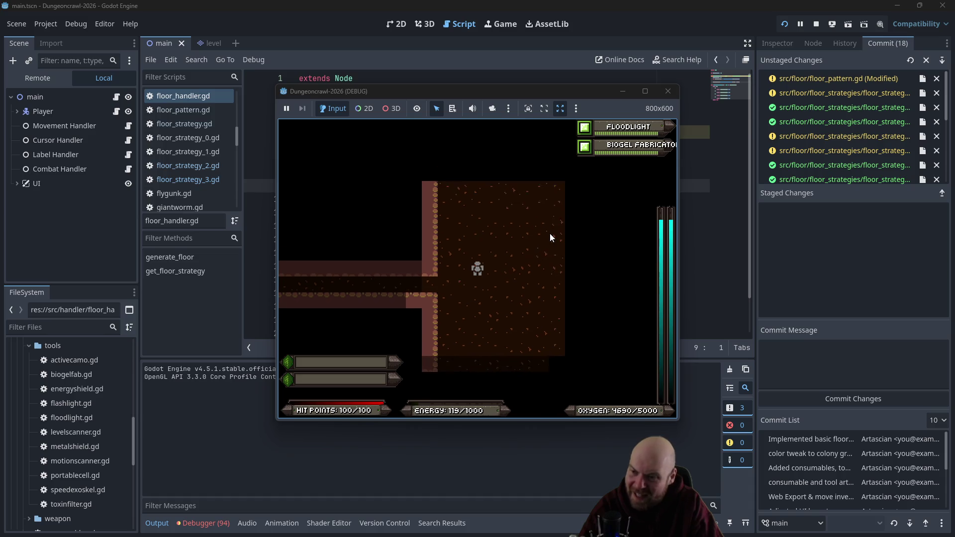
pyautogui.press('Right')
# - Fight the rogue kestrel and crab bot, defeating the crab bot and collecting its eye
pyautogui.press('Right')
pyautogui.press('Right')
pyautogui.press('Right')
pyautogui.press('Down')
pyautogui.press('Right')
pyautogui.press('Right')
pyautogui.press('Right')
pyautogui.press('Right')
pyautogui.press('Right')
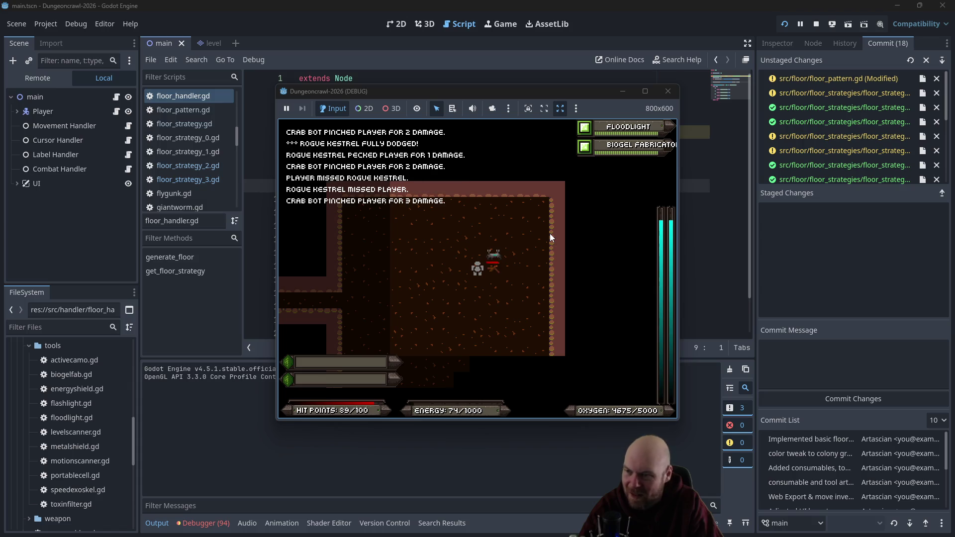
pyautogui.press('Left')
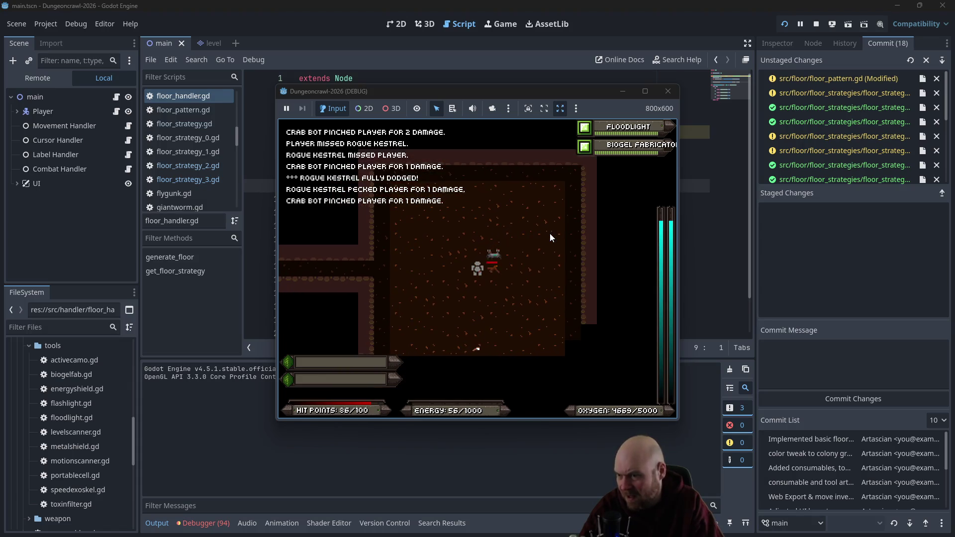
pyautogui.press('Down')
pyautogui.press('Right')
pyautogui.press('Right')
pyautogui.press('Right')
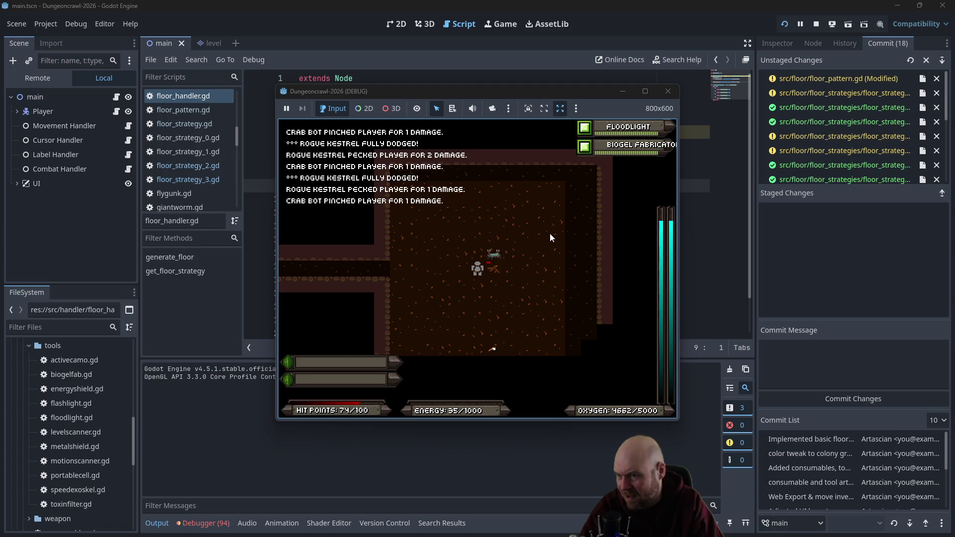
pyautogui.press('Right')
pyautogui.press('Right')
pyautogui.press('Right')
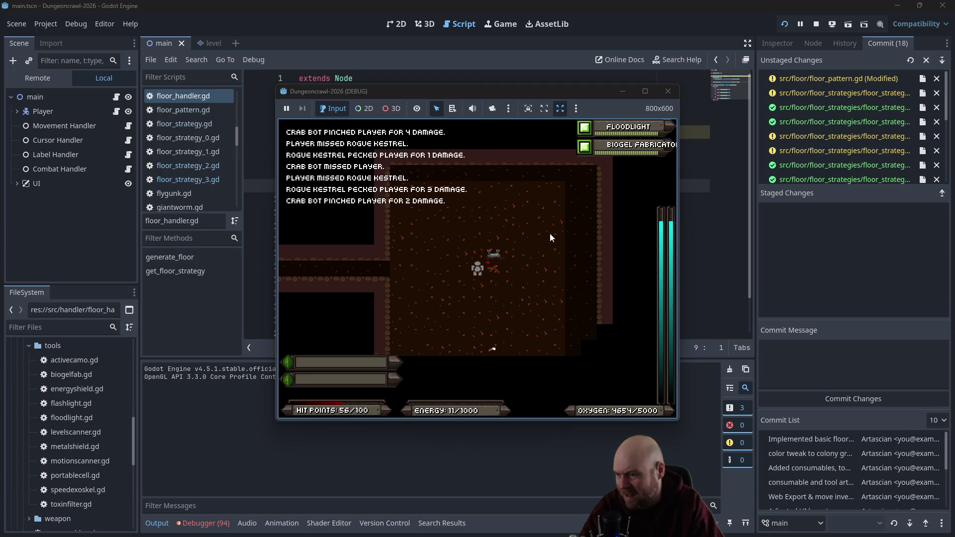
pyautogui.press('Up')
pyautogui.press('Up')
pyautogui.press('Up')
pyautogui.press('Up')
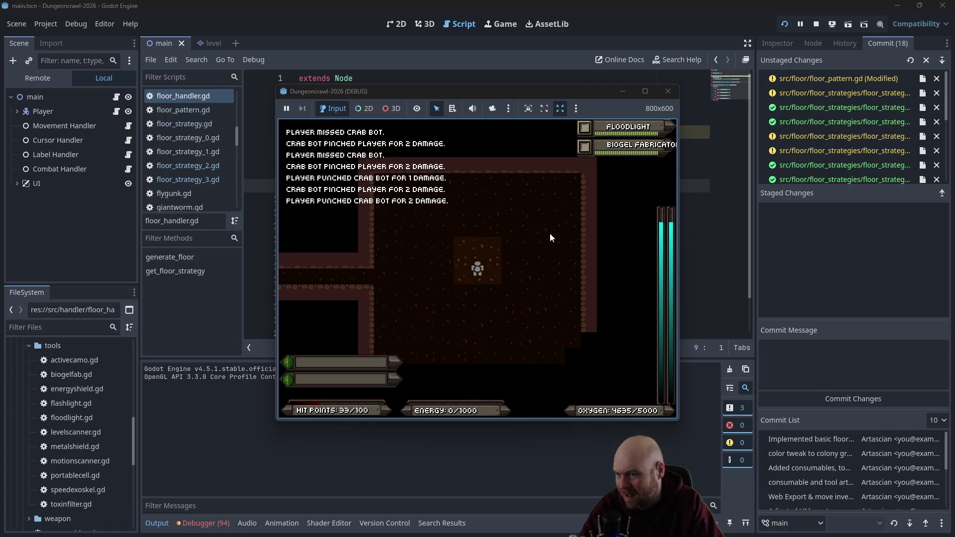
pyautogui.press('Left')
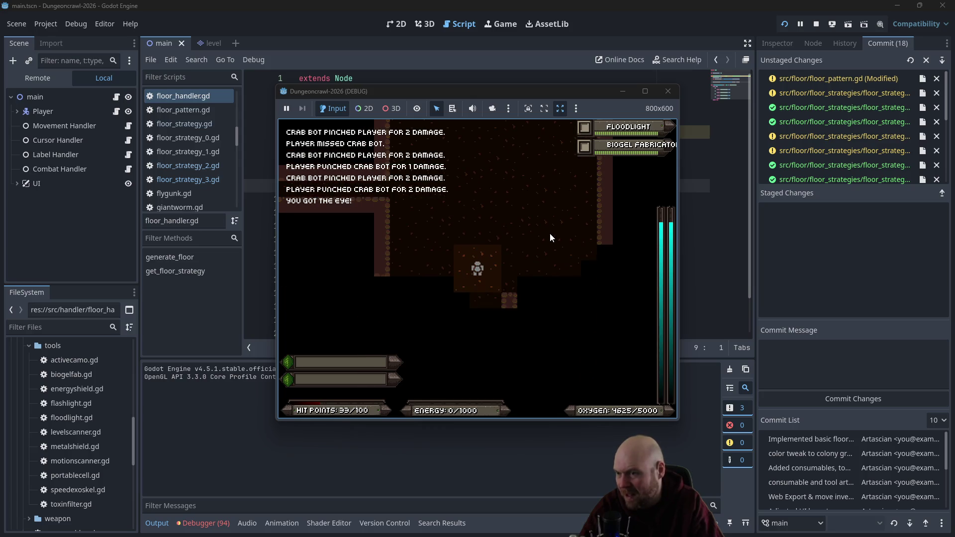
# - Consume the eye and battery, then use the biogel fabricator to heal
pyautogui.press('3')
pyautogui.press('i')
pyautogui.press('2')
pyautogui.press('2')
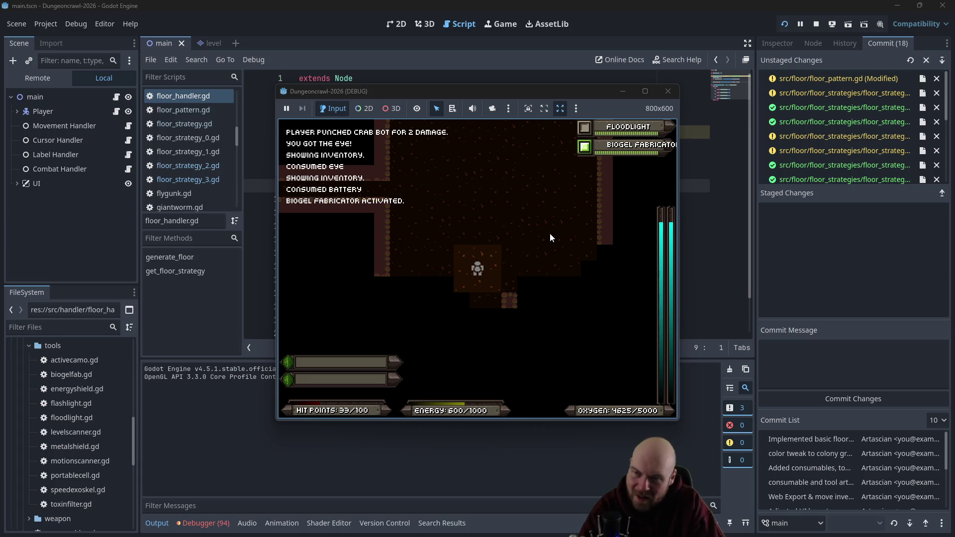
pyautogui.press('Up')
# - Explore the room, grab the eye, and walk down the long corridor
pyautogui.press('Down')
pyautogui.press('Left')
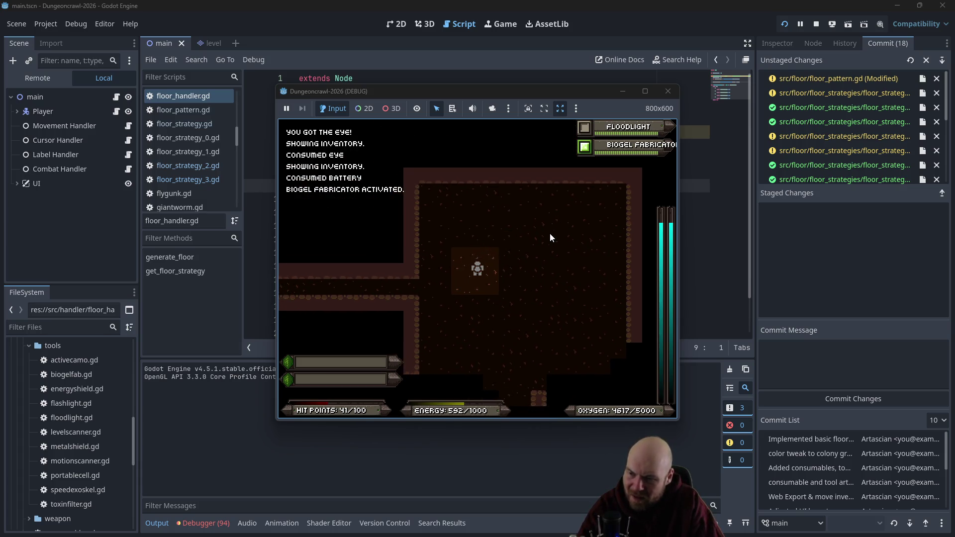
pyautogui.press('Down')
pyautogui.press('Down')
pyautogui.press('Down')
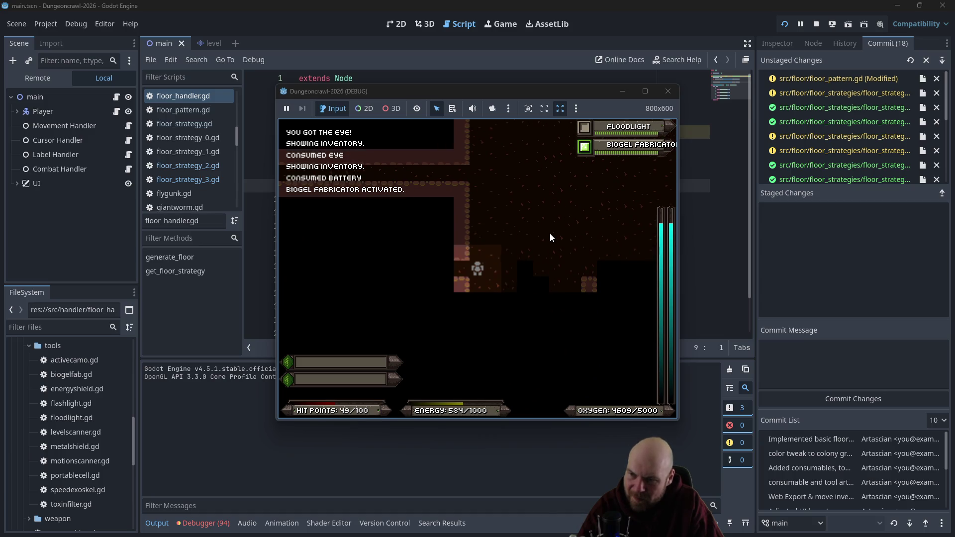
pyautogui.press('Right')
pyautogui.press('Right')
pyautogui.press('Right')
pyautogui.press('Right')
pyautogui.press('Up')
pyautogui.press('Up')
pyautogui.press('Up')
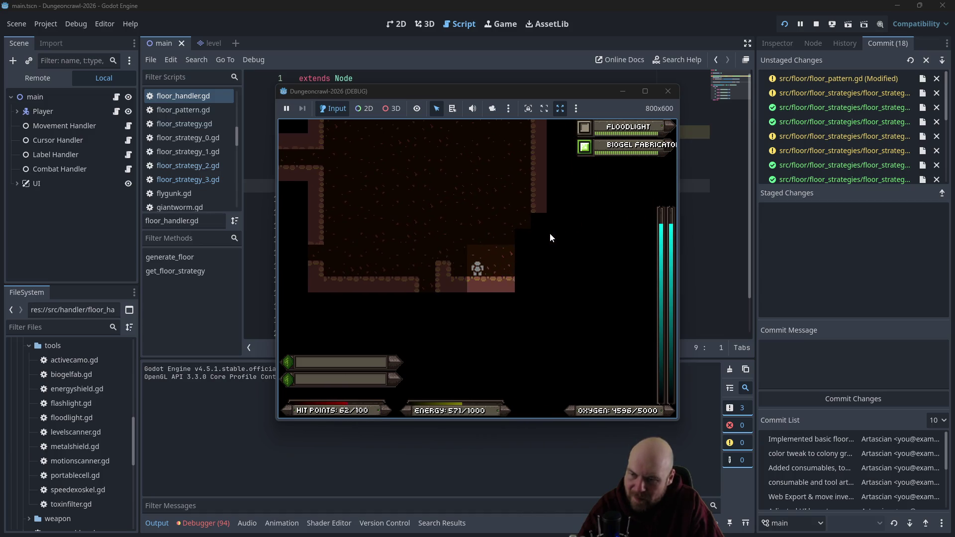
pyautogui.press('Right')
pyautogui.press('Right')
pyautogui.press('Right')
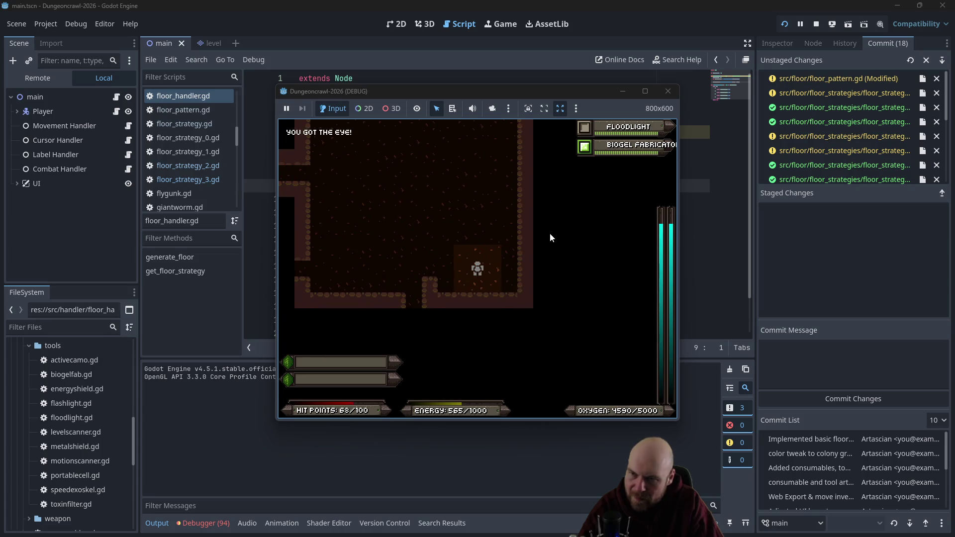
pyautogui.press('Down')
pyautogui.press('Down')
pyautogui.press('Down')
pyautogui.press('Down')
pyautogui.press('Down')
pyautogui.press('Down')
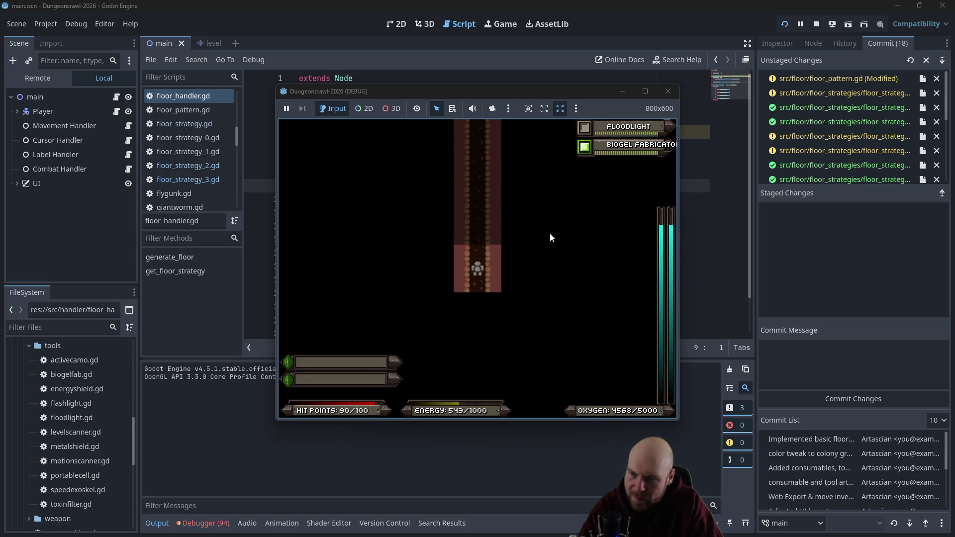
pyautogui.press('Down')
pyautogui.press('Down')
pyautogui.press('Down')
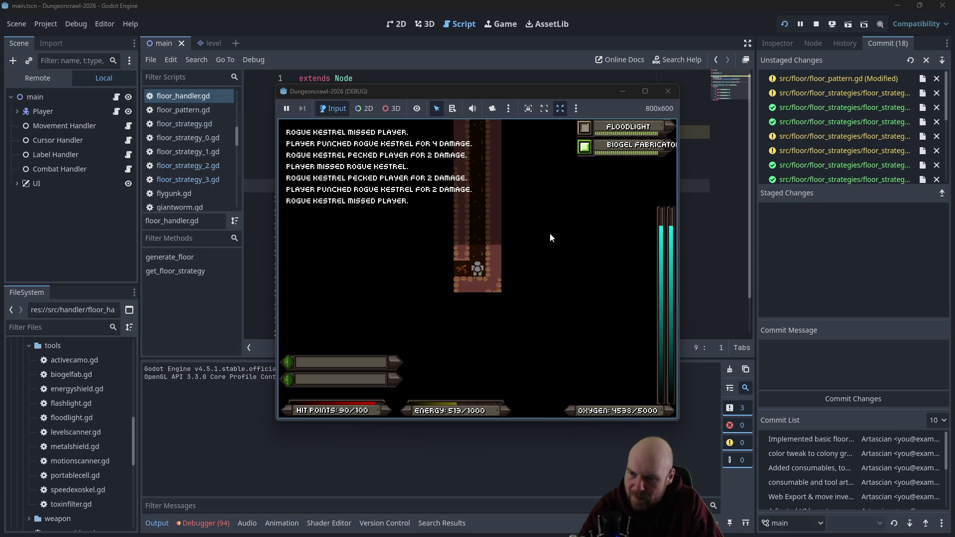
# - Fight the crab bot with the floodlight on and pick up Laser Rifle B
pyautogui.press('Up')
pyautogui.press('Up')
pyautogui.press('Up')
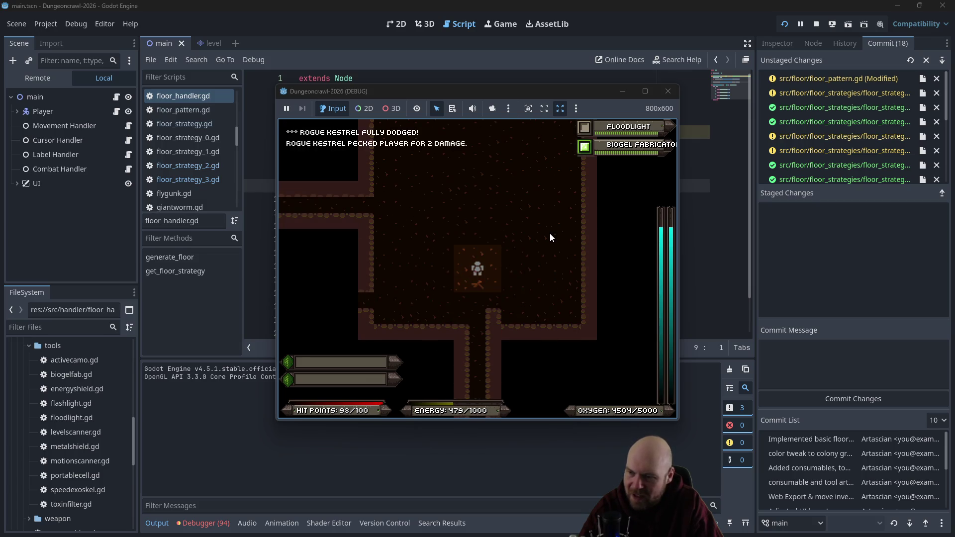
pyautogui.press('Down')
pyautogui.press('Down')
pyautogui.press('Down')
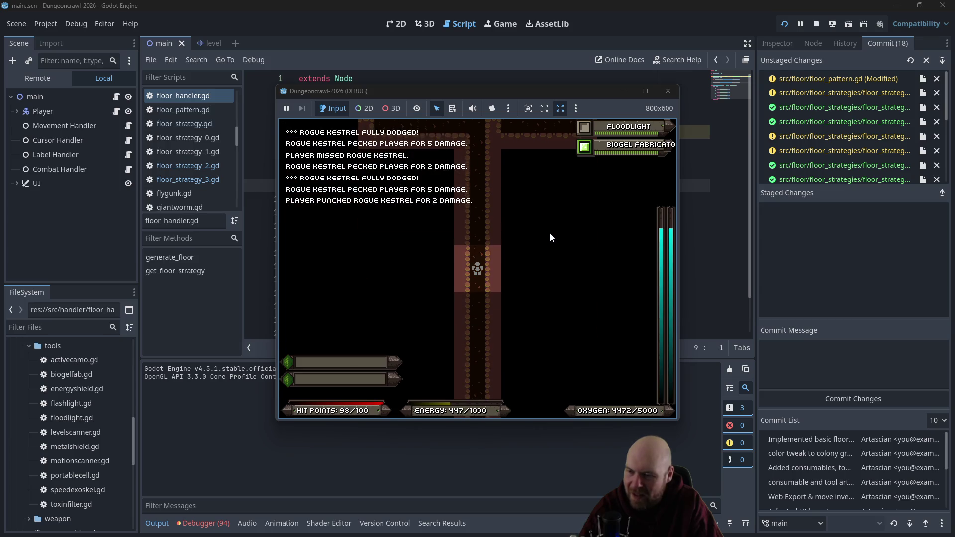
pyautogui.press('Left')
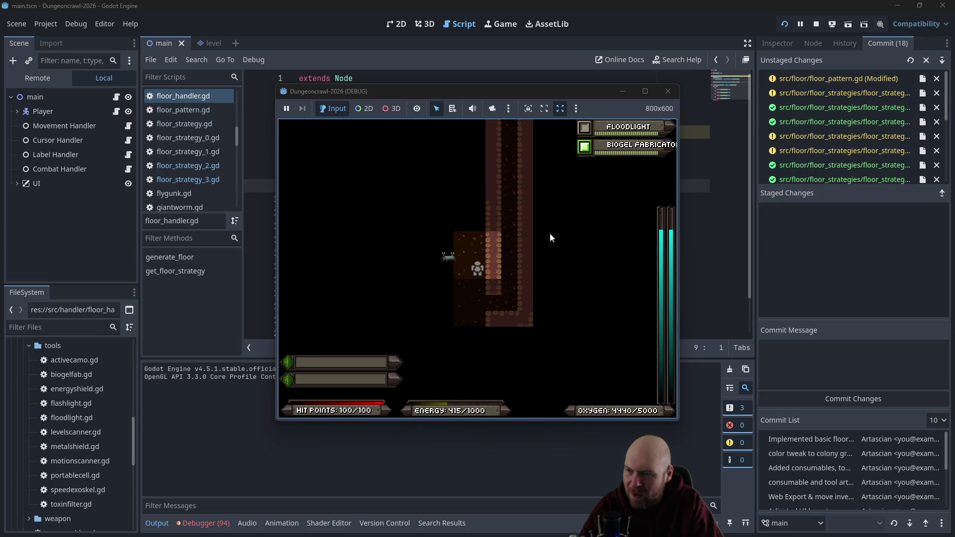
pyautogui.press('Down')
pyautogui.press('Down')
pyautogui.press('Down')
pyautogui.press('Down')
pyautogui.press('Down')
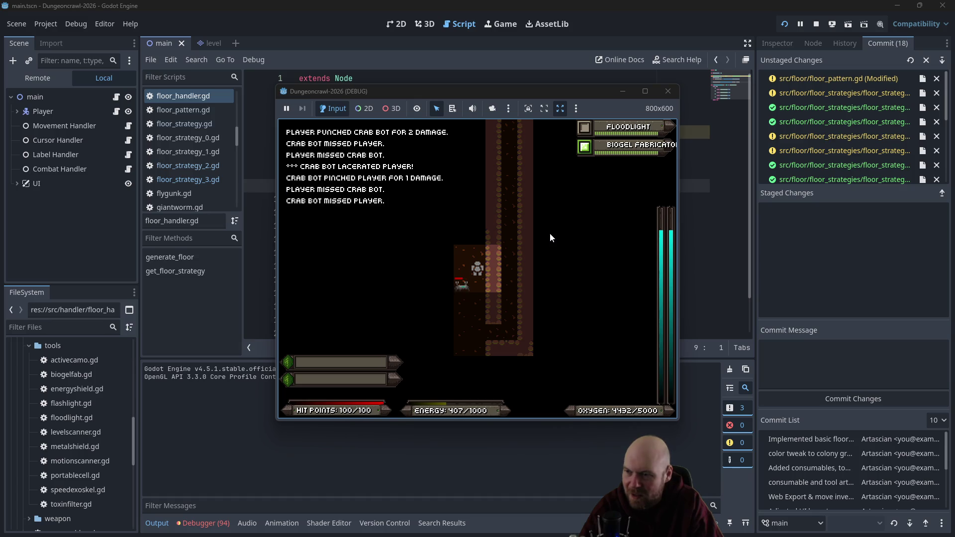
pyautogui.press('1')
pyautogui.press('Left')
pyautogui.press('Left')
pyautogui.press('Left')
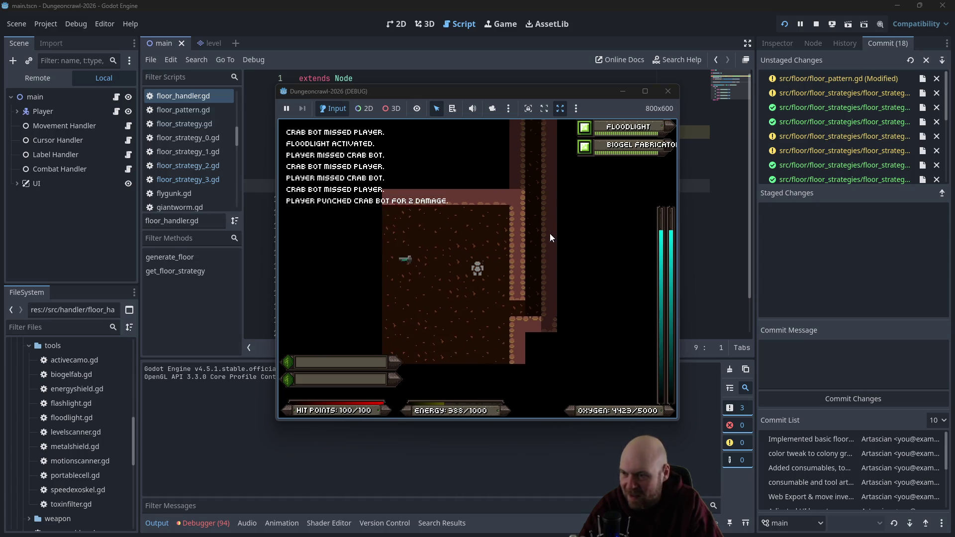
pyautogui.press('Down')
# - Ready Laser Rifle B and shoot the Rogue Kestrel repeatedly until it falls
pyautogui.press('i')
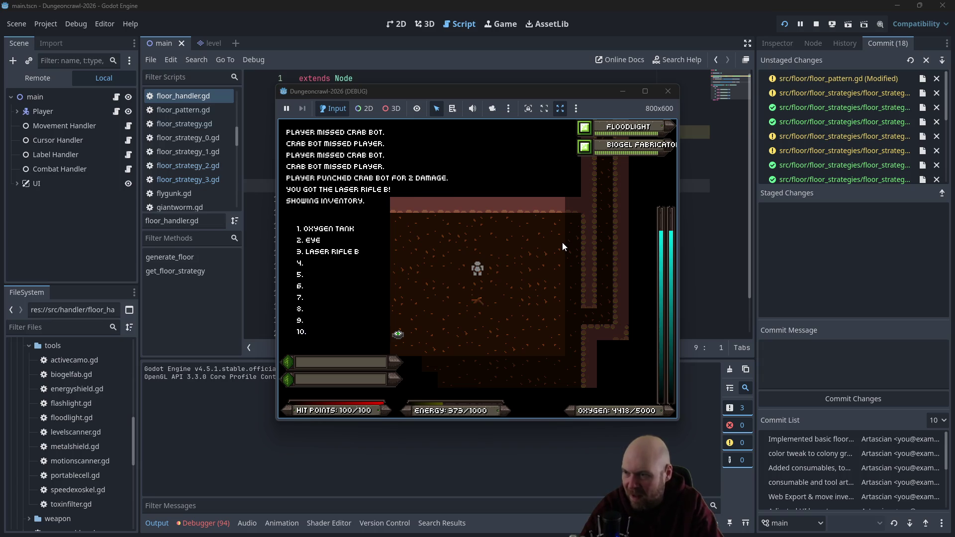
pyautogui.press('3')
pyautogui.press('1')
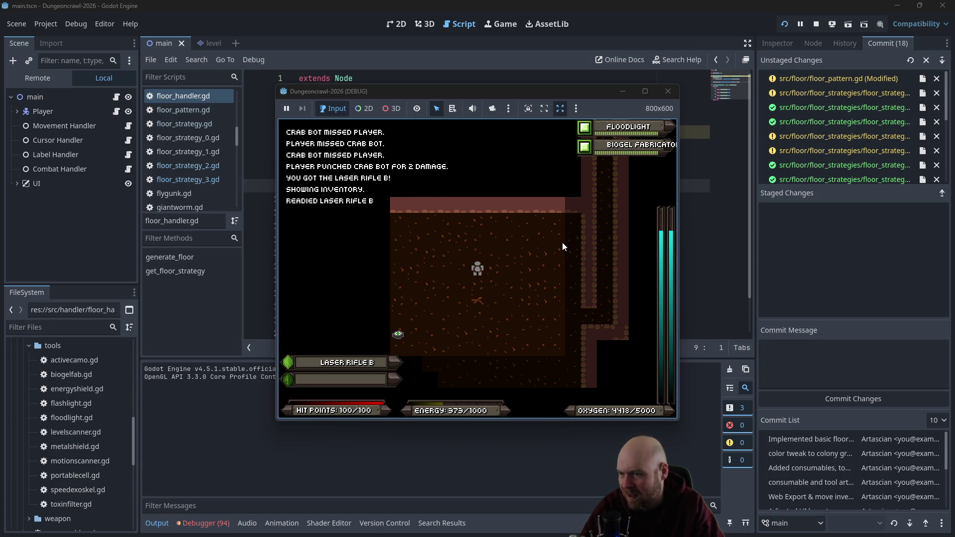
pyautogui.press('Return')
pyautogui.press('1')
pyautogui.press('Return')
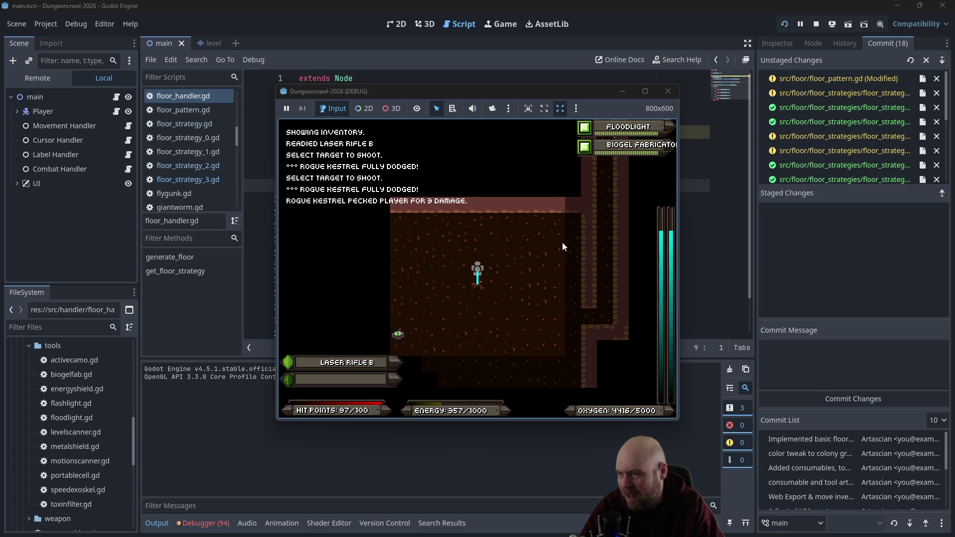
pyautogui.press('1')
pyautogui.press('Return')
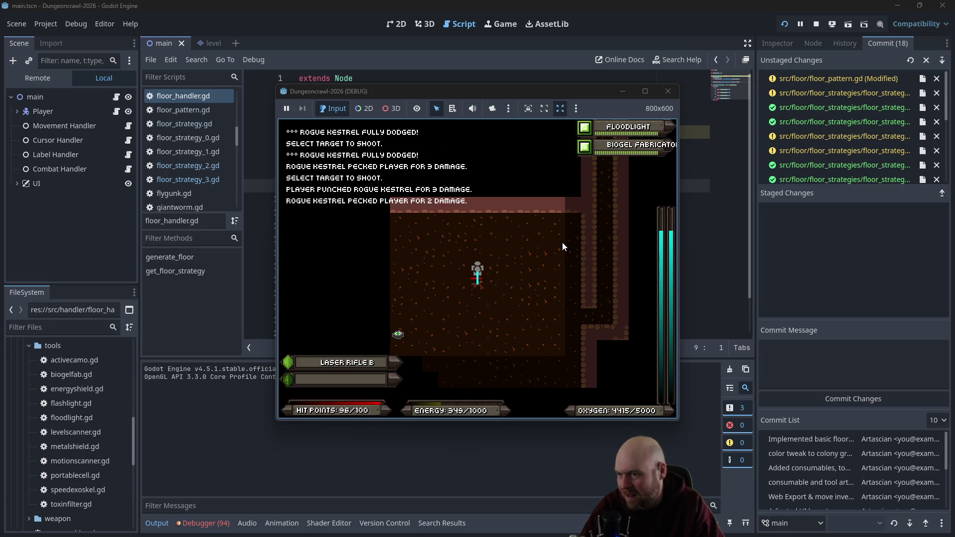
pyautogui.press('1')
pyautogui.press('Return')
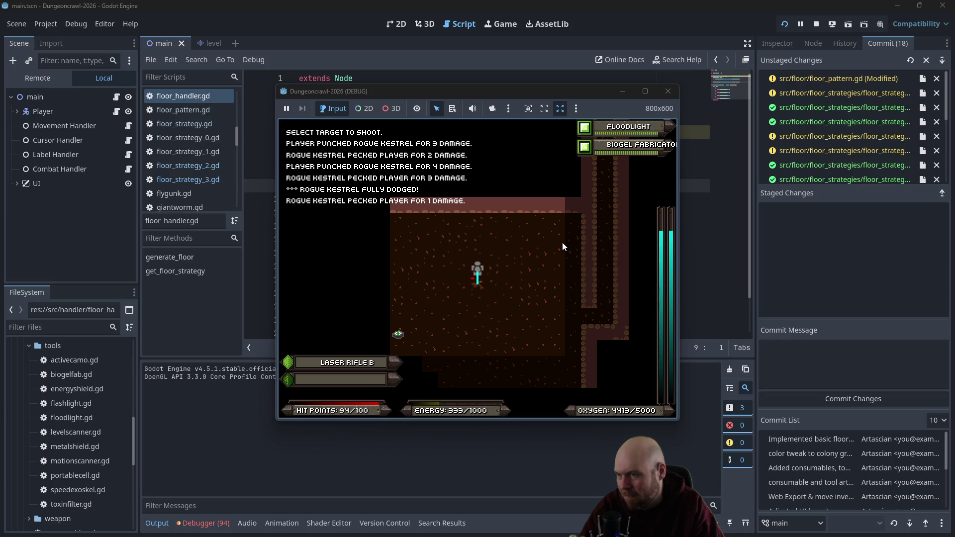
pyautogui.press('Return')
# - Attack and finish off the slime, grabbing the Medgel Pack
pyautogui.press('Down')
pyautogui.press('Left')
pyautogui.press('1')
pyautogui.press('Return')
pyautogui.press('Down')
pyautogui.press('Left')
pyautogui.press('Down')
pyautogui.press('Left')
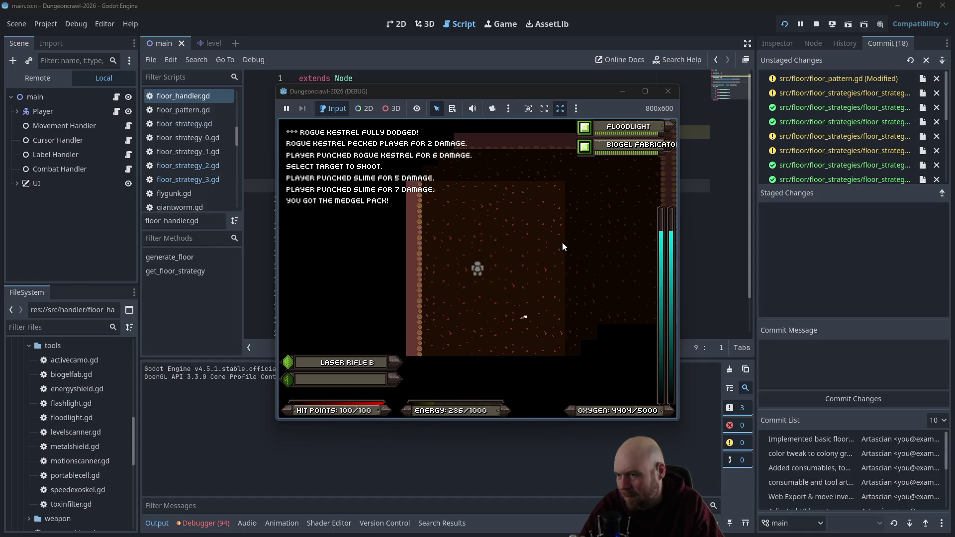
# - Collect the two eyes and the oxygen tank, then head down the vertical corridor
pyautogui.press('Down')
pyautogui.press('Right')
pyautogui.press('Down')
pyautogui.press('Right')
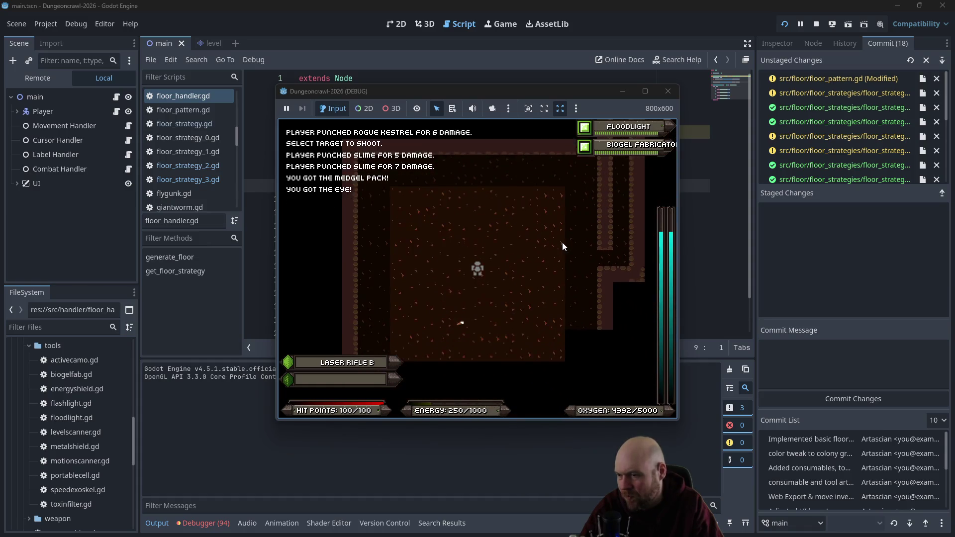
pyautogui.press('Down')
pyautogui.press('Right')
pyautogui.press('Down')
pyautogui.press('Right')
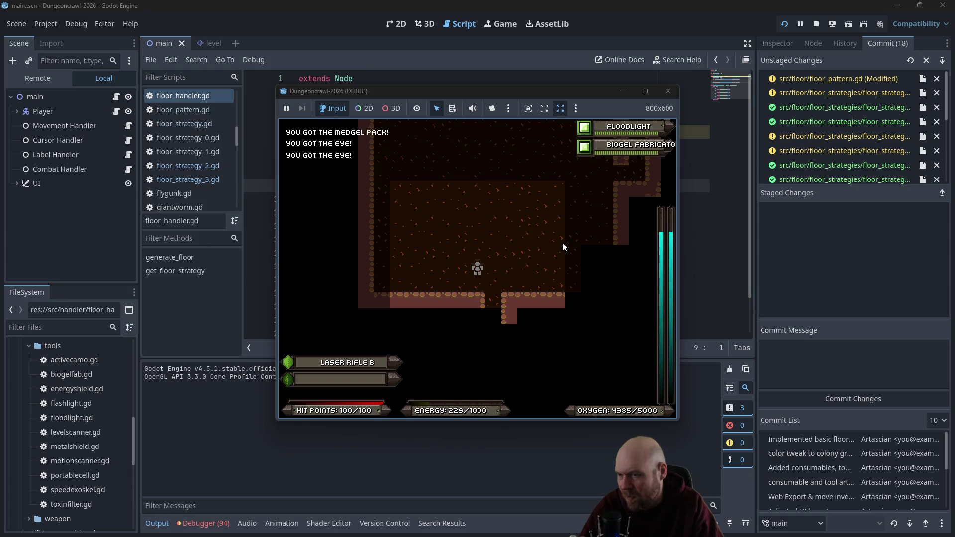
pyautogui.press('Left')
pyautogui.press('Left')
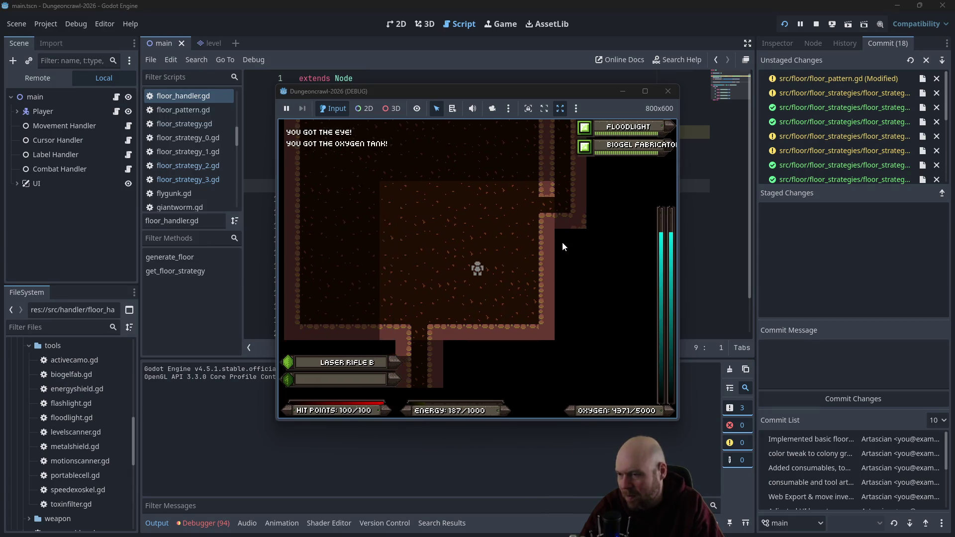
pyautogui.press('Down')
pyautogui.press('Down')
pyautogui.press('Down')
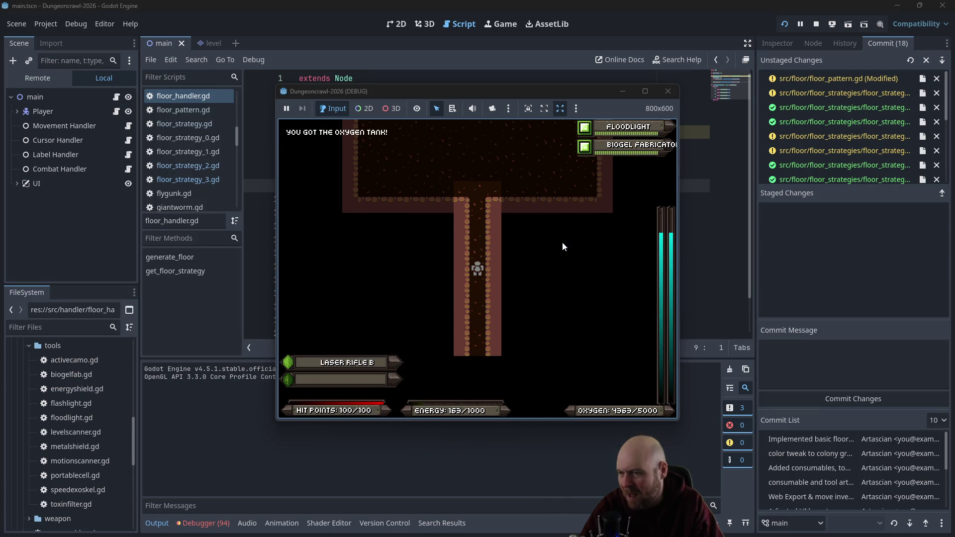
pyautogui.press('Down')
pyautogui.press('Down')
pyautogui.press('Left')
pyautogui.press('Left')
pyautogui.press('Left')
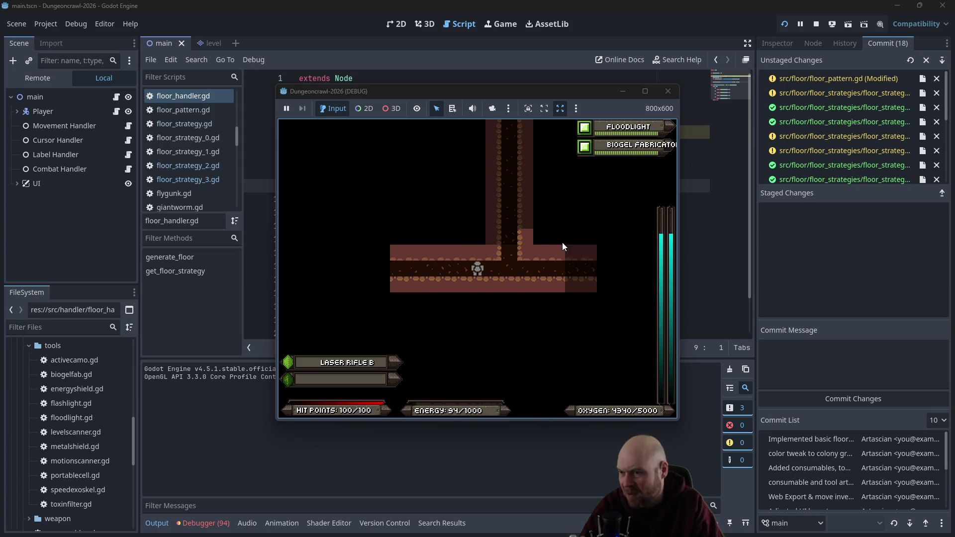
# - Fight the Dog Bot, turning on the floodlight and punching it
pyautogui.press('Left')
pyautogui.press('Left')
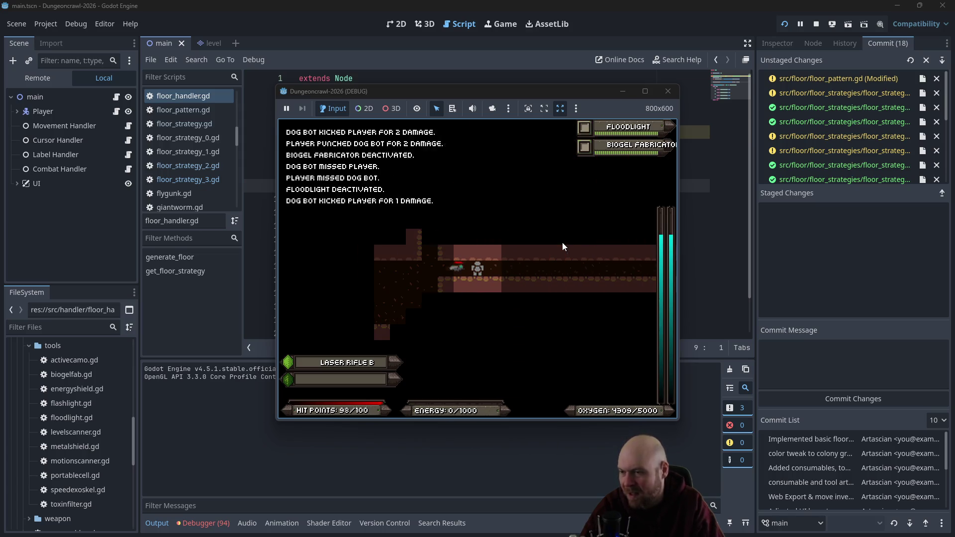
pyautogui.press('Left')
pyautogui.press('Left')
pyautogui.press('Left')
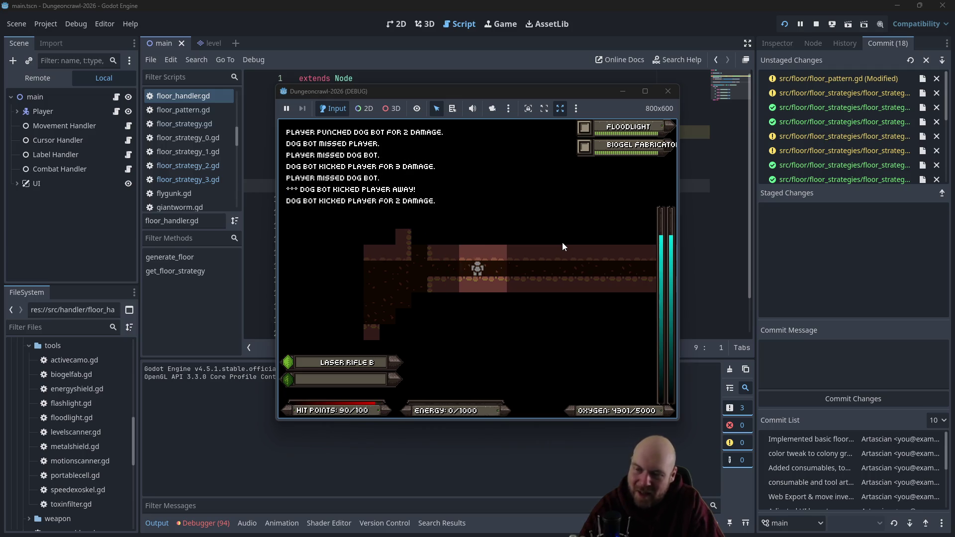
pyautogui.press('Left')
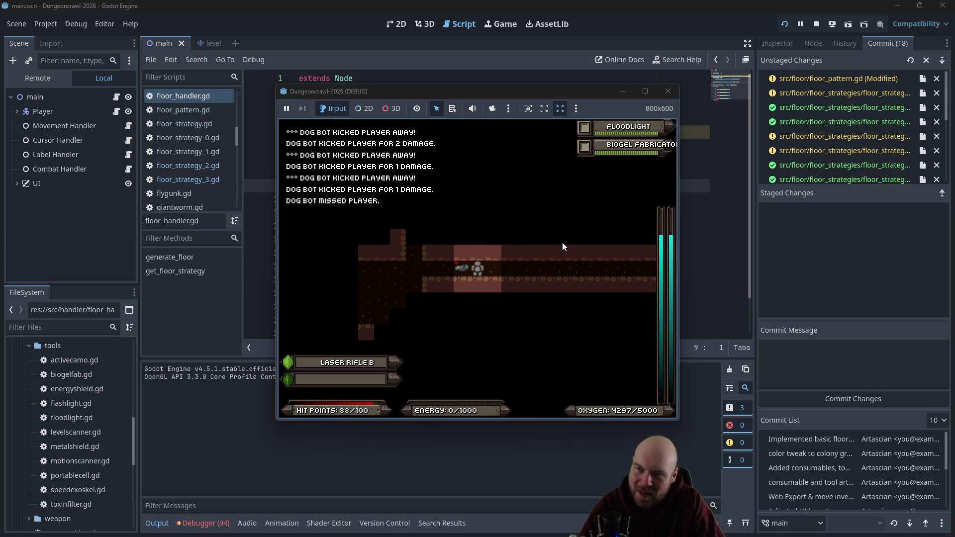
pyautogui.press('f')
pyautogui.press('space')
pyautogui.press('space')
pyautogui.press('Left')
pyautogui.press('Left')
pyautogui.press('Left')
# - Pick up the battery, consume the battery and eyes for energy, and grab the medgel pack
pyautogui.press('f')
pyautogui.press('i')
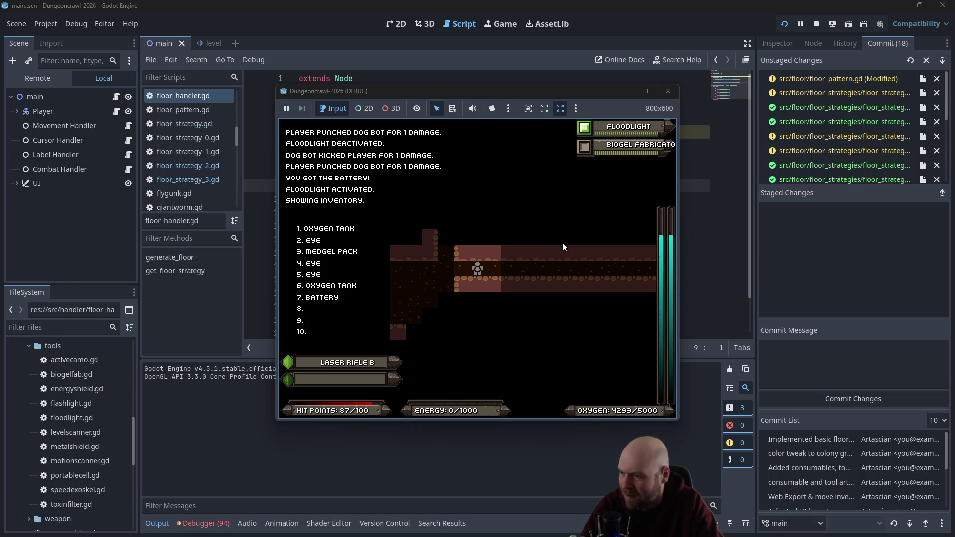
pyautogui.press('7')
pyautogui.press('i')
pyautogui.press('2')
pyautogui.press('i')
pyautogui.press('3')
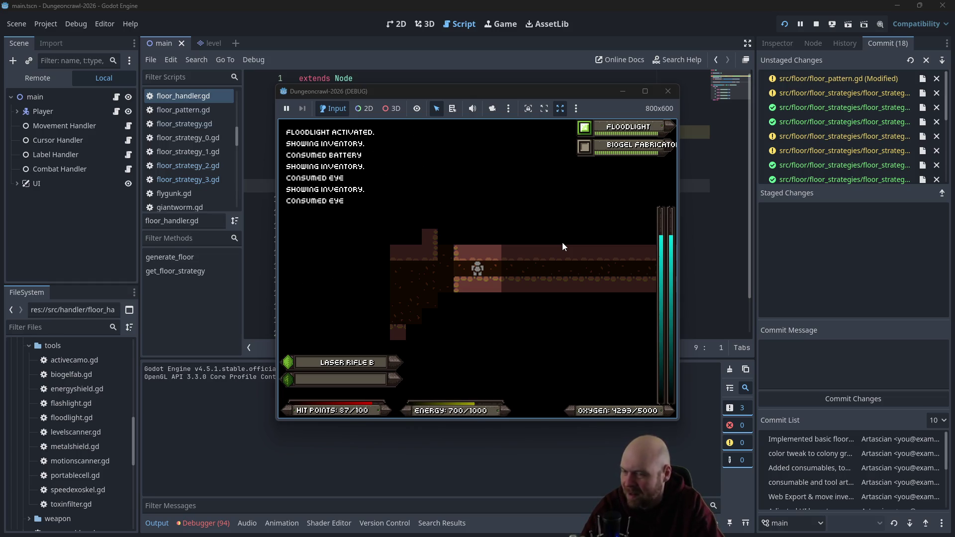
pyautogui.press('i')
pyautogui.press('2')
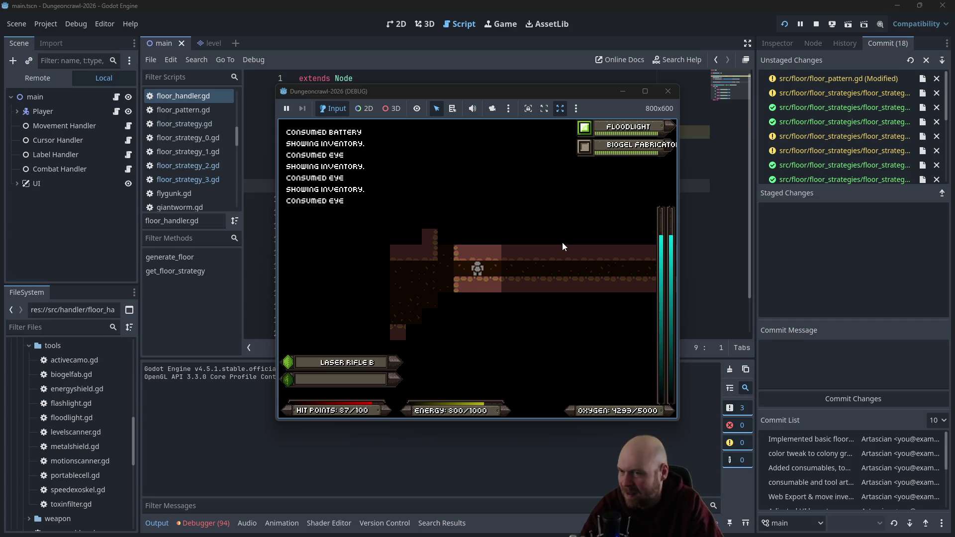
pyautogui.press('Left')
pyautogui.press('Right')
pyautogui.press('Right')
pyautogui.press('Right')
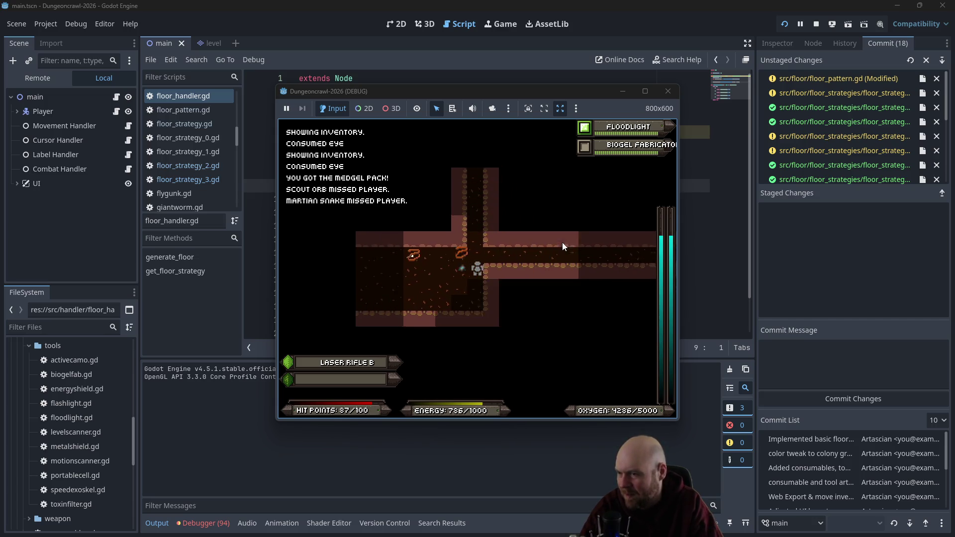
# - Attack the scout orb and shoot the Martian snake with the laser
pyautogui.press('Left')
pyautogui.press('Left')
pyautogui.press('Left')
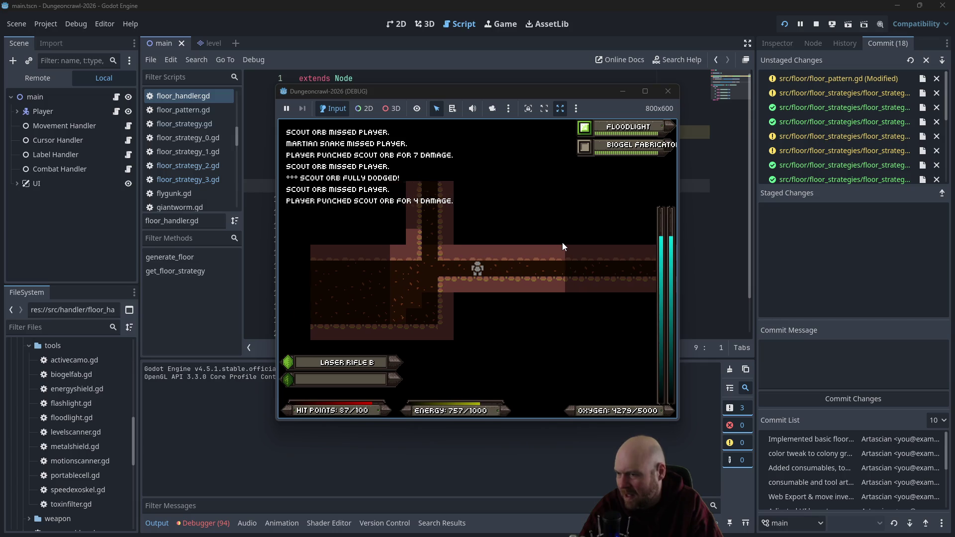
pyautogui.press('f')
pyautogui.press('Return')
pyautogui.press('Return')
pyautogui.press('f')
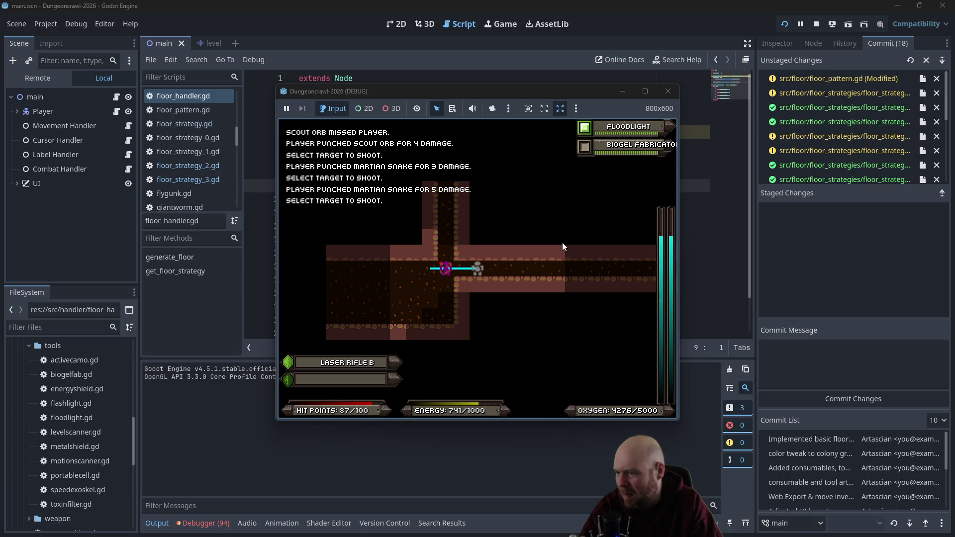
pyautogui.press('Return')
pyautogui.press('Left')
pyautogui.press('Left')
pyautogui.press('Left')
pyautogui.press('Left')
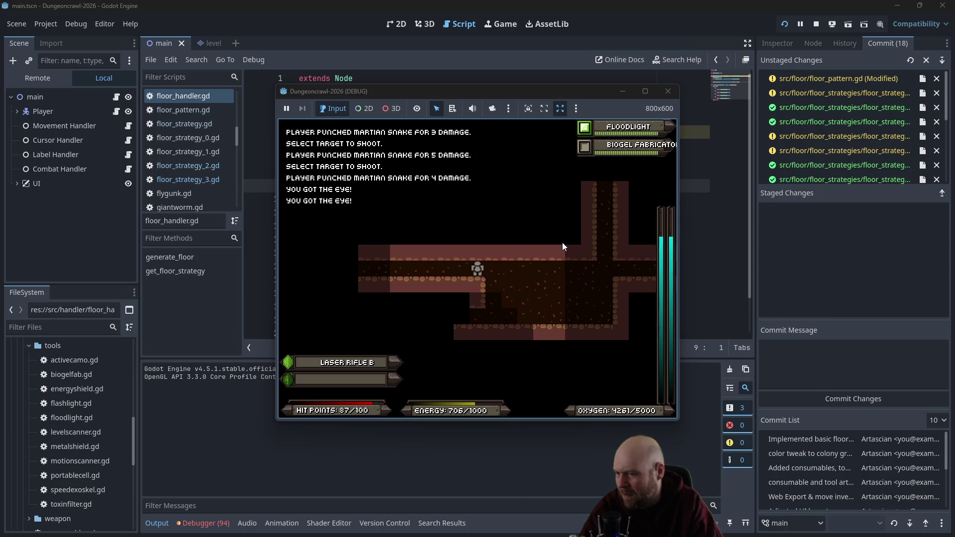
# - Move through the lower room and corridor, fighting the Martian snake and collecting an eye
pyautogui.press('Down')
pyautogui.press('Down')
pyautogui.press('Down')
pyautogui.press('Right')
pyautogui.press('Right')
pyautogui.press('Right')
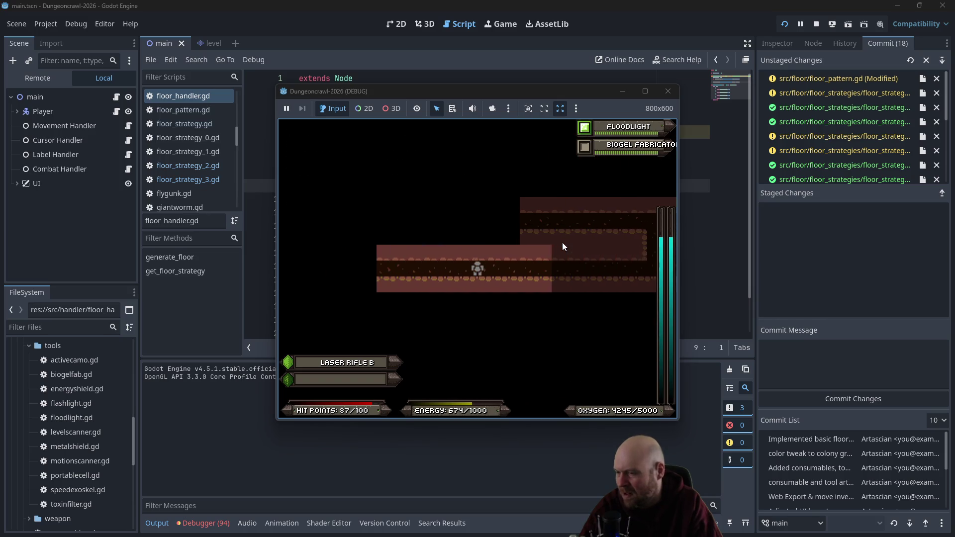
pyautogui.press('Left')
pyautogui.press('Left')
pyautogui.press('Left')
pyautogui.press('Left')
pyautogui.press('Left')
pyautogui.press('Left')
pyautogui.press('Left')
pyautogui.press('Down')
pyautogui.press('Left')
pyautogui.press('Left')
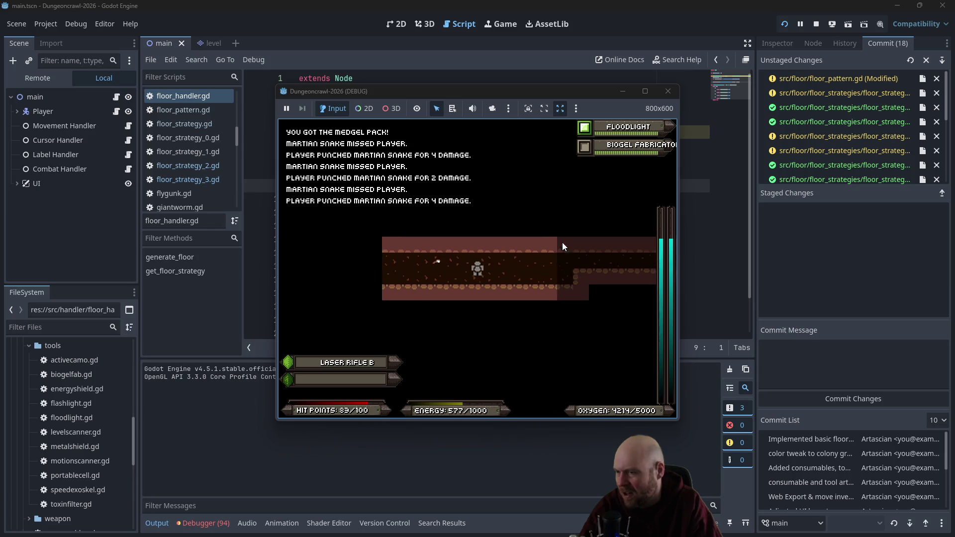
pyautogui.press('Up')
# - Walk up and left through the corridor and climb the shaft into the enemy room
pyautogui.press('Right')
pyautogui.press('Right')
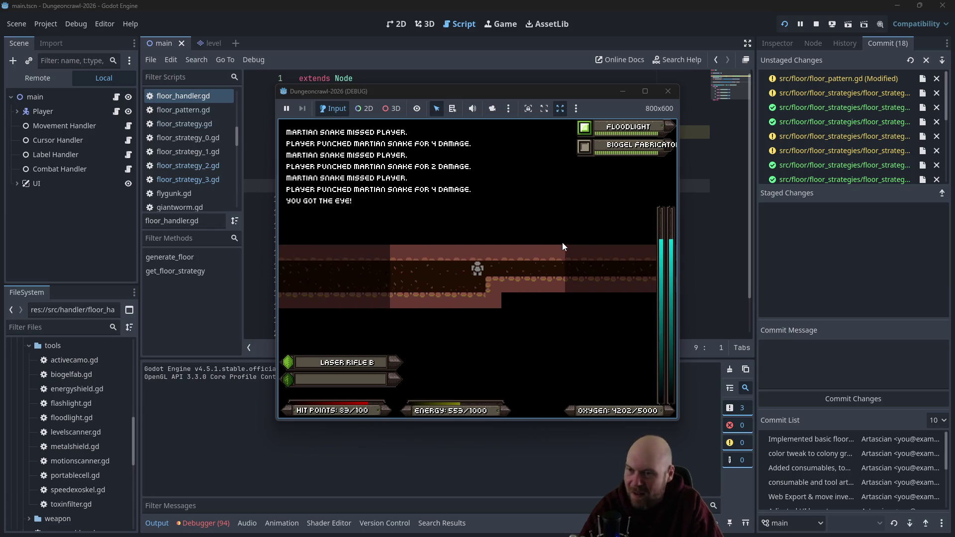
pyautogui.press('Up')
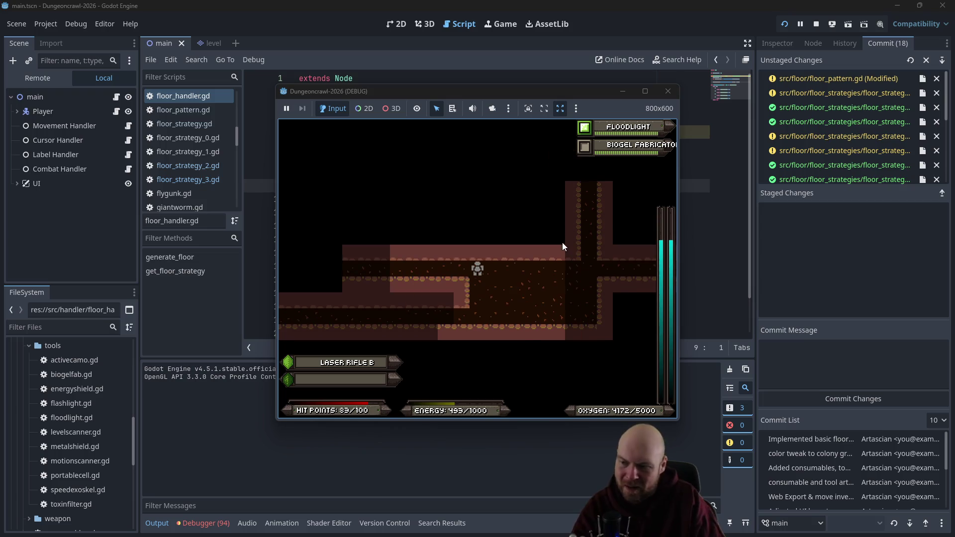
pyautogui.press('Left')
pyautogui.press('Left')
pyautogui.press('Left')
pyautogui.press('Left')
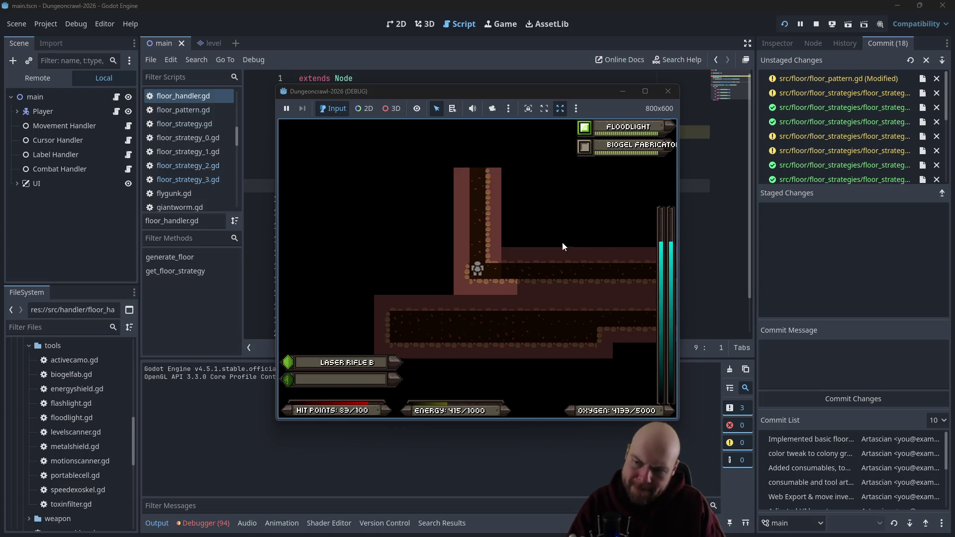
pyautogui.press('Up')
pyautogui.press('Up')
pyautogui.press('Up')
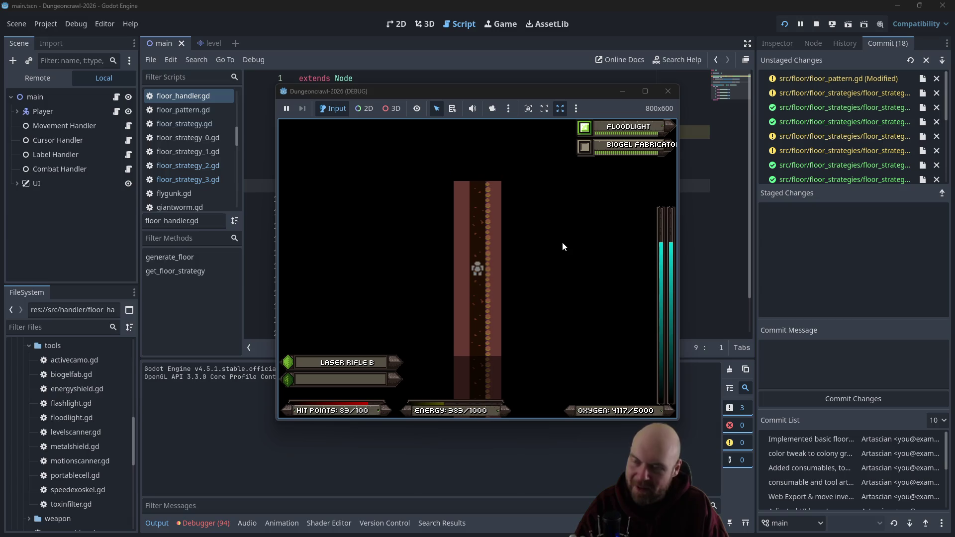
pyautogui.press('Up')
pyautogui.press('Up')
pyautogui.press('Up')
pyautogui.press('Up')
pyautogui.press('Up')
pyautogui.press('Up')
pyautogui.press('Up')
pyautogui.press('Up')
pyautogui.press('Up')
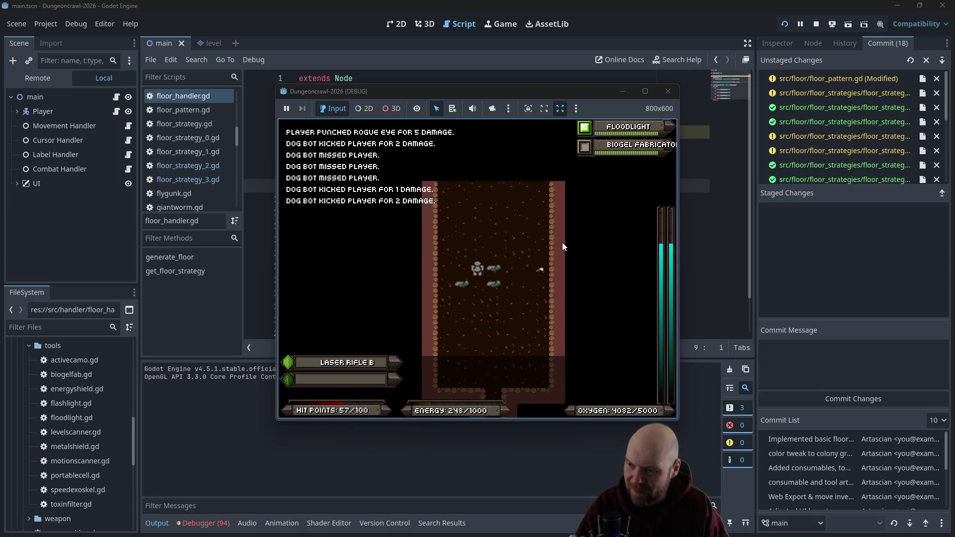
# - Fight the dog bots, retreating into the corridor and pushing back up into the room
pyautogui.press('Right')
pyautogui.press('Right')
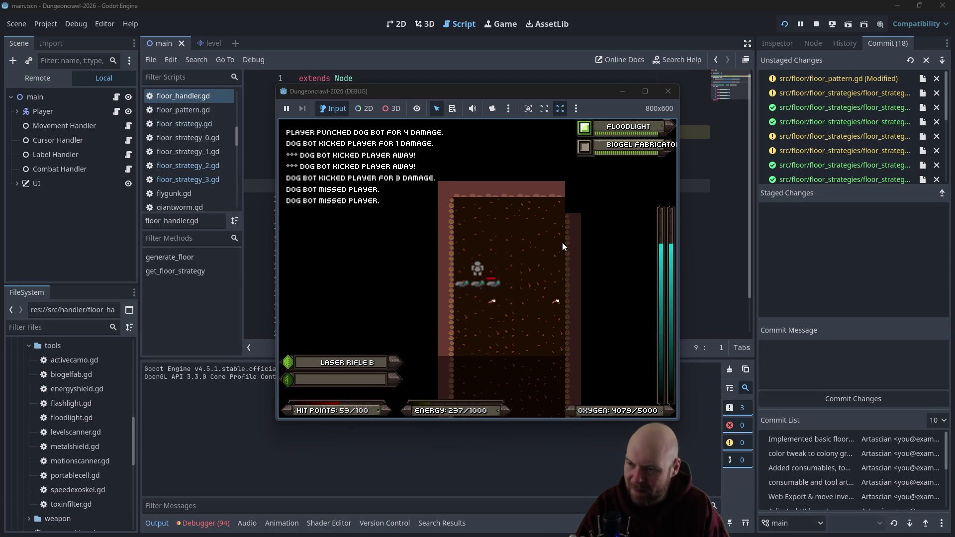
pyautogui.press('Down')
pyautogui.press('Down')
pyautogui.press('Down')
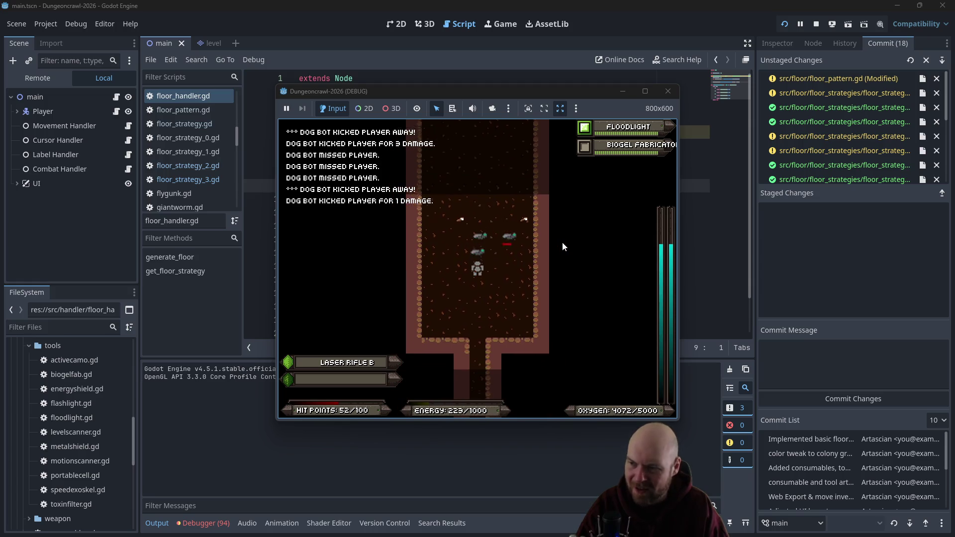
pyautogui.press('Down')
pyautogui.press('Down')
pyautogui.press('Up')
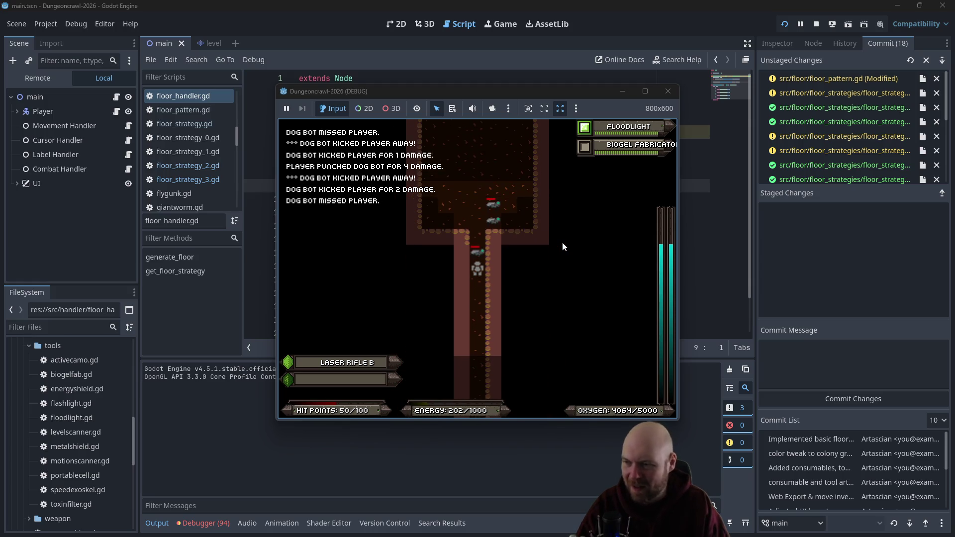
pyautogui.press('Up')
pyautogui.press('Up')
pyautogui.press('Up')
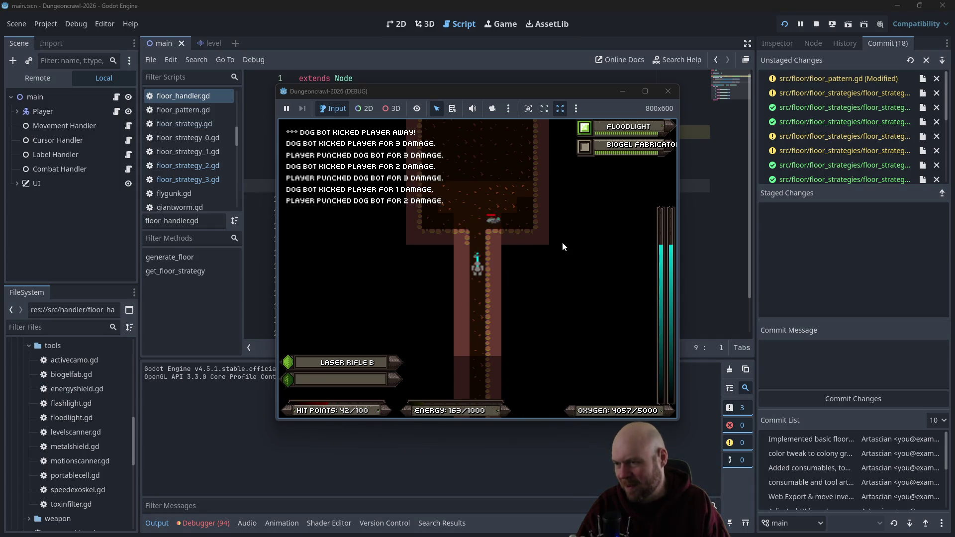
pyautogui.press('Up')
pyautogui.press('Up')
pyautogui.press('Up')
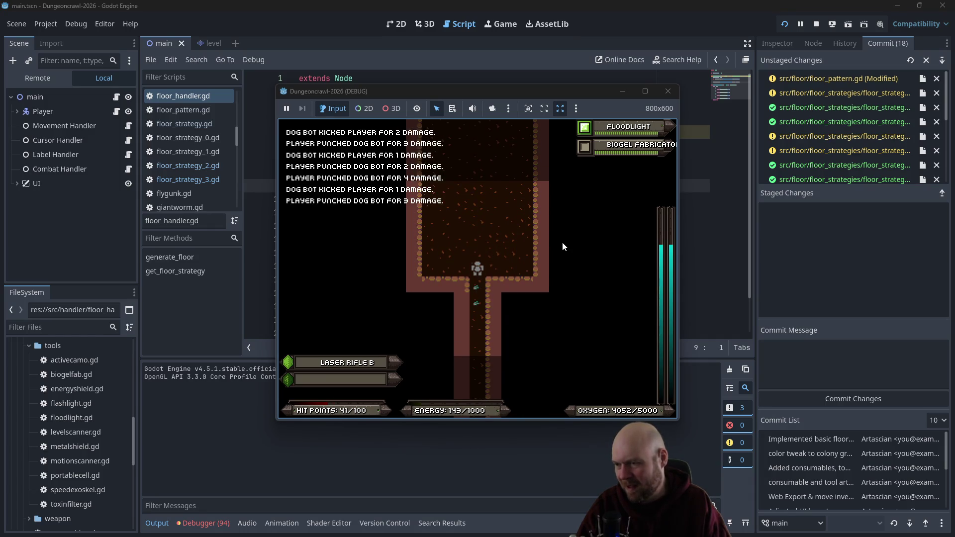
# - Consume an eye and a battery from the inventory, then collect a battery down the corridor
pyautogui.press('i')
pyautogui.press('5')
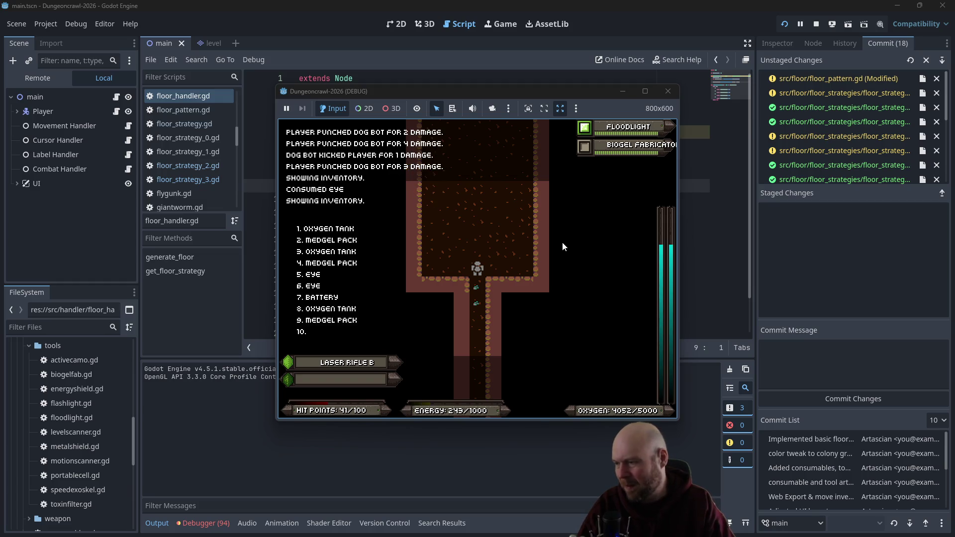
pyautogui.press('7')
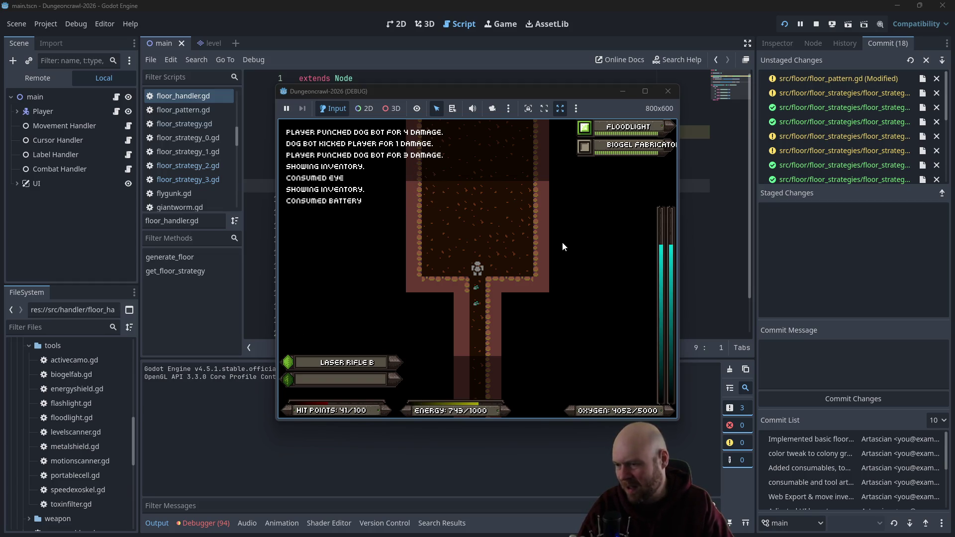
pyautogui.press('Down')
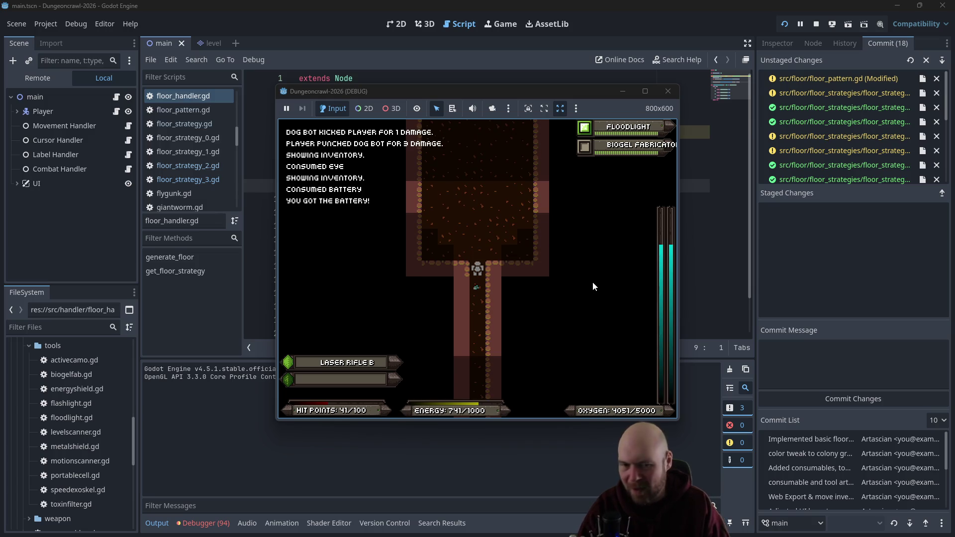
pyautogui.press('Down')
pyautogui.press('Down')
pyautogui.press('Down')
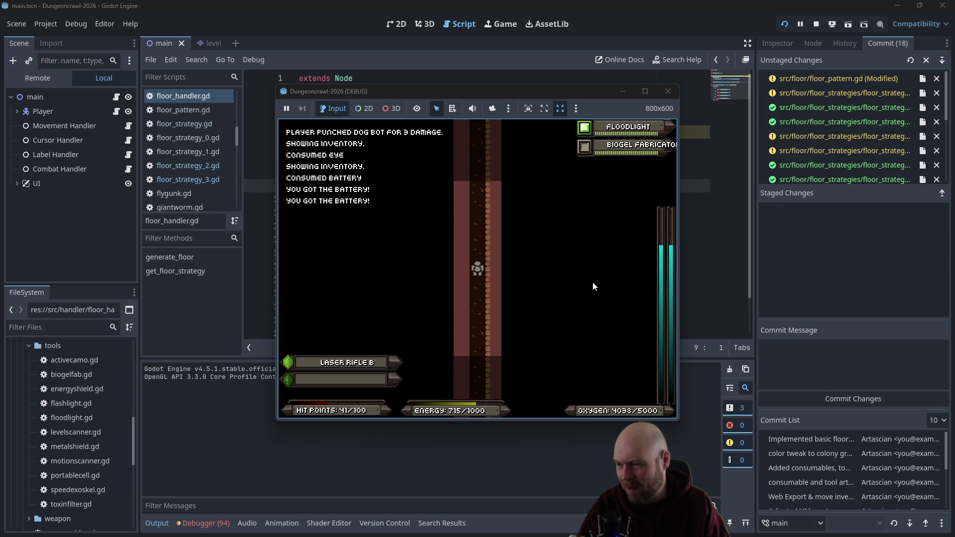
pyautogui.press('Down')
pyautogui.press('Down')
pyautogui.press('Down')
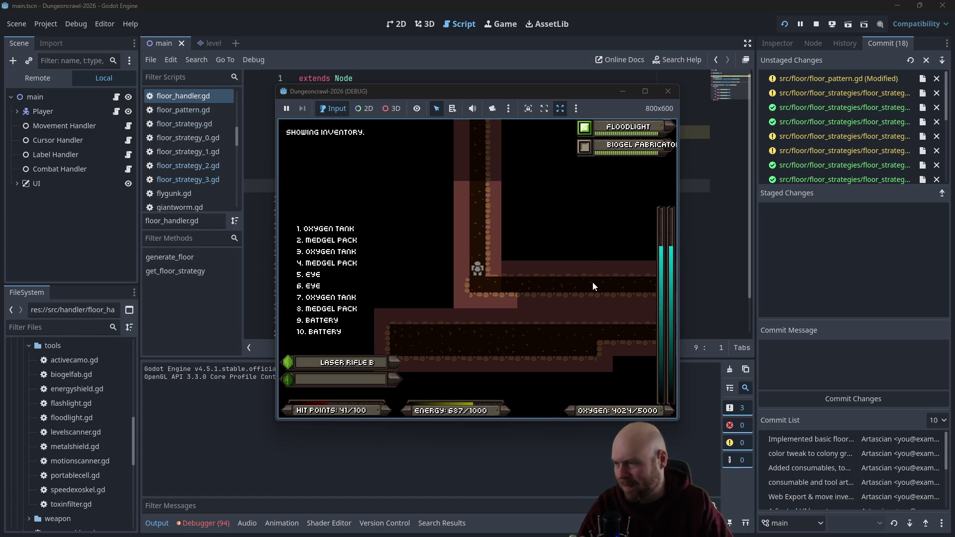
# - Heal with a medgel pack, fight the Martian butterfly, and reach the large room
pyautogui.press('2')
pyautogui.press('Right')
pyautogui.press('Right')
pyautogui.press('Right')
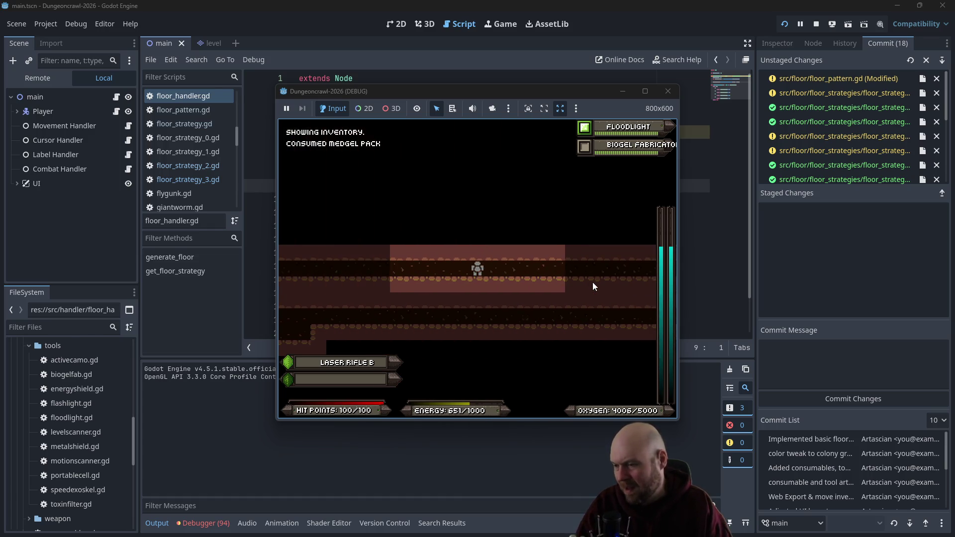
pyautogui.press('Right')
pyautogui.press('Right')
pyautogui.press('Right')
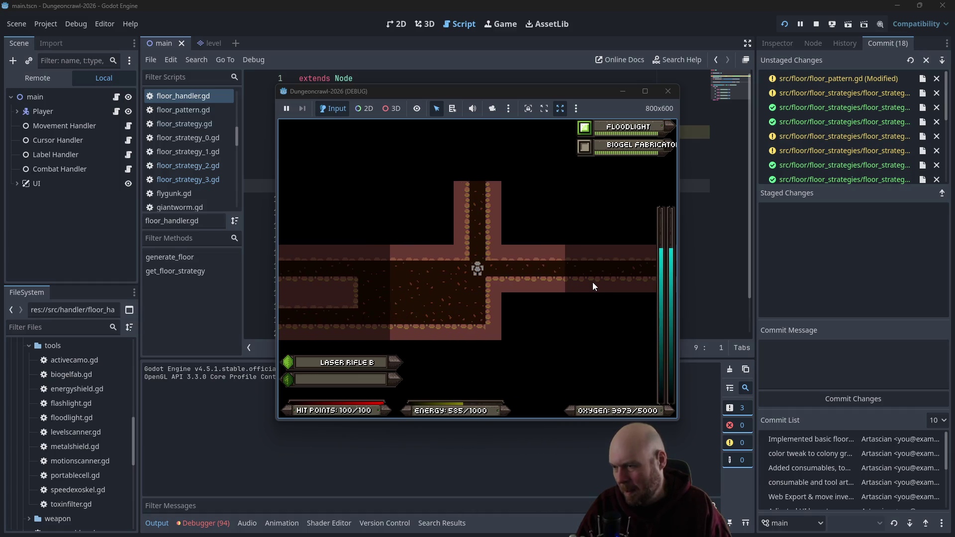
pyautogui.press('Up')
pyautogui.press('Up')
pyautogui.press('Up')
pyautogui.press('Up')
pyautogui.press('Up')
pyautogui.press('Up')
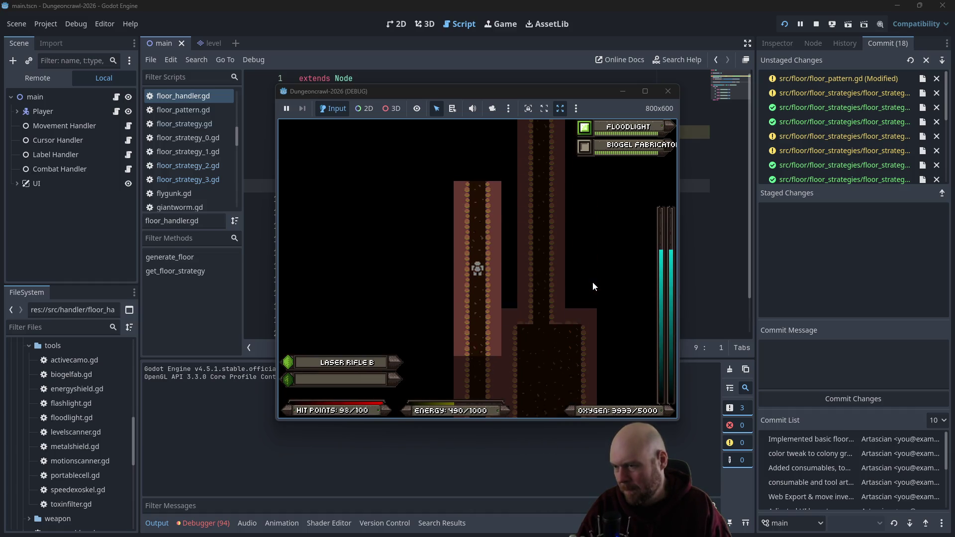
pyautogui.press('Up')
pyautogui.press('Up')
pyautogui.press('Up')
pyautogui.press('Right')
pyautogui.press('Right')
pyautogui.press('Right')
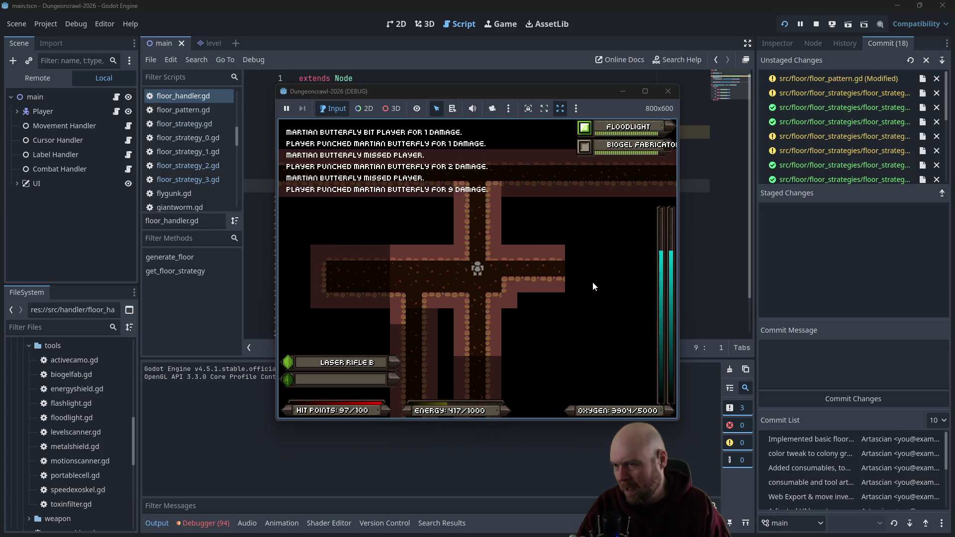
pyautogui.press('Right')
pyautogui.press('Right')
pyautogui.press('Right')
pyautogui.press('Up')
pyautogui.press('Up')
pyautogui.press('Up')
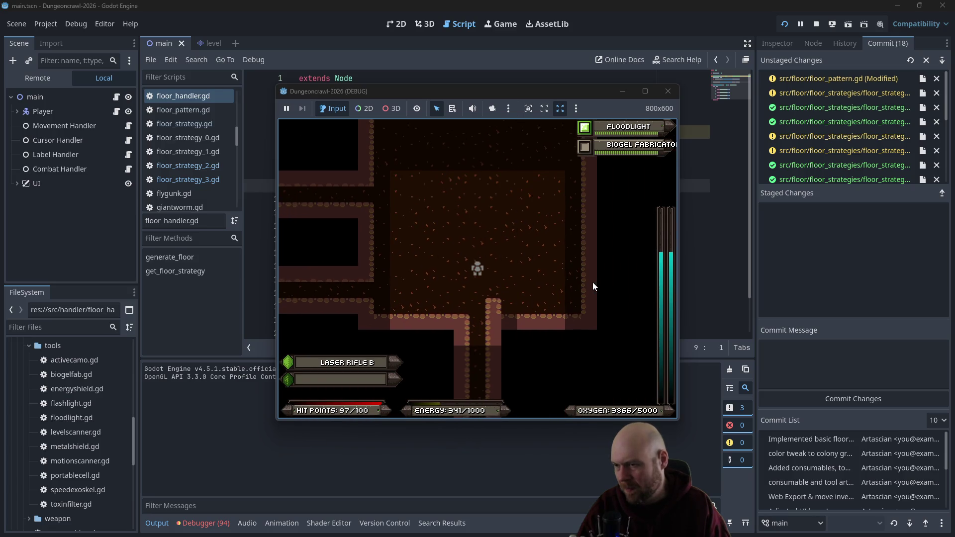
# - Cross the next large room into the small room and pick up the medgel pack
pyautogui.press('Down')
pyautogui.press('Down')
pyautogui.press('Down')
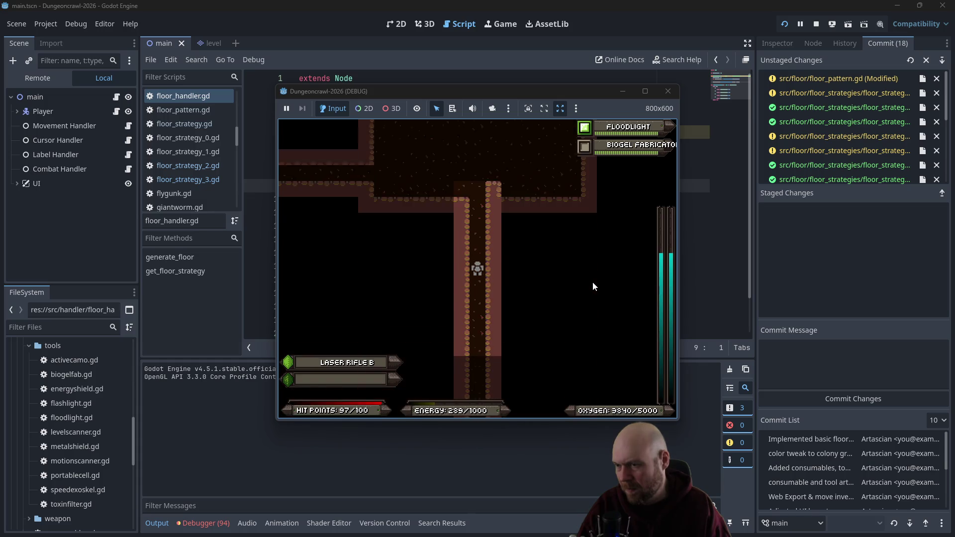
pyautogui.press('Down')
pyautogui.press('Down')
pyautogui.press('Down')
pyautogui.press('Left')
pyautogui.press('Down')
pyautogui.press('Down')
pyautogui.press('Down')
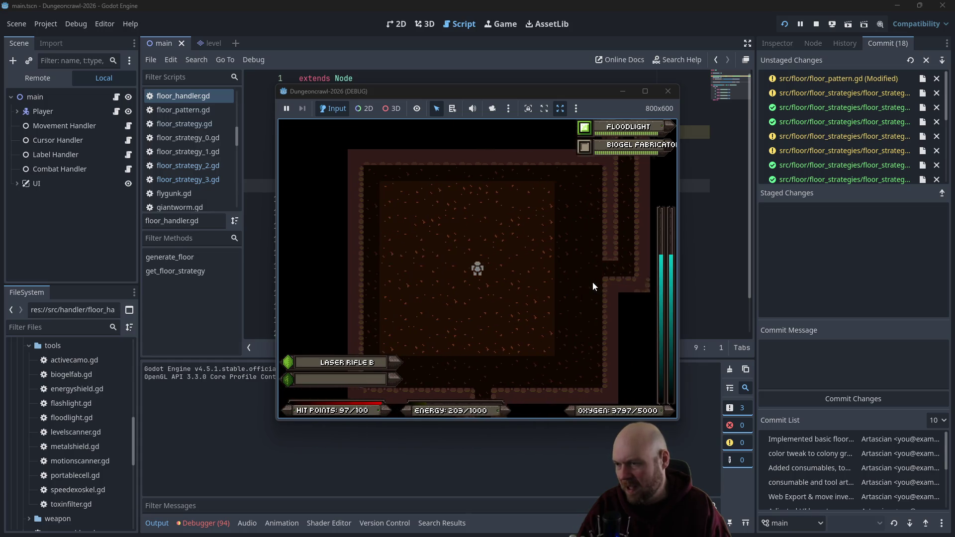
pyautogui.press('Down')
pyautogui.press('Down')
pyautogui.press('Down')
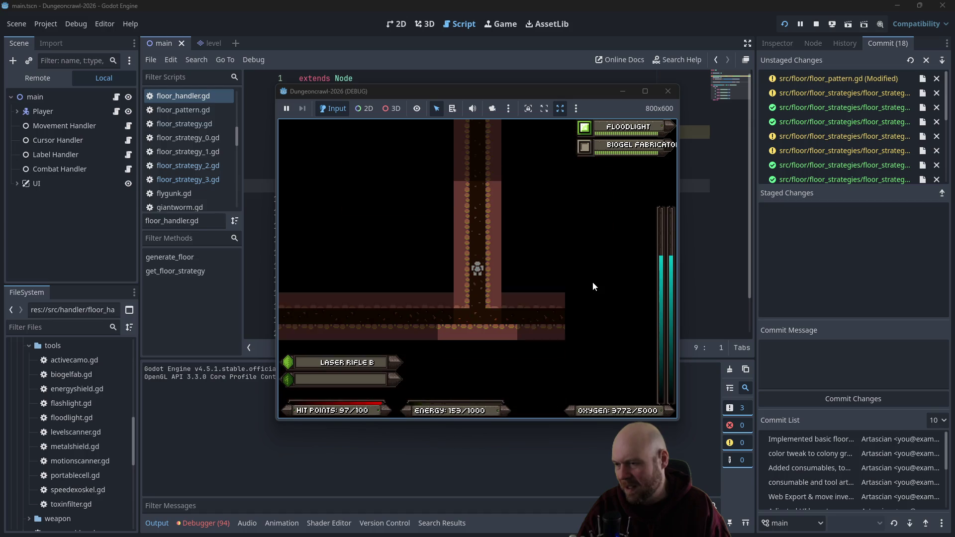
pyautogui.press('Right')
pyautogui.press('Right')
pyautogui.press('Right')
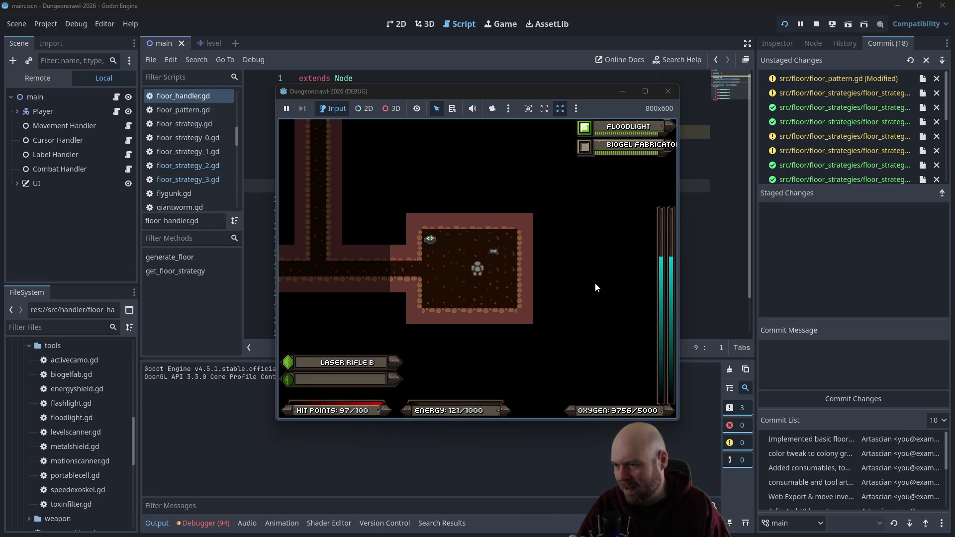
pyautogui.press('Left')
pyautogui.press('Right')
pyautogui.press('Right')
# - Consume a battery, collect the Portable Fusion Cell, and activate it as the active tool
pyautogui.press('Down')
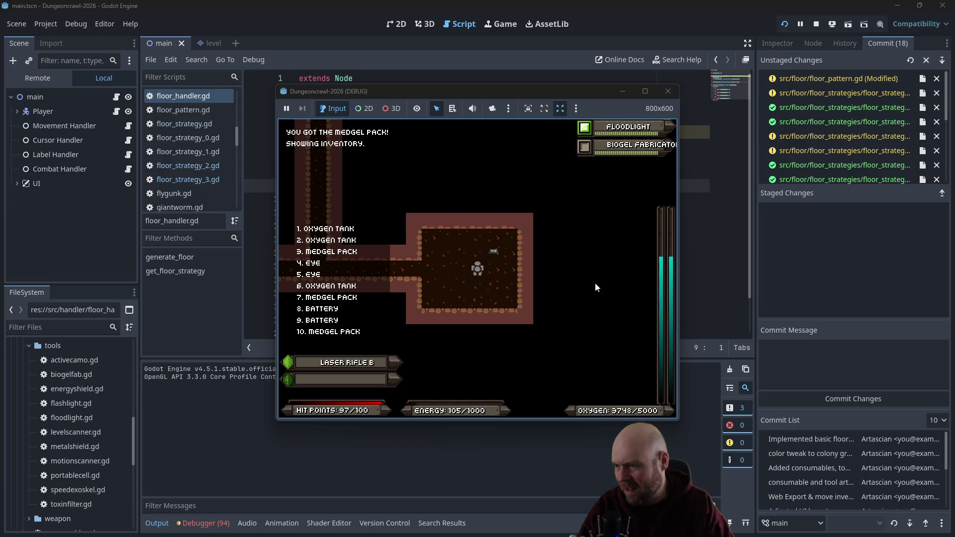
pyautogui.press('8')
pyautogui.press('Up')
pyautogui.press('Right')
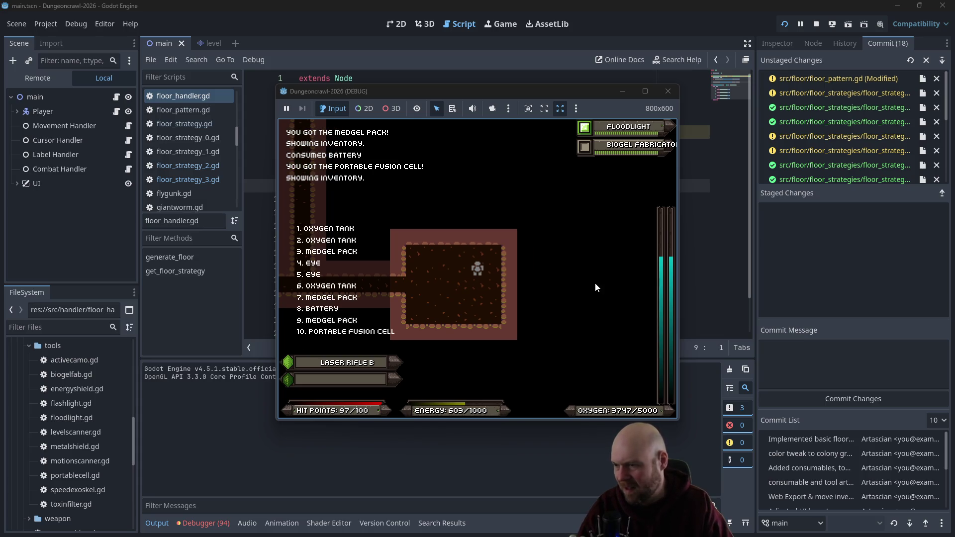
pyautogui.press('Tab')
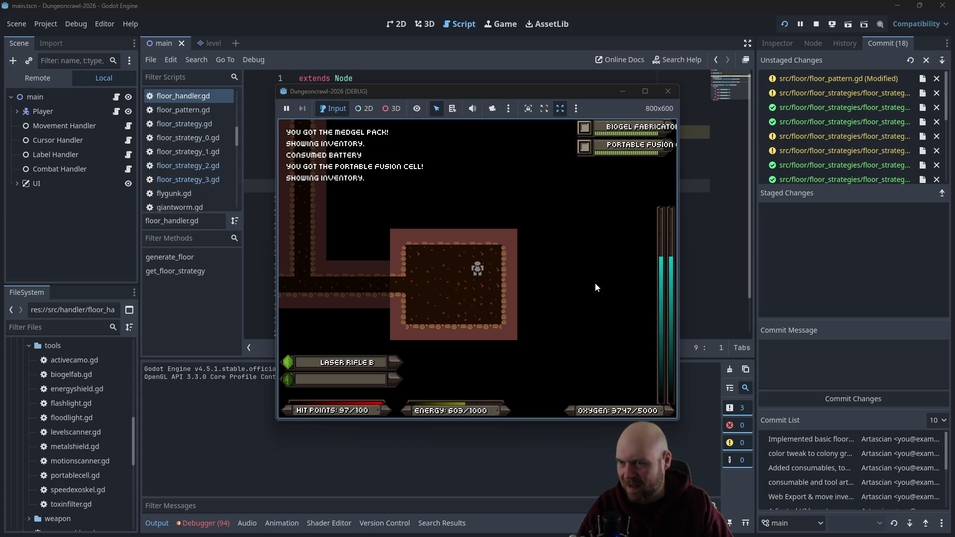
pyautogui.press('2')
# - Walk through the corridors and up to fight the rogue kestrel
pyautogui.press('Left')
pyautogui.press('Left')
pyautogui.press('Left')
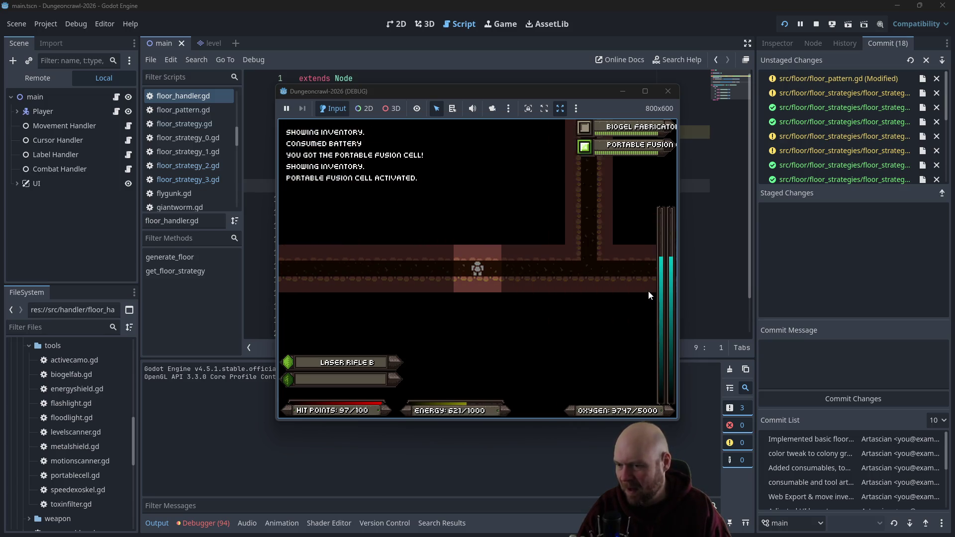
pyautogui.press('Right')
pyautogui.press('Right')
pyautogui.press('Right')
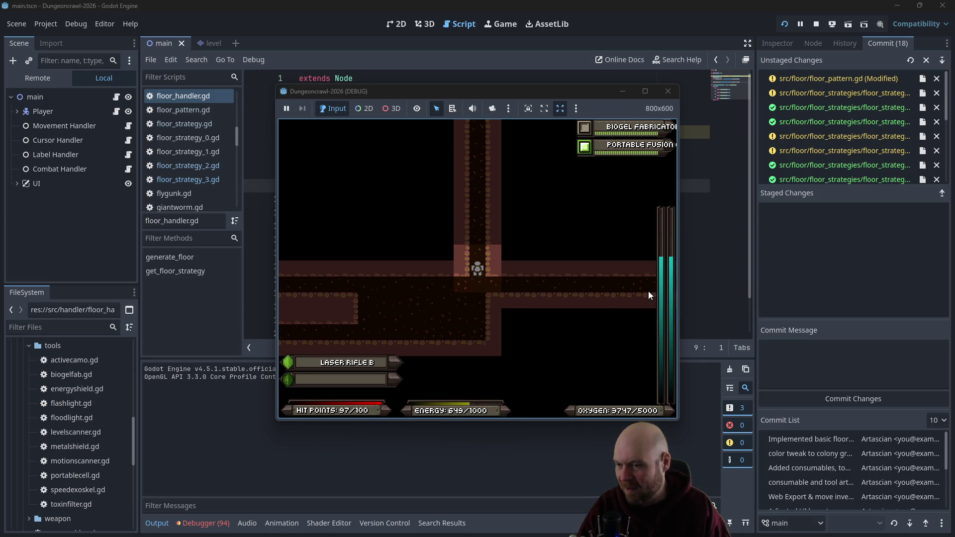
pyautogui.press('Up')
pyautogui.press('Up')
pyautogui.press('Up')
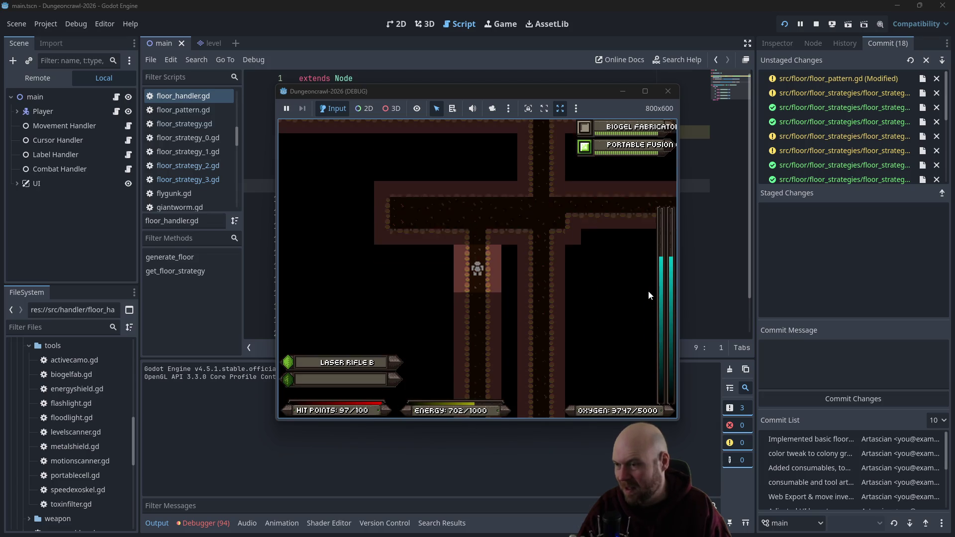
pyautogui.press('Up')
pyautogui.press('Up')
pyautogui.press('Up')
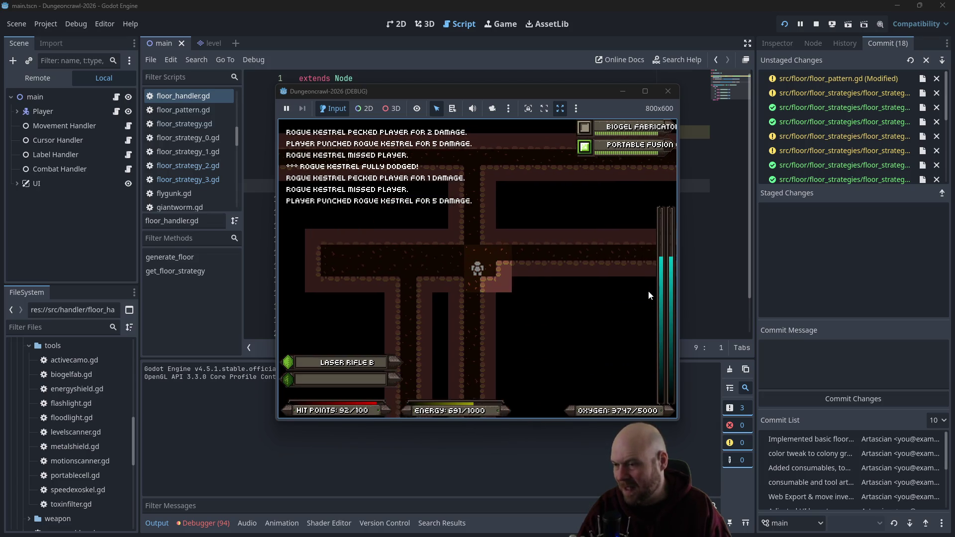